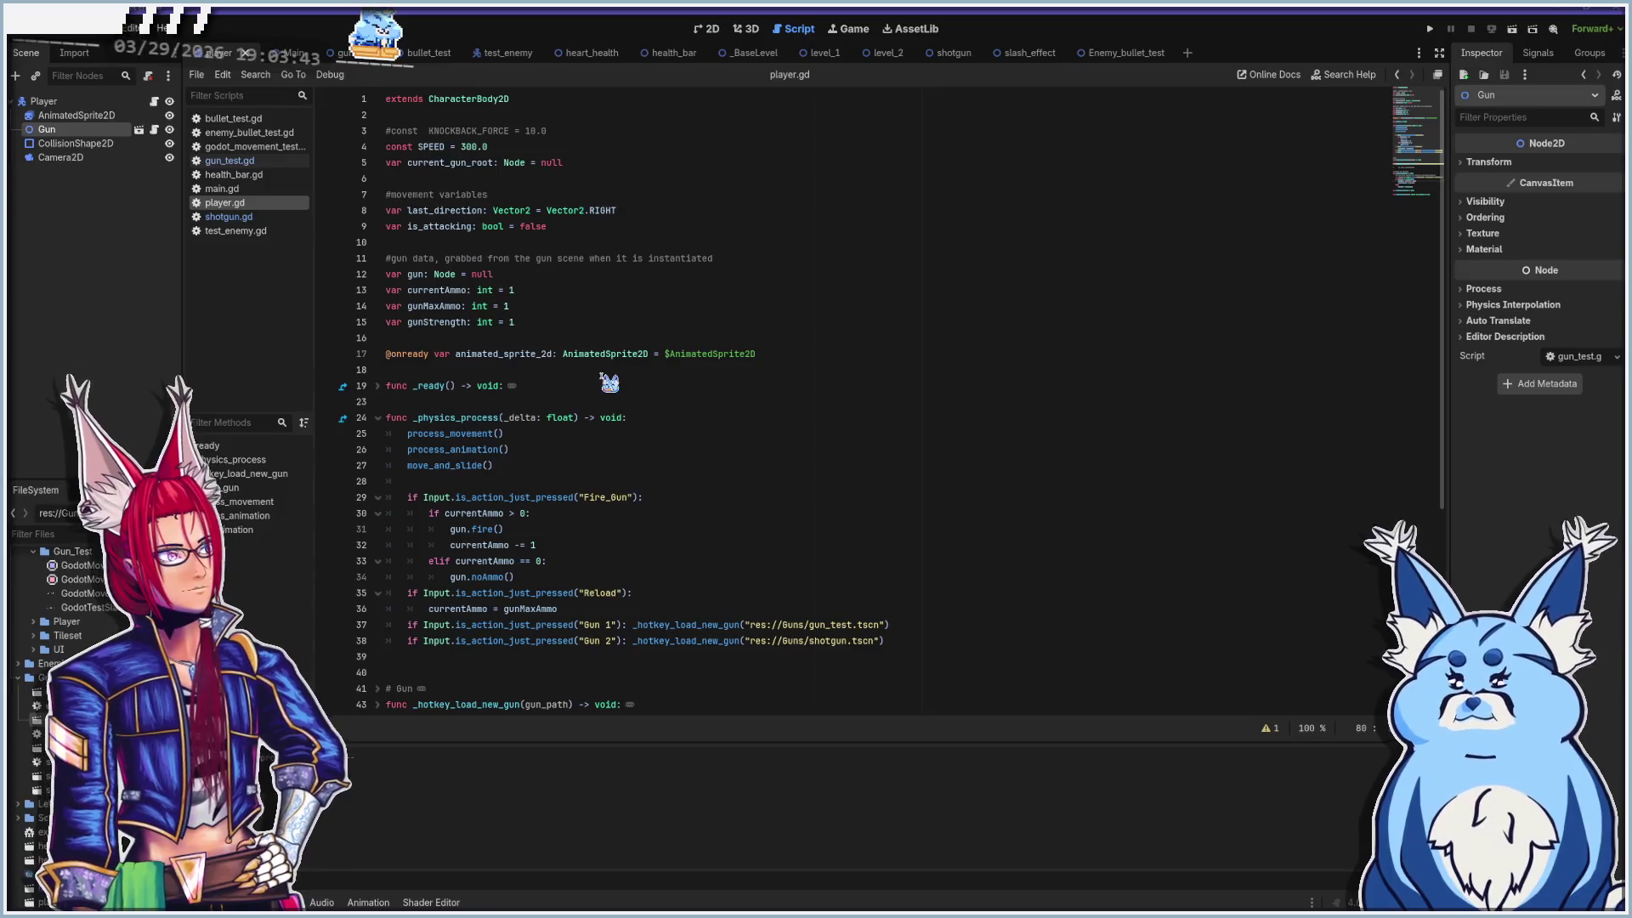
Review lines 81–83 of process_movement, then collapse that function
{"action": "scroll", "coordinate": [612, 387], "scroll_direction": "down", "scroll_amount": 6}
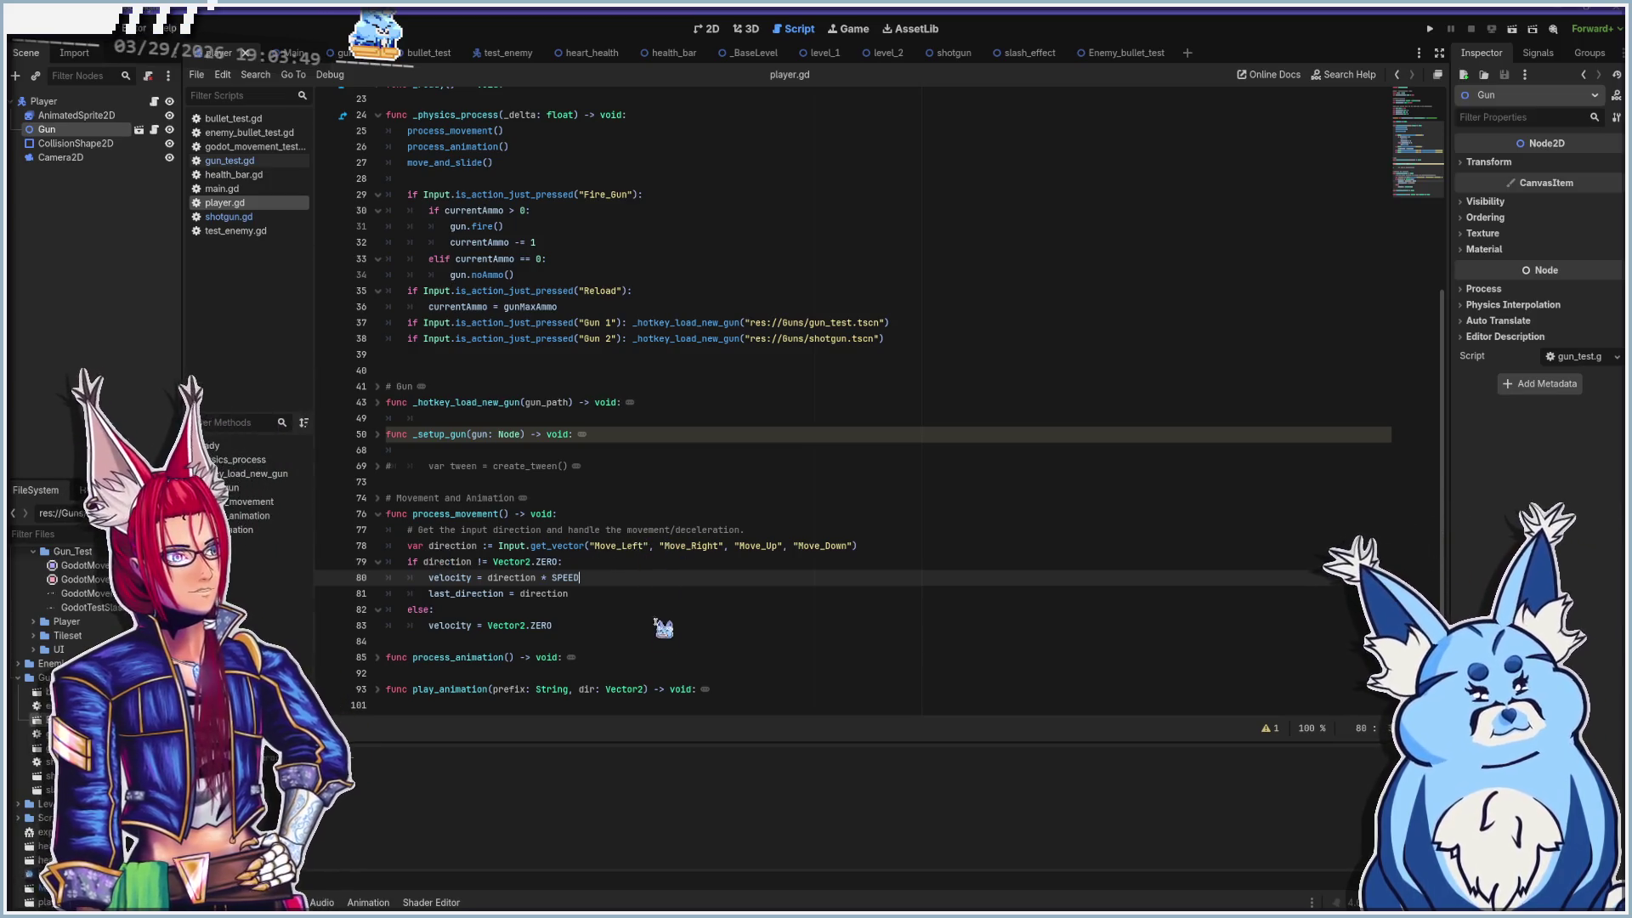
{"action": "left_click", "coordinate": [629, 593]}
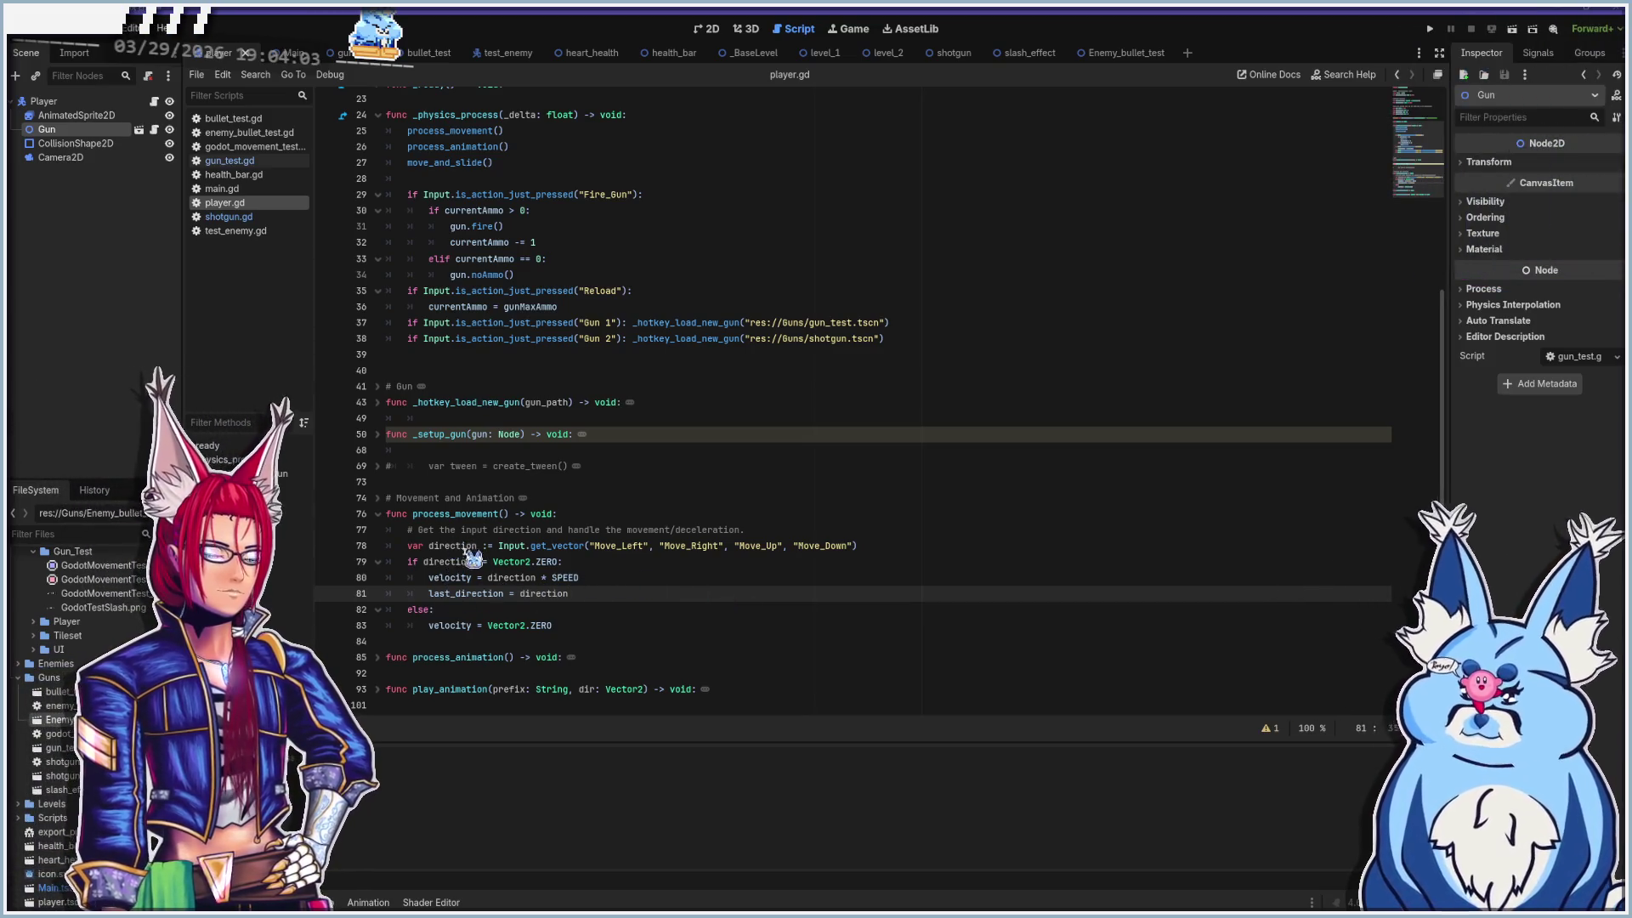
{"action": "left_click", "coordinate": [644, 610]}
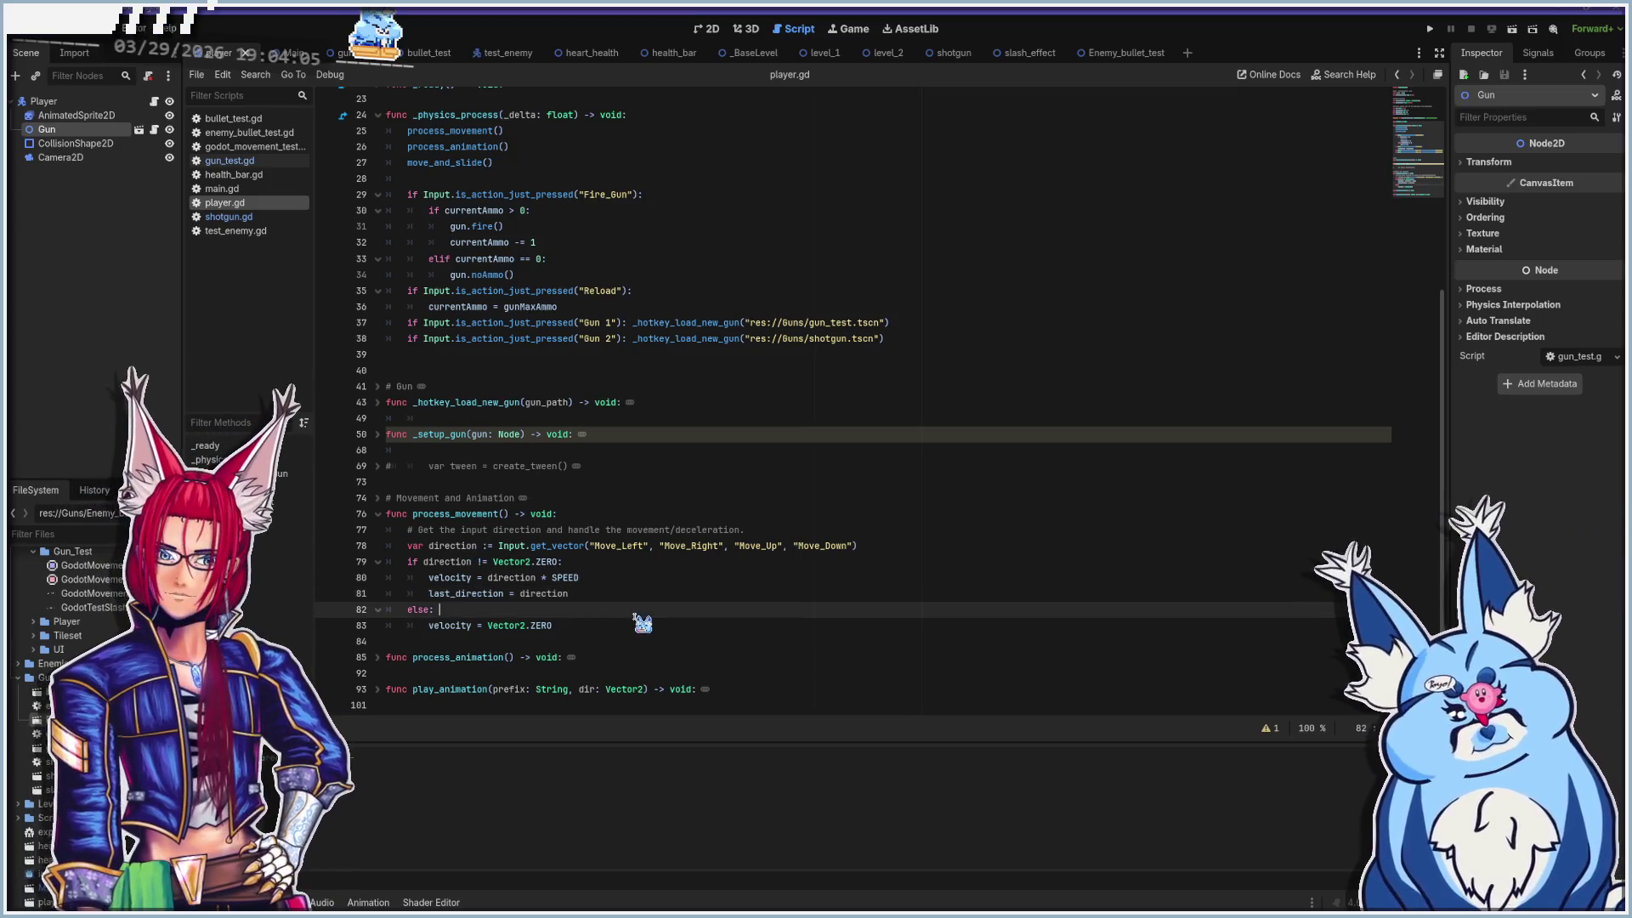
{"action": "left_click", "coordinate": [636, 627]}
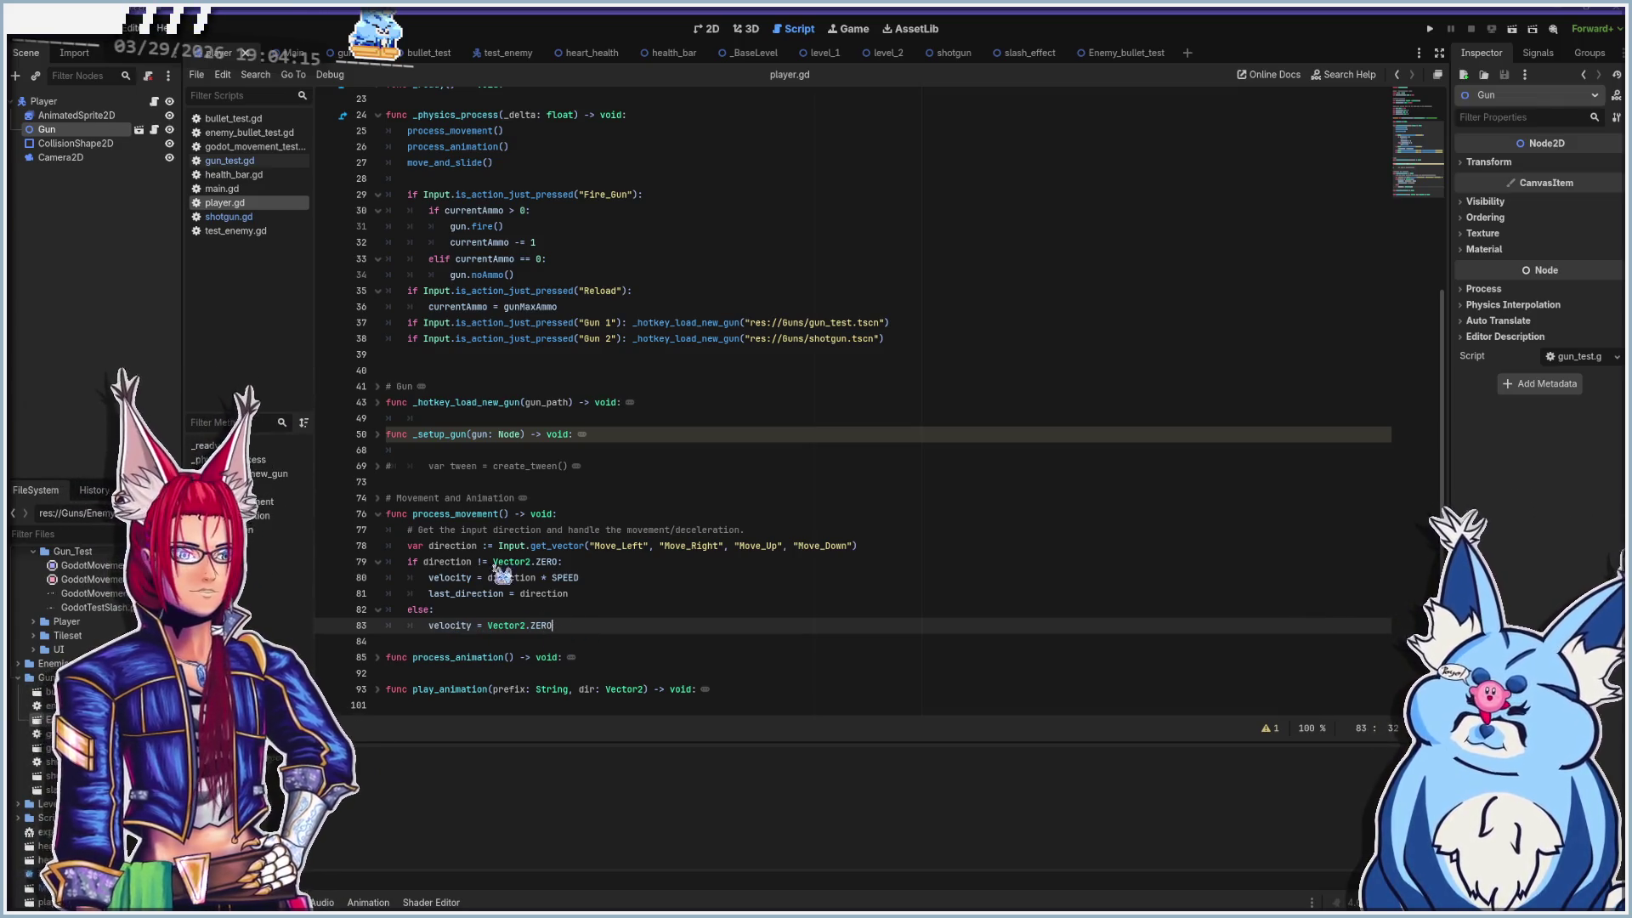
{"action": "left_click", "coordinate": [378, 514]}
Expand process_animation and go to its is_attacking check on line 86
{"action": "scroll", "coordinate": [527, 553], "scroll_direction": "up", "scroll_amount": 6}
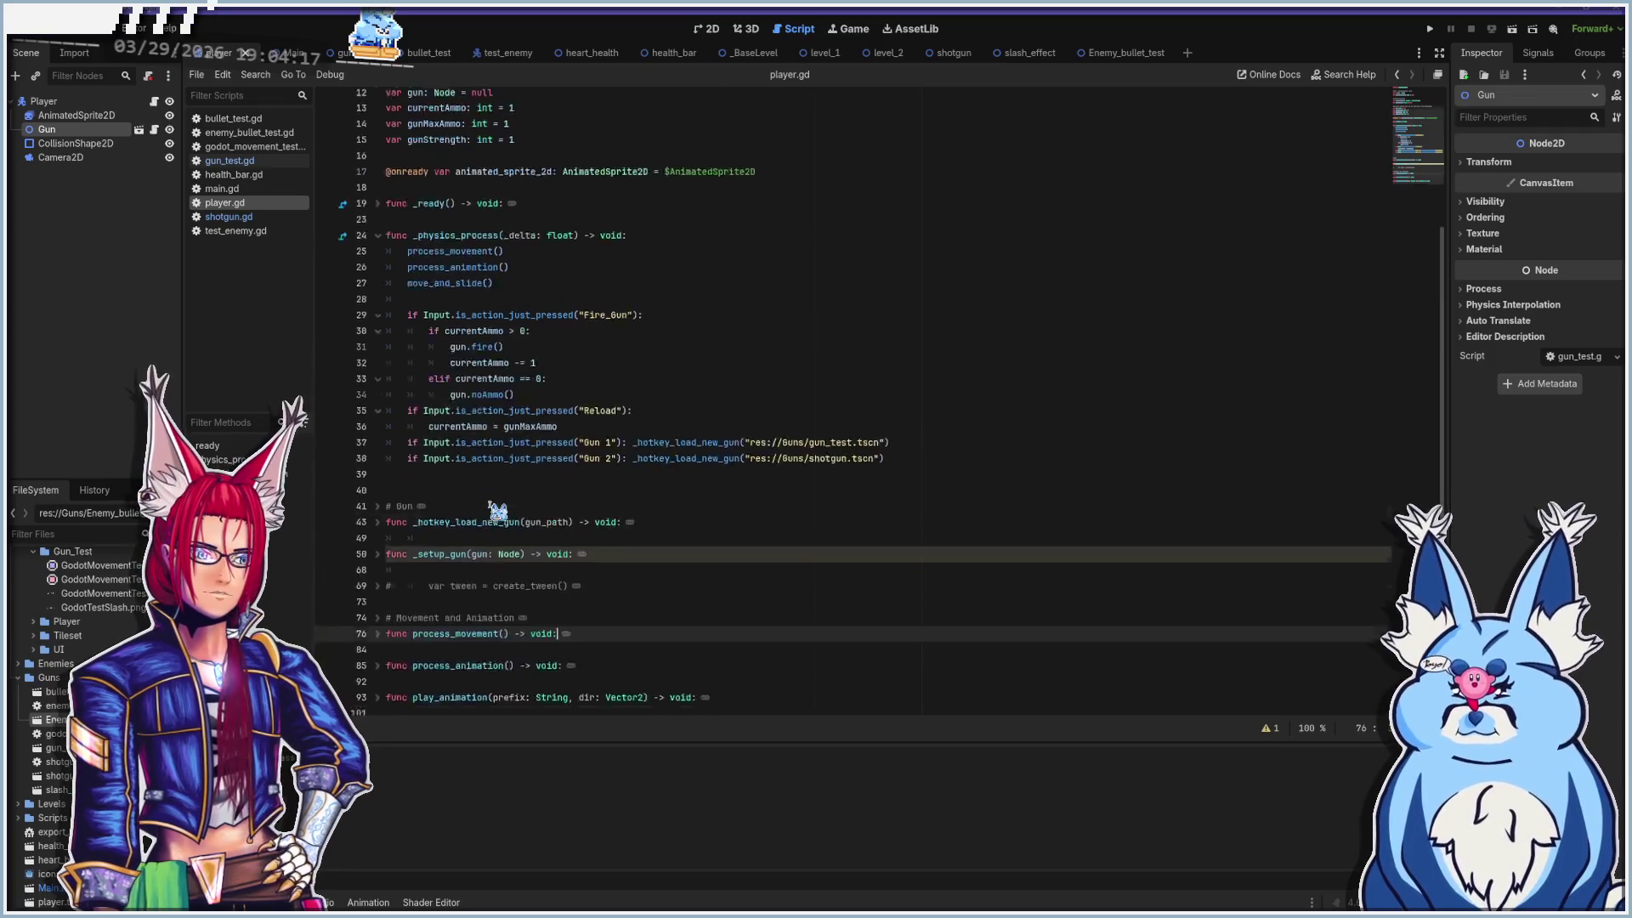
{"action": "left_click", "coordinate": [546, 450]}
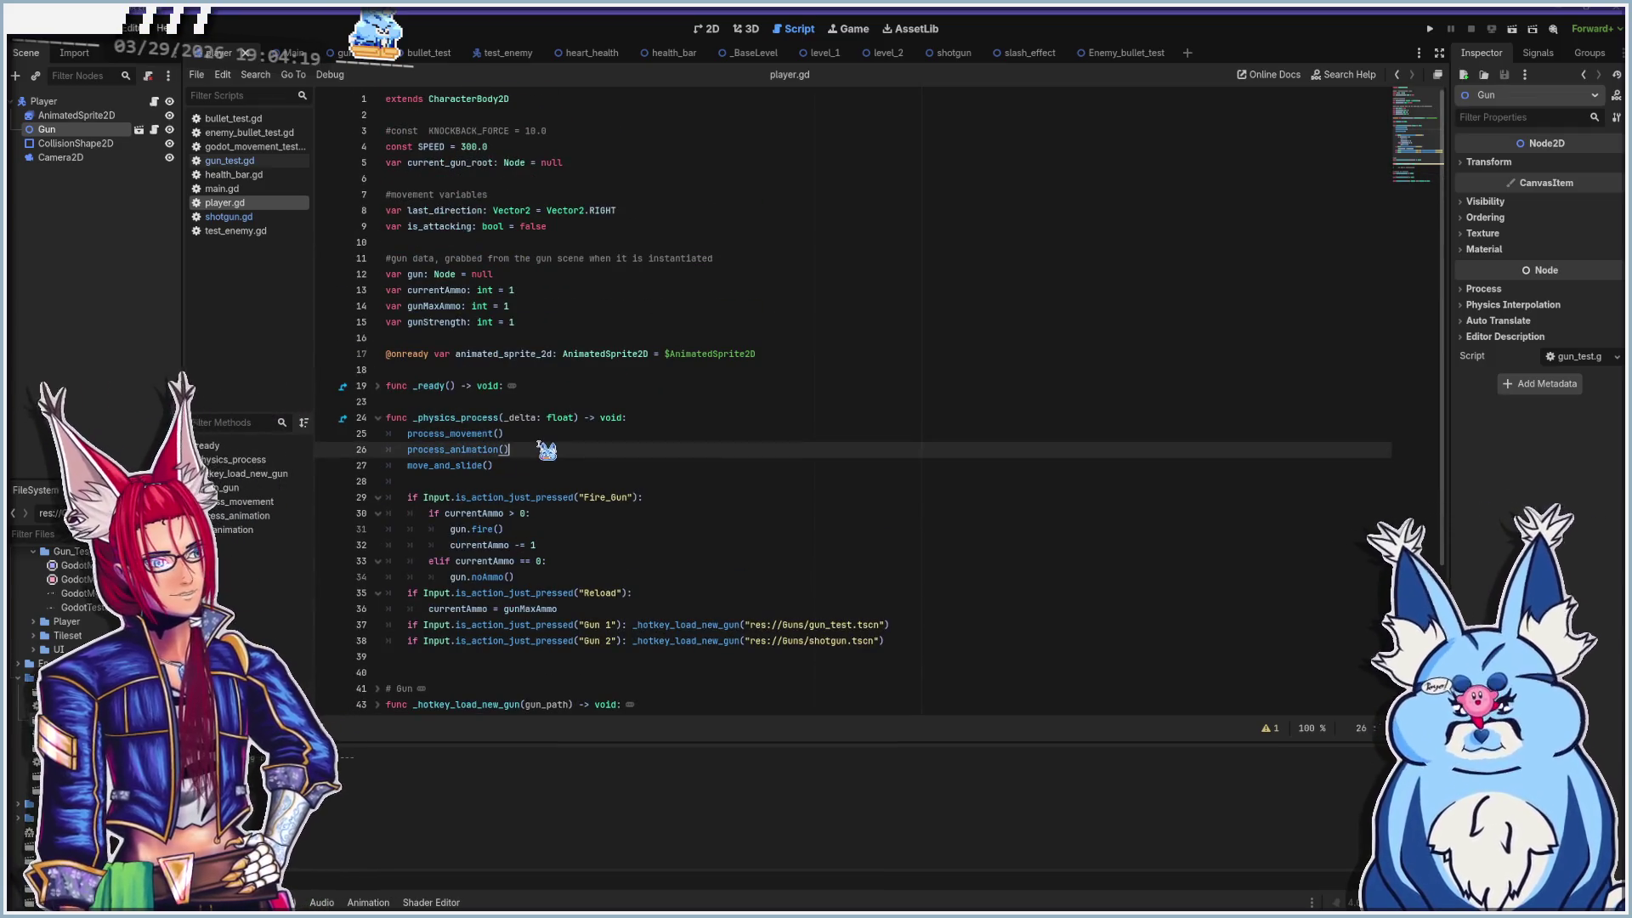
{"action": "scroll", "coordinate": [577, 474], "scroll_direction": "down", "scroll_amount": 4}
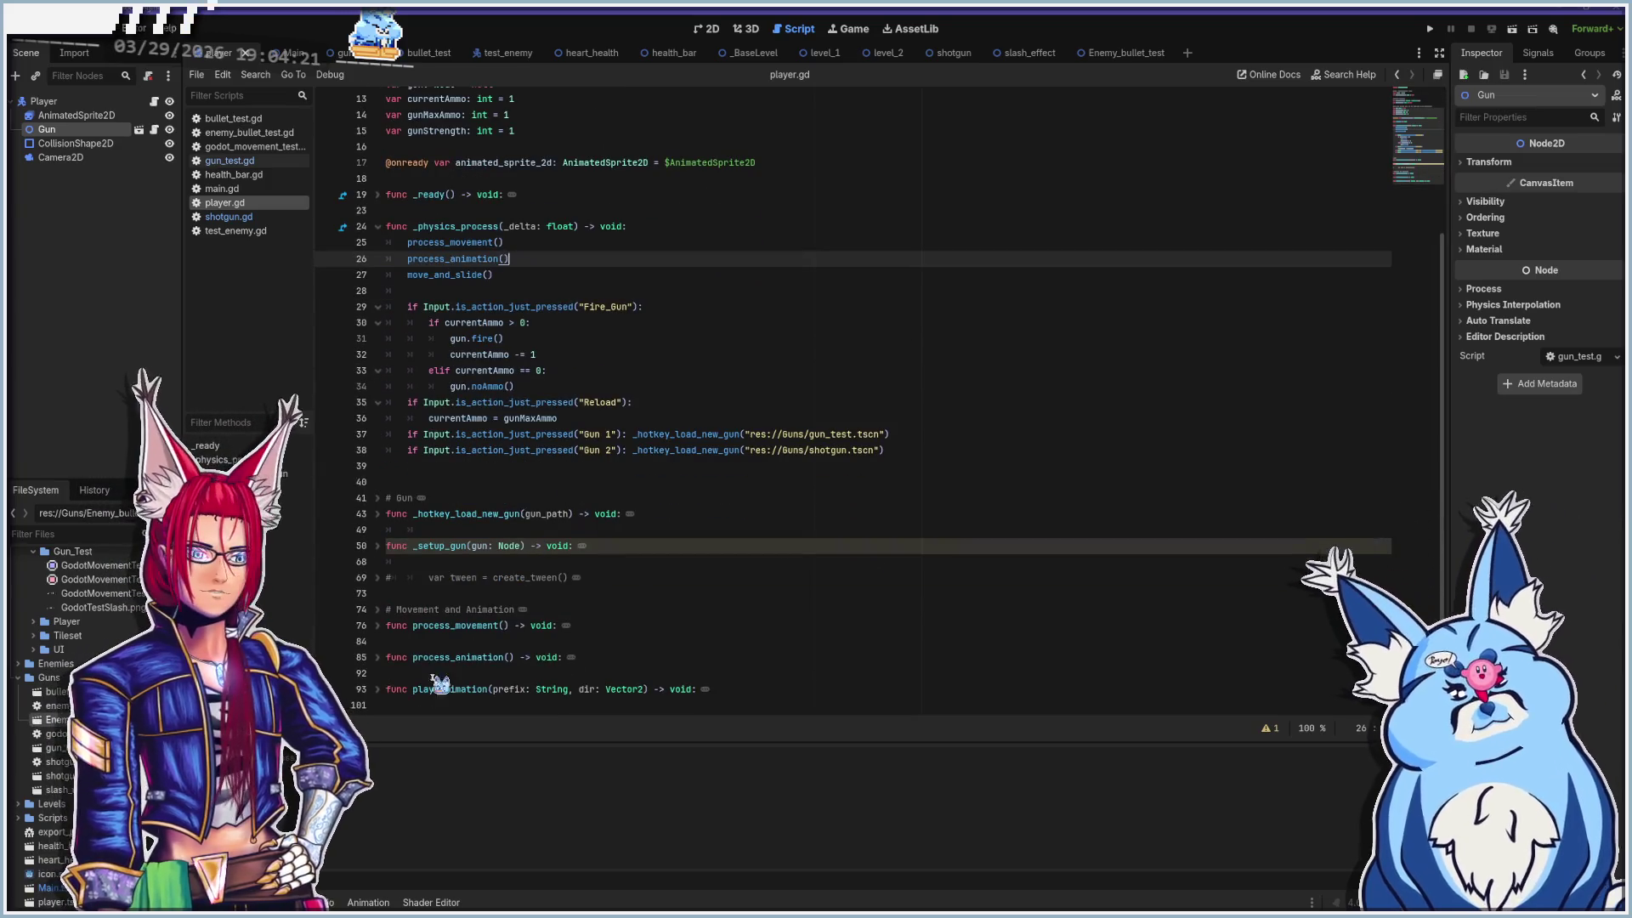
{"action": "left_click", "coordinate": [379, 659]}
{"action": "scroll", "coordinate": [578, 554], "scroll_direction": "down", "scroll_amount": 2}
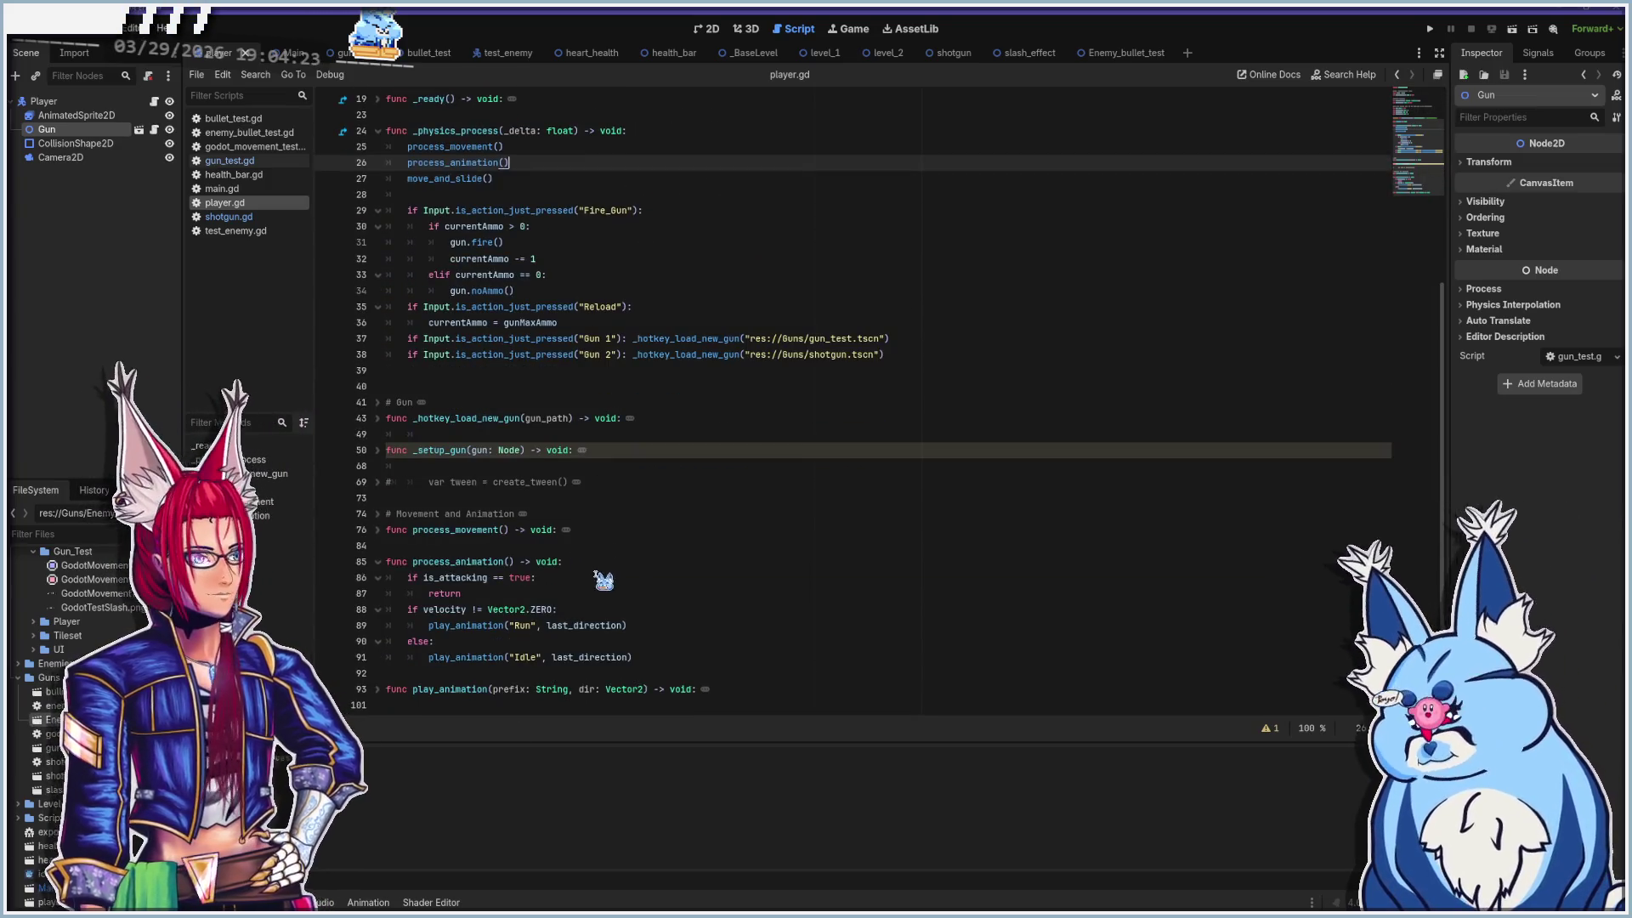
{"action": "left_click", "coordinate": [601, 581]}
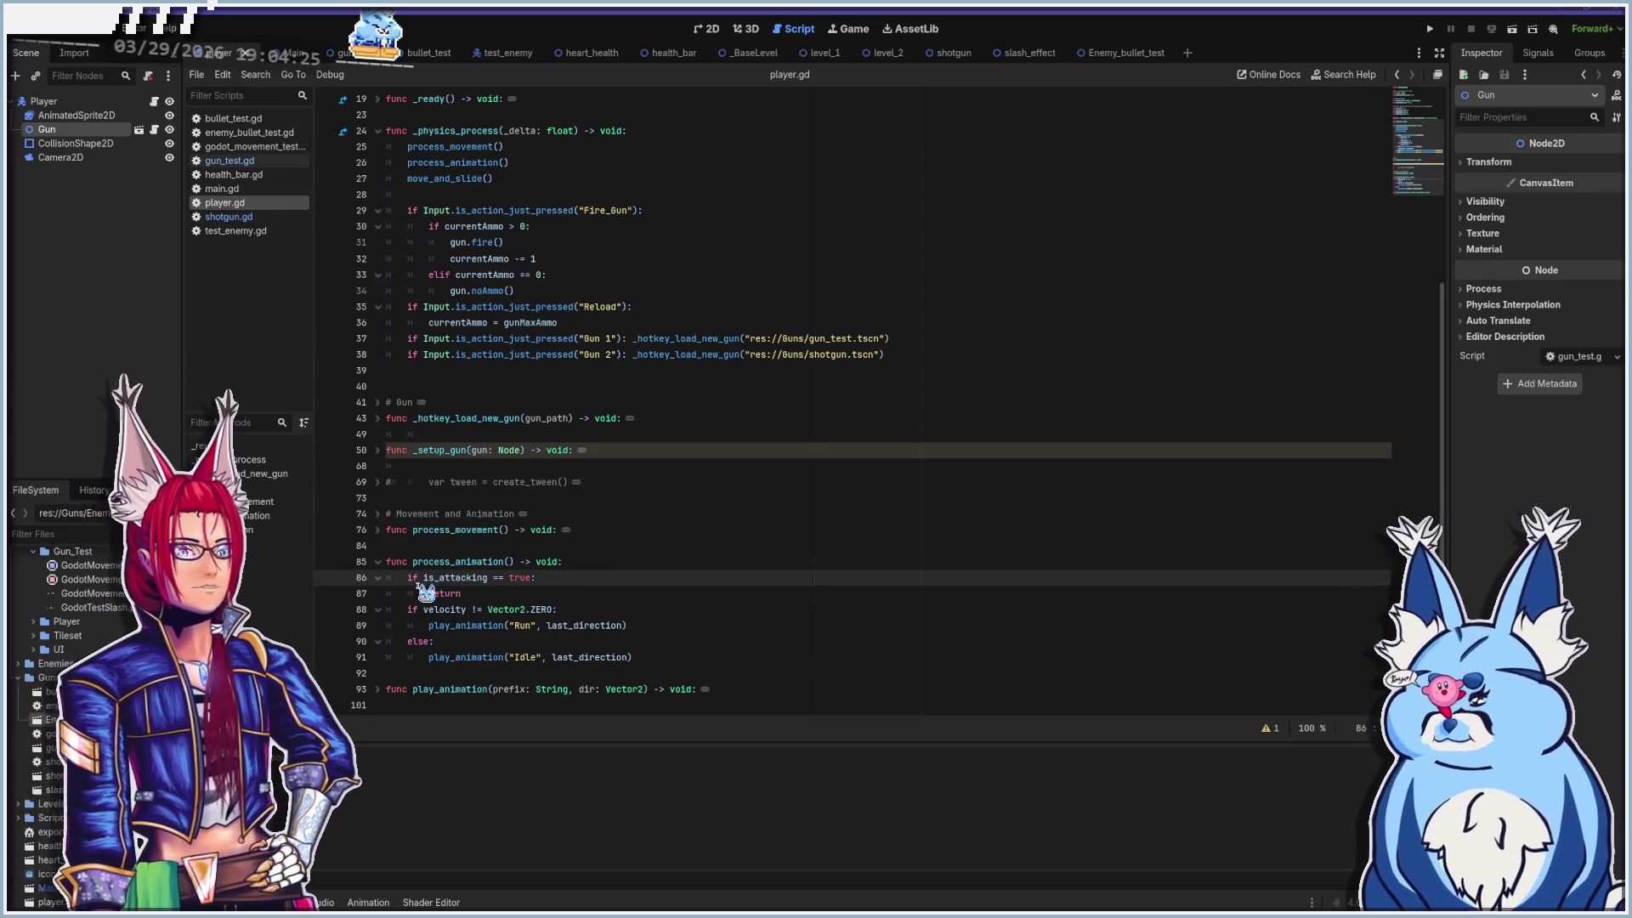
Comment out the is_attacking check and its return on lines 86–87 with #
{"action": "left_click", "coordinate": [539, 594]}
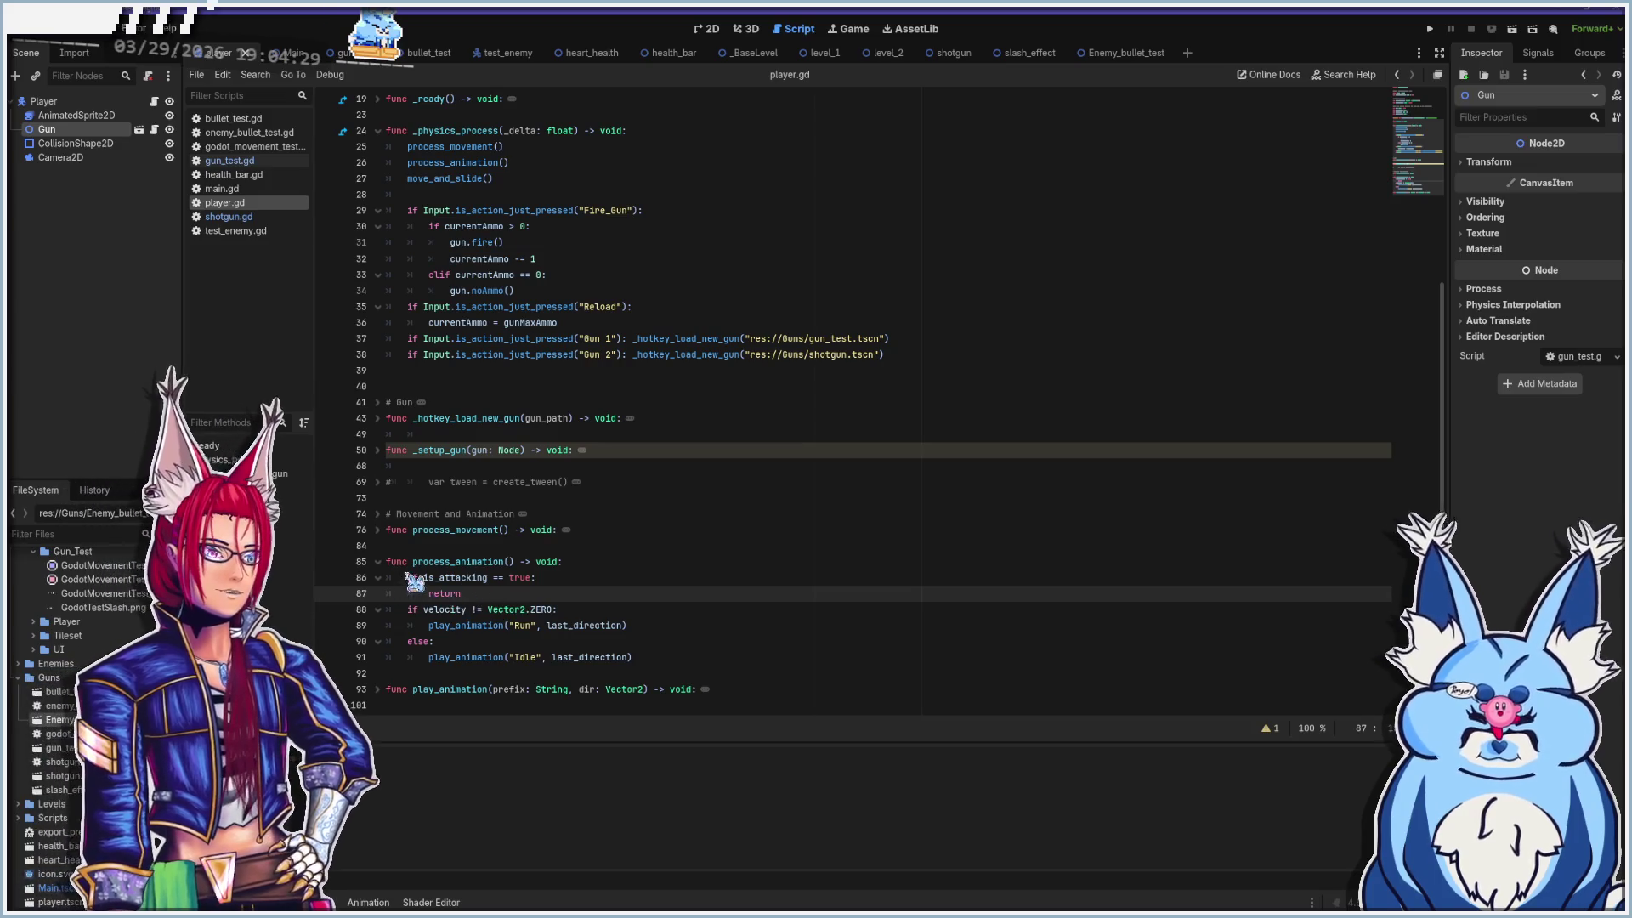
{"action": "left_click", "coordinate": [408, 578]}
{"action": "type", "text": "#"}
{"action": "key", "text": "Down"}
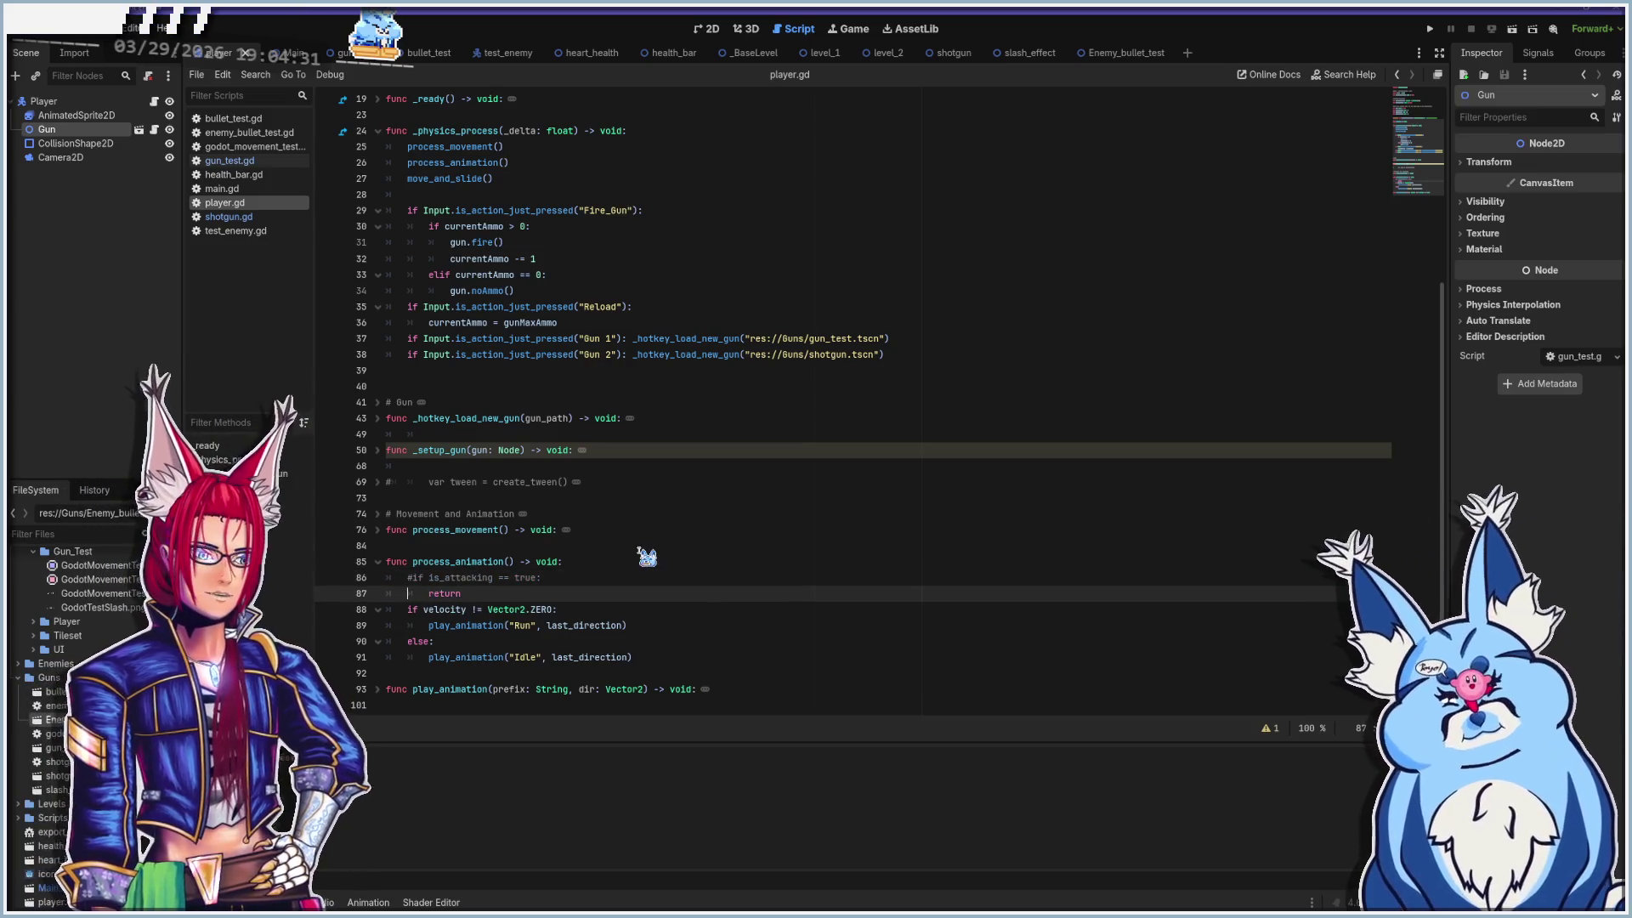
{"action": "left_click", "coordinate": [657, 611]}
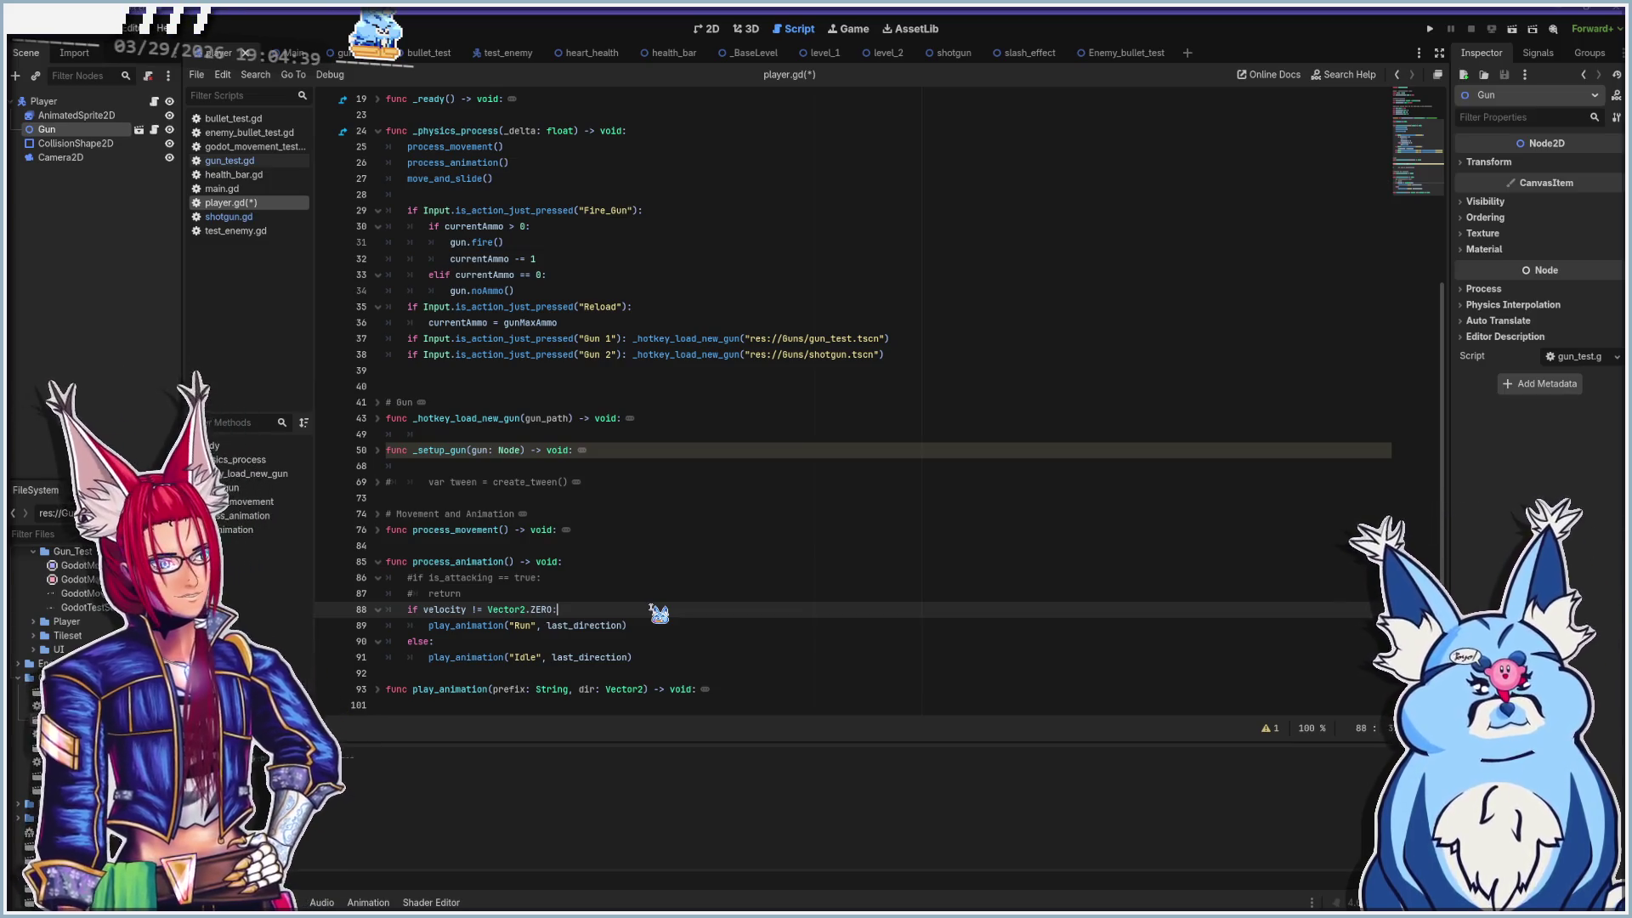
Expand process_movement, check the else branch, then select the player's AnimatedSprite2D in 2D
{"action": "left_click", "coordinate": [377, 531]}
{"action": "scroll", "coordinate": [586, 543], "scroll_direction": "down", "scroll_amount": 2}
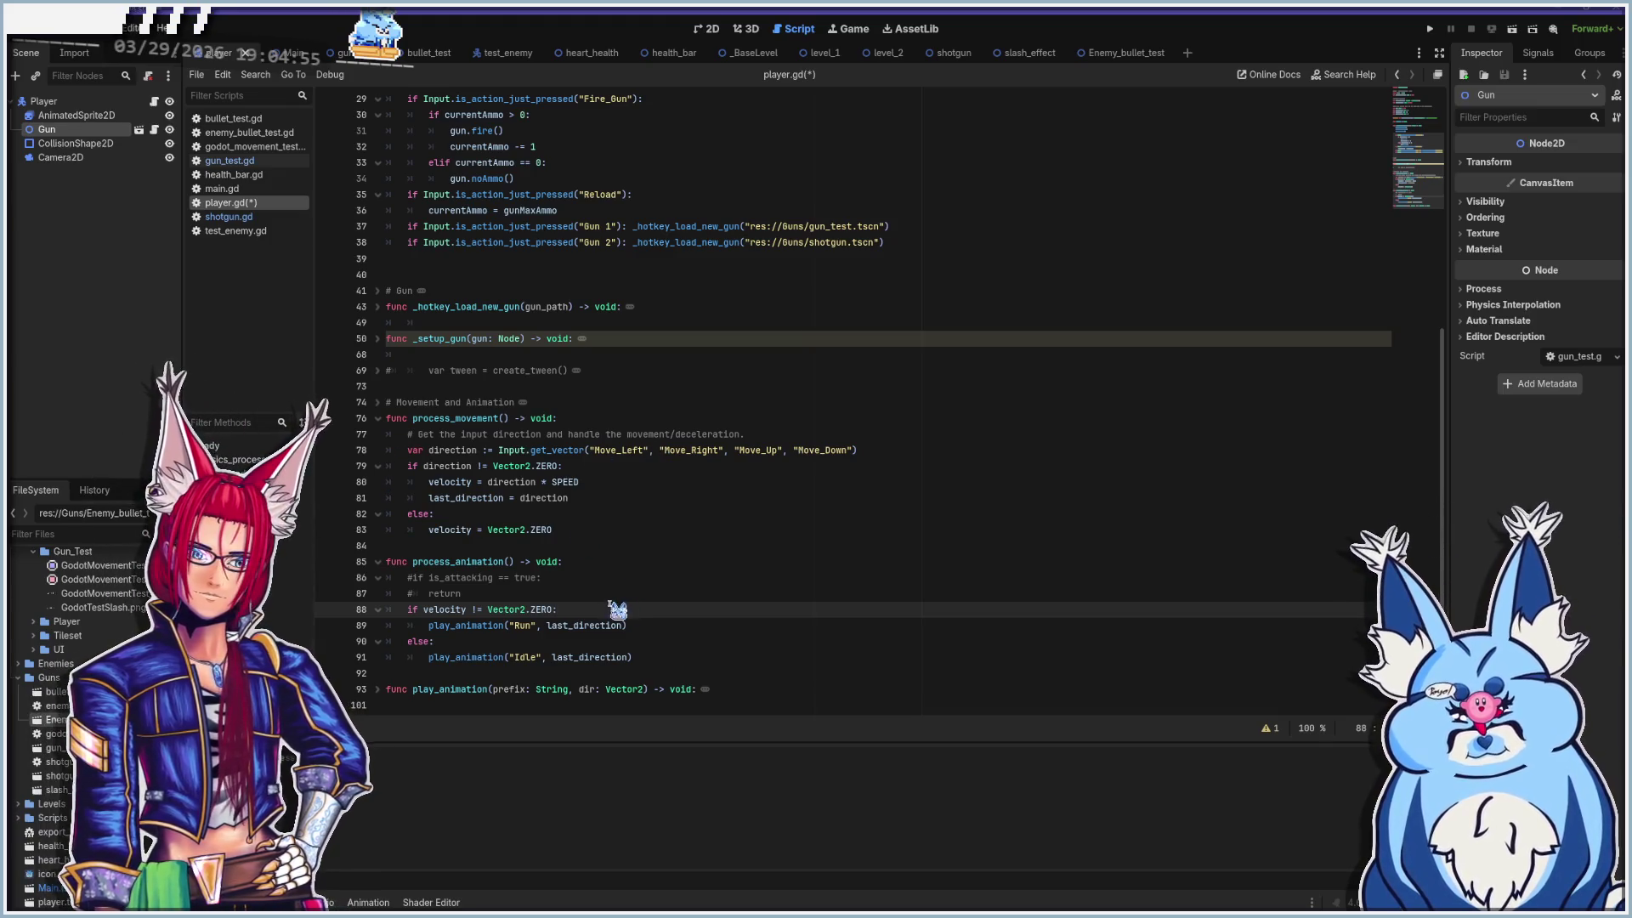
{"action": "left_click", "coordinate": [536, 627]}
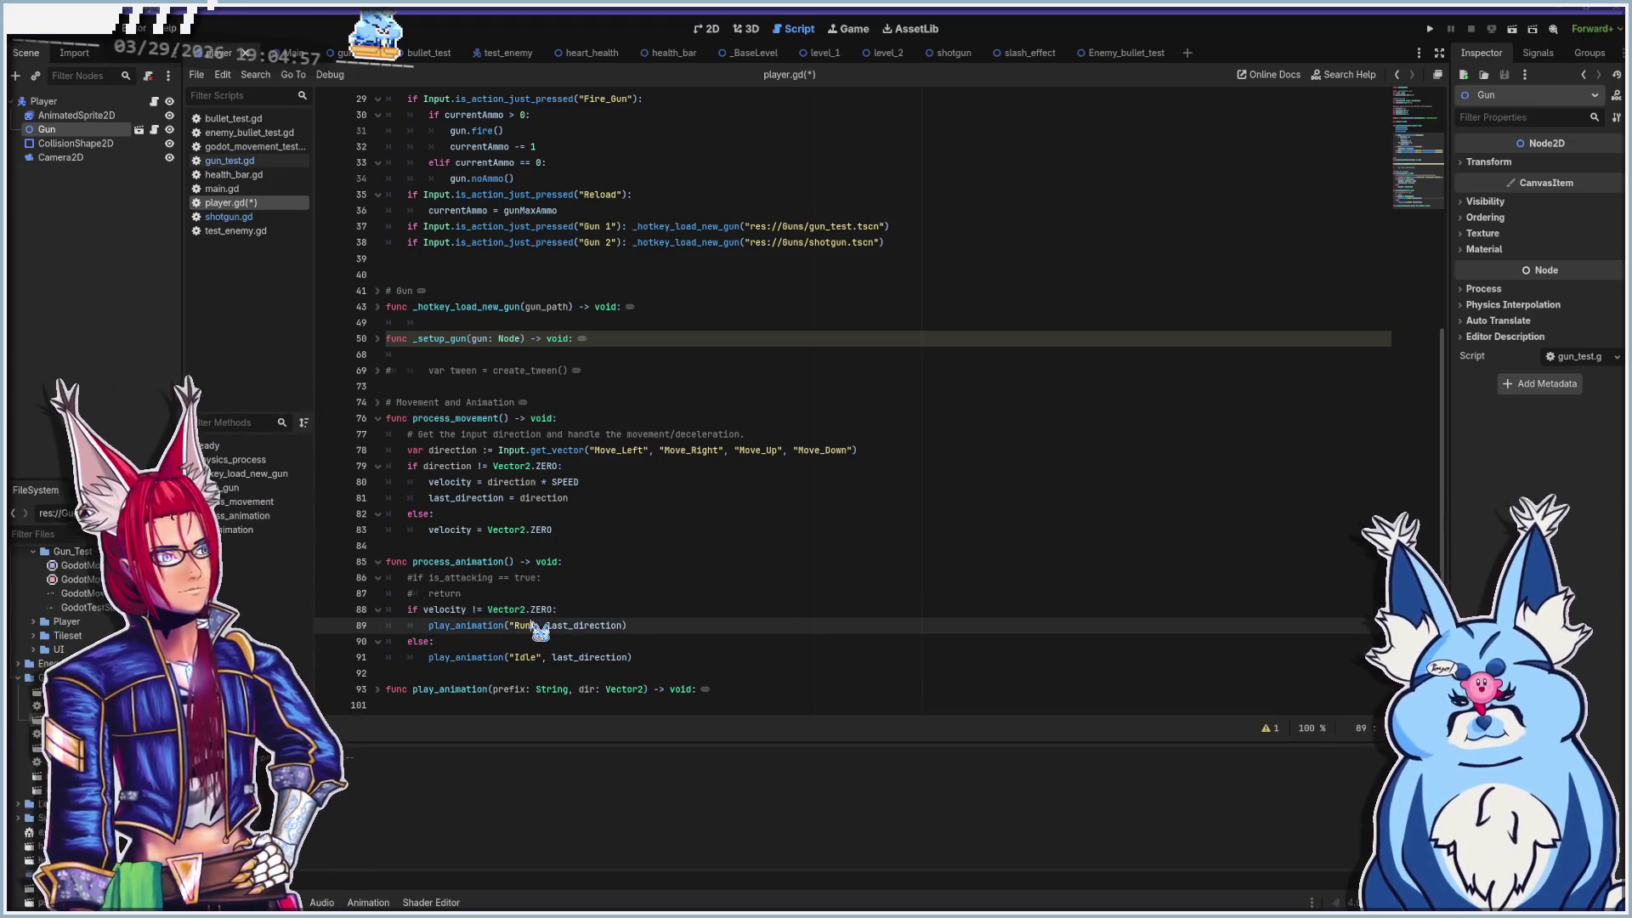
{"action": "left_click", "coordinate": [438, 643]}
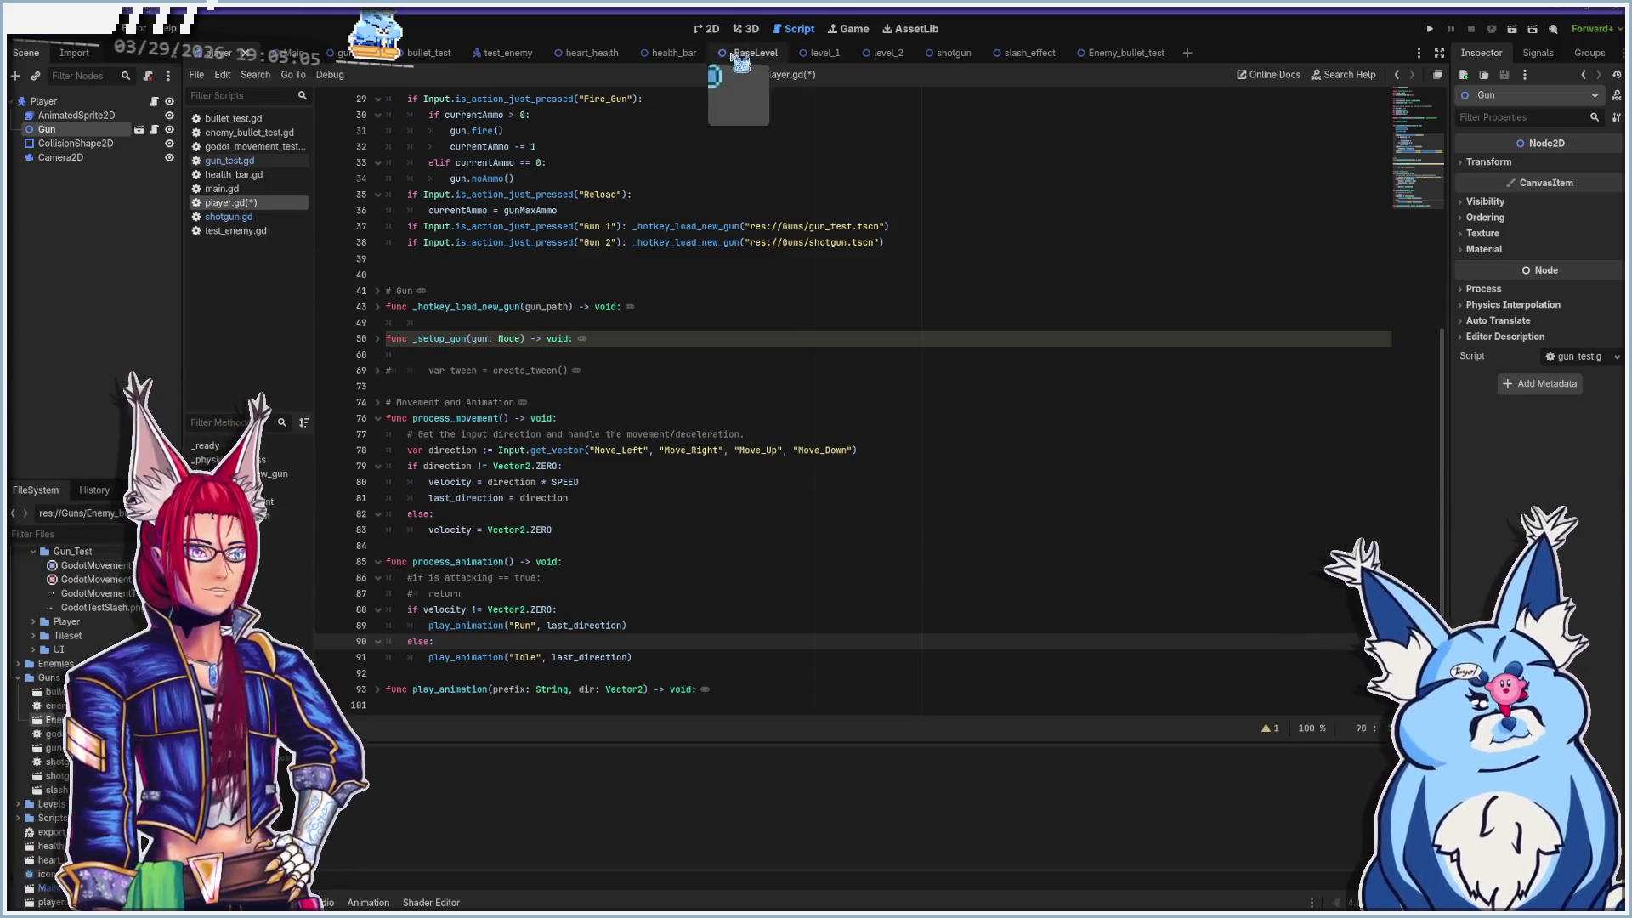
{"action": "left_click", "coordinate": [706, 28]}
{"action": "left_click", "coordinate": [720, 332]}
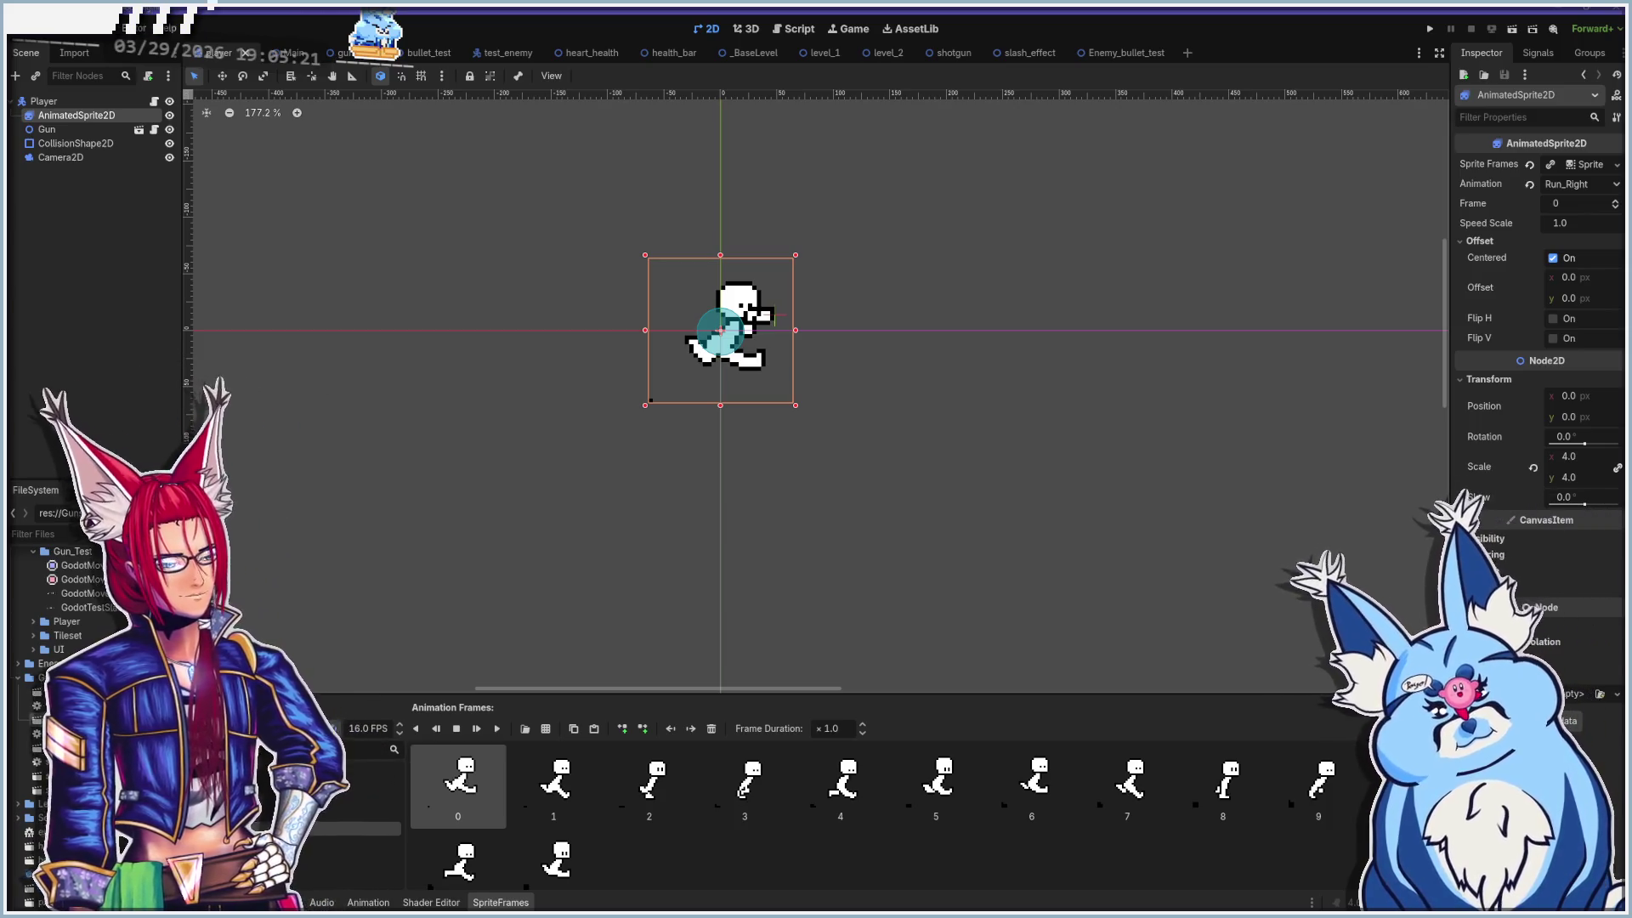
Bring the VTube Studio window to the front with Alt+Tab
{"action": "key", "text": "alt+Tab"}
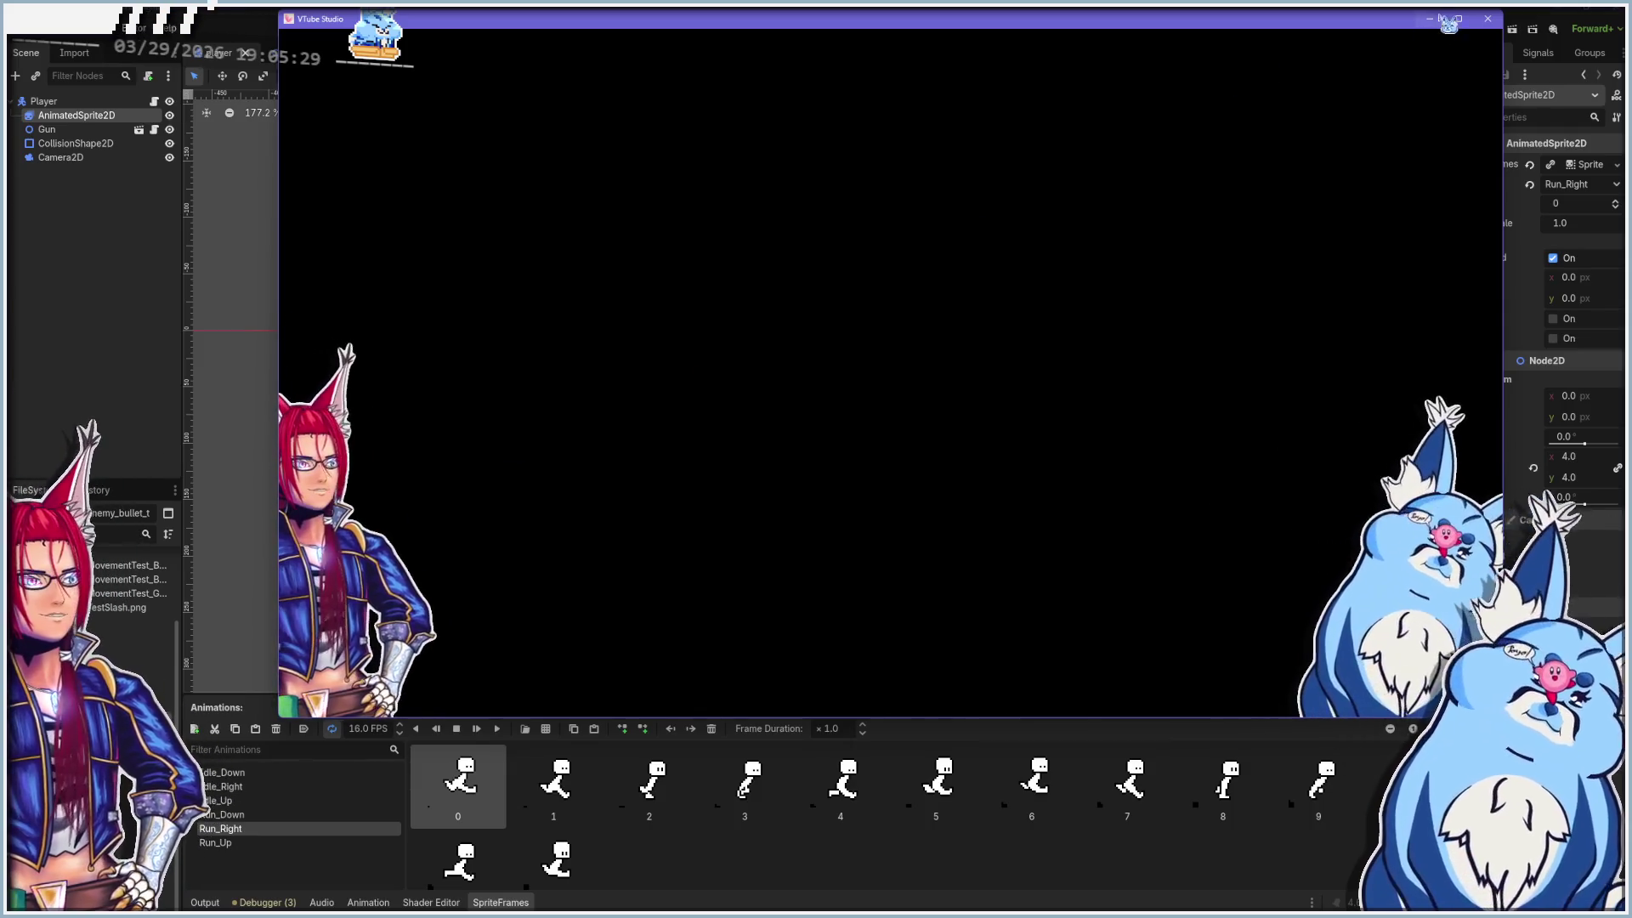
Minimize the VTube Studio window to get back to Godot
{"action": "left_click", "coordinate": [1430, 18]}
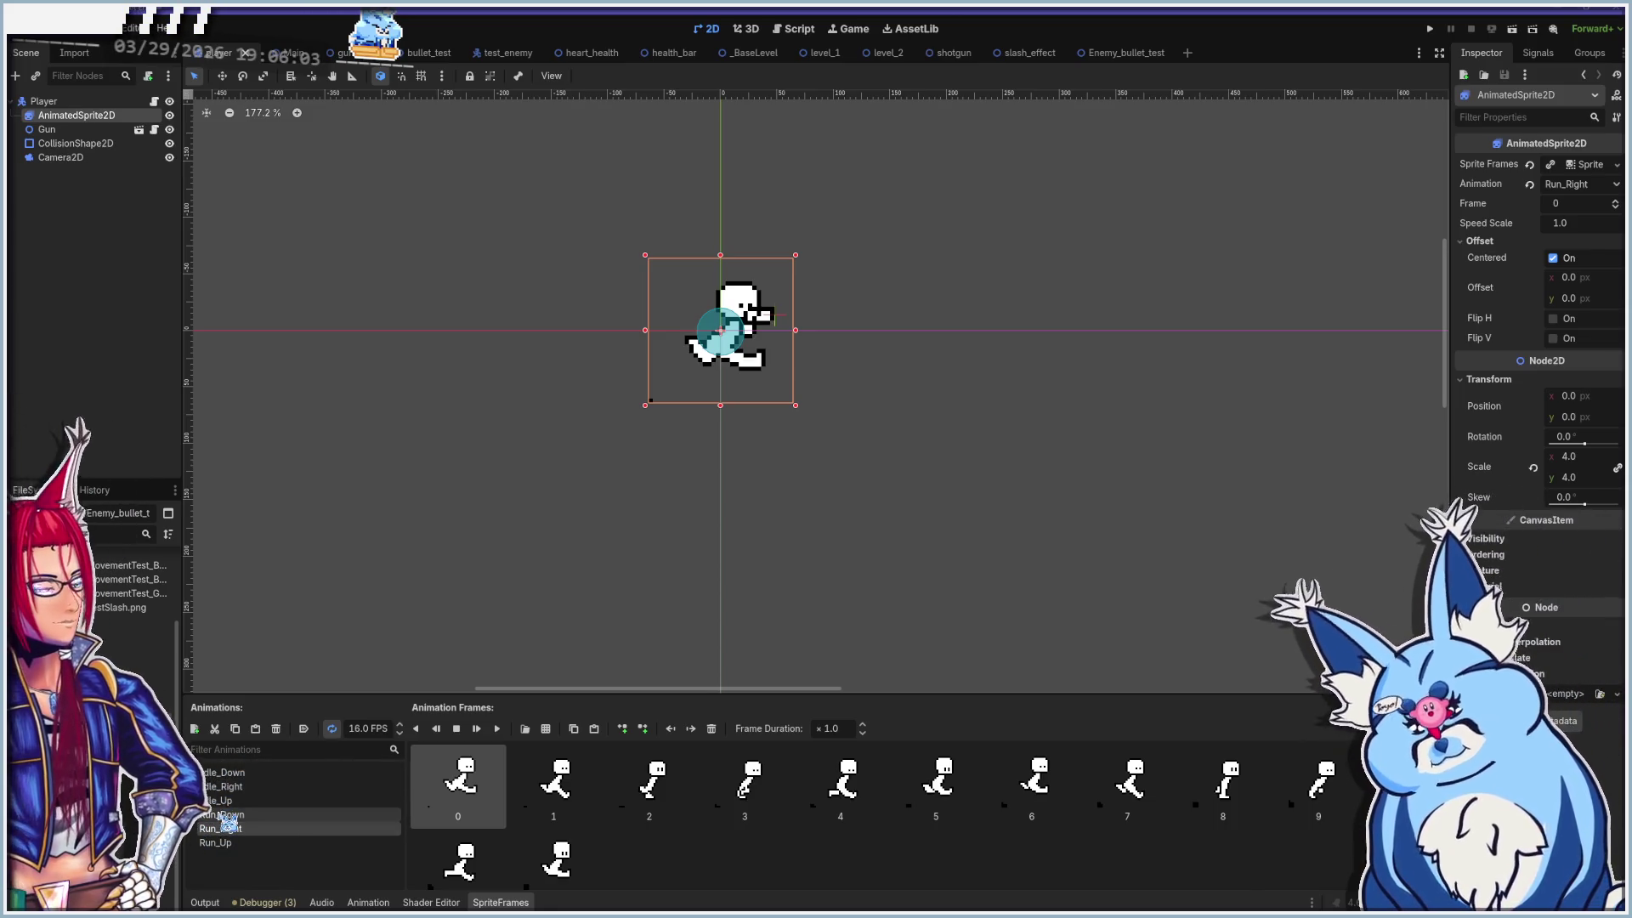
Preview Idle_Down, Idle_Right, Idle_Up, Run_Down, Run_Right and Run_Up, then return to player.gd
{"action": "left_click", "coordinate": [223, 774]}
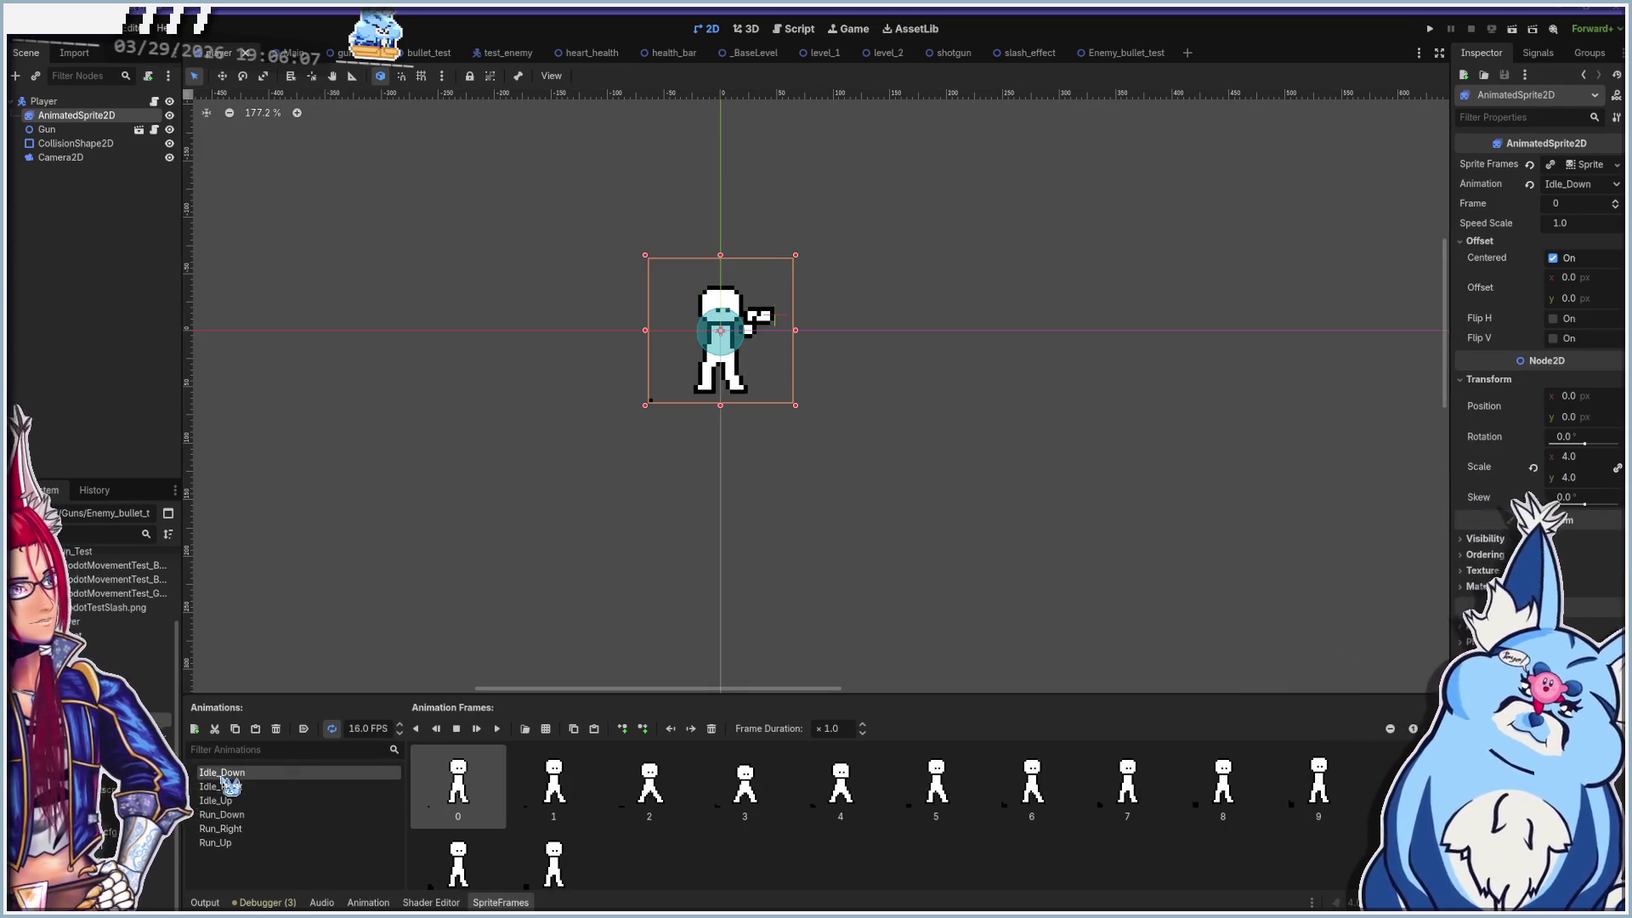
{"action": "left_click", "coordinate": [219, 787]}
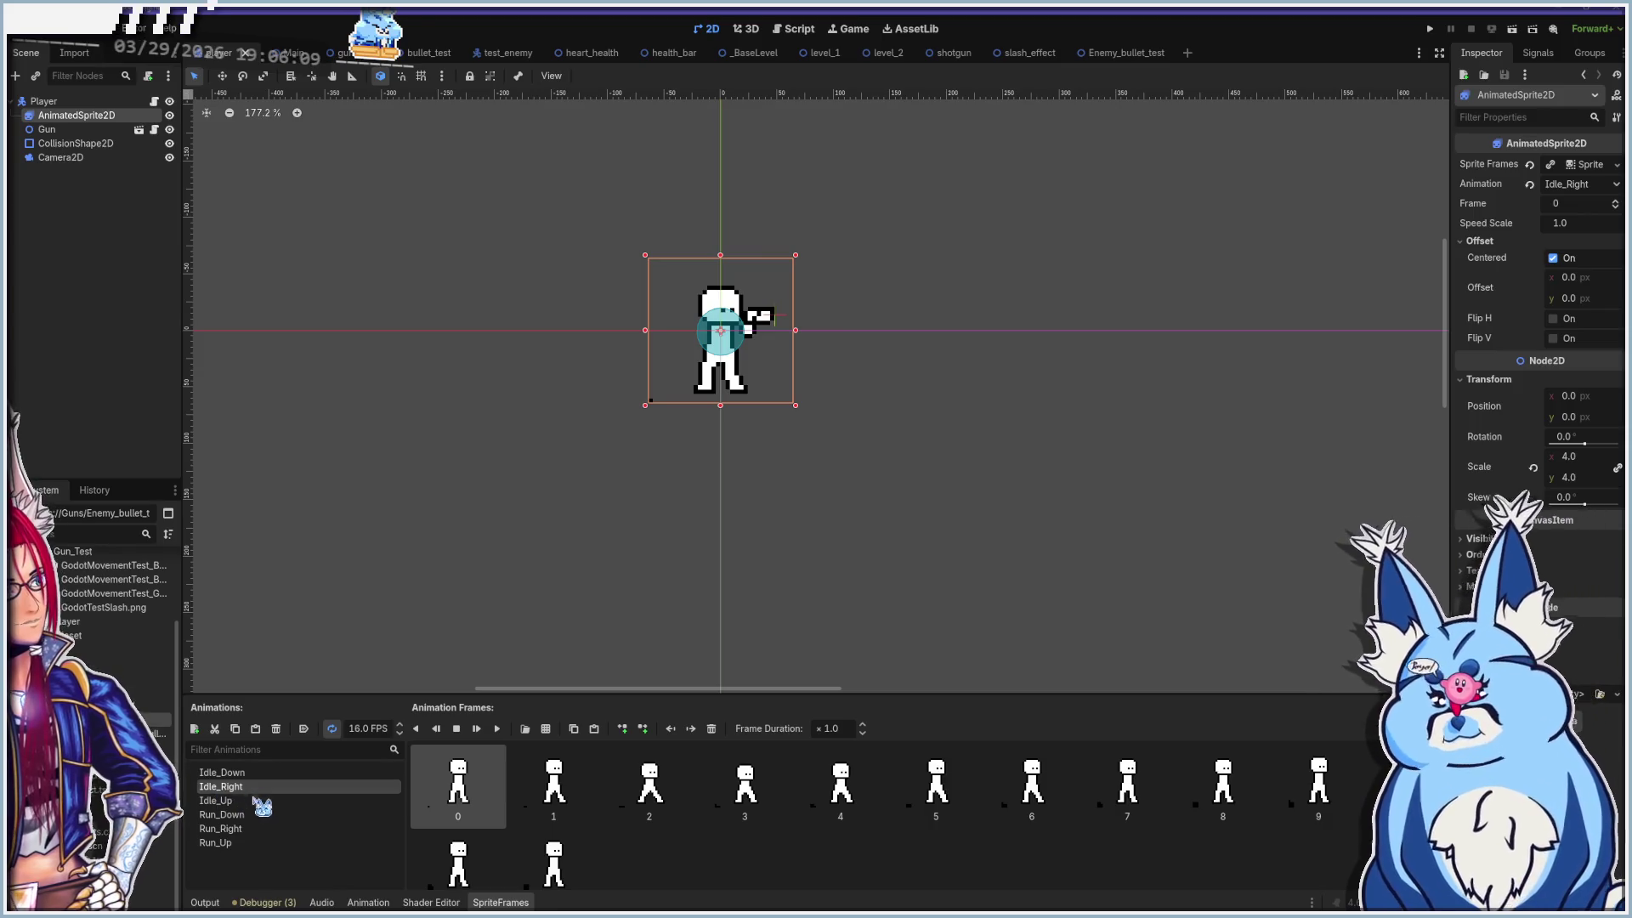
{"action": "left_click", "coordinate": [214, 801]}
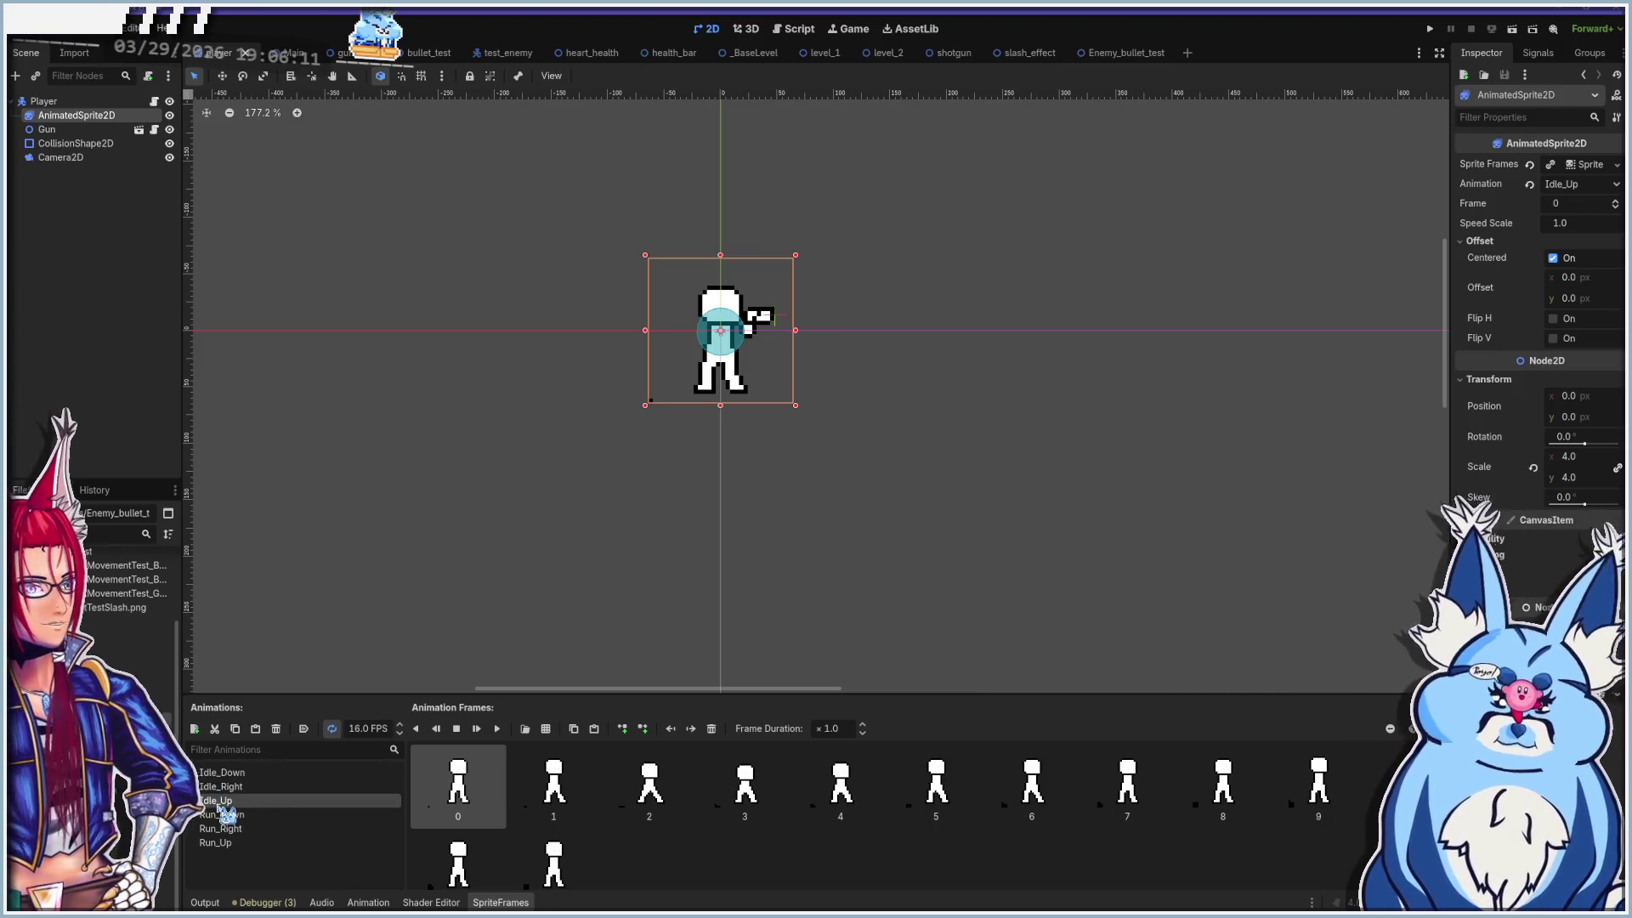
{"action": "left_click", "coordinate": [231, 815]}
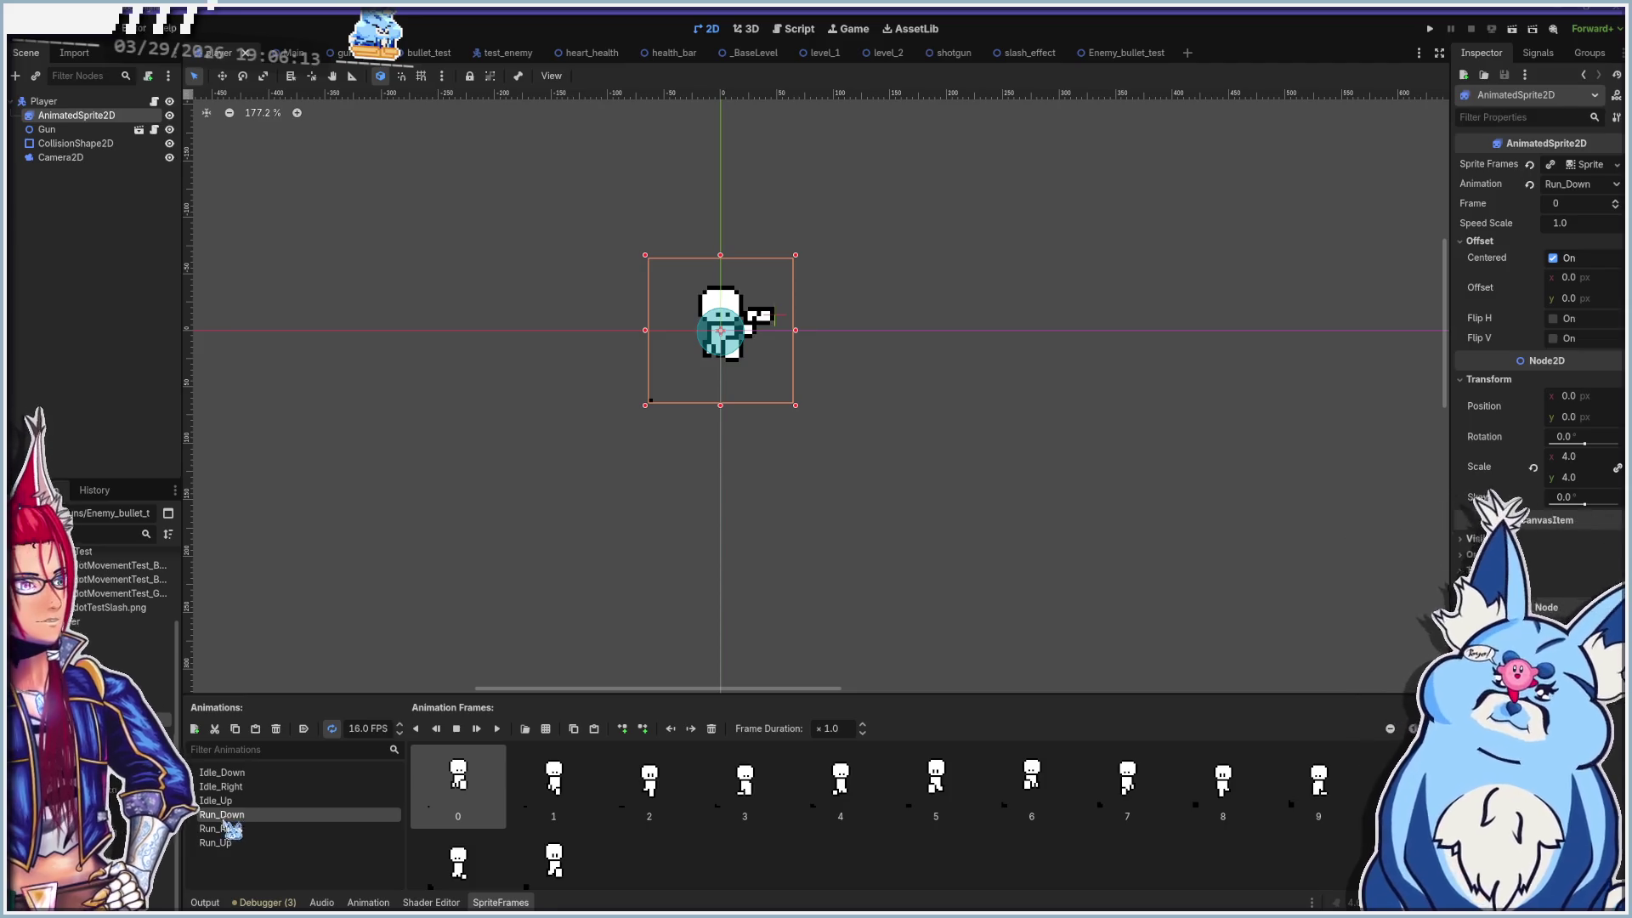
{"action": "left_click", "coordinate": [221, 830]}
{"action": "left_click", "coordinate": [222, 843]}
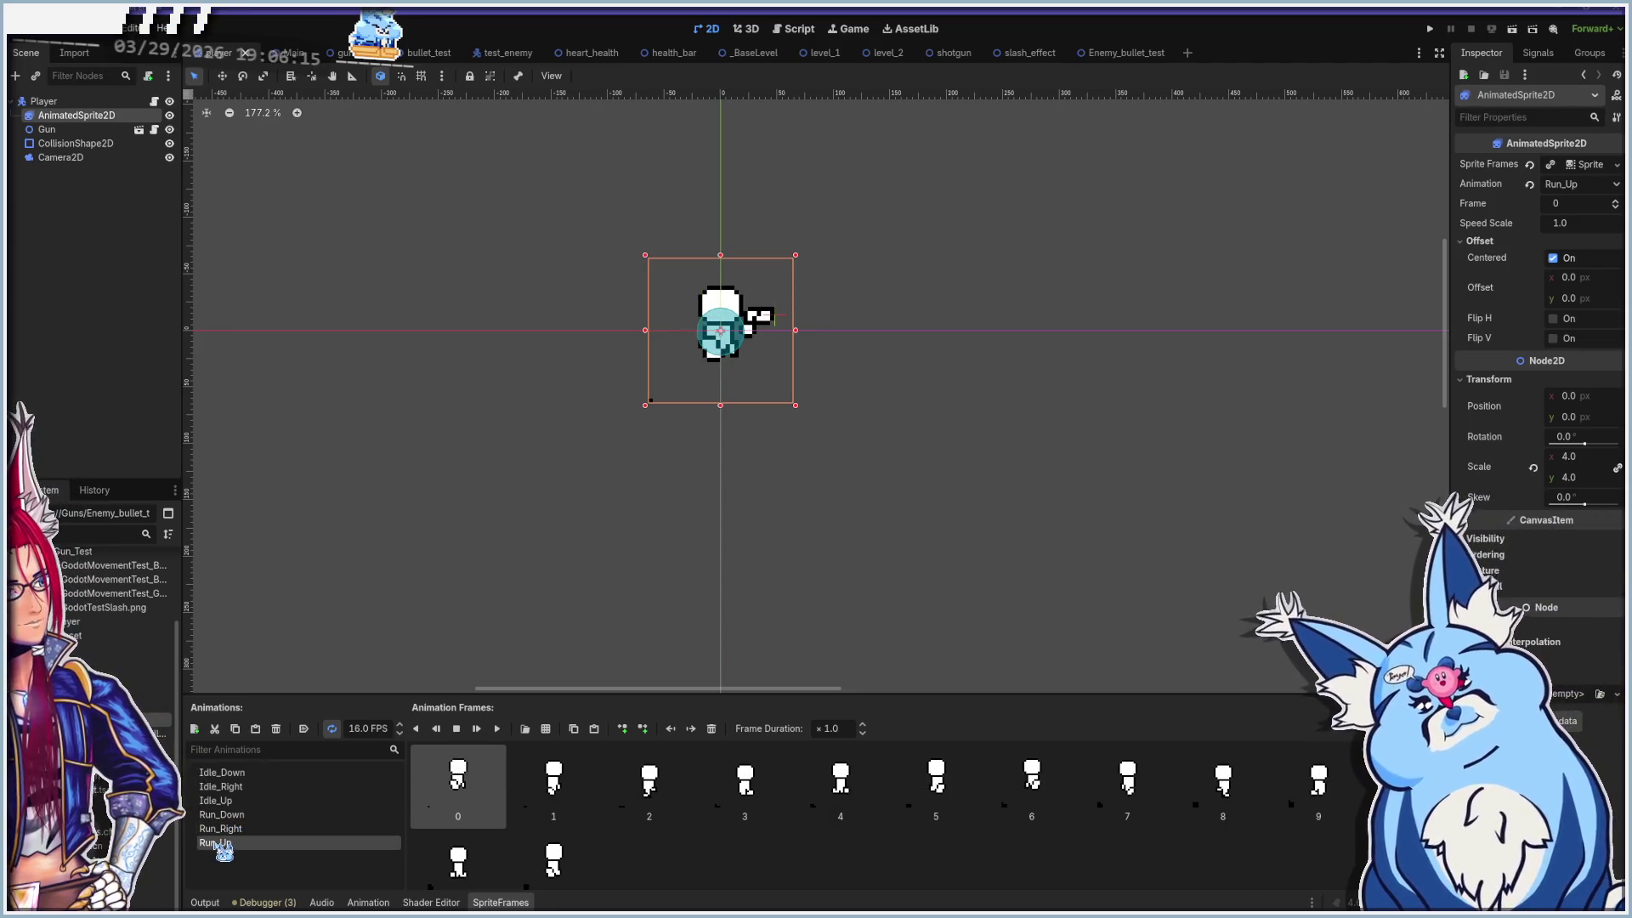
{"action": "left_click", "coordinate": [799, 31]}
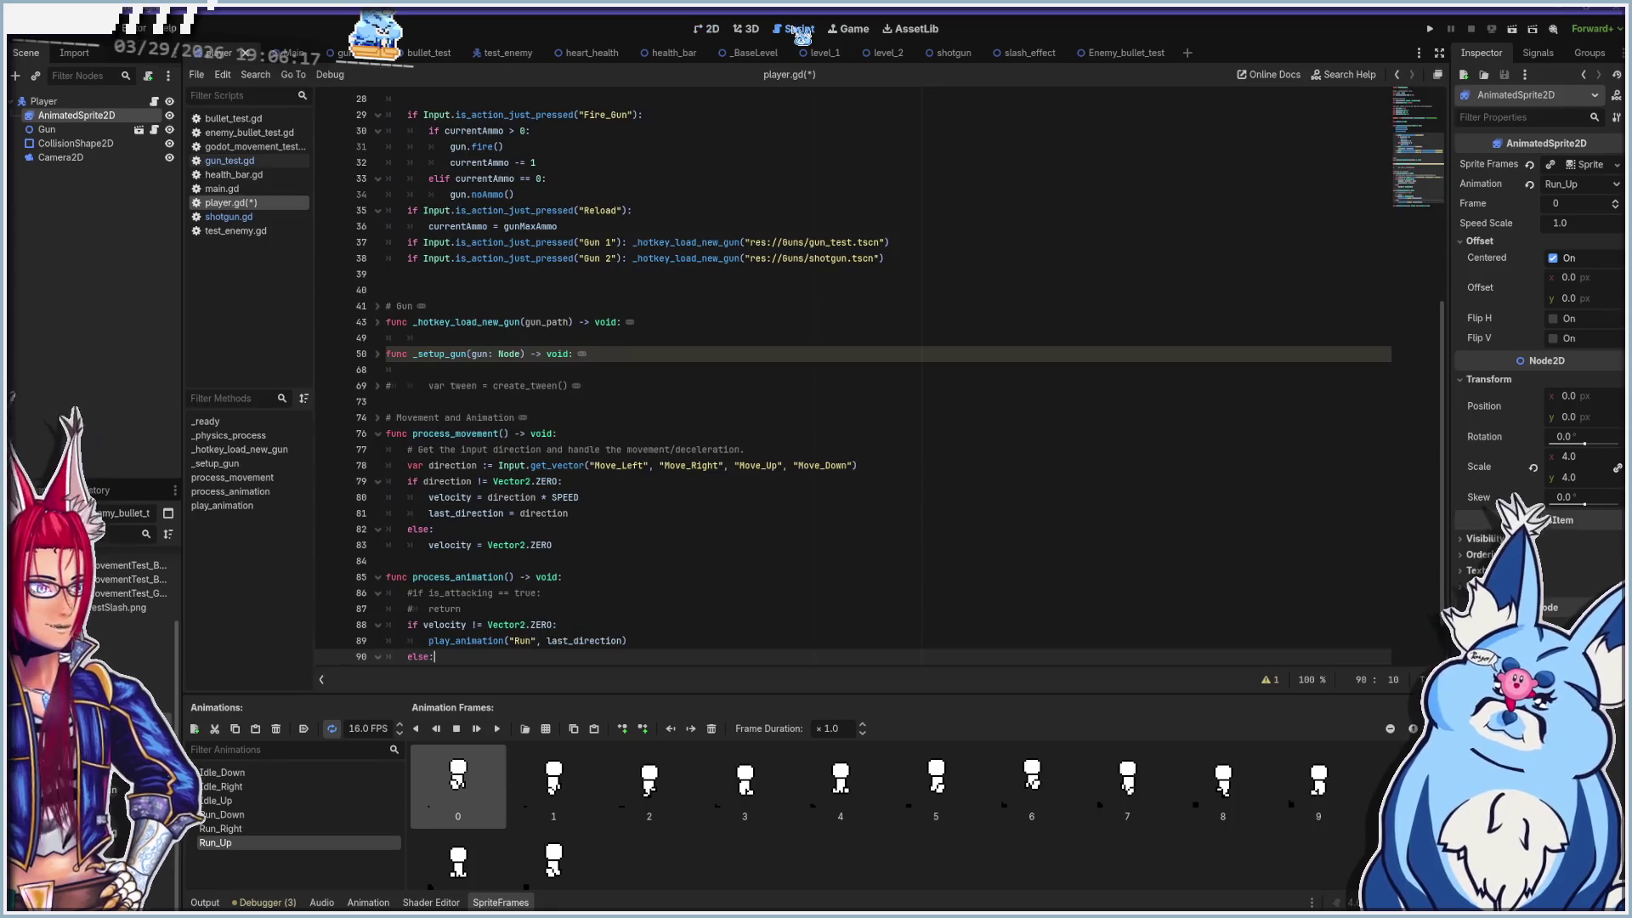
Review the direction, velocity and Run animation lines 79–89 in process_animation
{"action": "left_click", "coordinate": [594, 482]}
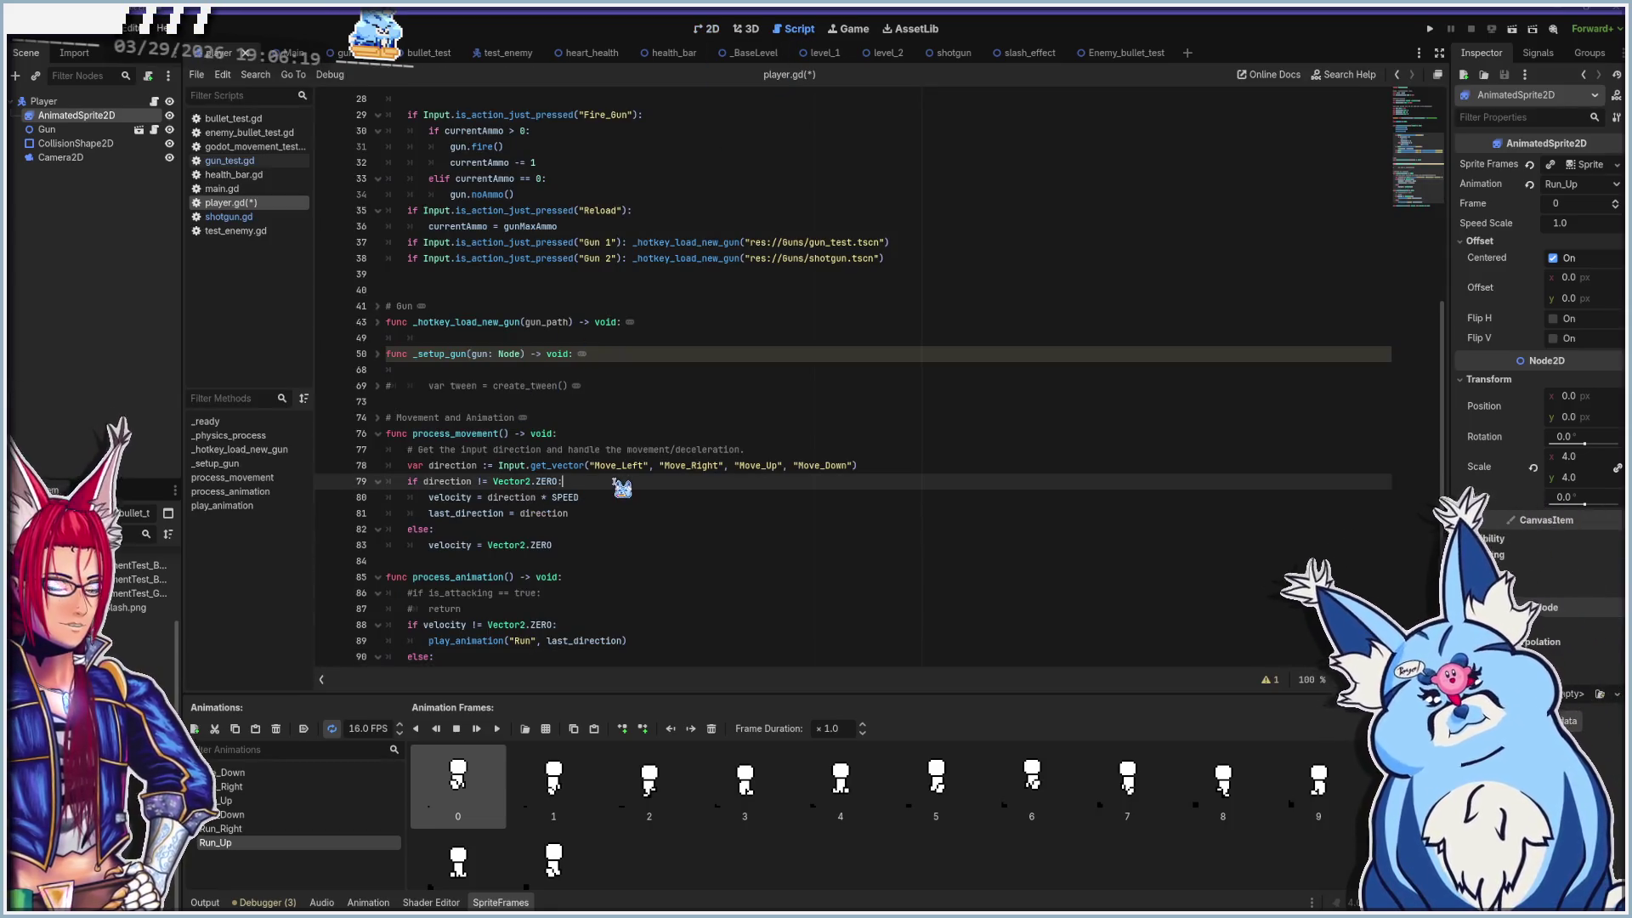
{"action": "scroll", "coordinate": [609, 541], "scroll_direction": "down", "scroll_amount": 2}
{"action": "left_click", "coordinate": [627, 574]}
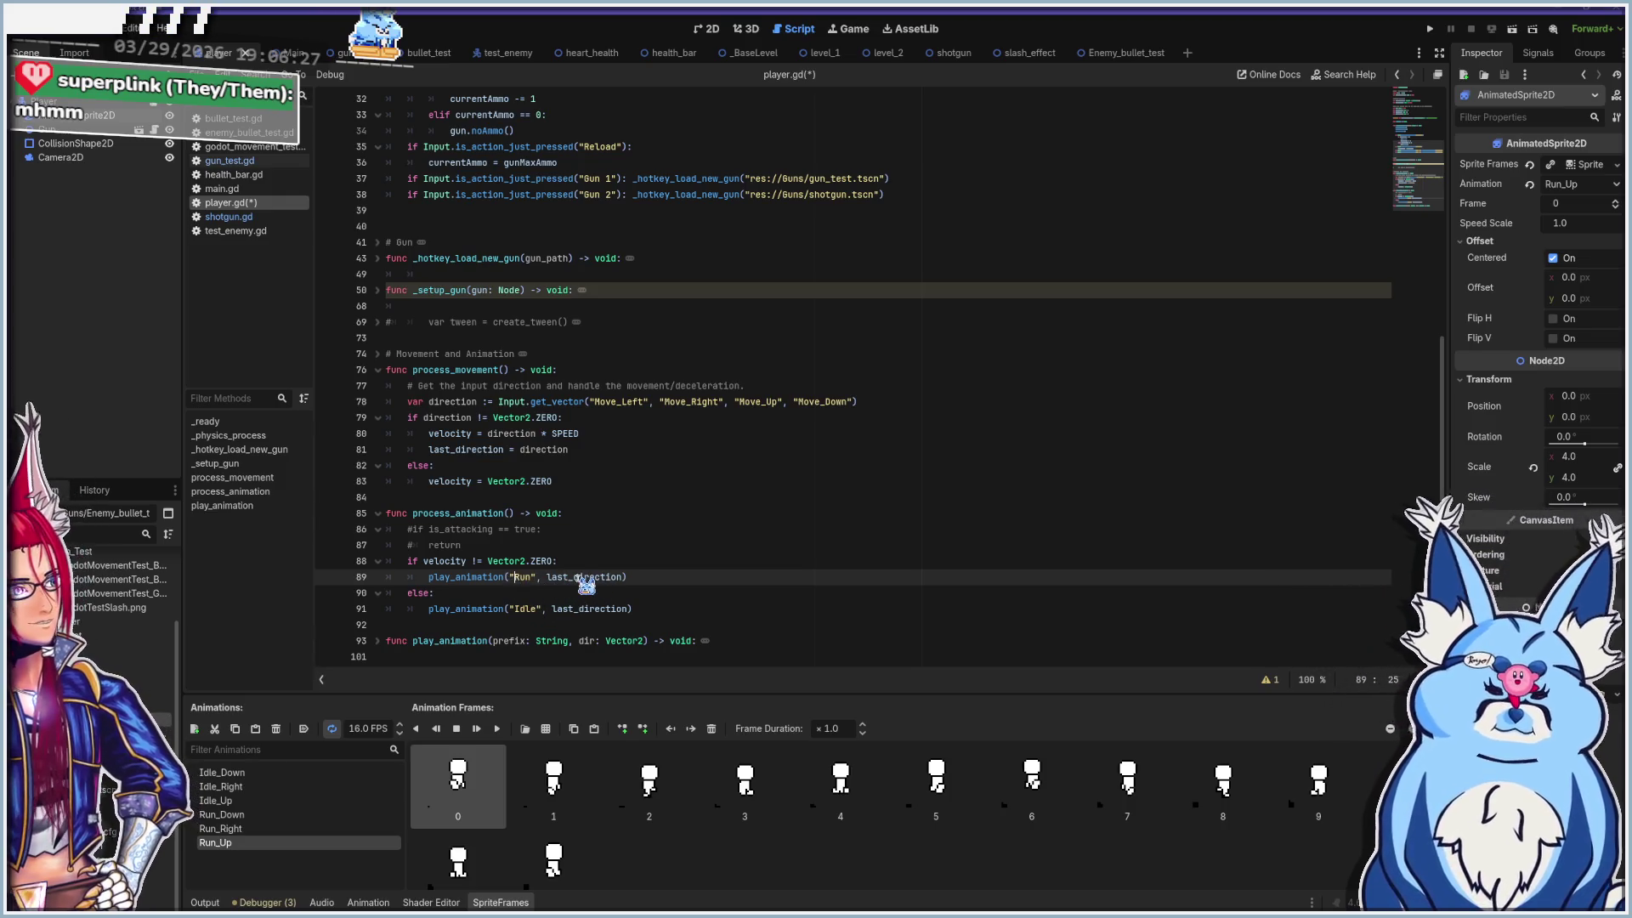
{"action": "left_click", "coordinate": [571, 578]}
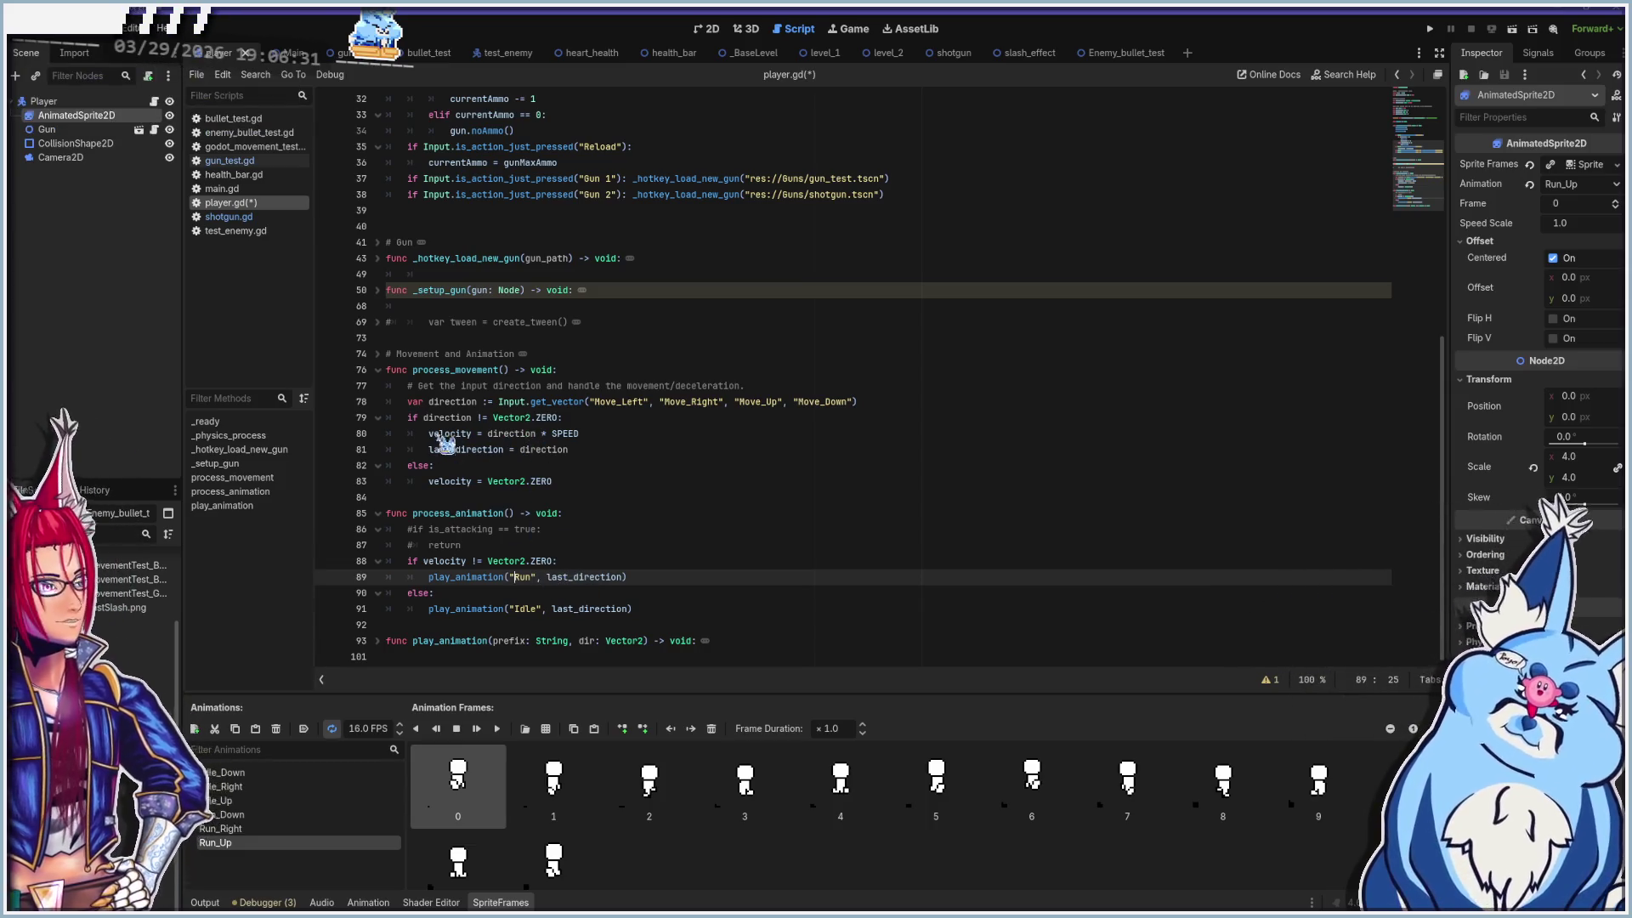
{"action": "left_click", "coordinate": [606, 437]}
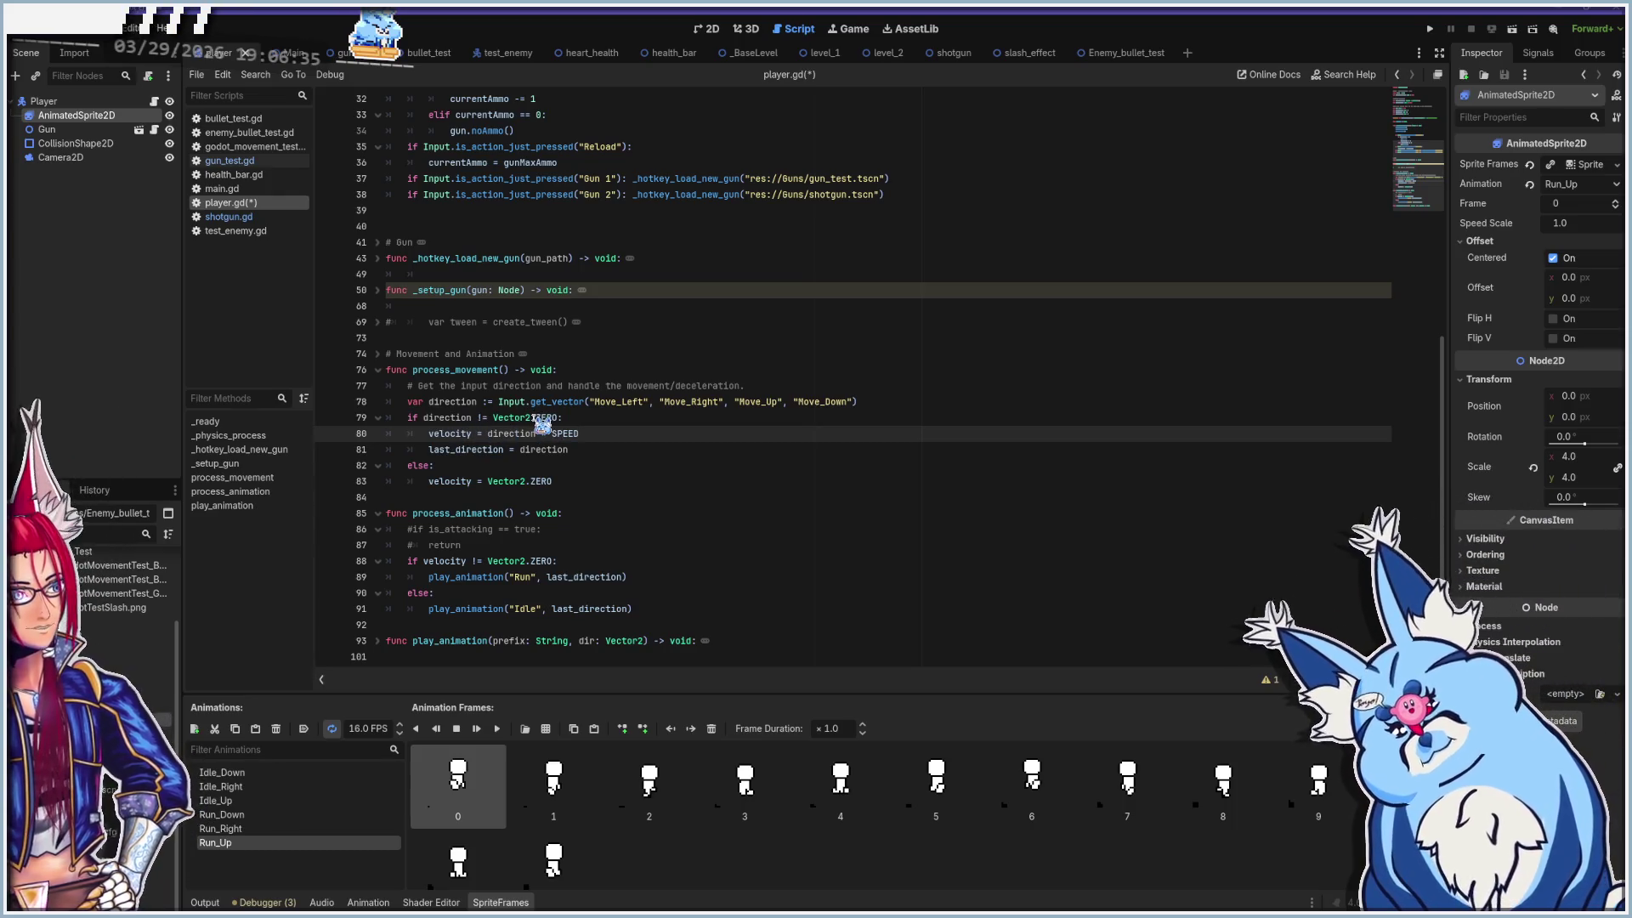
{"action": "left_click", "coordinate": [508, 449]}
{"action": "left_click", "coordinate": [597, 449]}
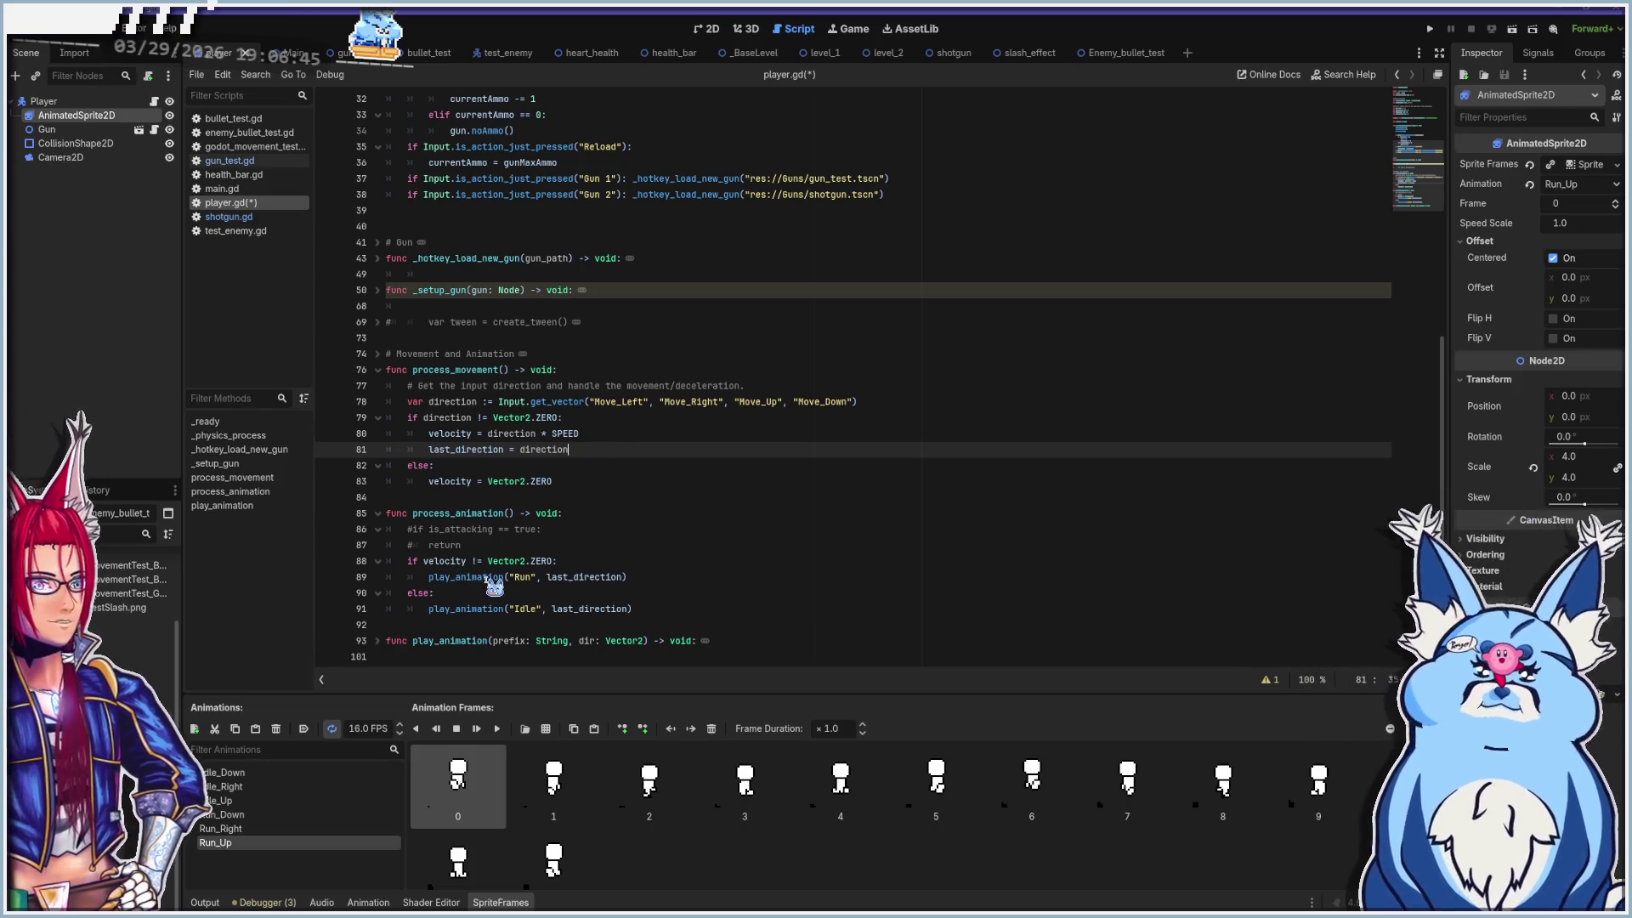
{"action": "left_click", "coordinate": [509, 578]}
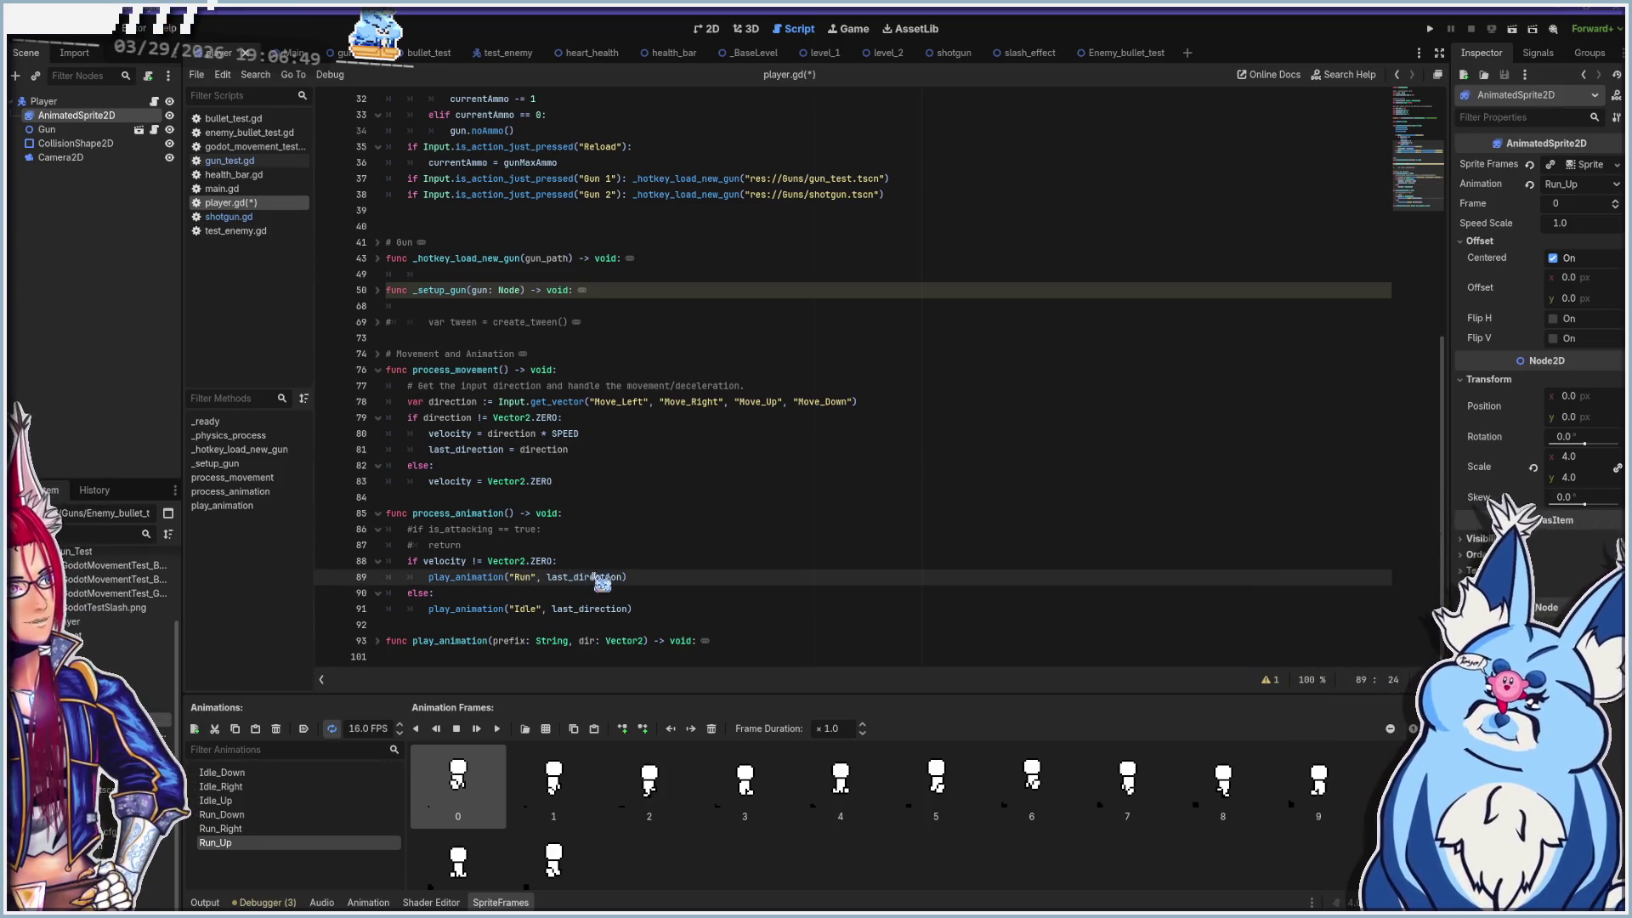
Unfold the play_animation function at line 93
{"action": "mouse_move", "coordinate": [563, 575]}
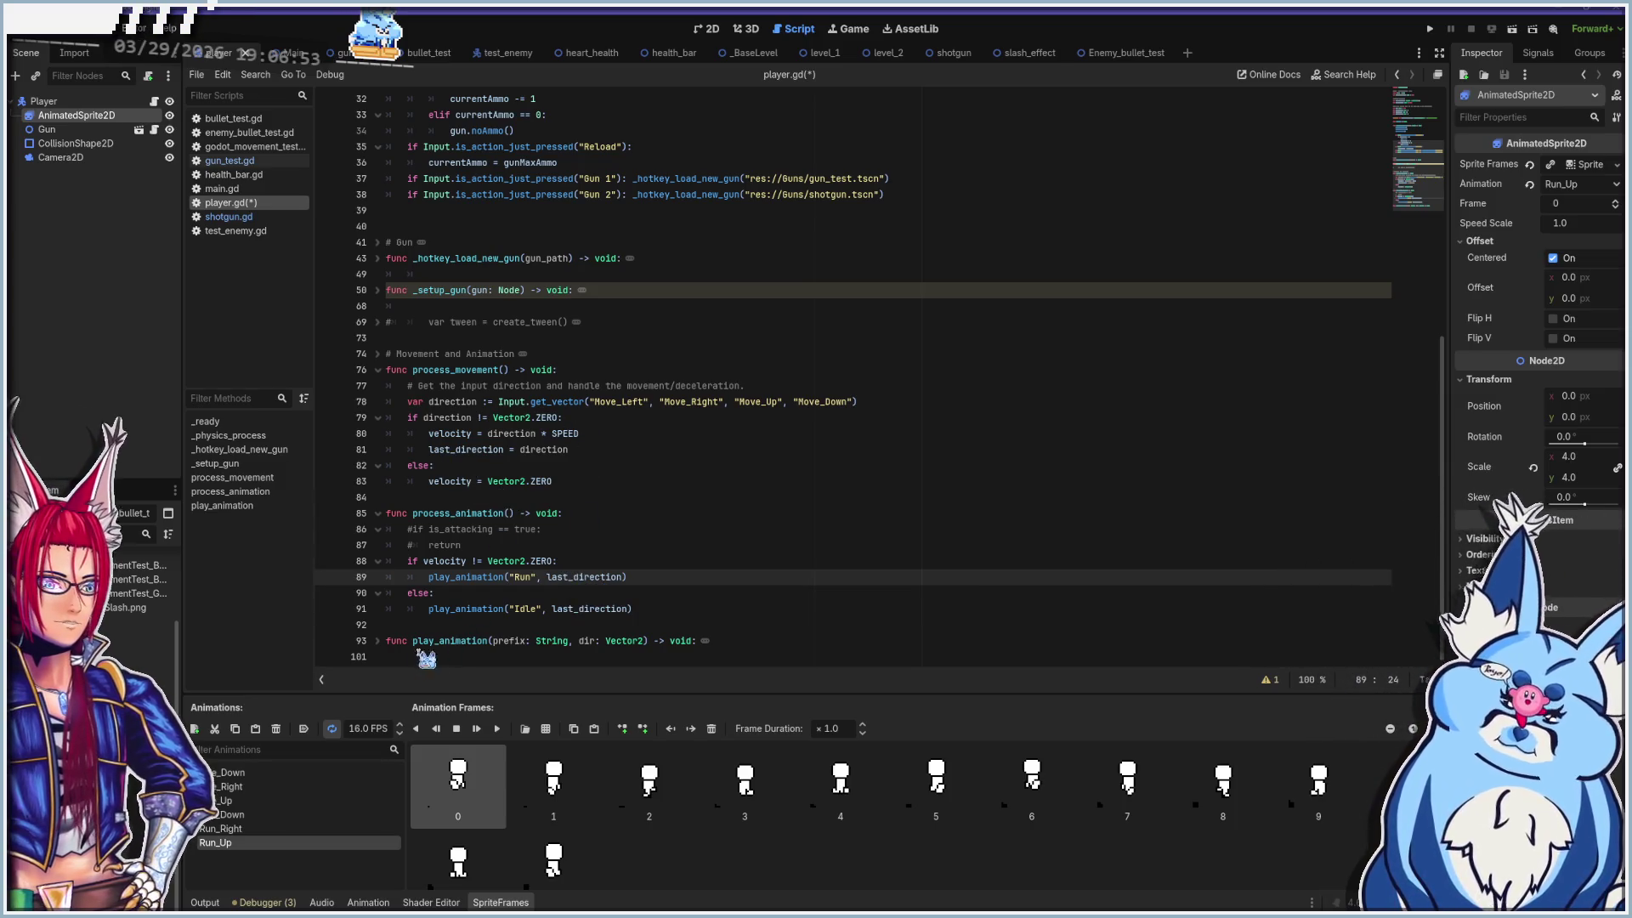
{"action": "left_click", "coordinate": [377, 640]}
{"action": "scroll", "coordinate": [474, 505], "scroll_direction": "down", "scroll_amount": 3}
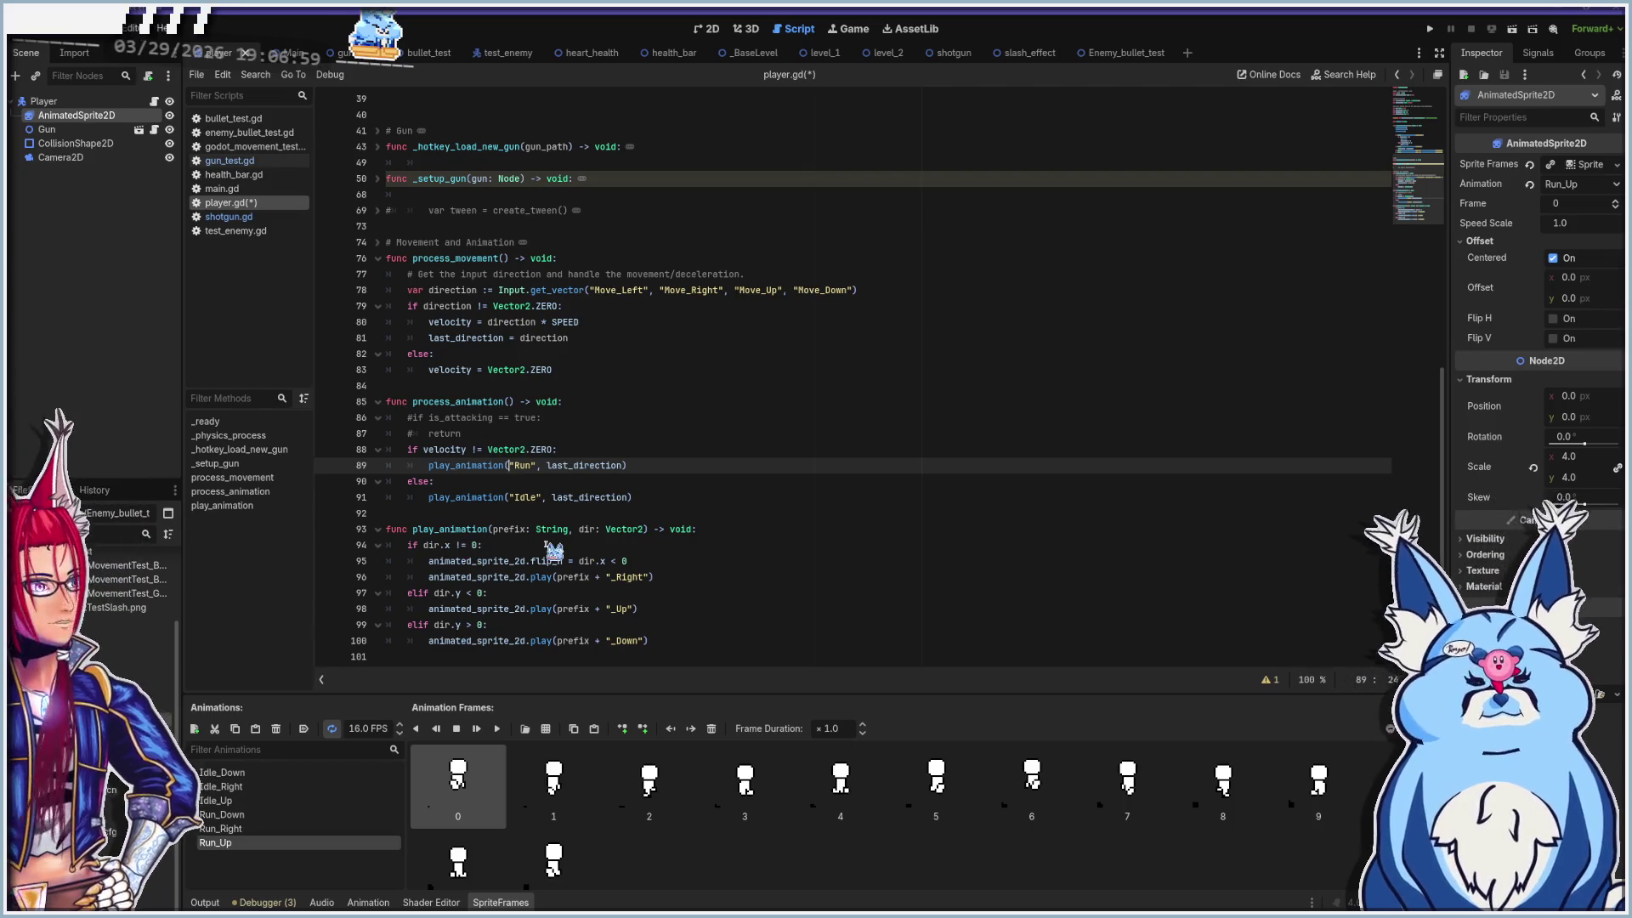
Review play_animation's dir.x check and flip_h line on lines 93–95
{"action": "left_click", "coordinate": [547, 532]}
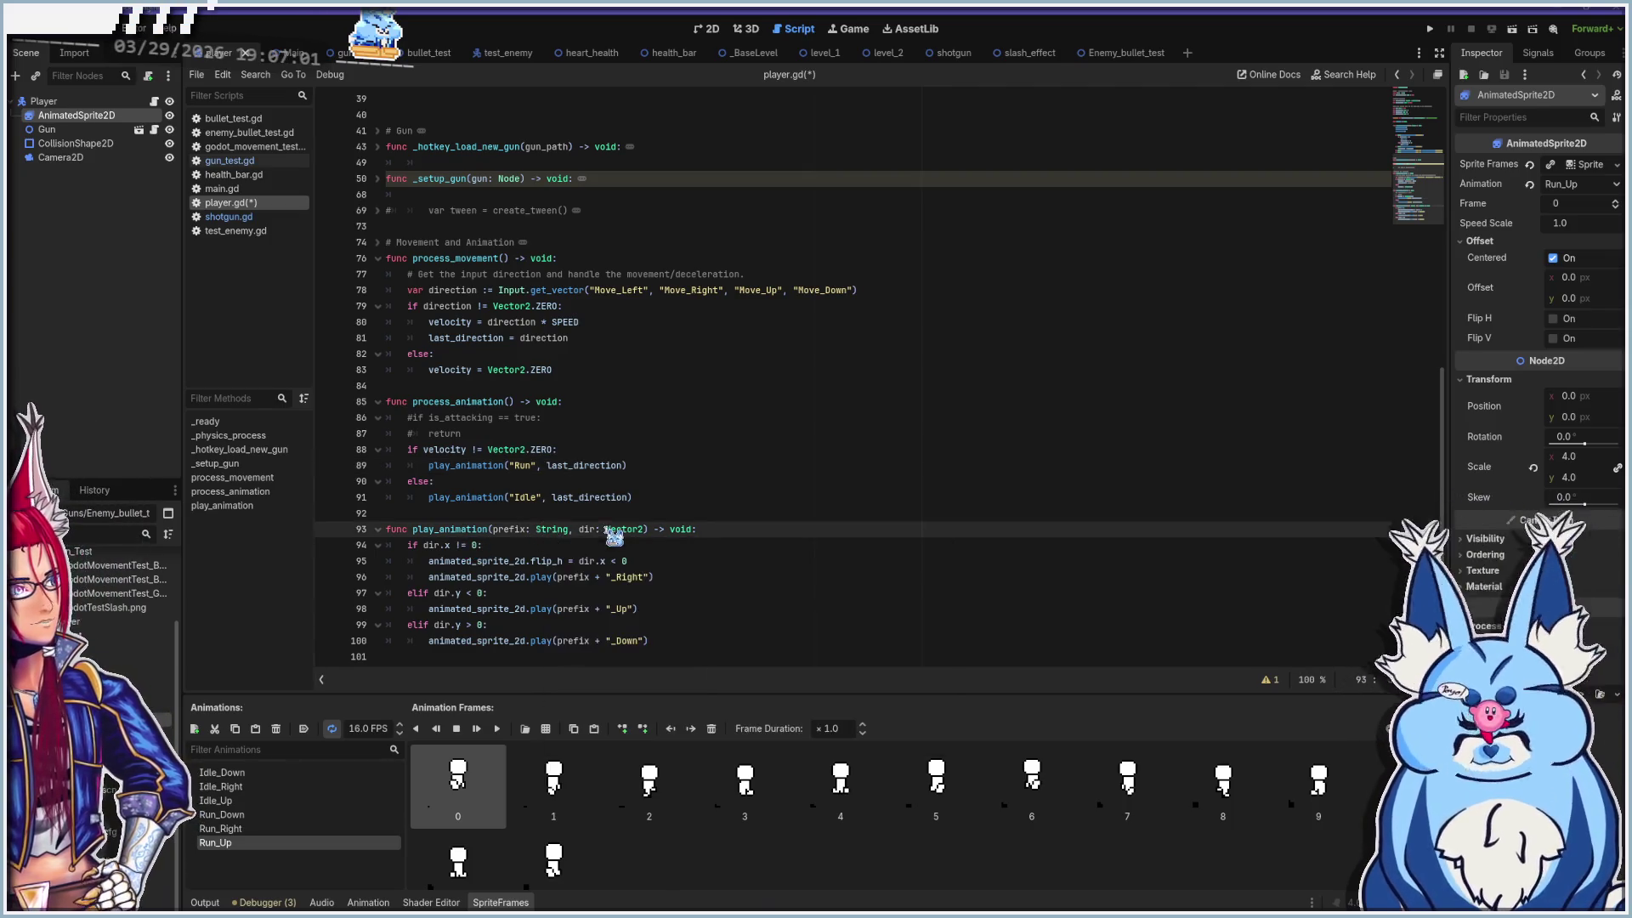
{"action": "left_click", "coordinate": [575, 547]}
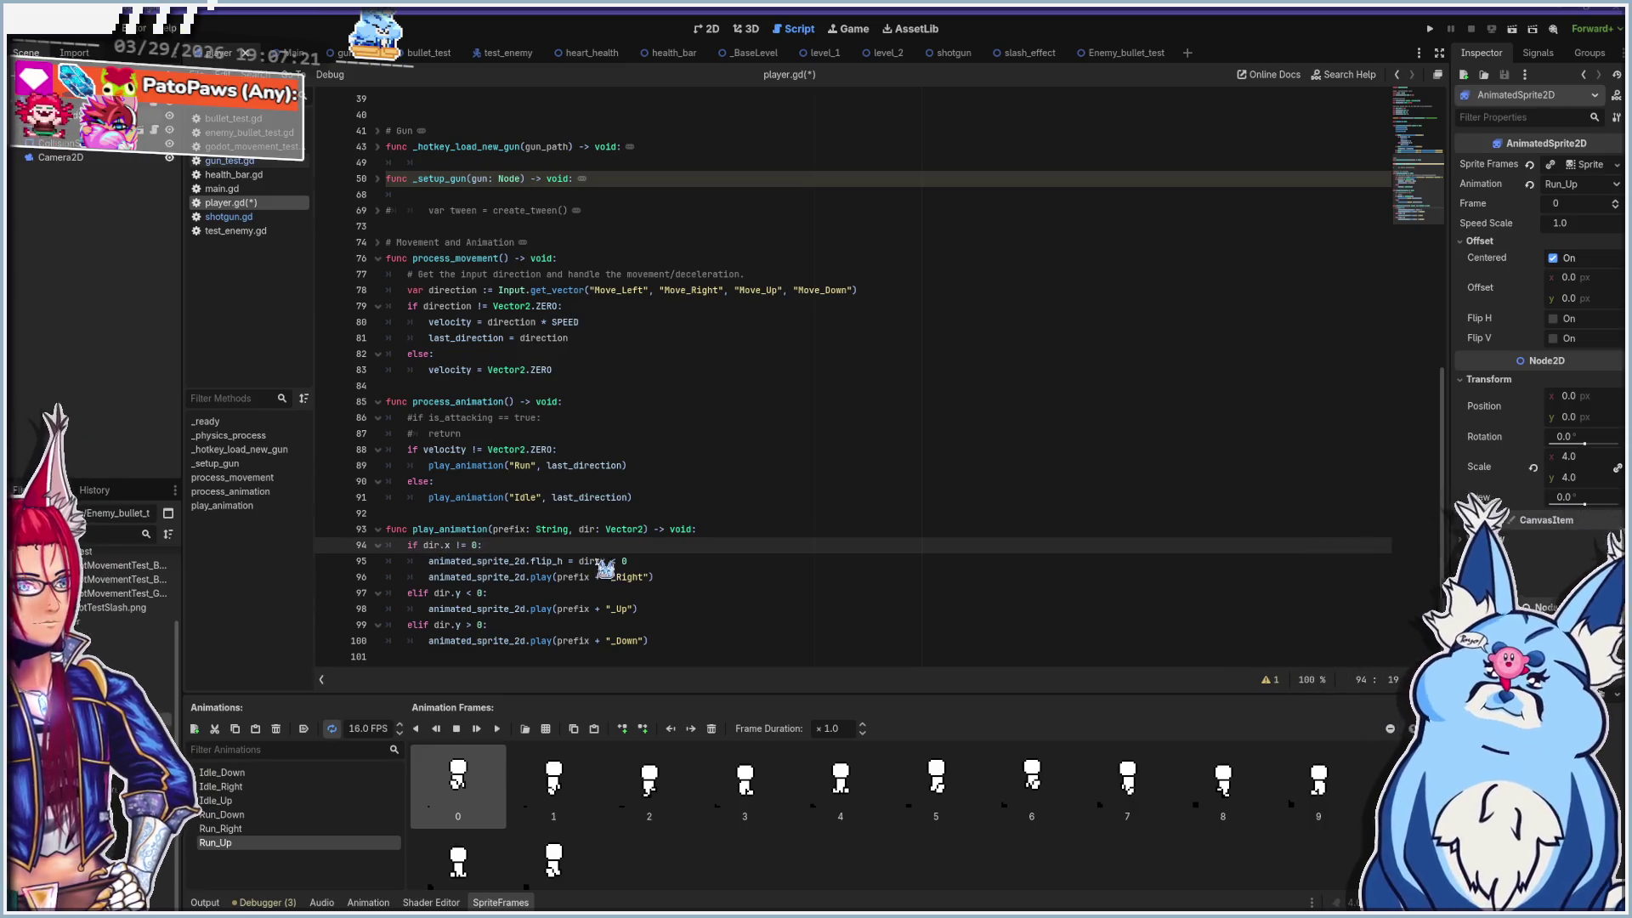
{"action": "left_click", "coordinate": [450, 561]}
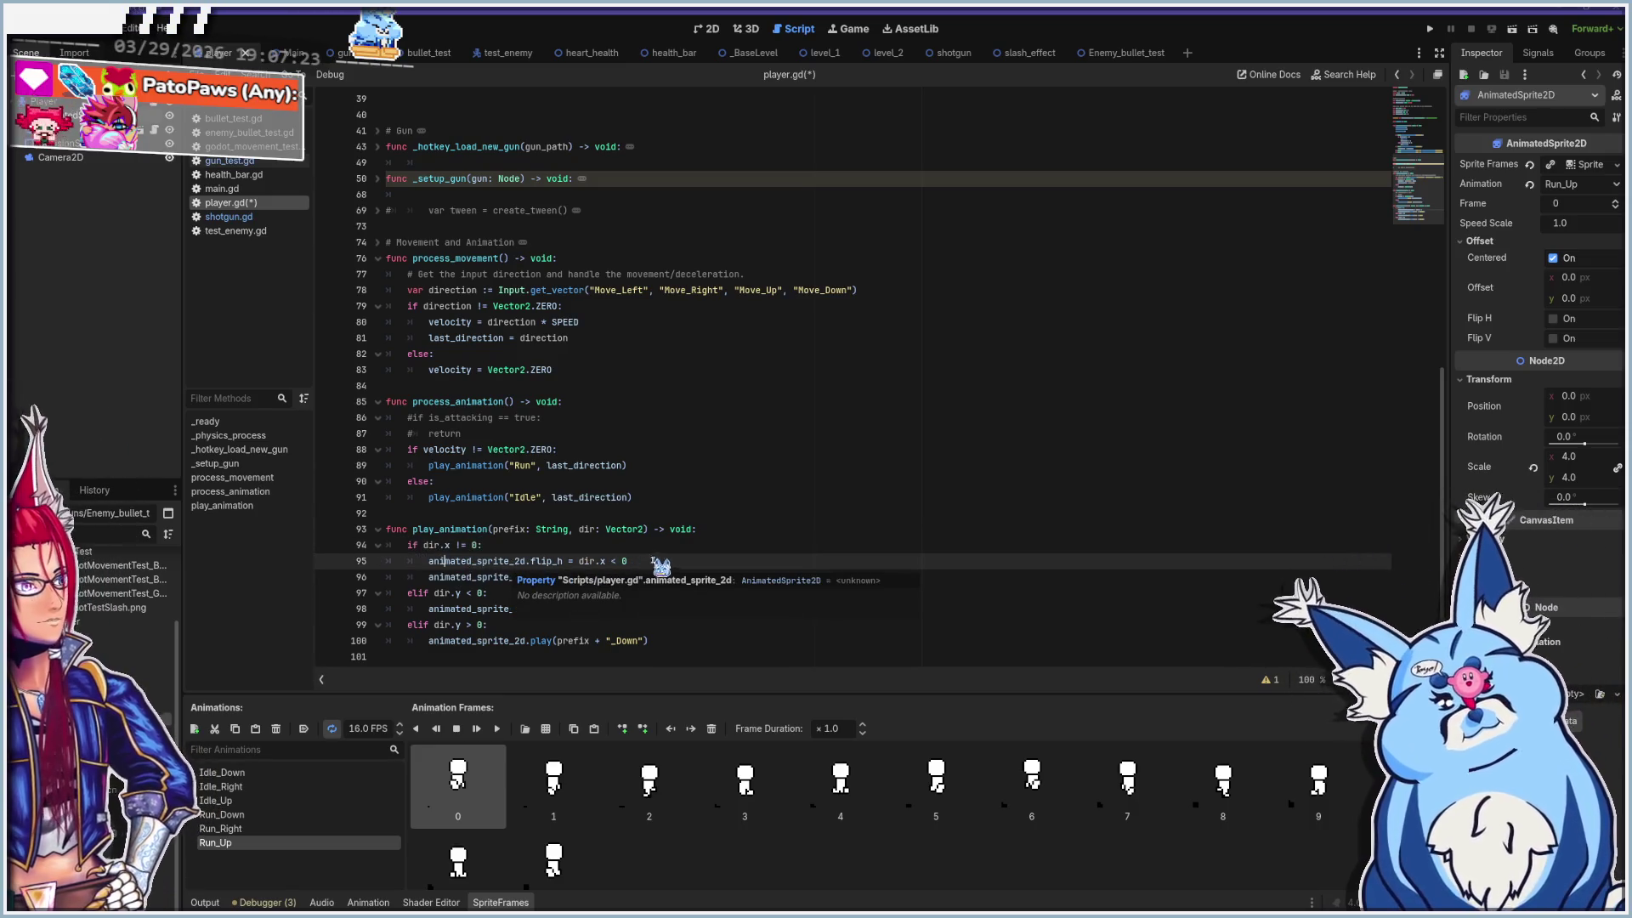
{"action": "left_click", "coordinate": [655, 562]}
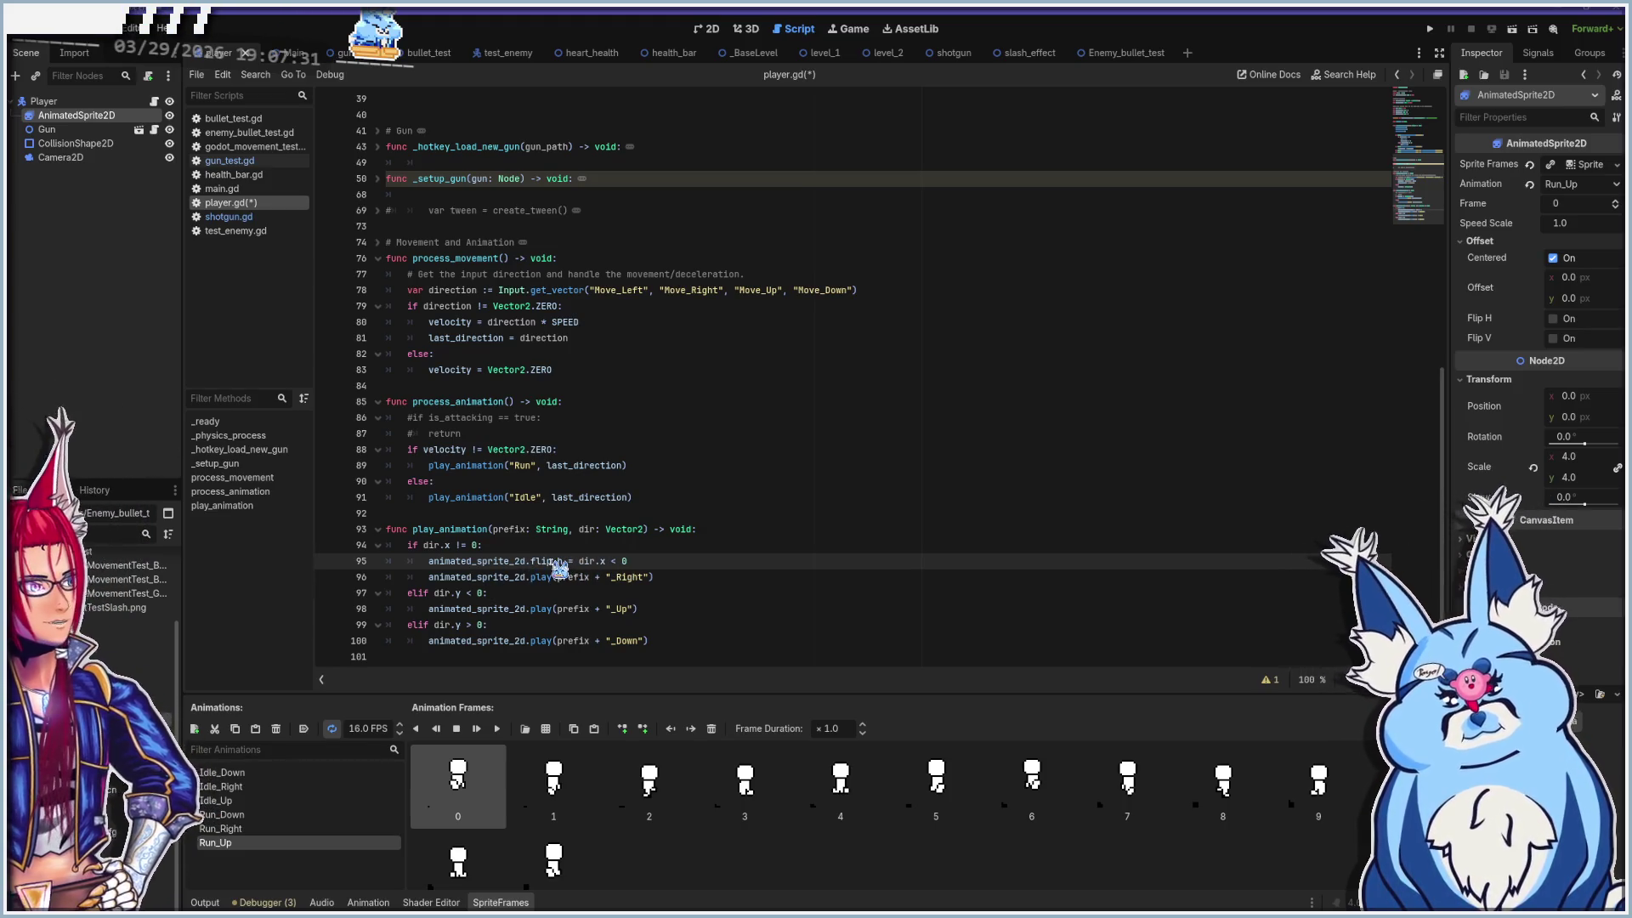
Check the _Right animation call on line 96, then show Run_Right in the 2D view
{"action": "mouse_move", "coordinate": [559, 568]}
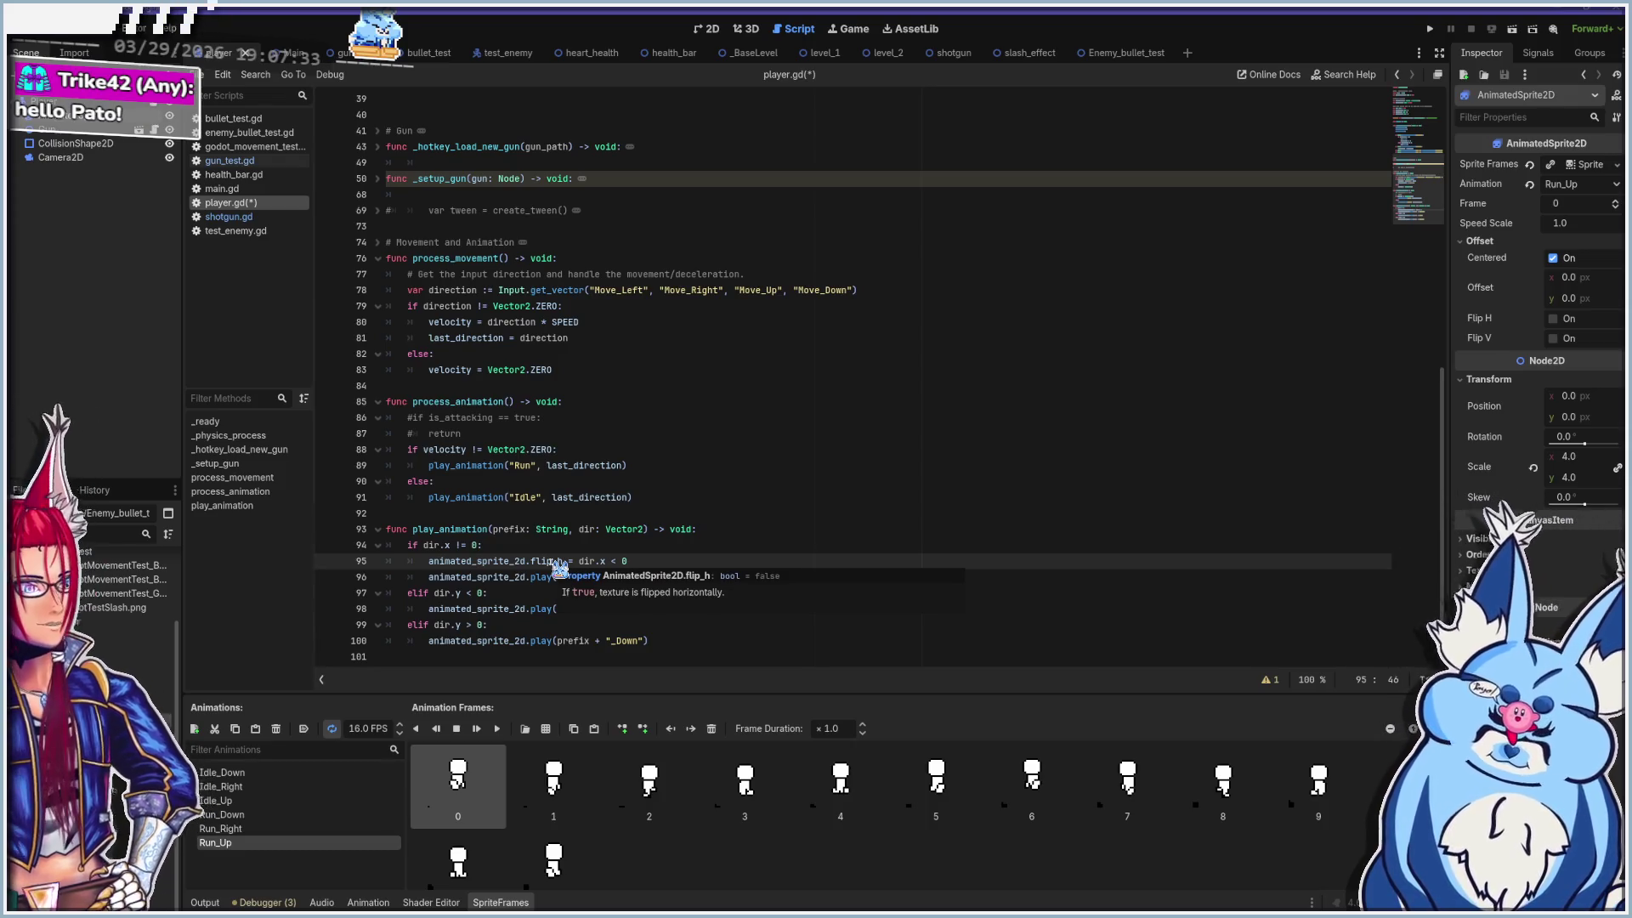
{"action": "left_click", "coordinate": [481, 582]}
{"action": "type", "text": "prefix + \"_Up\")"}
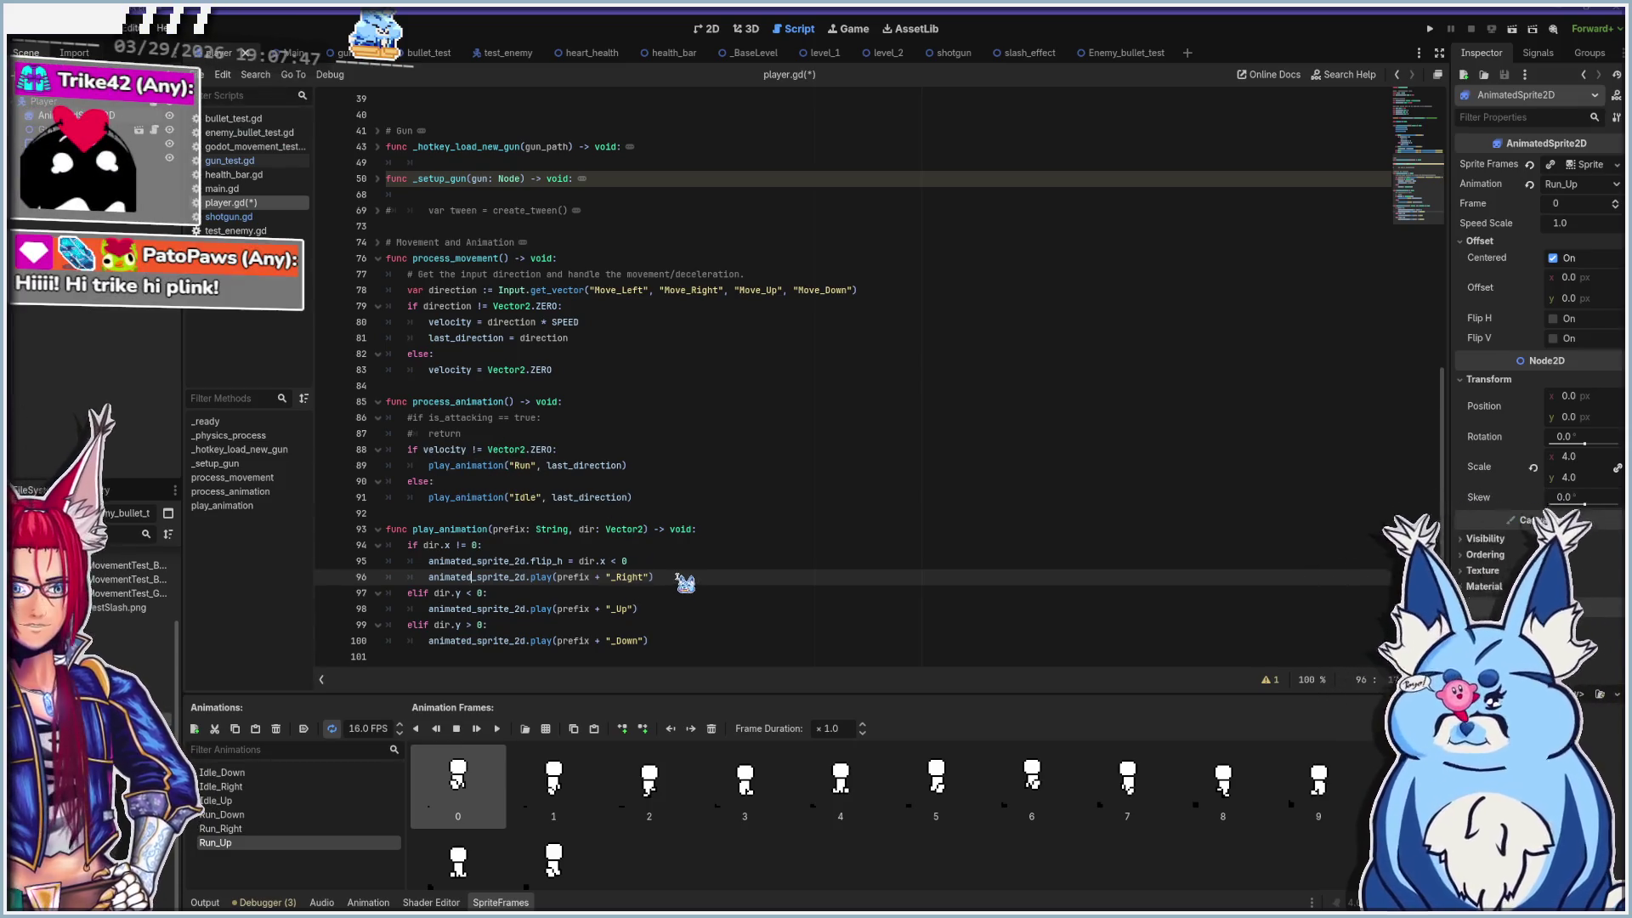
{"action": "left_click", "coordinate": [653, 577]}
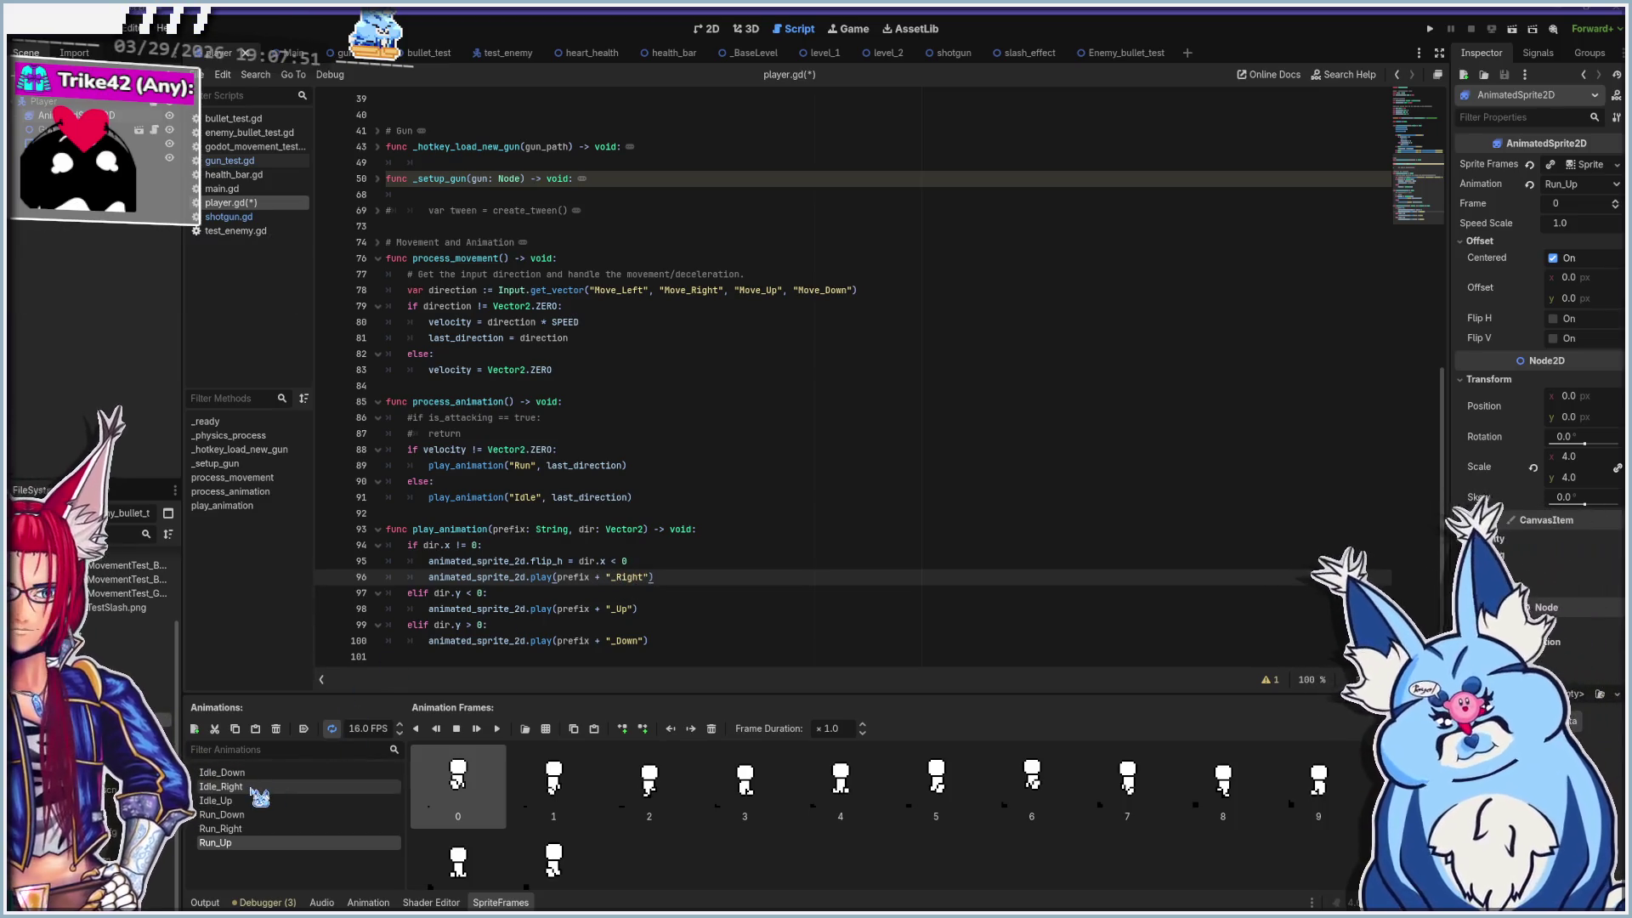
{"action": "left_click", "coordinate": [221, 828]}
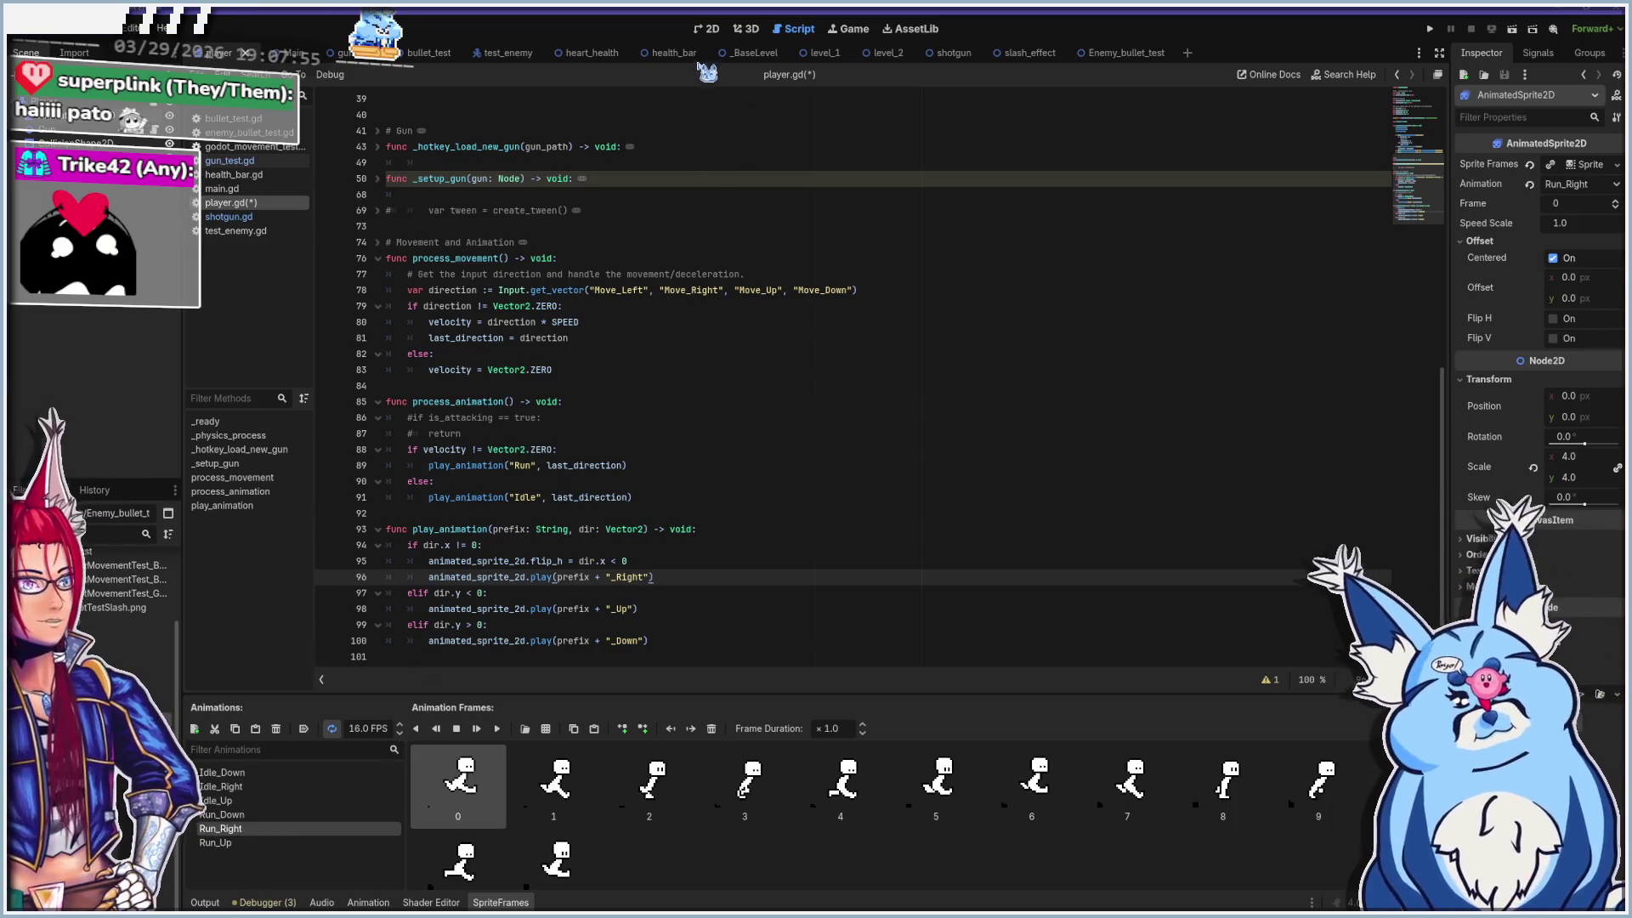
{"action": "left_click", "coordinate": [713, 33]}
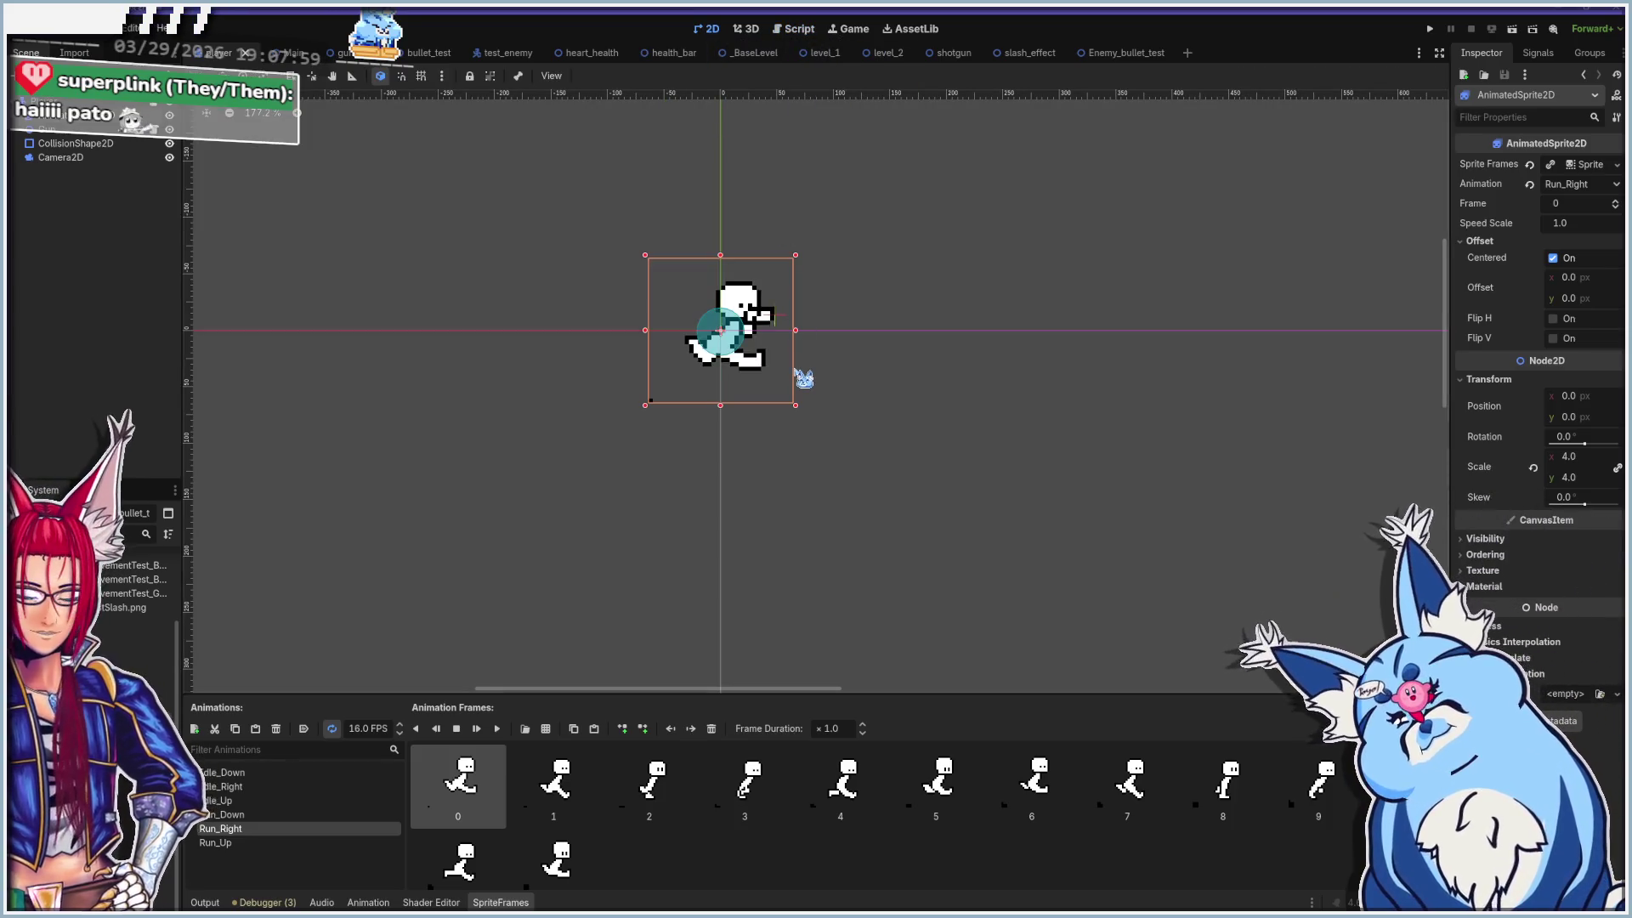
{"action": "key", "text": "F5"}
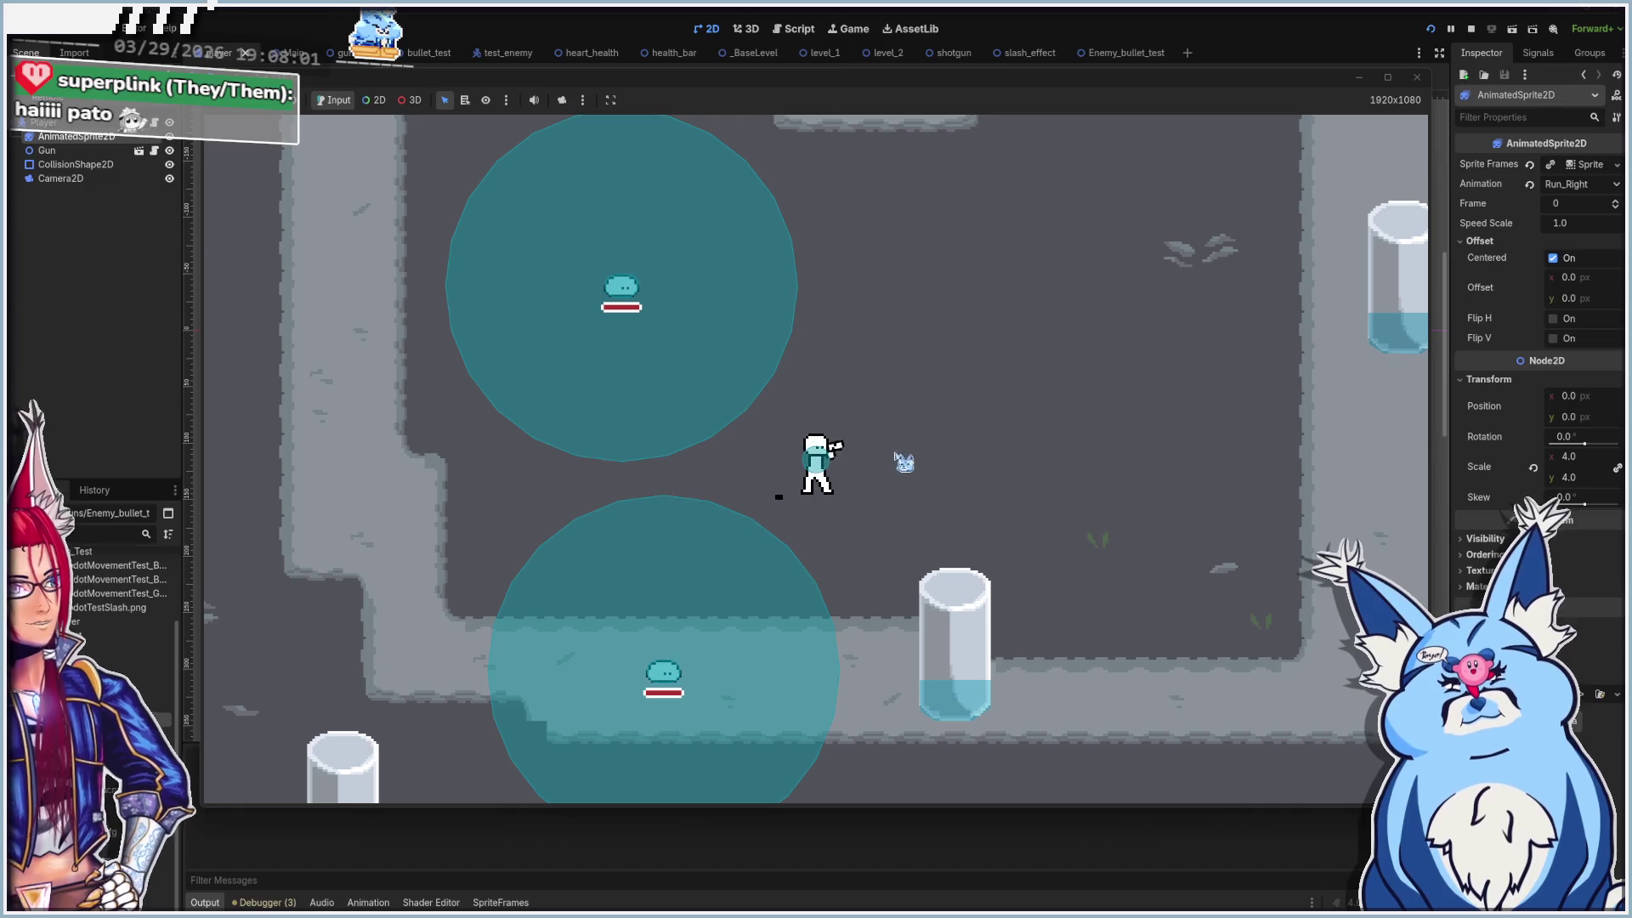
{"action": "key", "text": "d"}
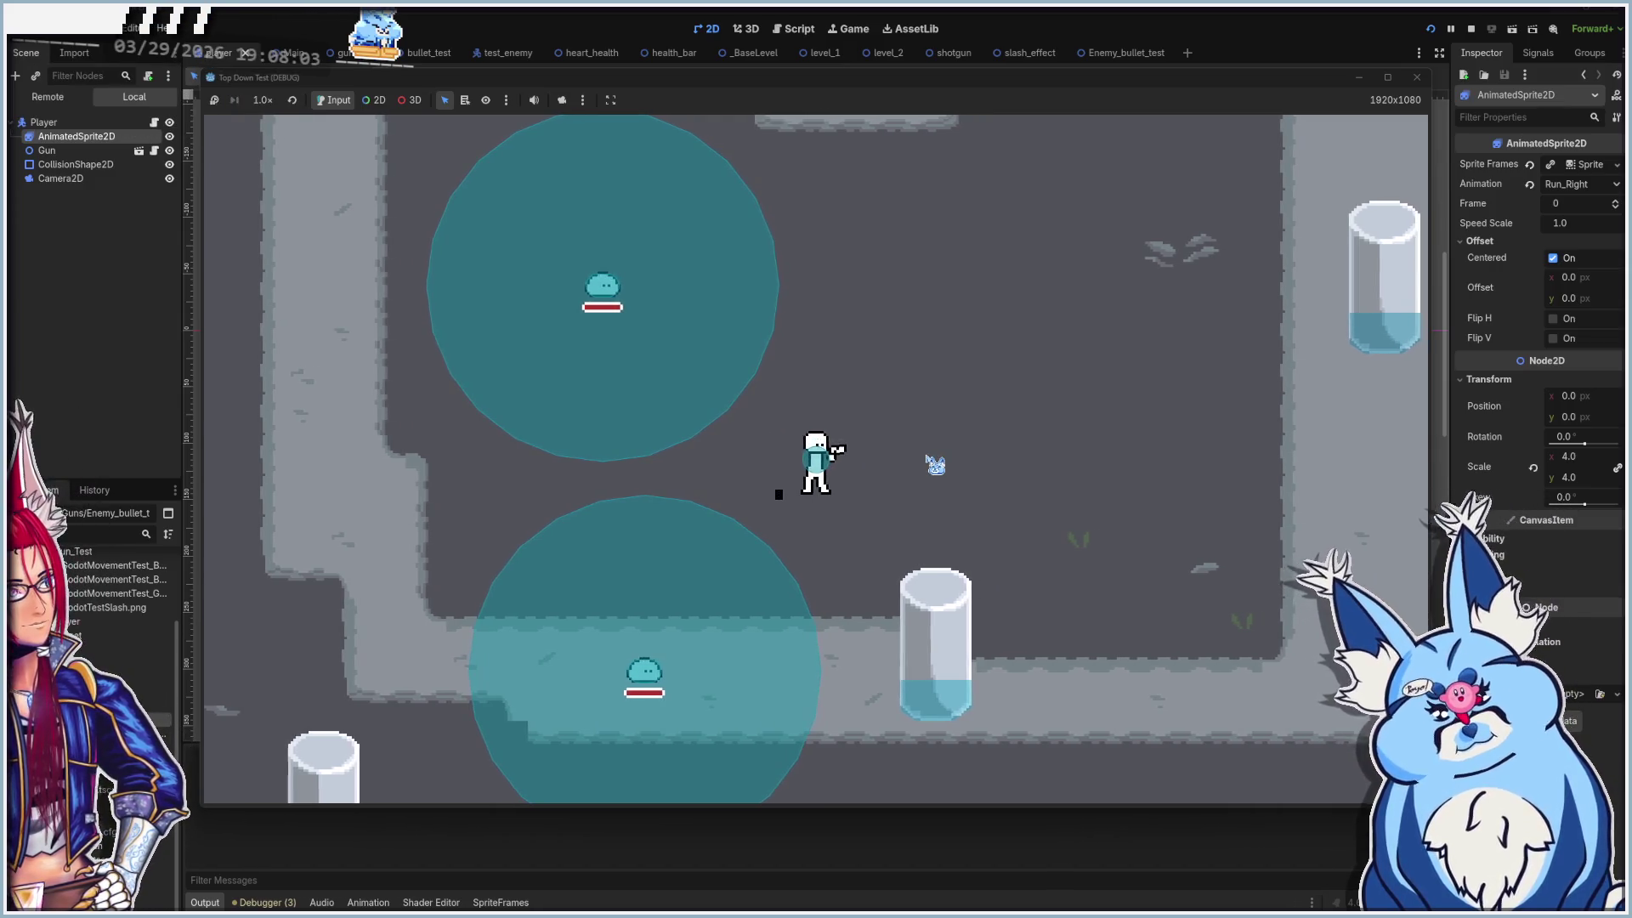
{"action": "key", "text": "d"}
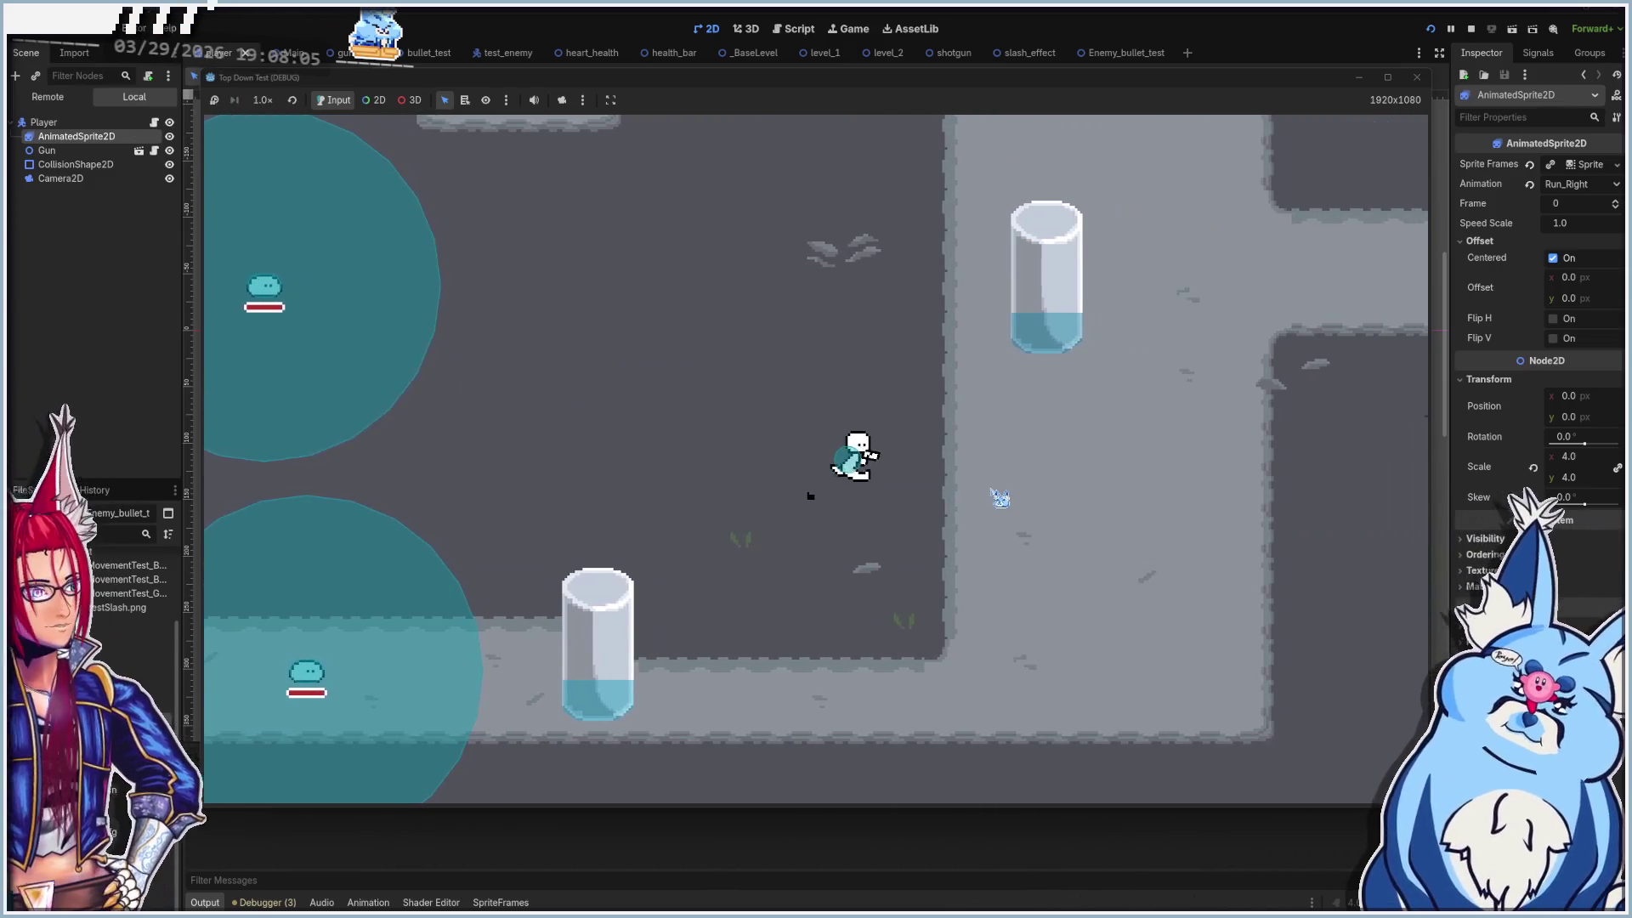
{"action": "key", "text": "a"}
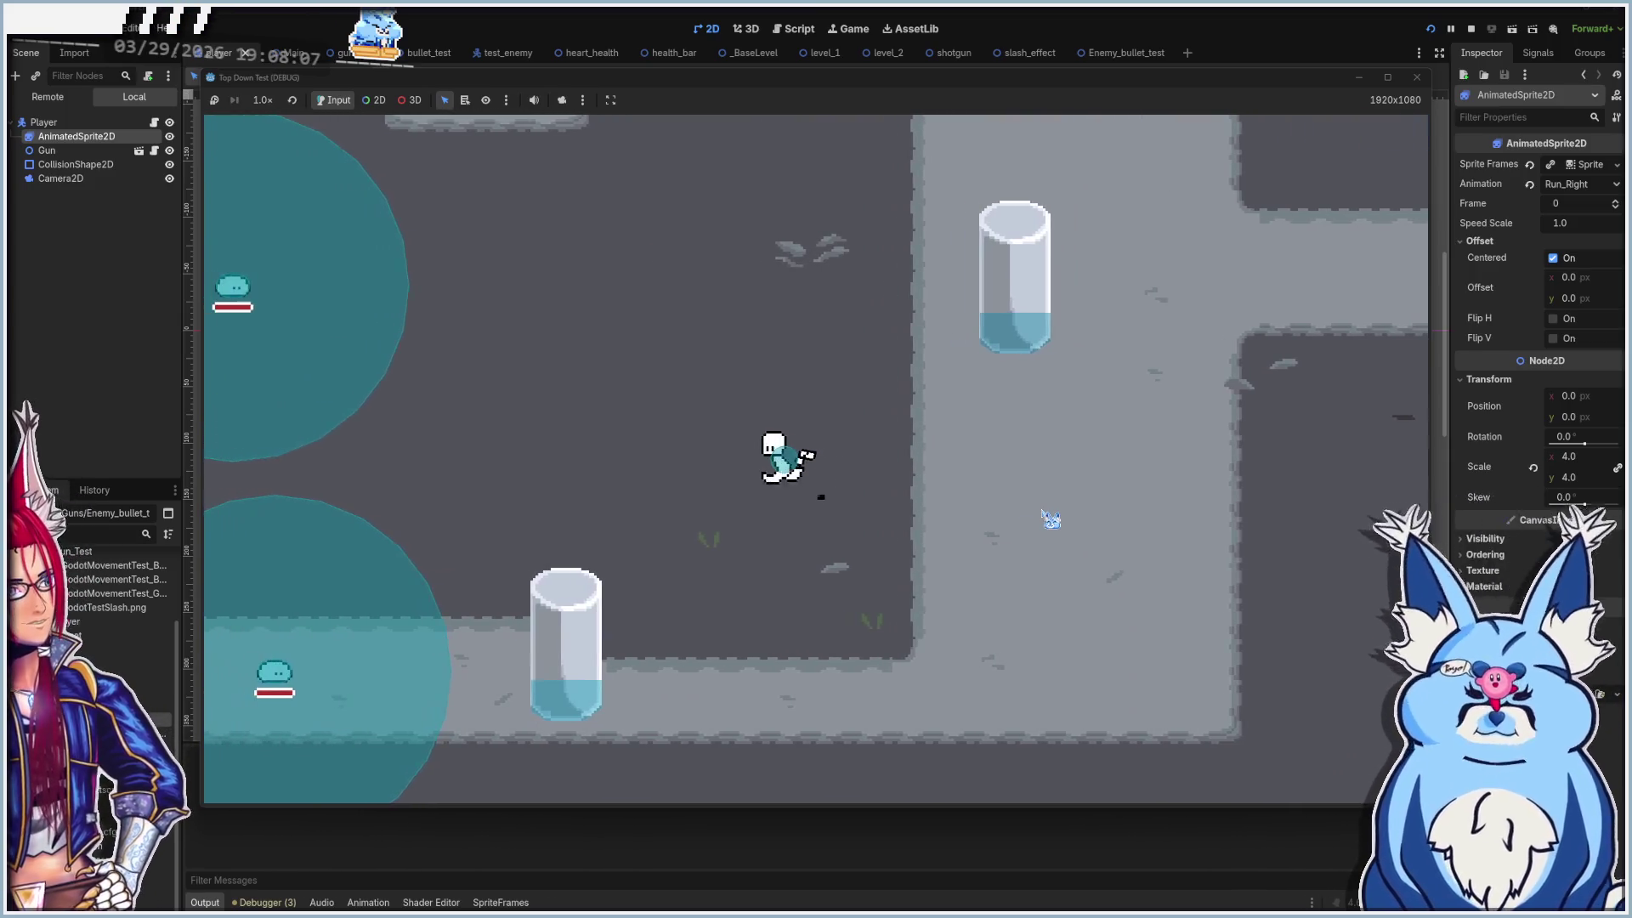
{"action": "key", "text": "d"}
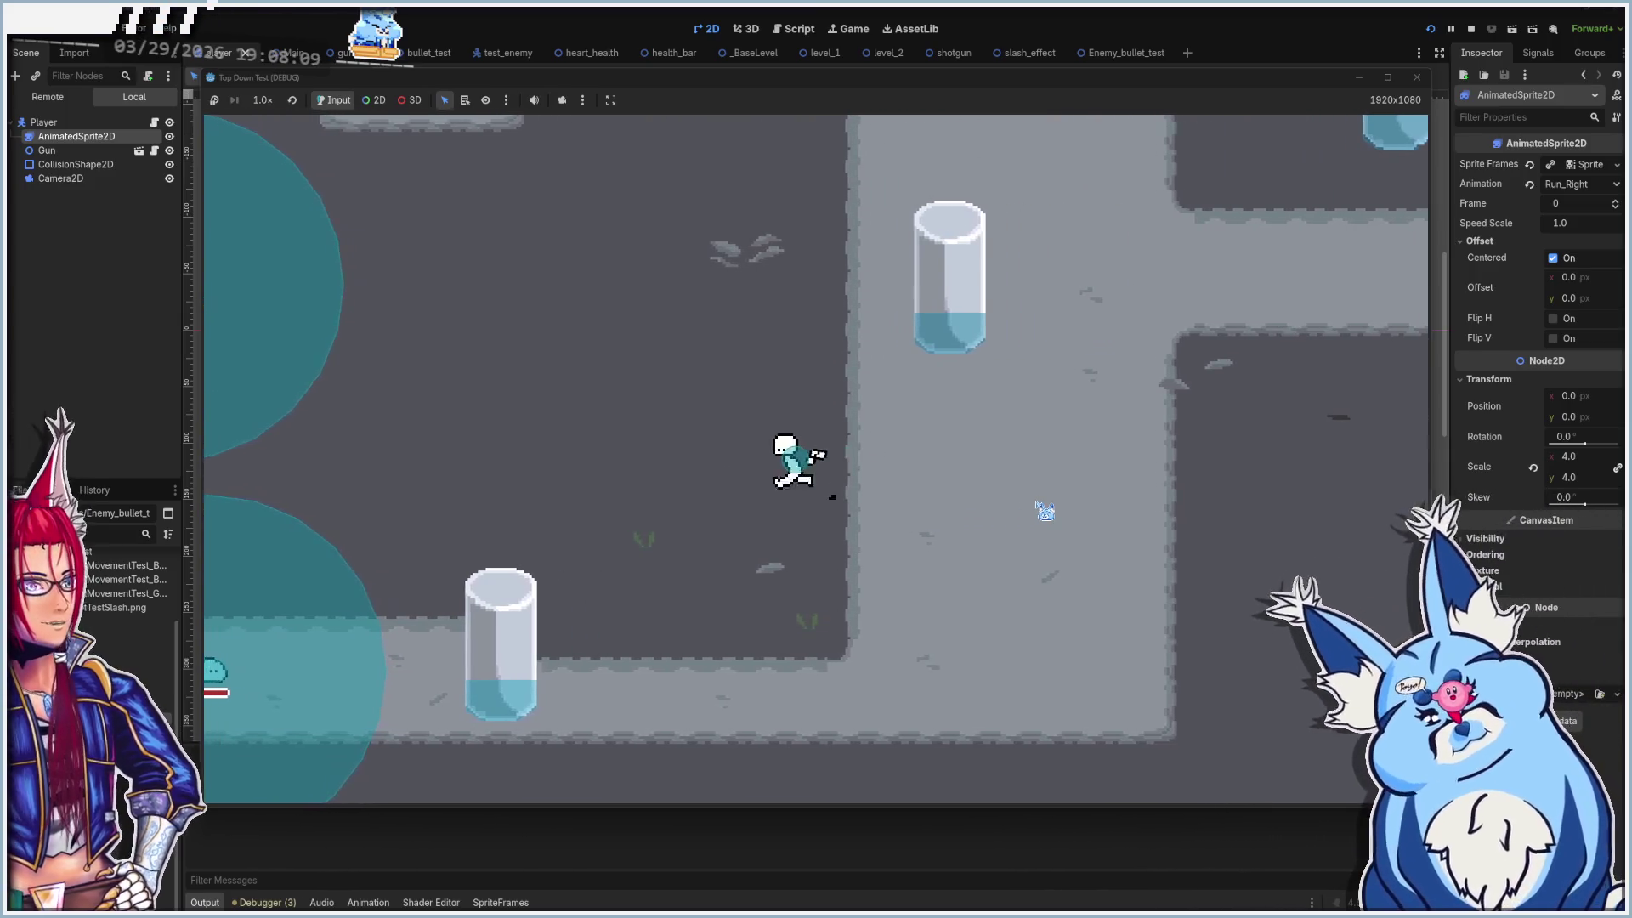
{"action": "key", "text": "a"}
{"action": "key", "text": "d"}
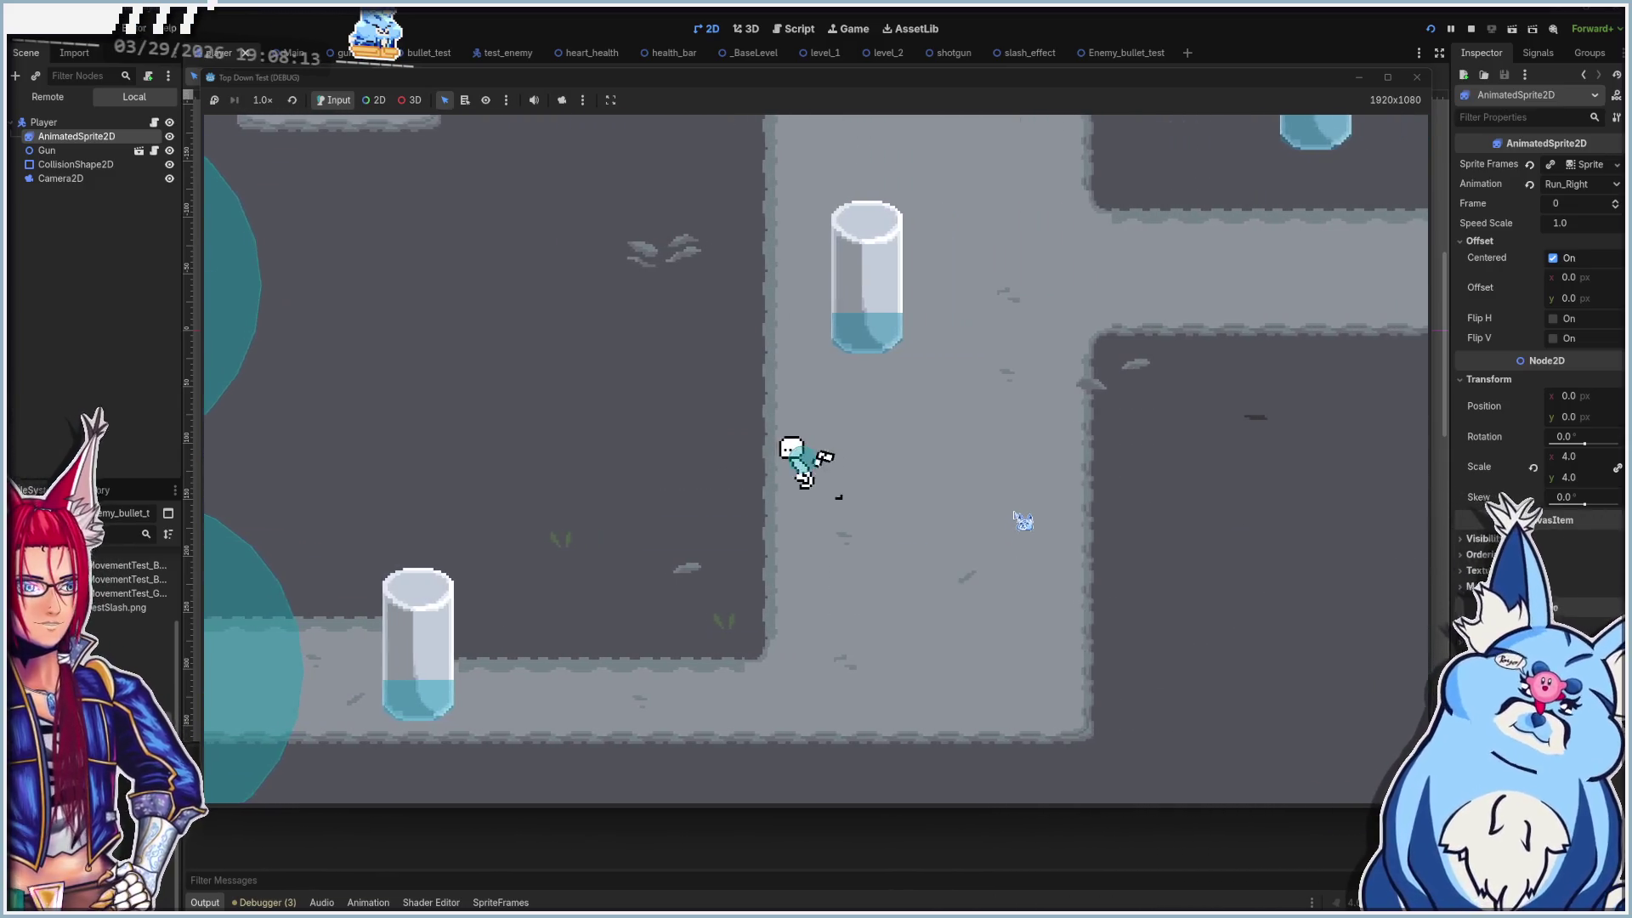
{"action": "key", "text": "a"}
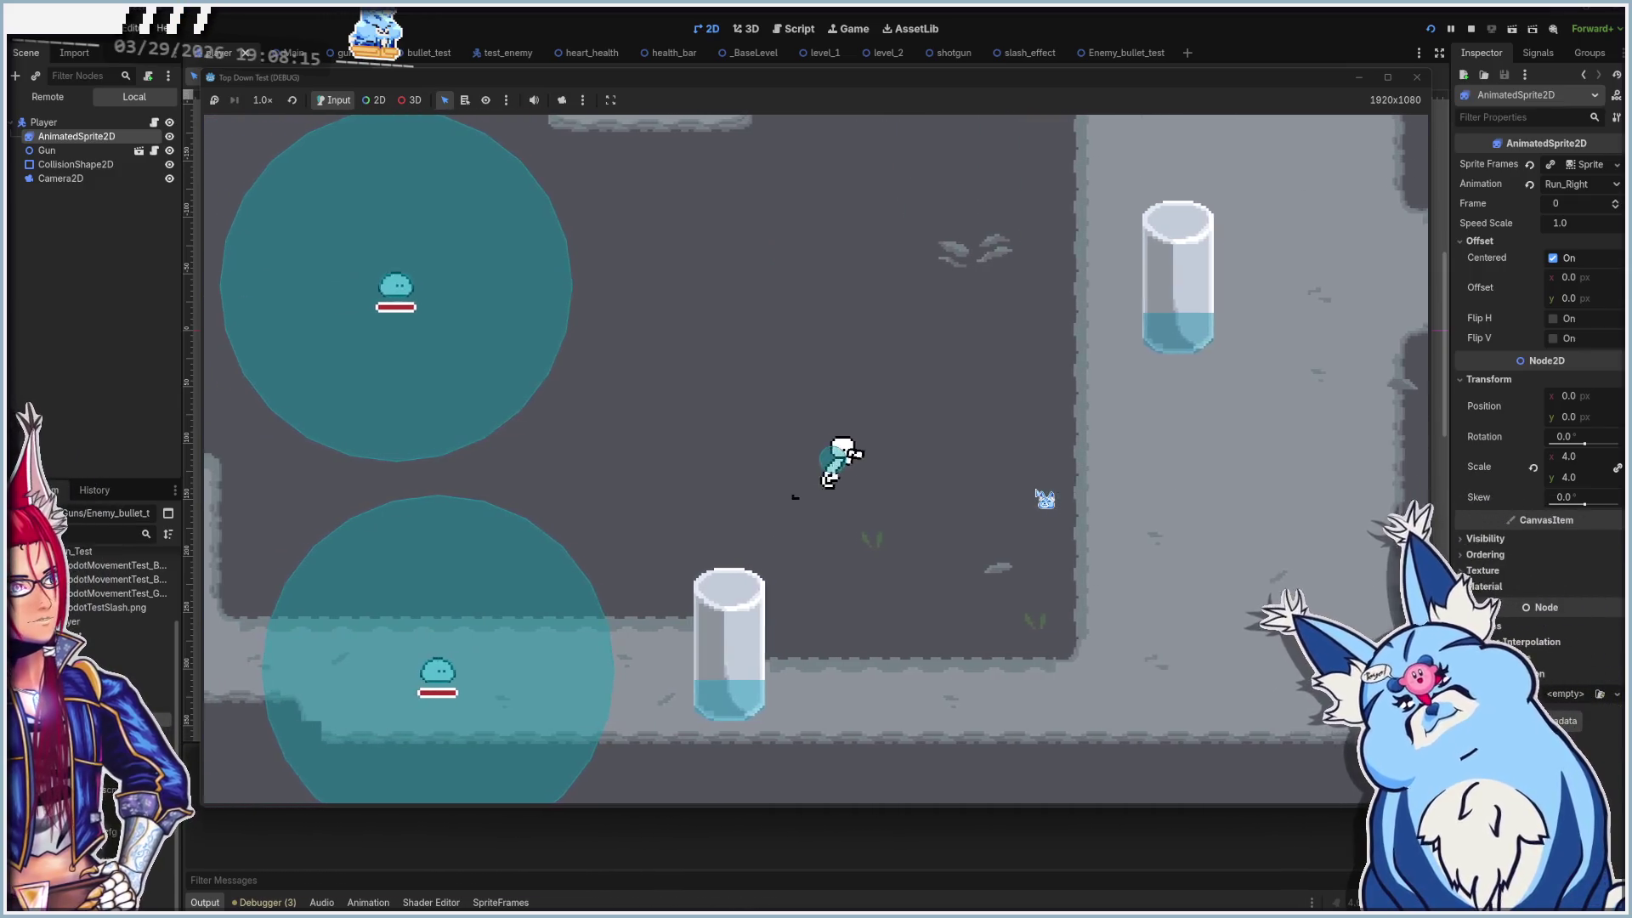
{"action": "key", "text": "d"}
{"action": "key", "text": "d"}
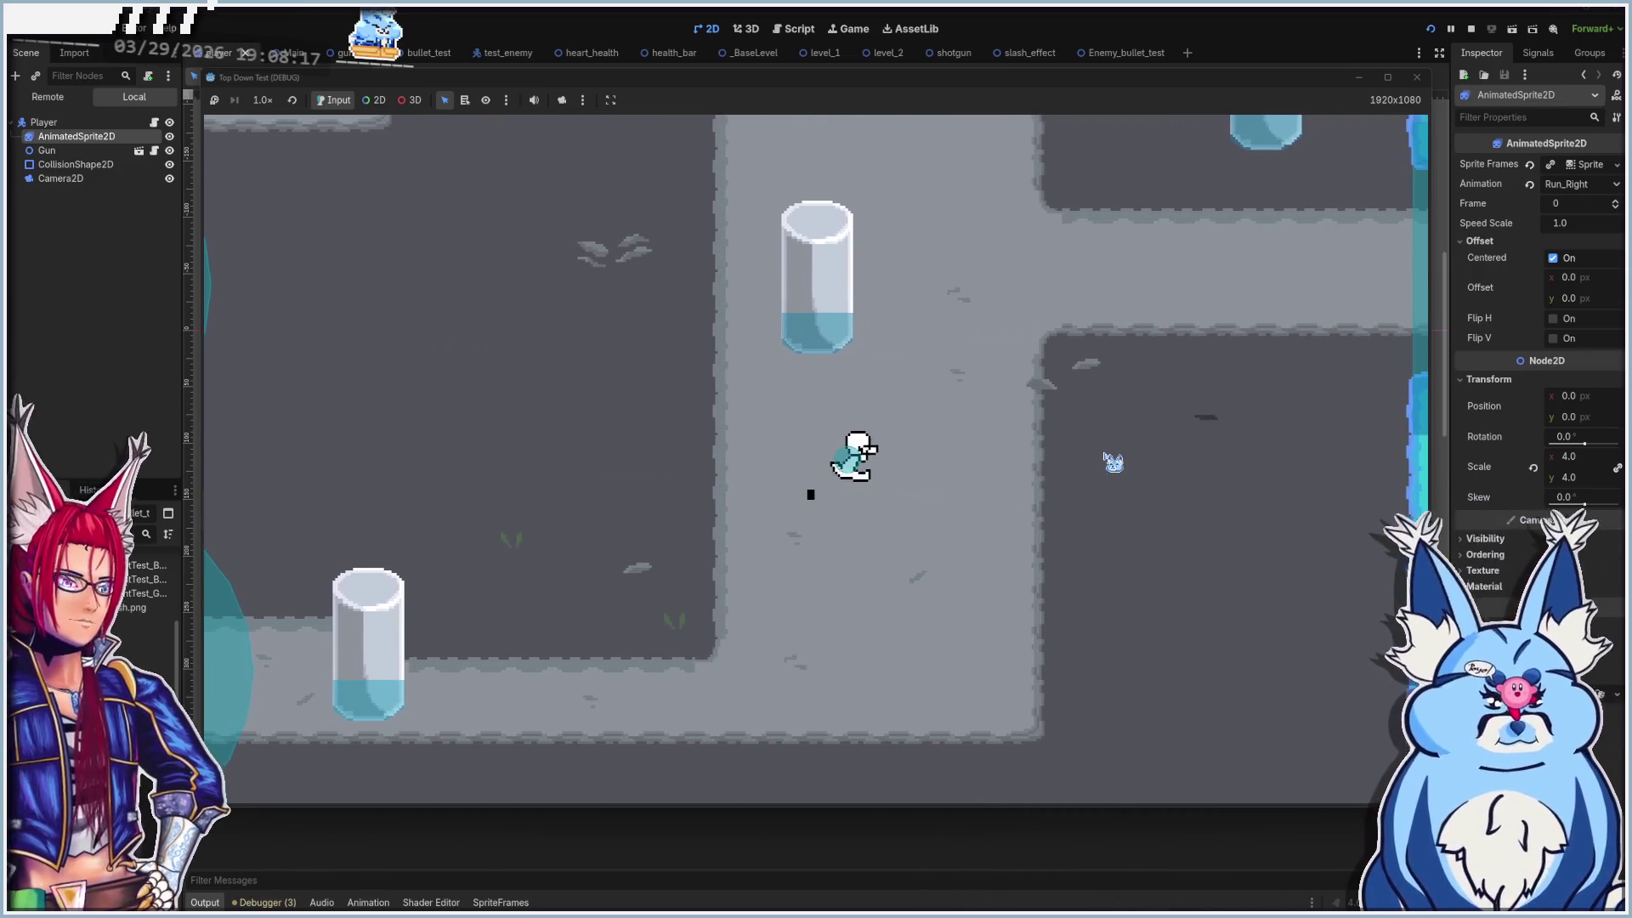
{"action": "key", "text": "a"}
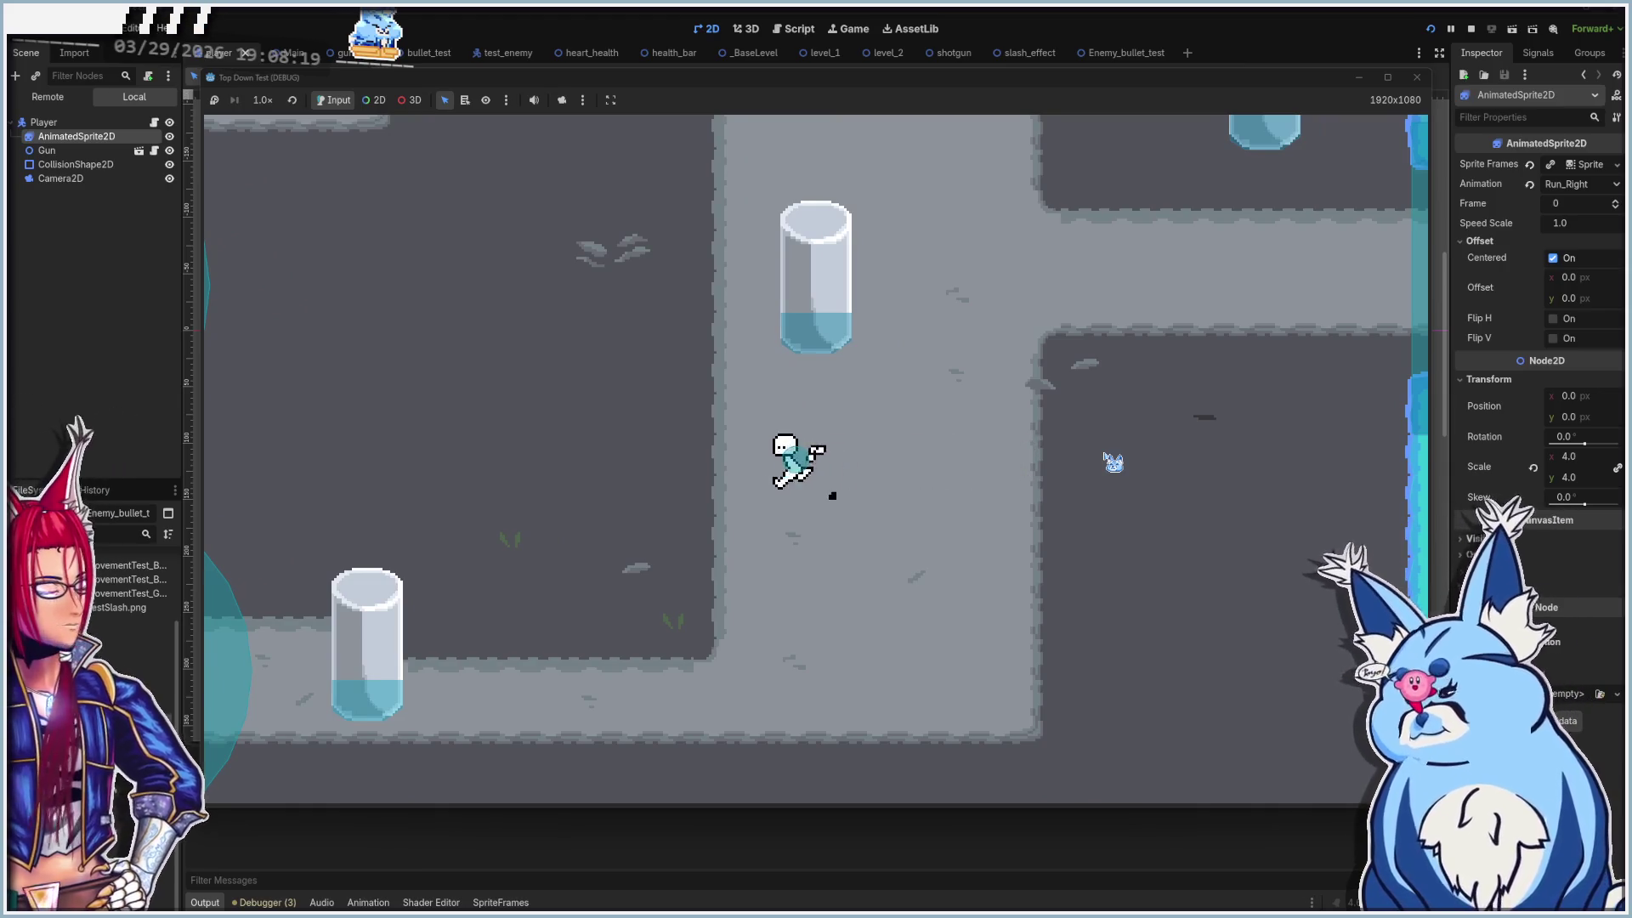
{"action": "key", "text": "a"}
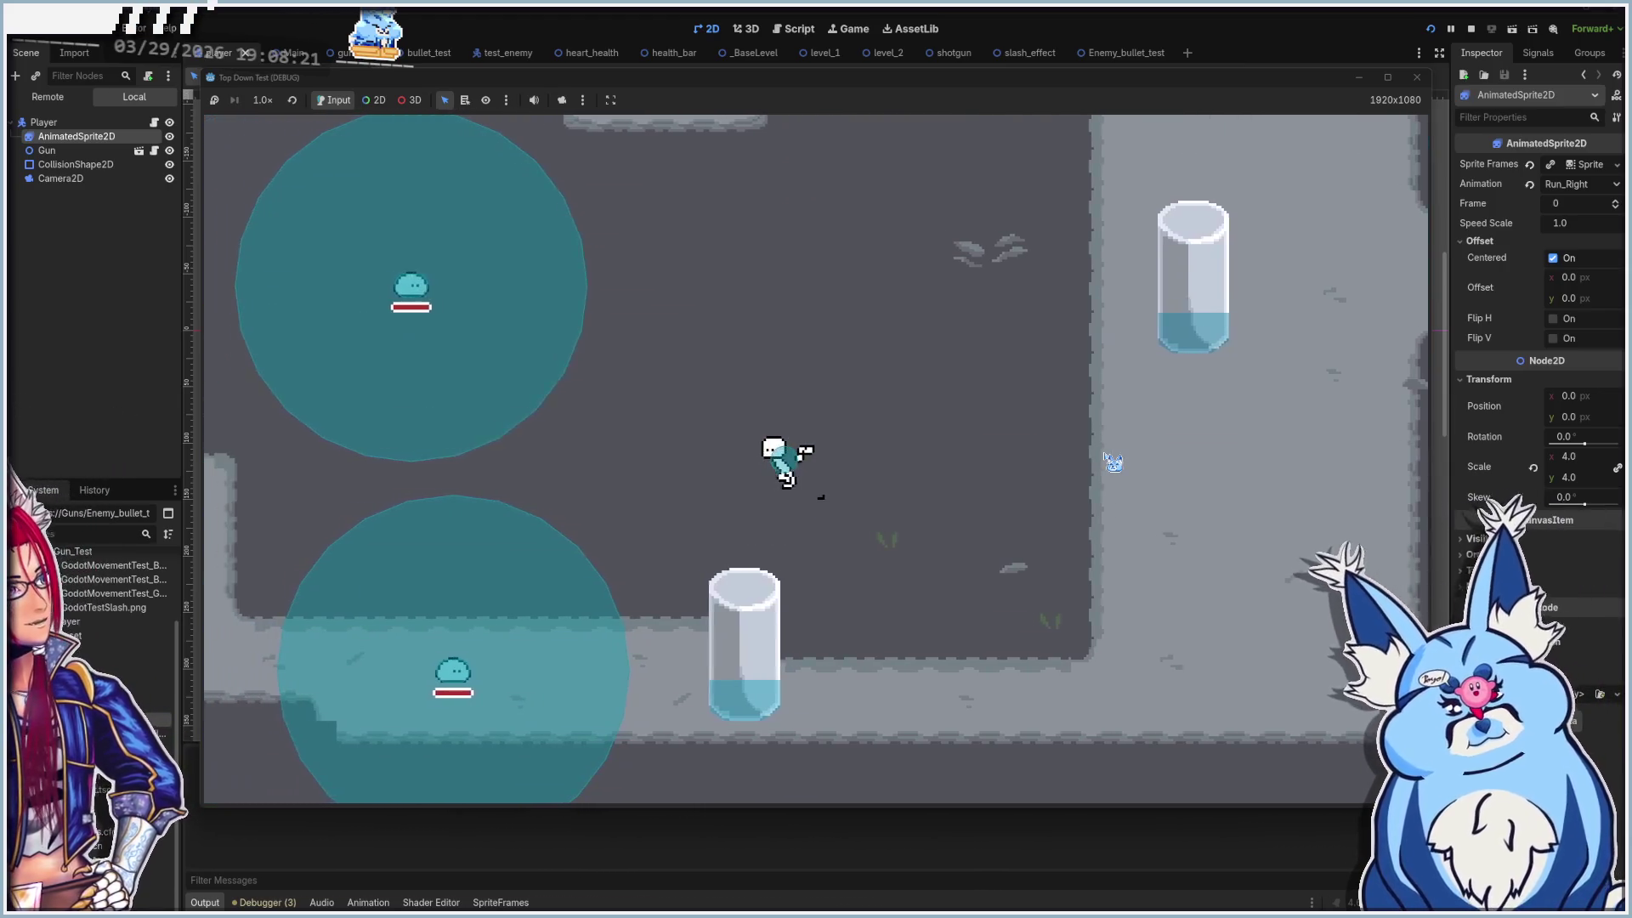
{"action": "key", "text": "d"}
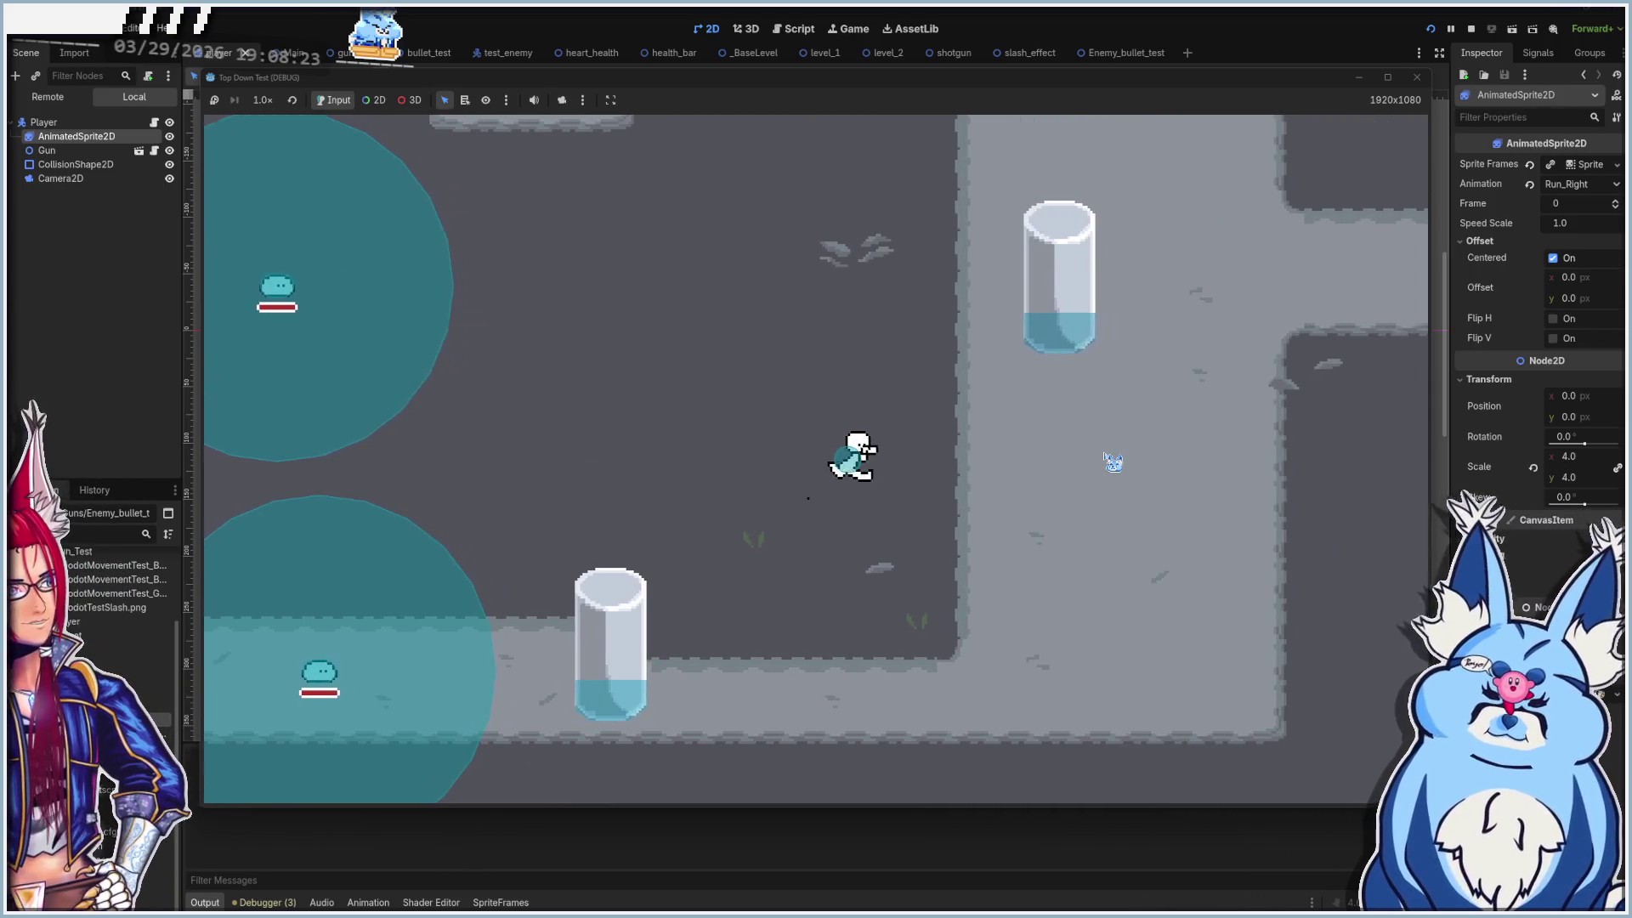
{"action": "key", "text": "d"}
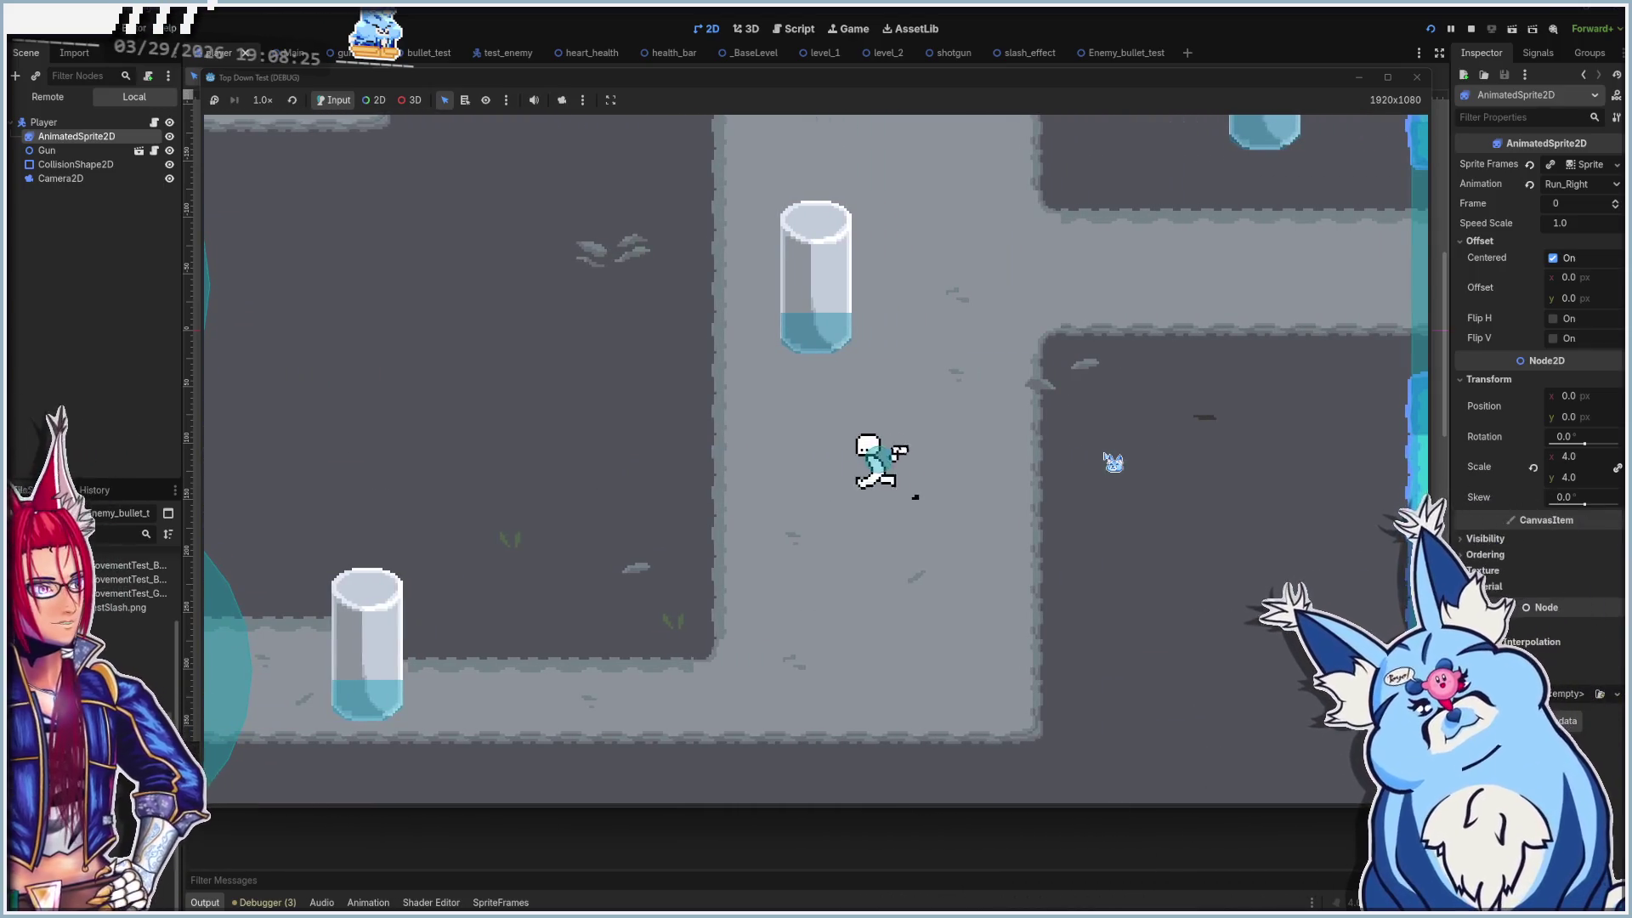
{"action": "key", "text": "a"}
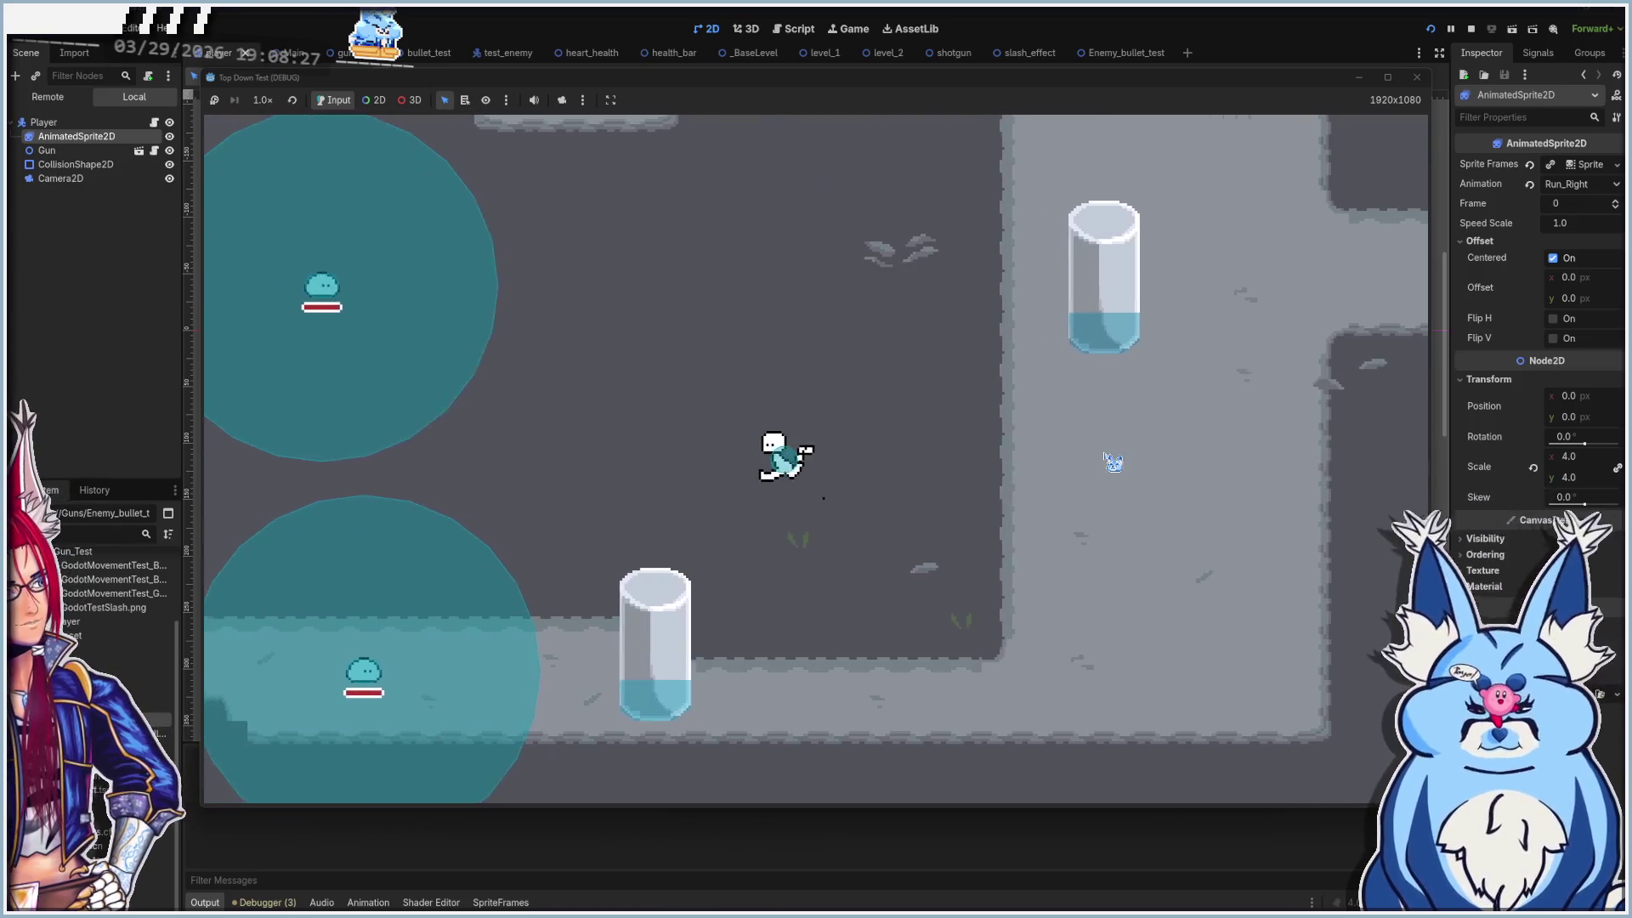
{"action": "key", "text": "d"}
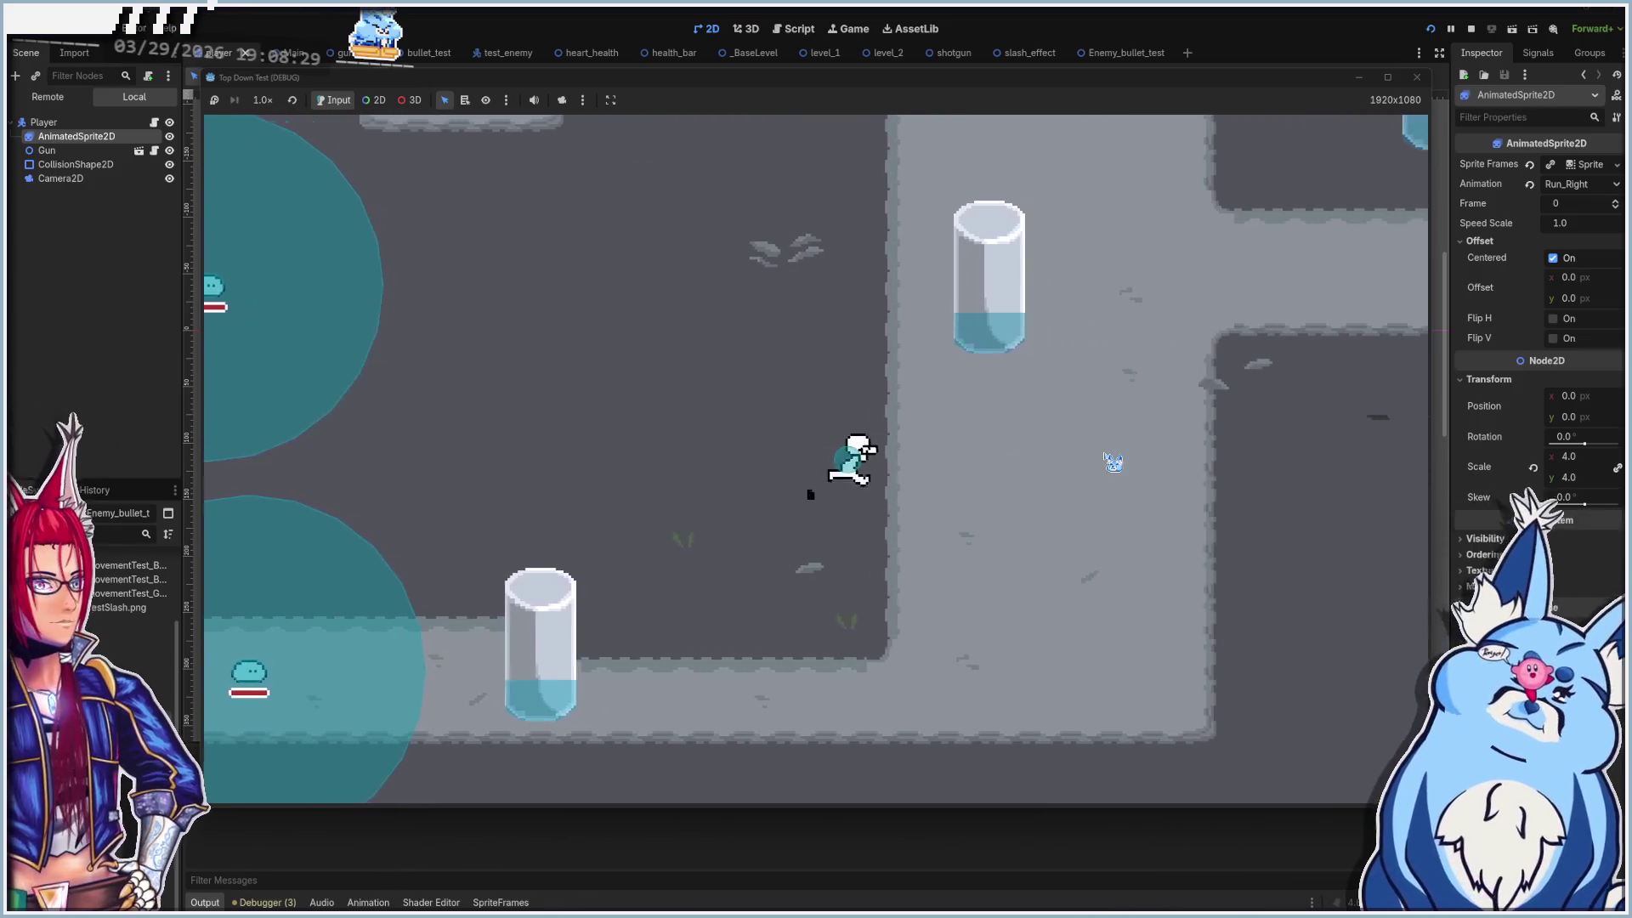
{"action": "key", "text": "d"}
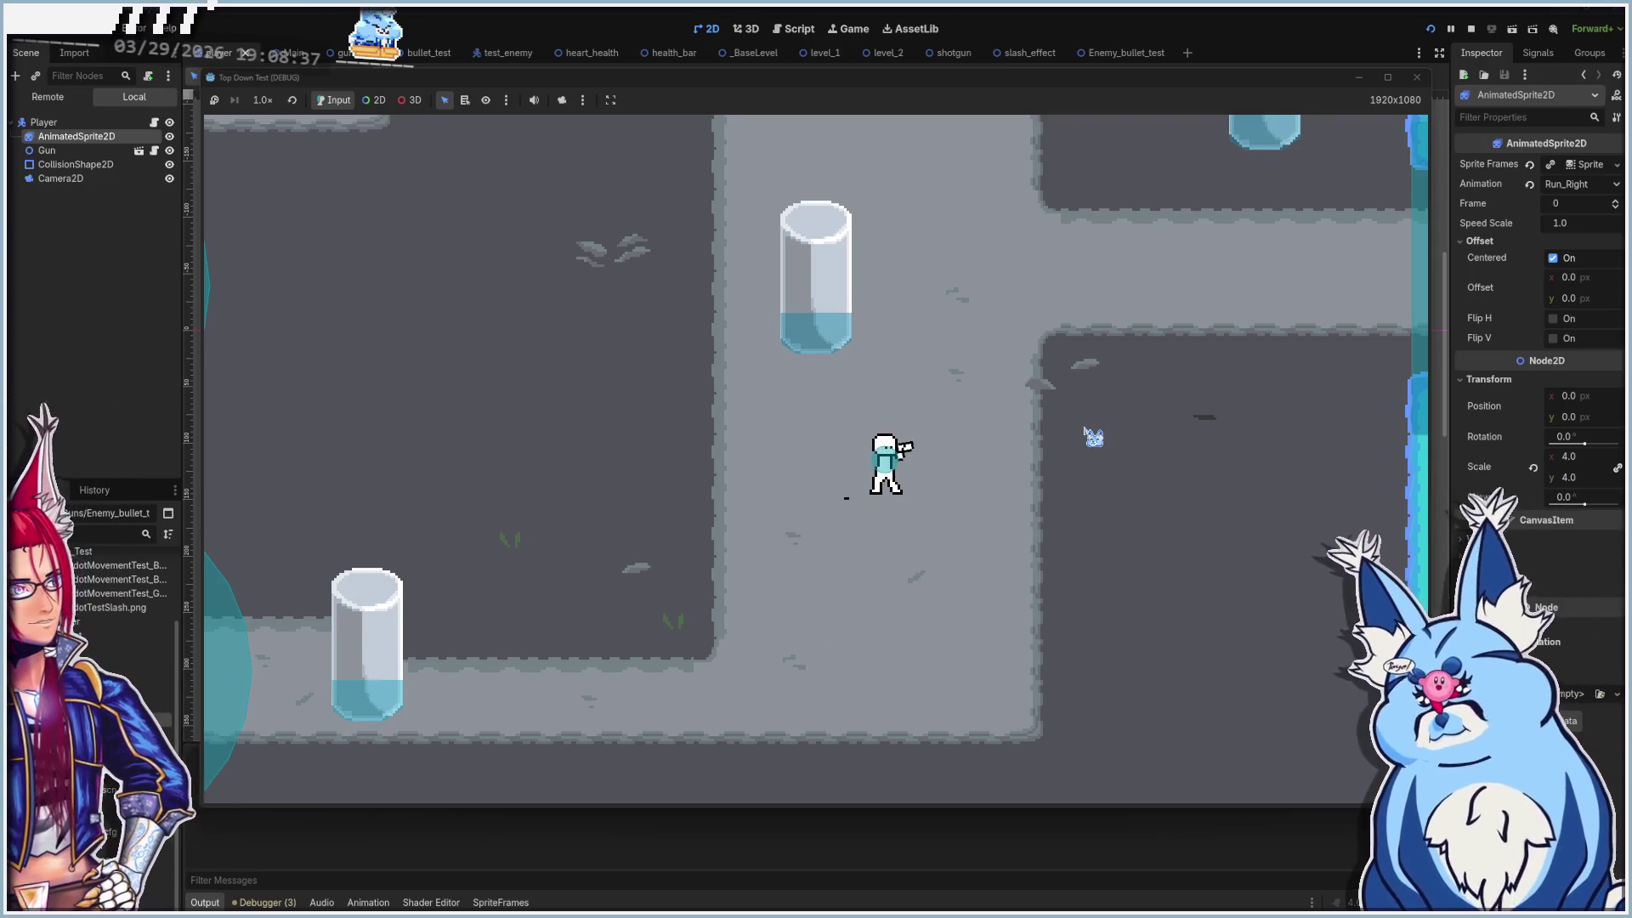
{"action": "left_click", "coordinate": [1417, 77]}
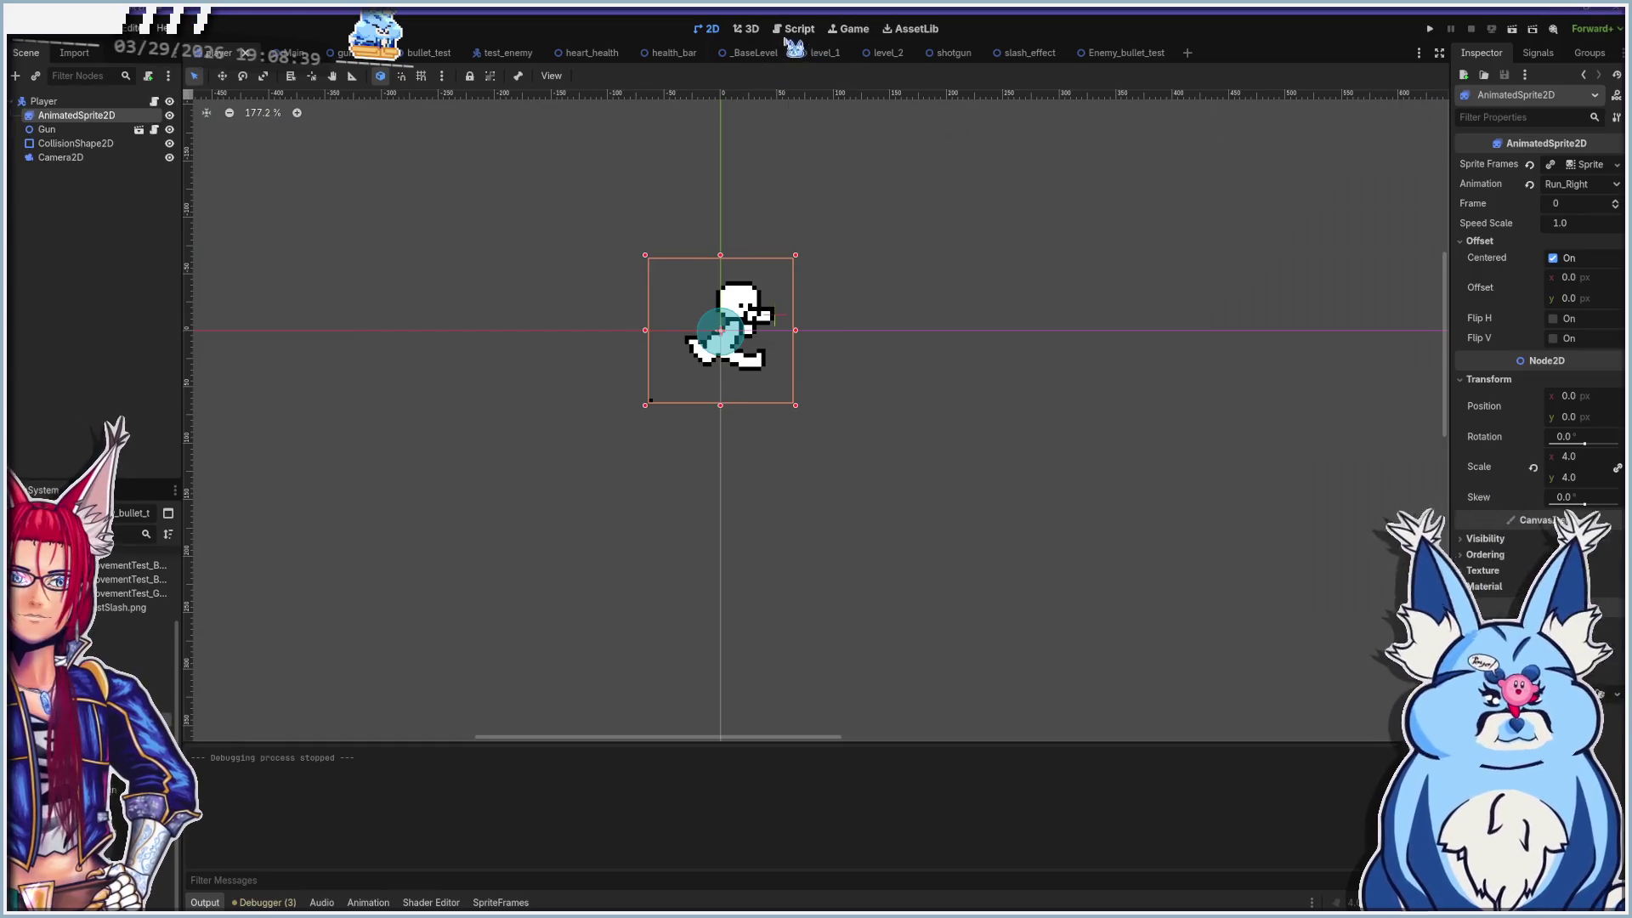
Back in player.gd, fold play_animation, process_animation and process_movement
{"action": "left_click", "coordinate": [795, 29]}
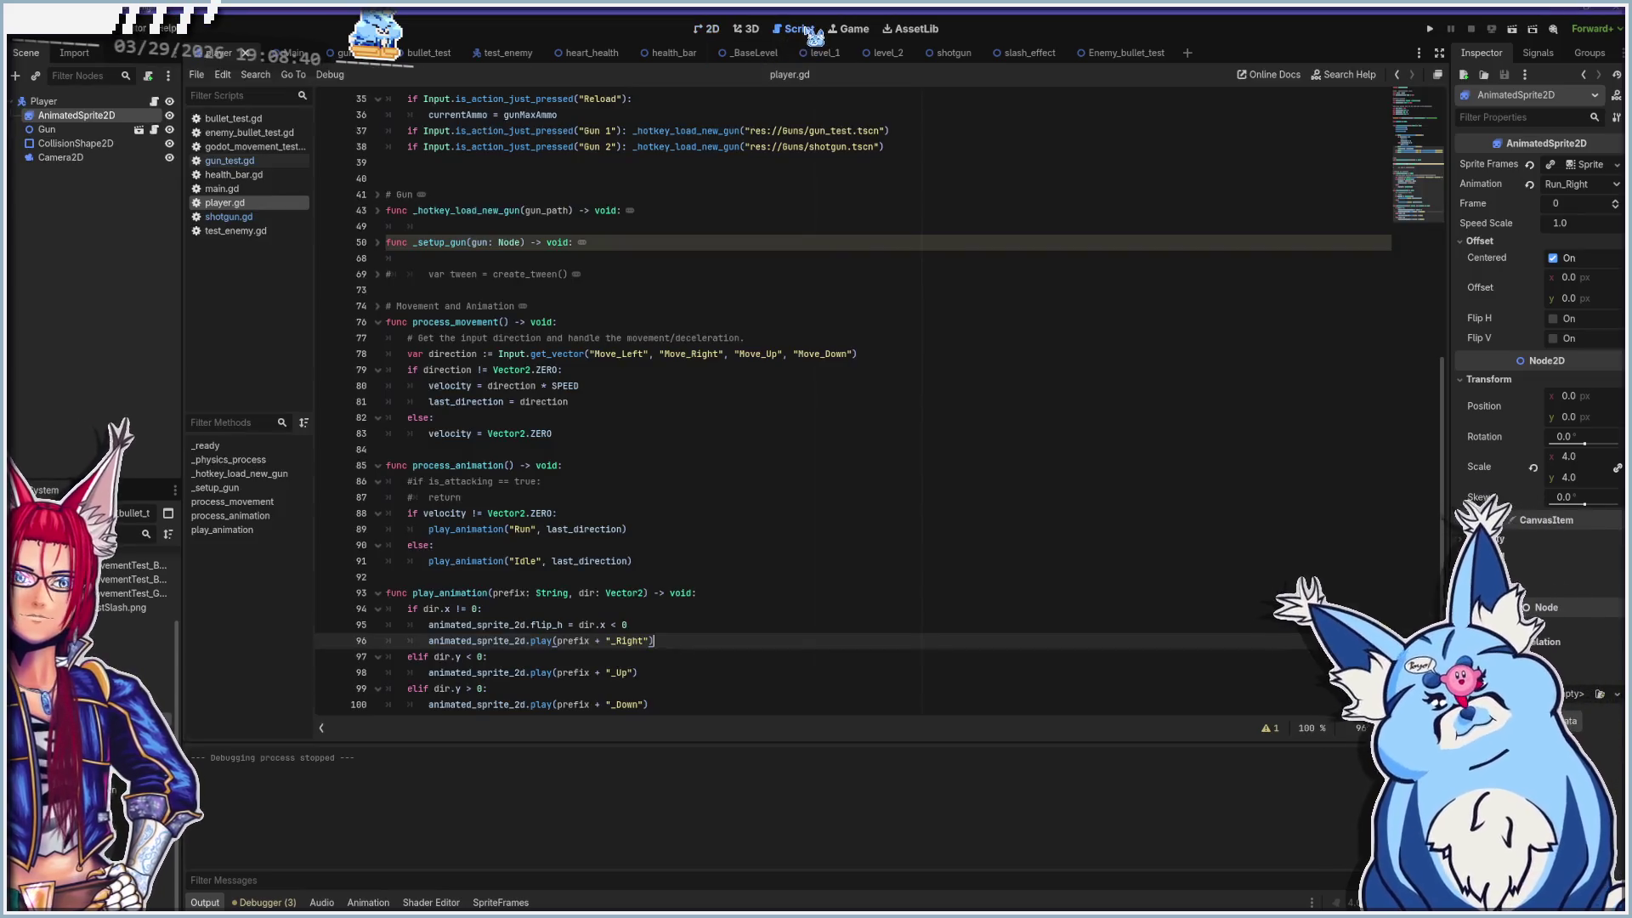
{"action": "left_click", "coordinate": [378, 593]}
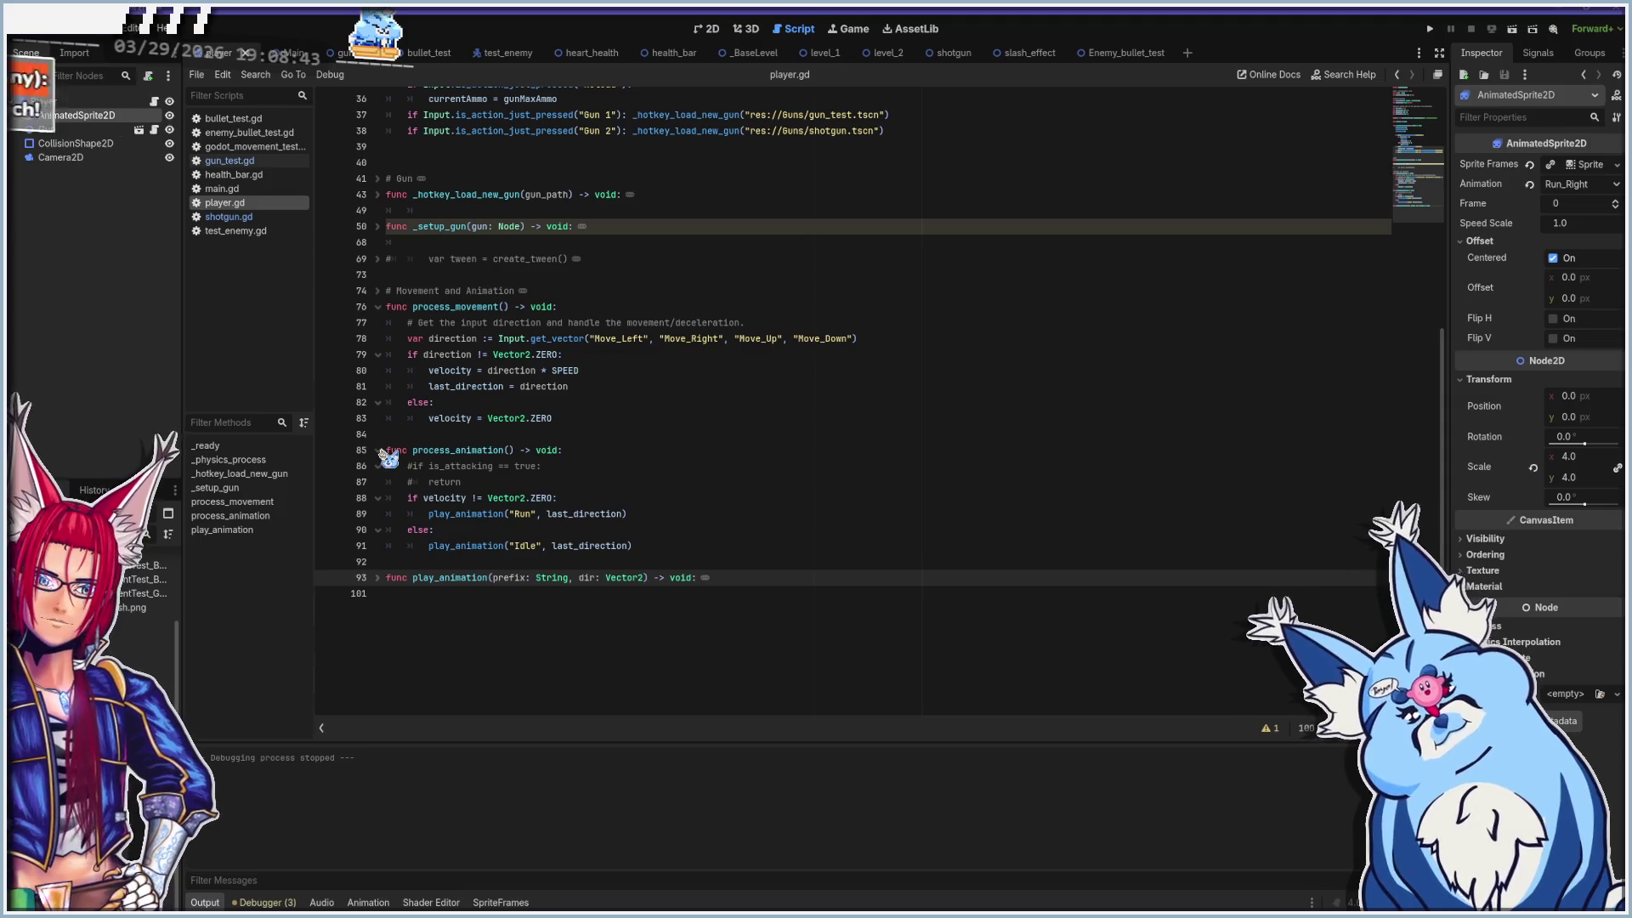
{"action": "left_click", "coordinate": [379, 451]}
{"action": "left_click", "coordinate": [378, 308]}
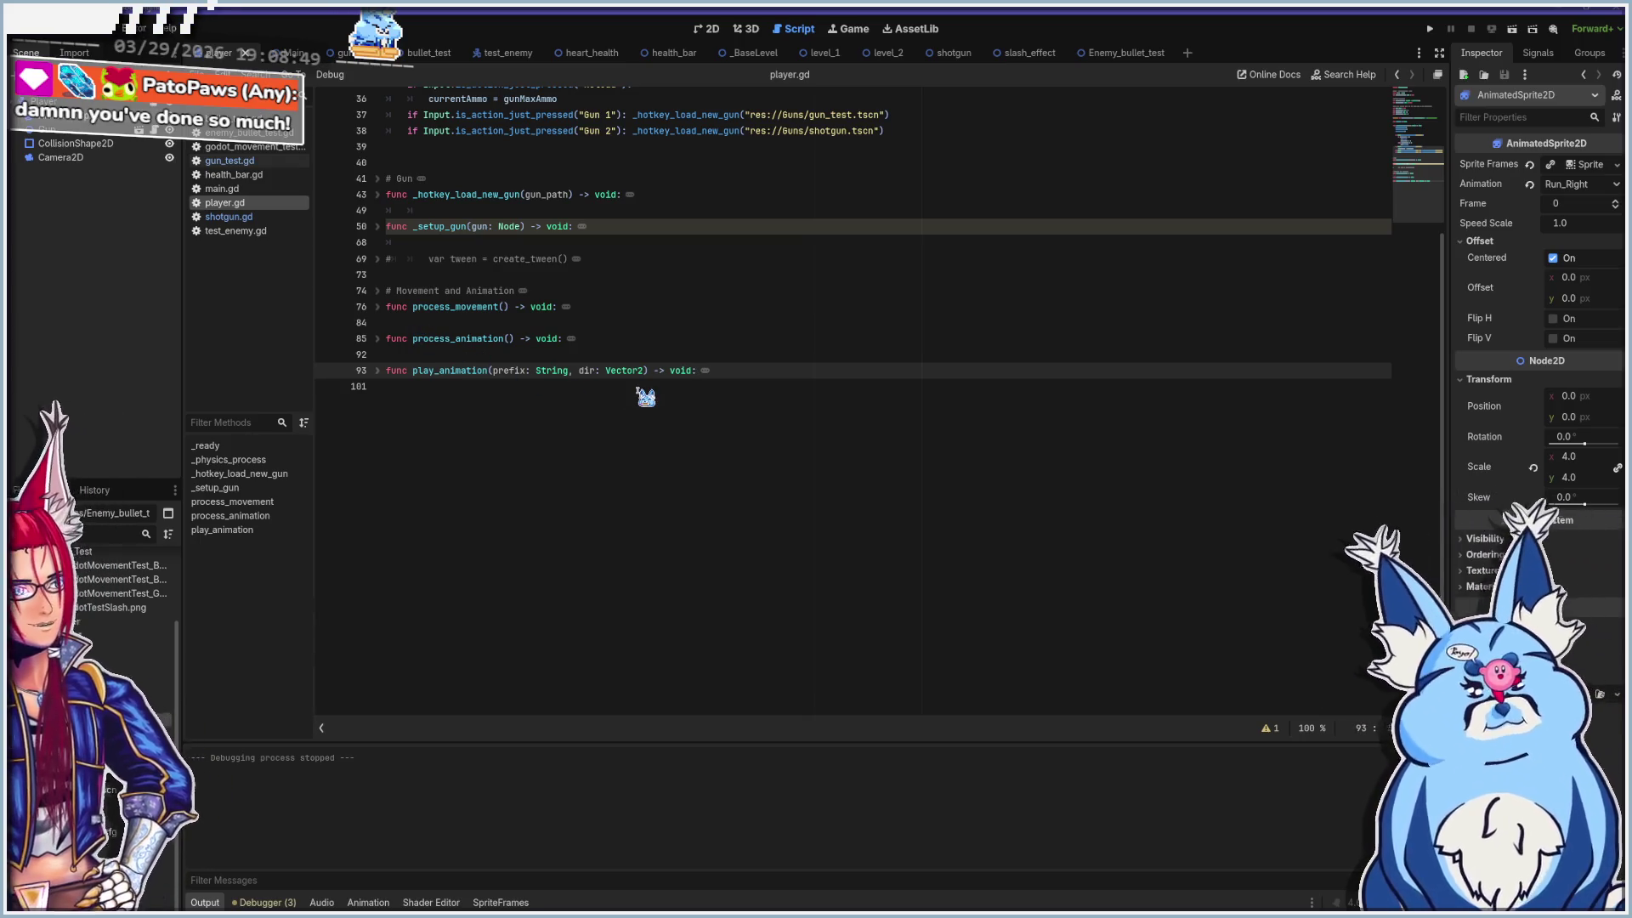
Place the caret at the start of move_and_slide() on line 27 and run the game with F5
{"action": "scroll", "coordinate": [630, 412], "scroll_direction": "up", "scroll_amount": 10}
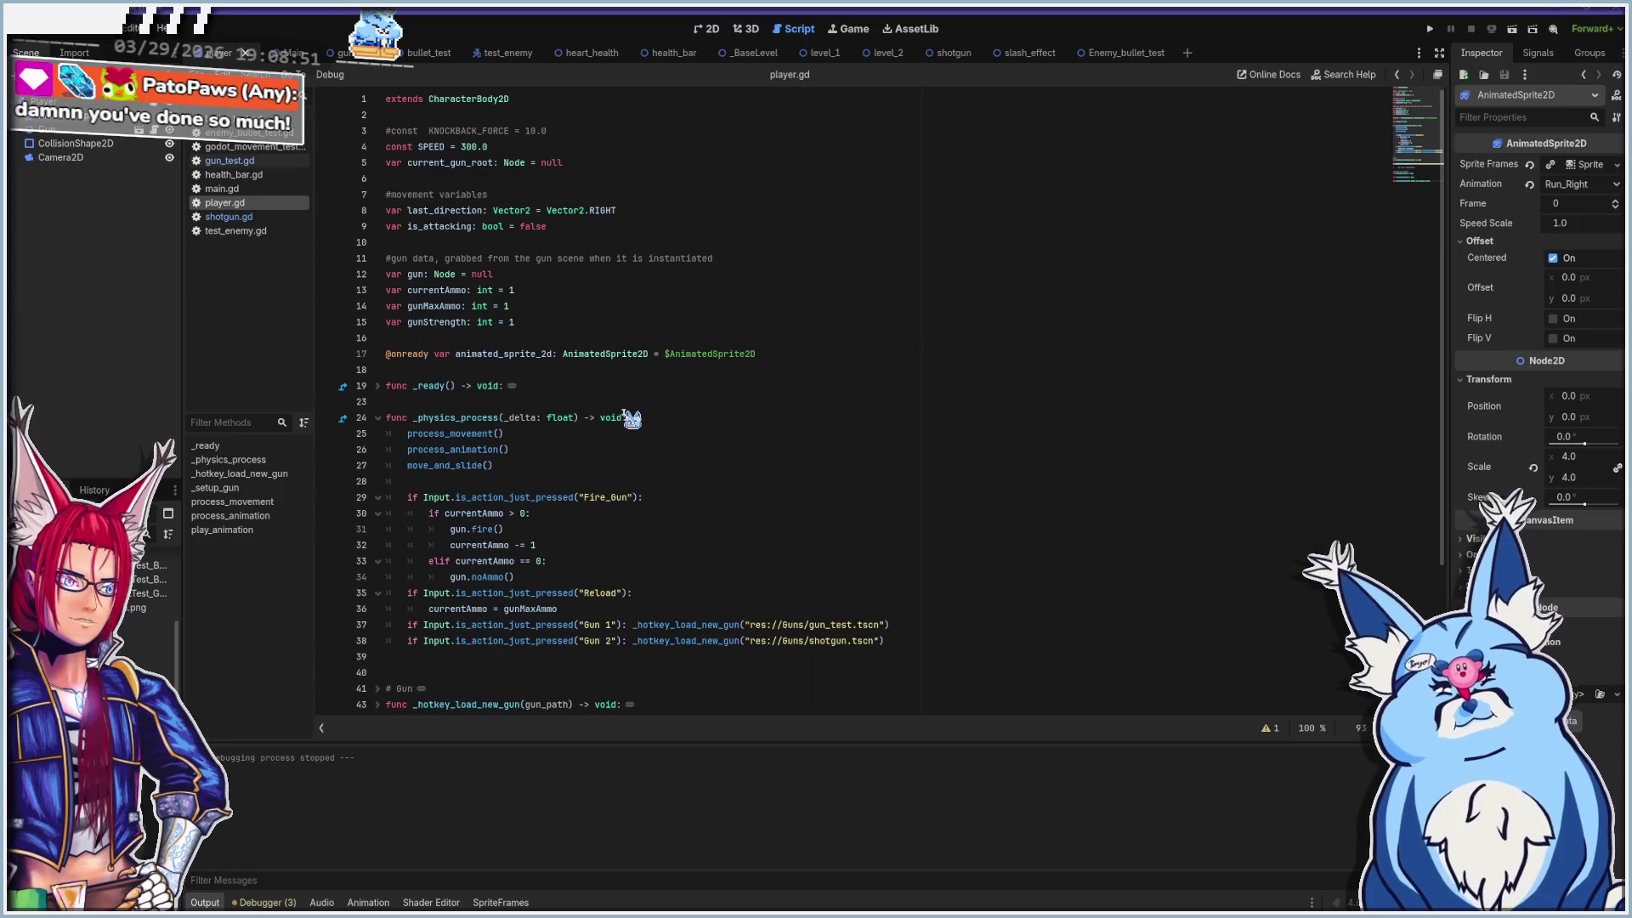
{"action": "scroll", "coordinate": [670, 472], "scroll_direction": "down", "scroll_amount": 4}
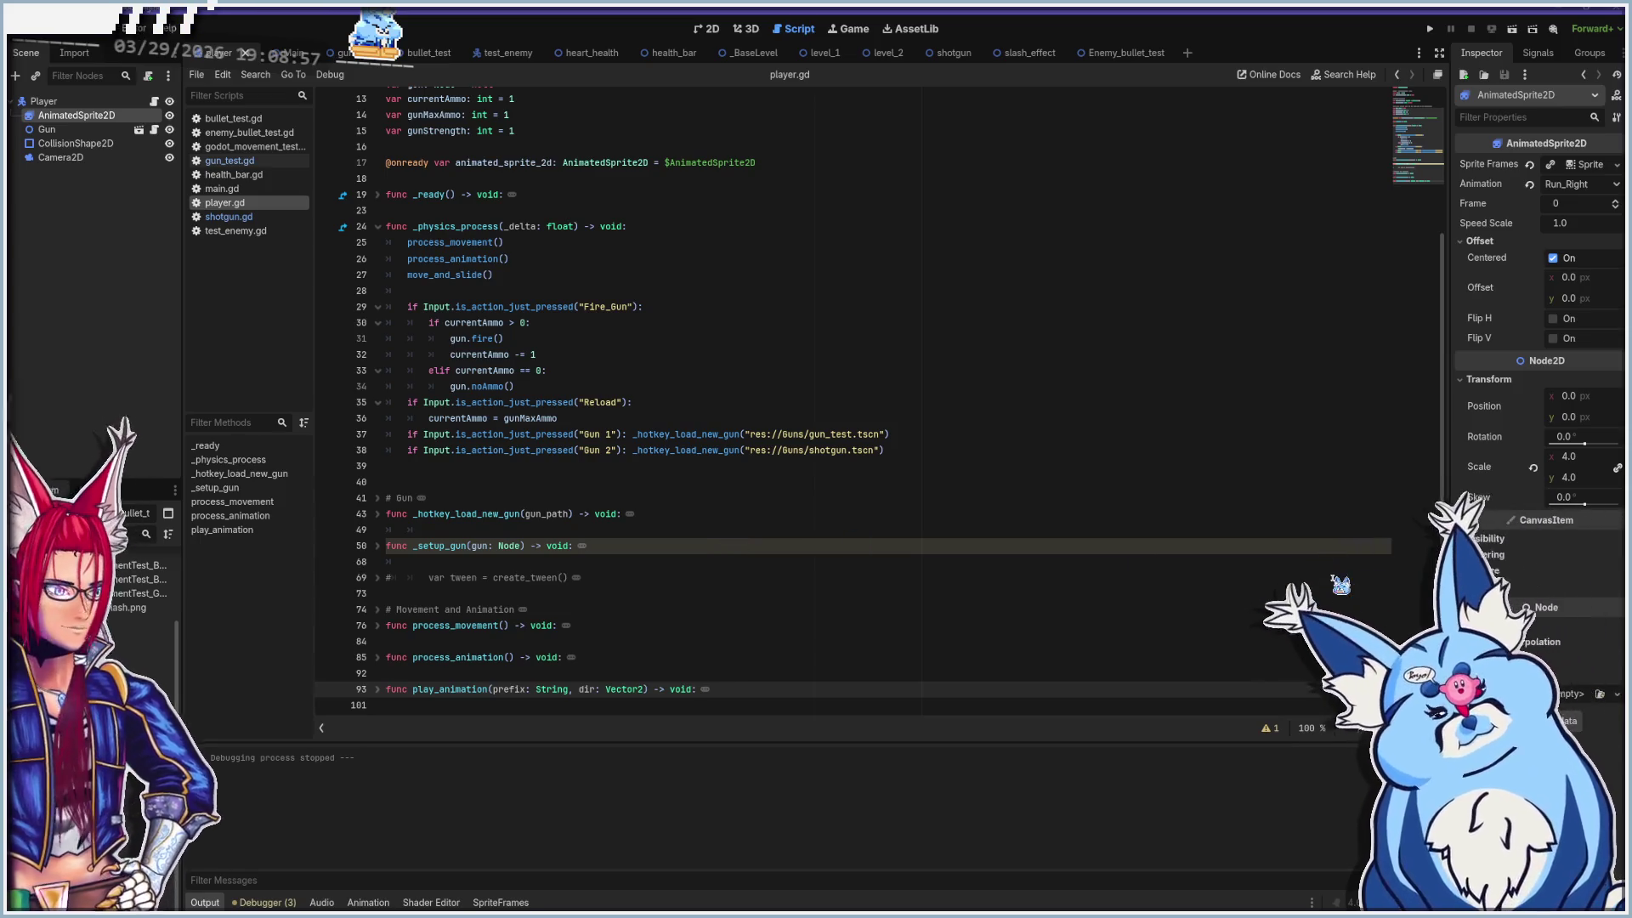
{"action": "left_click", "coordinate": [685, 306]}
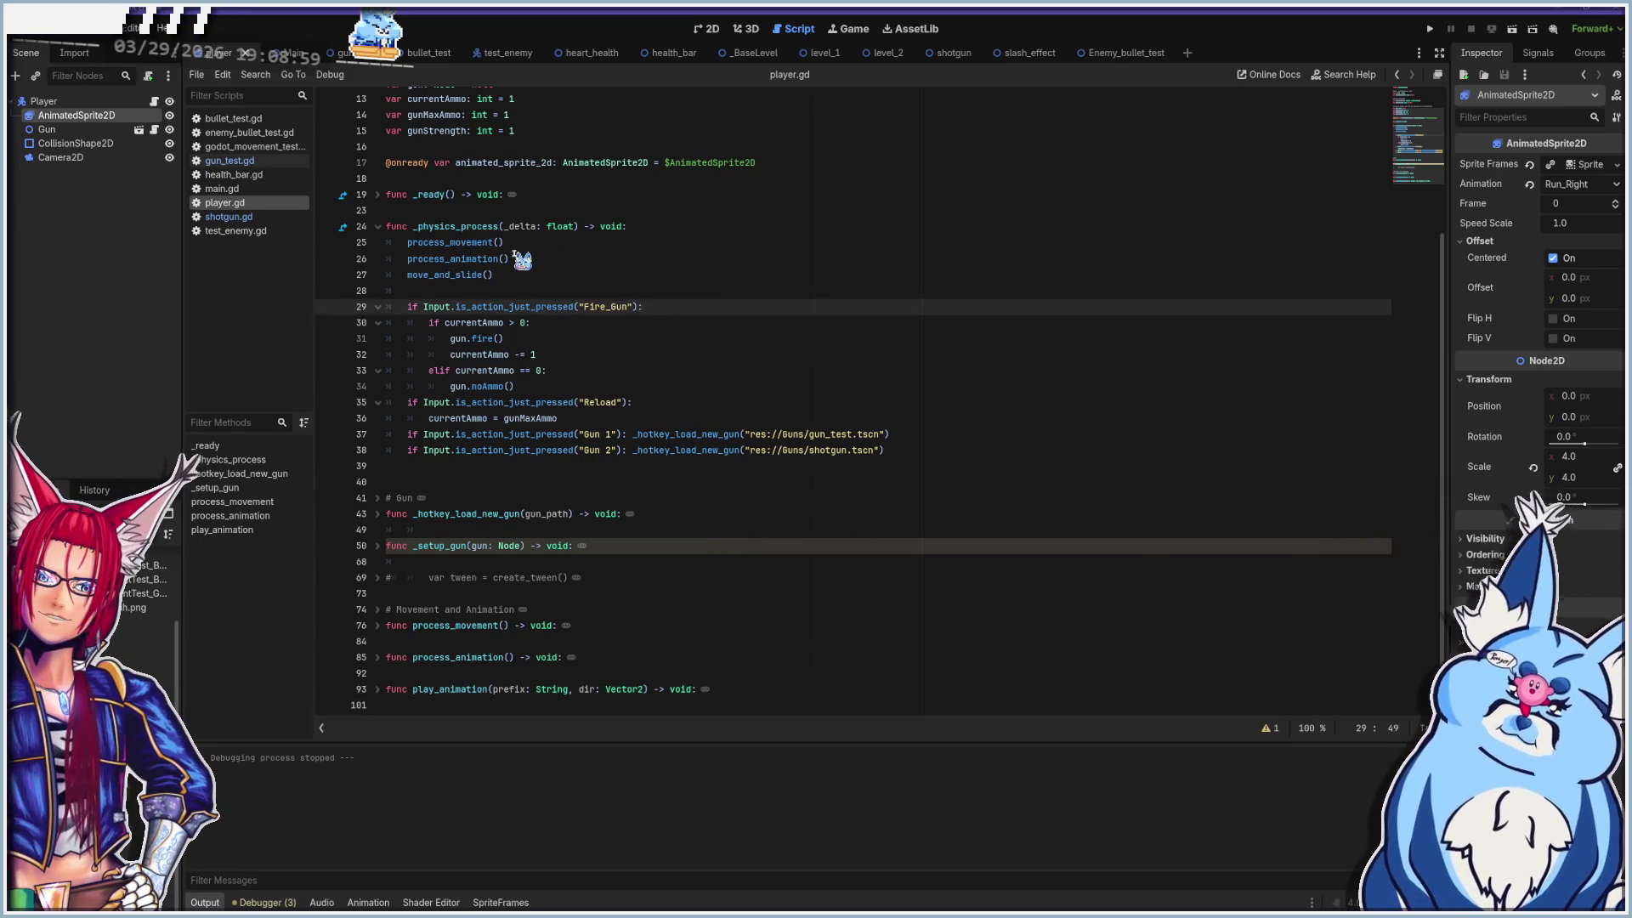
{"action": "left_click", "coordinate": [527, 276]}
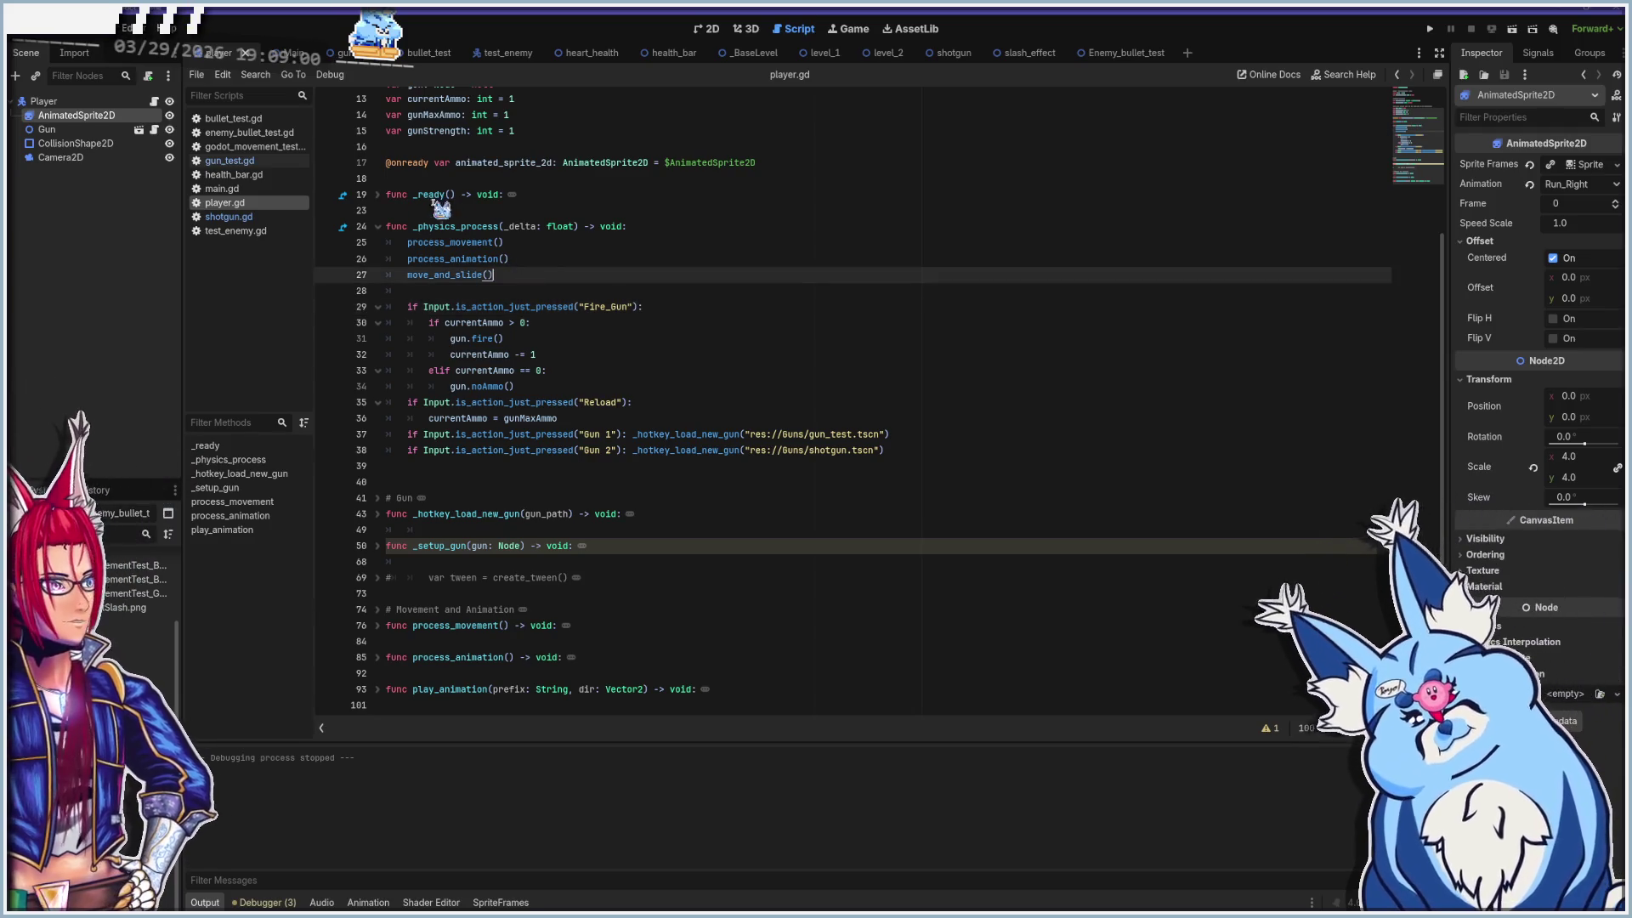
{"action": "left_click", "coordinate": [407, 276]}
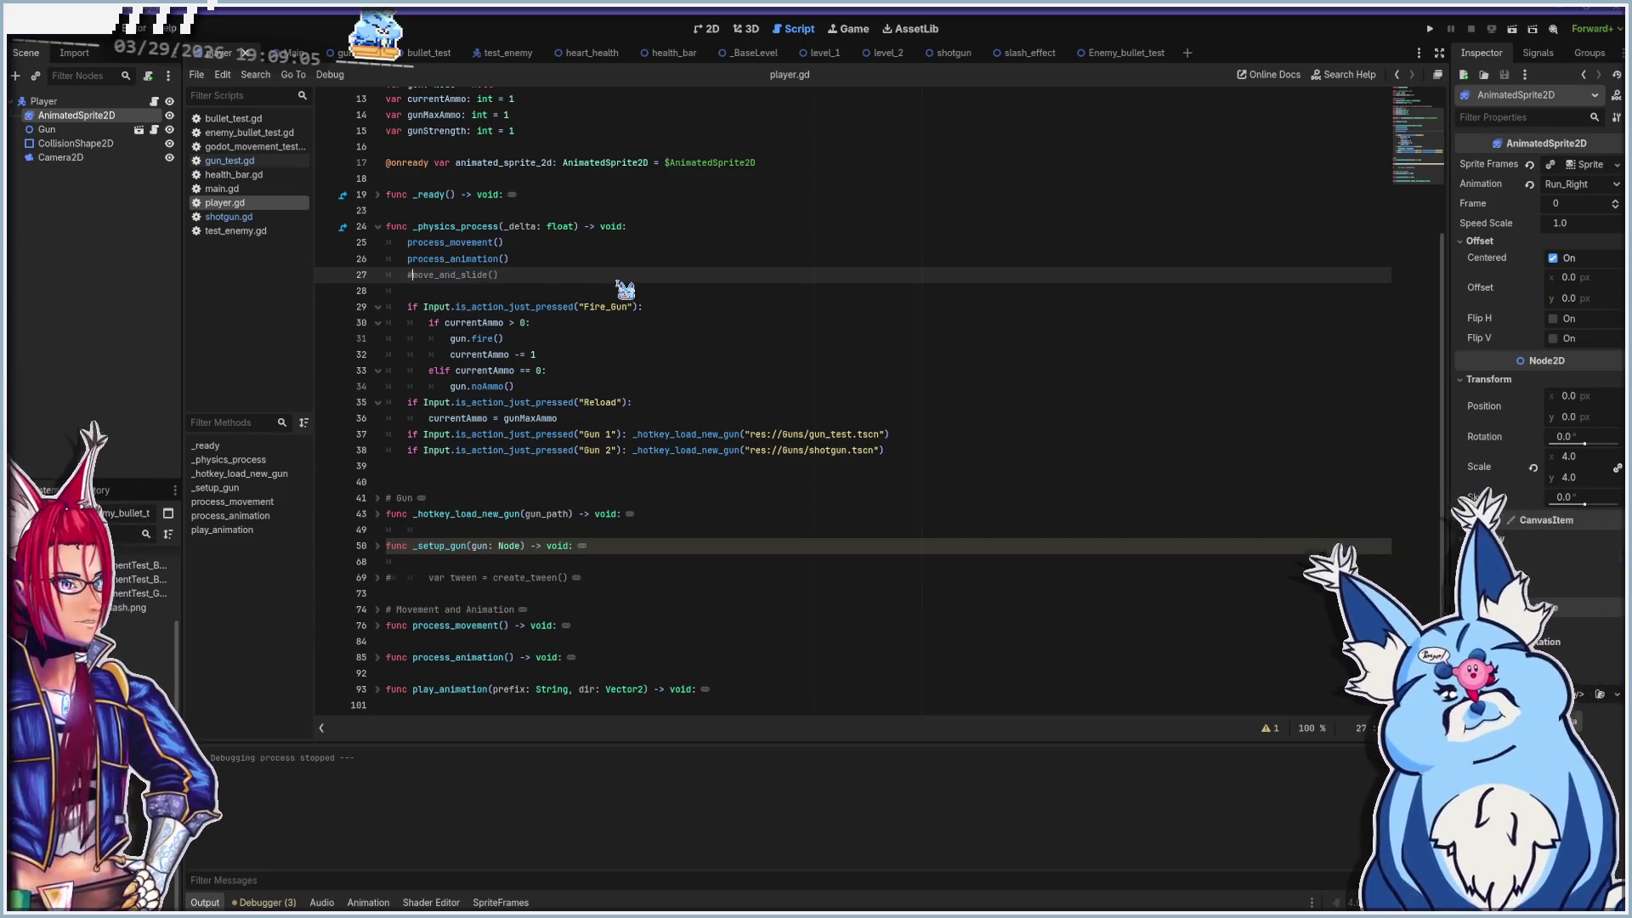
{"action": "type", "text": "#"}
{"action": "key", "text": "F5"}
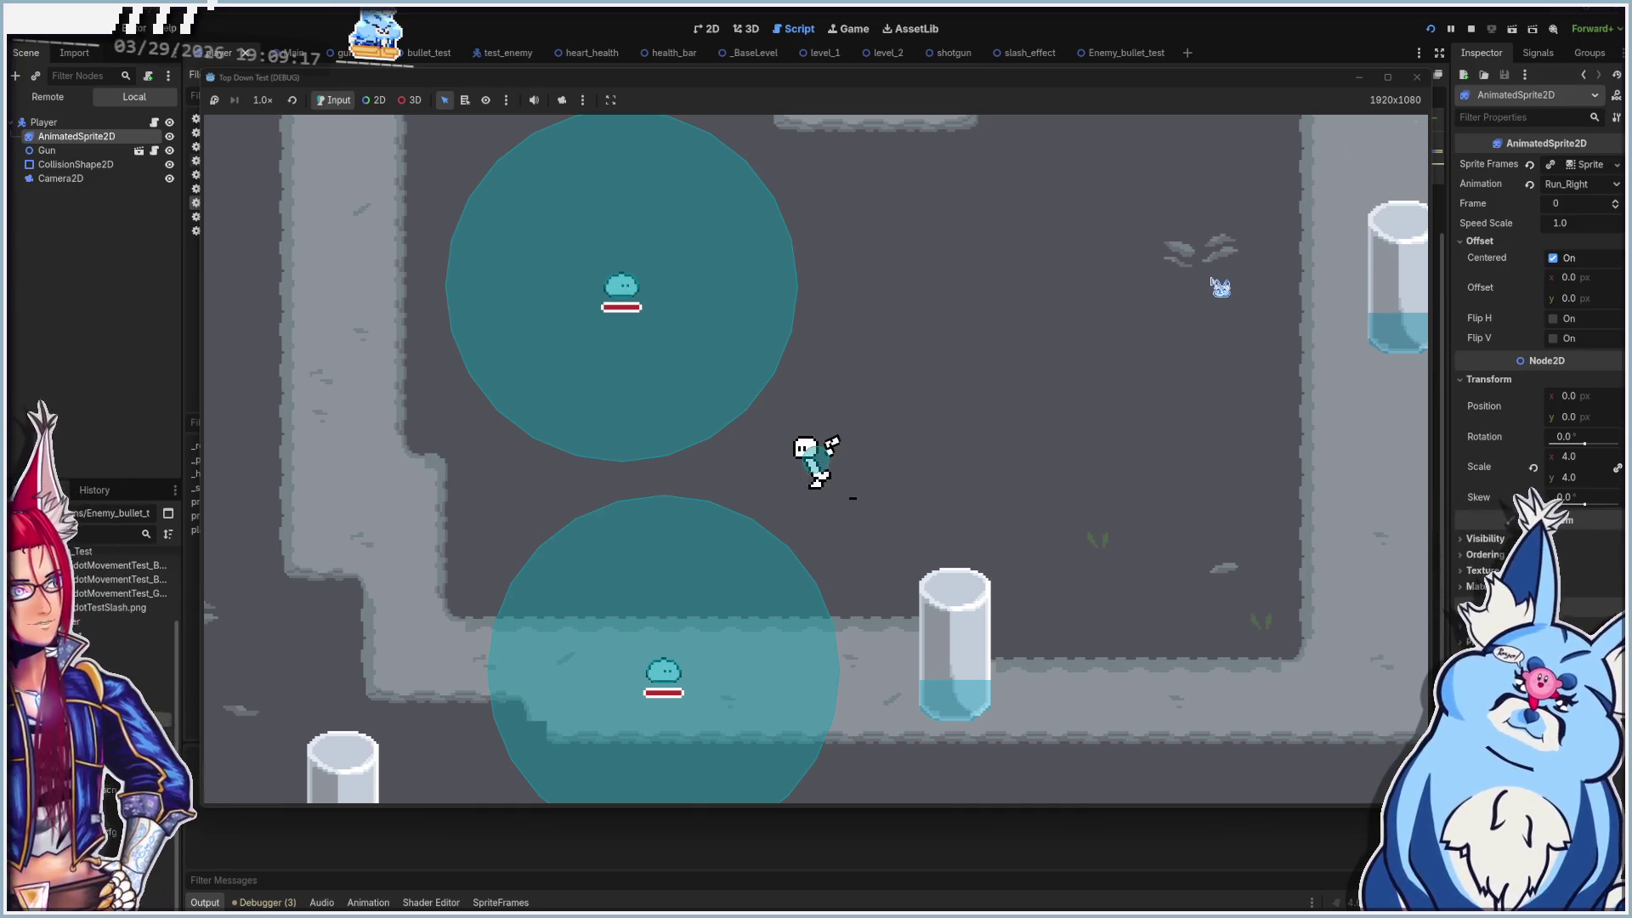
Close the running game window and scroll back up in player.gd
{"action": "left_click", "coordinate": [1416, 76]}
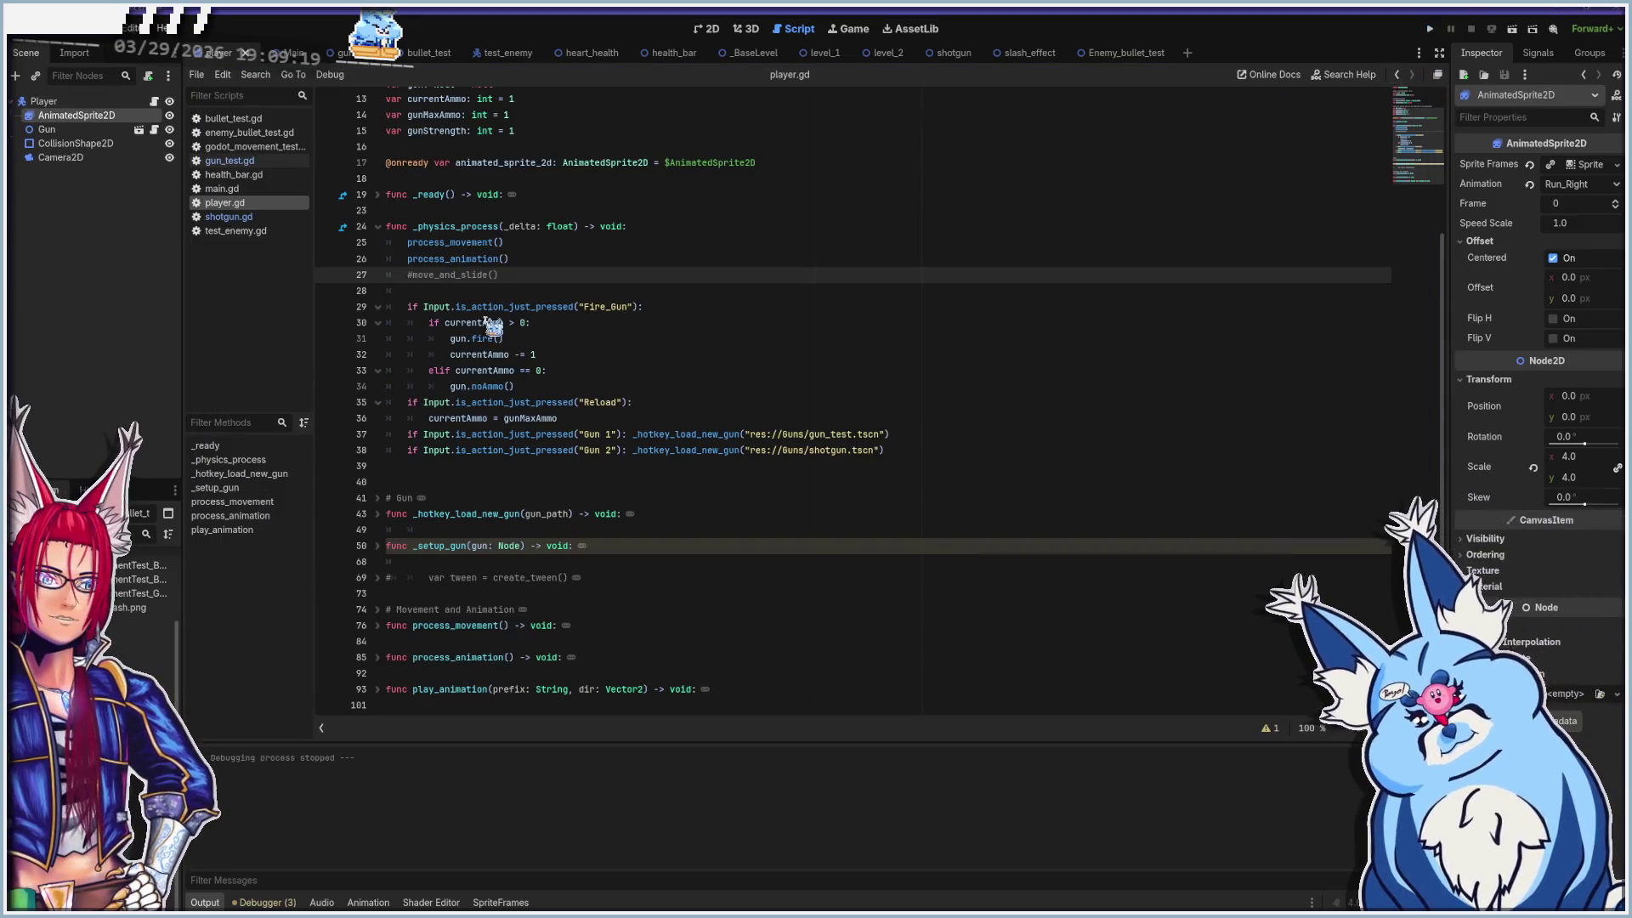
{"action": "scroll", "coordinate": [618, 372], "scroll_direction": "up", "scroll_amount": 4}
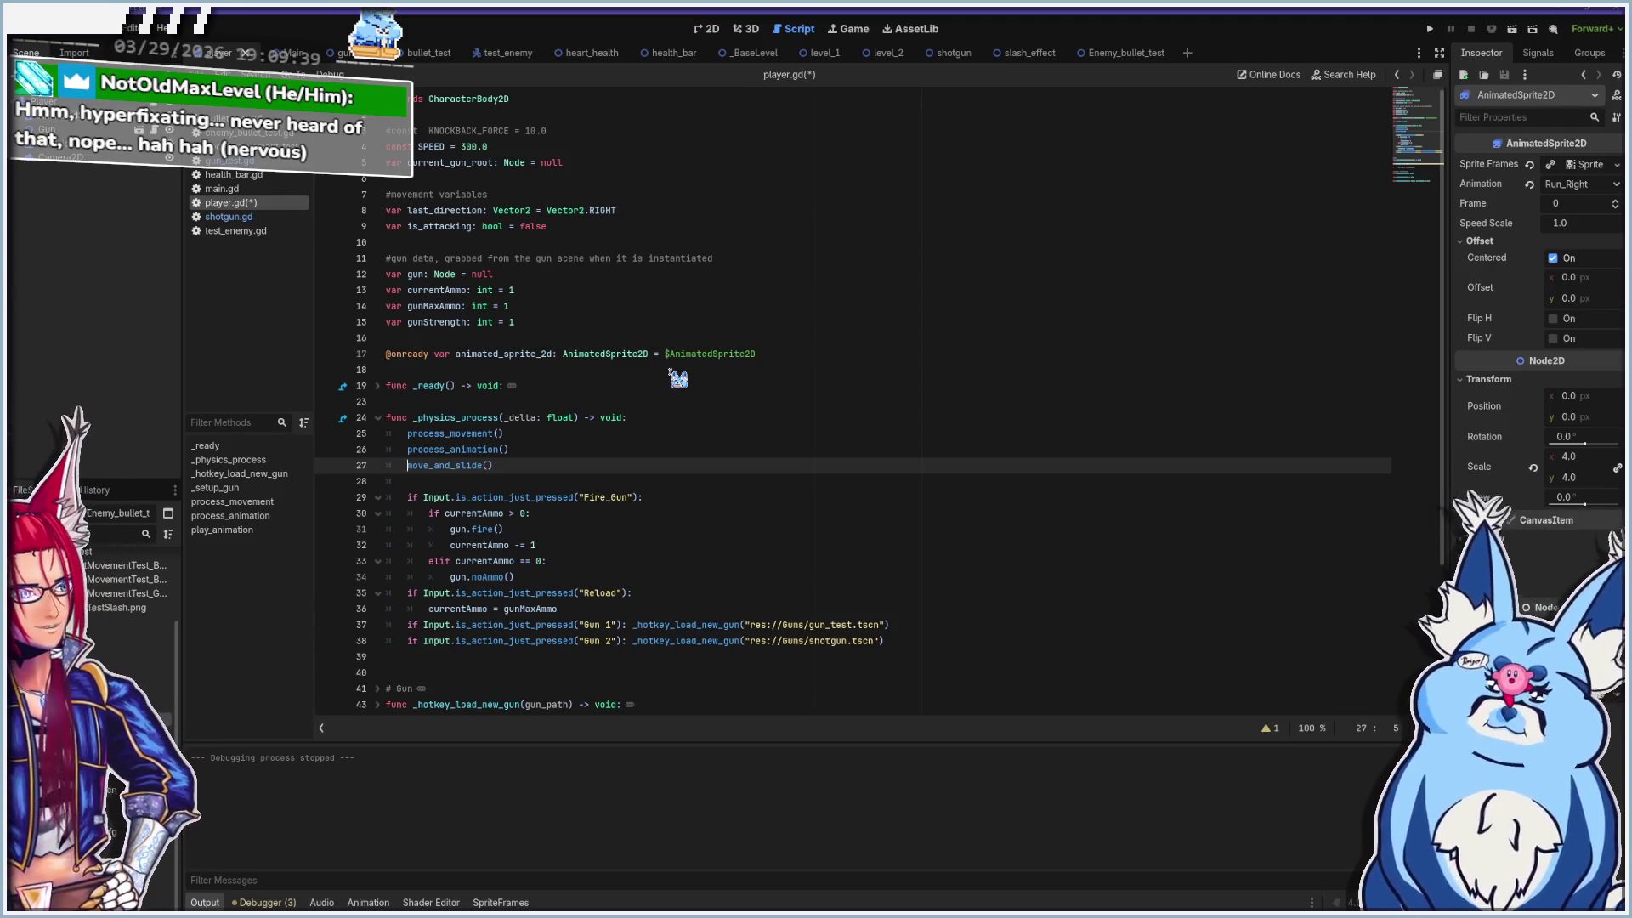
Step through the Fire_Gun block on lines 29–33, ending at the empty-ammo check
{"action": "scroll", "coordinate": [672, 372], "scroll_direction": "down", "scroll_amount": 2}
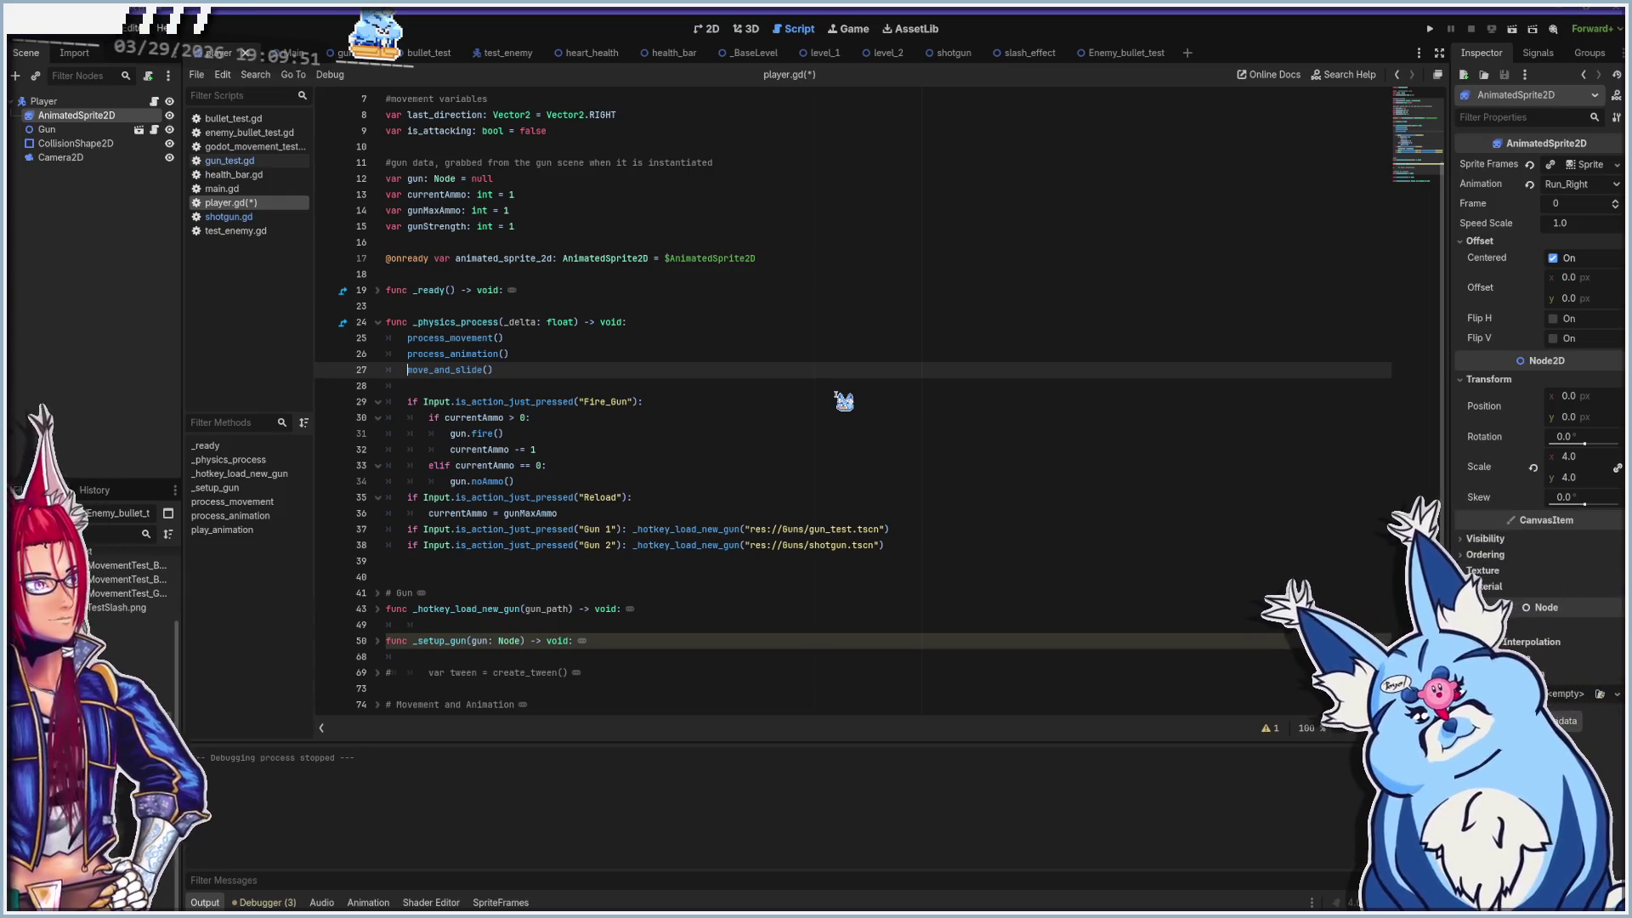
{"action": "left_click", "coordinate": [641, 391]}
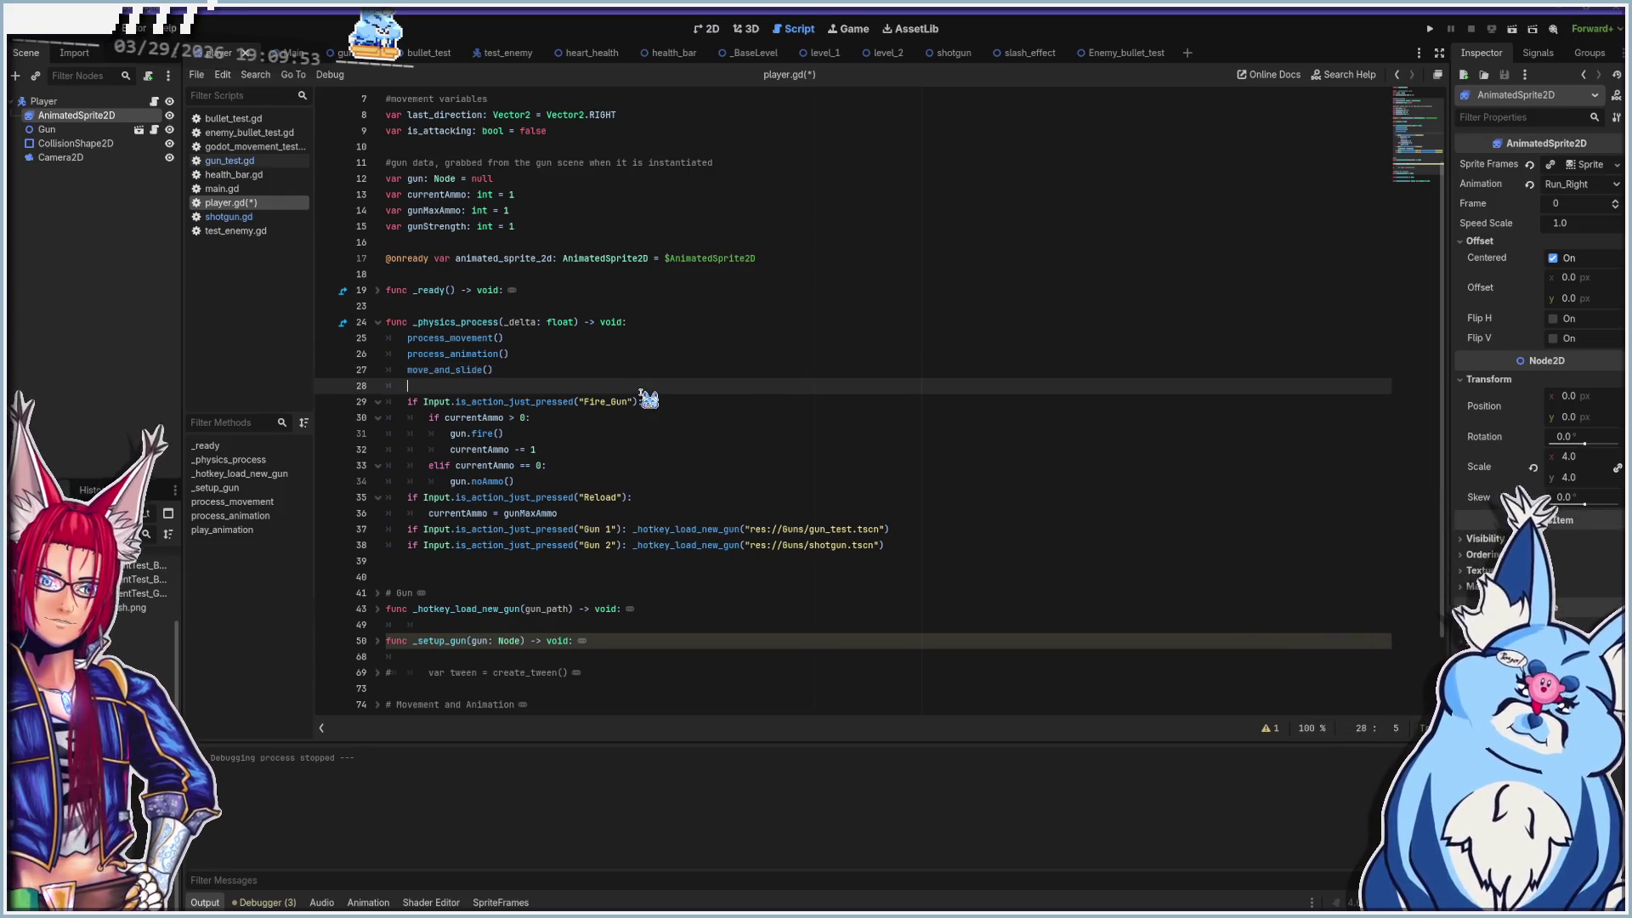
{"action": "left_click", "coordinate": [444, 406]}
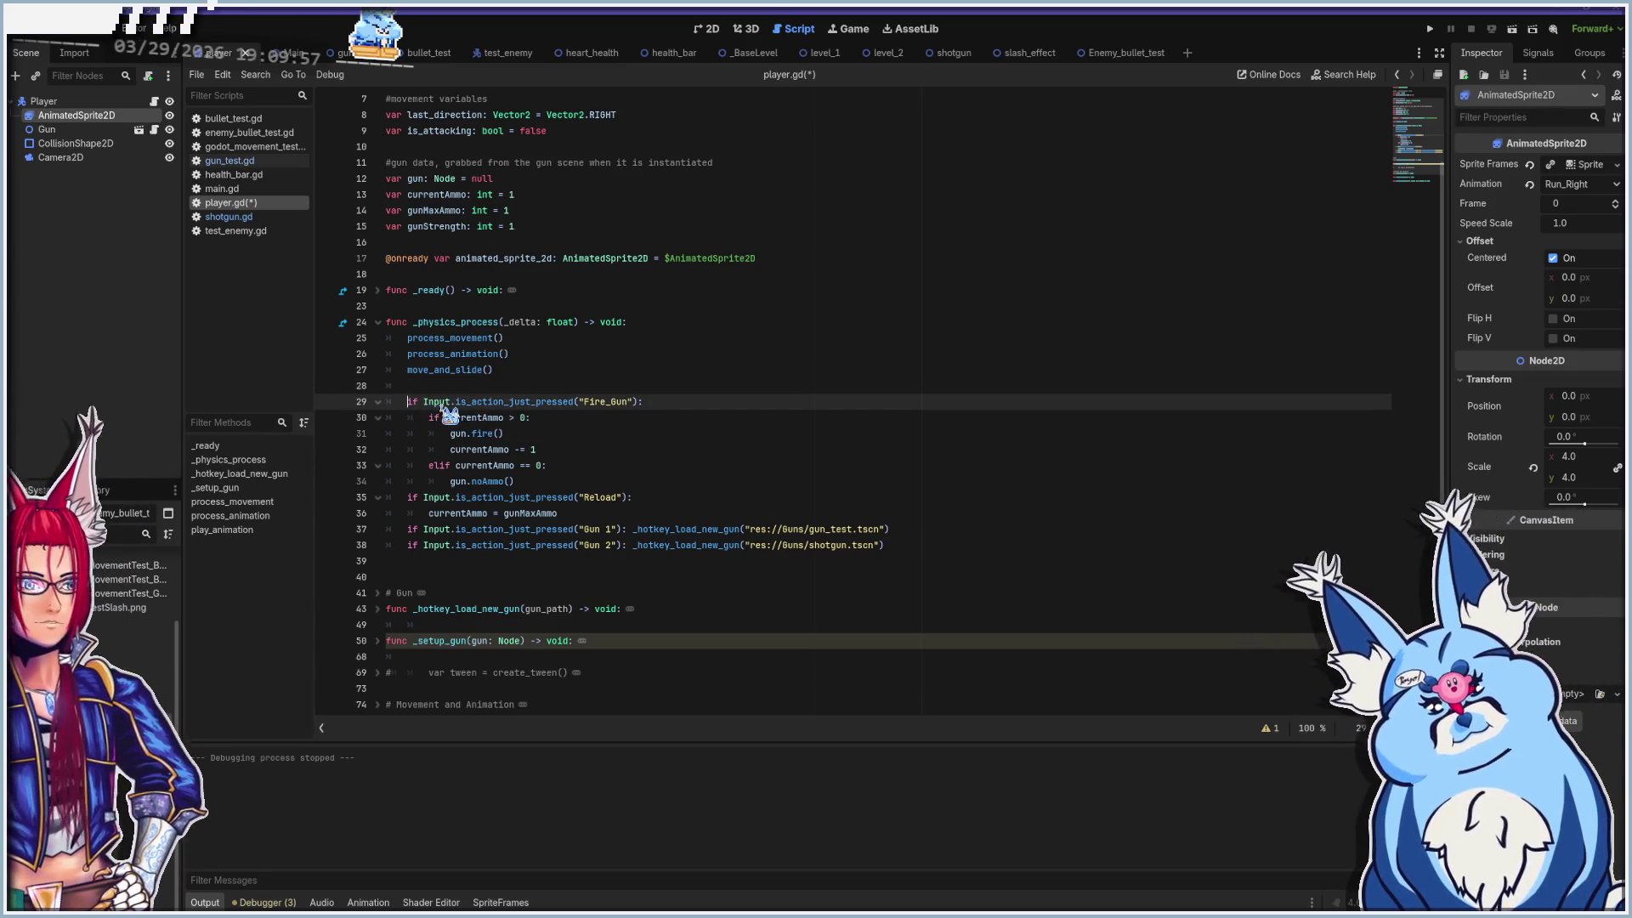
{"action": "mouse_move", "coordinate": [443, 411]}
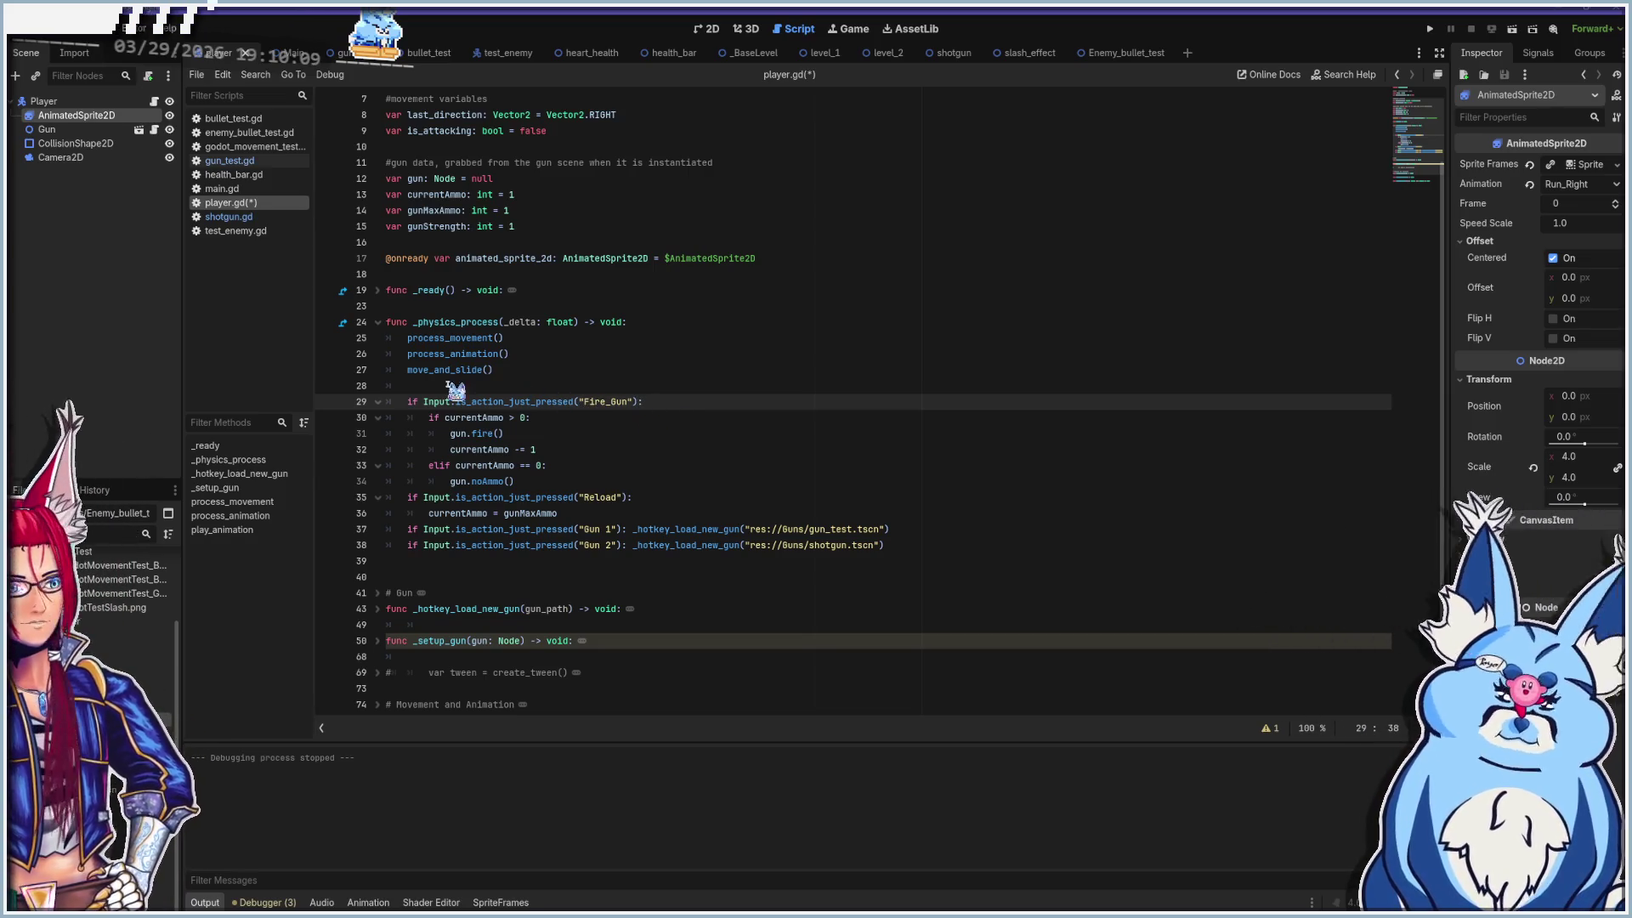
{"action": "mouse_move", "coordinate": [547, 402]}
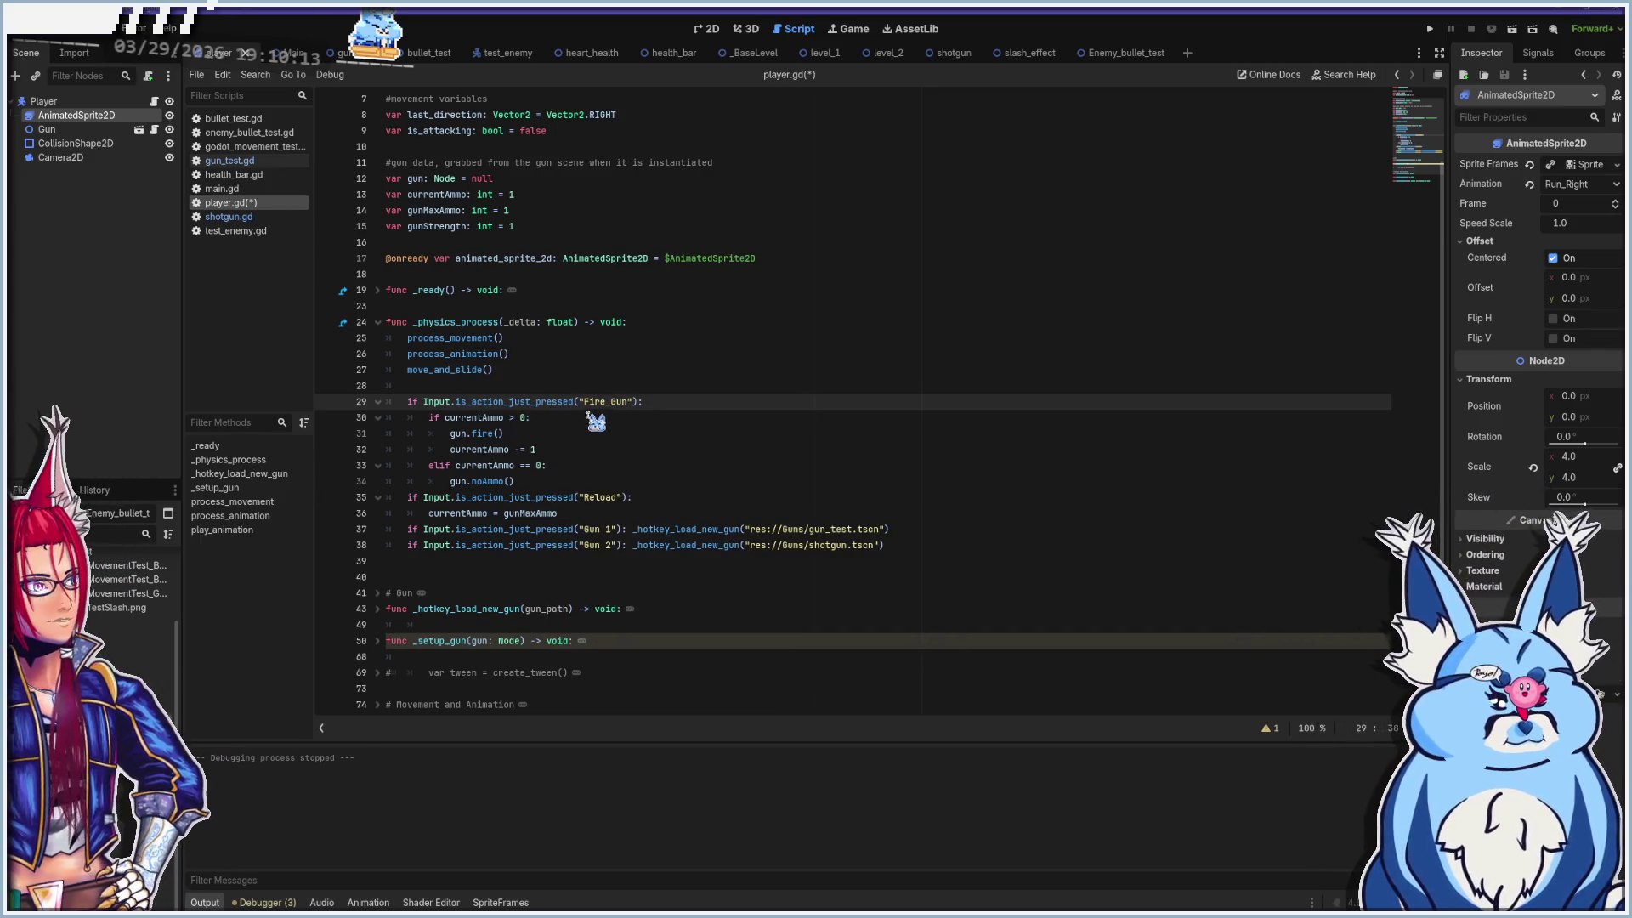
{"action": "left_click", "coordinate": [585, 418]}
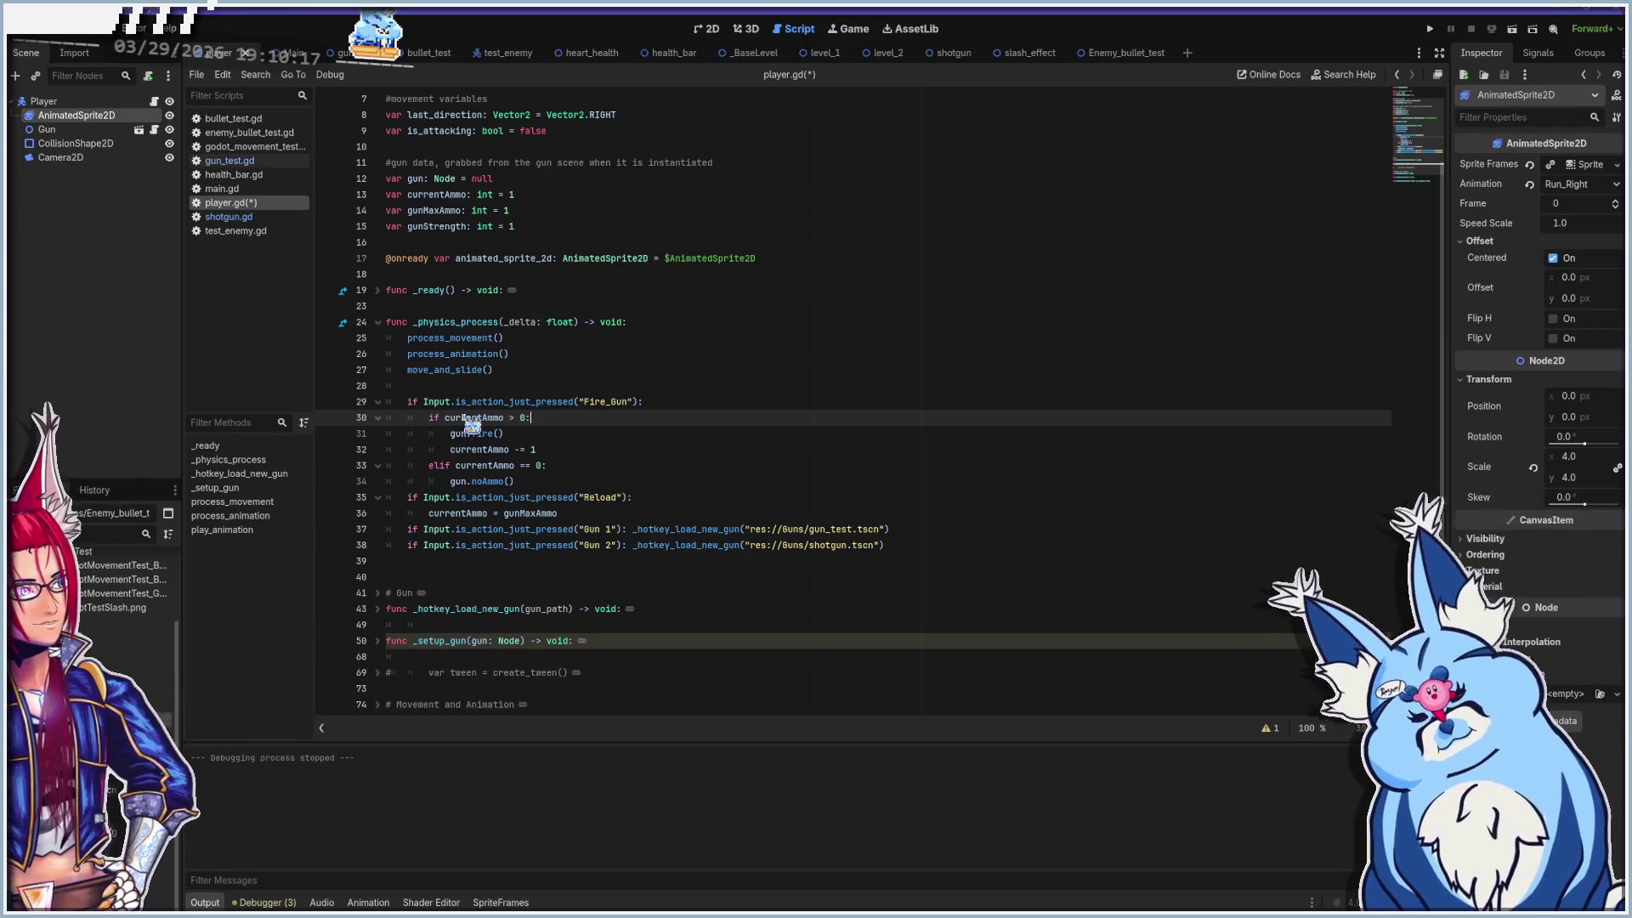
{"action": "left_click", "coordinate": [551, 435]}
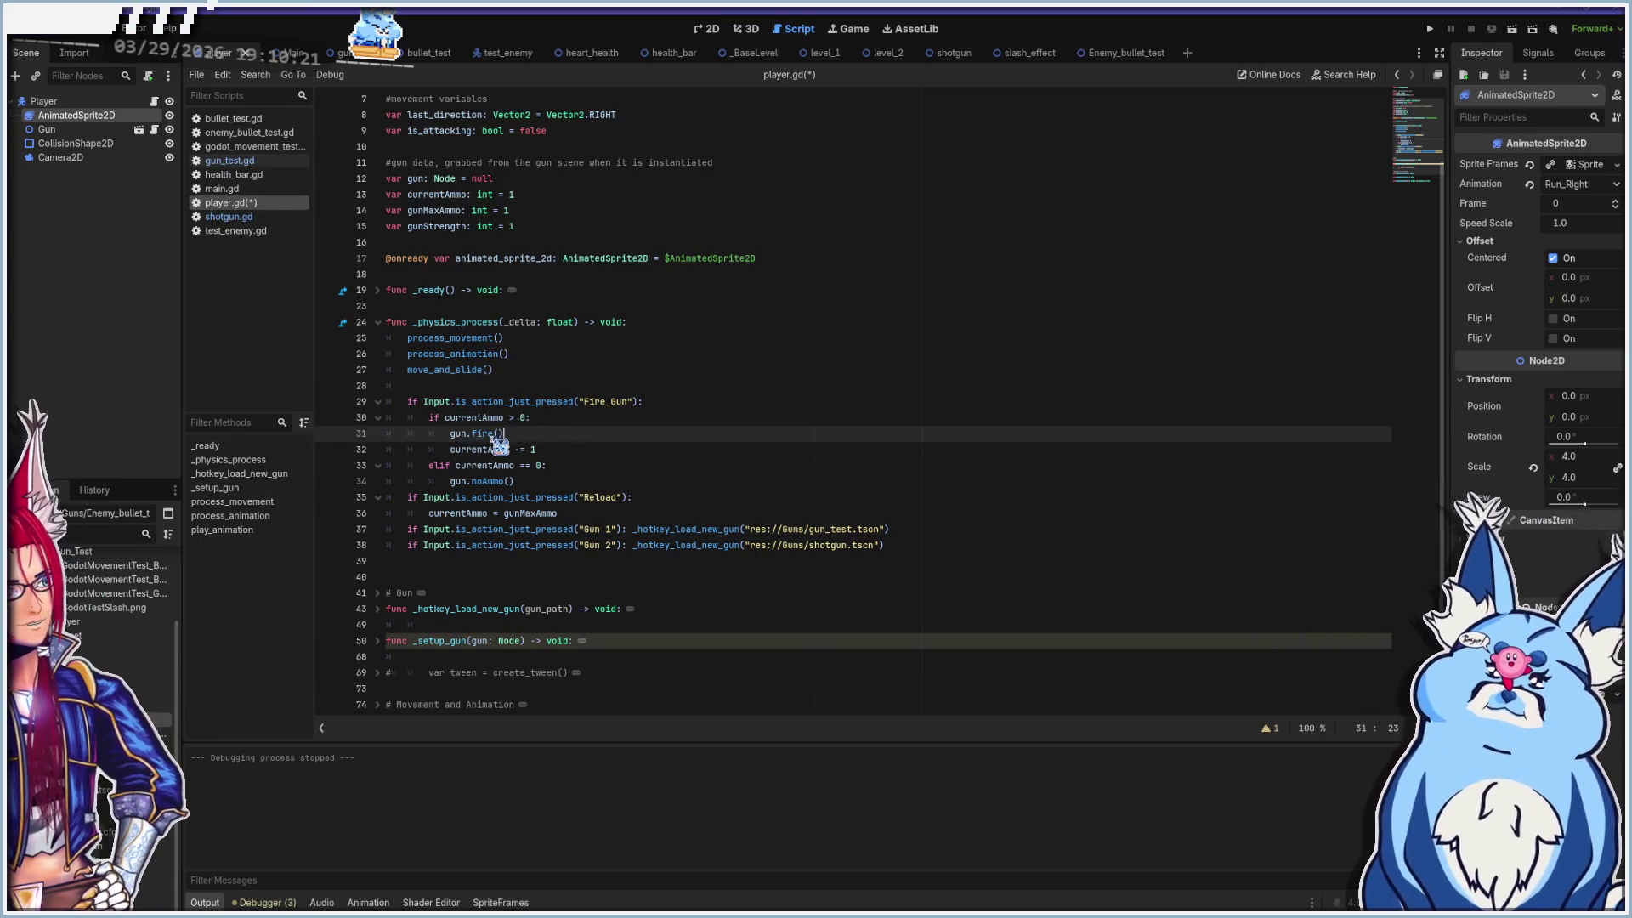
{"action": "left_click", "coordinate": [572, 451]}
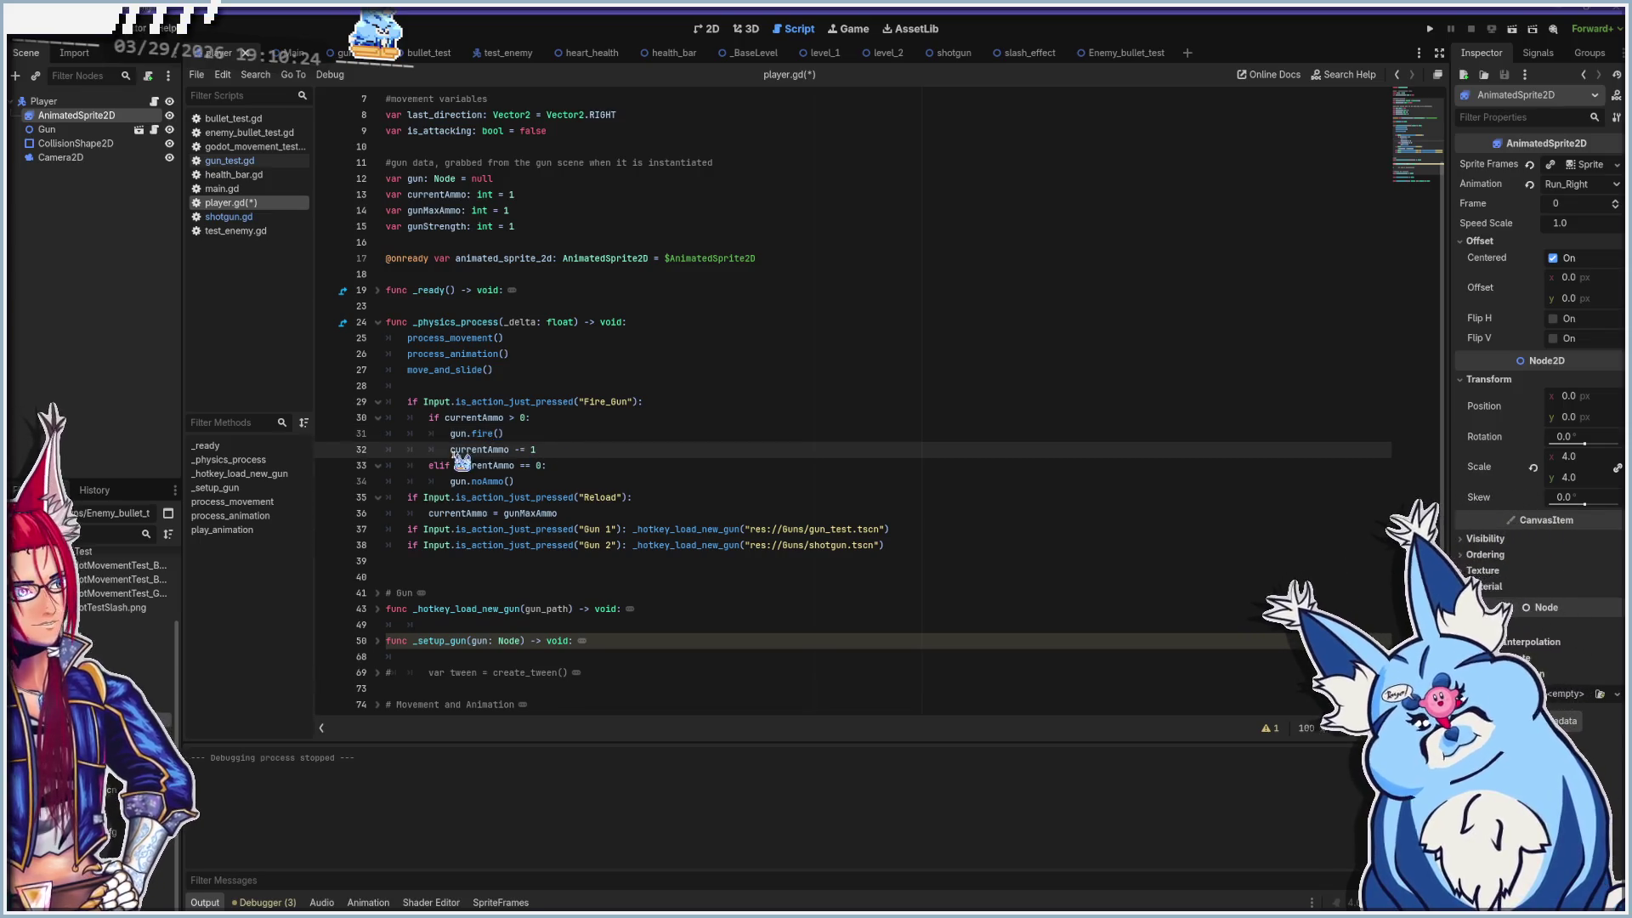
{"action": "left_click", "coordinate": [578, 468]}
{"action": "type", "text": "<"}
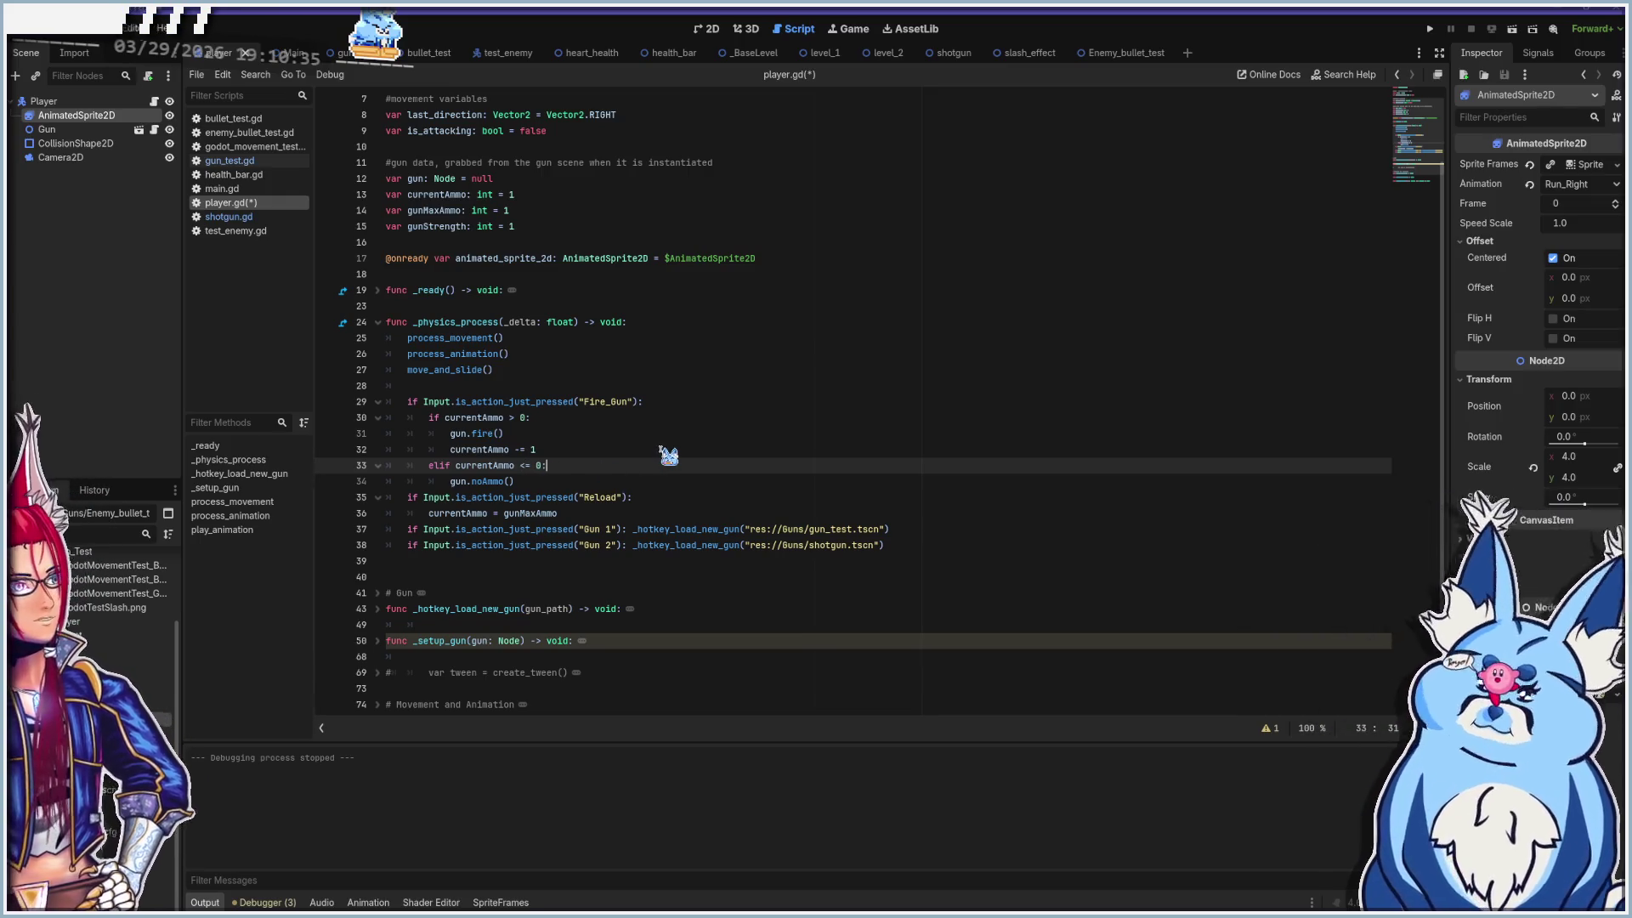
{"action": "left_click", "coordinate": [601, 482]}
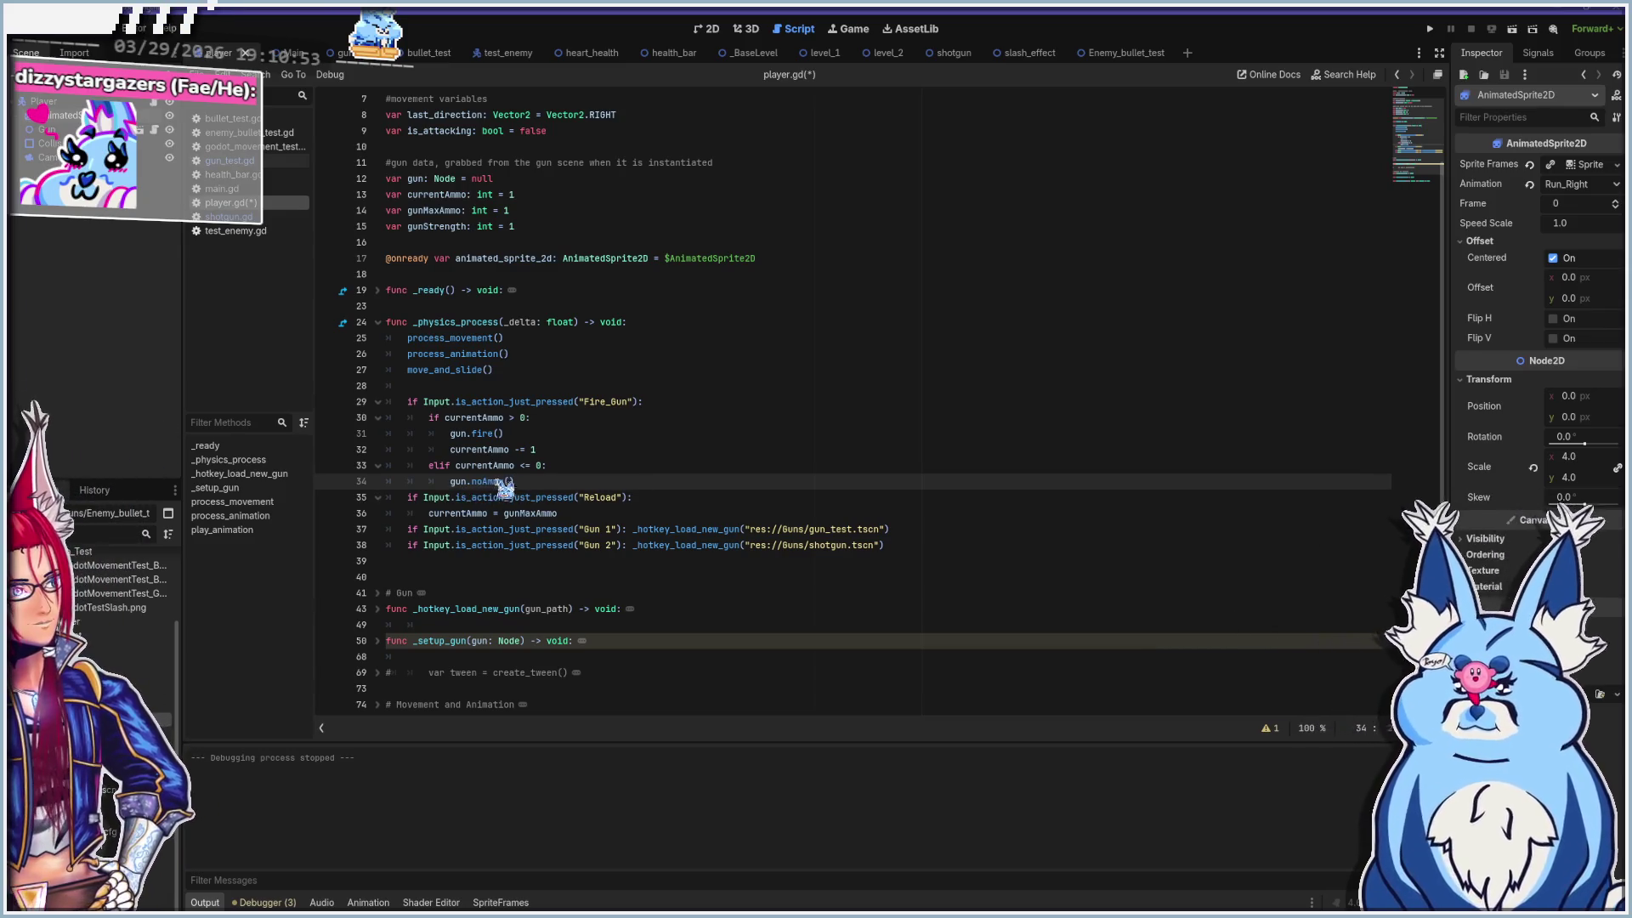
{"action": "left_click", "coordinate": [651, 503]}
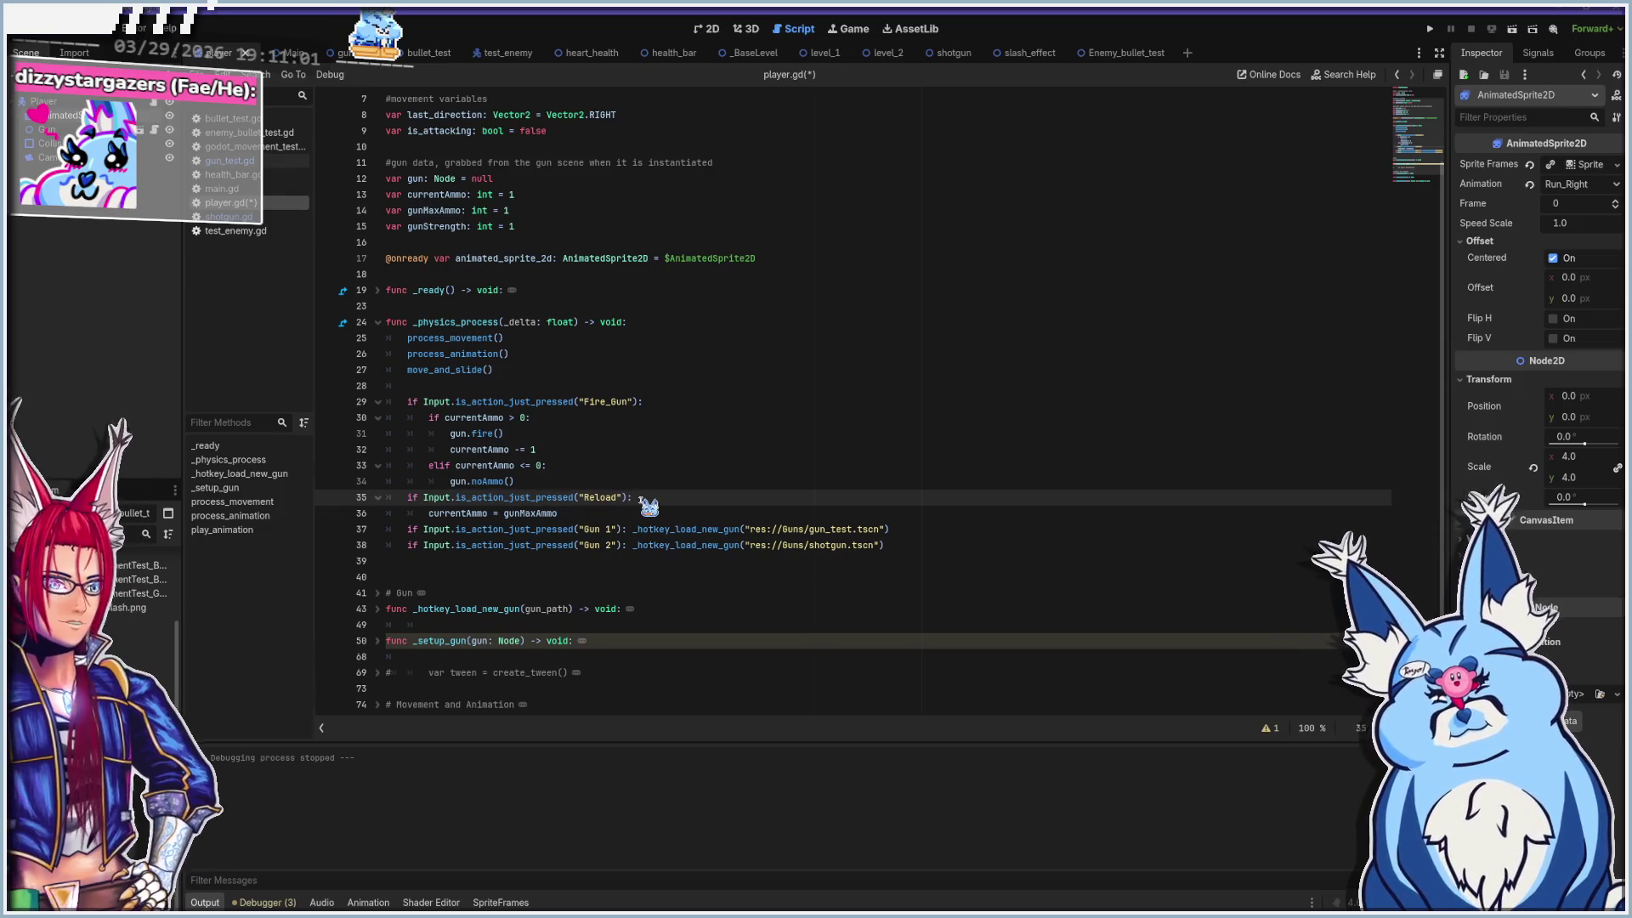
{"action": "left_click", "coordinate": [617, 515]}
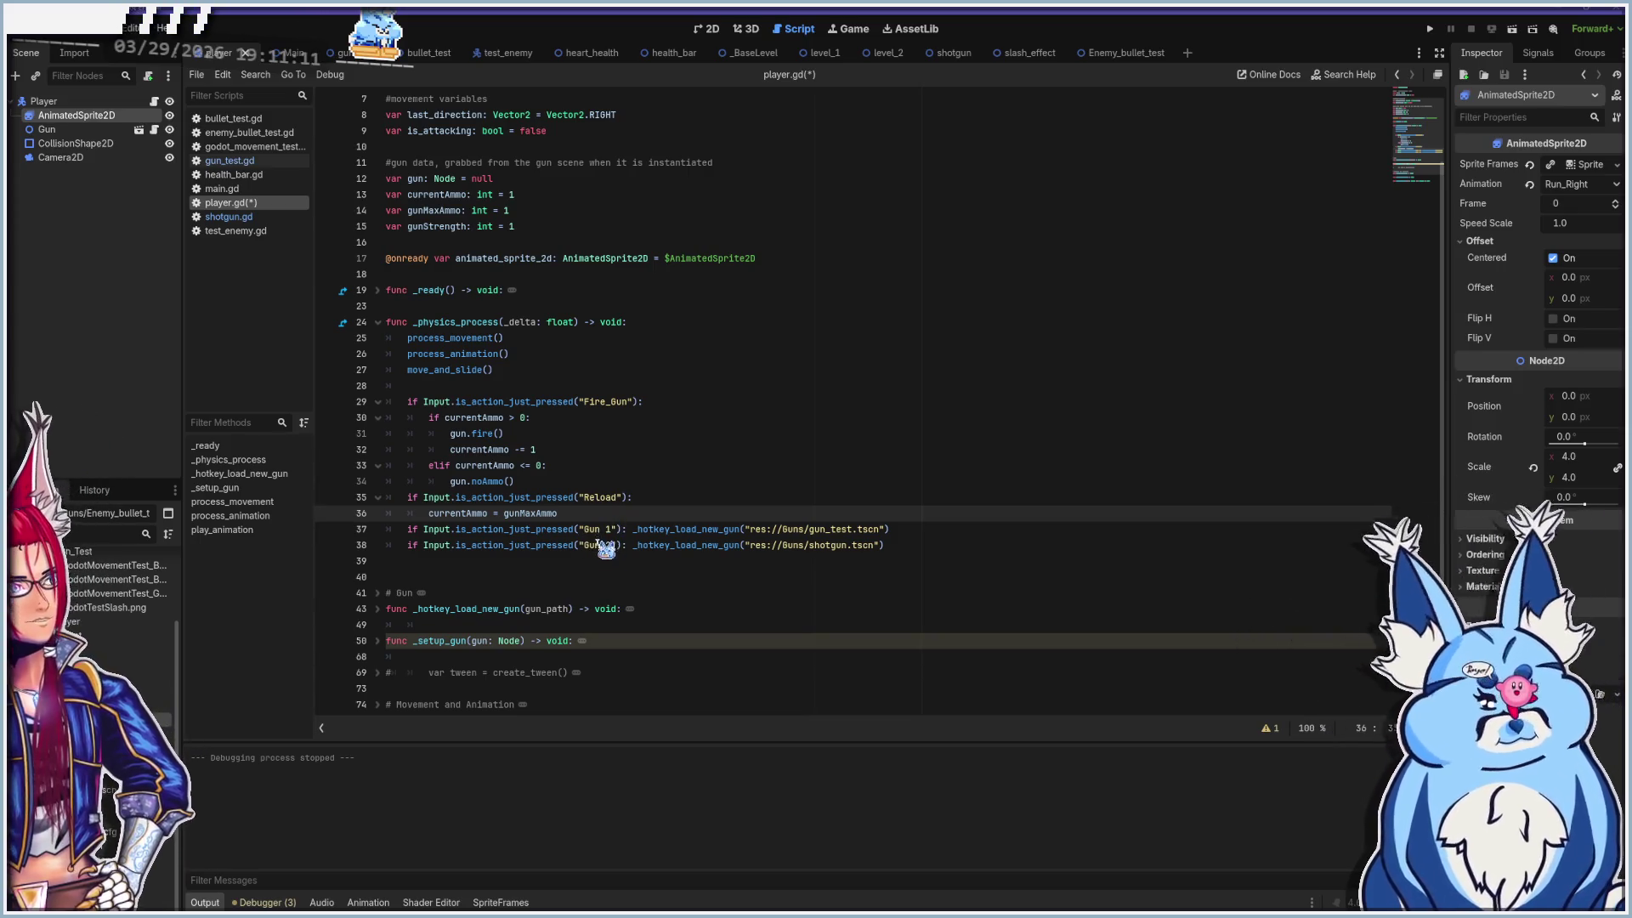
{"action": "left_click", "coordinate": [520, 386]}
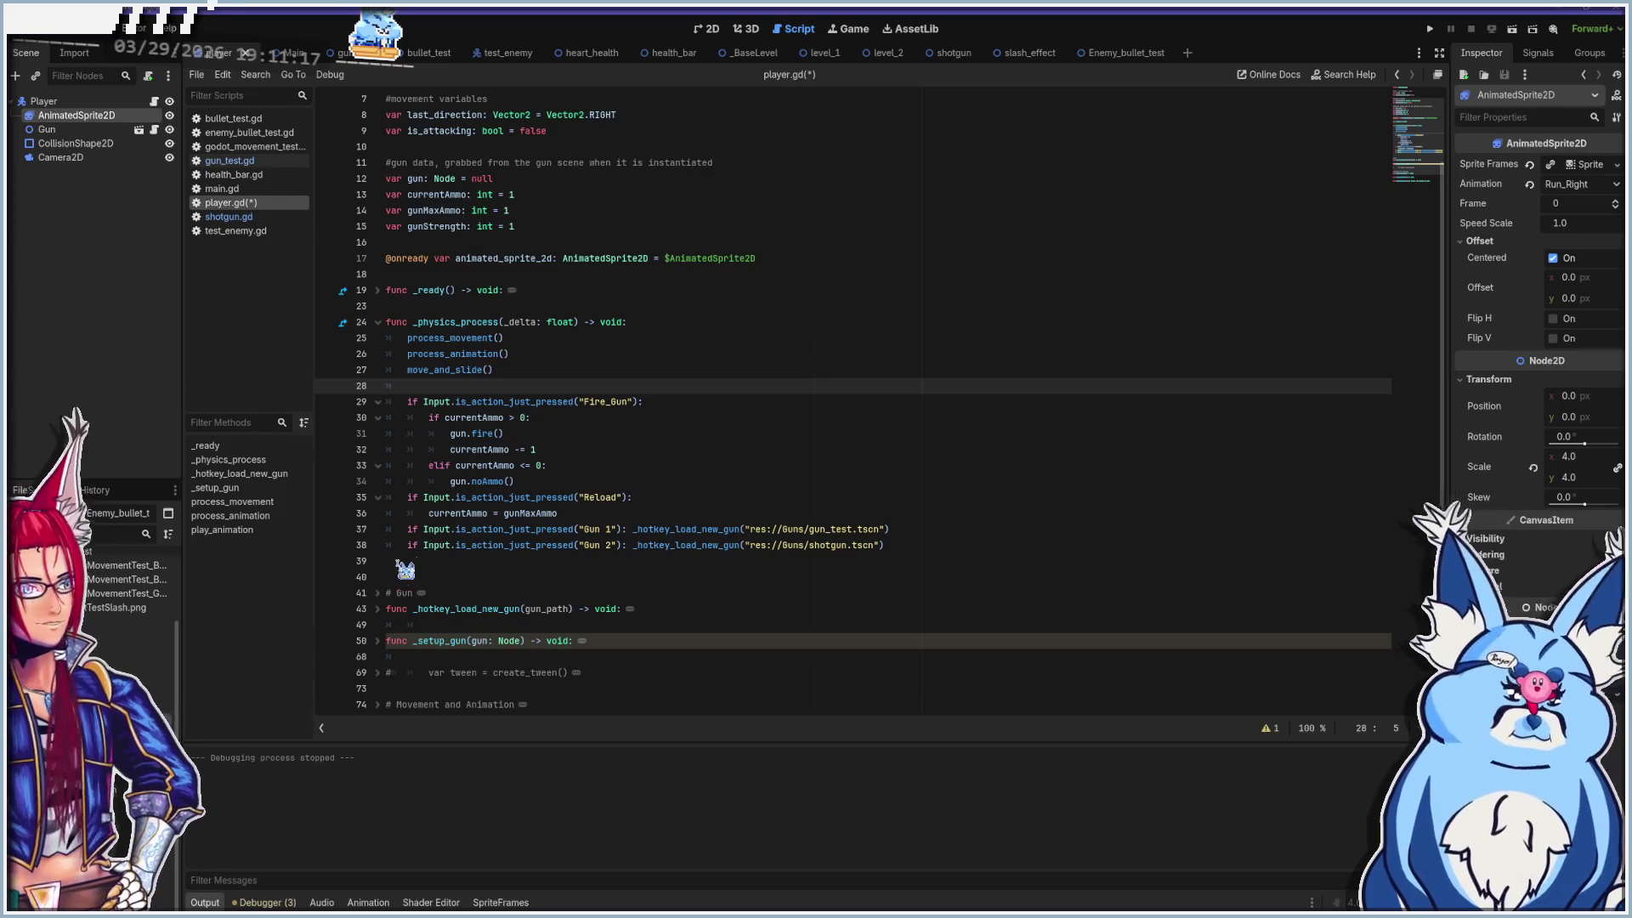
Remove the stray blank lines inside the _setup_gun function body
{"action": "scroll", "coordinate": [478, 531], "scroll_direction": "down", "scroll_amount": 1}
{"action": "mouse_move", "coordinate": [477, 531]}
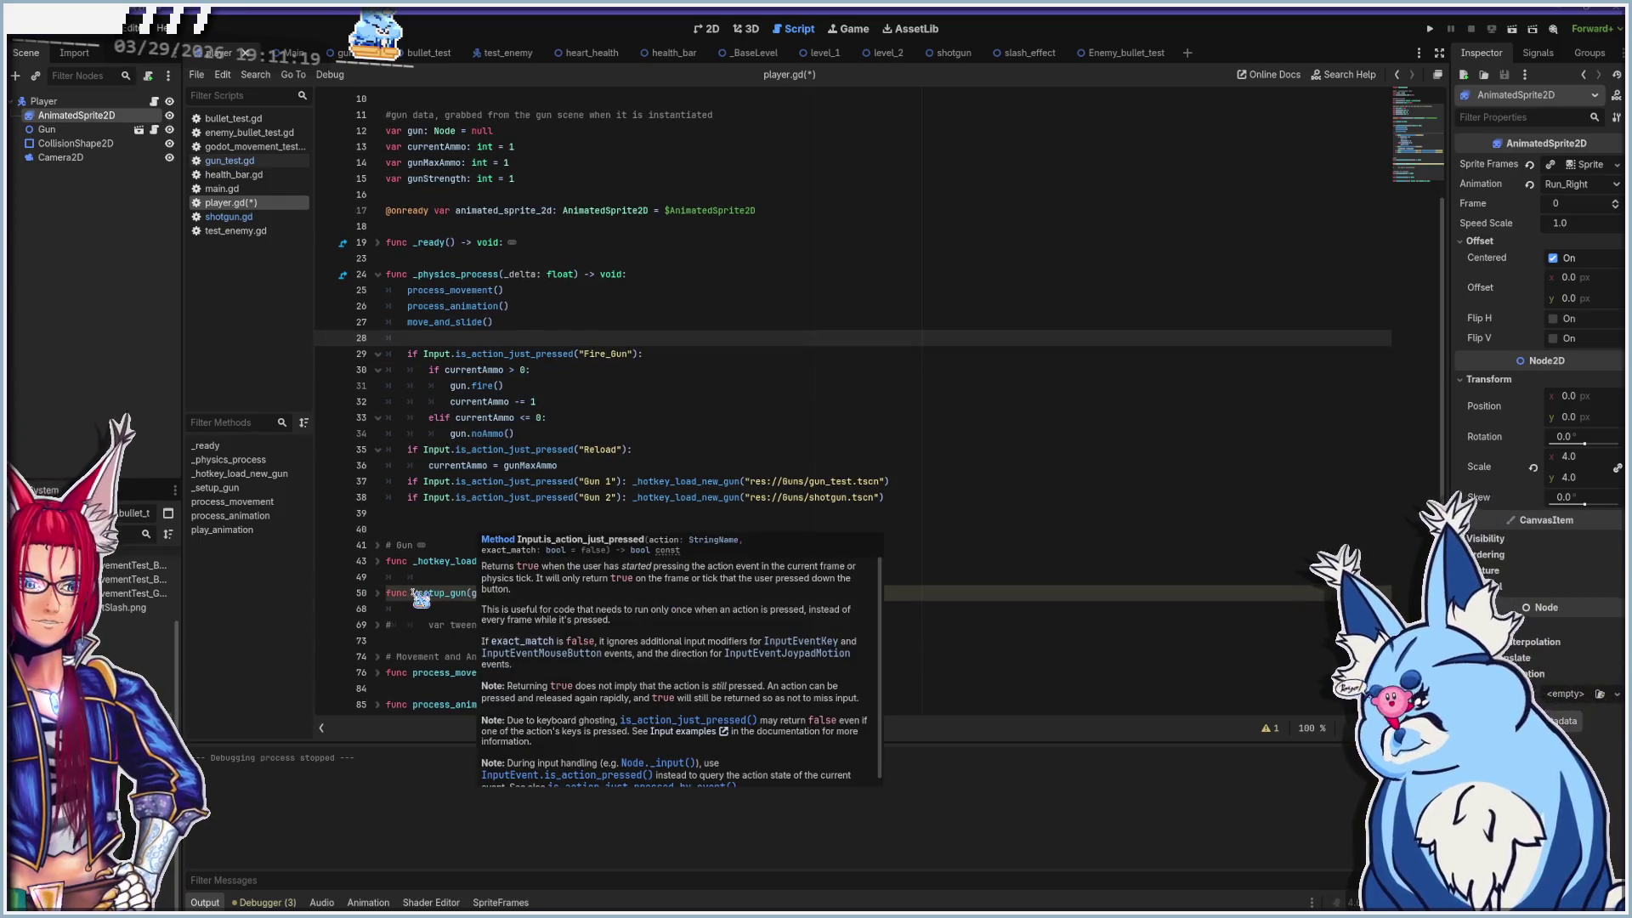
{"action": "left_click", "coordinate": [414, 593]}
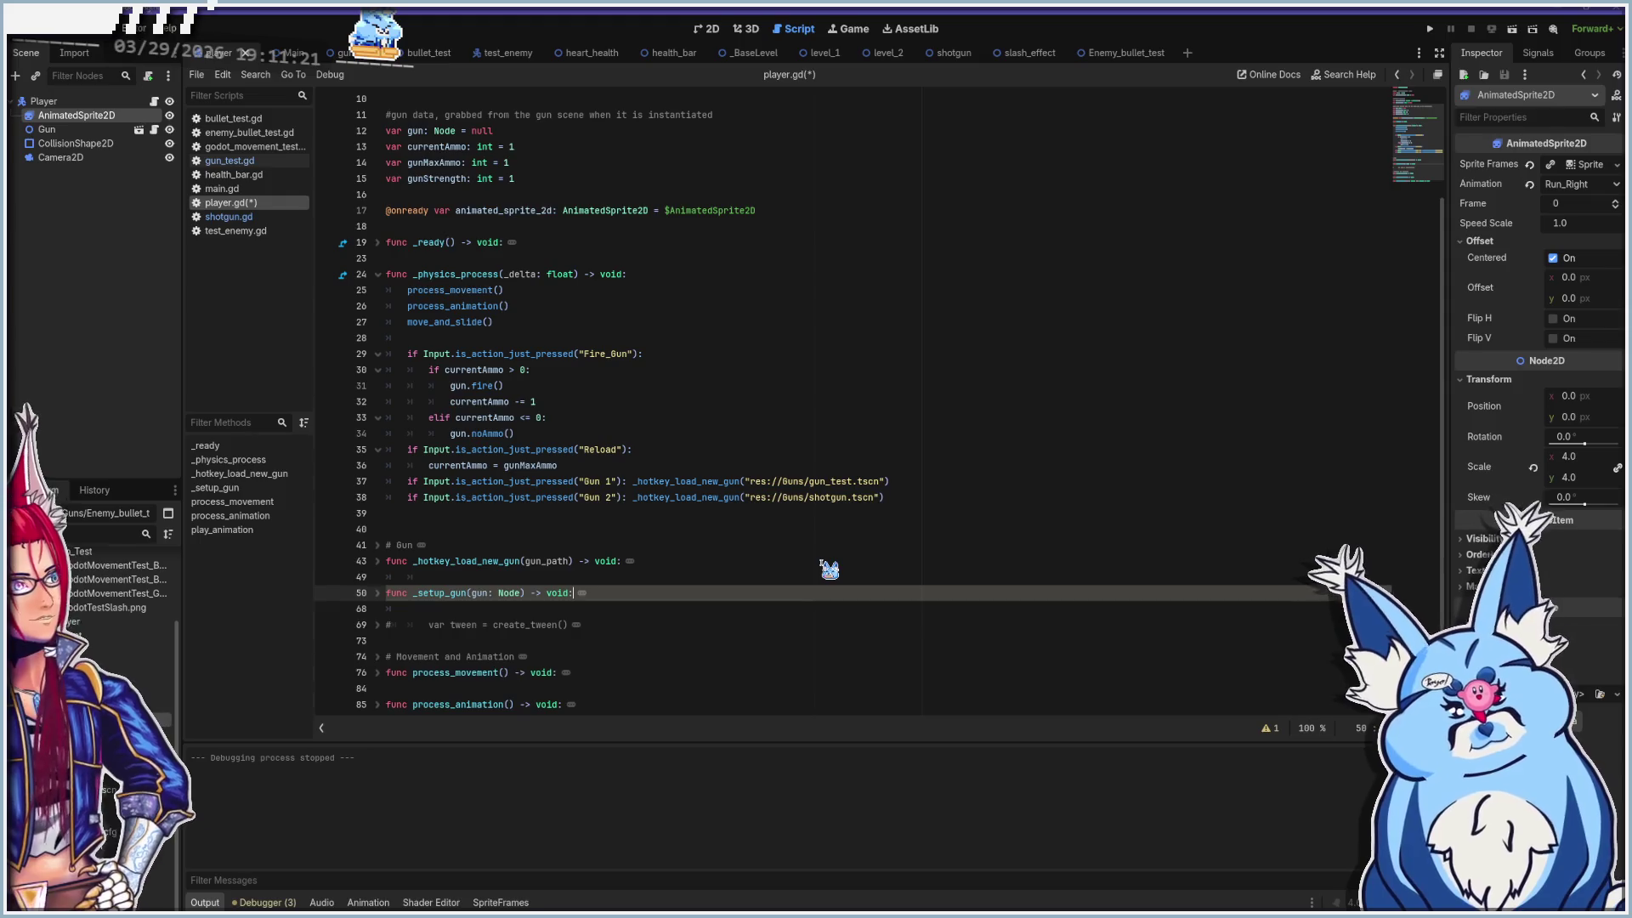
{"action": "key", "text": "Return"}
{"action": "key", "text": "Return"}
{"action": "key", "text": "BackSpace"}
{"action": "key", "text": "BackSpace"}
{"action": "key", "text": "BackSpace"}
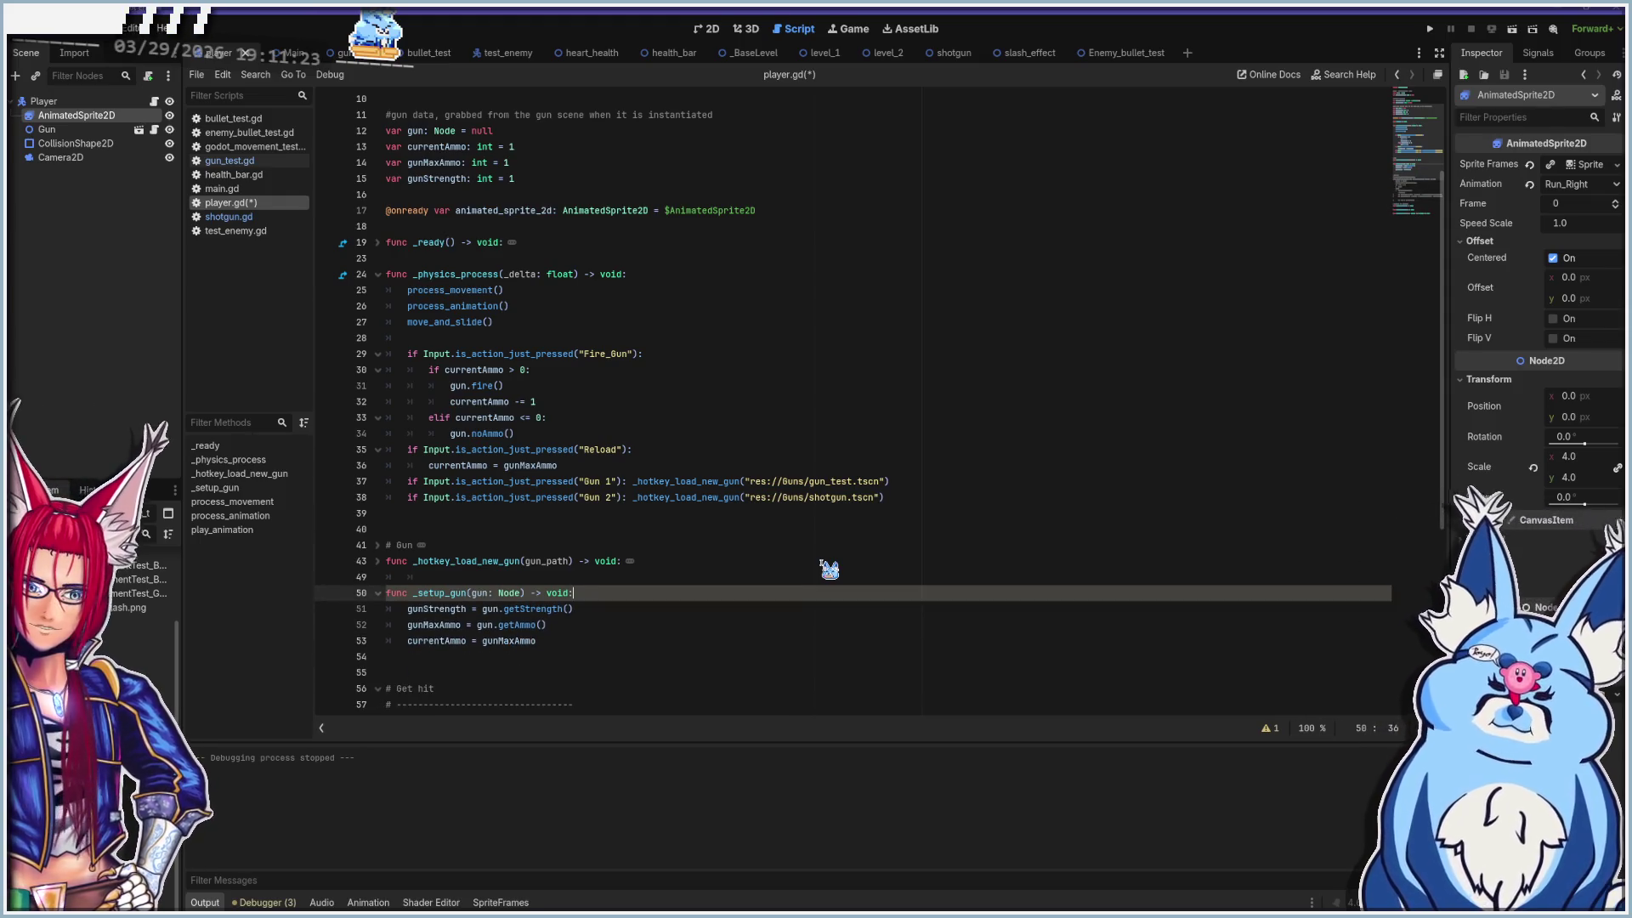
{"action": "left_click", "coordinate": [377, 592]}
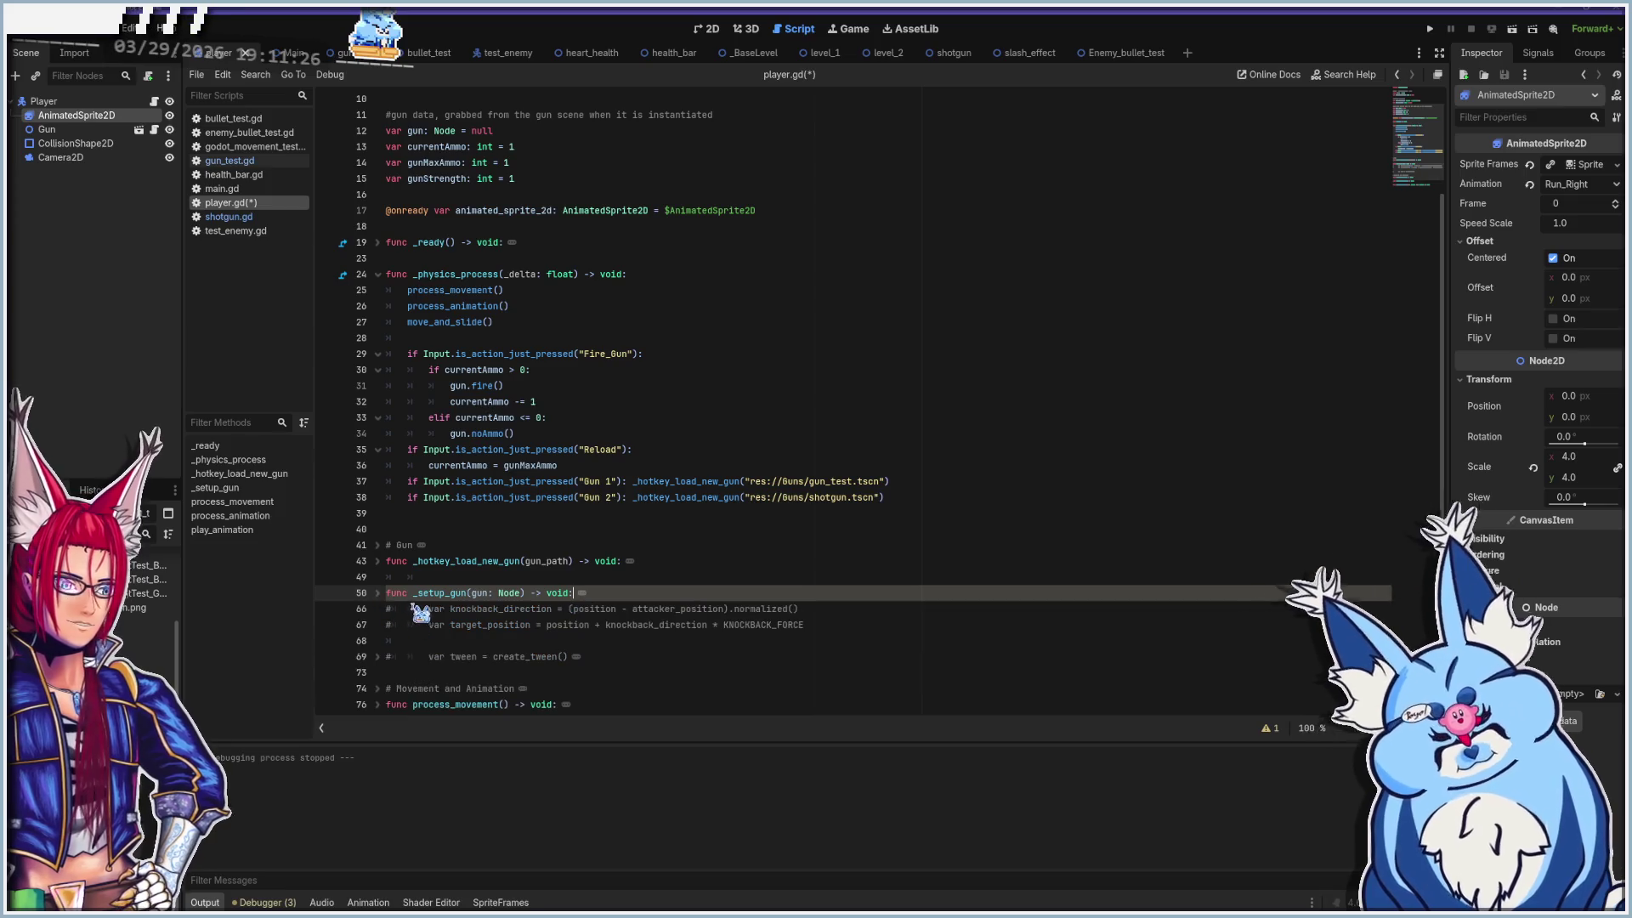
{"action": "left_click", "coordinate": [510, 612]}
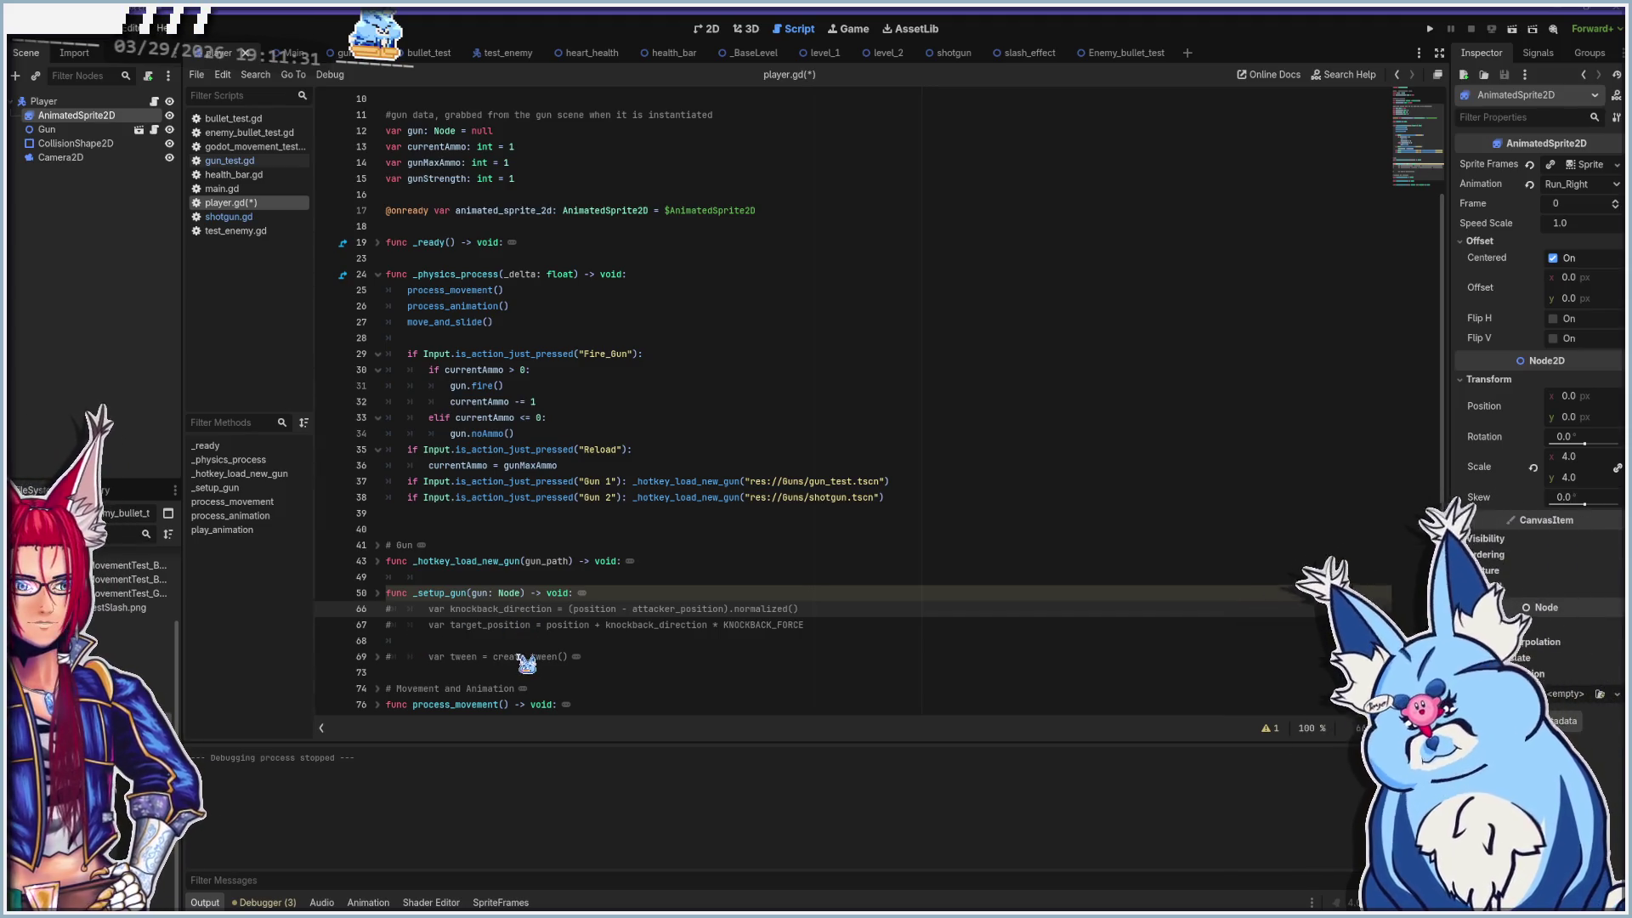
{"action": "left_click", "coordinate": [377, 593]}
{"action": "scroll", "coordinate": [523, 595], "scroll_direction": "down", "scroll_amount": 5}
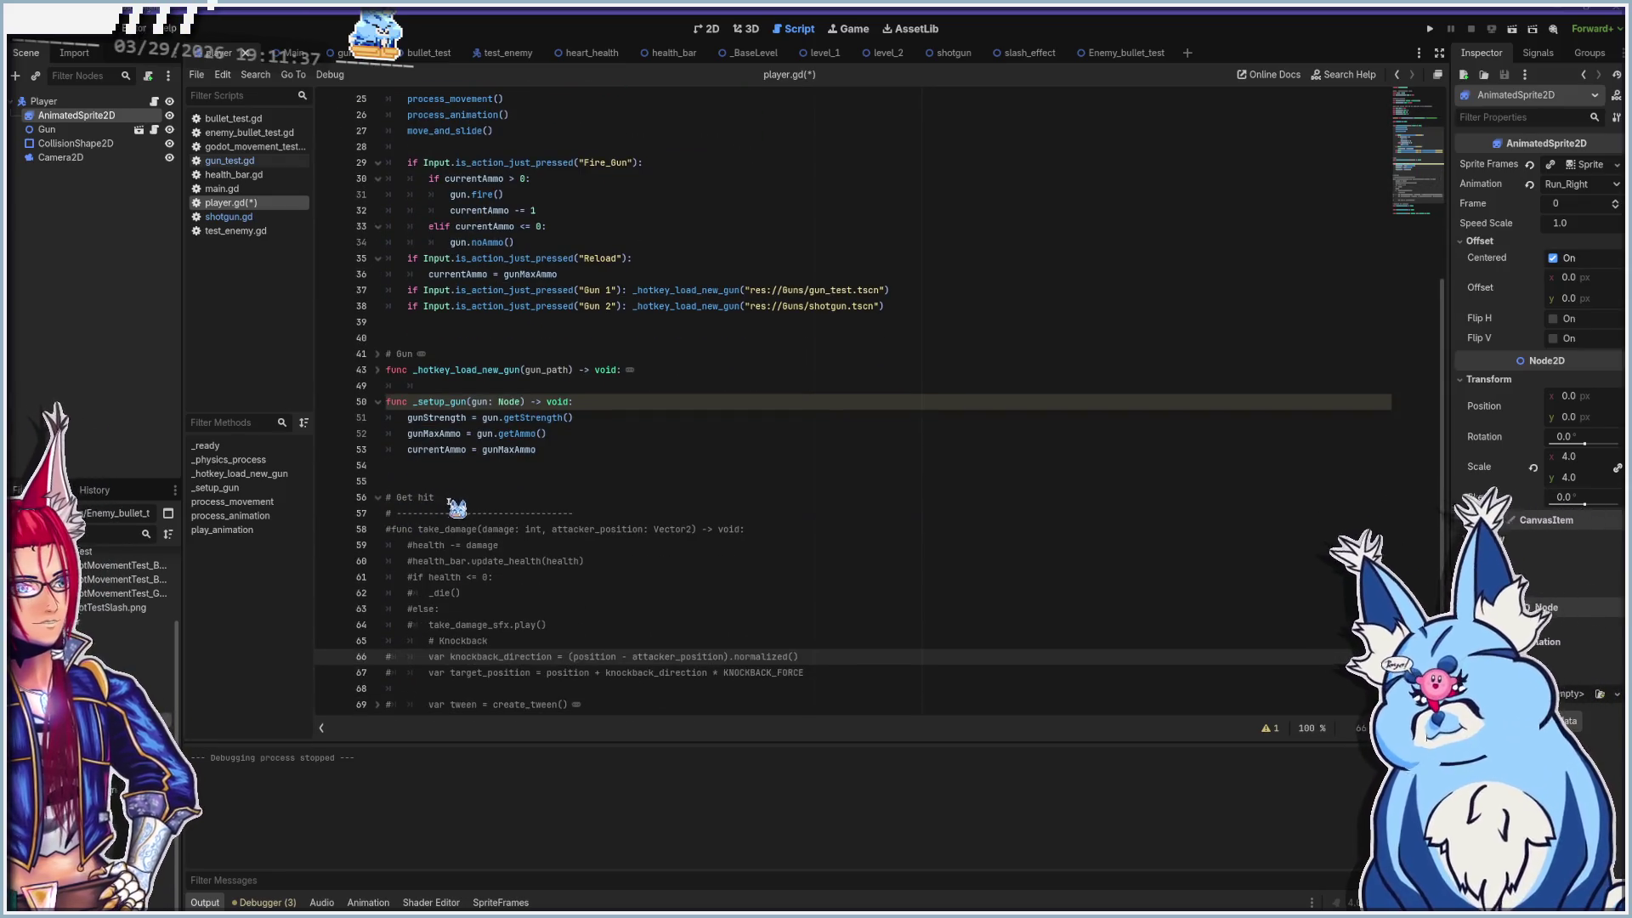
Re-comment the take_damage lines, from take_damage_sfx up through the health bar update
{"action": "left_click", "coordinate": [413, 513]}
{"action": "scroll", "coordinate": [494, 550], "scroll_direction": "down", "scroll_amount": 2}
{"action": "scroll", "coordinate": [494, 551], "scroll_direction": "down", "scroll_amount": 1}
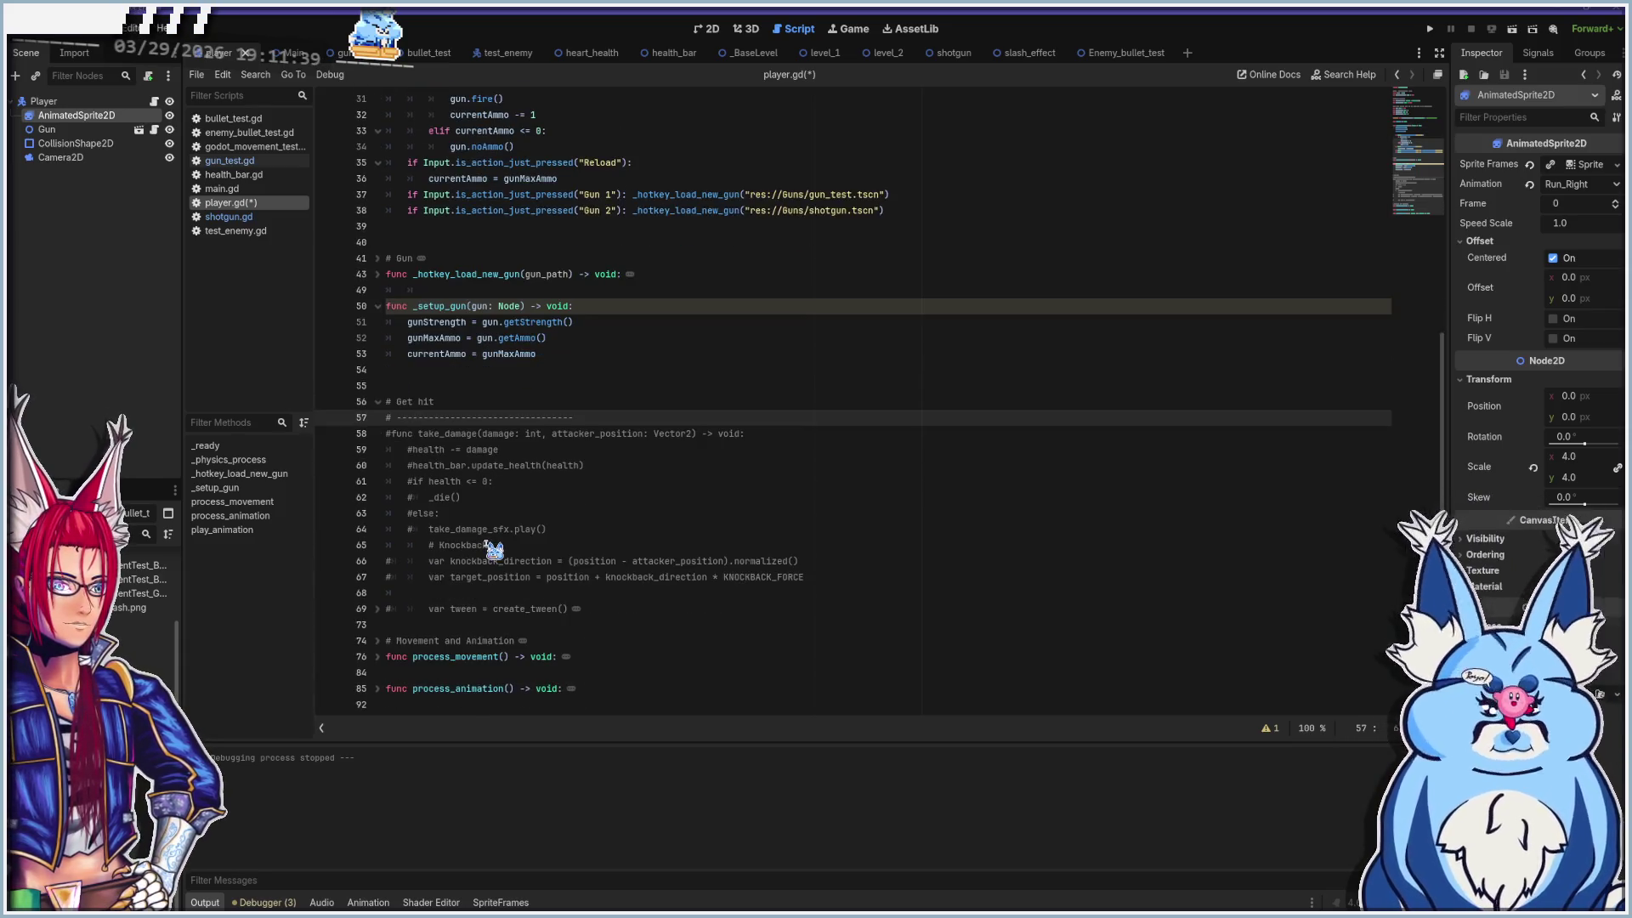
{"action": "left_click", "coordinate": [412, 530]}
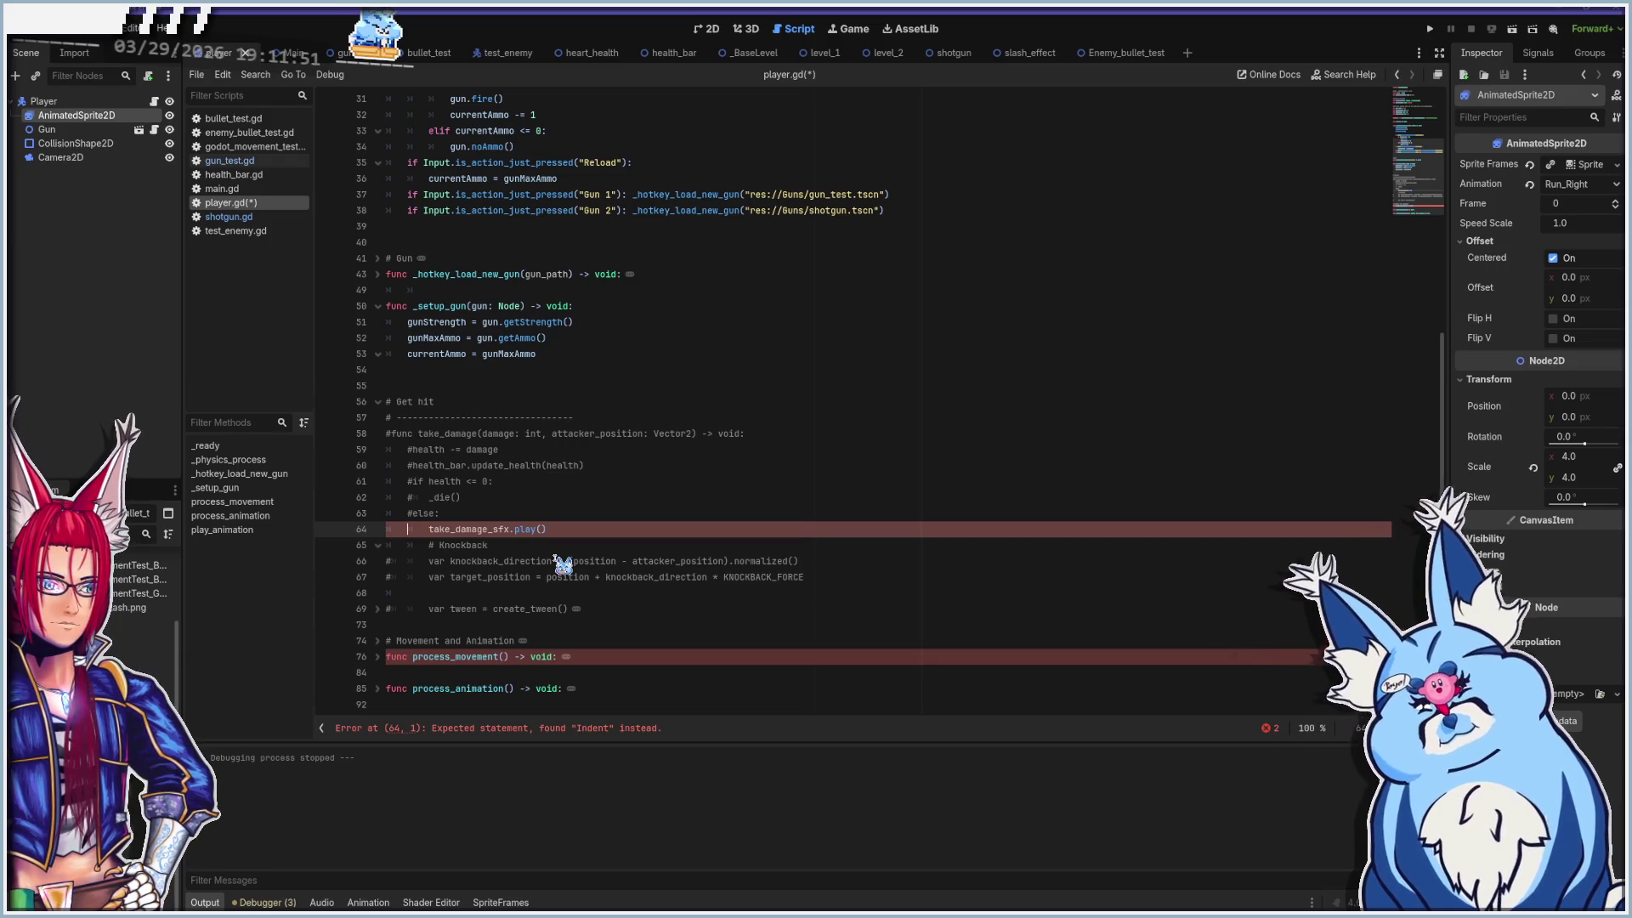
{"action": "key", "text": "BackSpace"}
{"action": "key", "text": "Tab"}
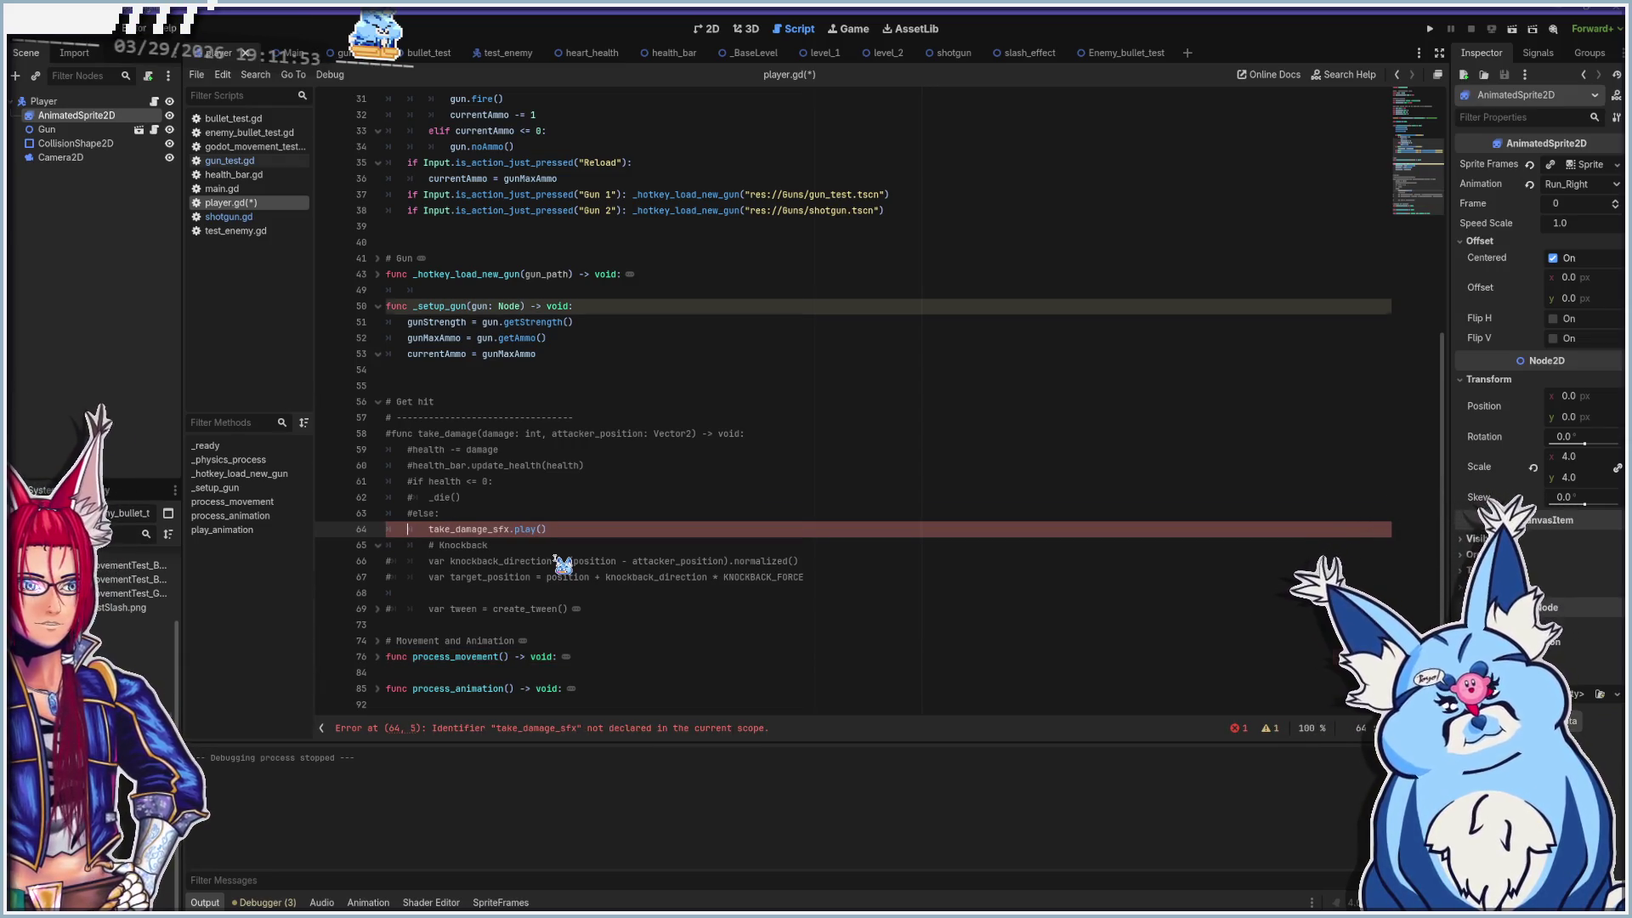
{"action": "key", "text": "Up"}
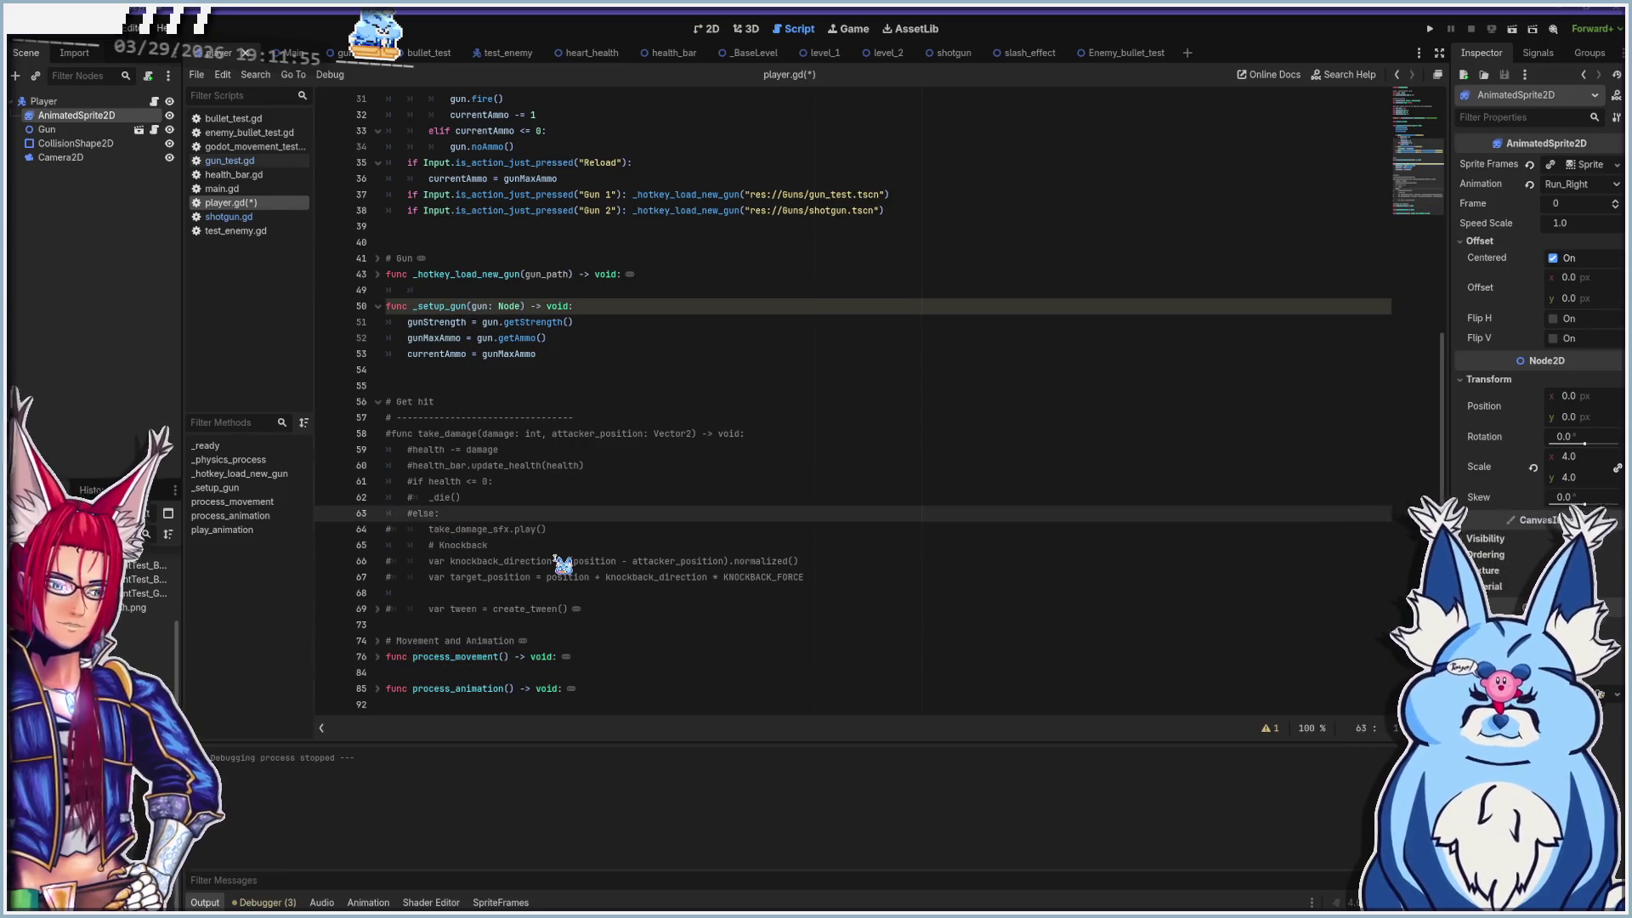
{"action": "key", "text": "Up"}
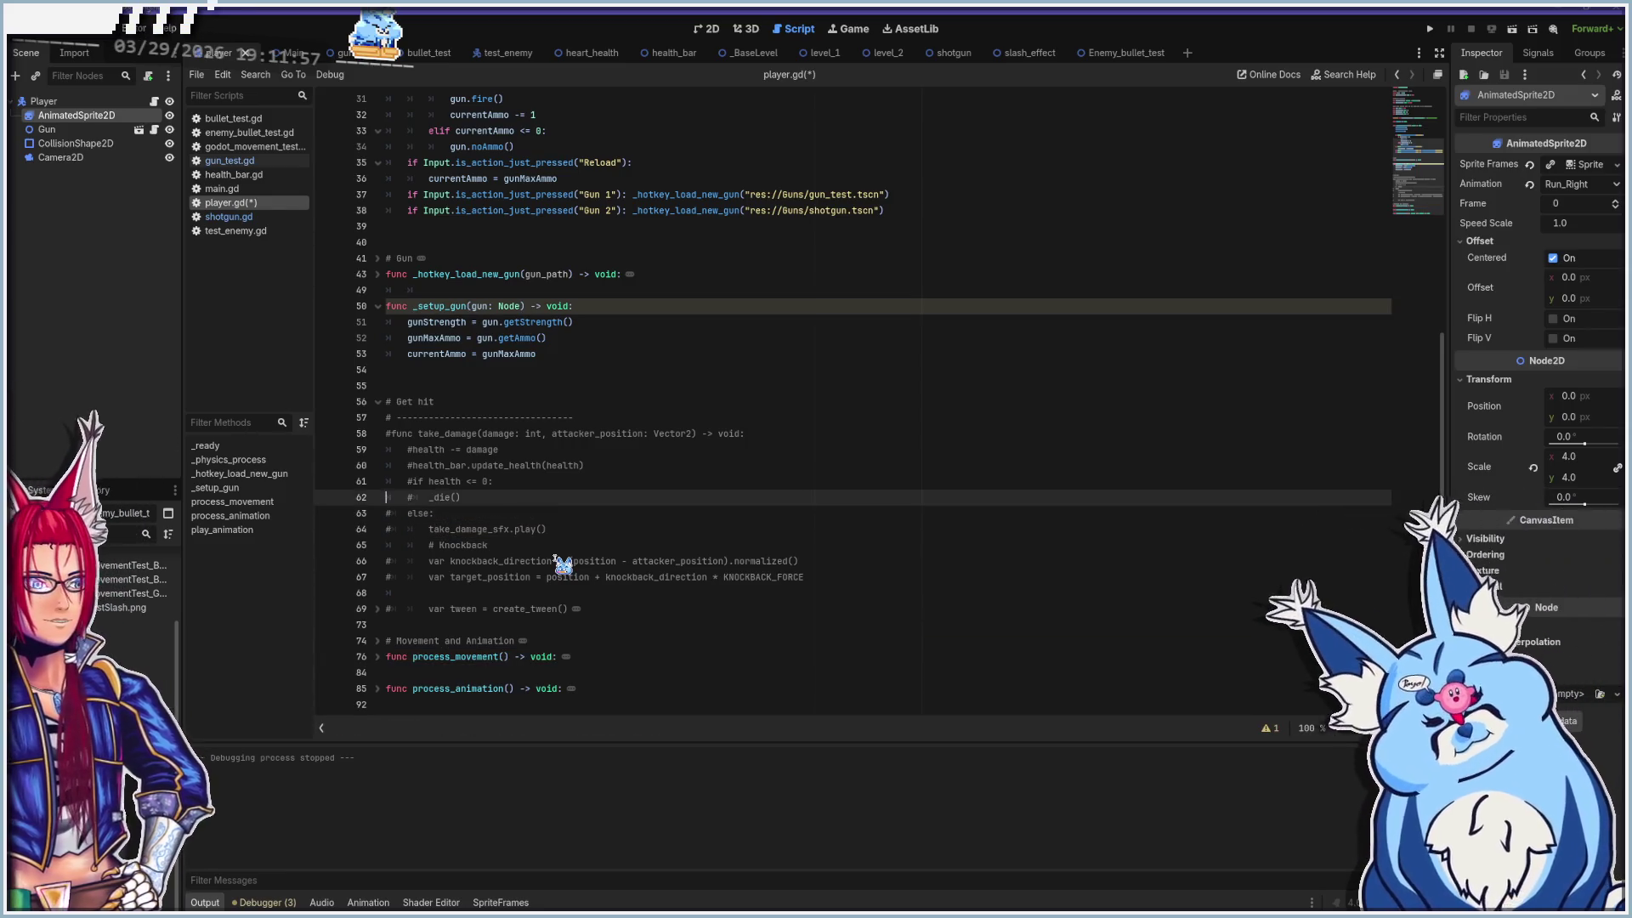
{"action": "key", "text": "Up"}
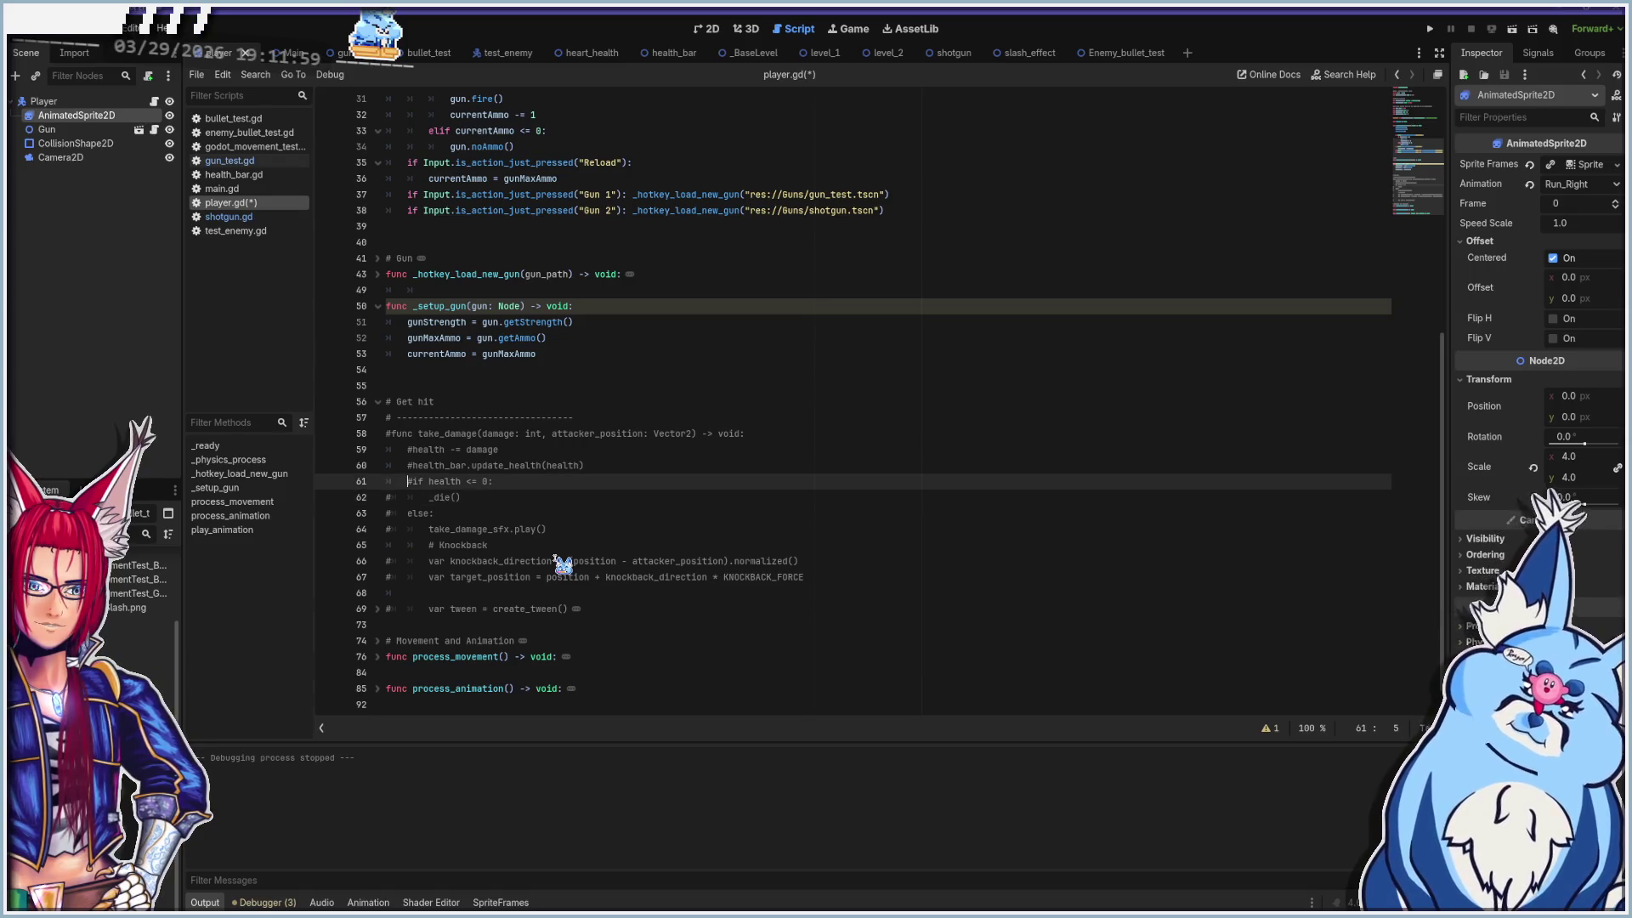
{"action": "key", "text": "Up"}
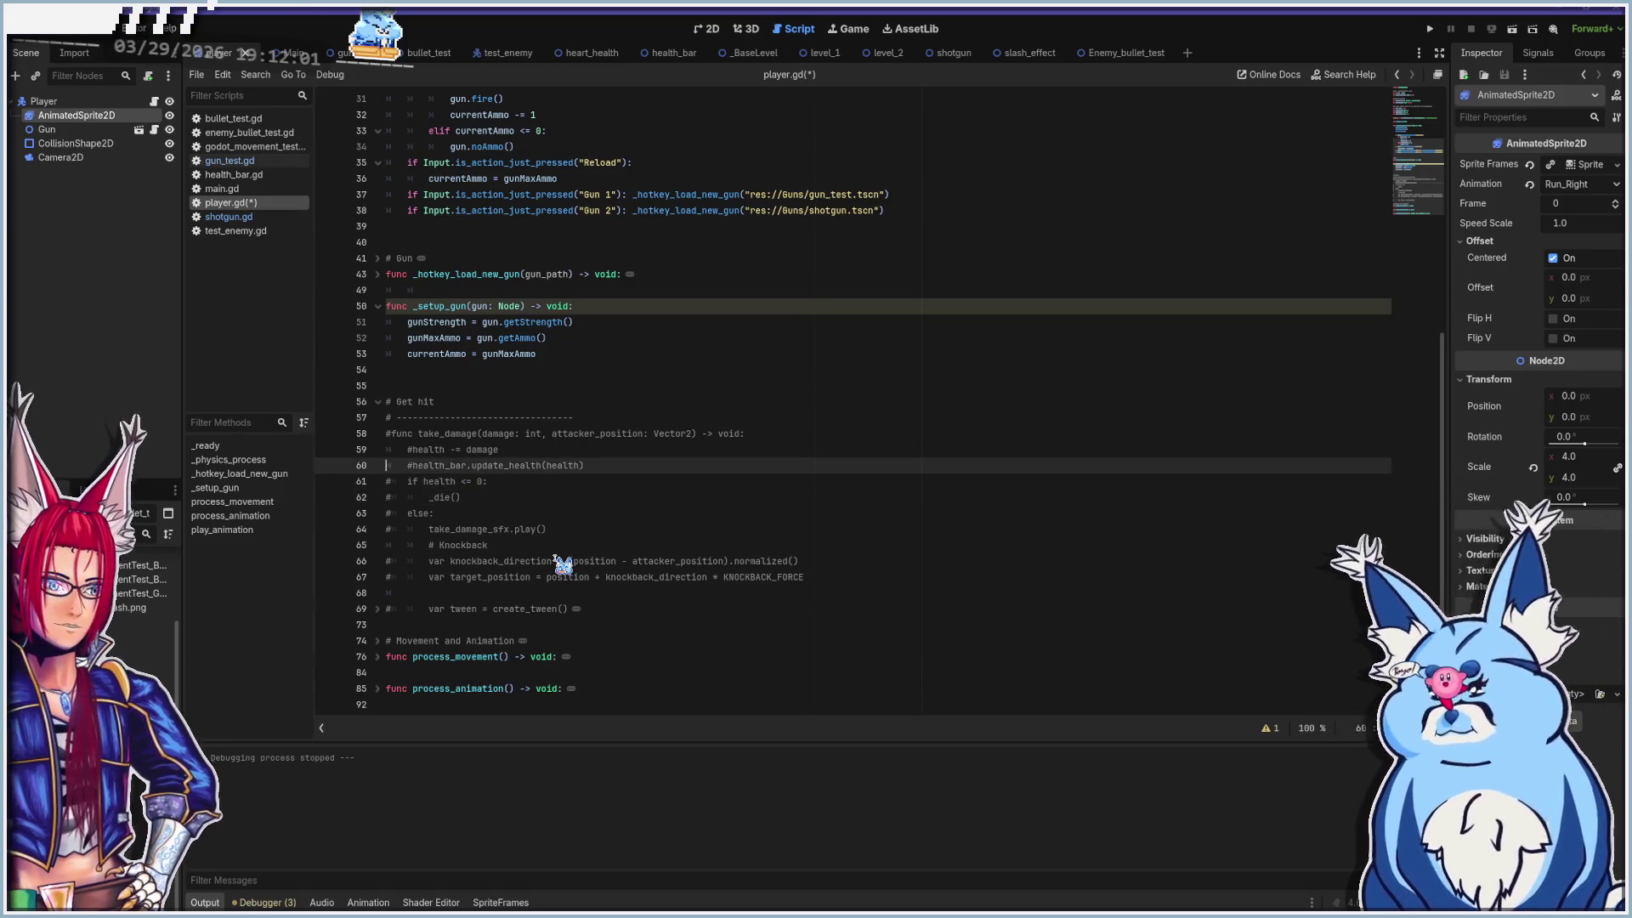
{"action": "key", "text": "Up"}
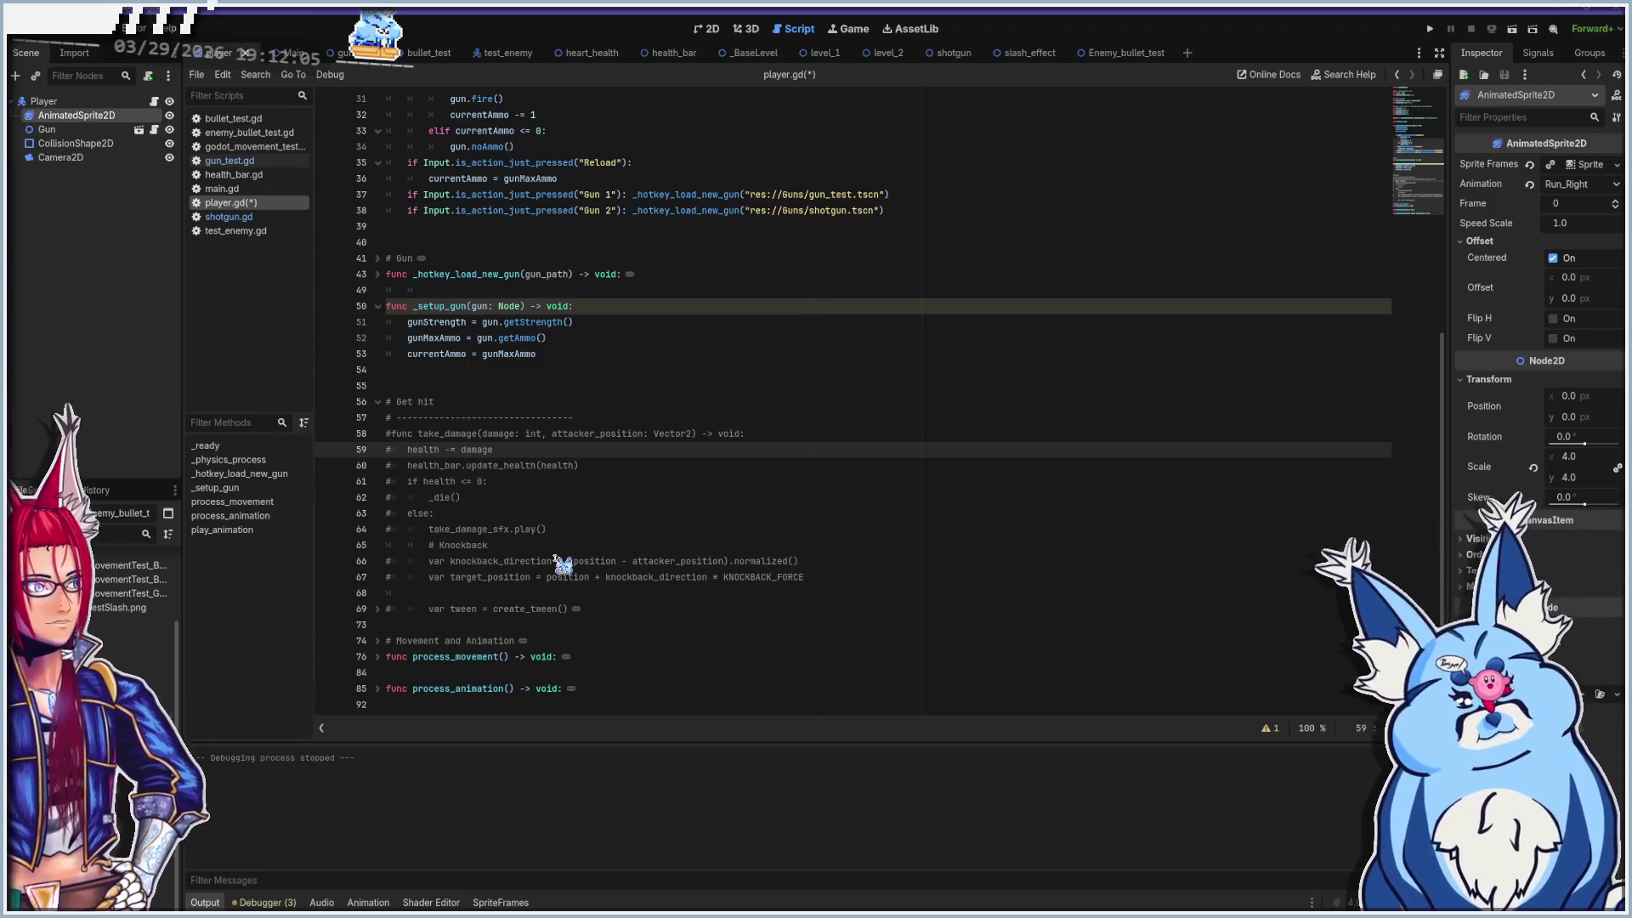
Delete empty line 68, collapse the Get hit section, and add a blank line at line 55
{"action": "left_click", "coordinate": [377, 401]}
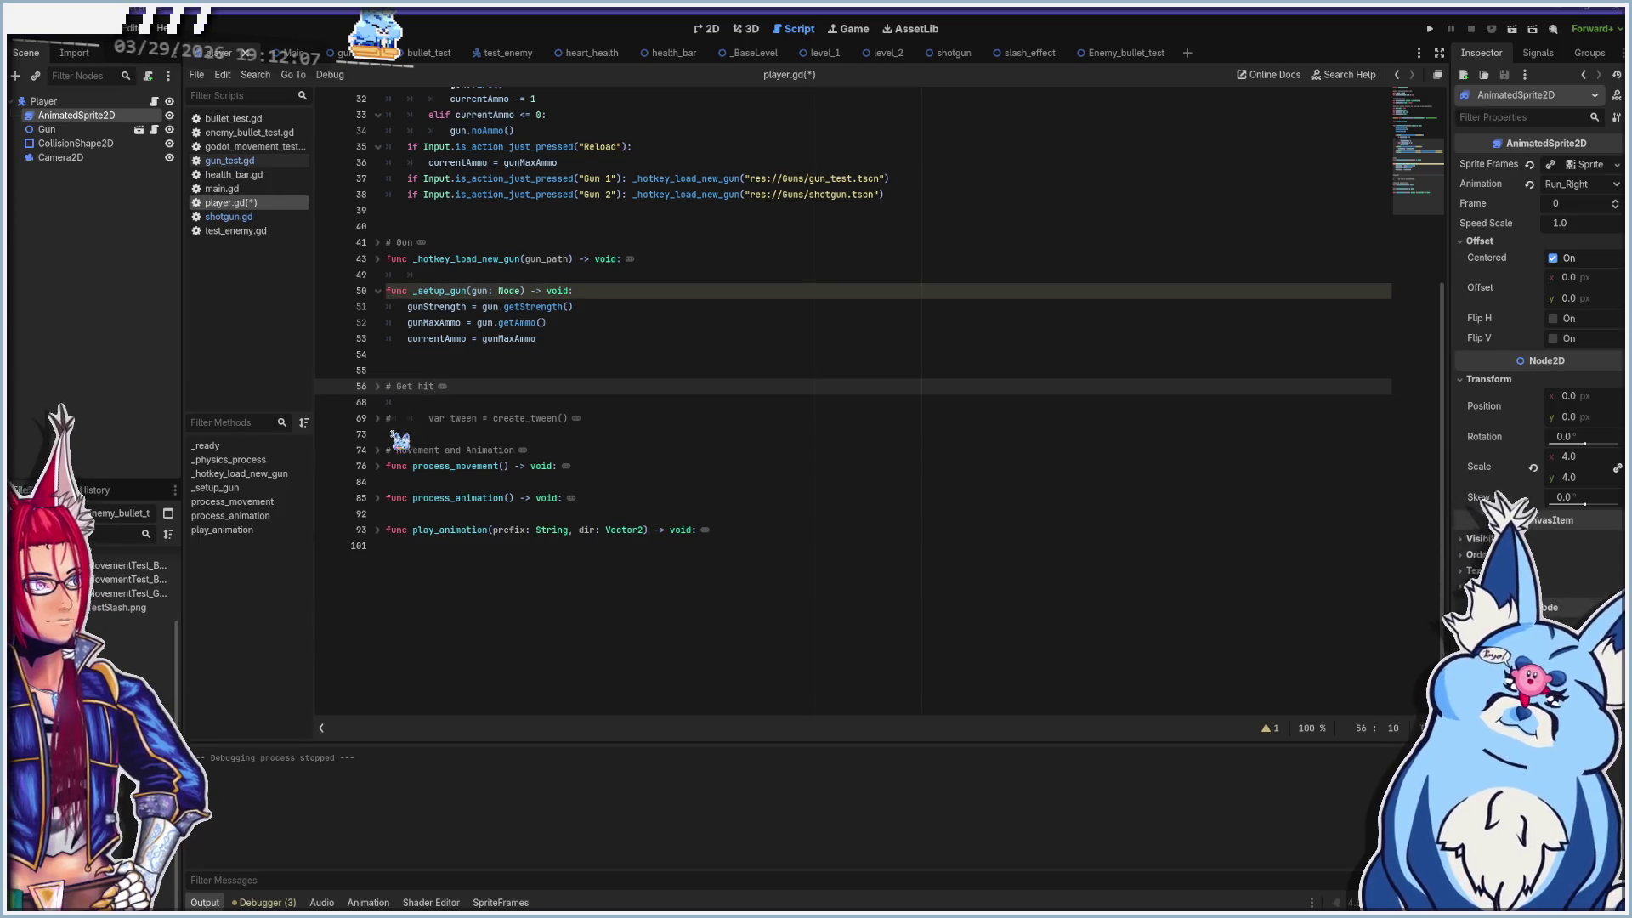
{"action": "left_click", "coordinate": [377, 387]}
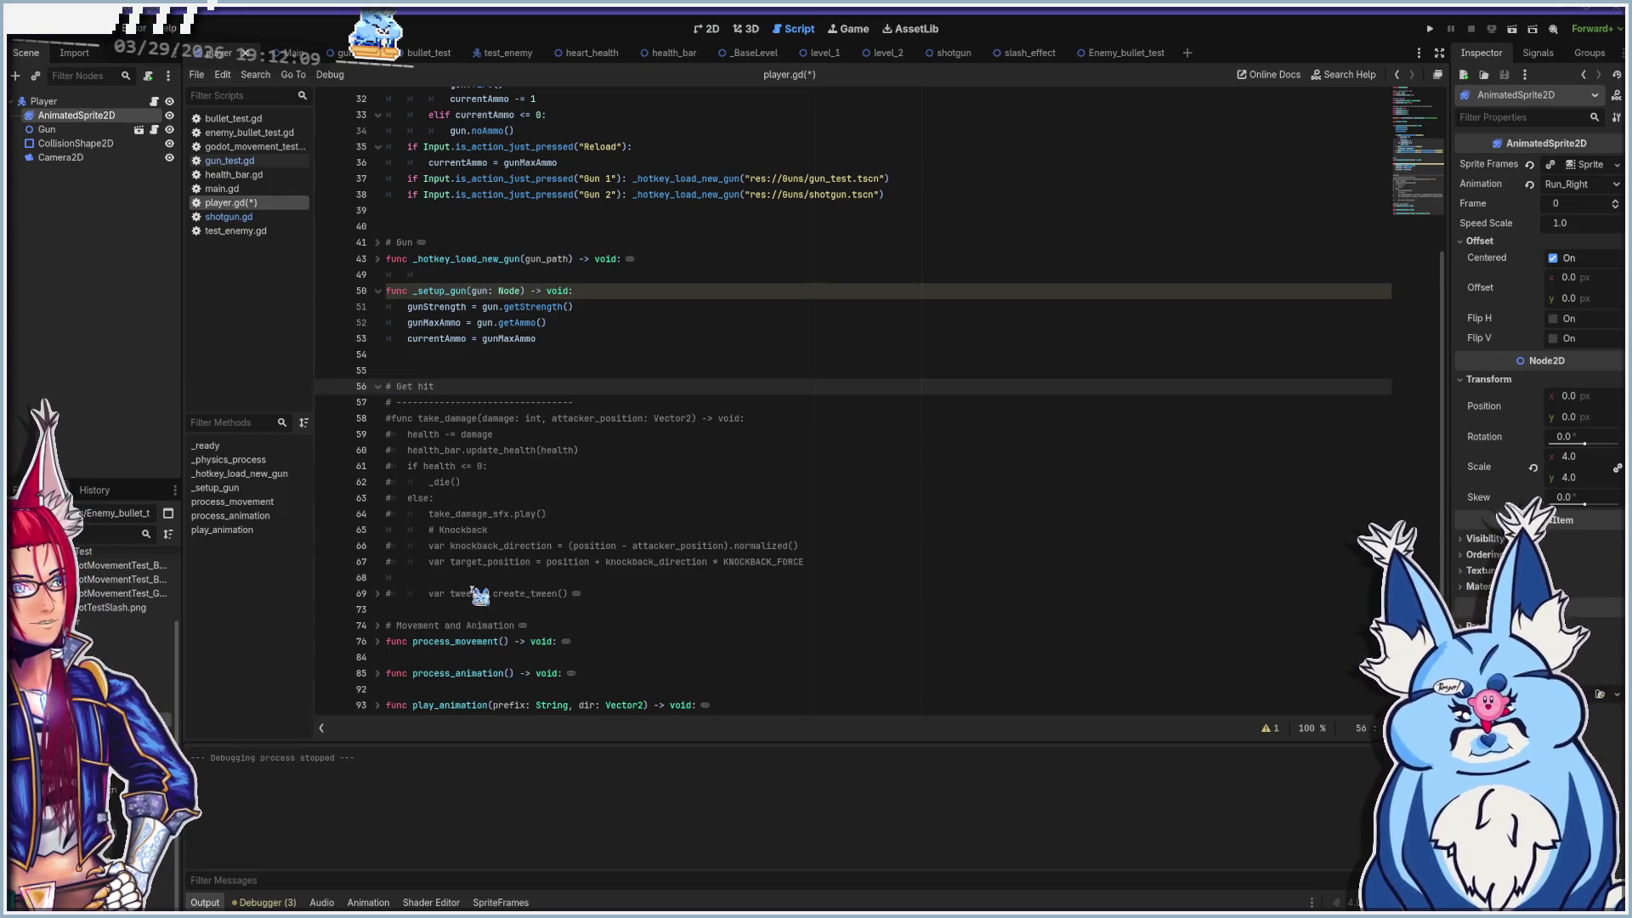
{"action": "left_click", "coordinate": [408, 579]}
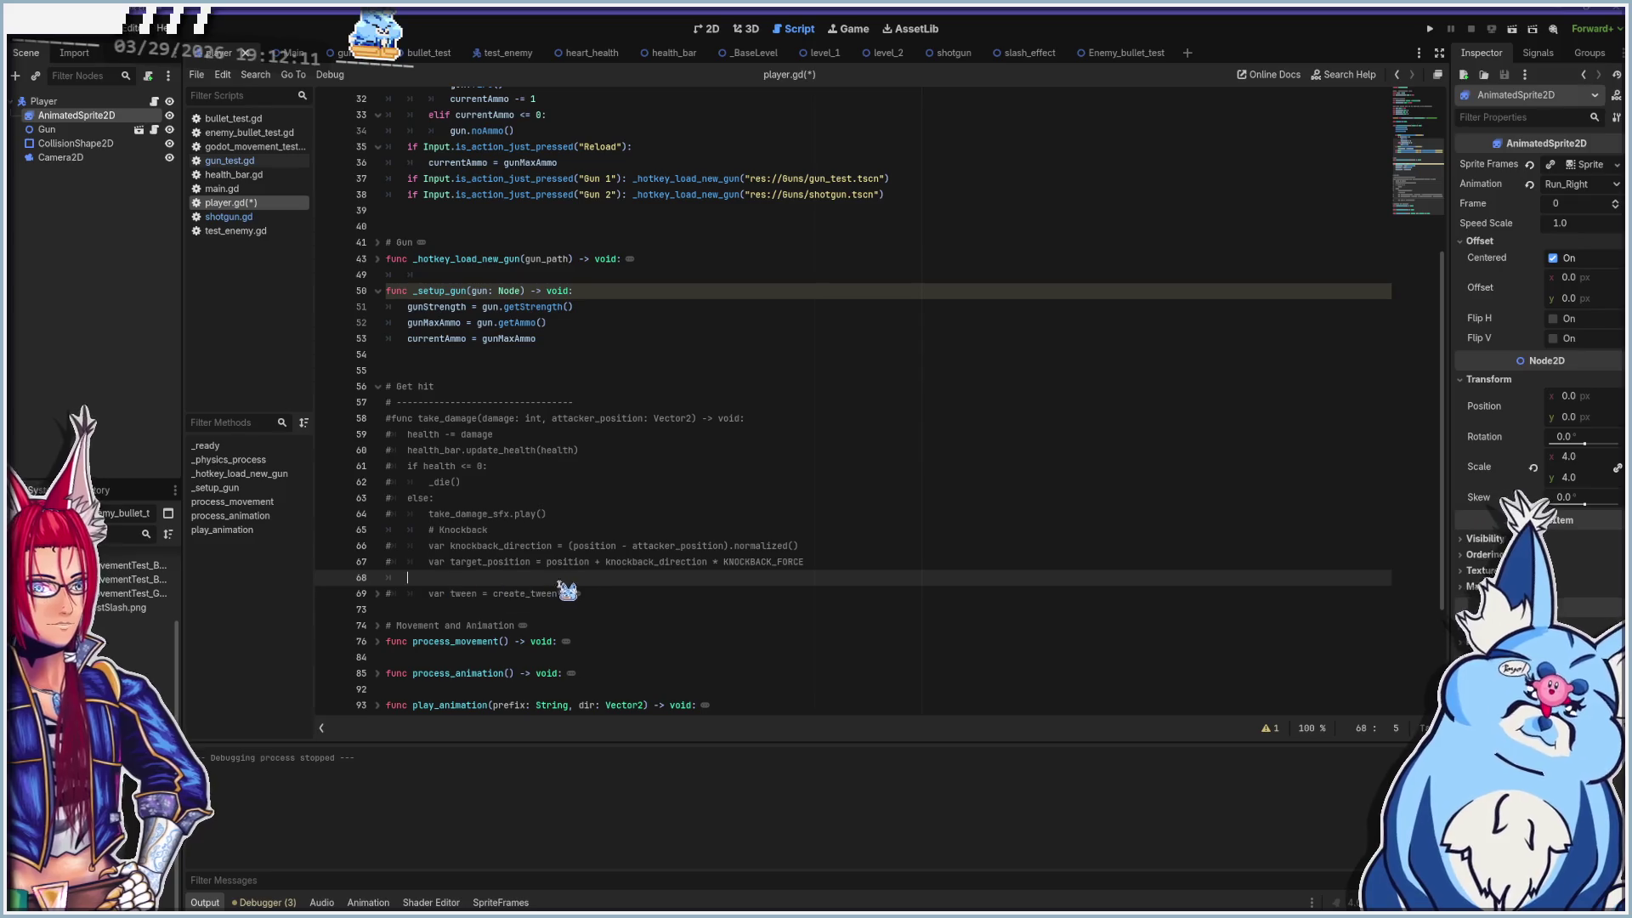
{"action": "key", "text": "BackSpace"}
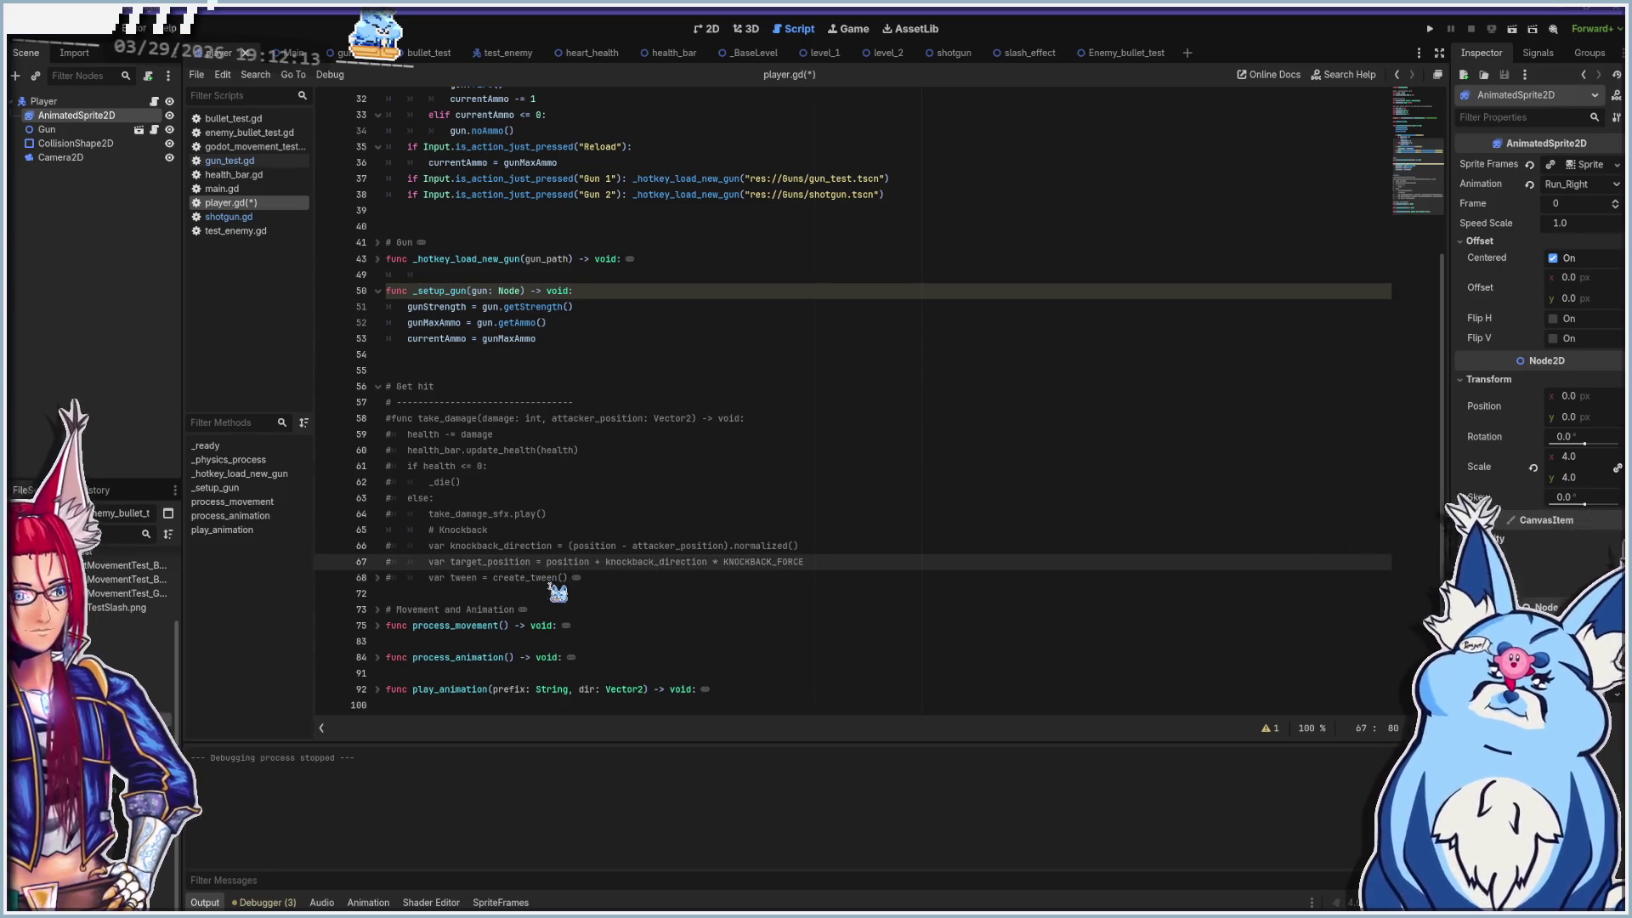
{"action": "left_click", "coordinate": [377, 387]}
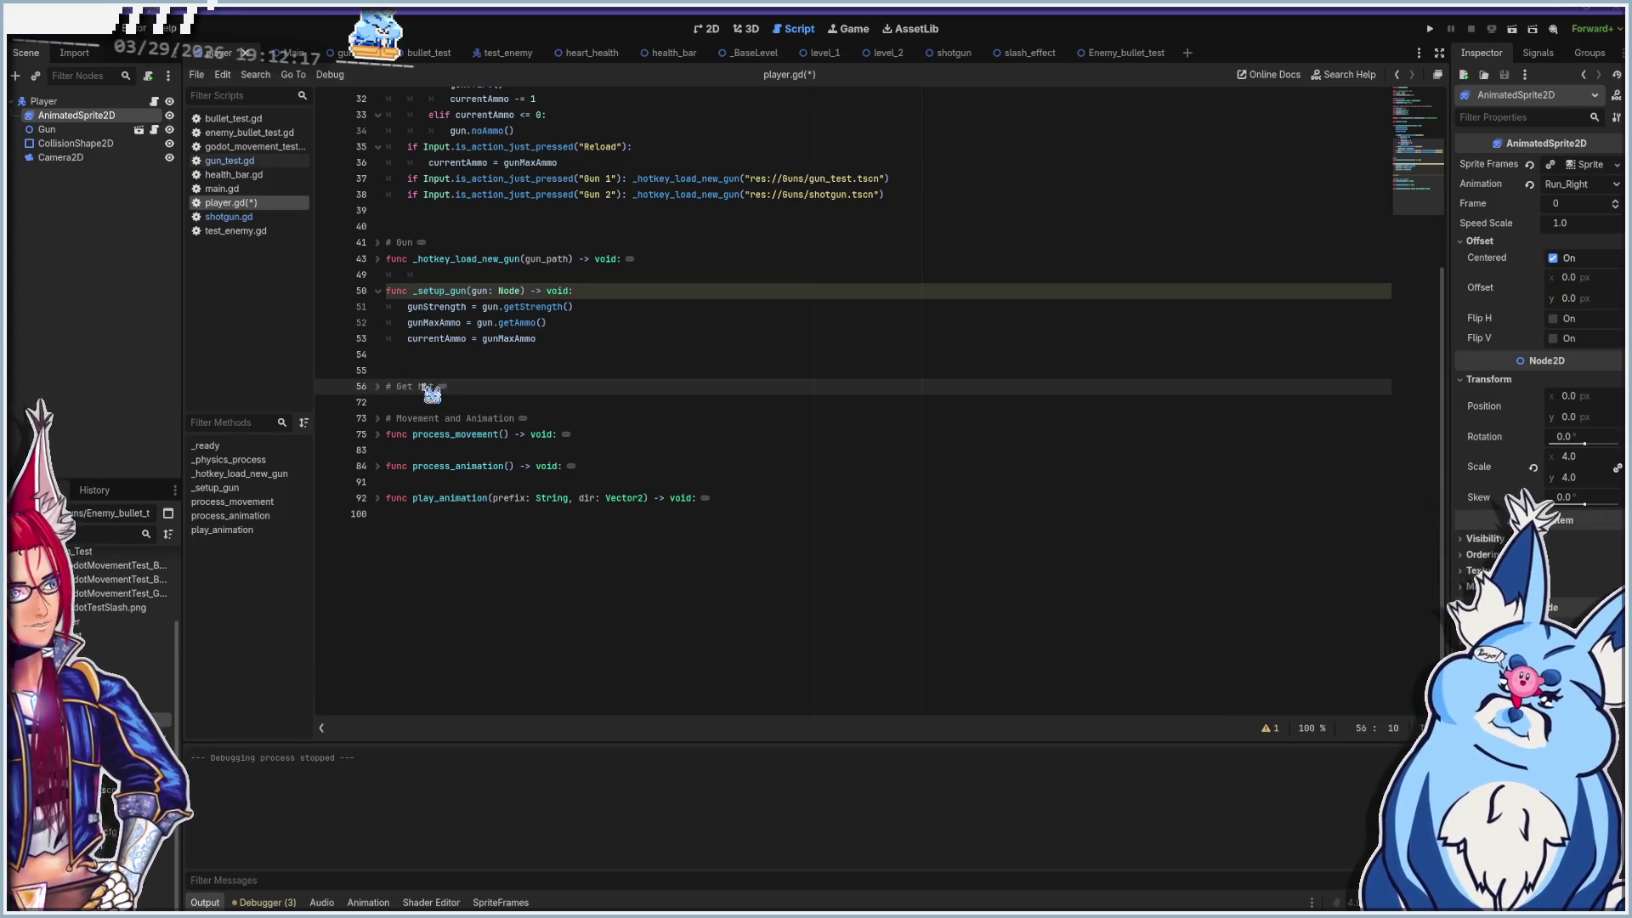
{"action": "left_click", "coordinate": [479, 368]}
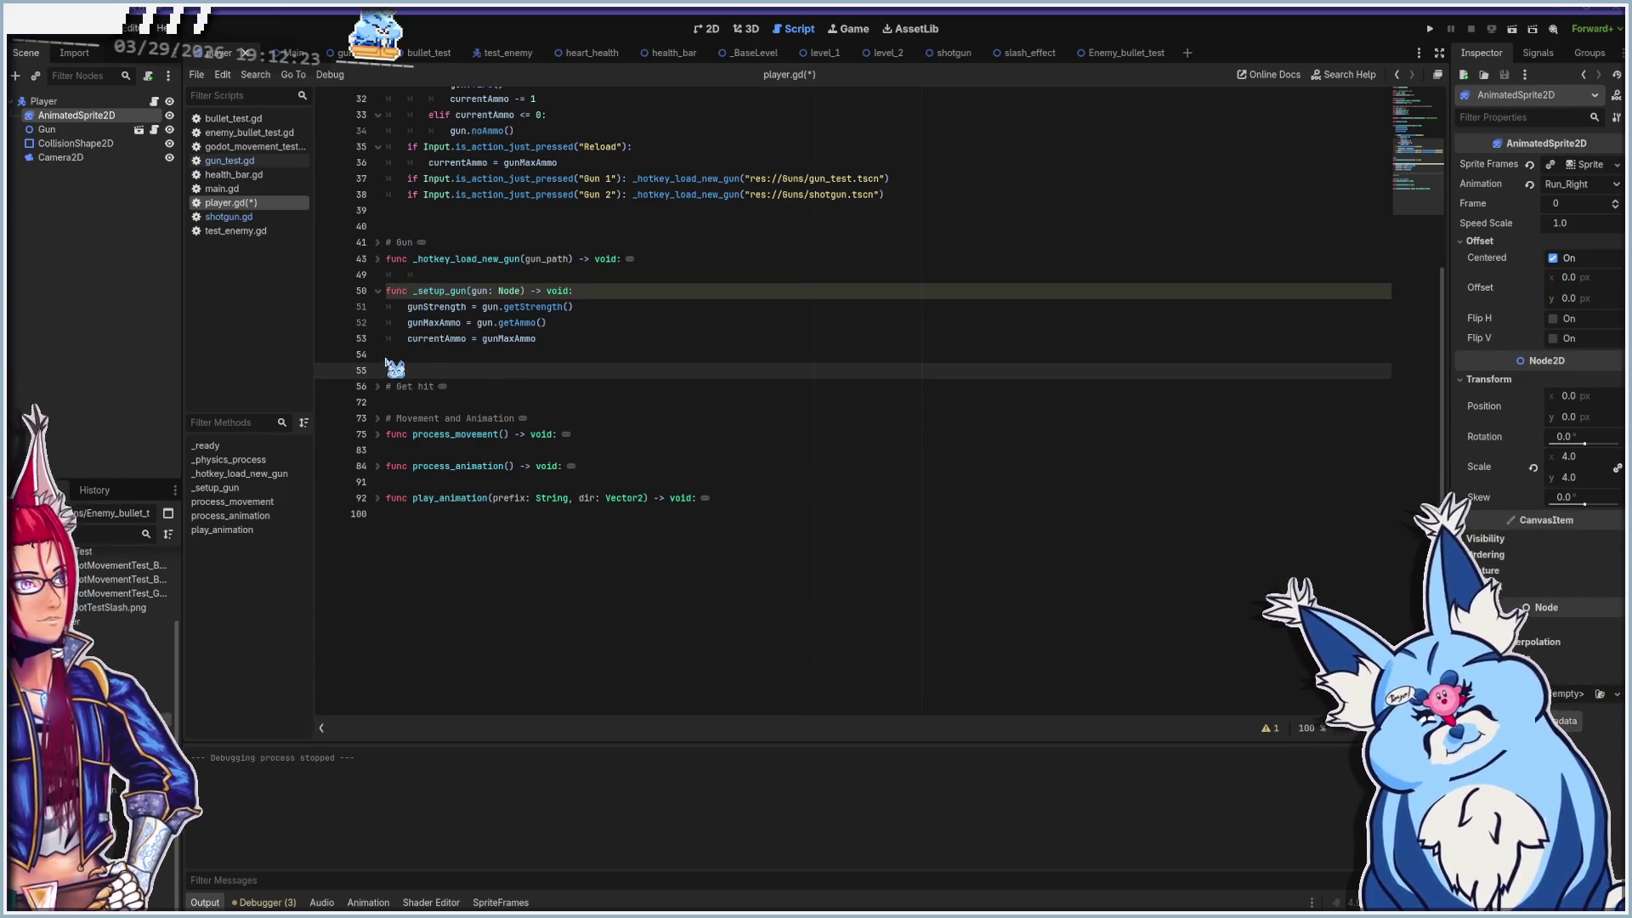
{"action": "key", "text": "Return"}
{"action": "type", "text": "func"}
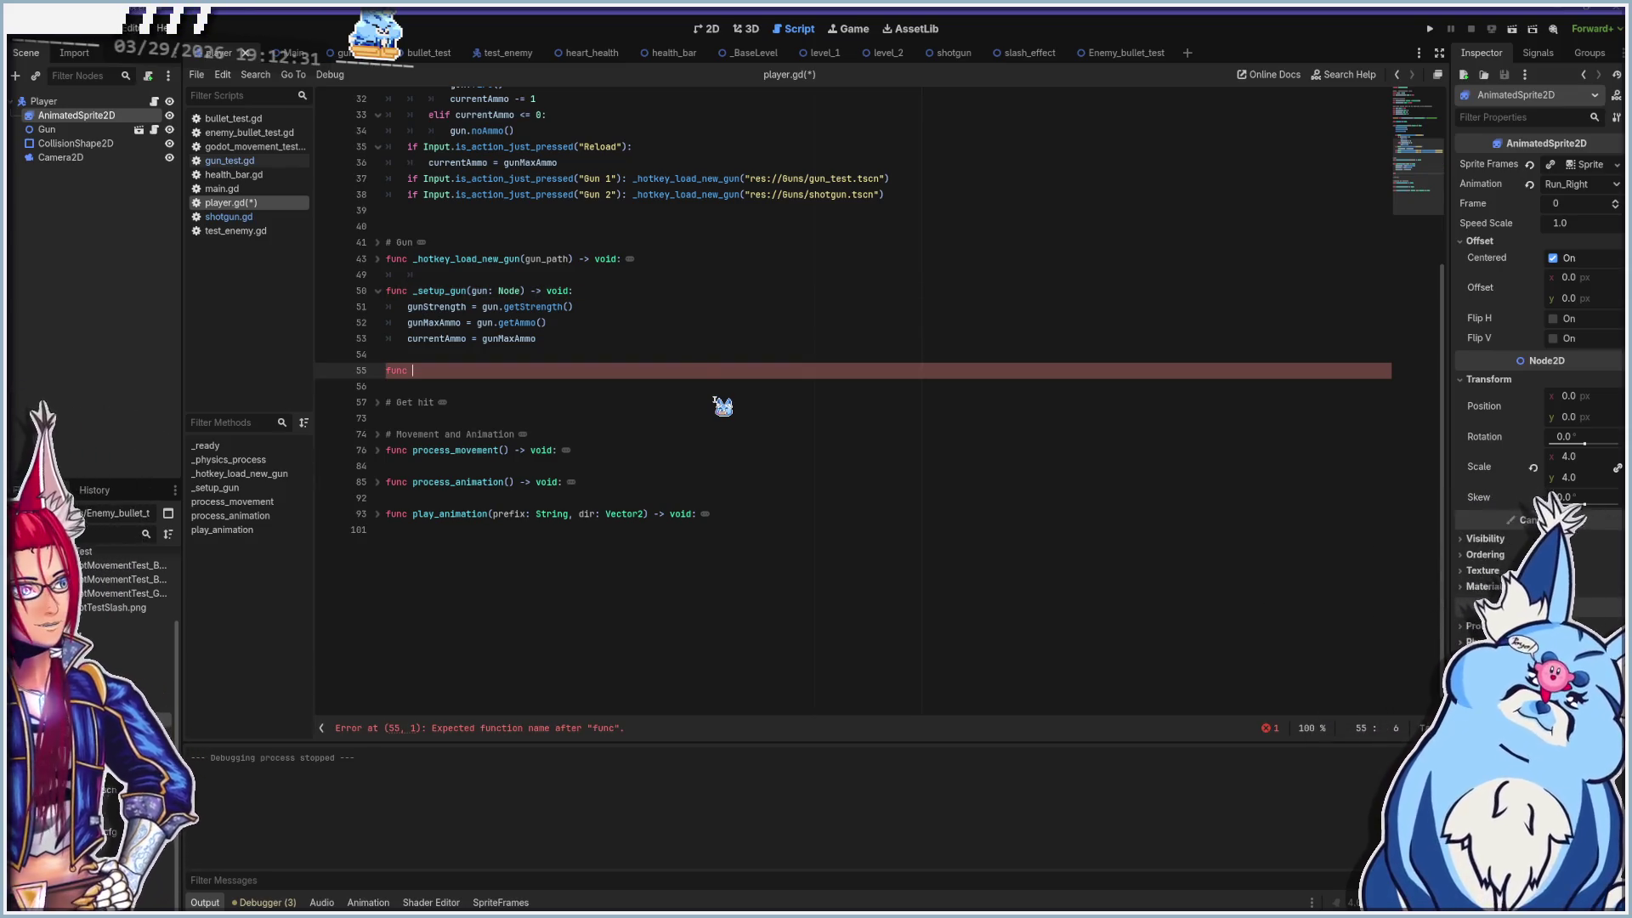
Declare 'func process_gun() -> void:' below _setup_gun and start its indented body
{"action": "scroll", "coordinate": [693, 374], "scroll_direction": "up", "scroll_amount": 7}
{"action": "scroll", "coordinate": [608, 393], "scroll_direction": "down", "scroll_amount": 1}
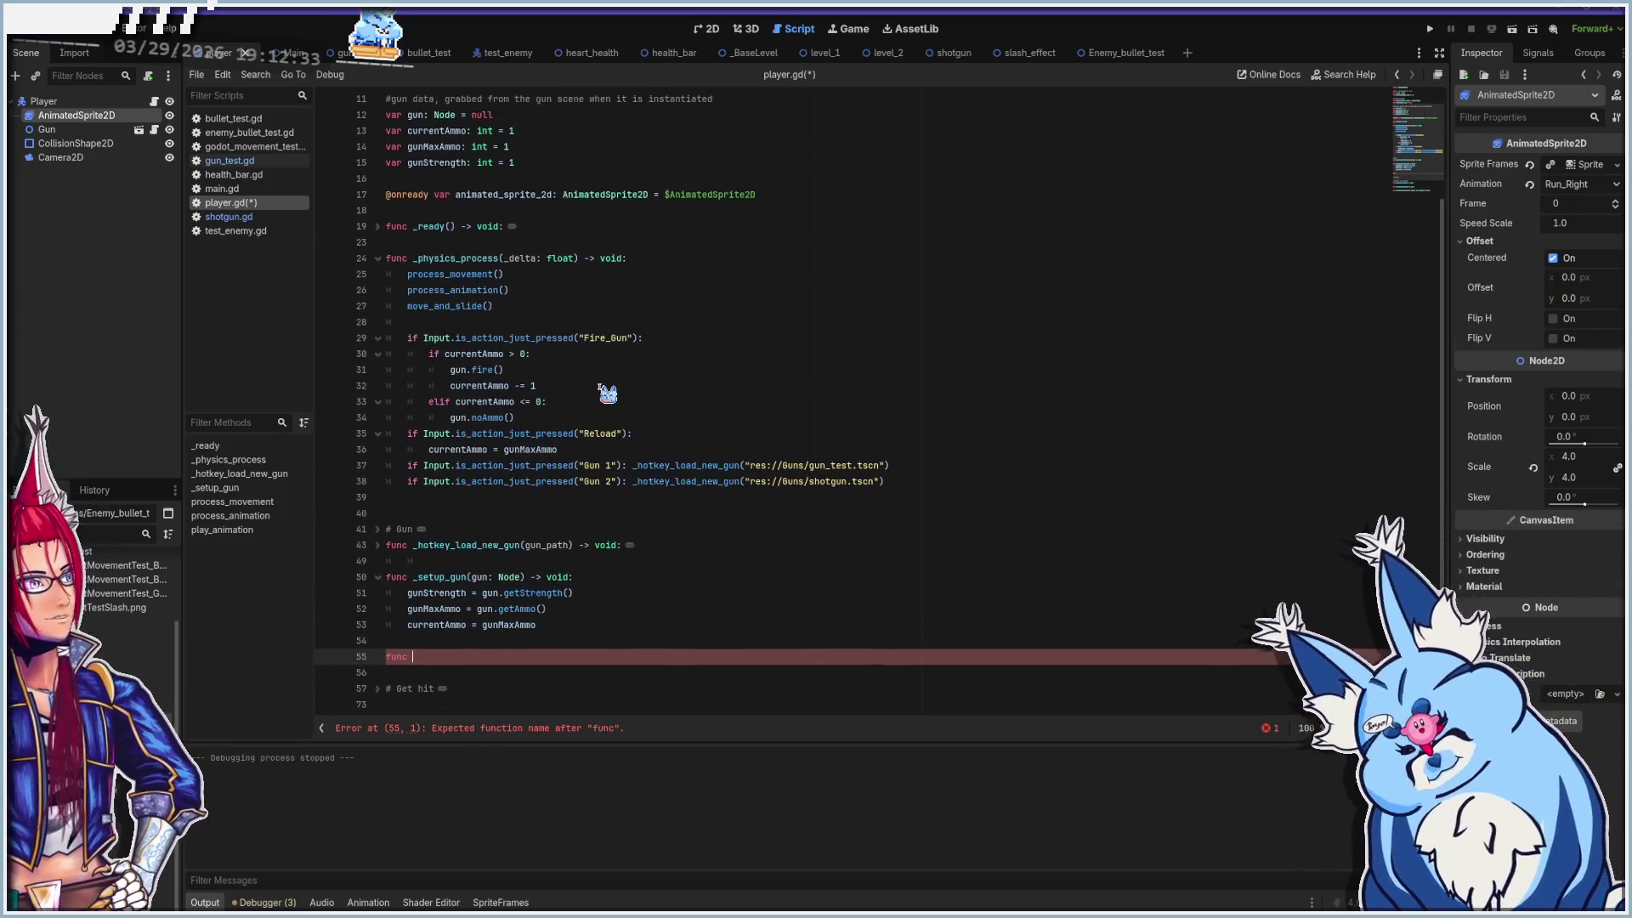
{"action": "scroll", "coordinate": [651, 391], "scroll_direction": "down", "scroll_amount": 1}
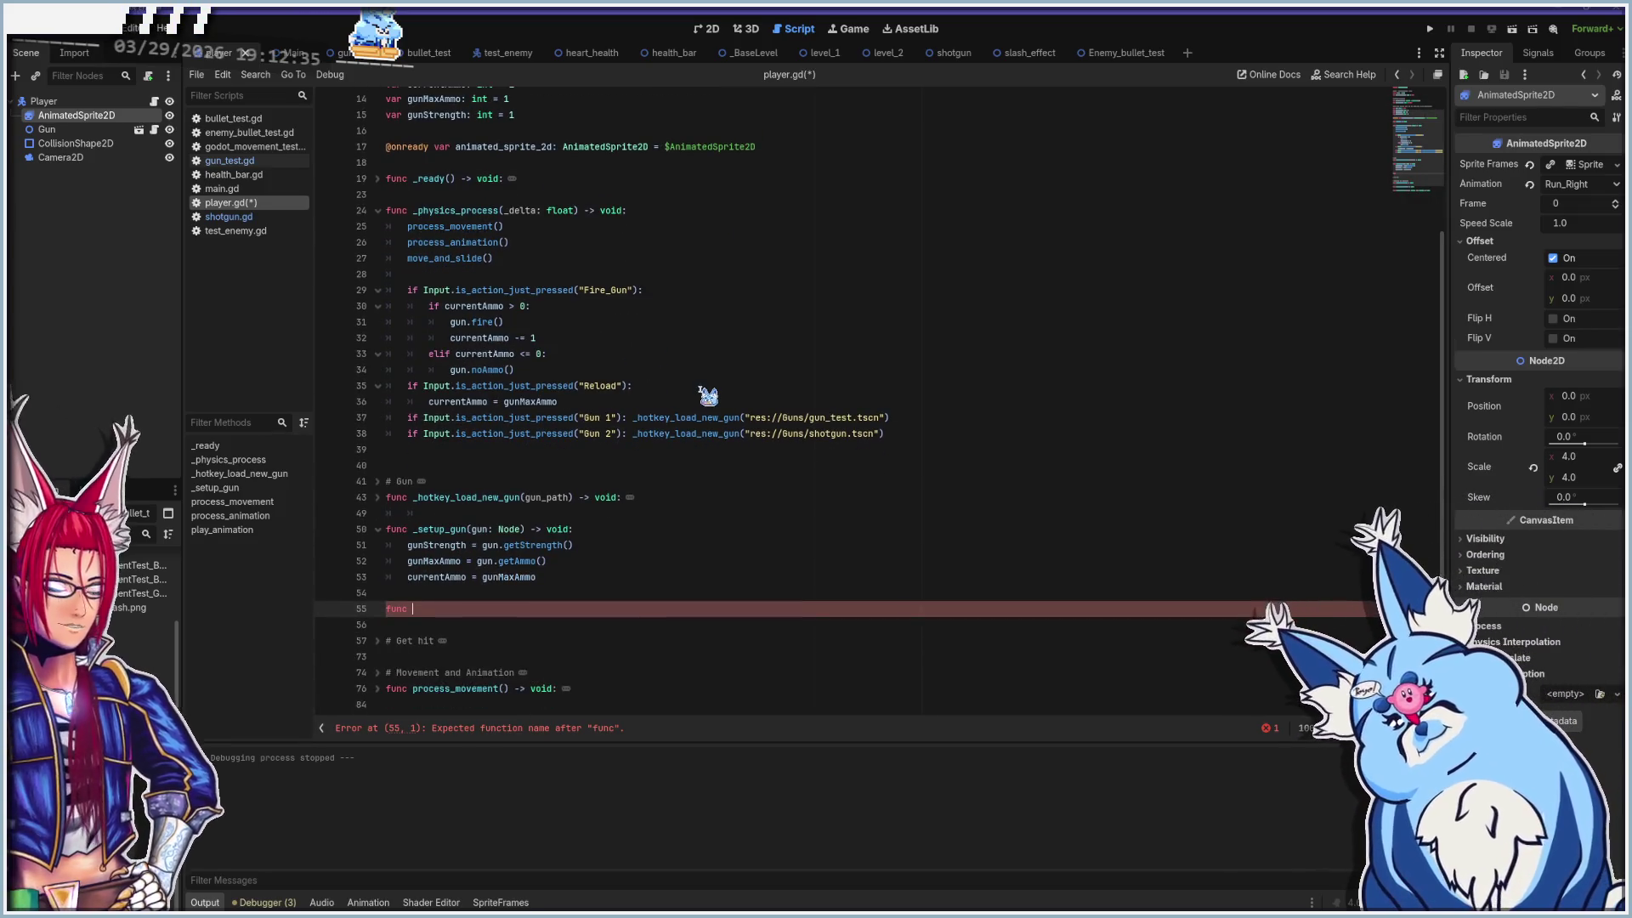
{"action": "type", "text": "process"}
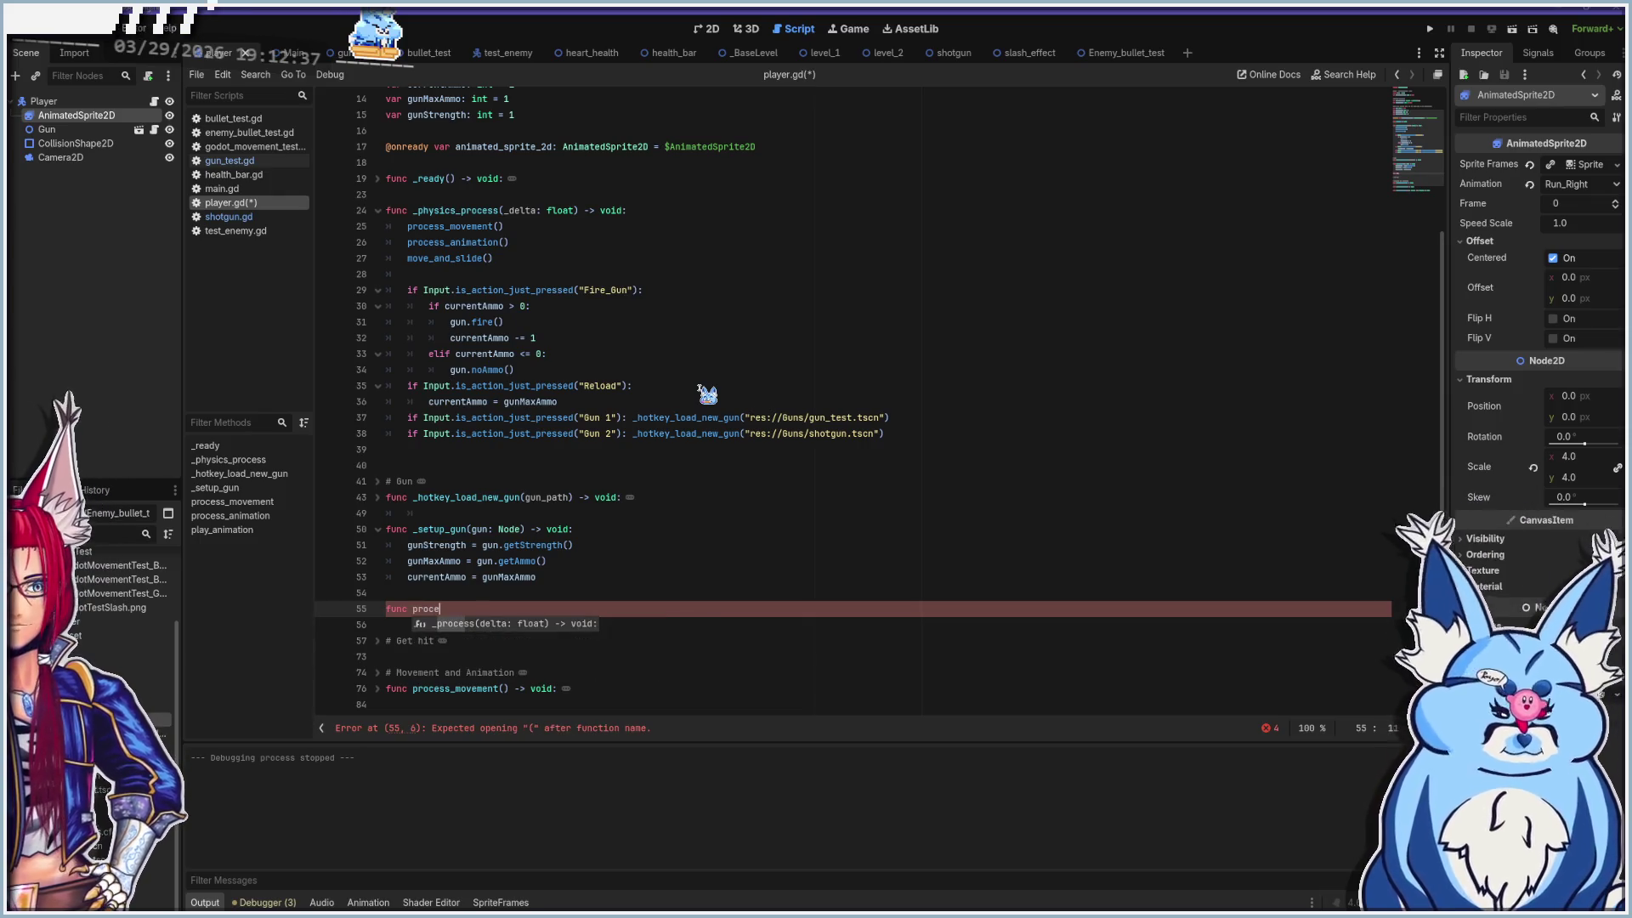
{"action": "type", "text": "_gun() -> void"}
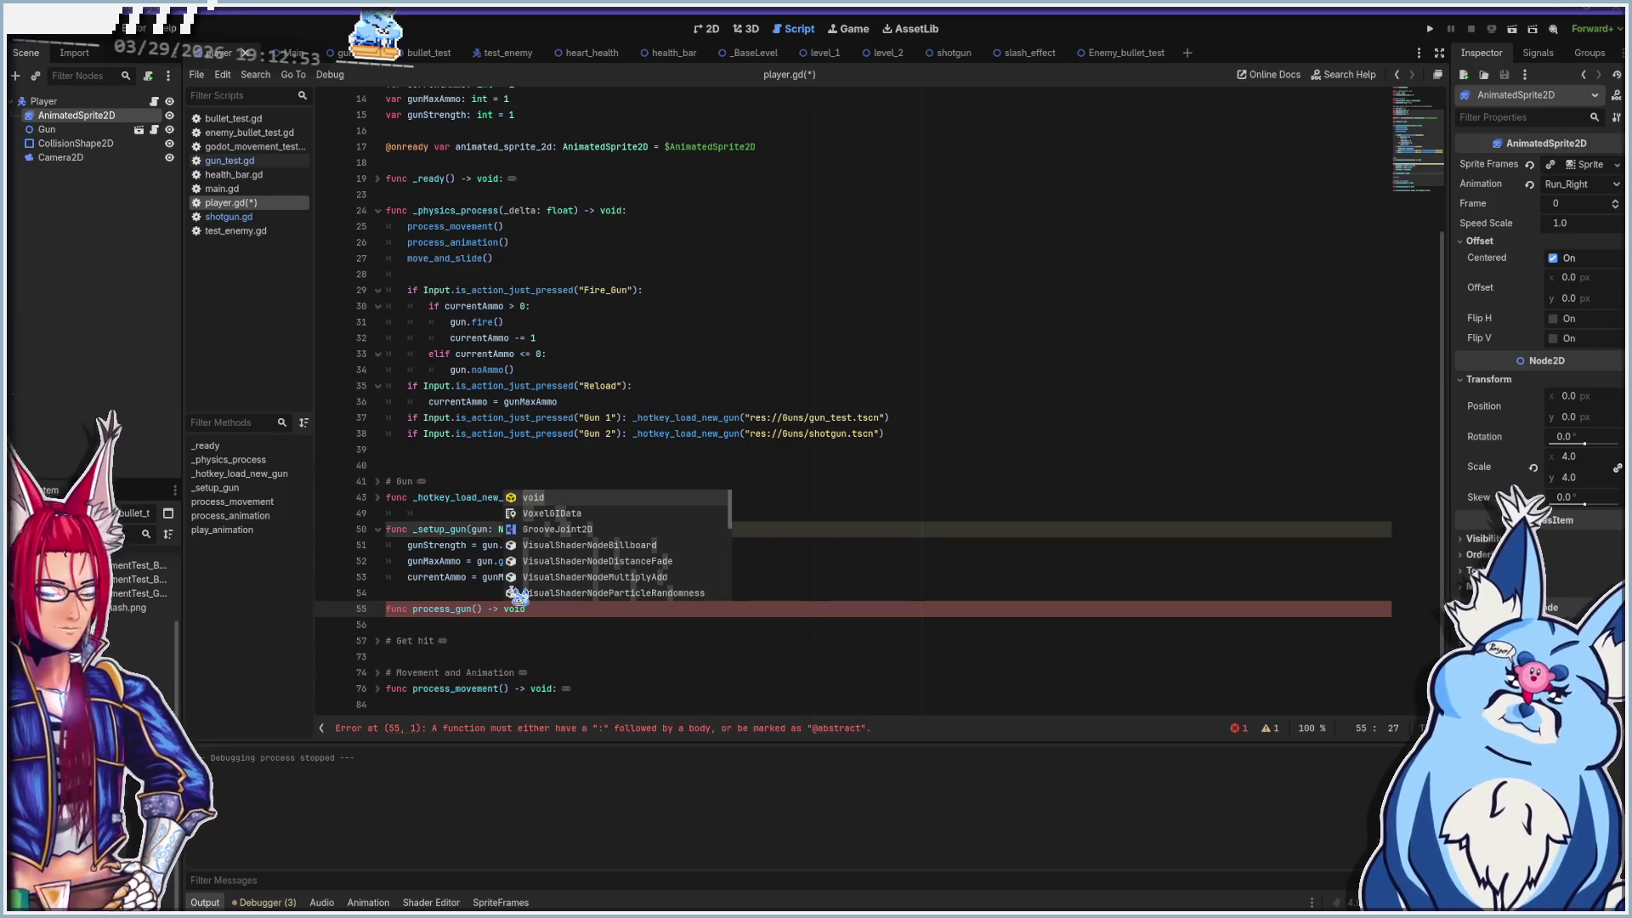
{"action": "type", "text": ":"}
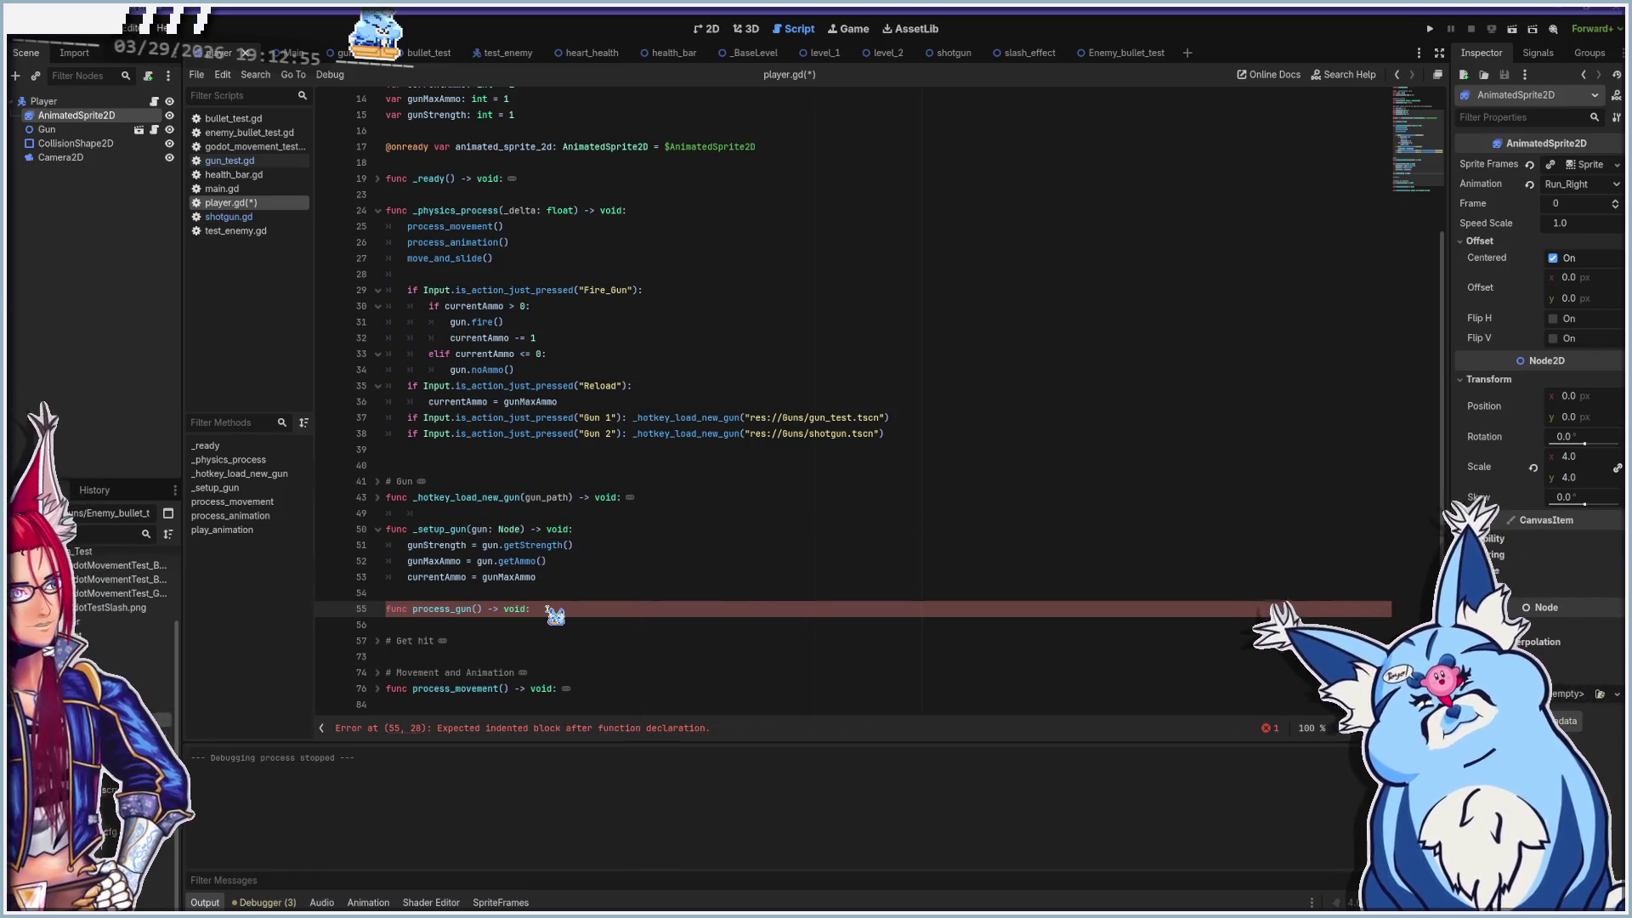
{"action": "key", "text": "Return"}
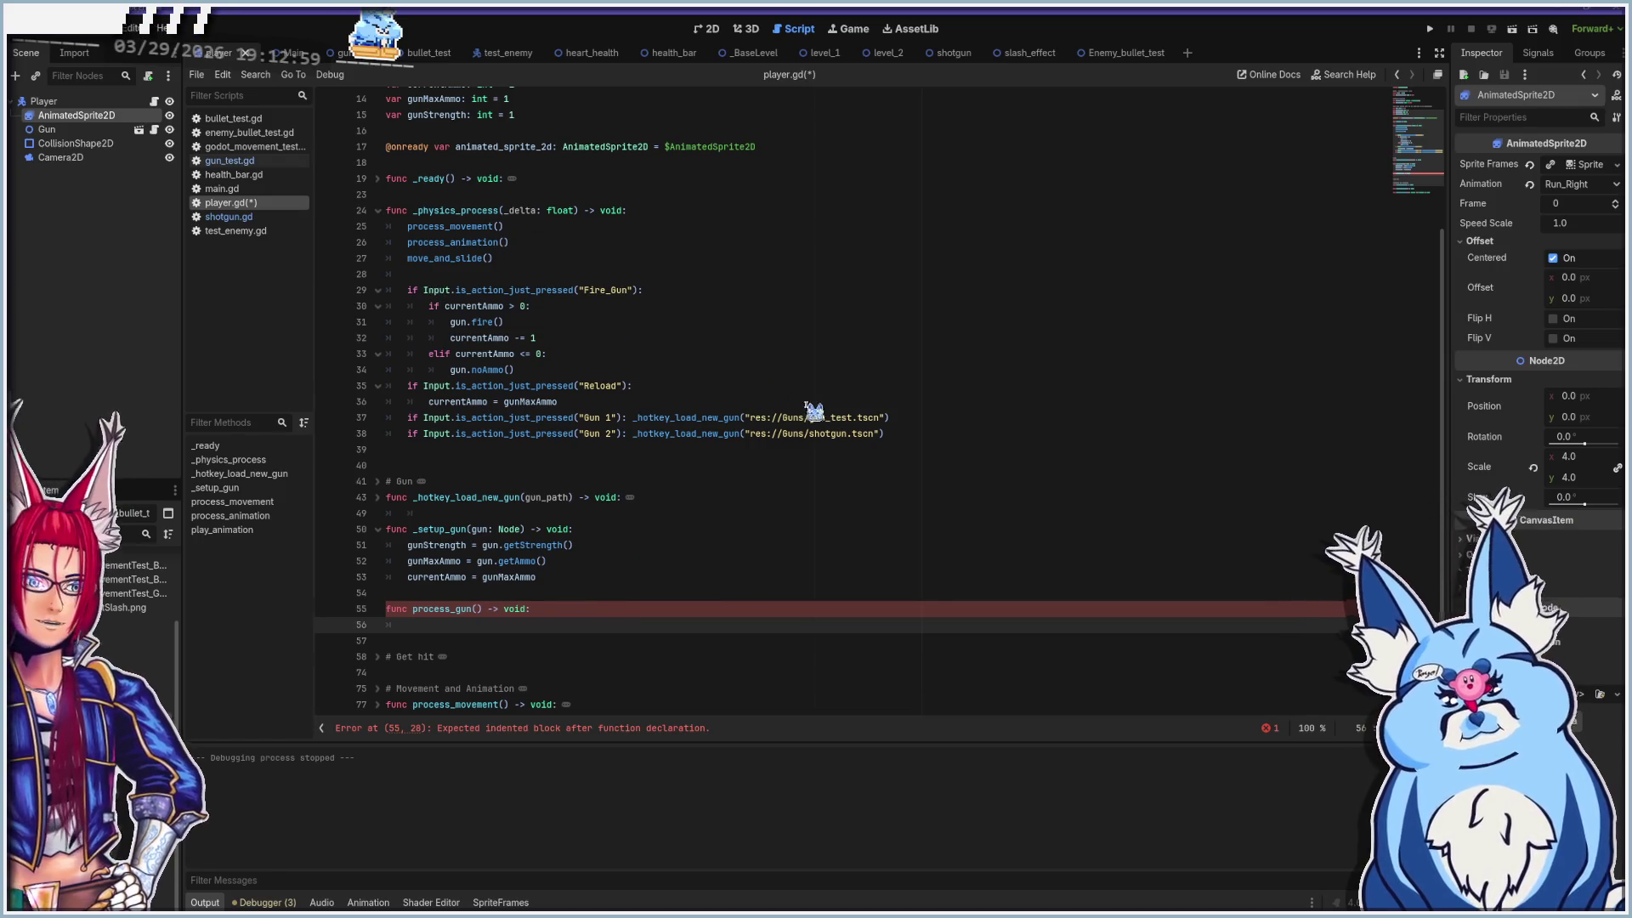
{"action": "left_click_drag", "start_coordinate": [887, 435], "coordinate": [736, 417]}
Move the gun input block from _physics_process into the process_gun body
{"action": "left_click_drag", "start_coordinate": [584, 396], "coordinate": [336, 292]}
{"action": "key", "text": "ctrl+x"}
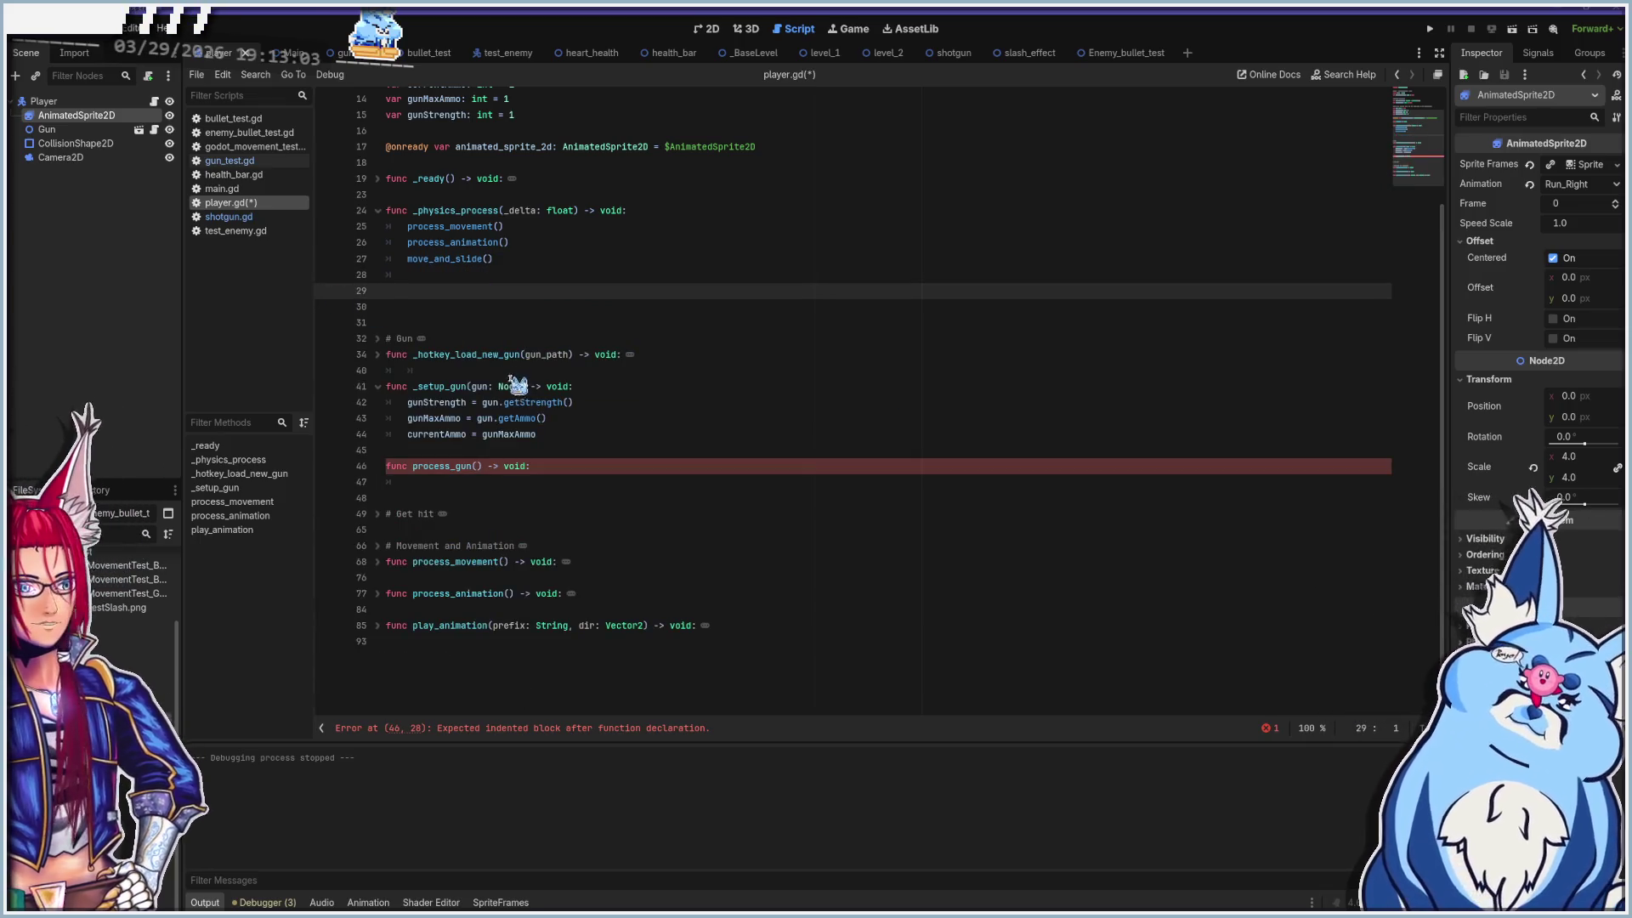
{"action": "key", "text": "BackSpace"}
{"action": "left_click", "coordinate": [561, 467]}
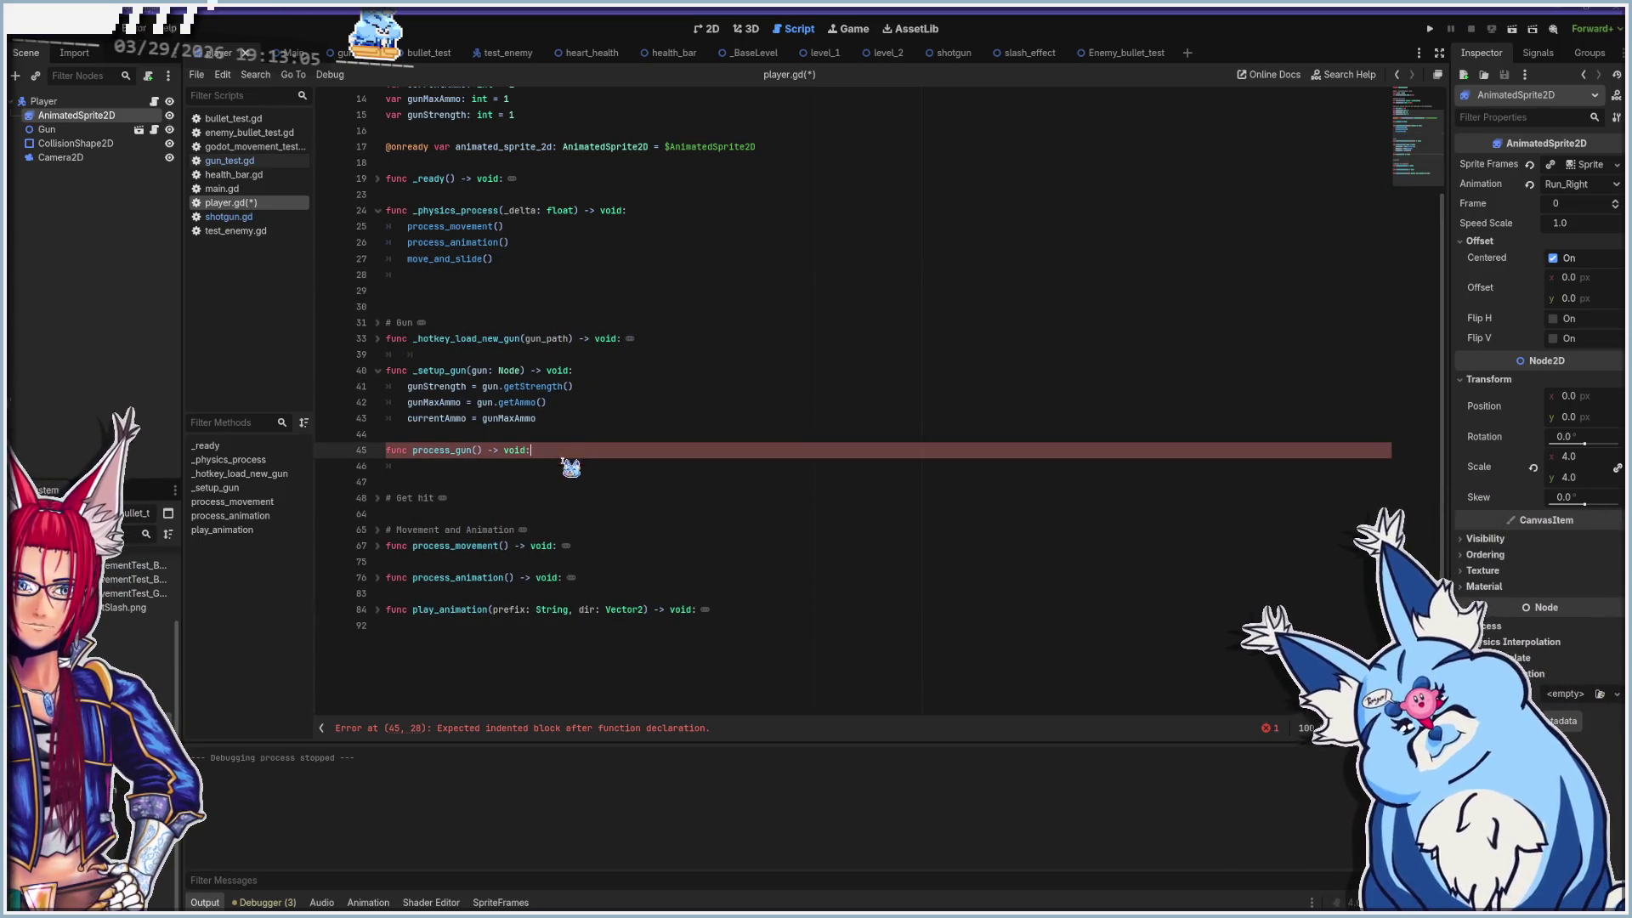
{"action": "key", "text": "ctrl+v"}
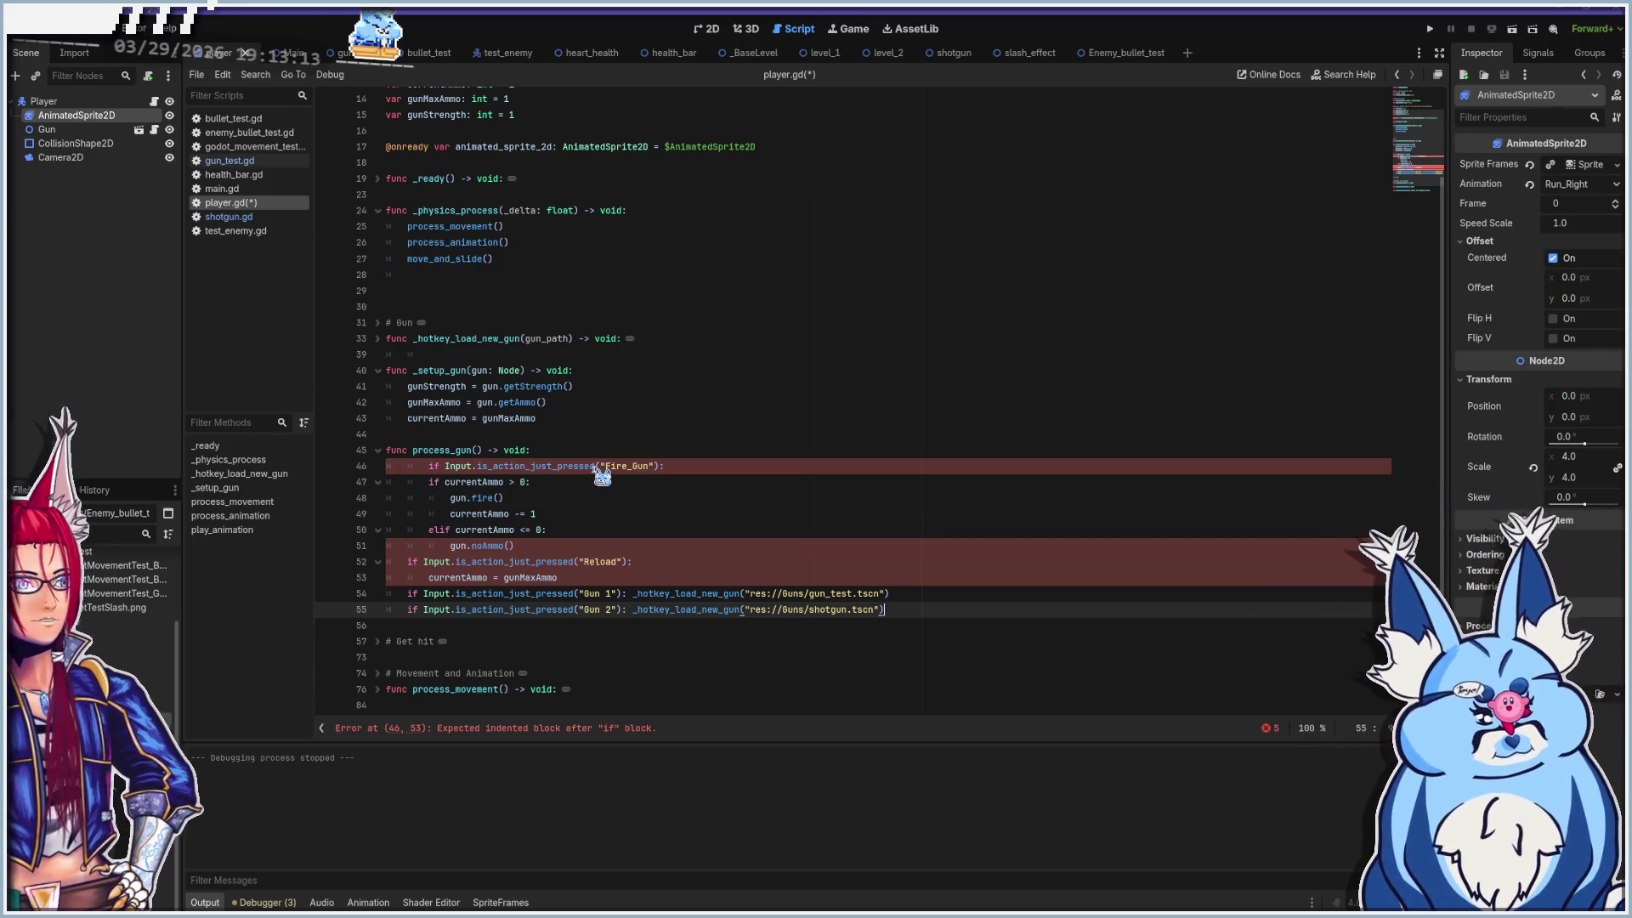
Outdent the pasted Fire_Gun, gun.fire(), ammo decrement, elif and gun.noAmmo() lines one level
{"action": "left_click", "coordinate": [445, 467]}
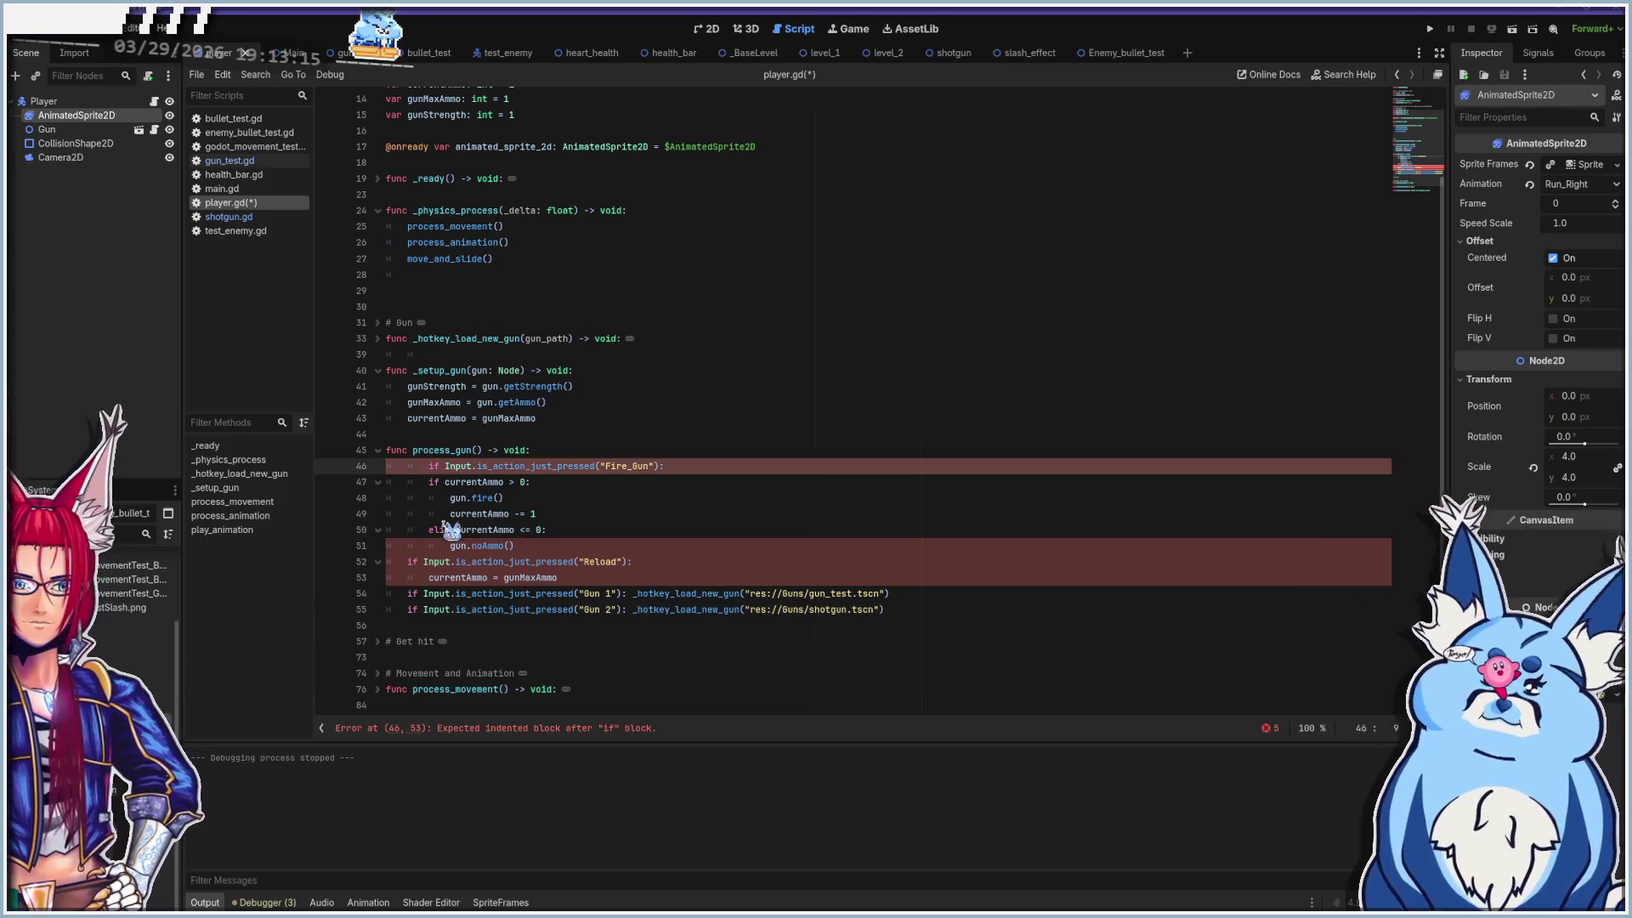
{"action": "key", "text": "shift+Tab"}
{"action": "key", "text": "Down"}
{"action": "key", "text": "shift+Tab"}
{"action": "key", "text": "Down"}
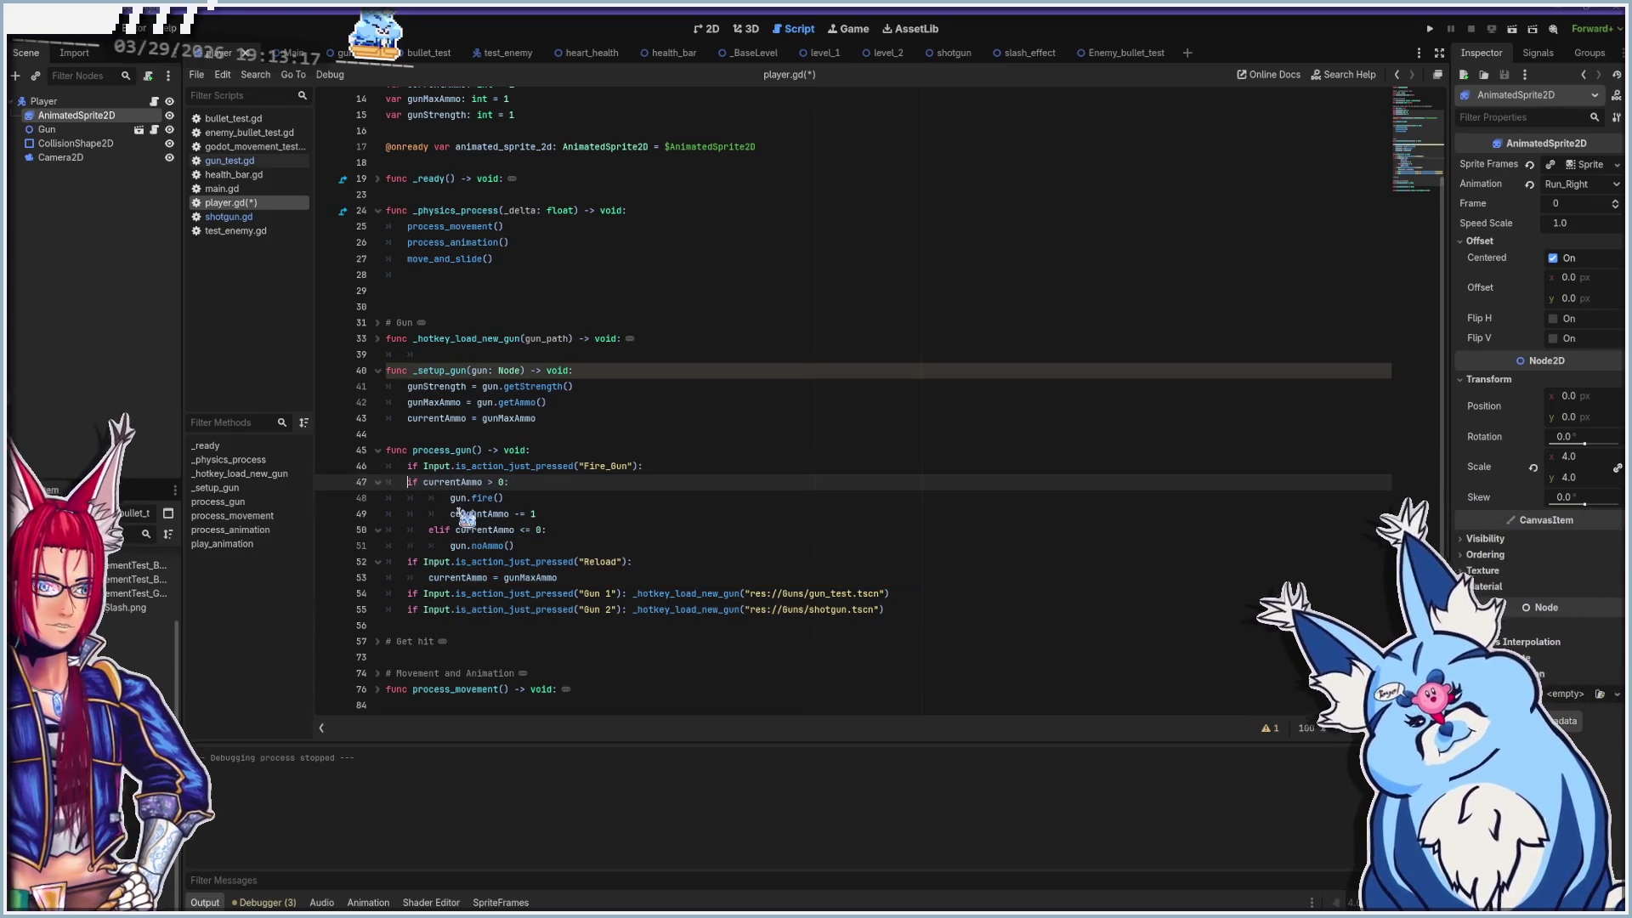
{"action": "key", "text": "shift+Tab"}
{"action": "key", "text": "Down"}
{"action": "key", "text": "shift+Tab"}
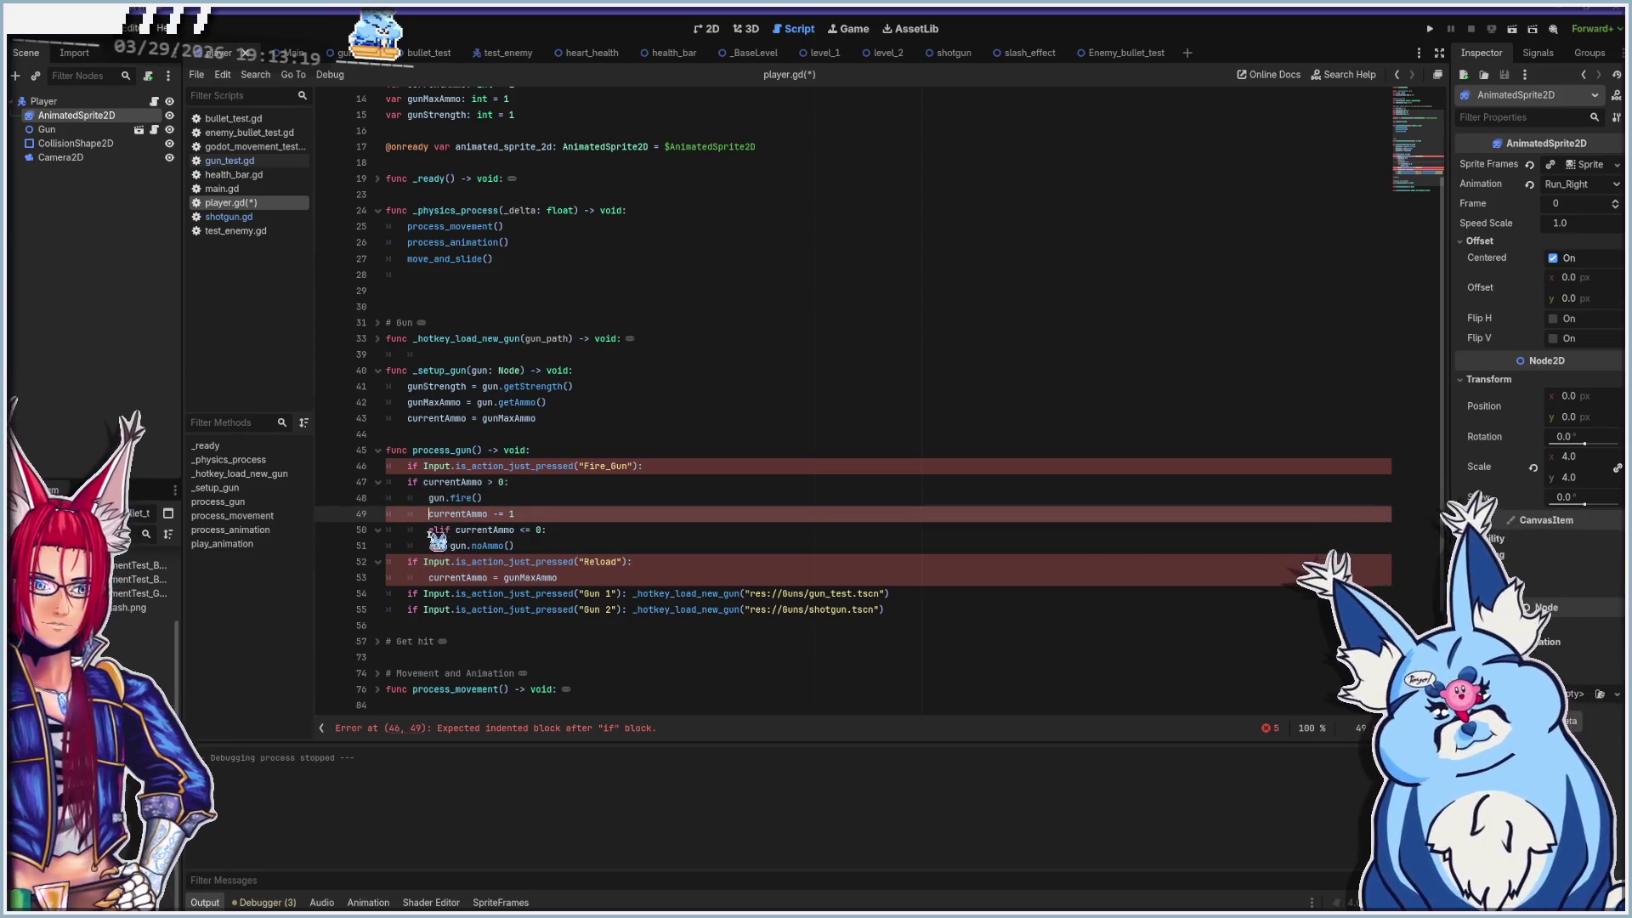
{"action": "key", "text": "Down"}
{"action": "key", "text": "shift+Tab"}
{"action": "key", "text": "Down"}
{"action": "key", "text": "shift+Tab"}
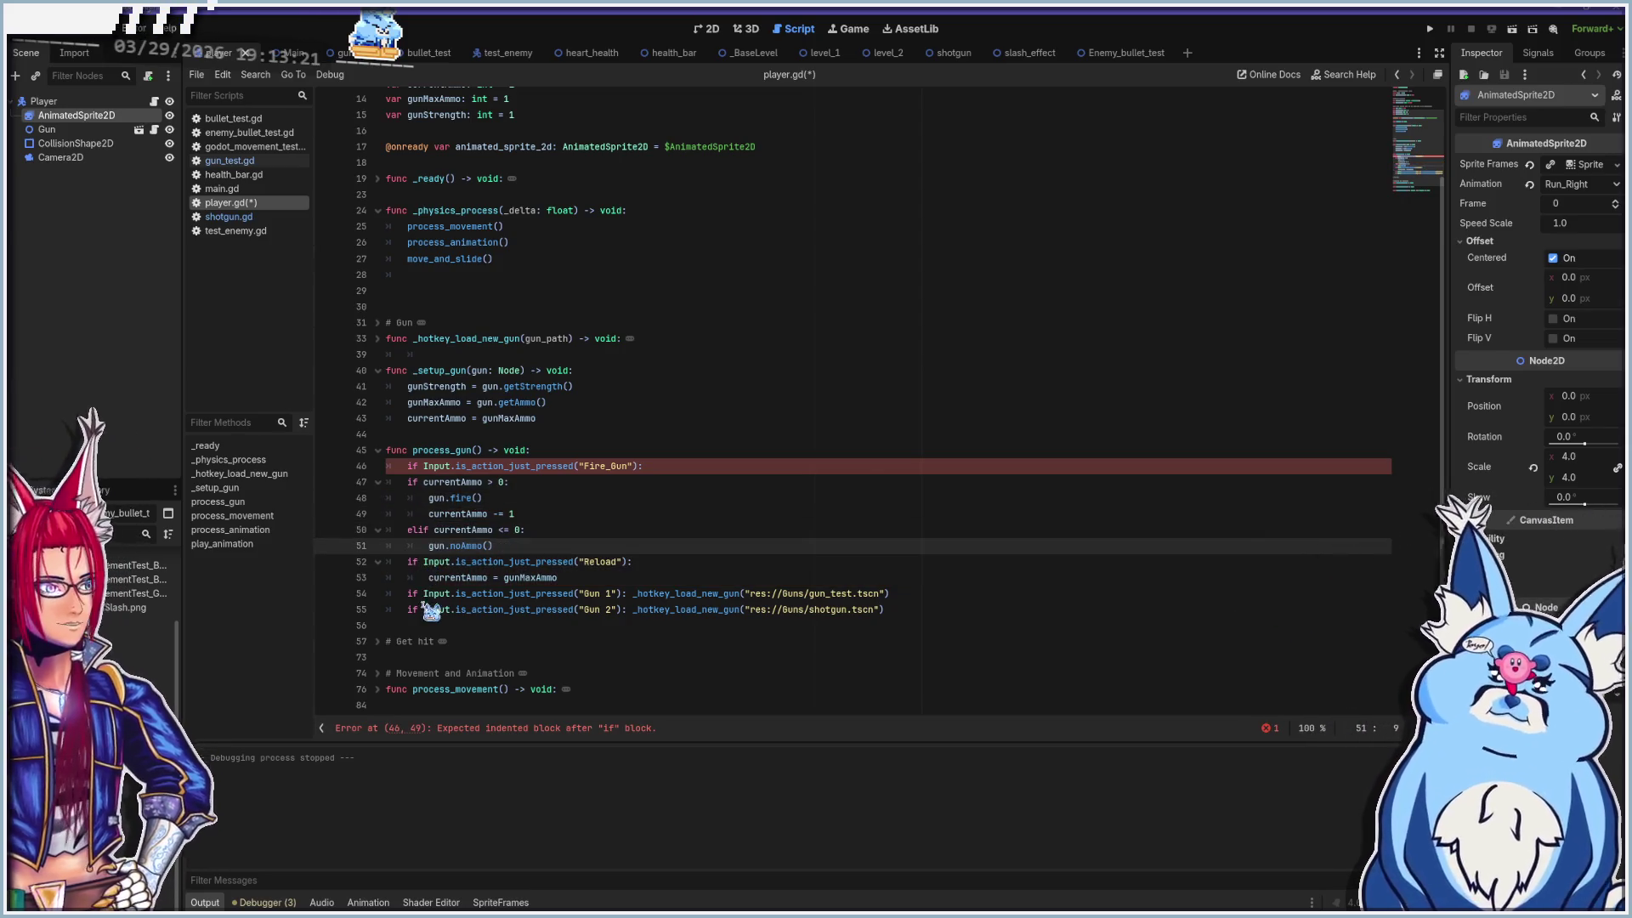
Indent the ammo check and firing lines under the Fire_Gun input check
{"action": "left_click", "coordinate": [408, 468]}
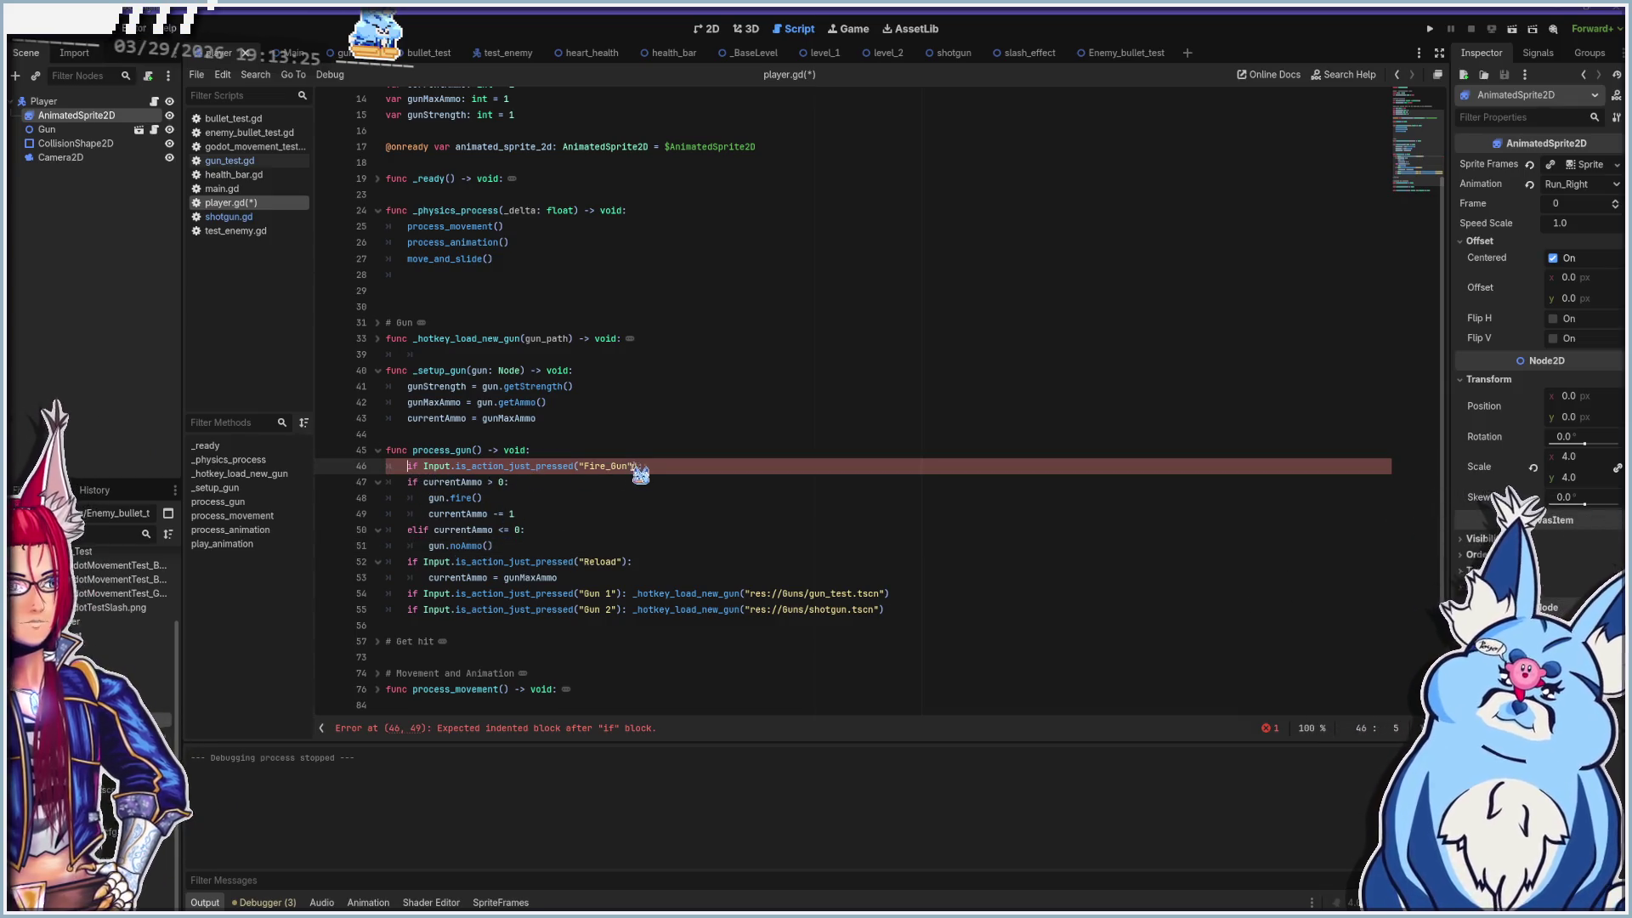
{"action": "left_click_drag", "start_coordinate": [396, 484], "coordinate": [393, 514]}
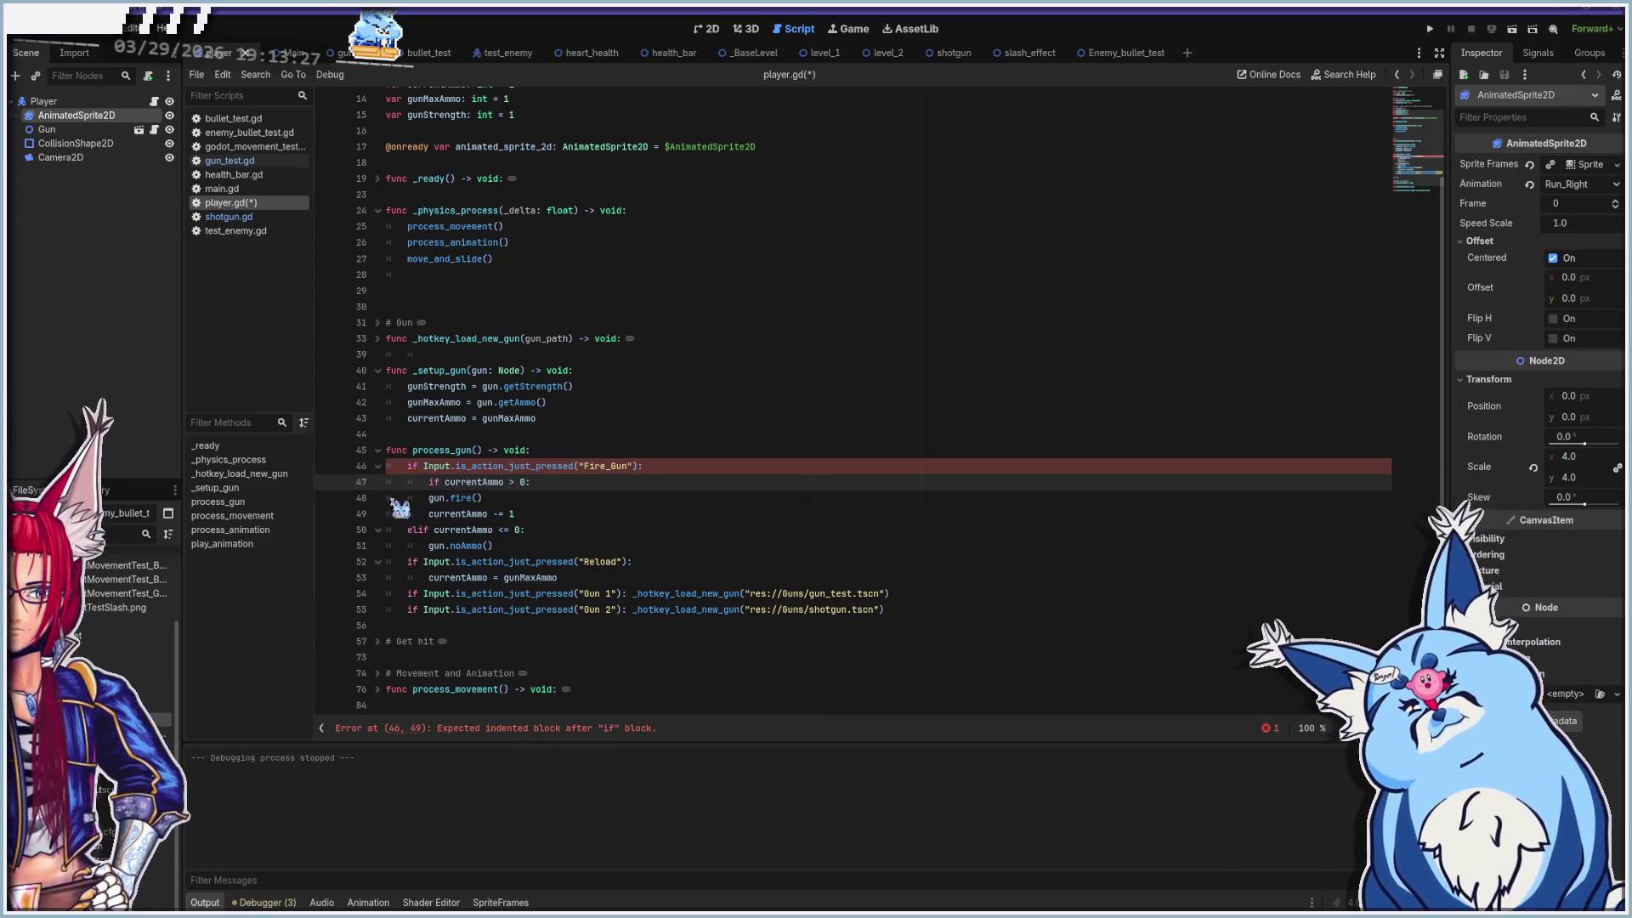
{"action": "key", "text": "Tab"}
{"action": "key", "text": "Tab"}
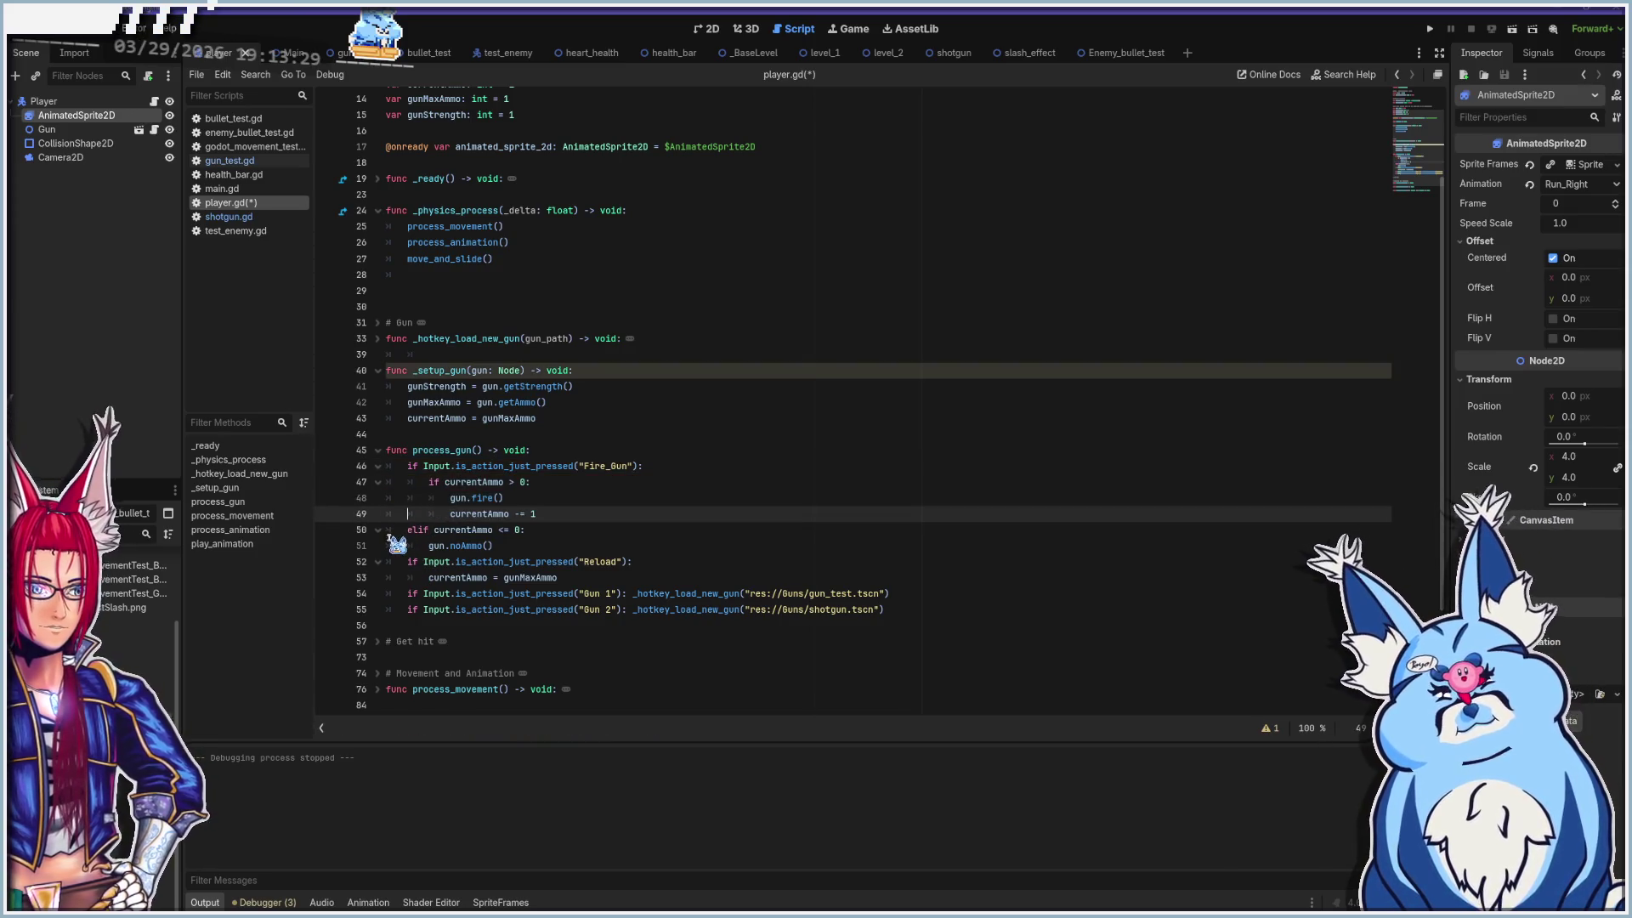
{"action": "left_click", "coordinate": [394, 533]}
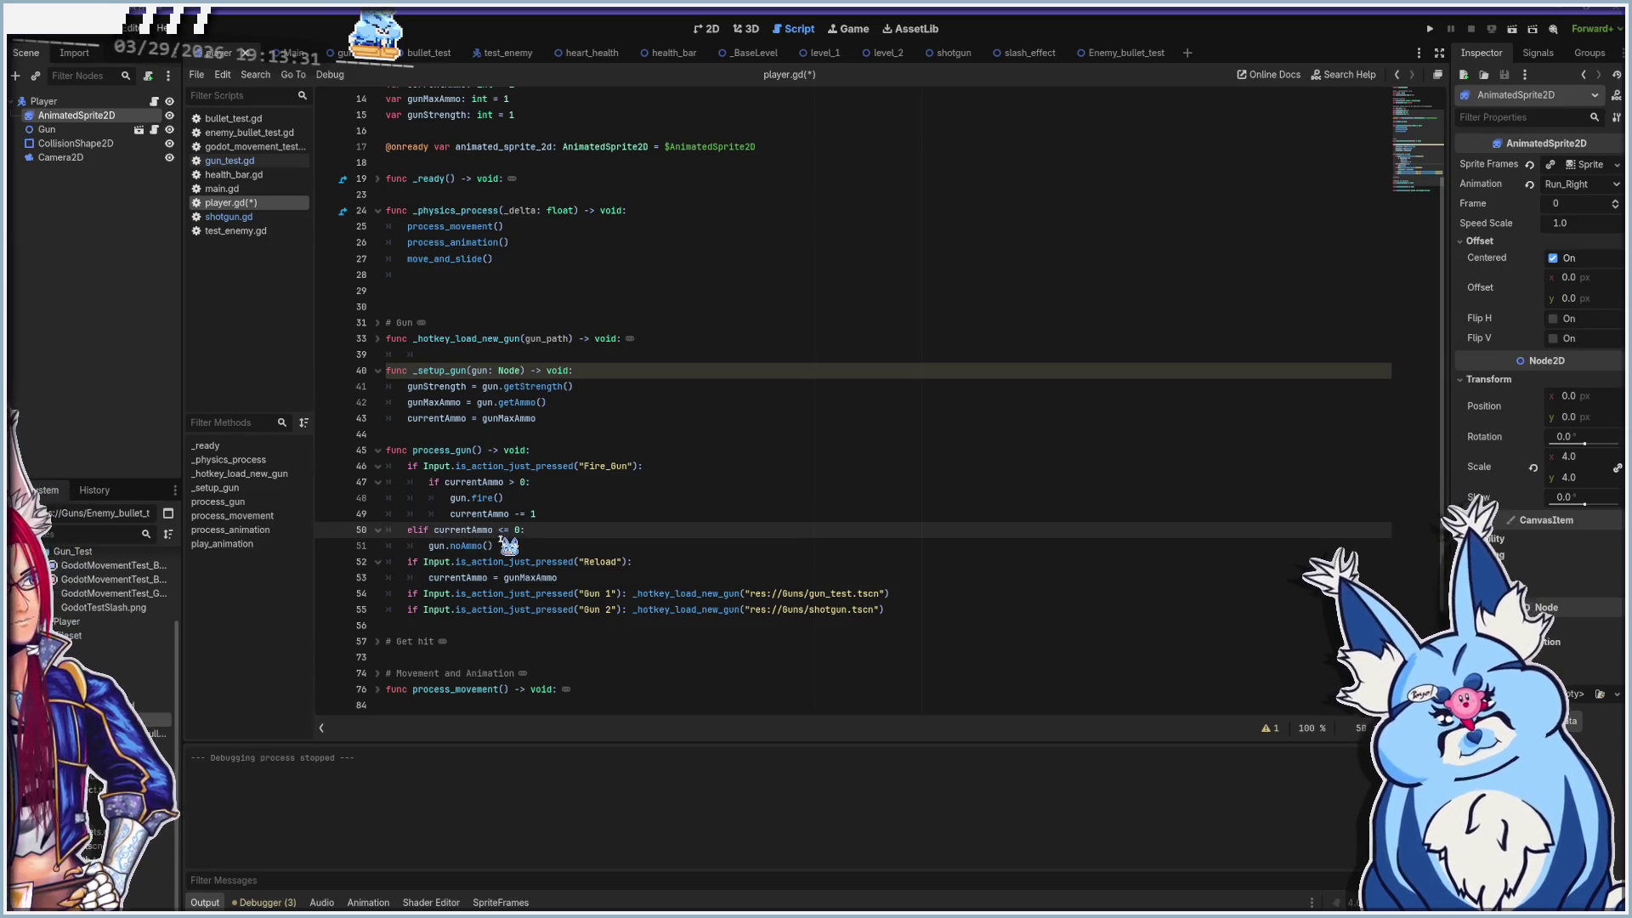
{"action": "left_click", "coordinate": [605, 374]}
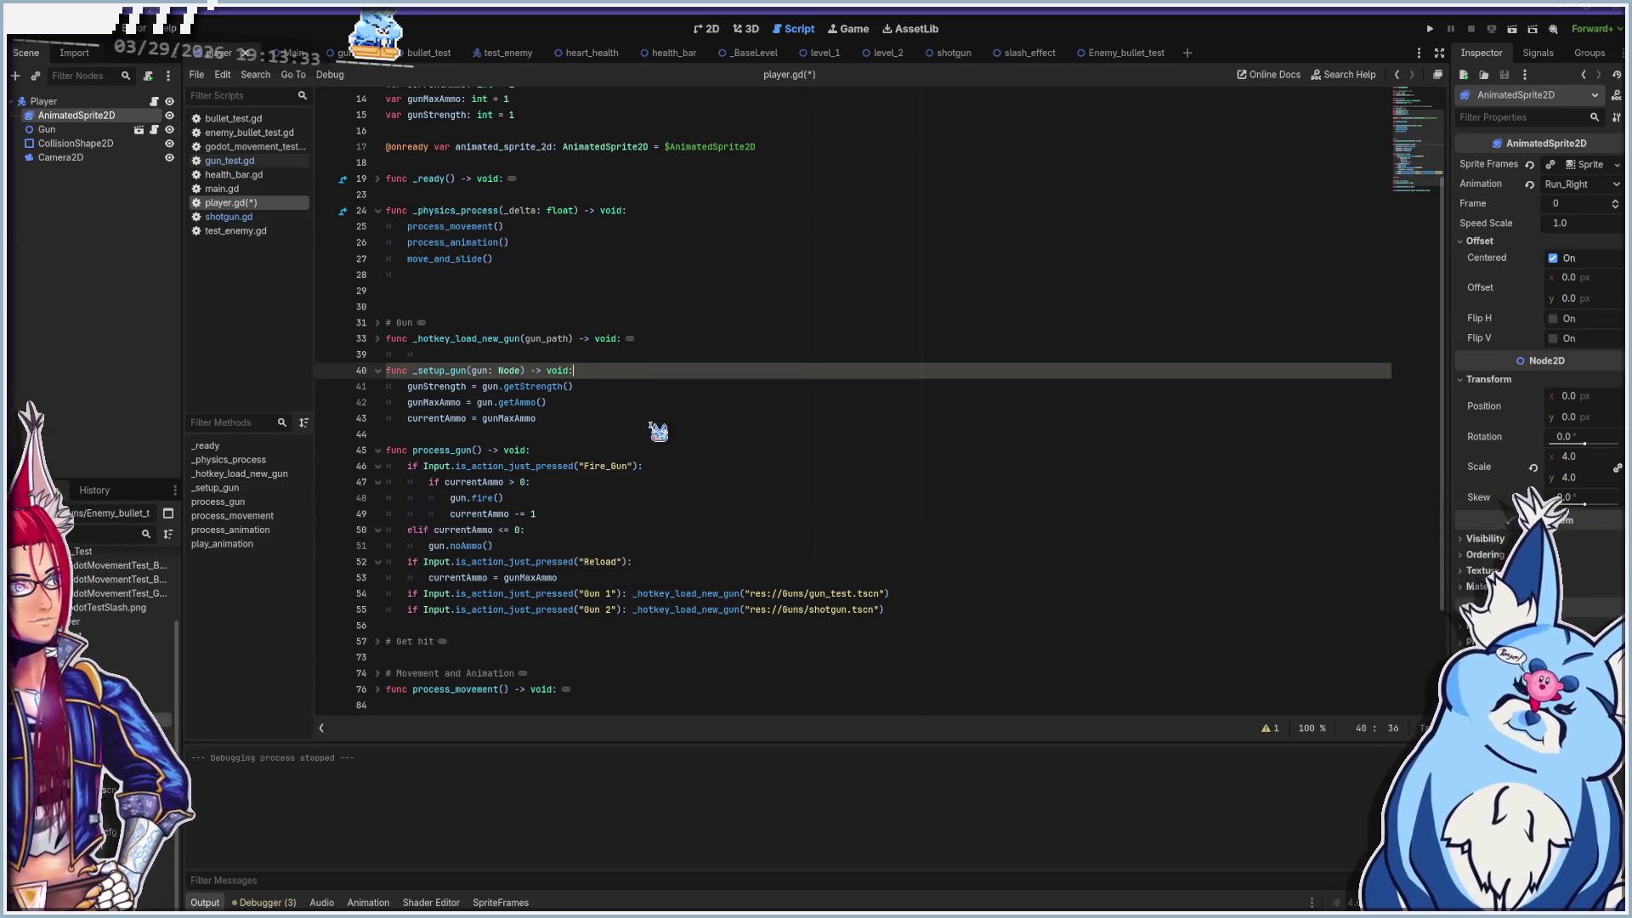
{"action": "left_click", "coordinate": [667, 513]}
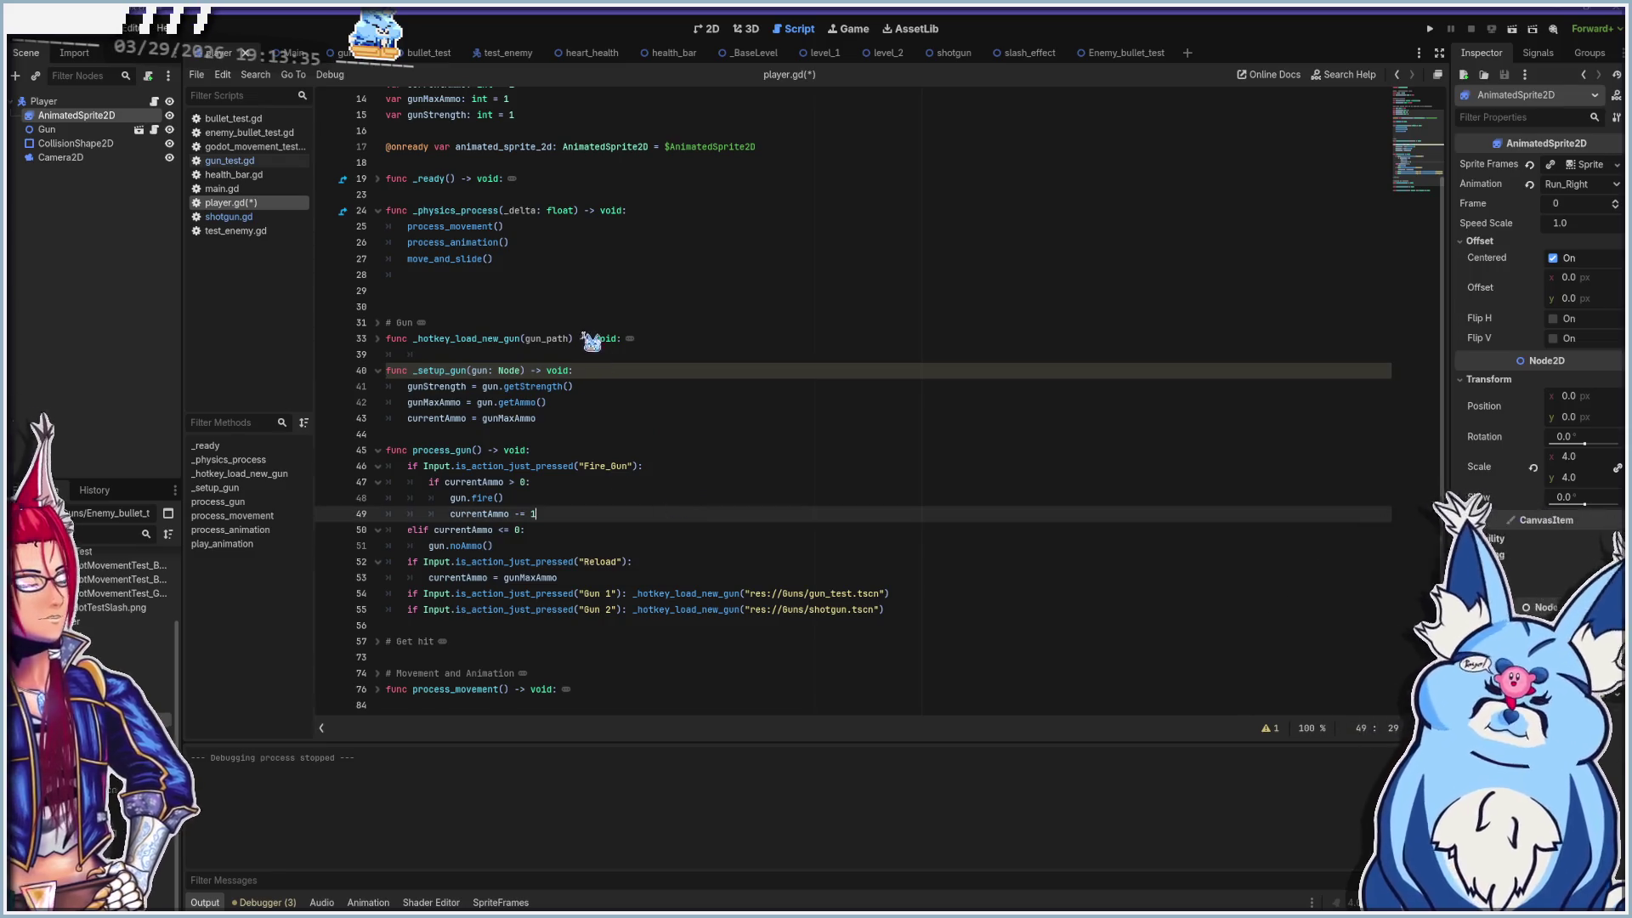
{"action": "left_click", "coordinate": [500, 275]}
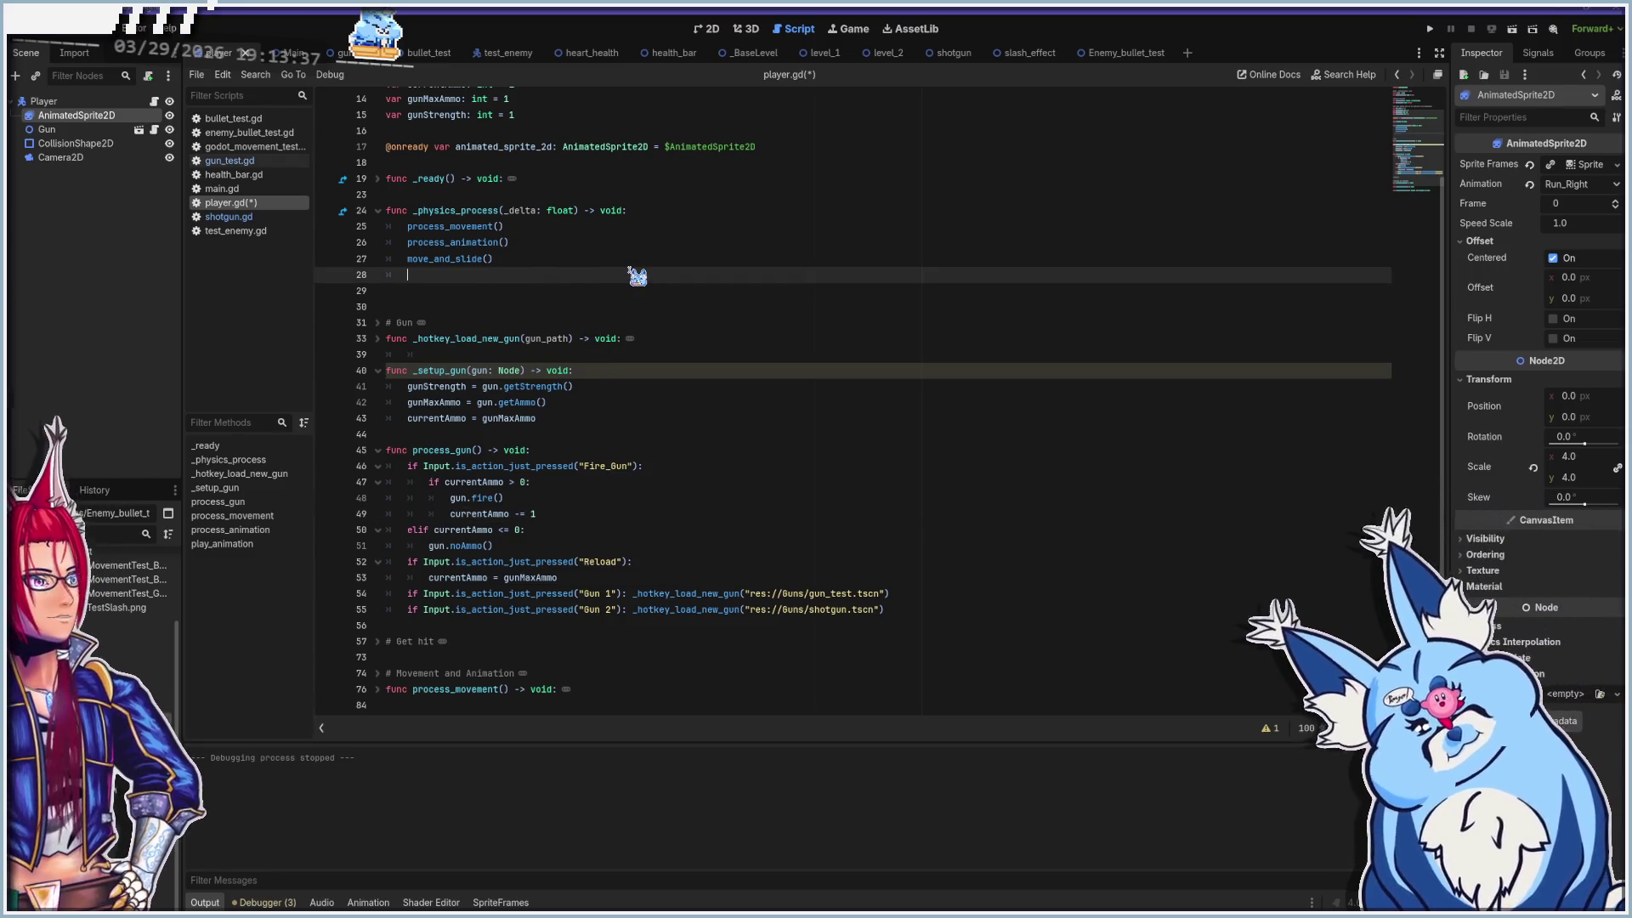
Call process_gun() on line 28 of _physics_process and save player.gd
{"action": "type", "text": "p"}
{"action": "type", "text": "rocess_g"}
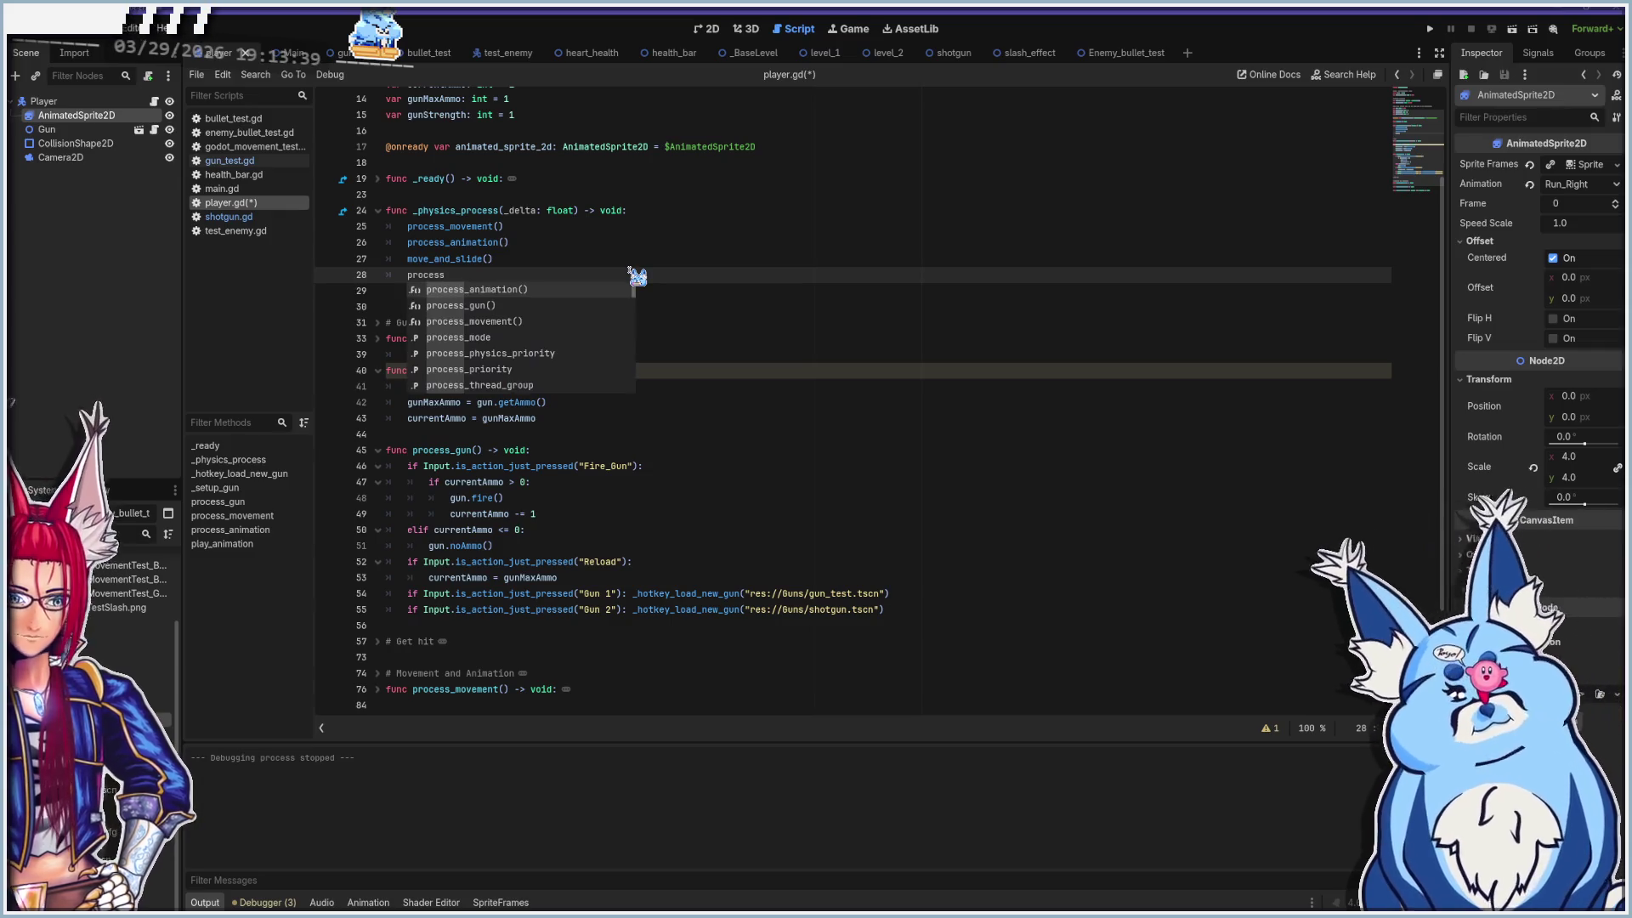
{"action": "key", "text": "Return"}
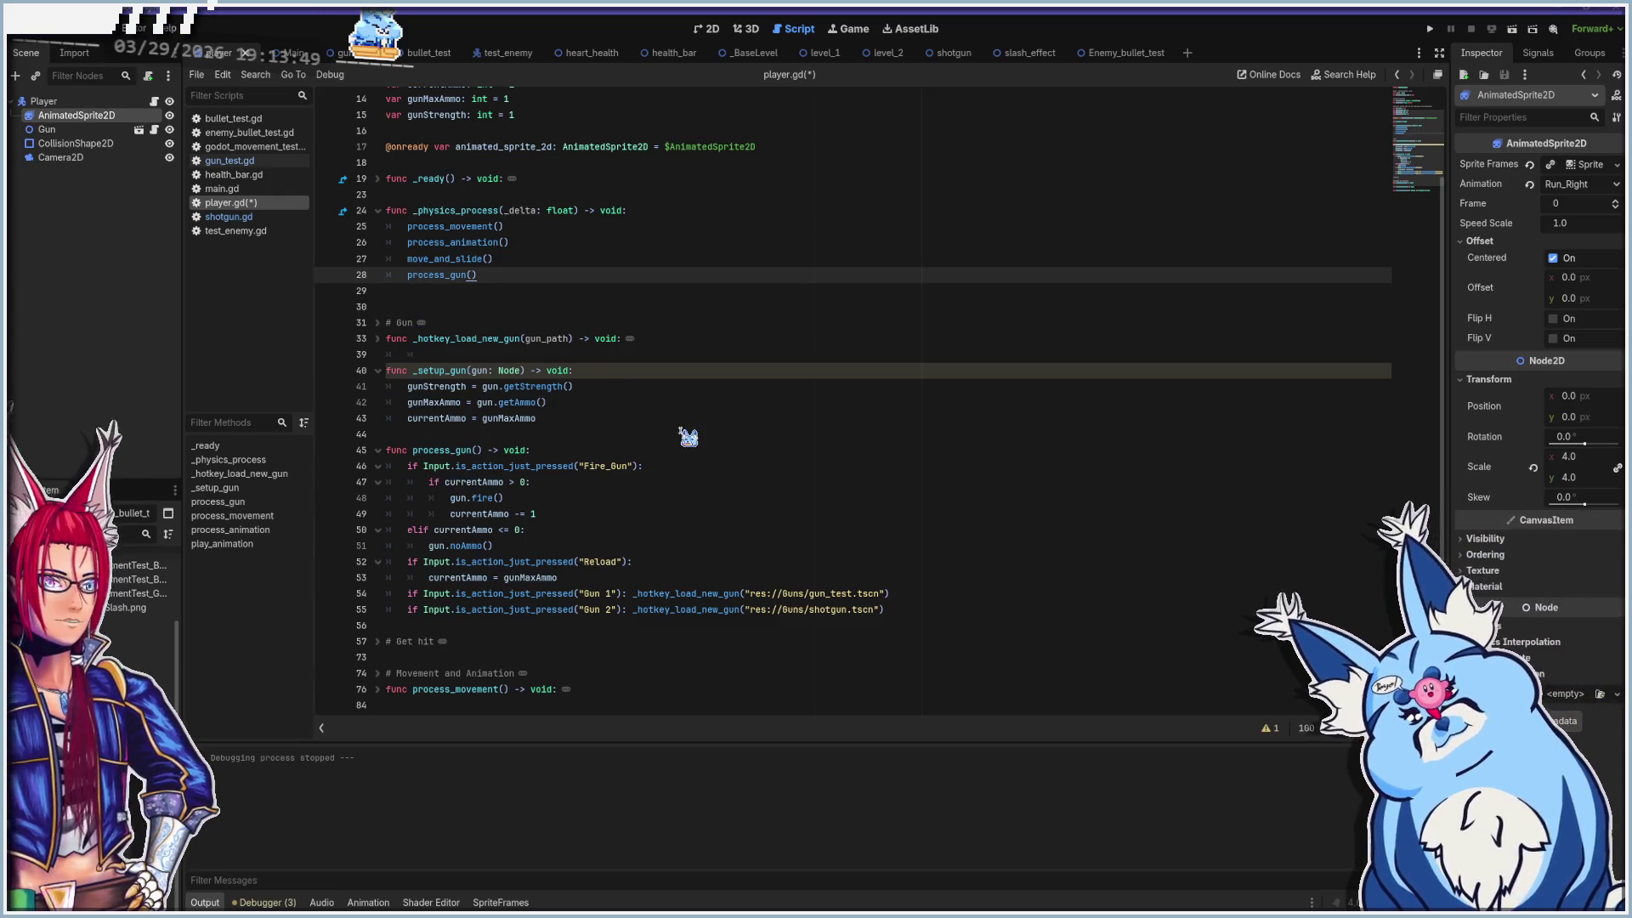
{"action": "key", "text": "ctrl+s"}
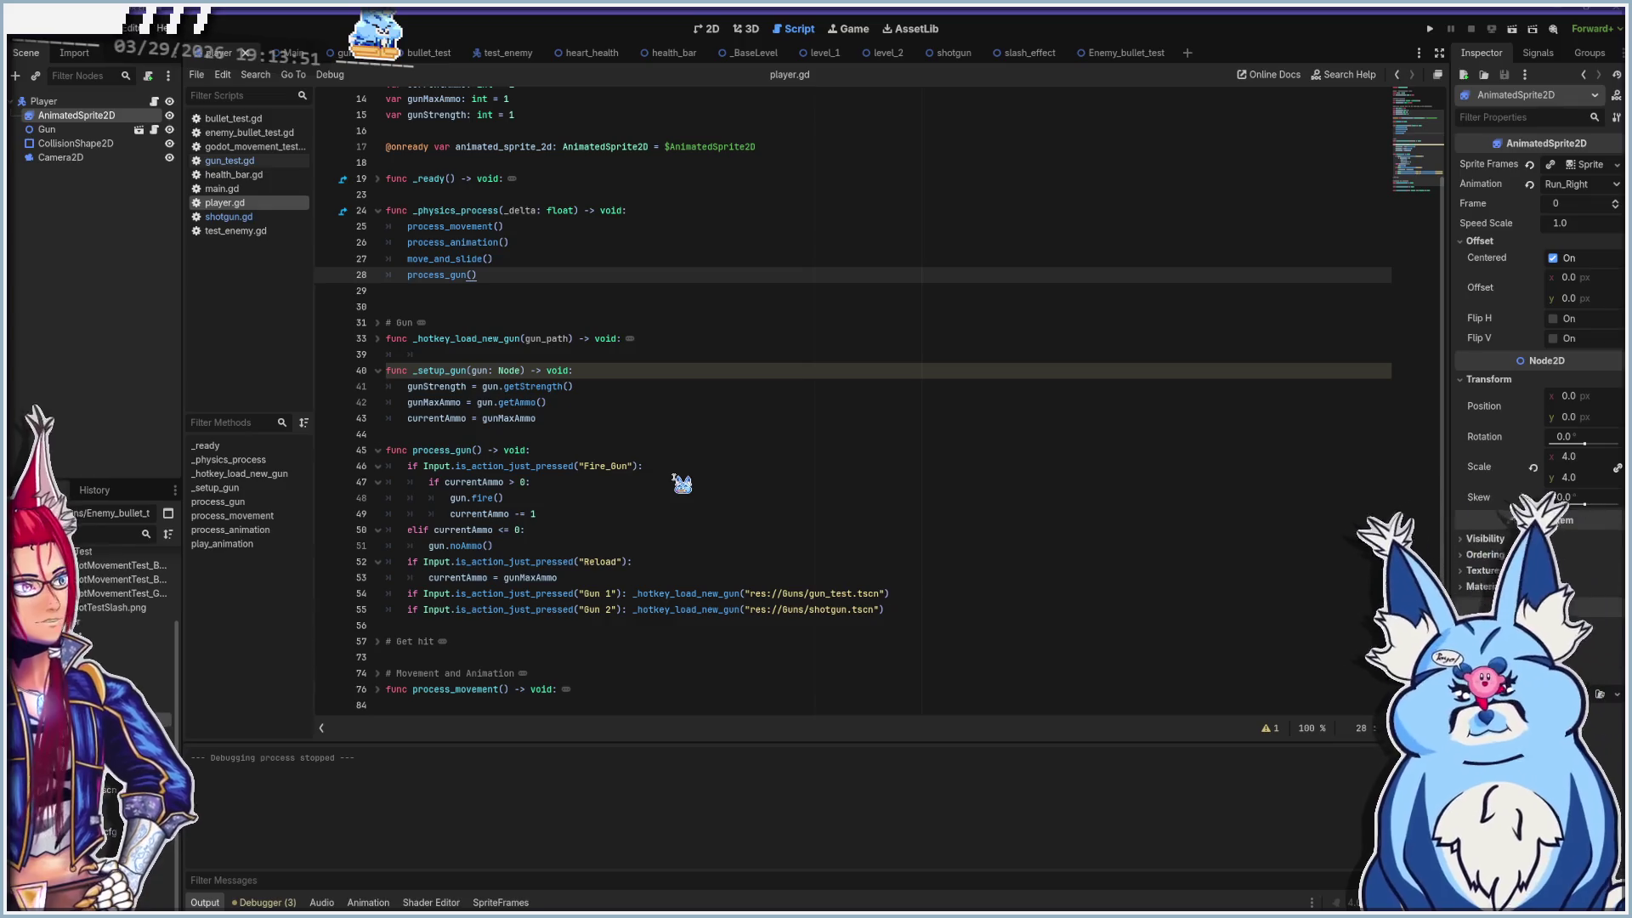
{"action": "key", "text": "F5"}
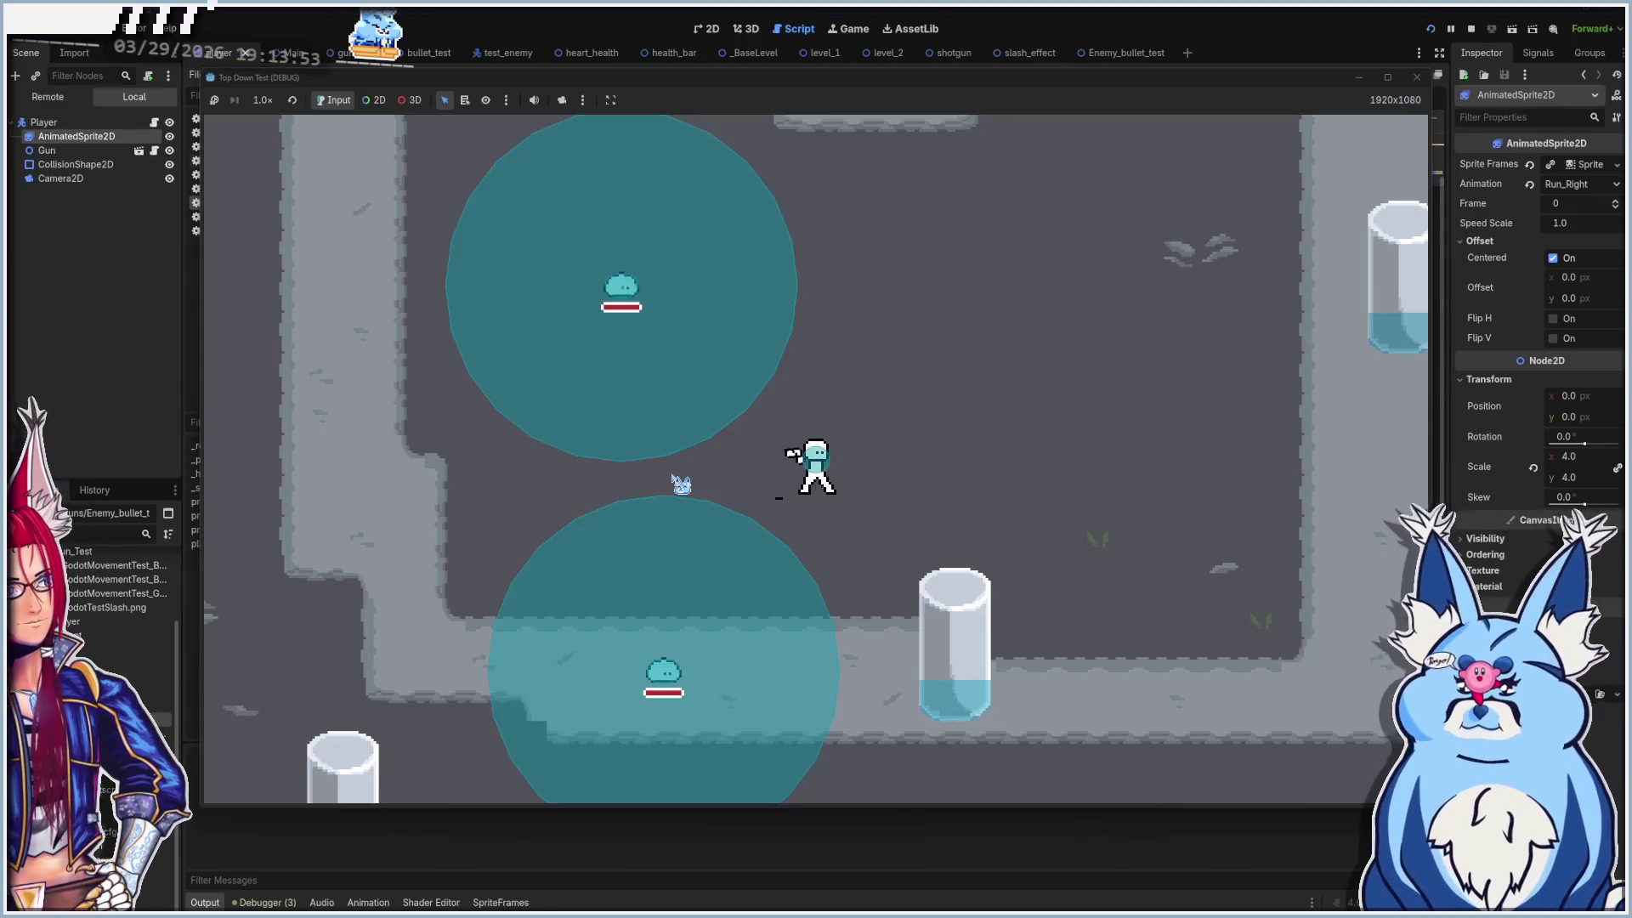
{"action": "key", "text": "w"}
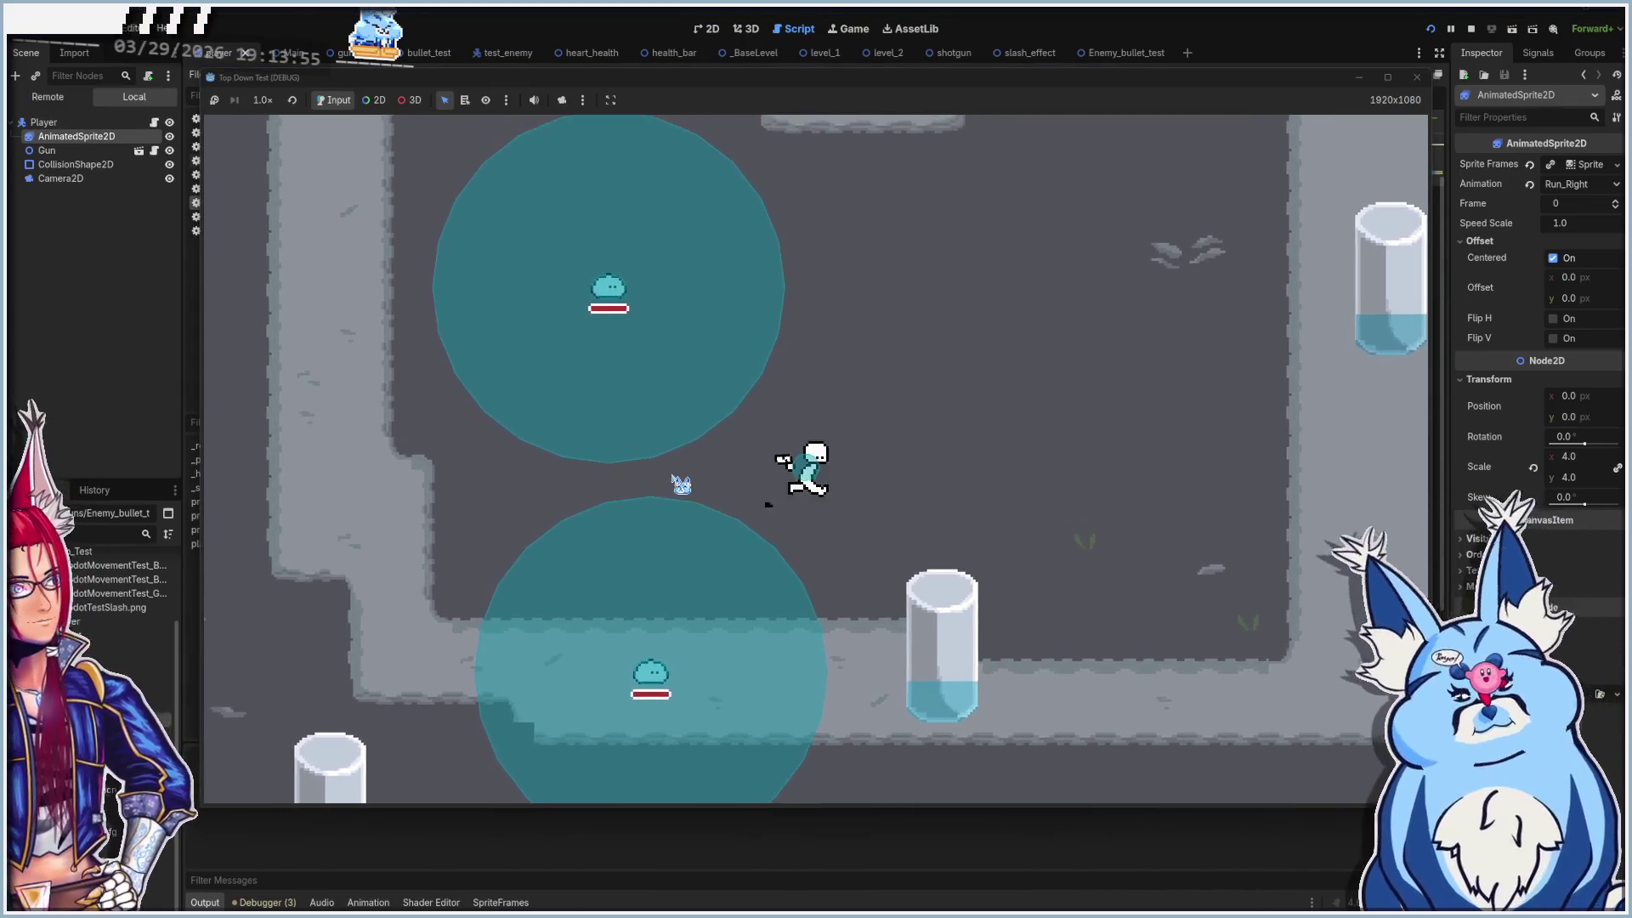
{"action": "key", "text": "a"}
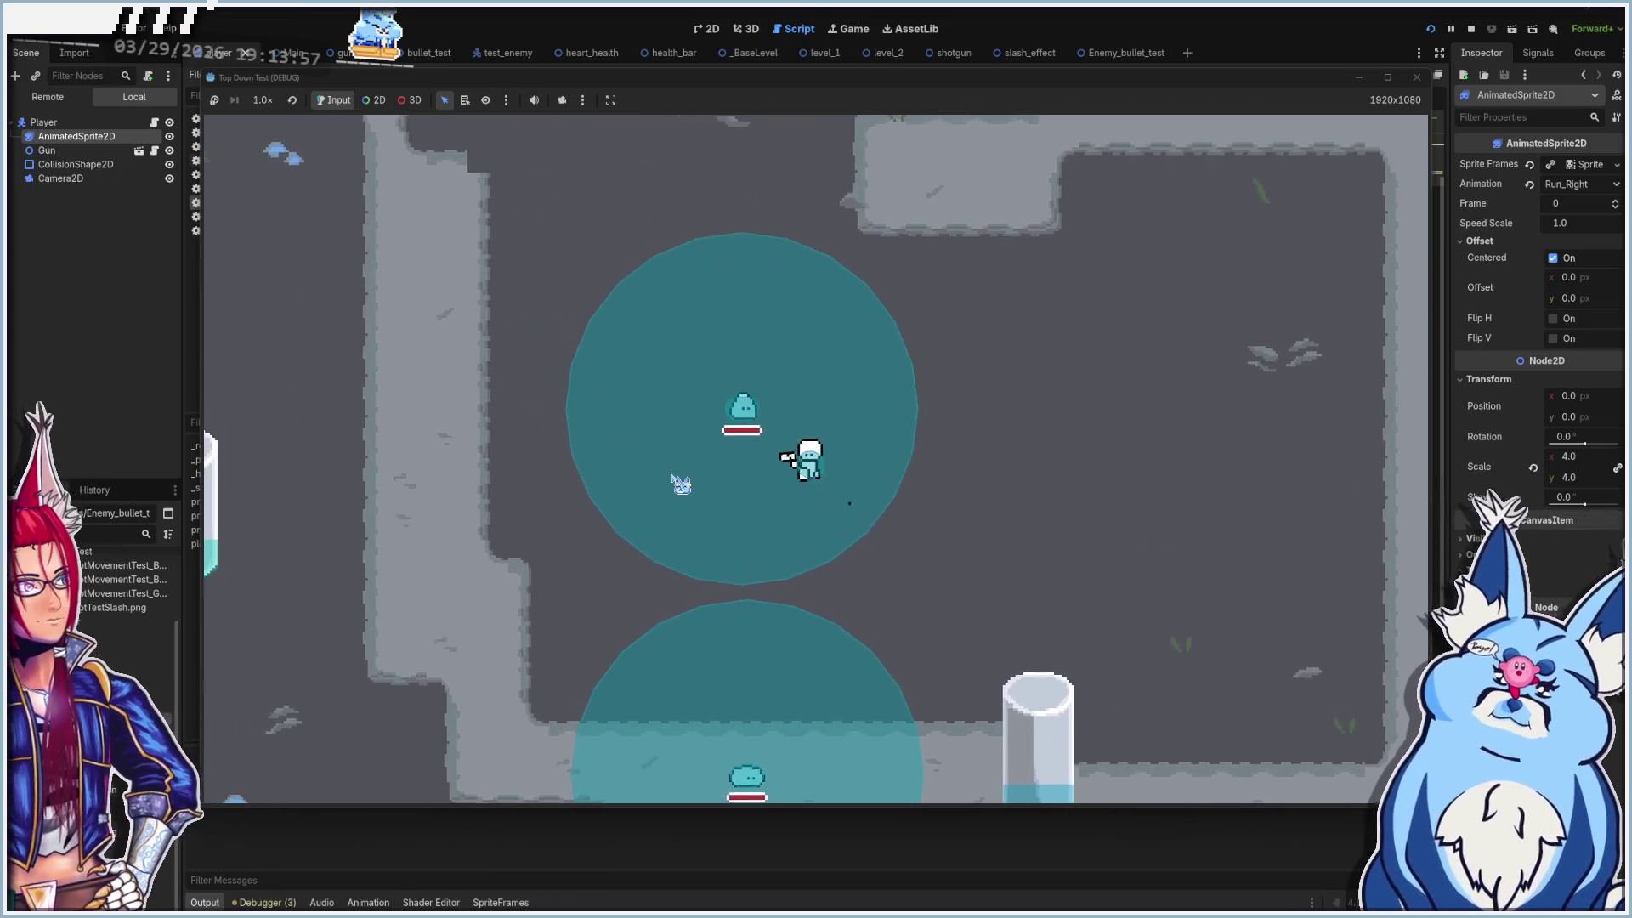
{"action": "key", "text": "s"}
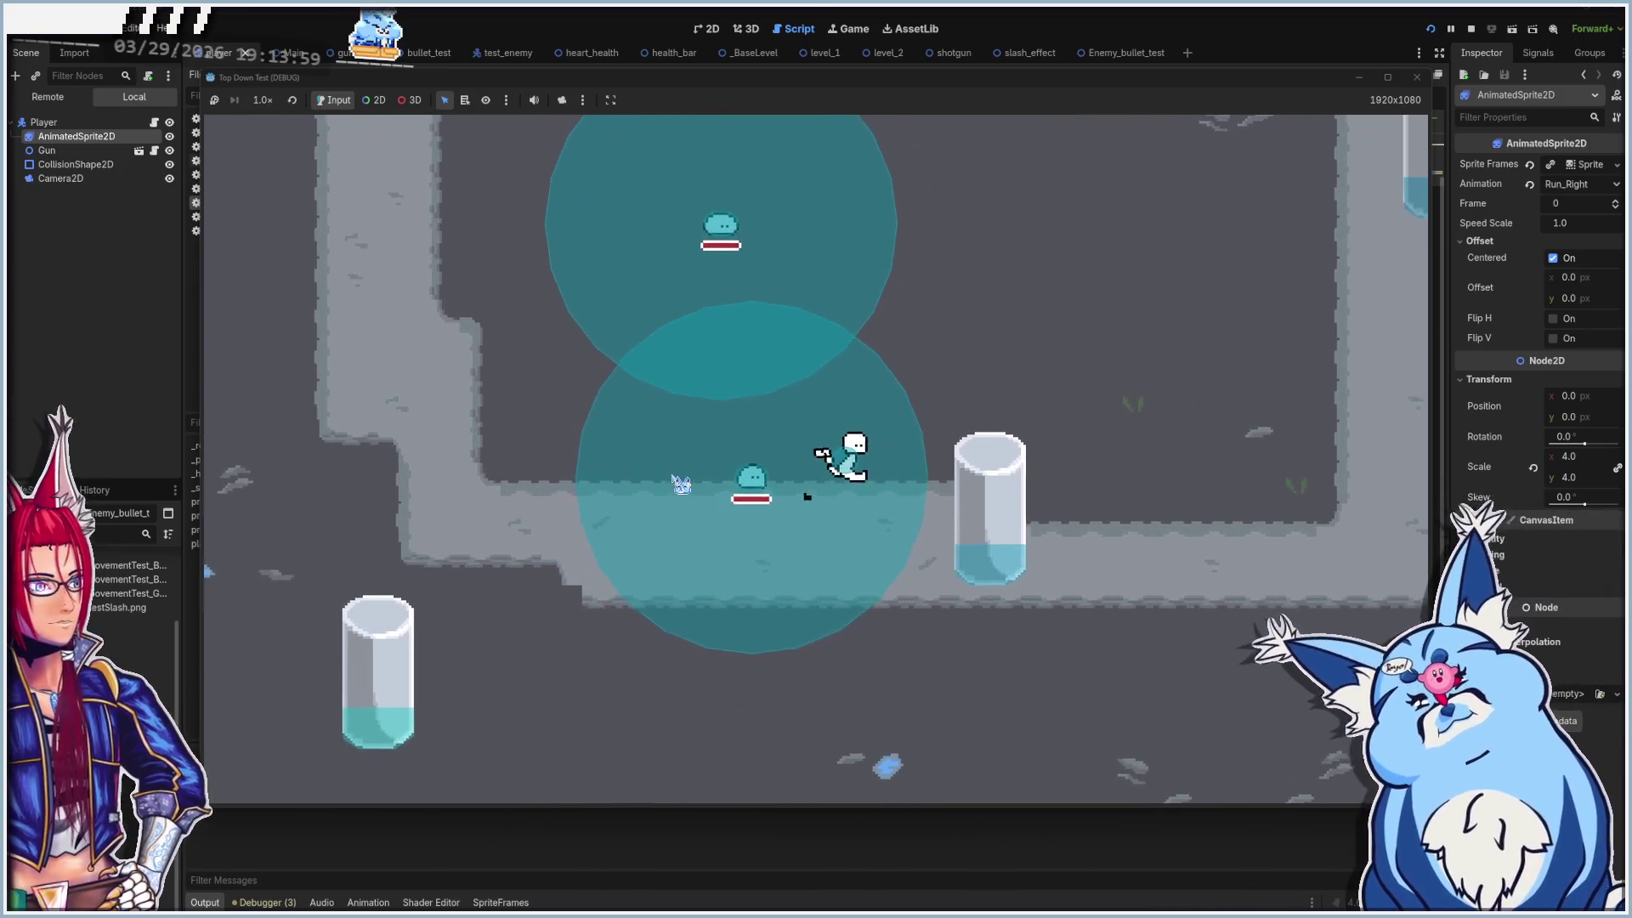
{"action": "key", "text": "d"}
{"action": "key", "text": "w"}
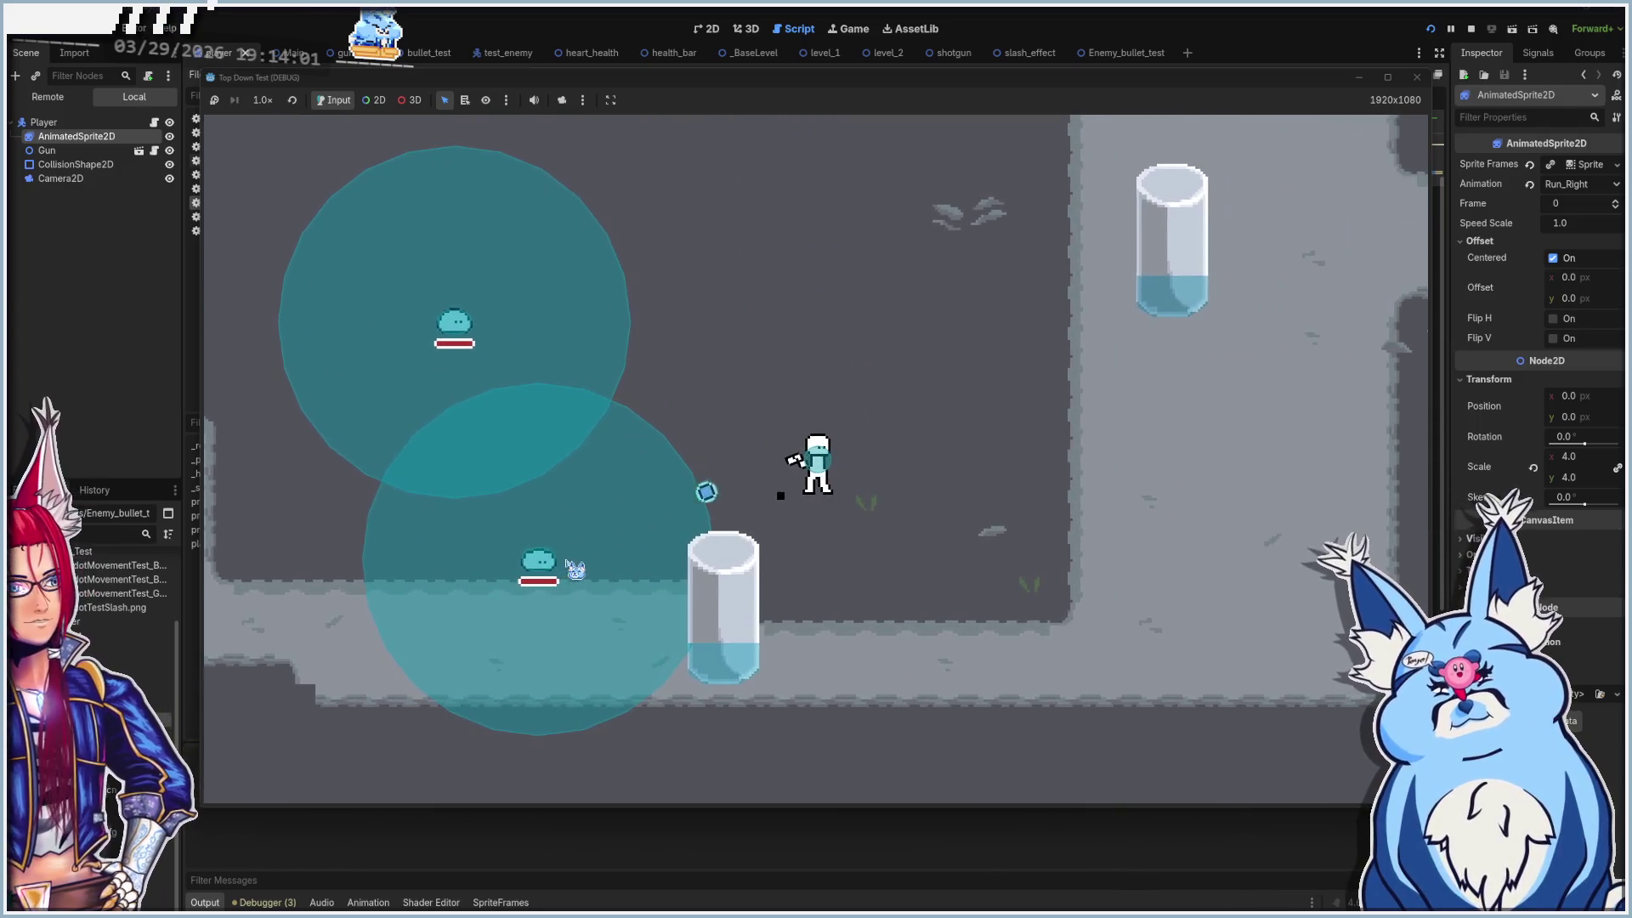
{"action": "left_click", "coordinate": [530, 583]}
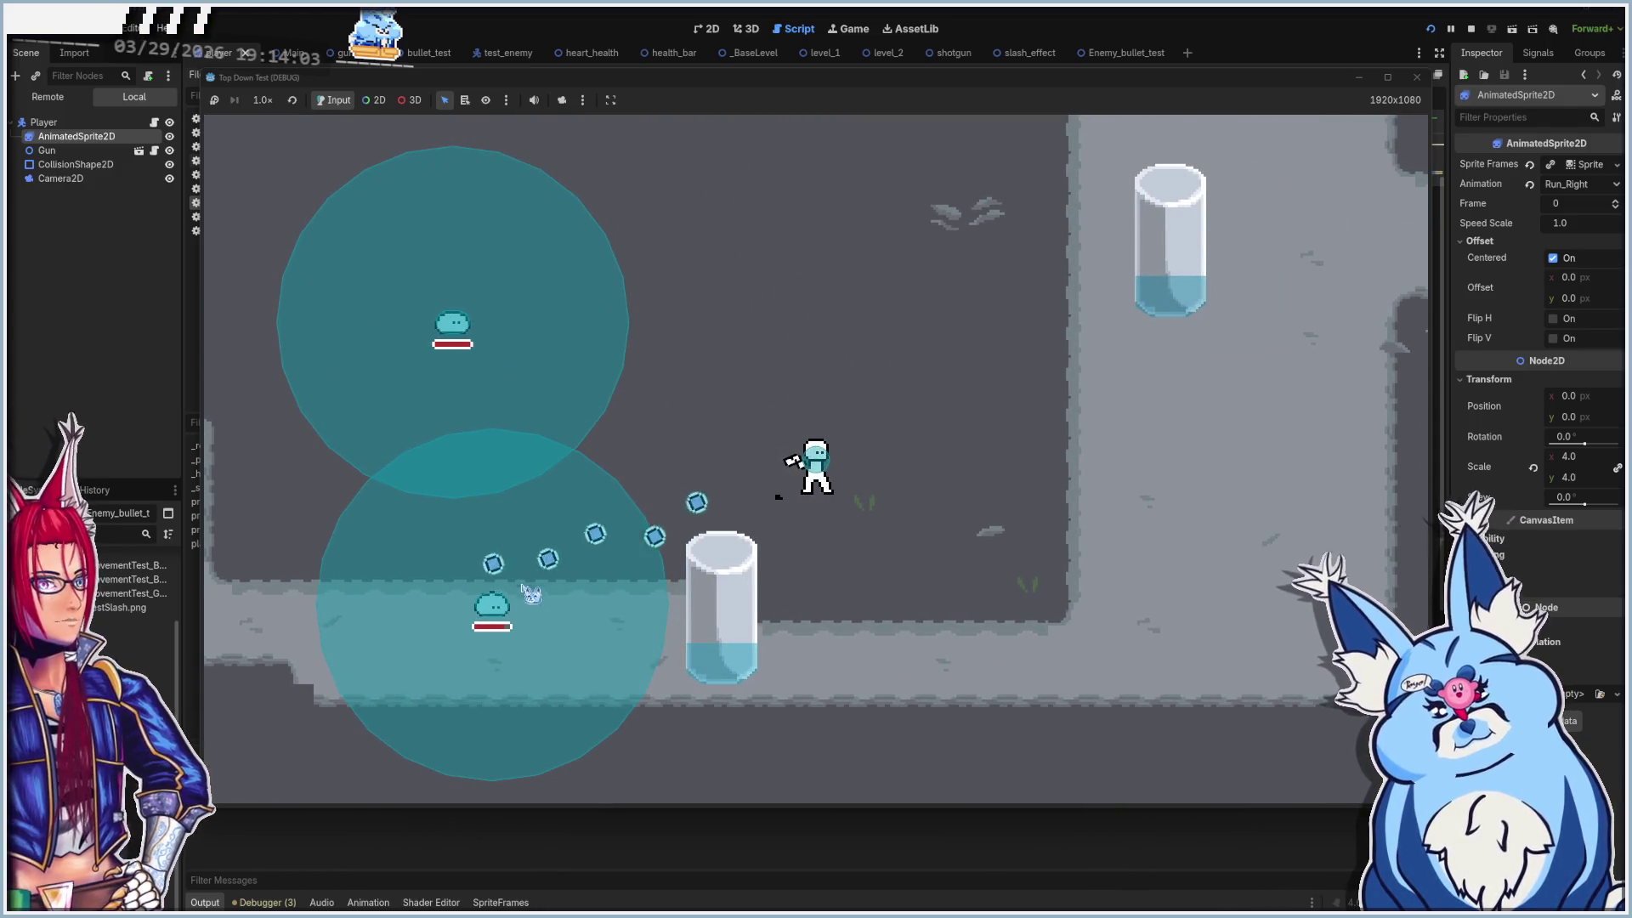
{"action": "left_click", "coordinate": [493, 374]}
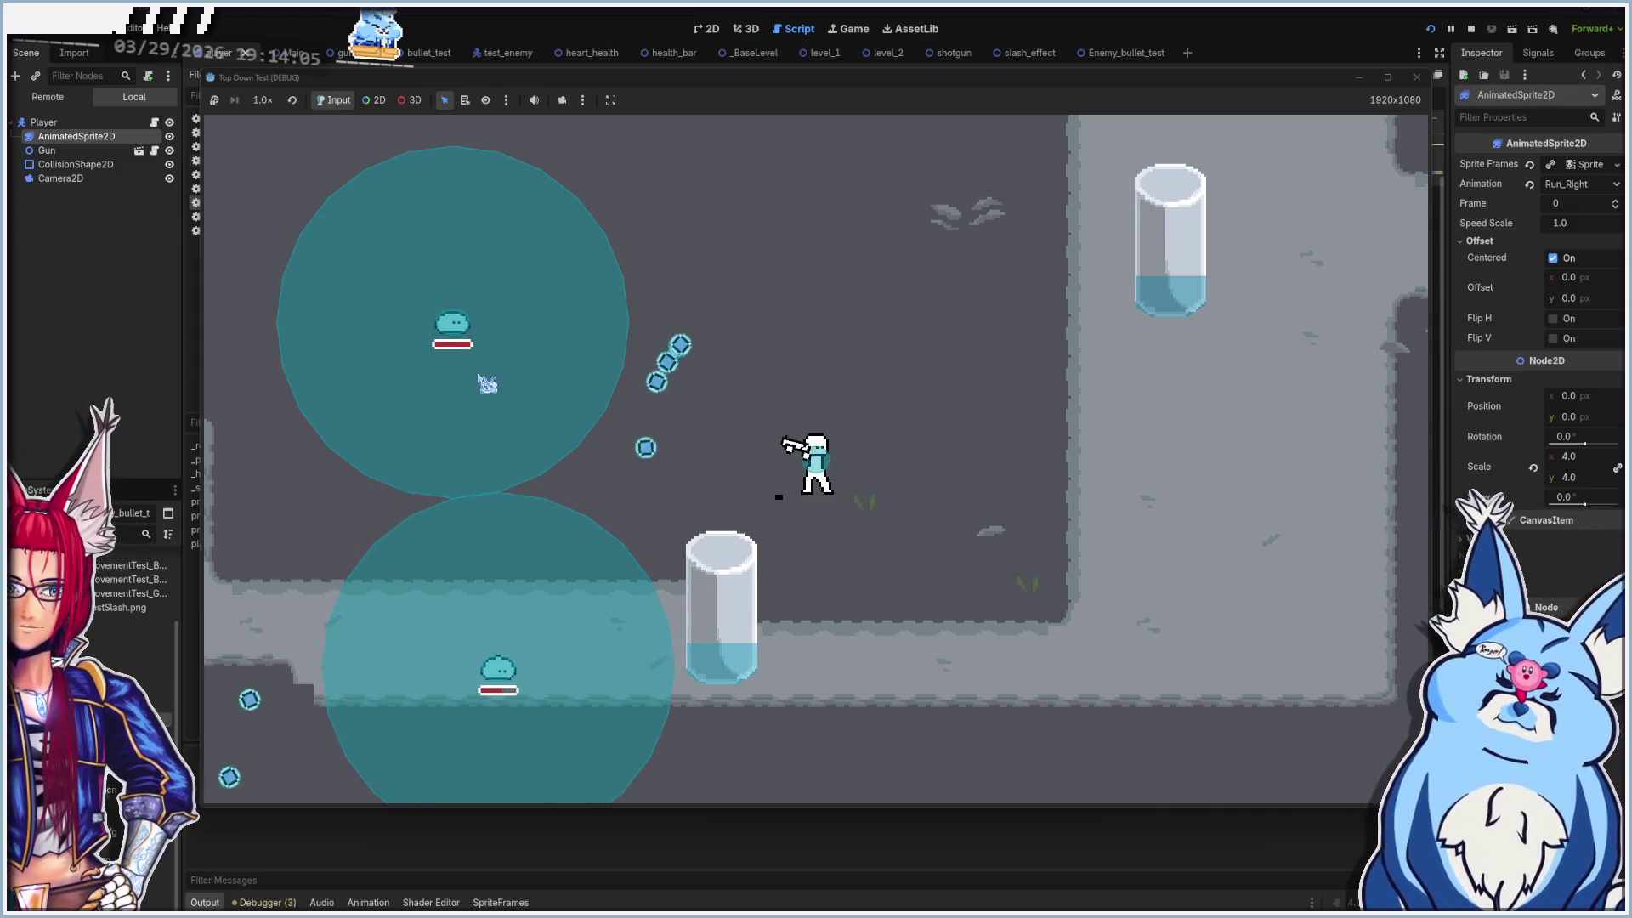
{"action": "left_click", "coordinate": [517, 638]}
{"action": "left_click", "coordinate": [492, 354]}
{"action": "left_click", "coordinate": [829, 272]}
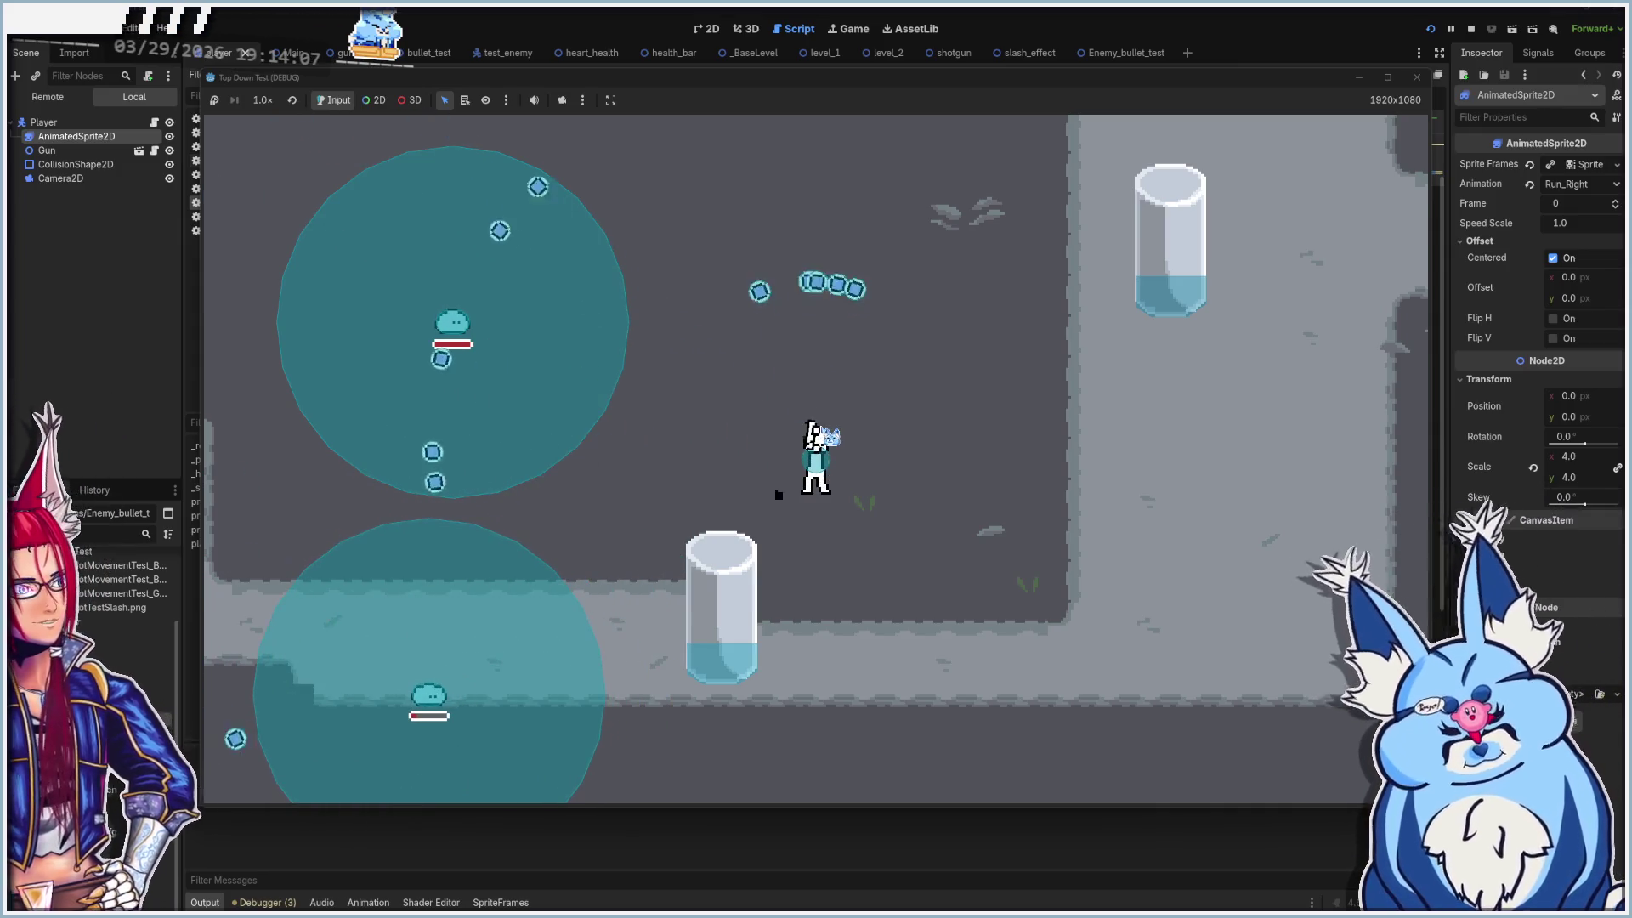
{"action": "left_click", "coordinate": [949, 475]}
{"action": "left_click", "coordinate": [950, 476]}
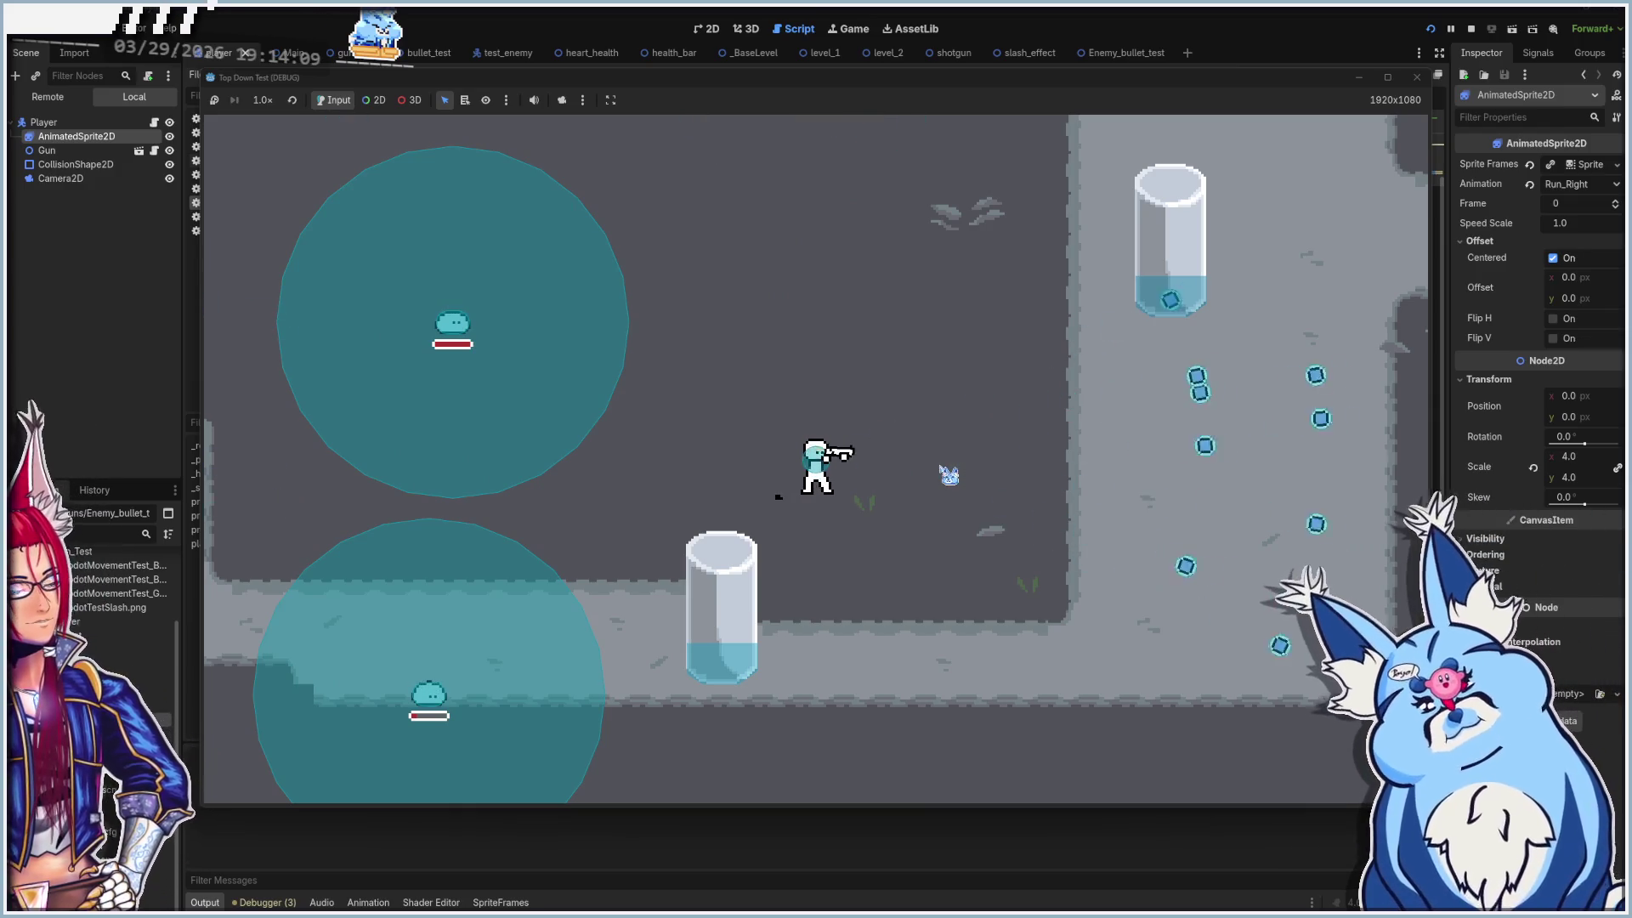
{"action": "left_click", "coordinate": [1416, 77]}
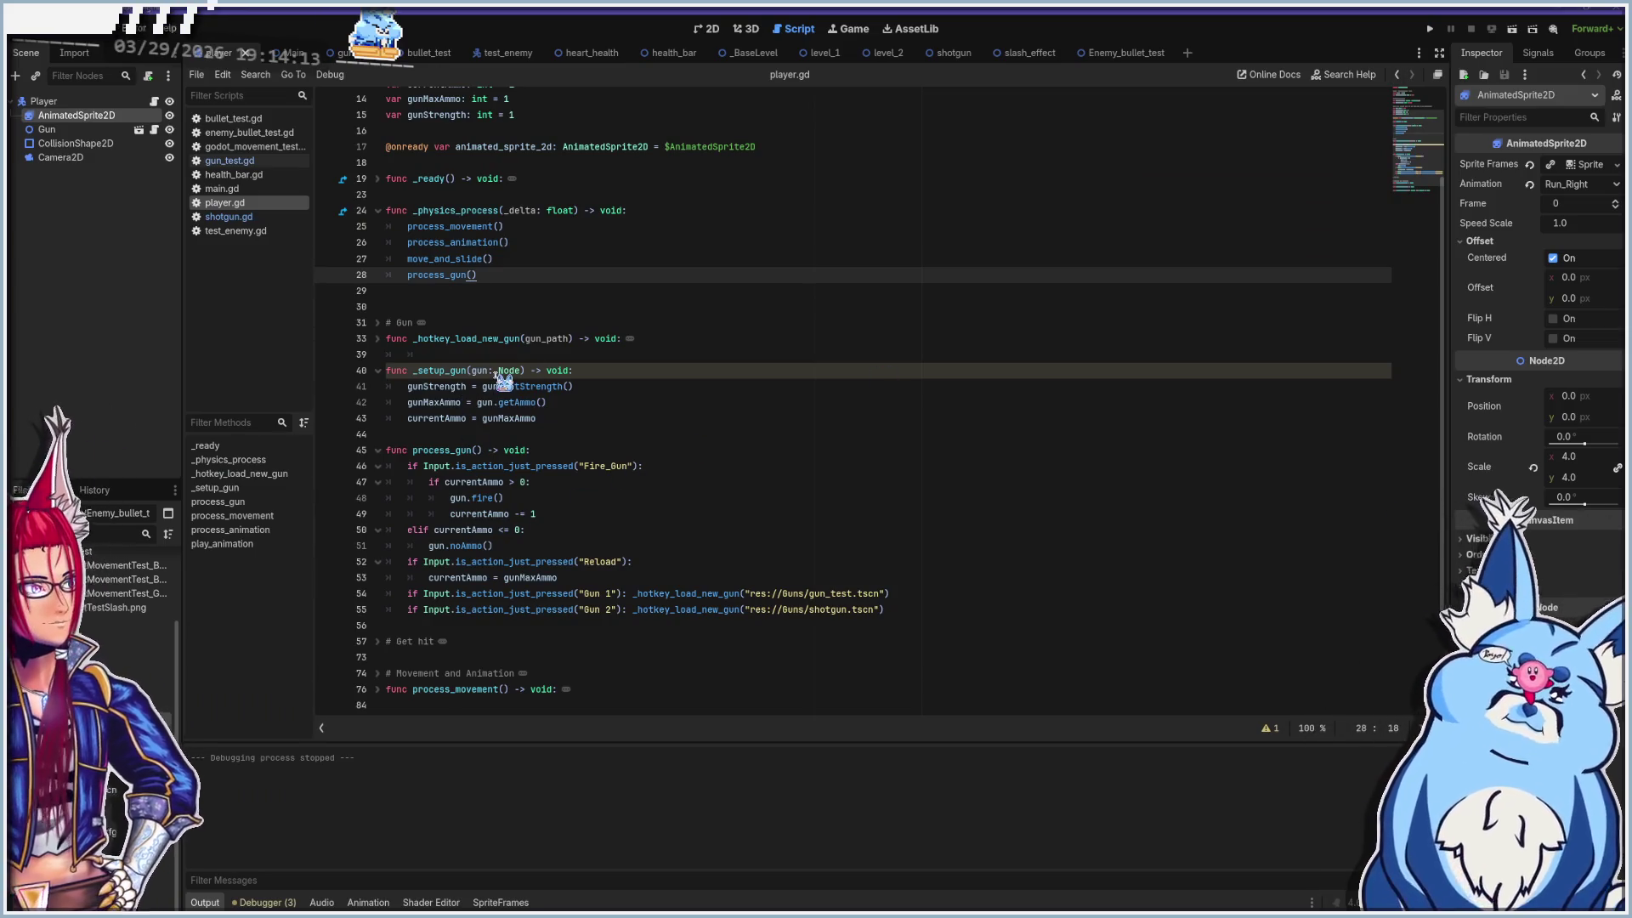
Fold _setup_gun, process_gun and _physics_process, then open gun_test.gd
{"action": "left_click", "coordinate": [378, 371]}
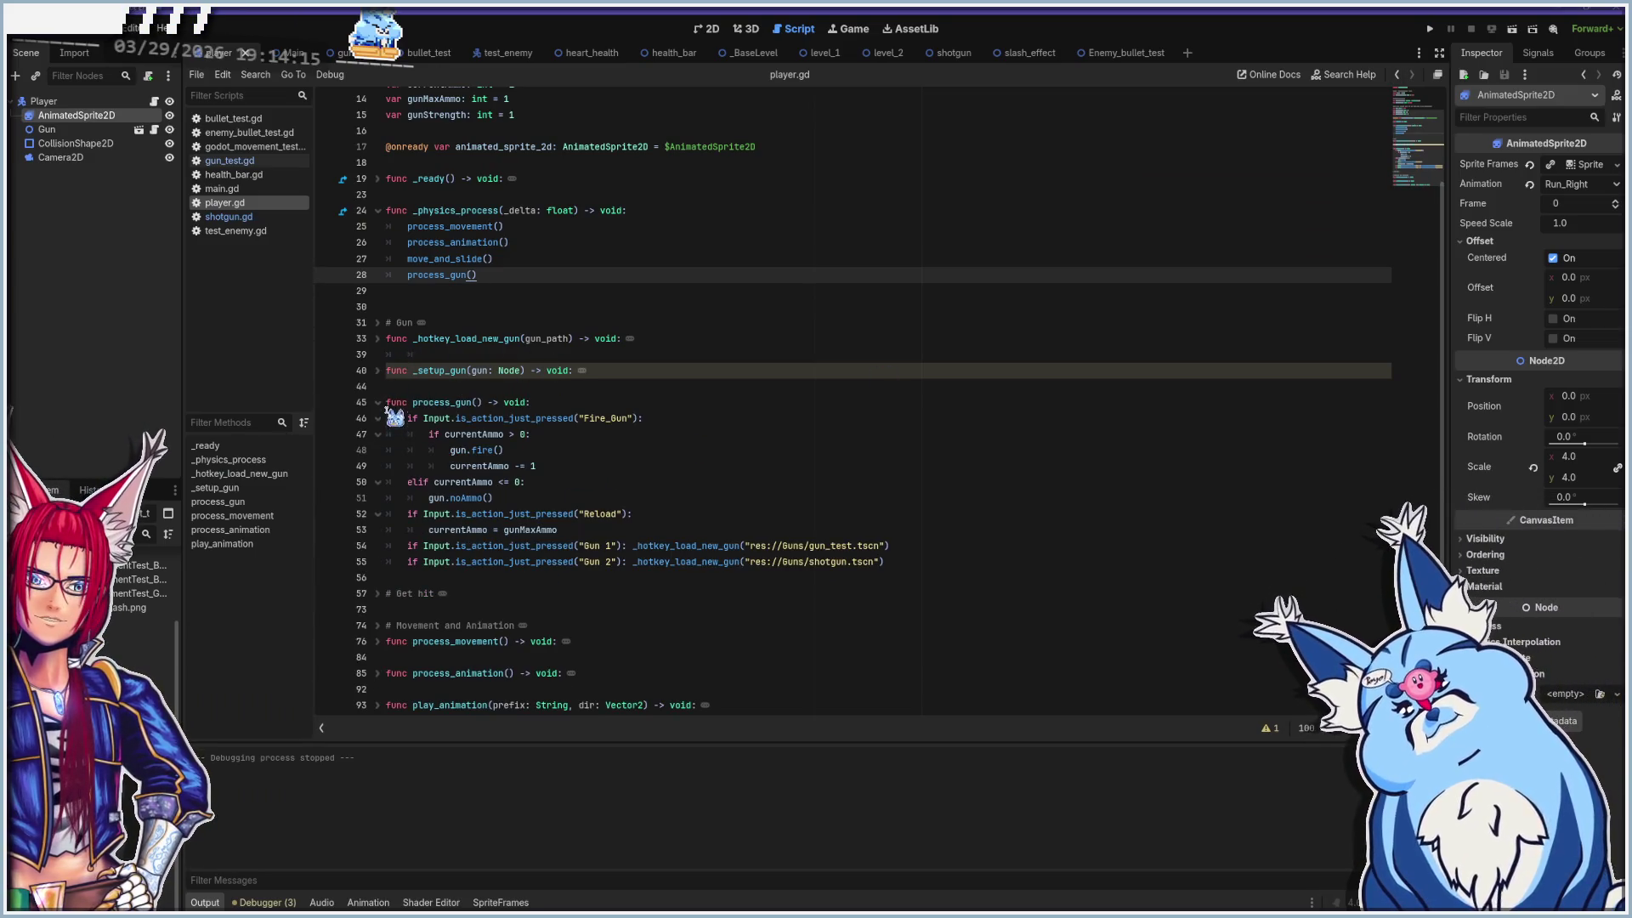
{"action": "left_click", "coordinate": [377, 402]}
{"action": "scroll", "coordinate": [493, 387], "scroll_direction": "up", "scroll_amount": 5}
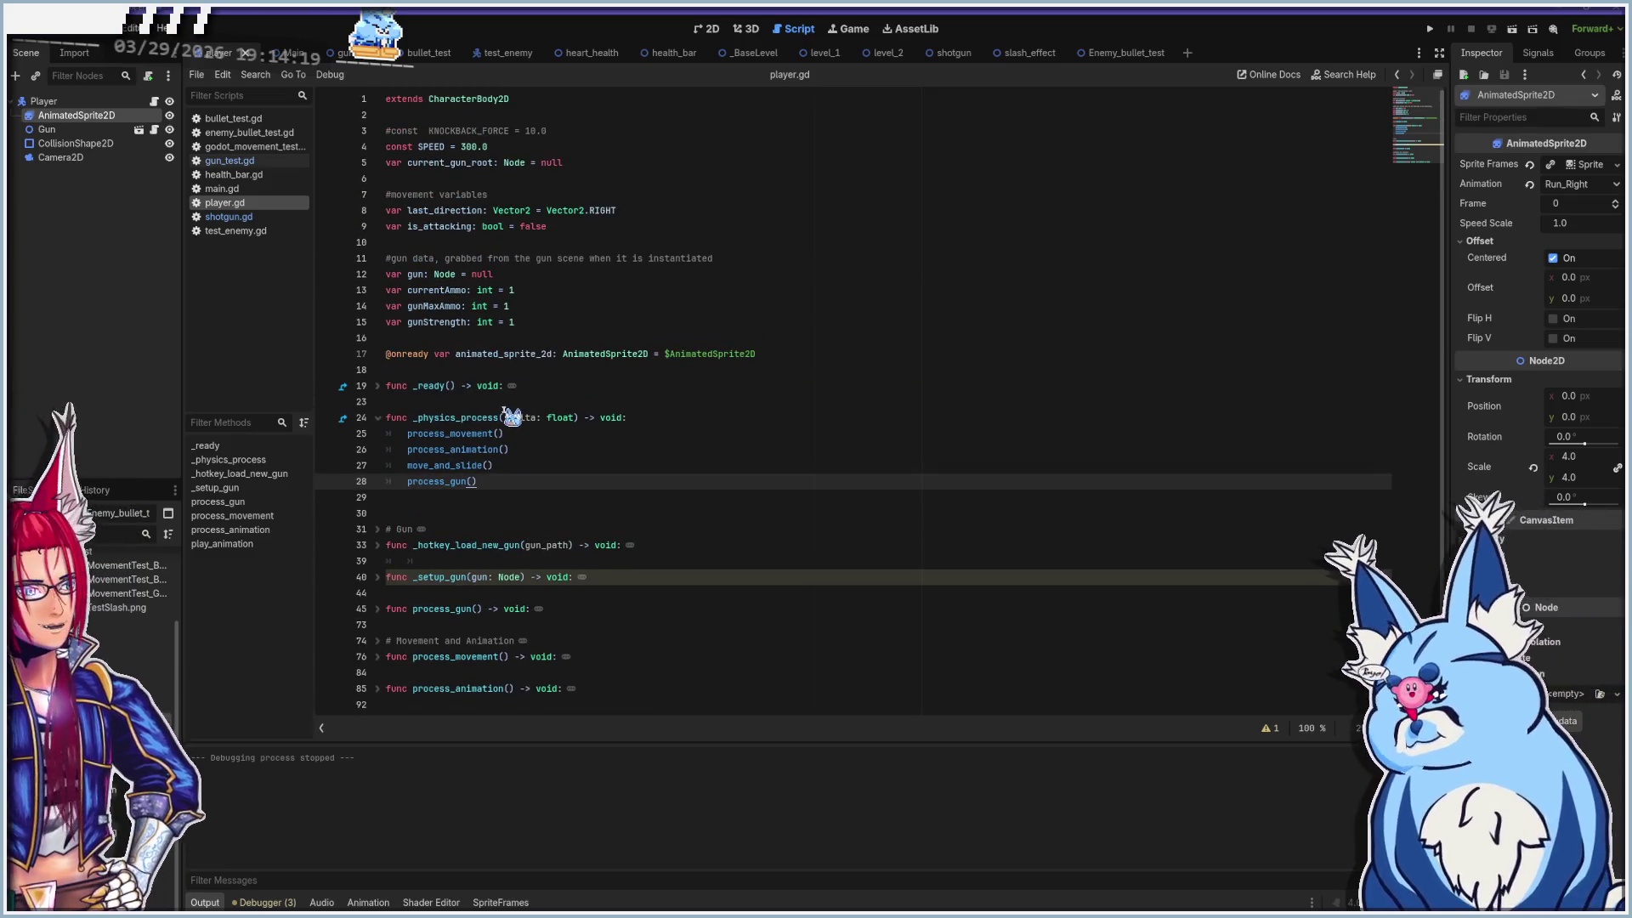
{"action": "scroll", "coordinate": [585, 412], "scroll_direction": "down", "scroll_amount": 1}
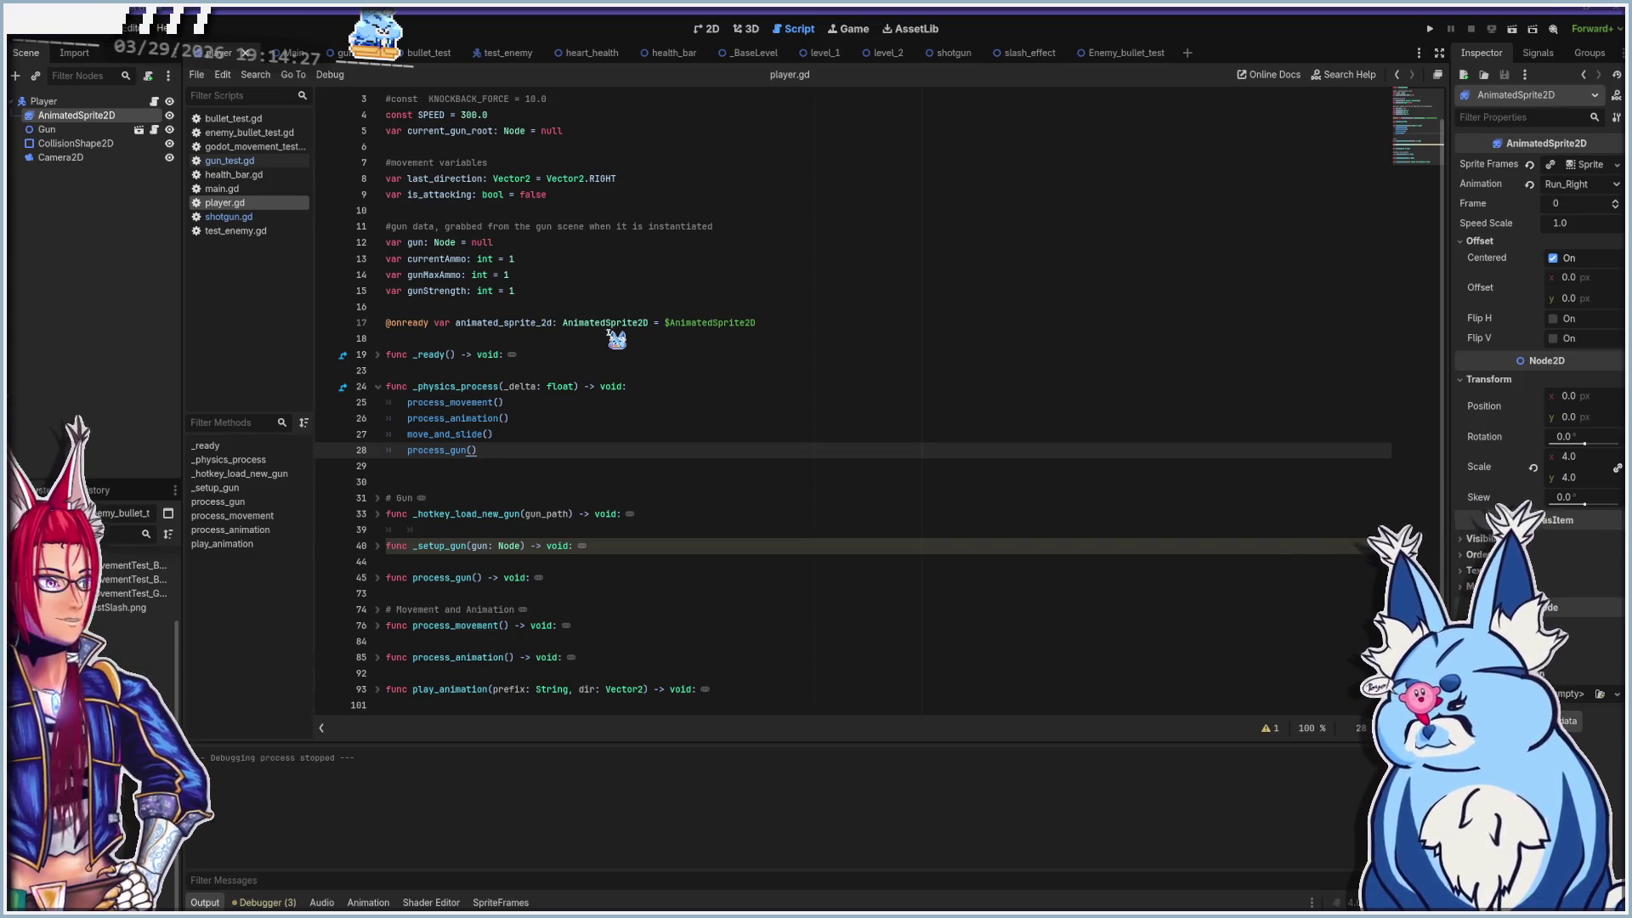
{"action": "left_click", "coordinate": [378, 387]}
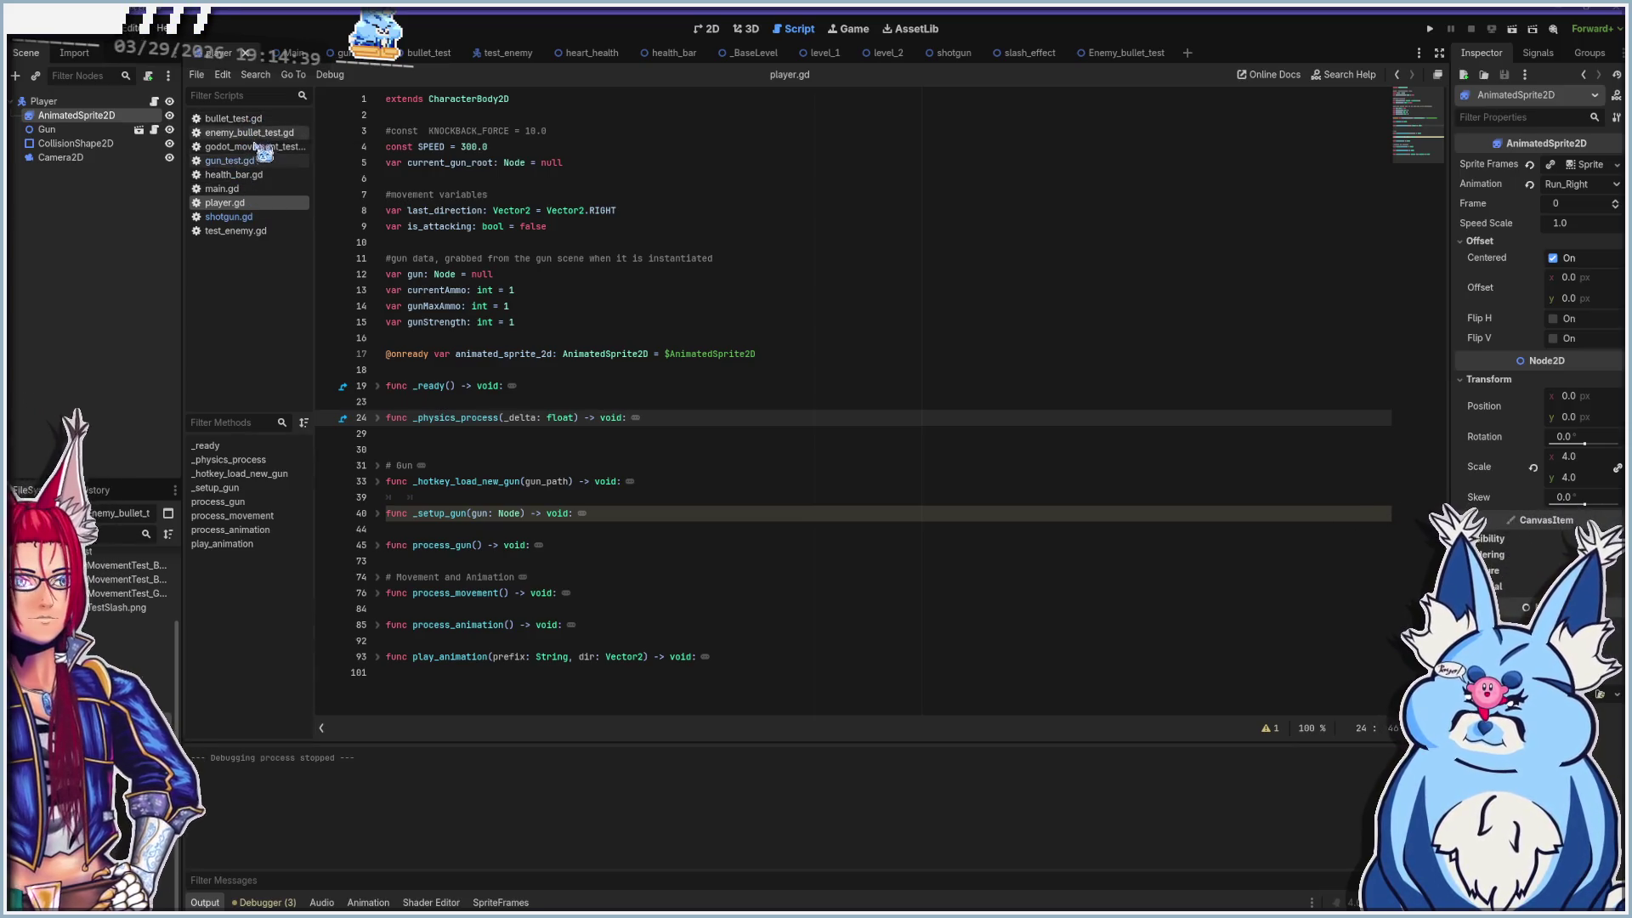
{"action": "left_click", "coordinate": [255, 162]}
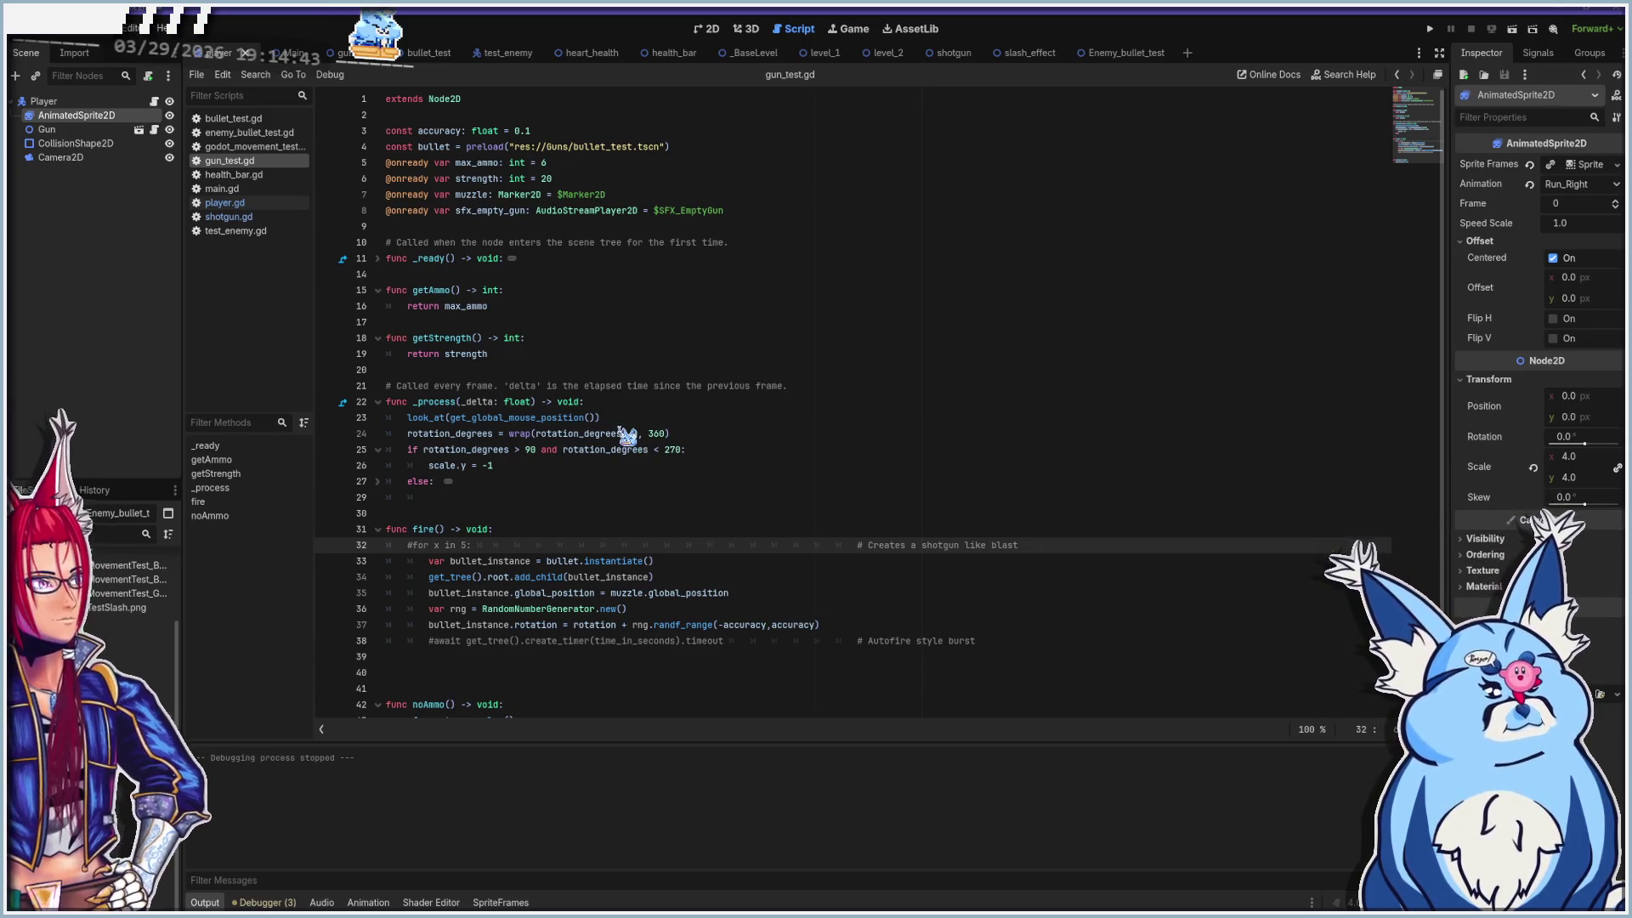
Look over gun_test.gd's accuracy constant and bullet preload, then open the bullet_test scene in 2D
{"action": "left_click", "coordinate": [476, 102]}
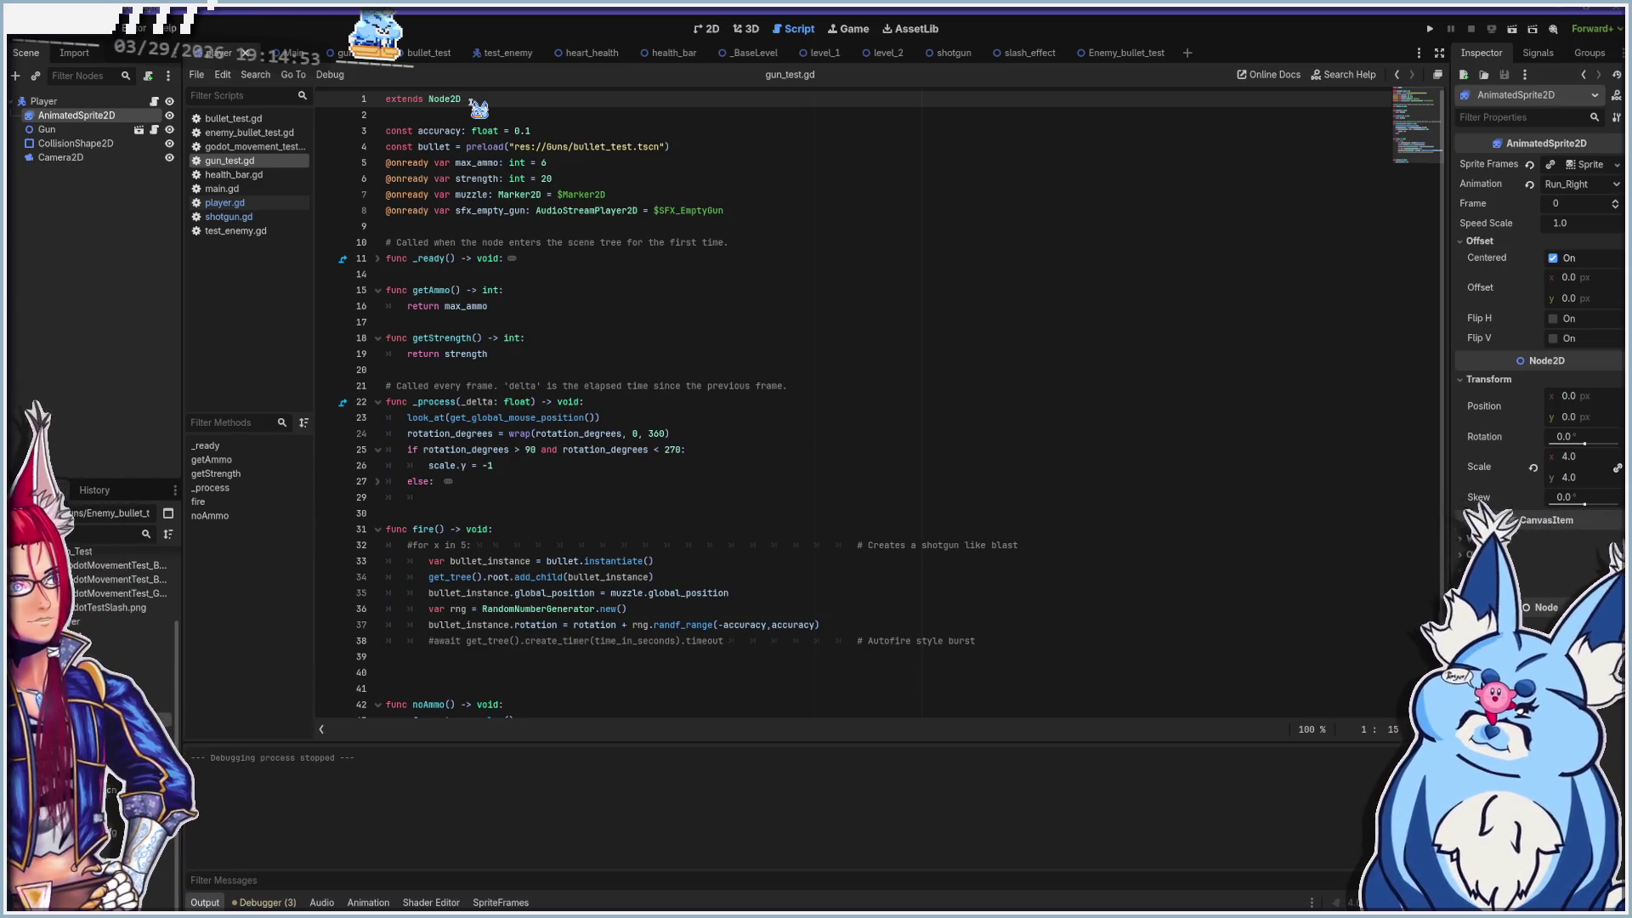
{"action": "left_click", "coordinate": [561, 131]}
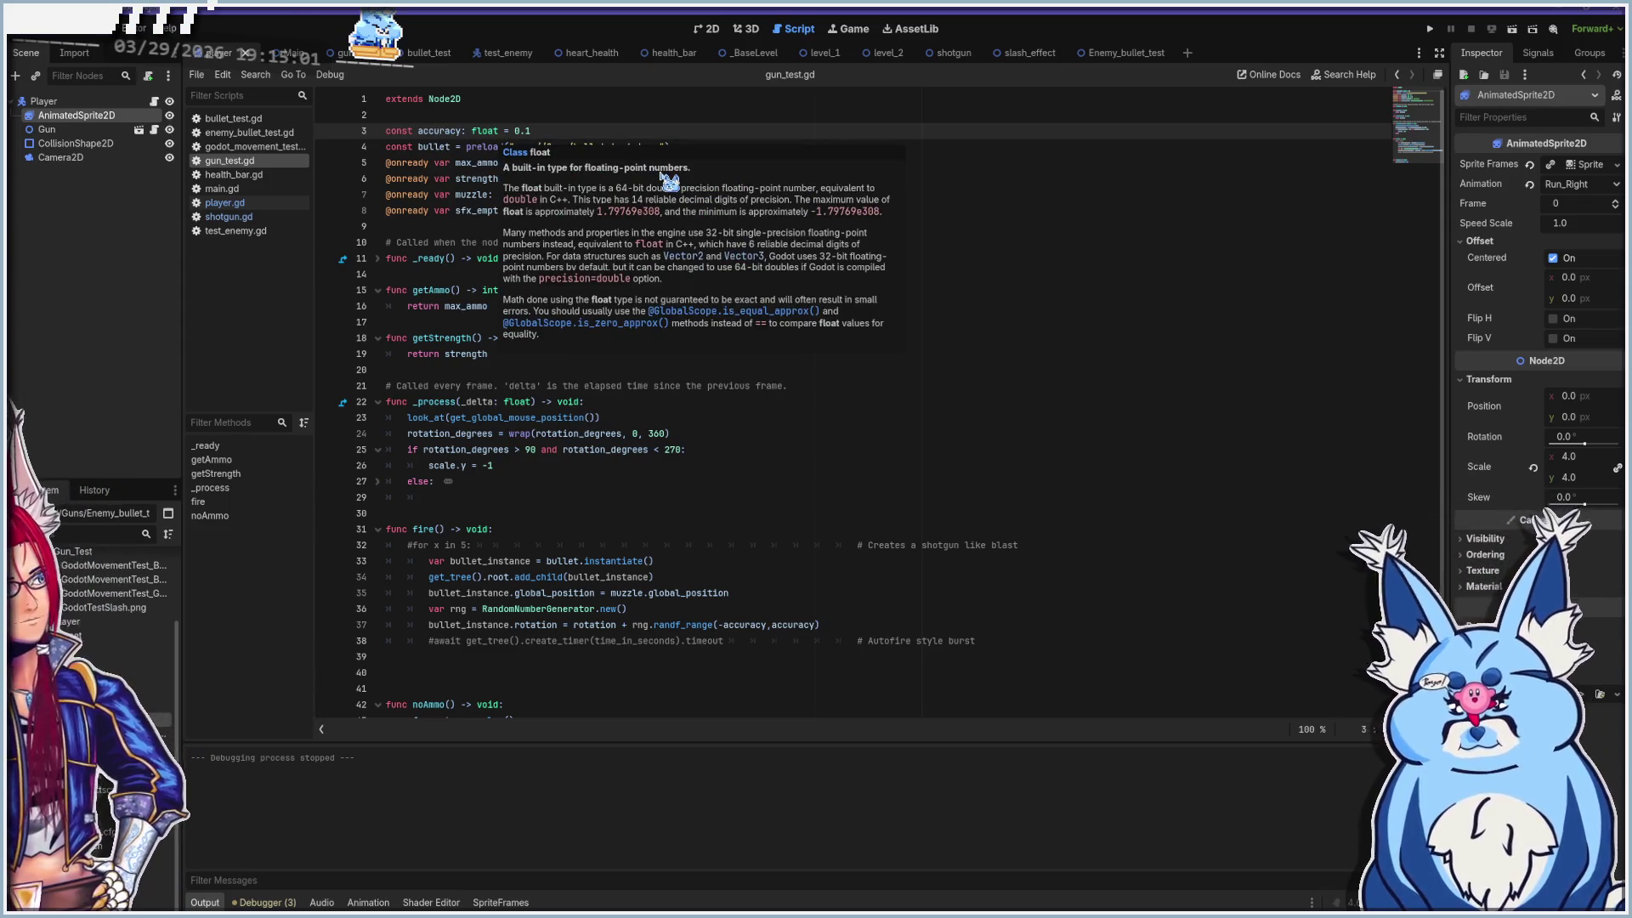
{"action": "mouse_move", "coordinate": [496, 147]}
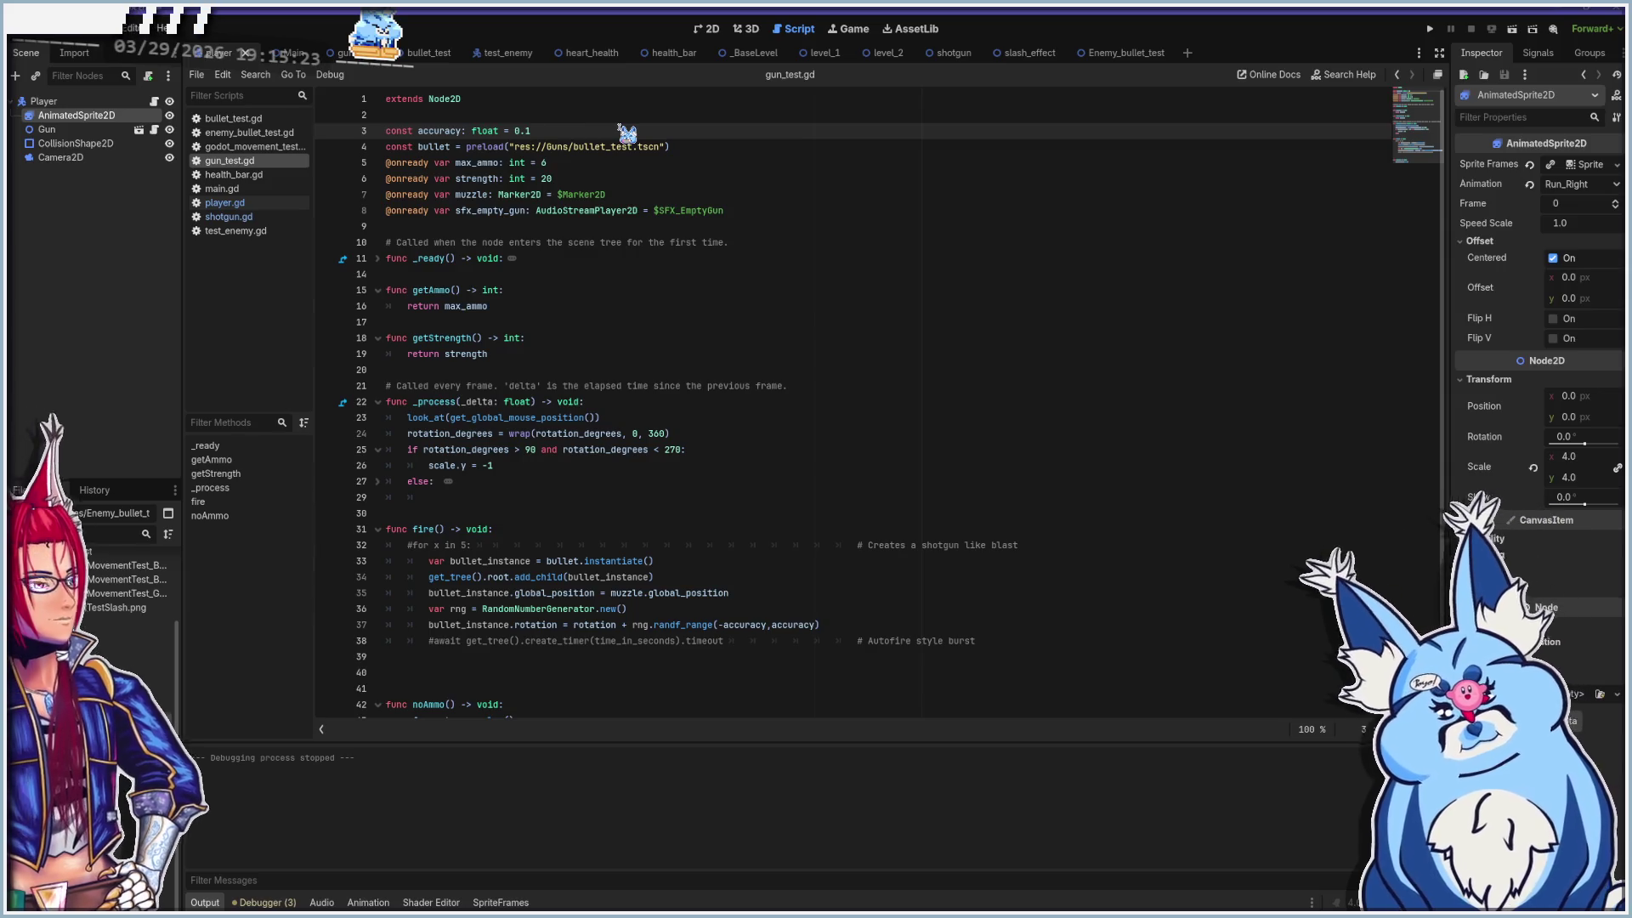
{"action": "left_click", "coordinate": [400, 145]}
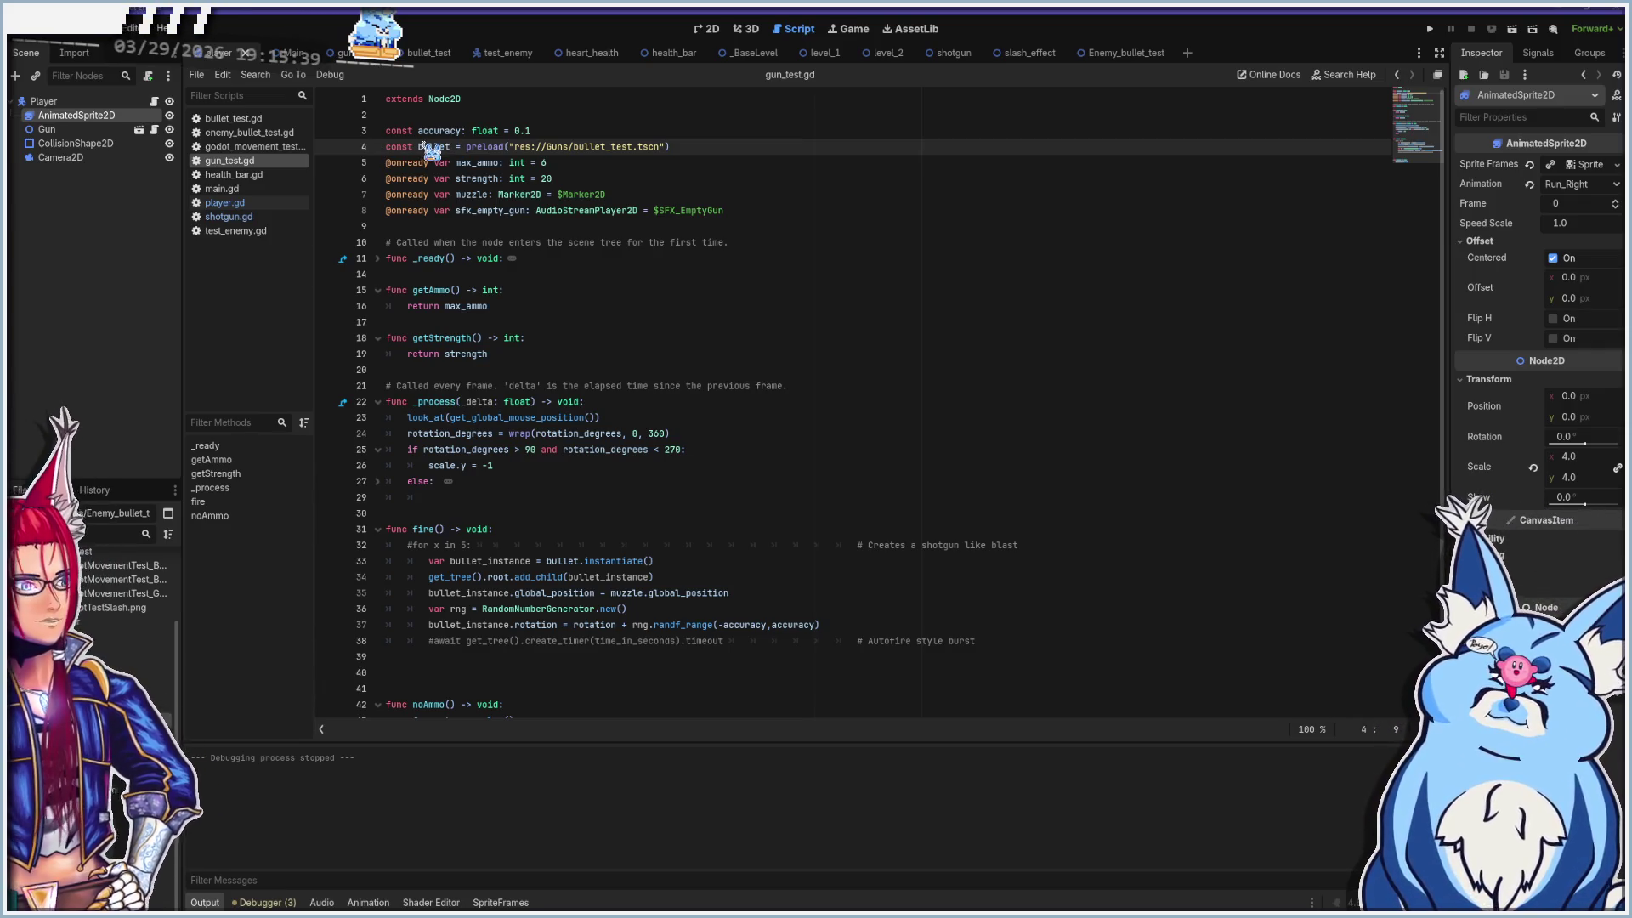
{"action": "left_click", "coordinate": [697, 151]}
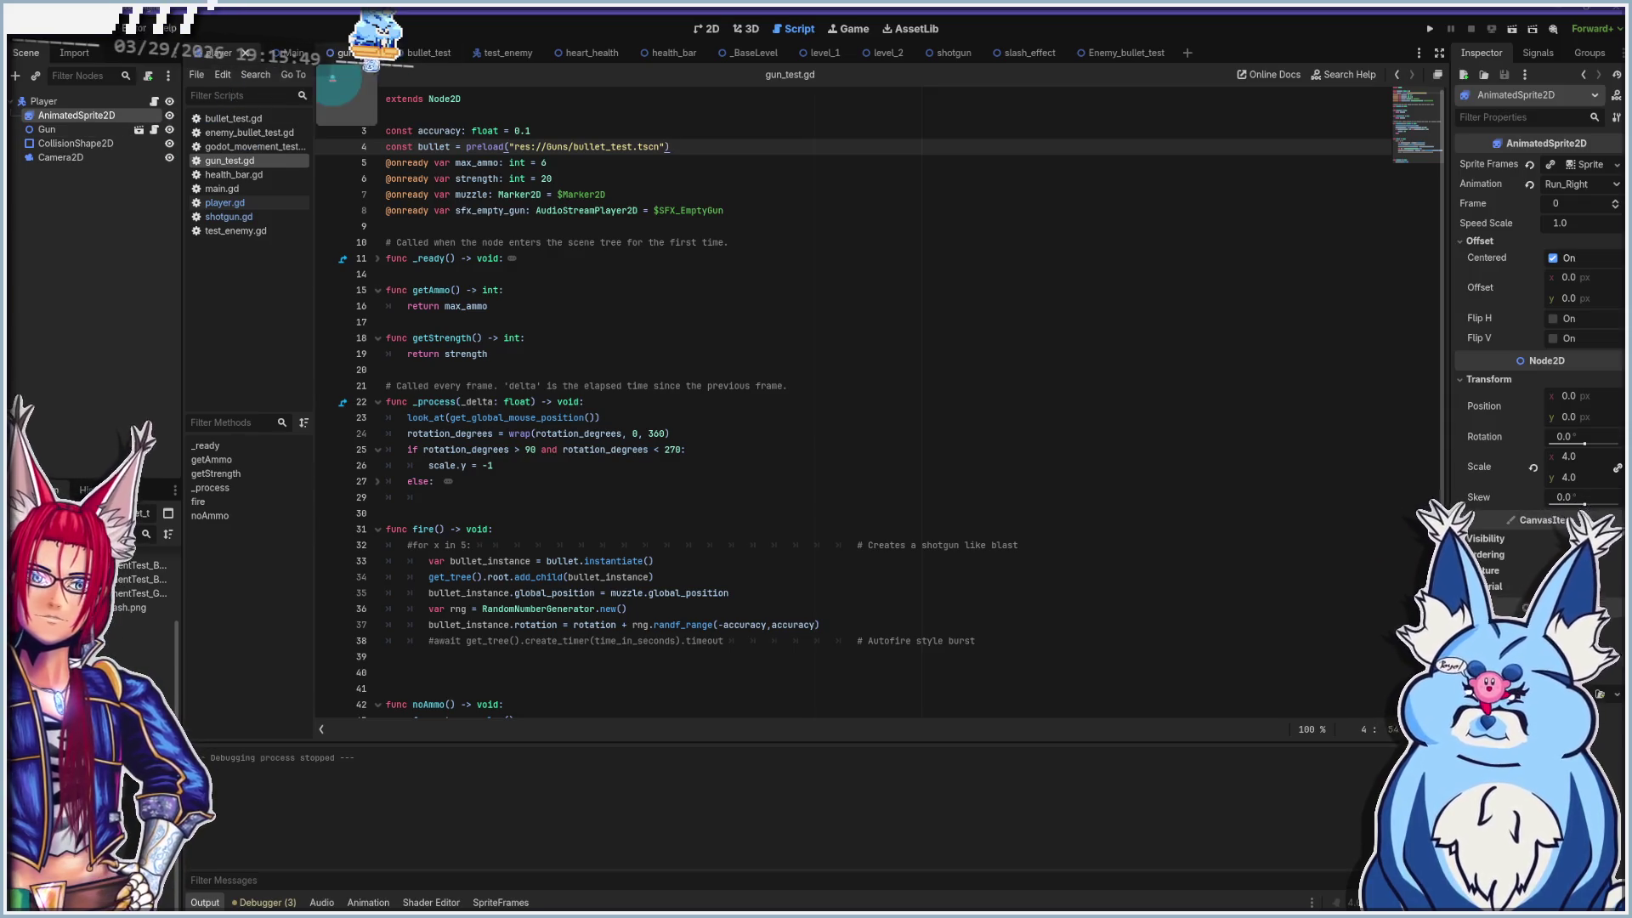
{"action": "left_click", "coordinate": [425, 53]}
{"action": "left_click", "coordinate": [712, 29]}
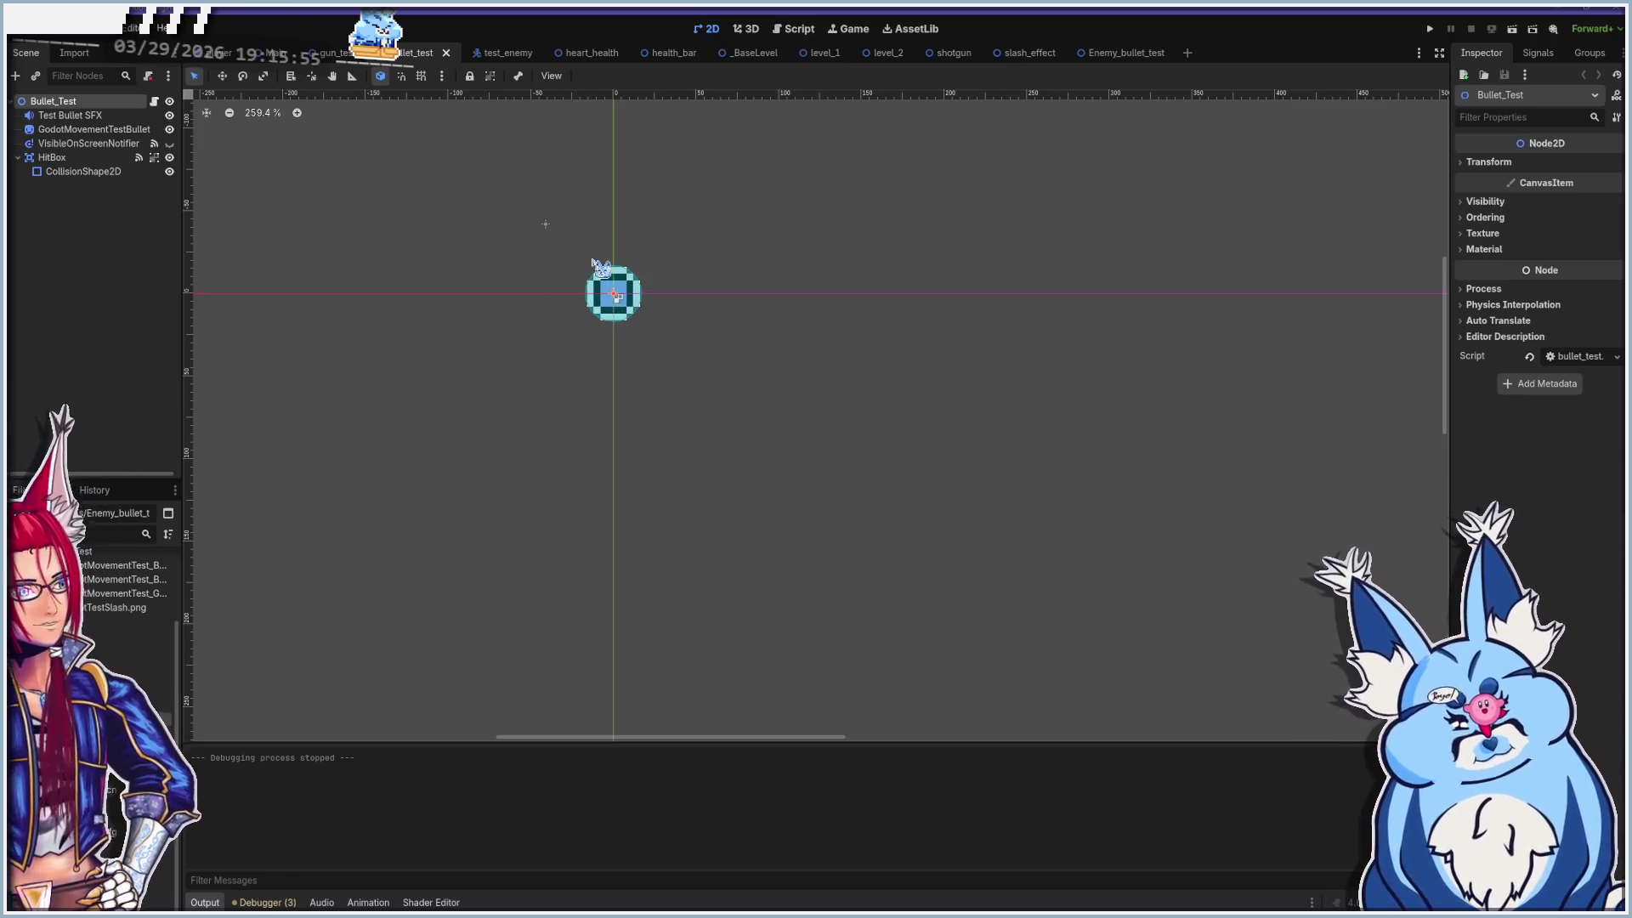
Open the bullet_test scene's bullet_test.gd script in the Script workspace
{"action": "scroll", "coordinate": [593, 260], "scroll_direction": "up", "scroll_amount": 2}
{"action": "scroll", "coordinate": [597, 292], "scroll_direction": "down", "scroll_amount": 4}
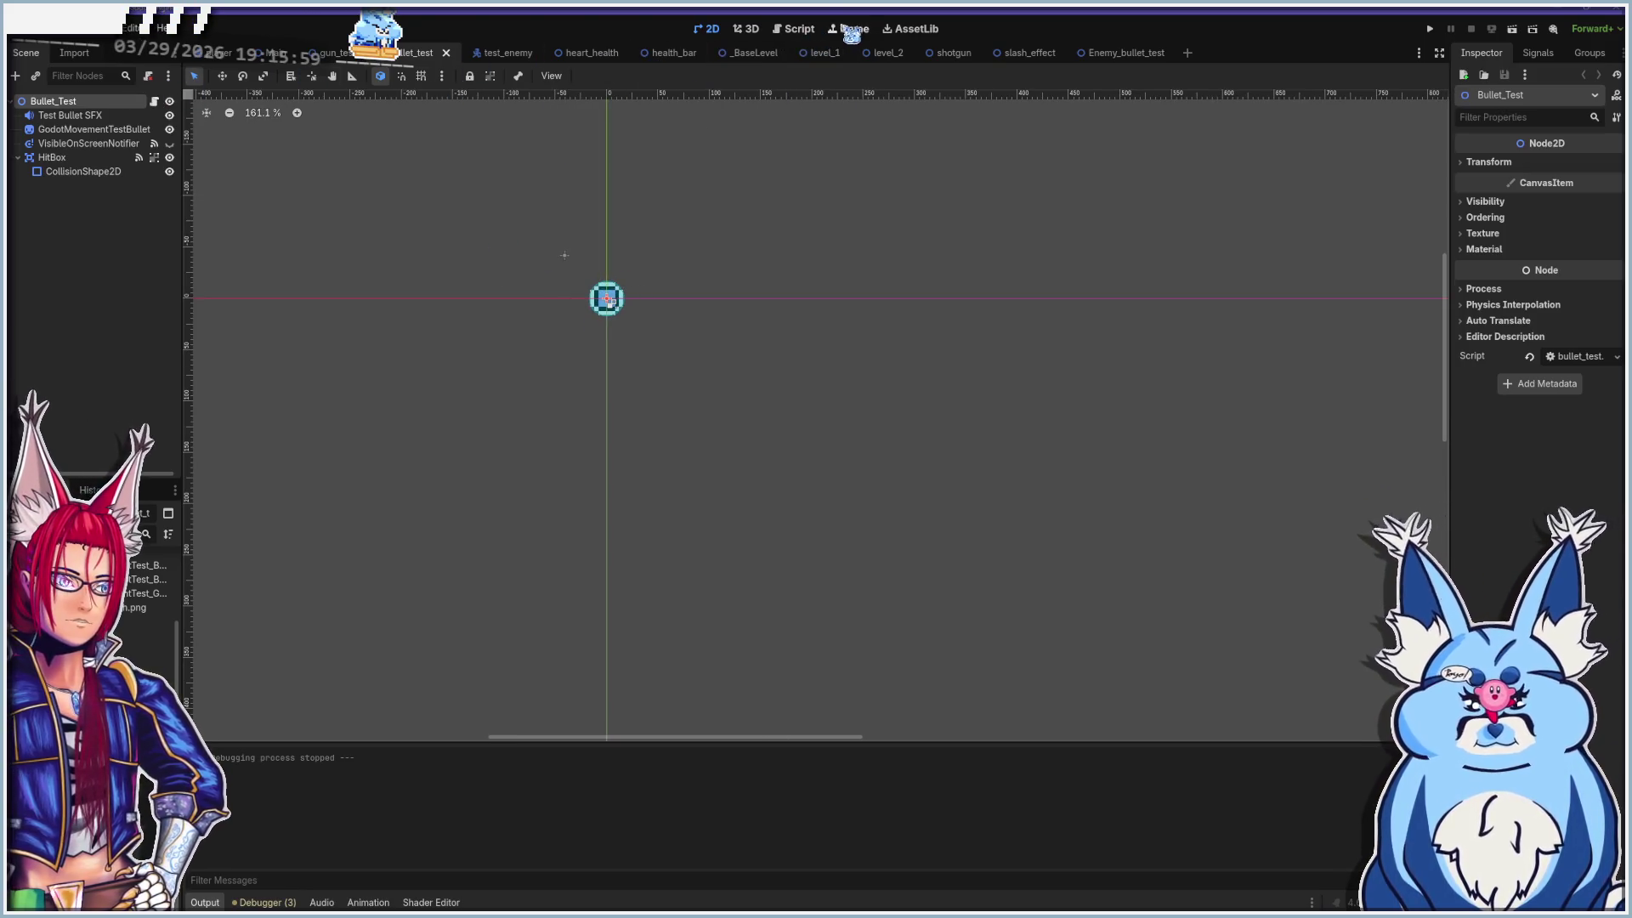
{"action": "left_click", "coordinate": [794, 29]}
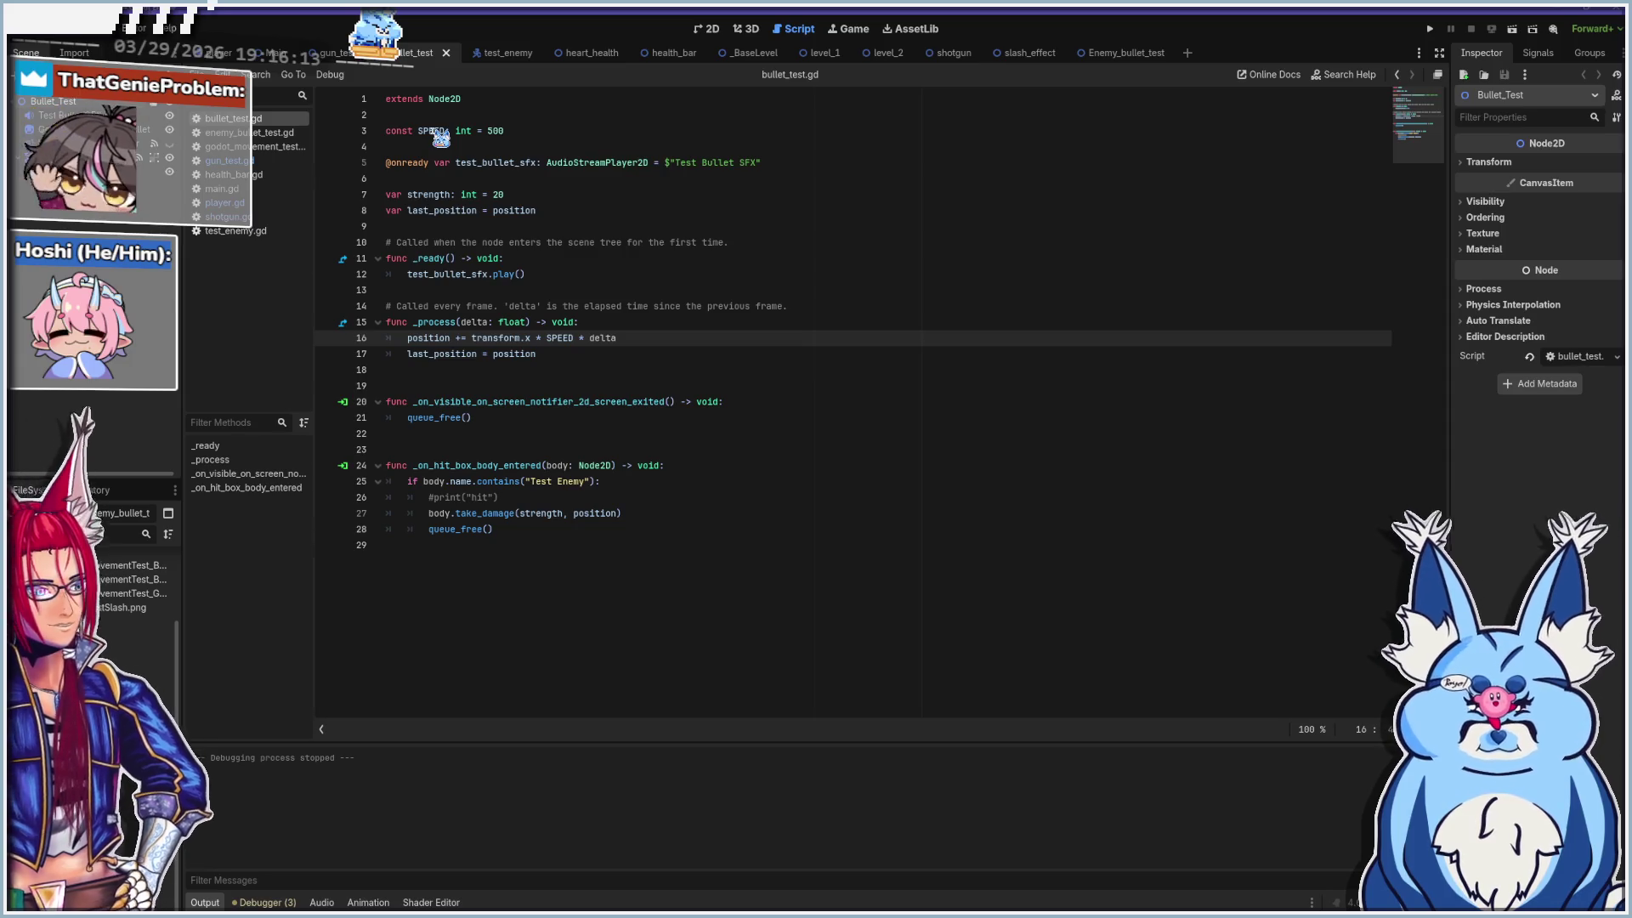
Review bullet_test.gd's SPEED, strength, last_position, _ready sound and position update, then run with F5
{"action": "left_click", "coordinate": [518, 130]}
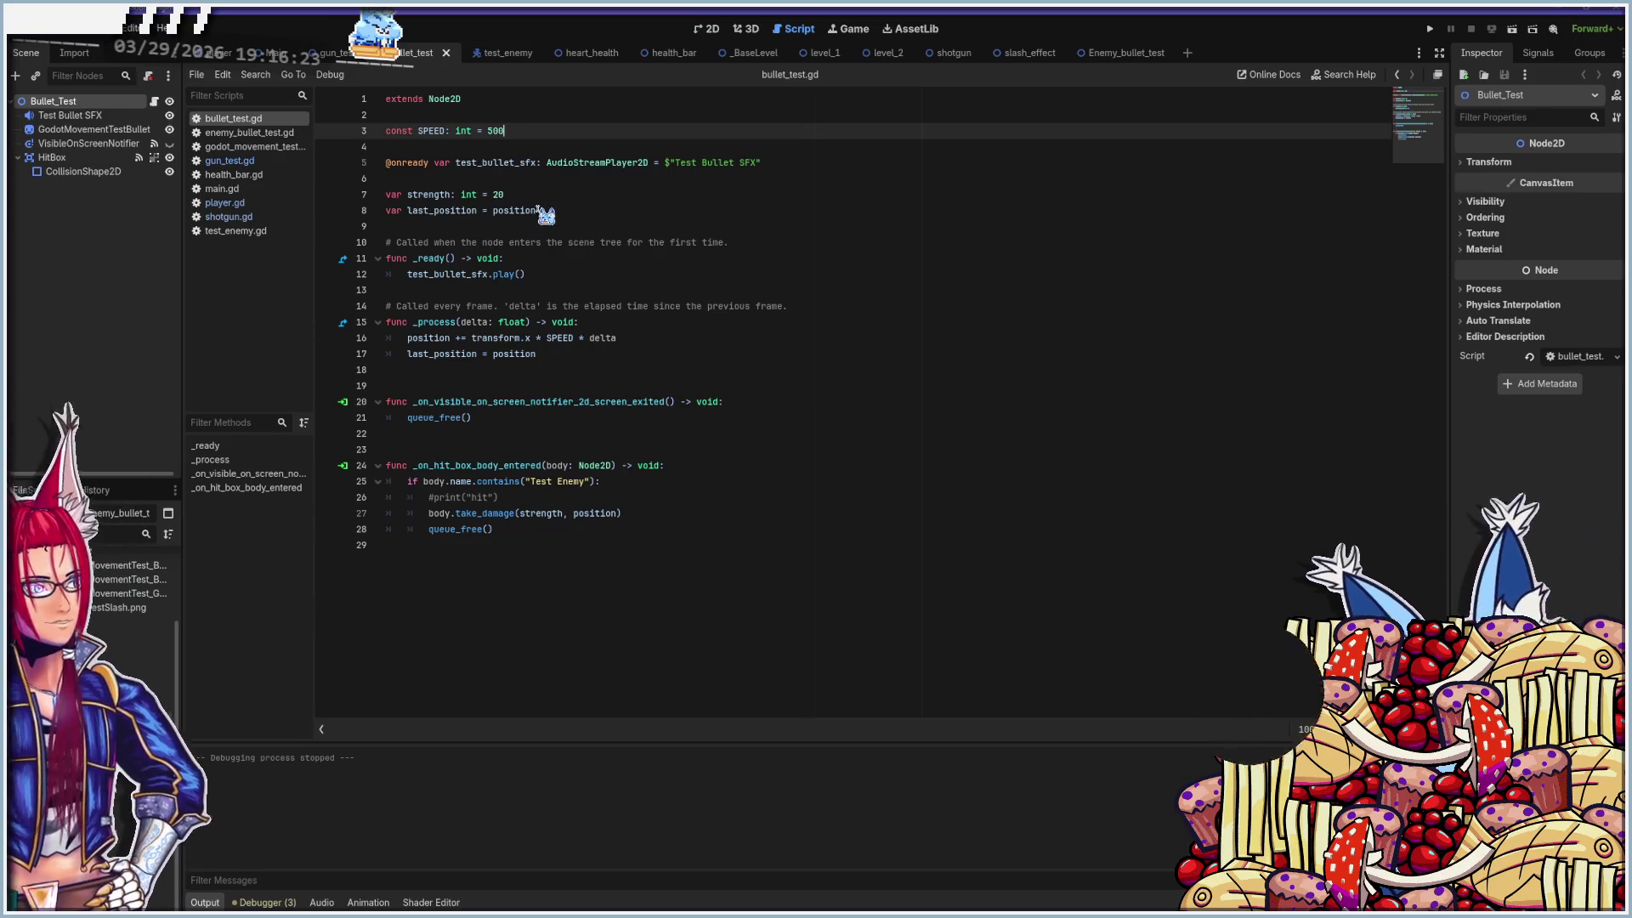
{"action": "mouse_move", "coordinate": [507, 216]}
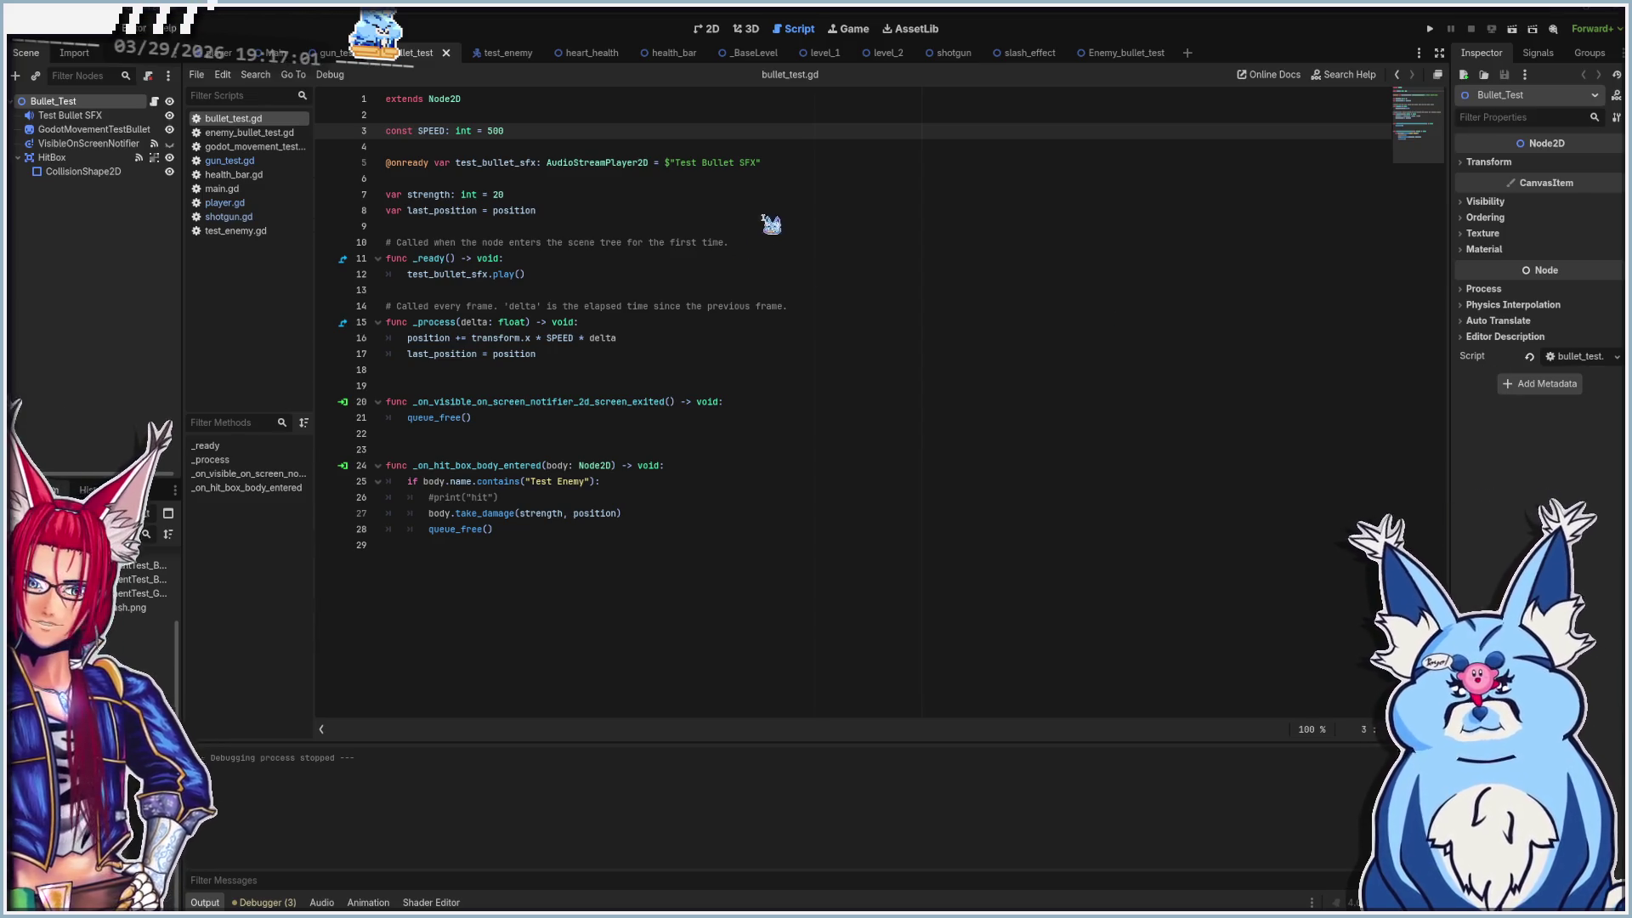
{"action": "left_click", "coordinate": [578, 338]}
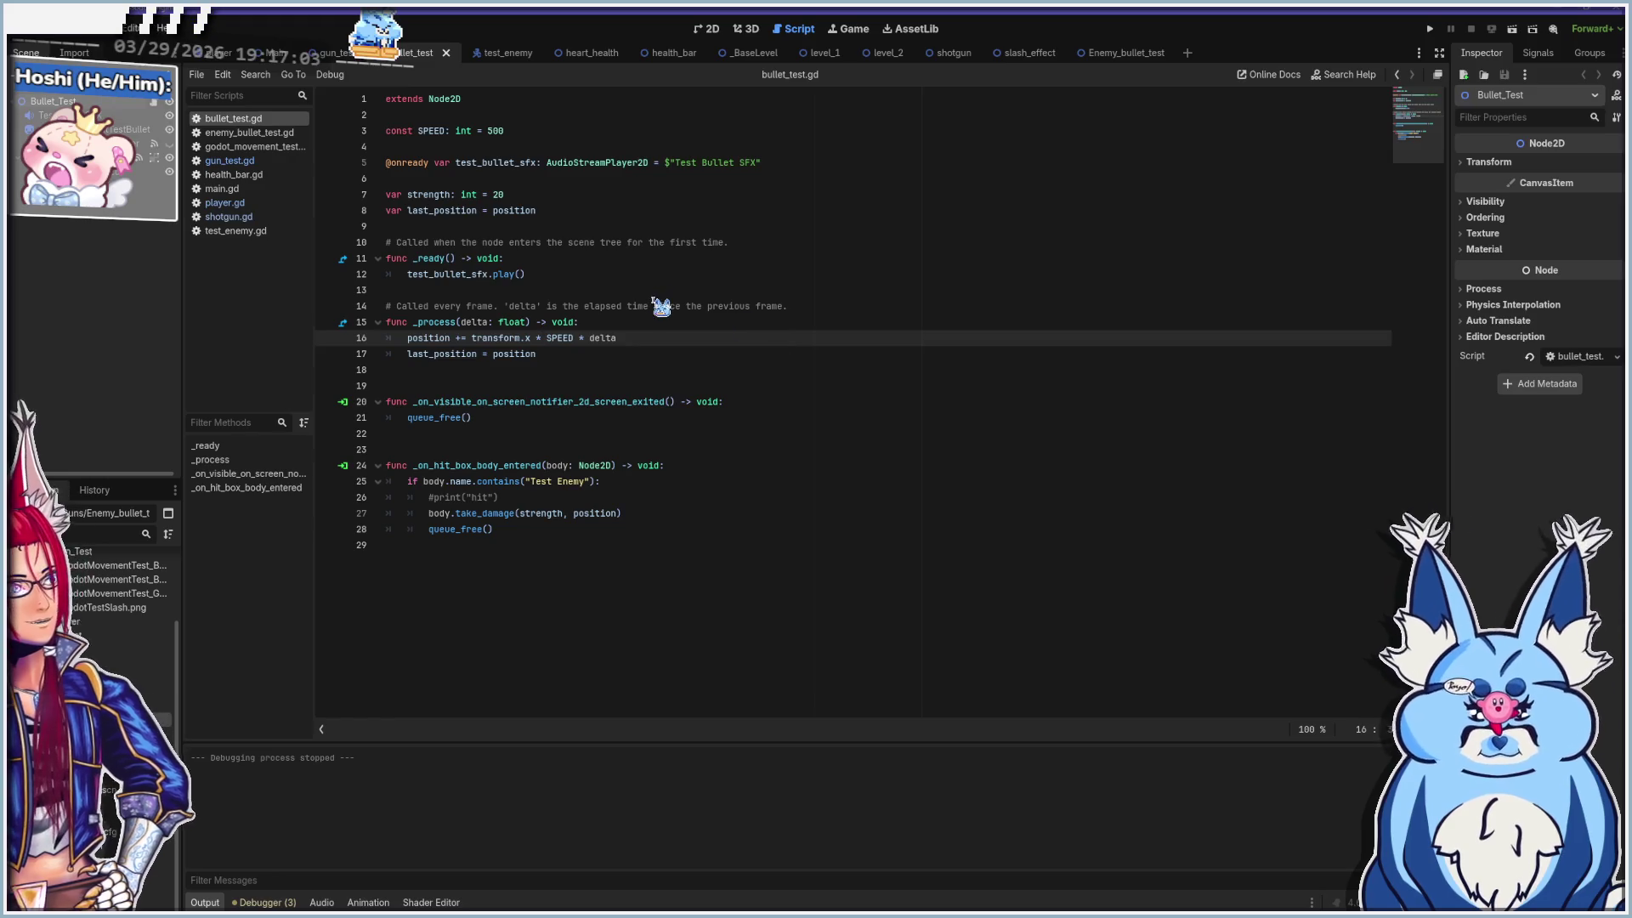
{"action": "left_click", "coordinate": [612, 274]}
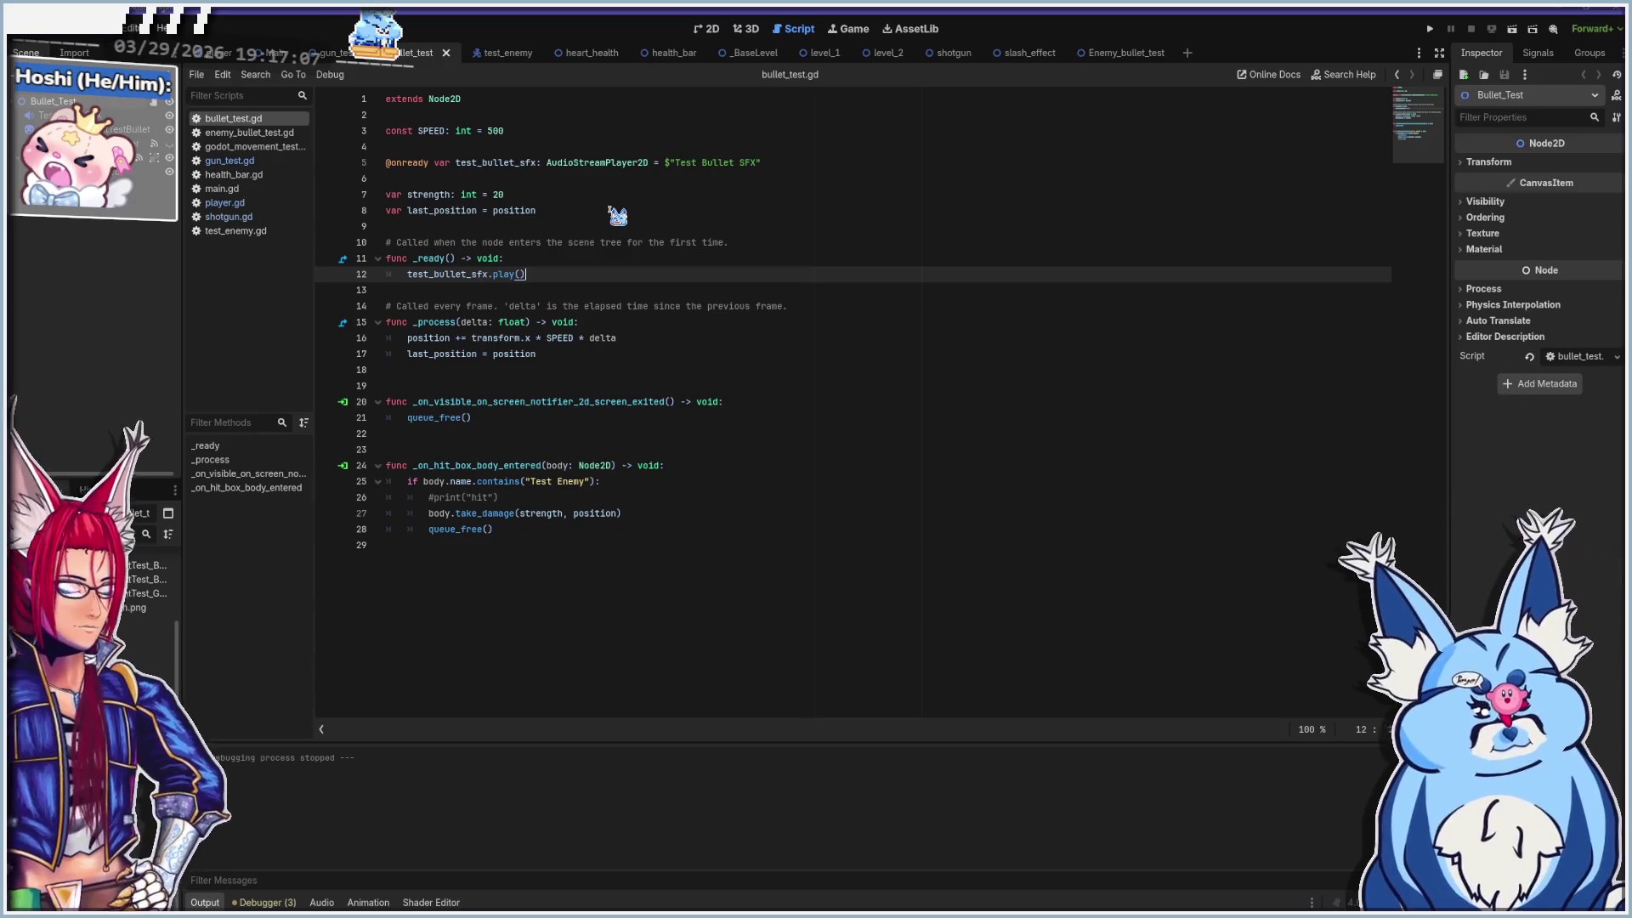
{"action": "left_click", "coordinate": [539, 196]}
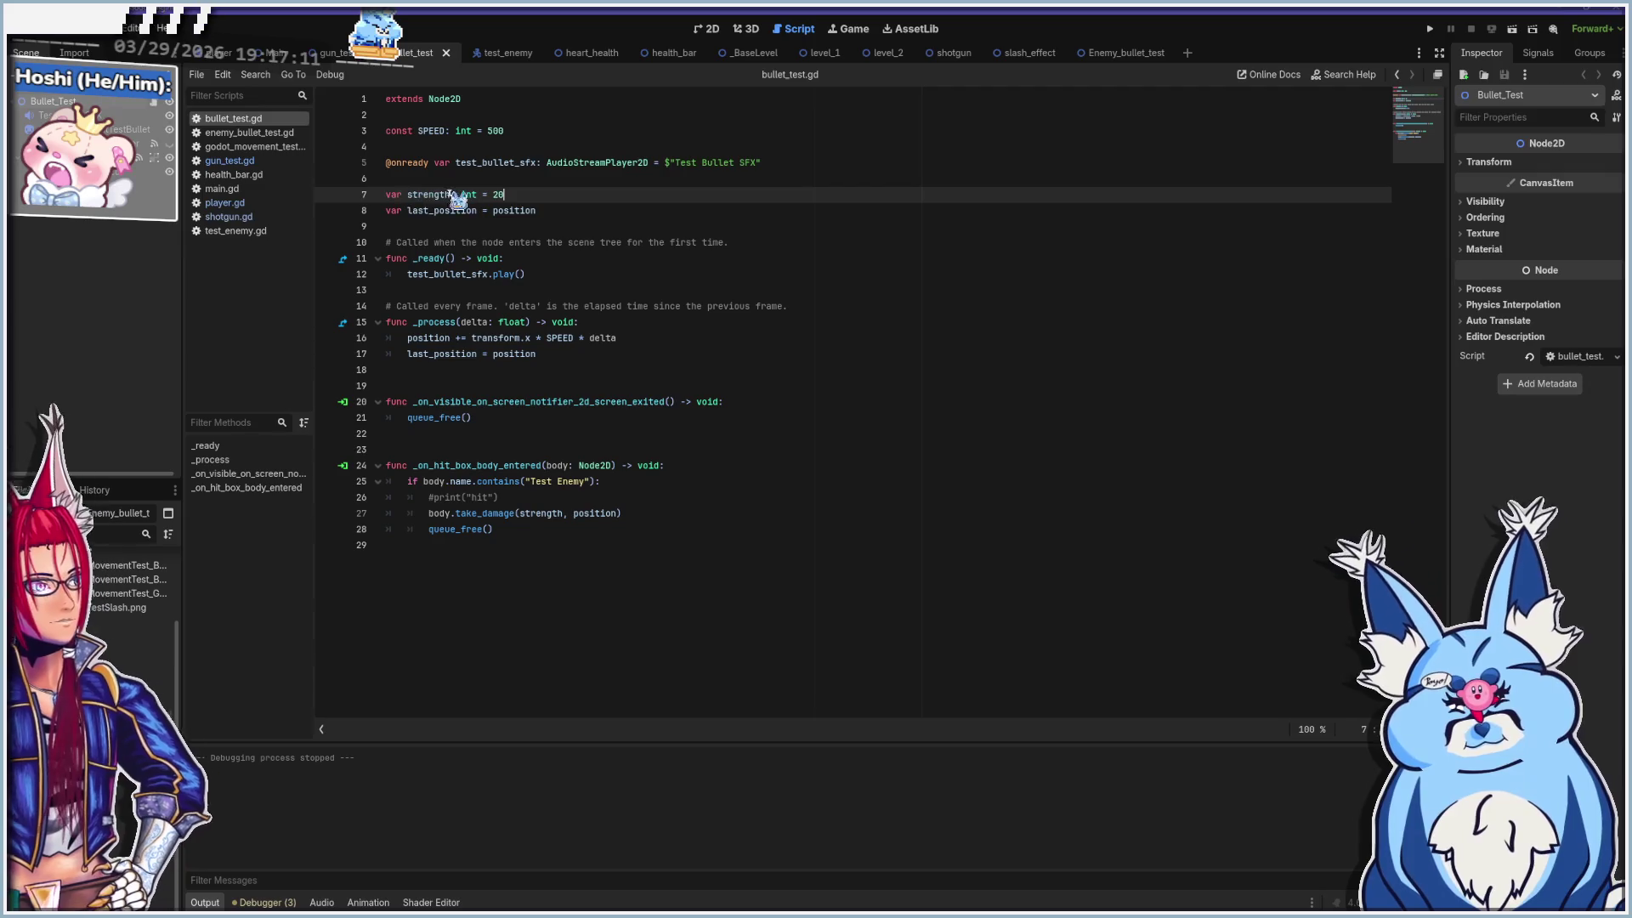
{"action": "left_click", "coordinate": [560, 211]}
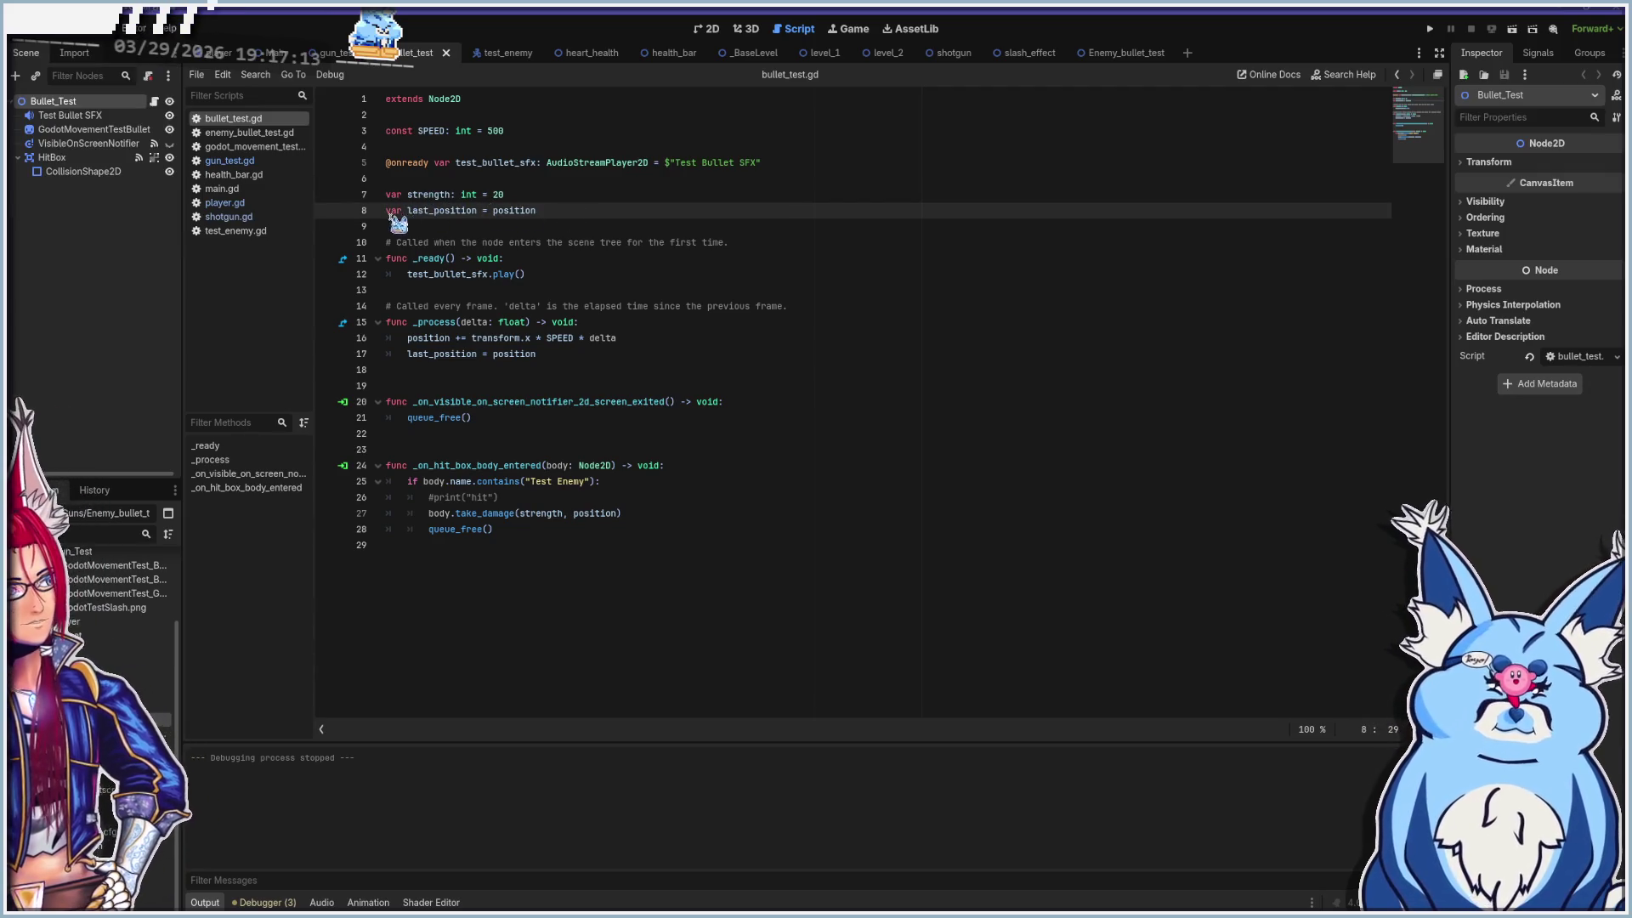
{"action": "left_click", "coordinate": [546, 261]}
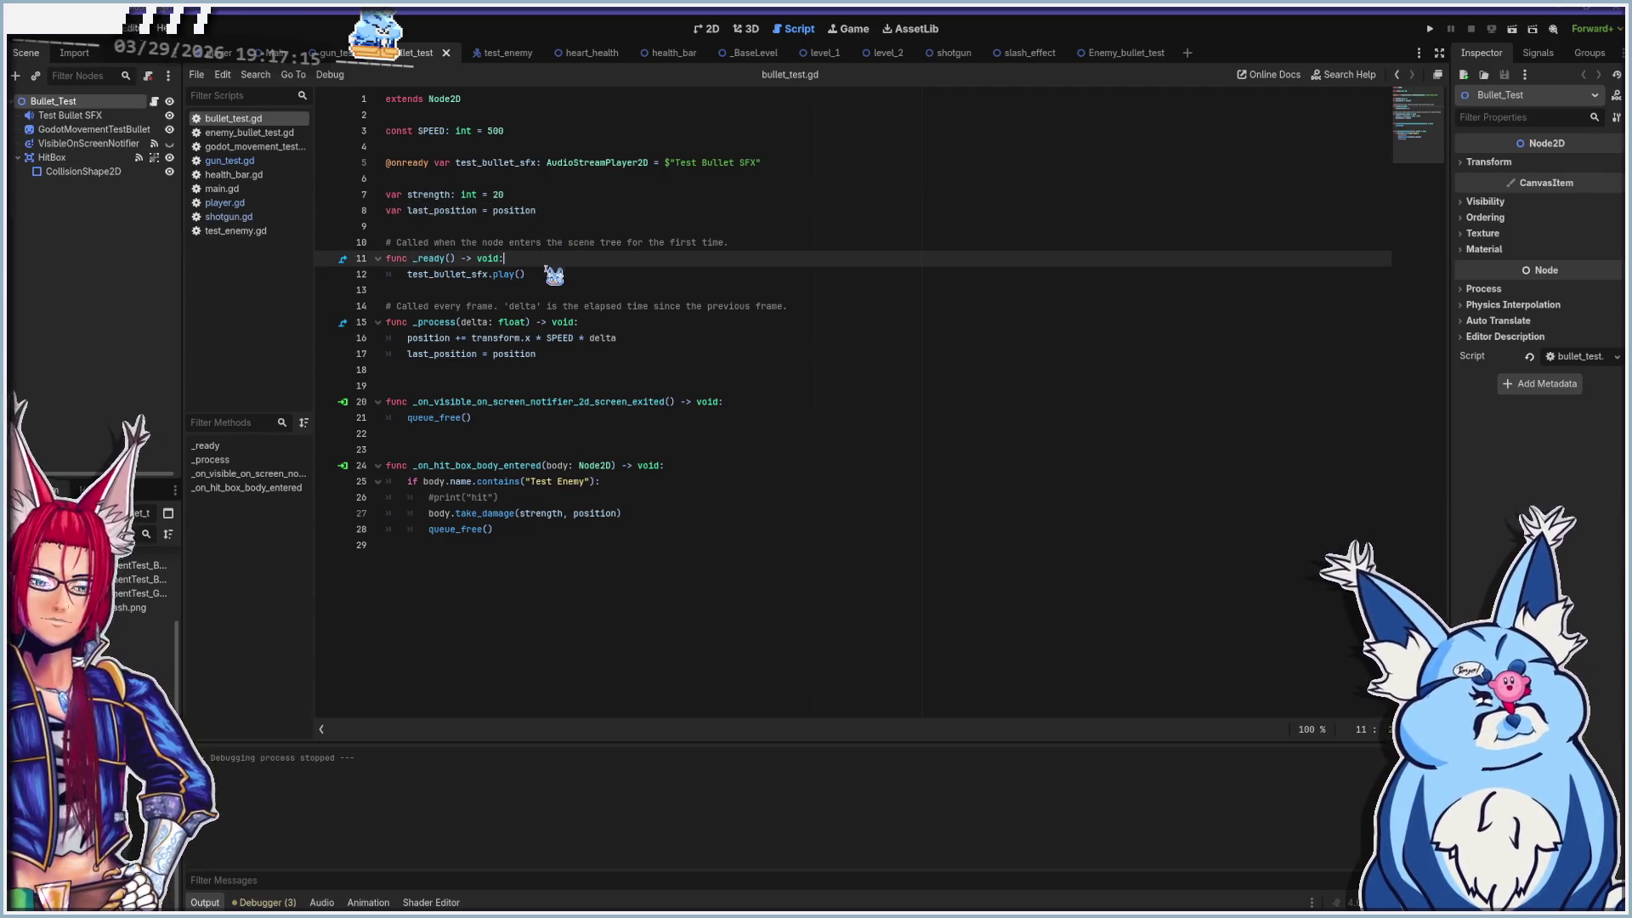
{"action": "left_click", "coordinate": [549, 273]}
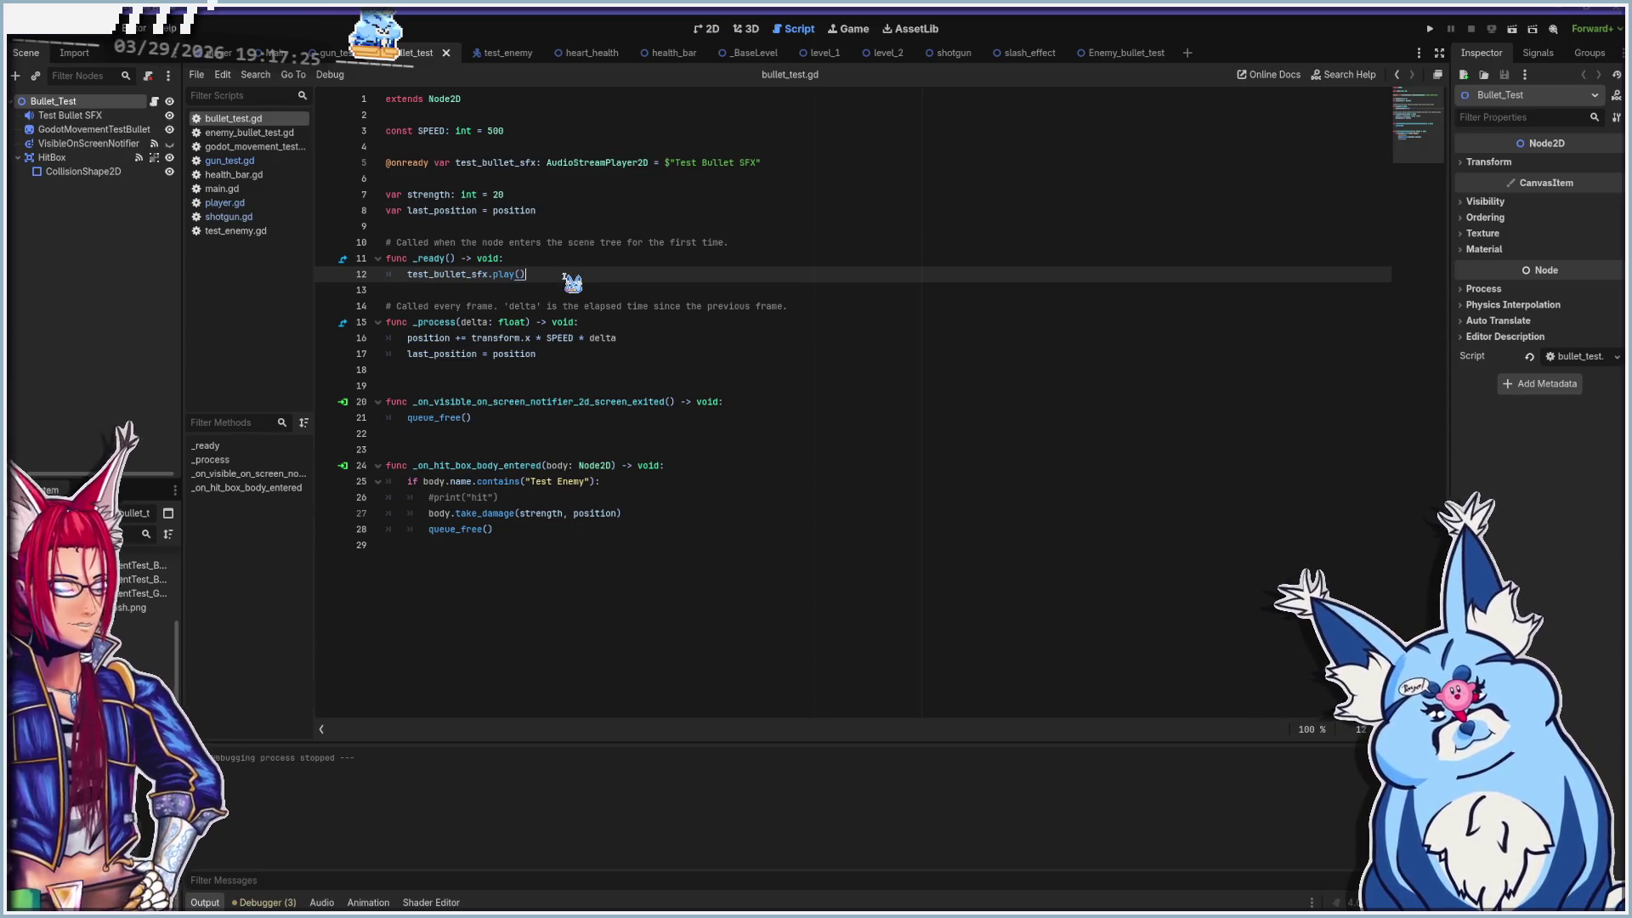
{"action": "key", "text": "F5"}
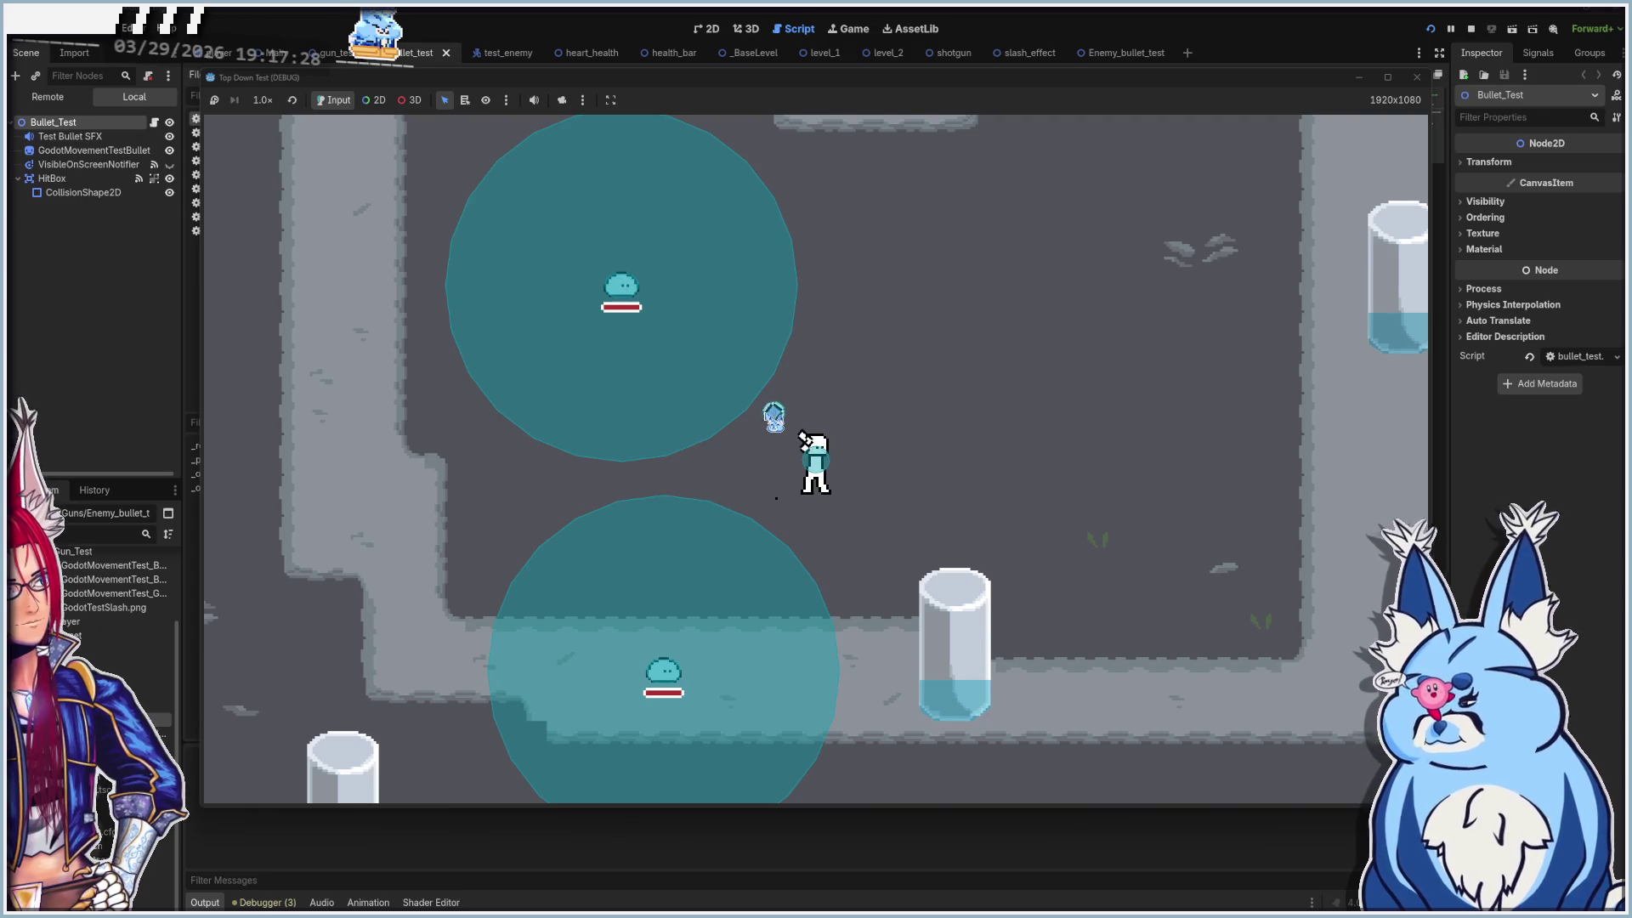
Shoot bullets at the upper and lower slimes, then stop the debug game
{"action": "left_click", "coordinate": [774, 422]}
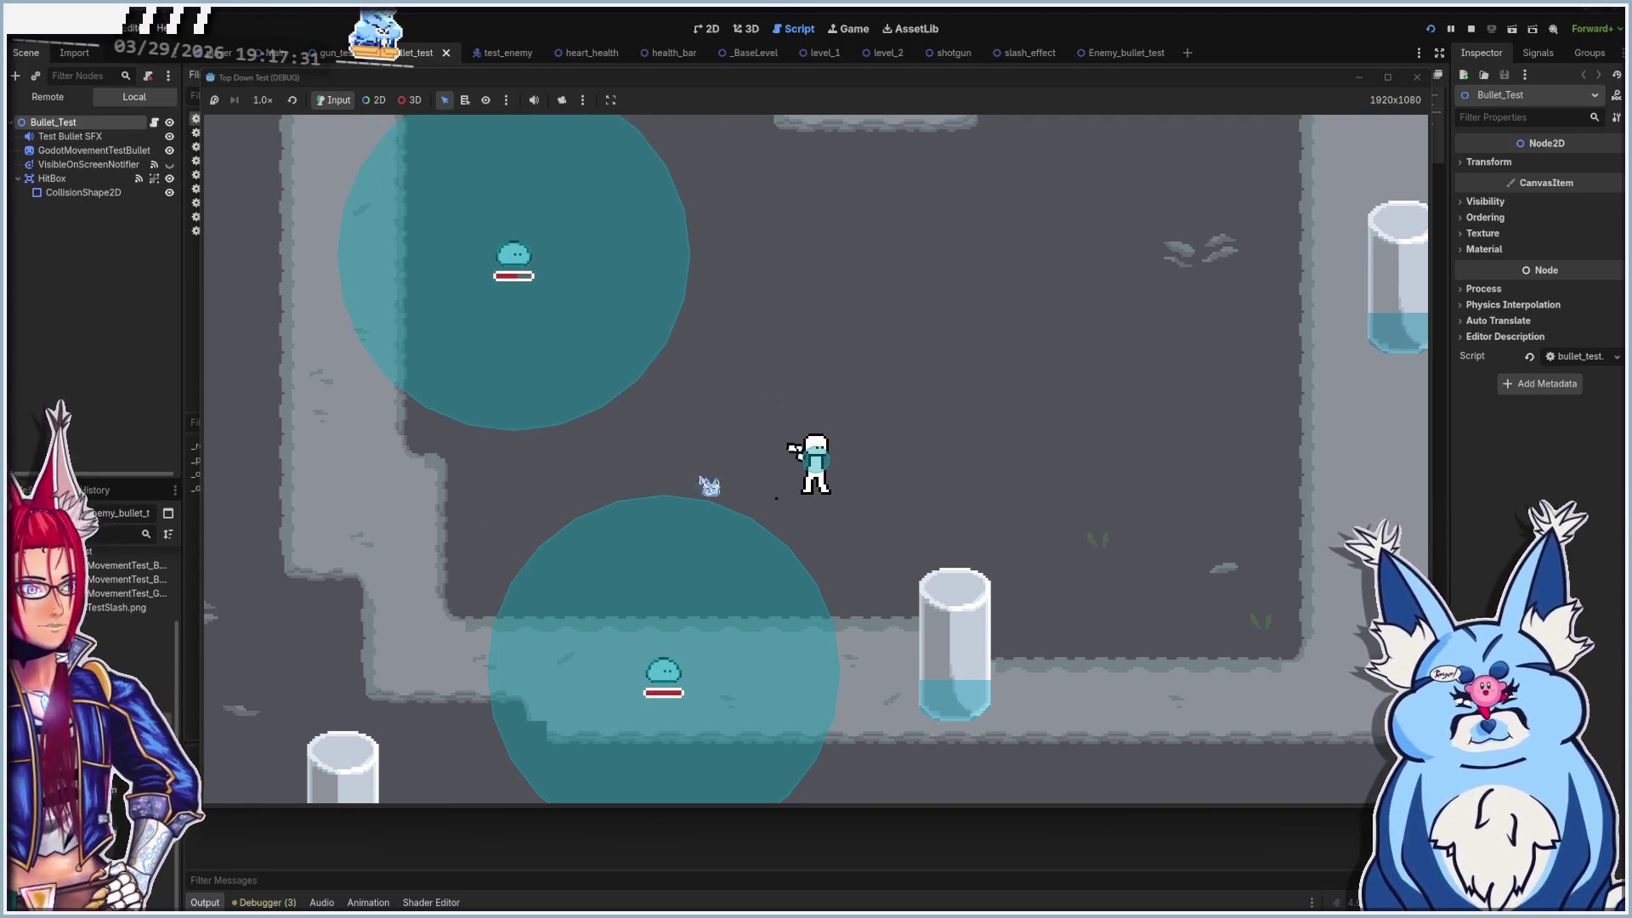
{"action": "left_click", "coordinate": [762, 507]}
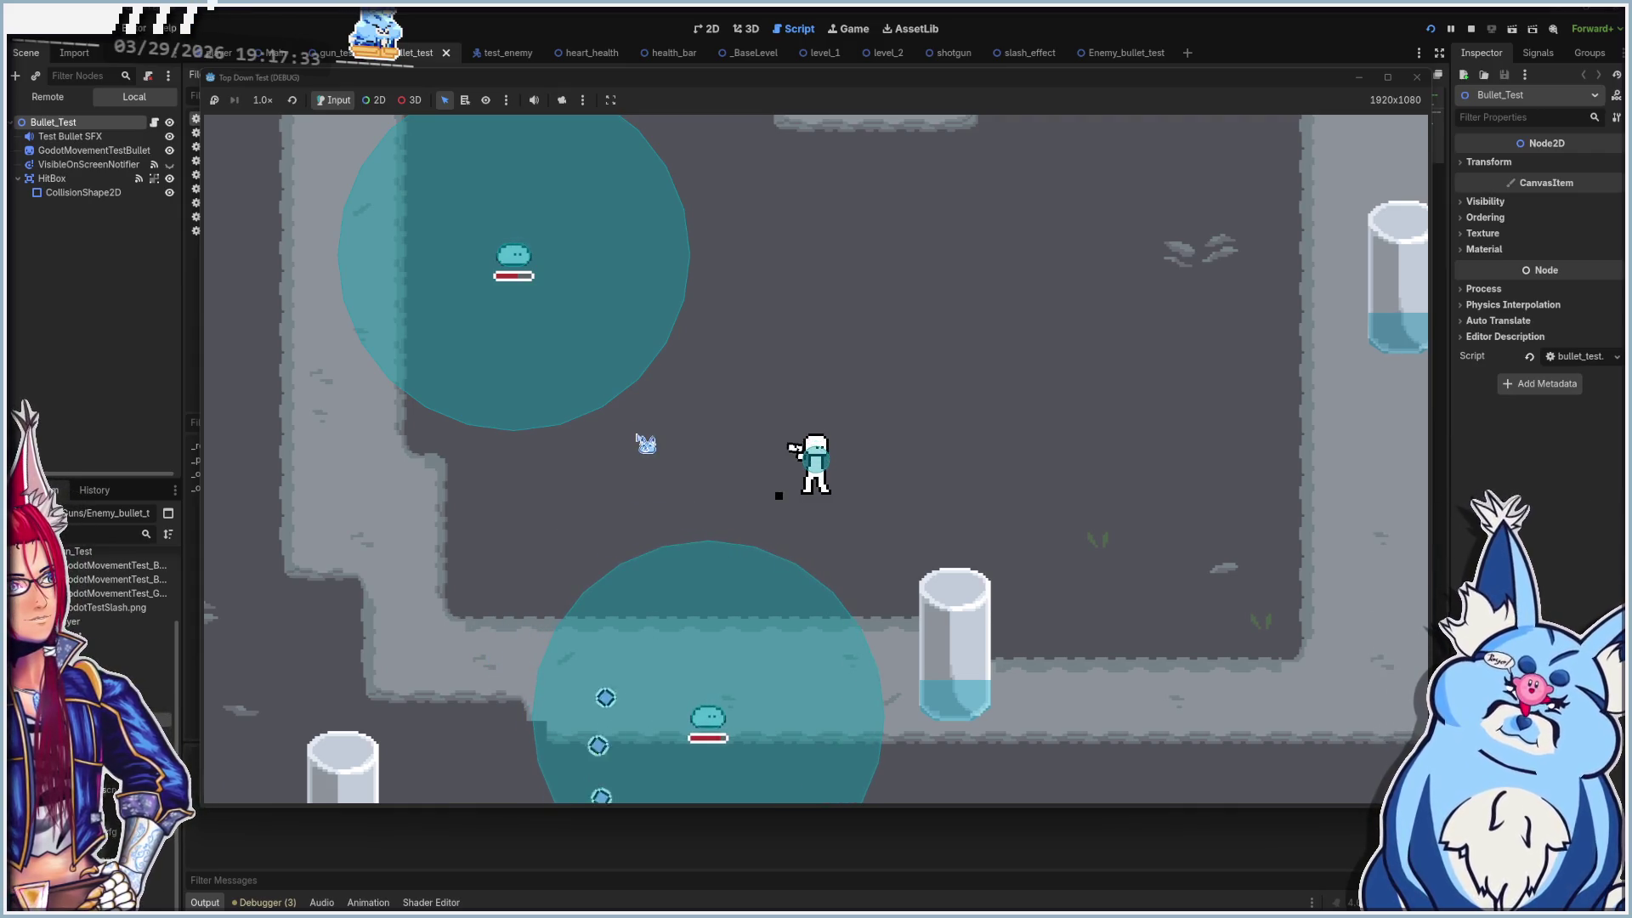
{"action": "left_click", "coordinate": [594, 375]}
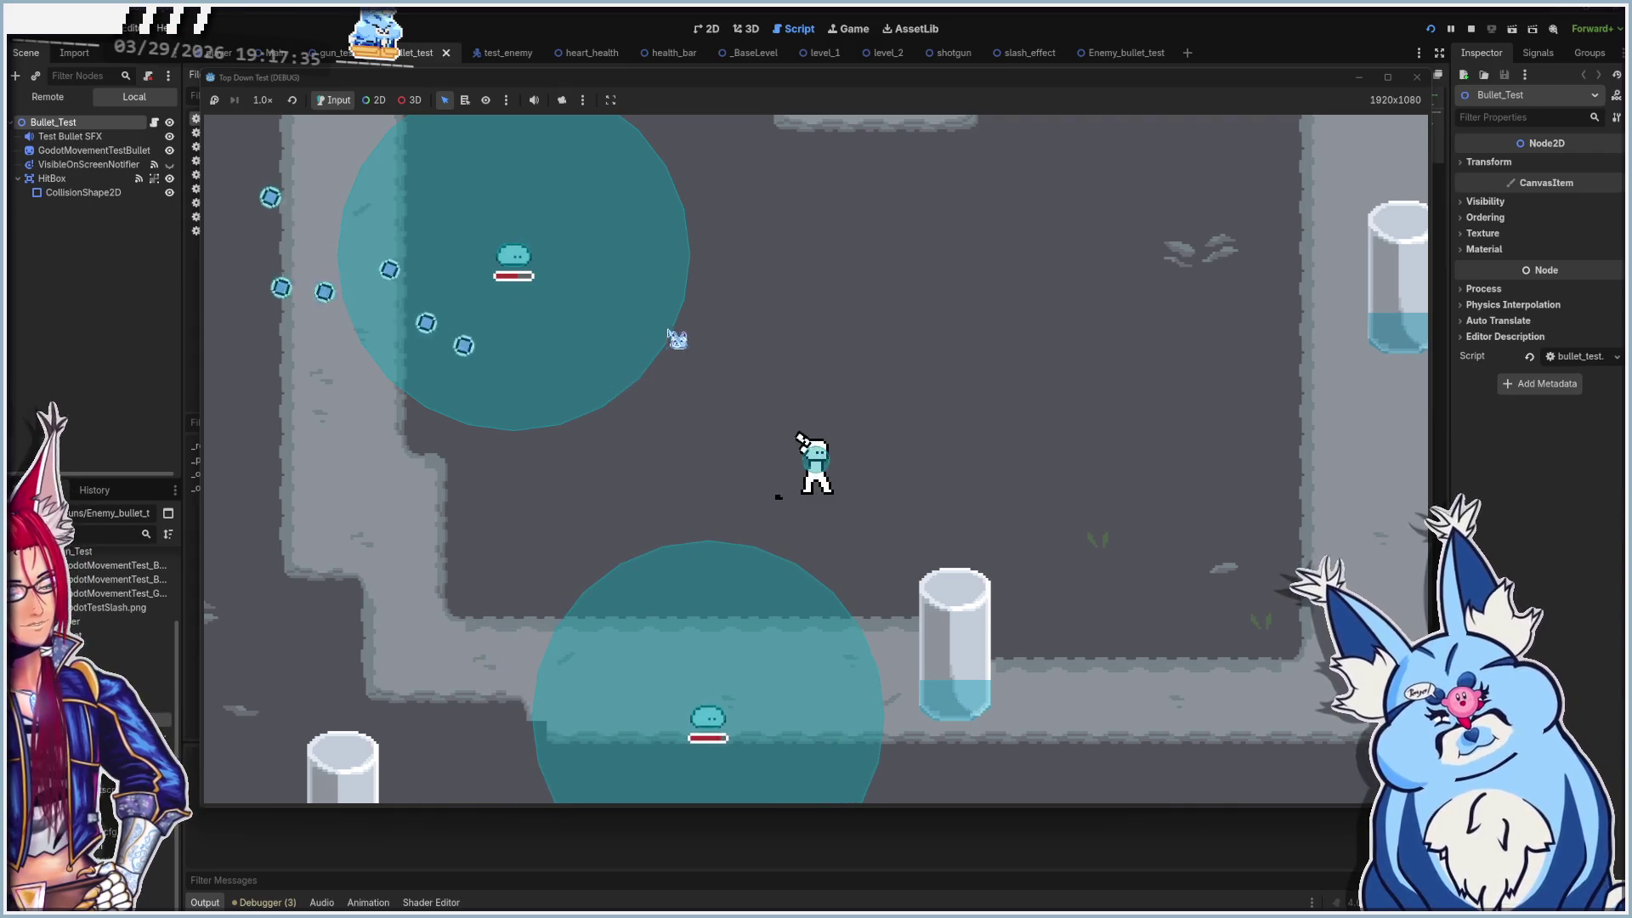
{"action": "left_click", "coordinate": [1416, 77]}
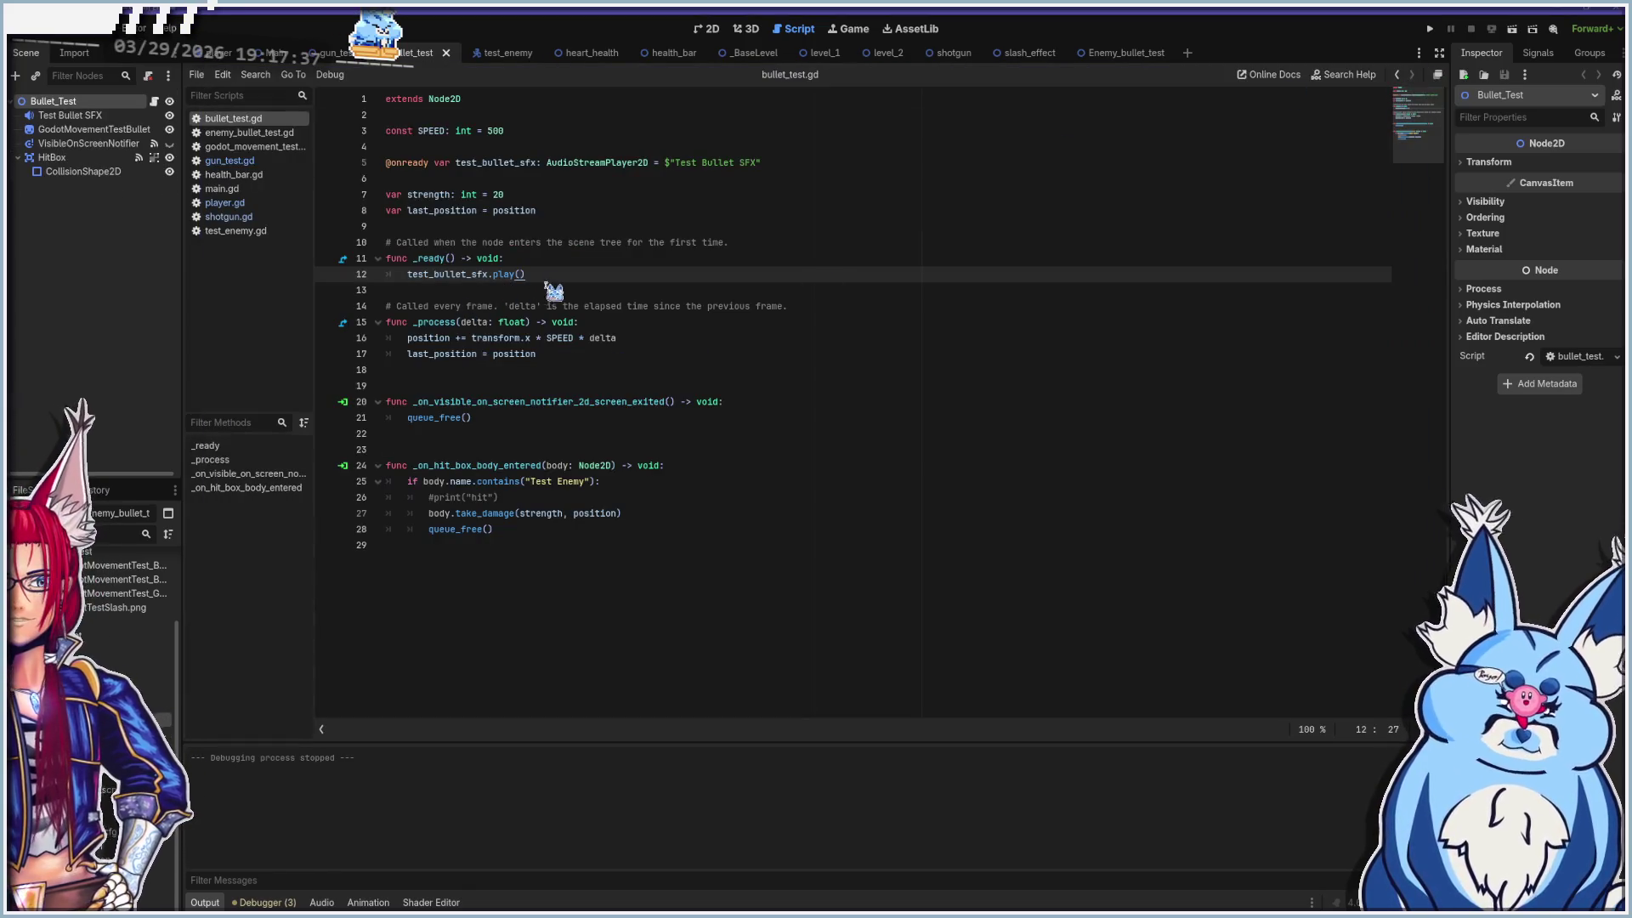
Check the _process position updates, set SPEED to 100, and rerun the game
{"action": "left_click", "coordinate": [564, 321]}
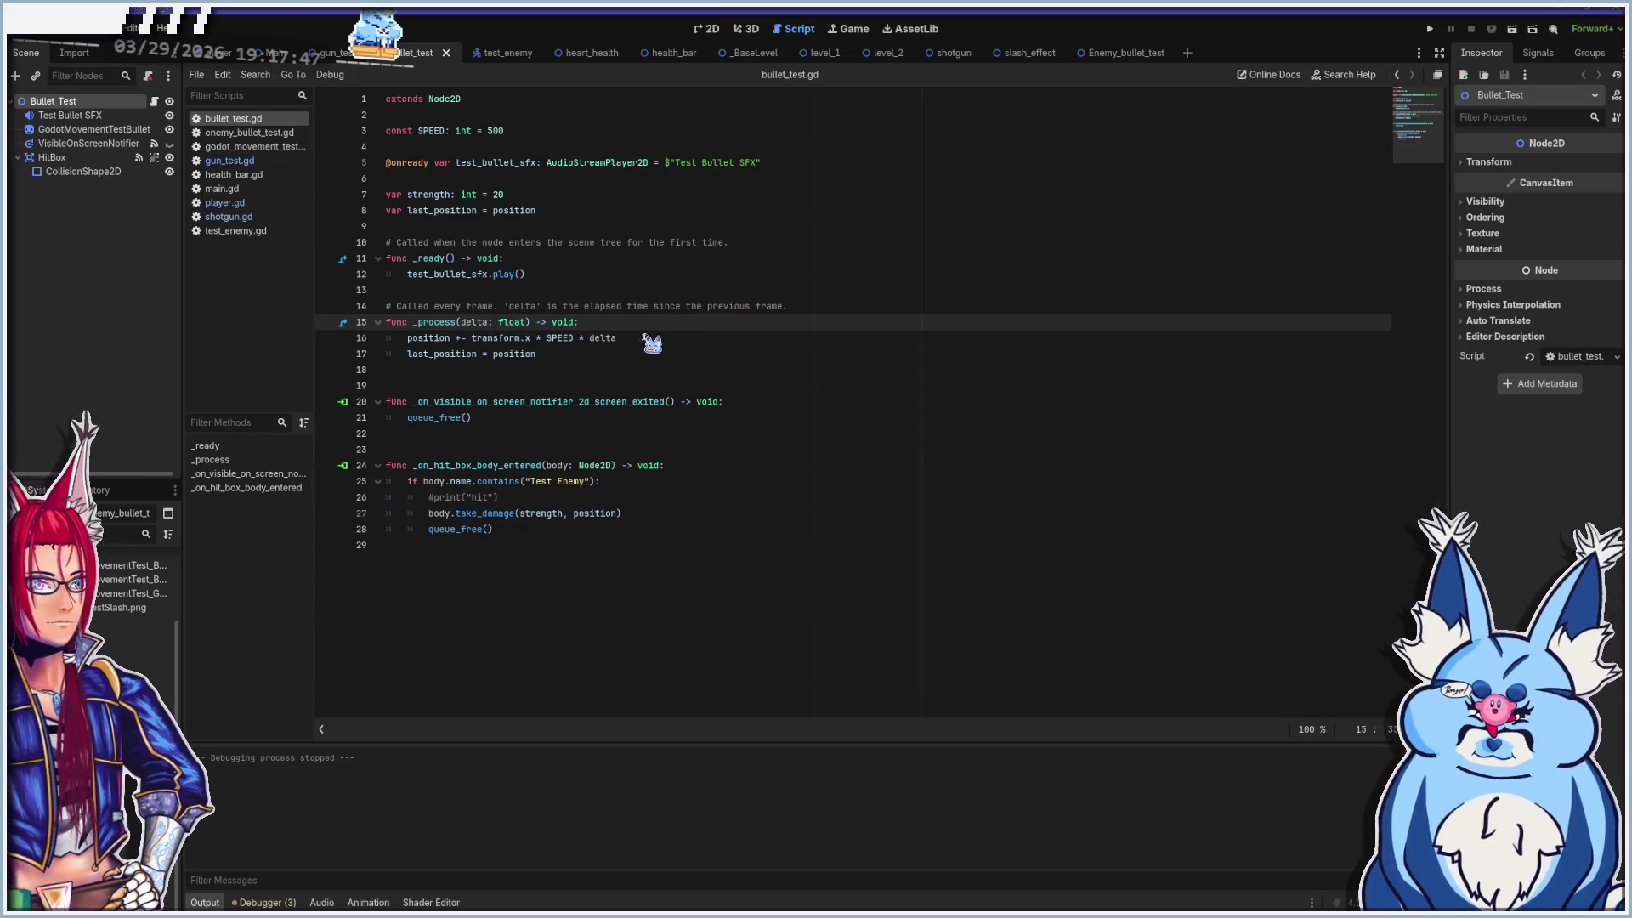
{"action": "left_click", "coordinate": [704, 343]}
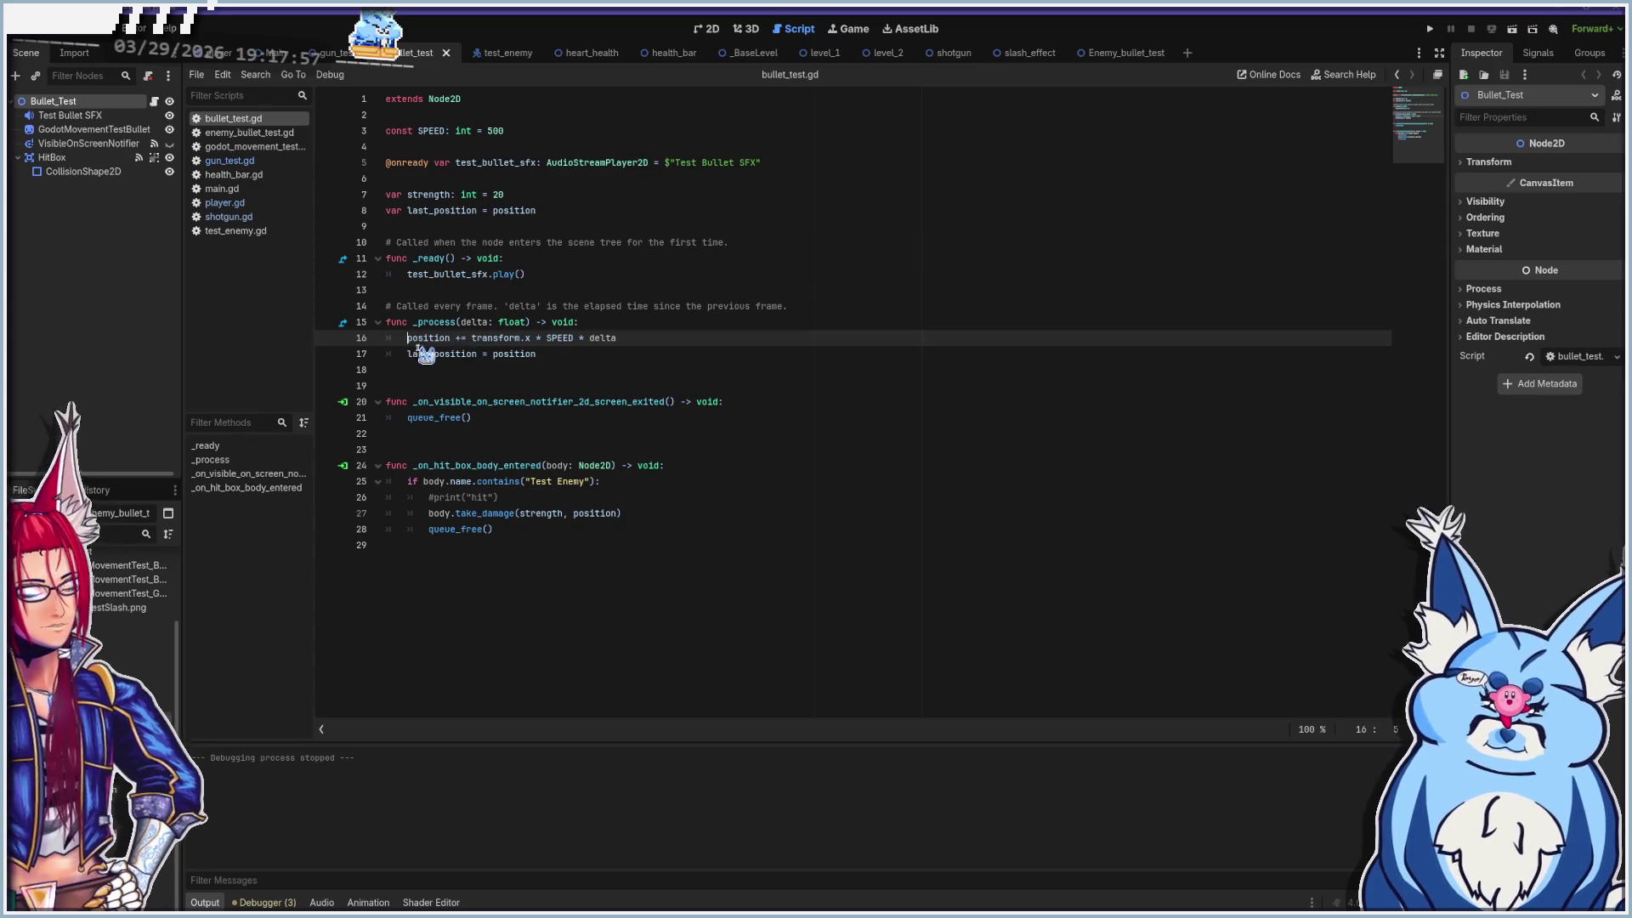
{"action": "mouse_move", "coordinate": [430, 345]}
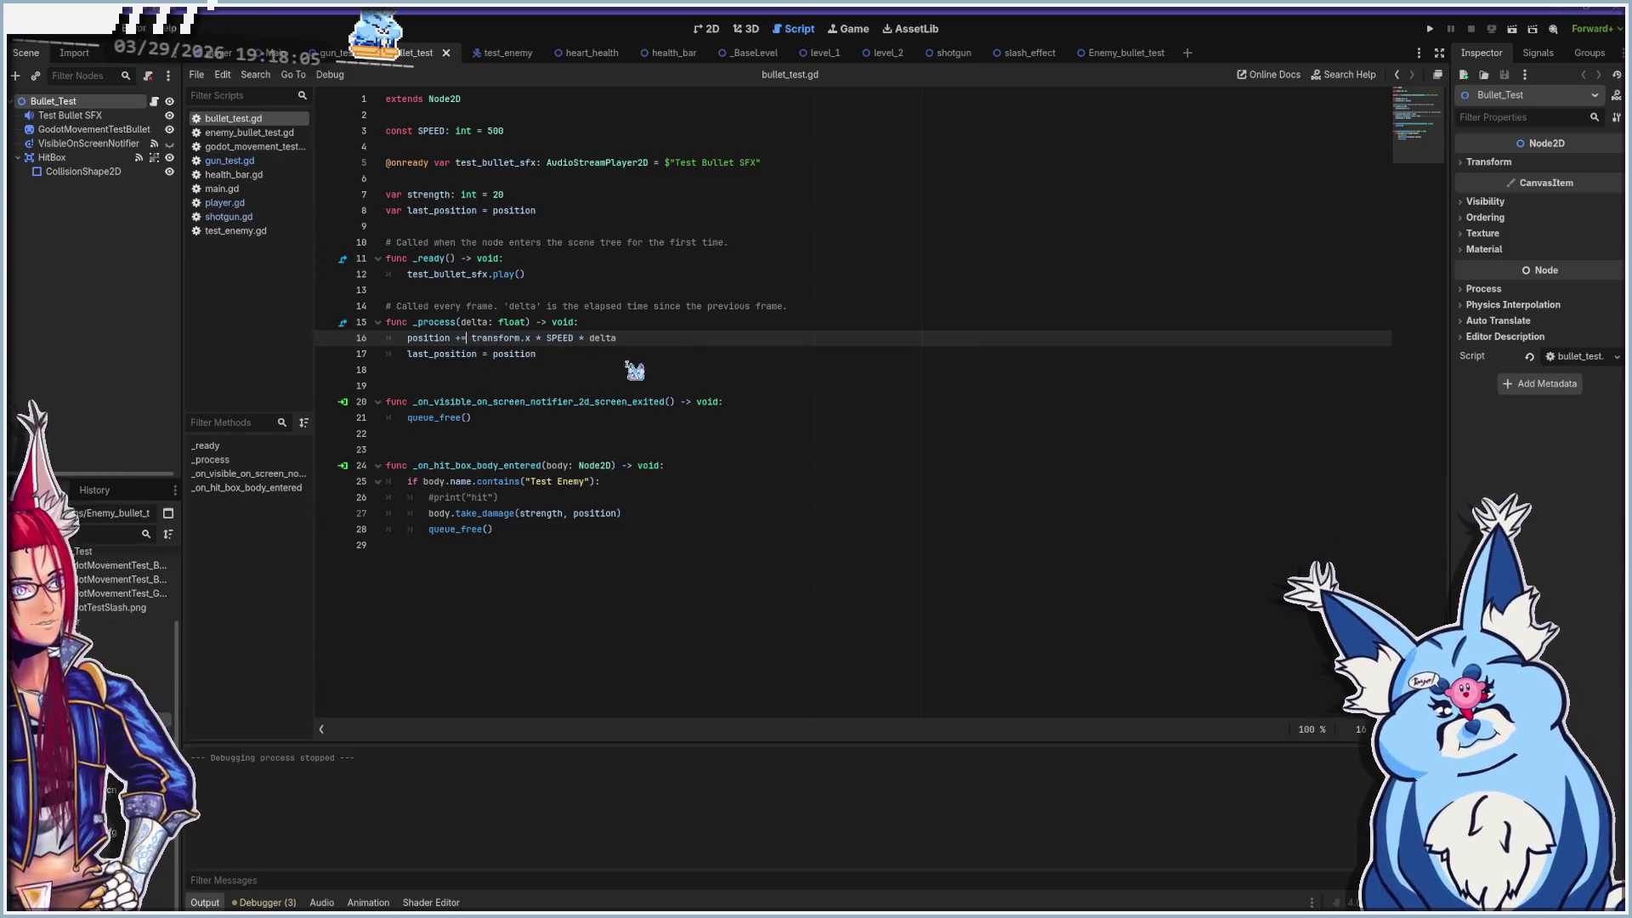
{"action": "left_click", "coordinate": [618, 357]}
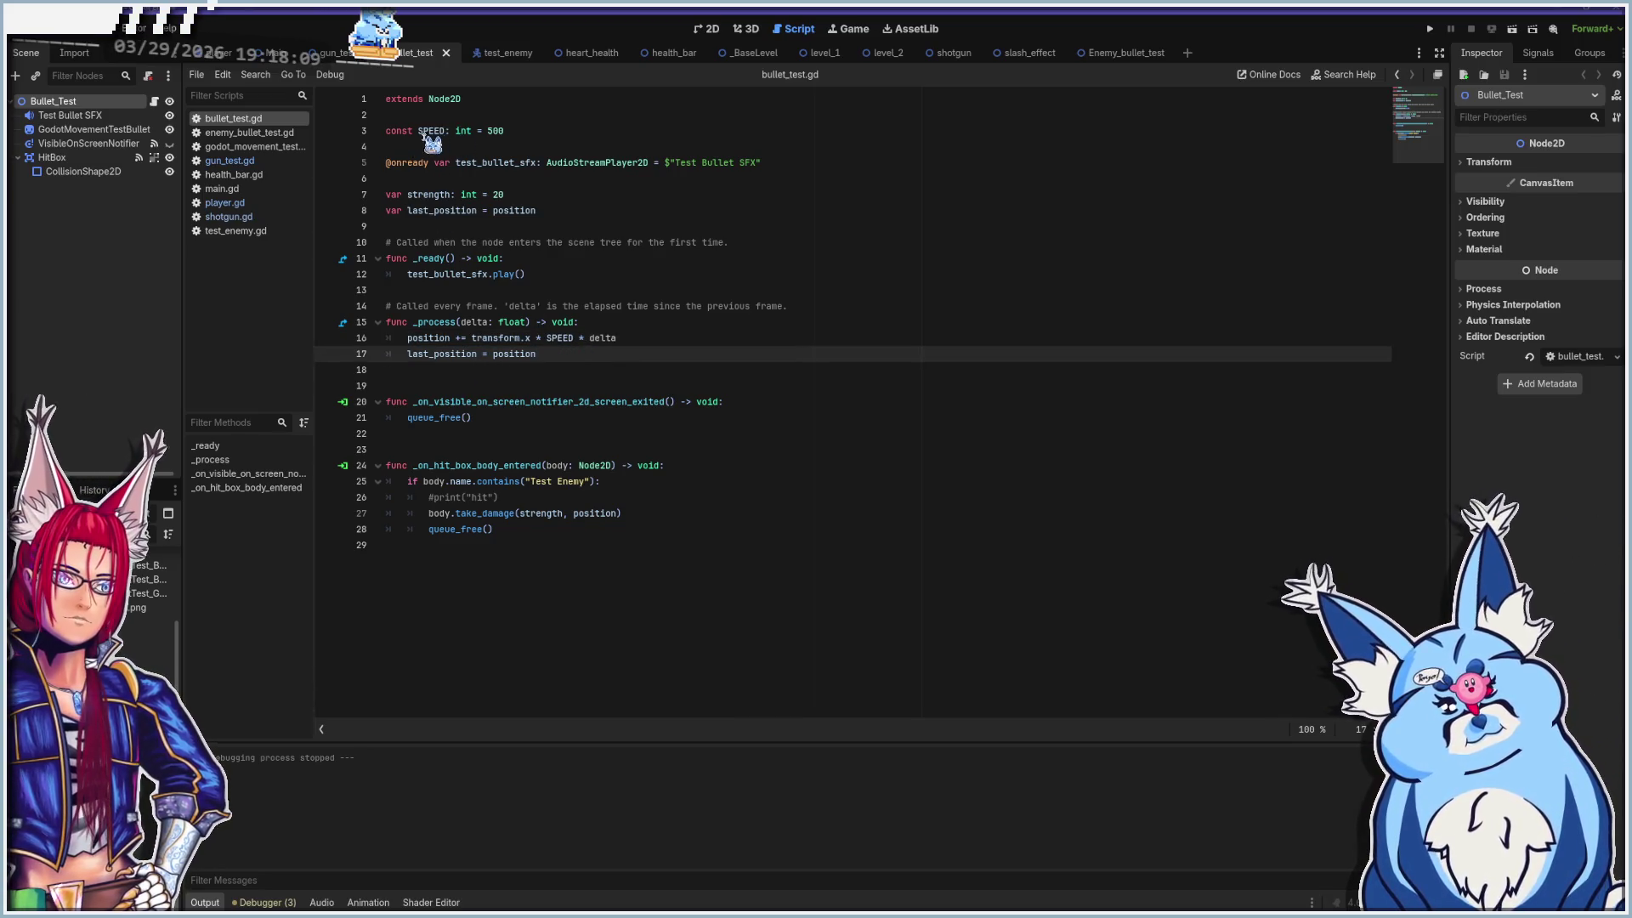
{"action": "left_click", "coordinate": [493, 132]}
{"action": "type", "text": "1"}
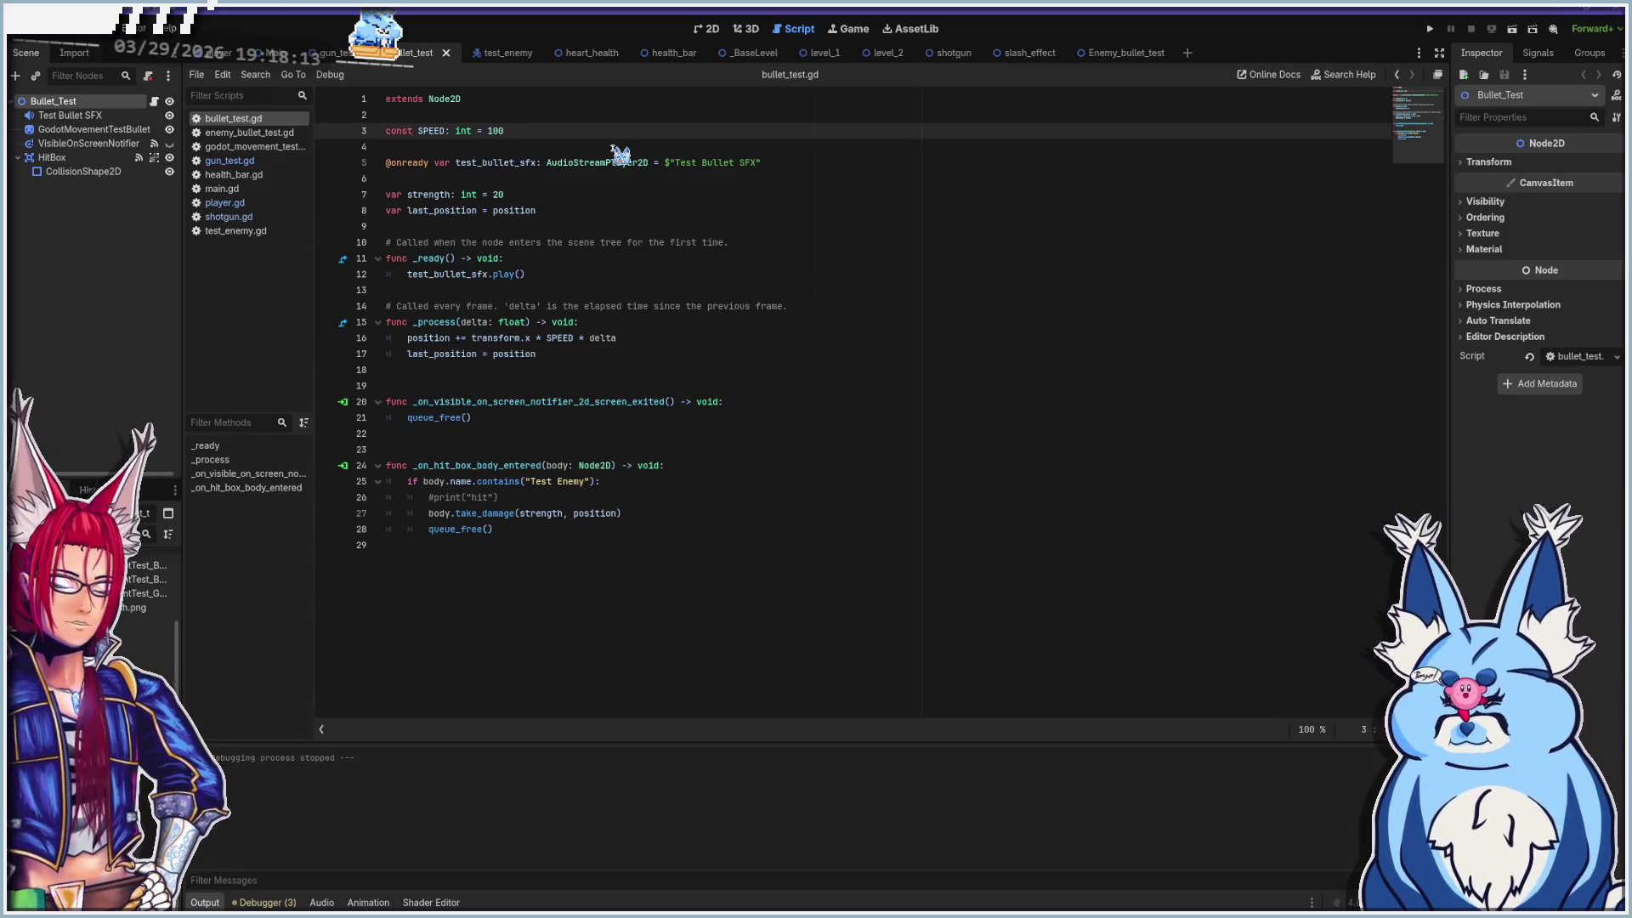
{"action": "key", "text": "F5"}
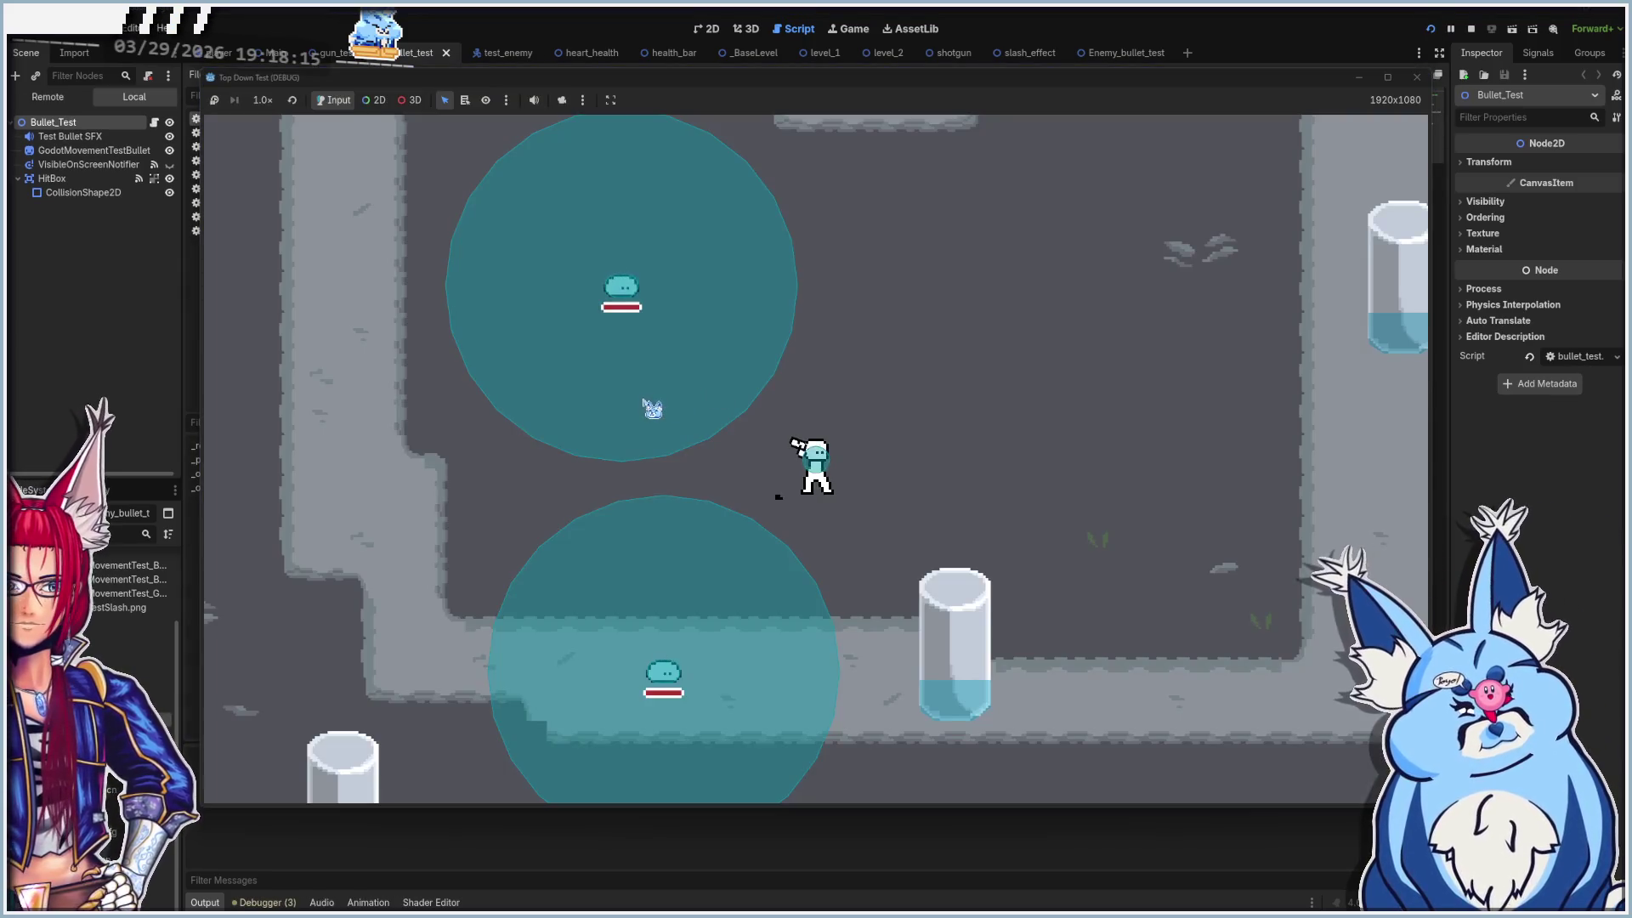
Fire slow bullets left, down-left, up-left and in a rapid burst, then stop the game
{"action": "left_click", "coordinate": [576, 451]}
{"action": "left_click", "coordinate": [571, 459]}
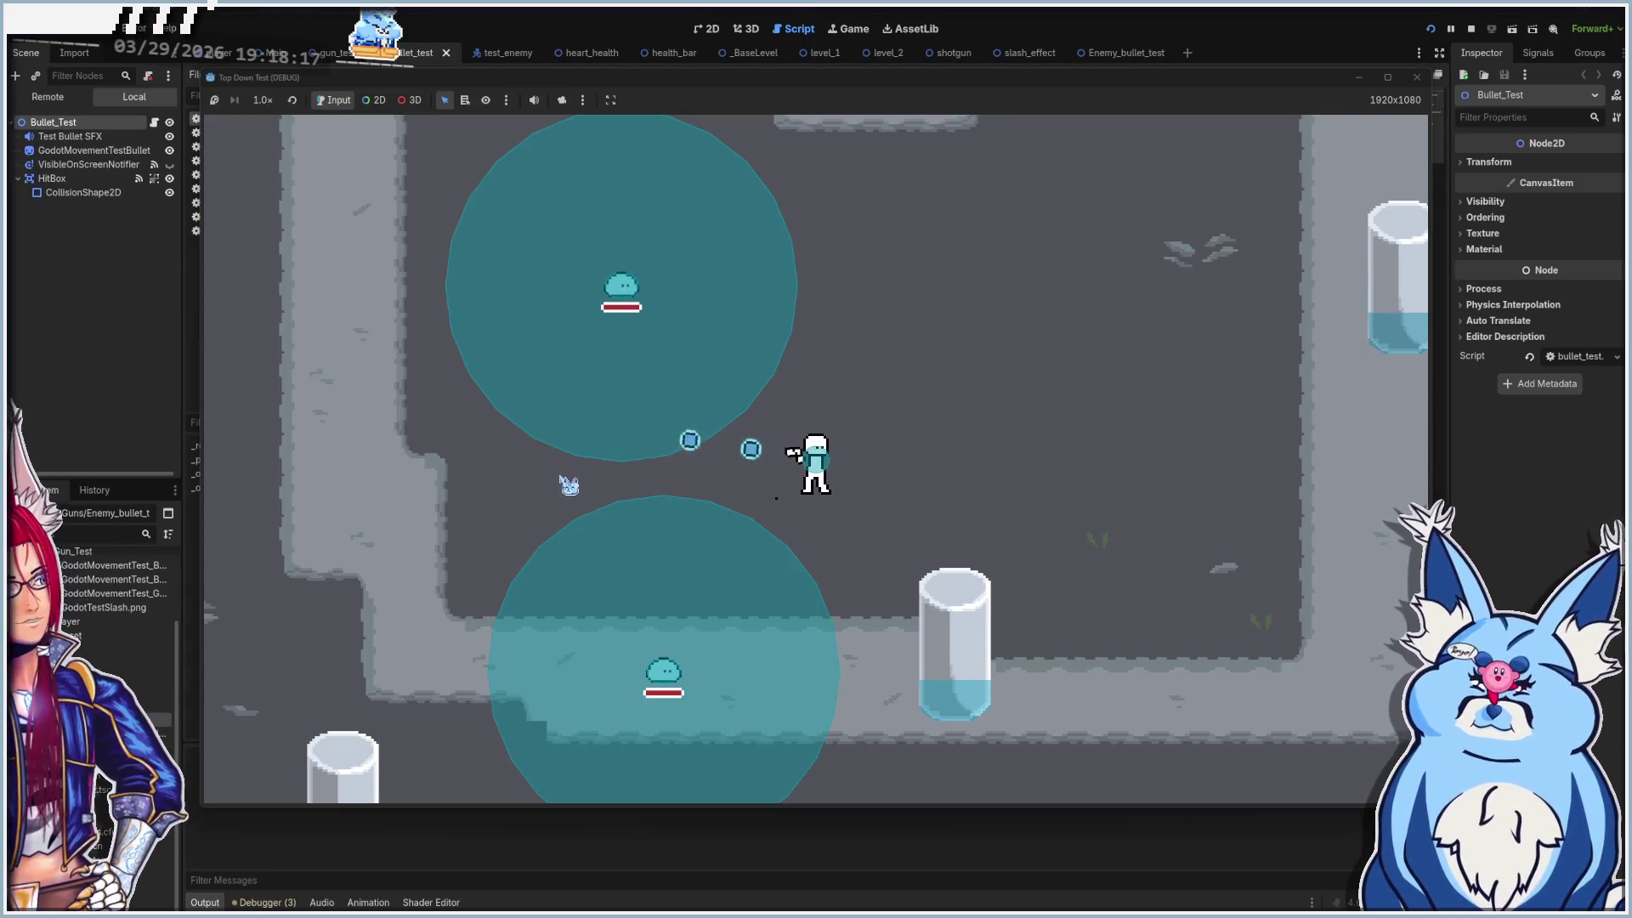
{"action": "left_click", "coordinate": [567, 481]}
{"action": "left_click", "coordinate": [572, 540]}
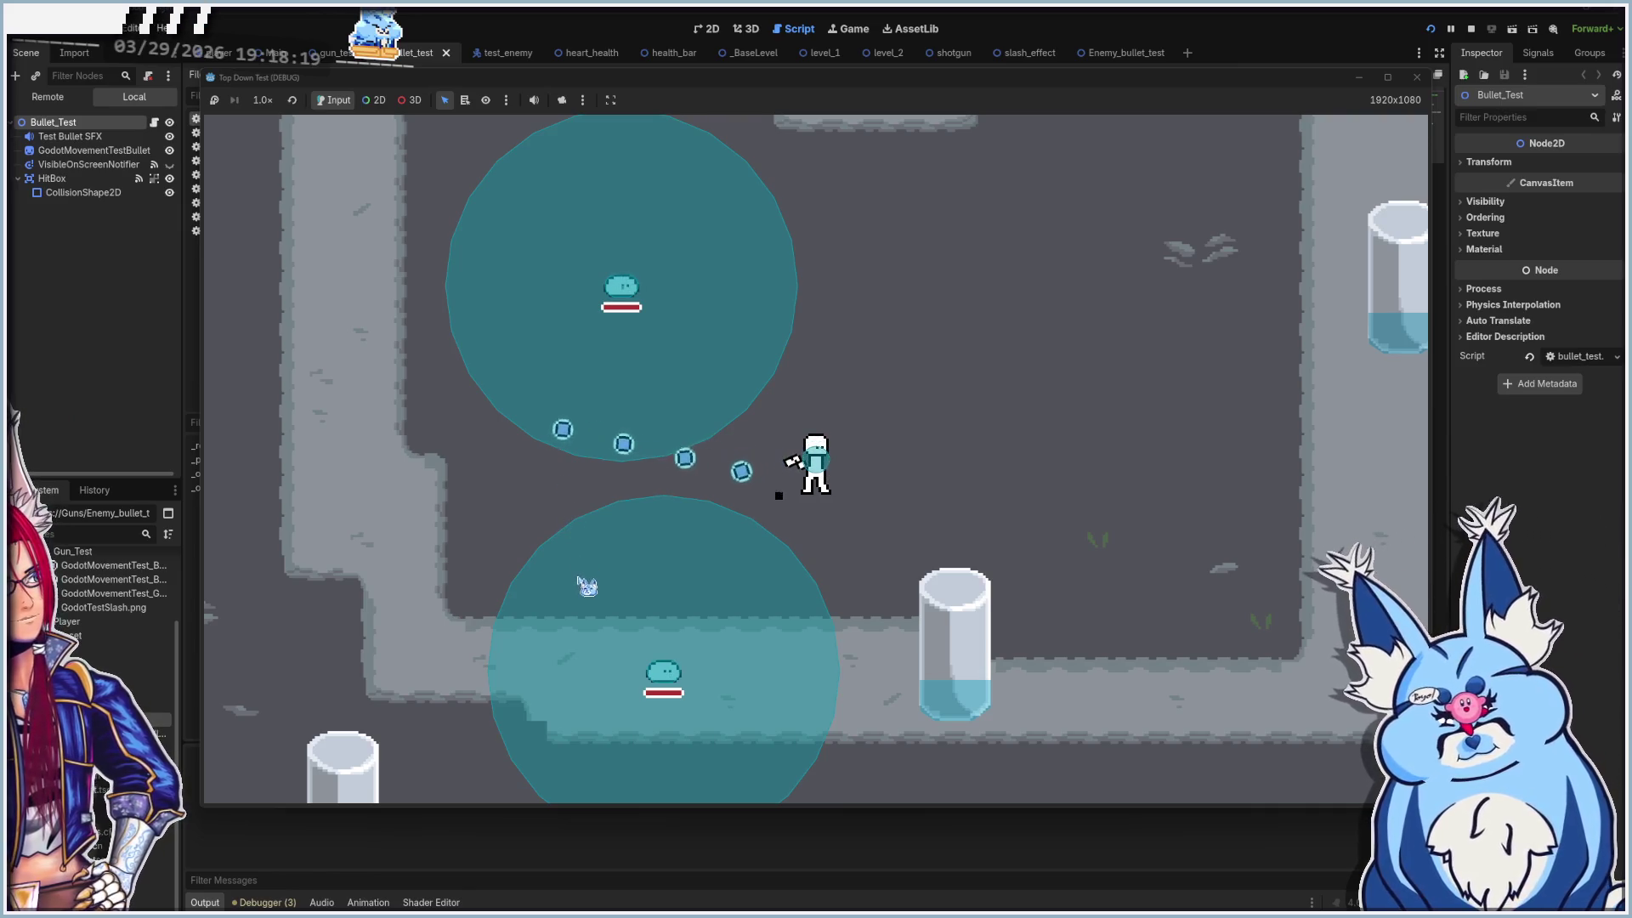
{"action": "left_click", "coordinate": [566, 551]}
{"action": "left_click", "coordinate": [563, 425]}
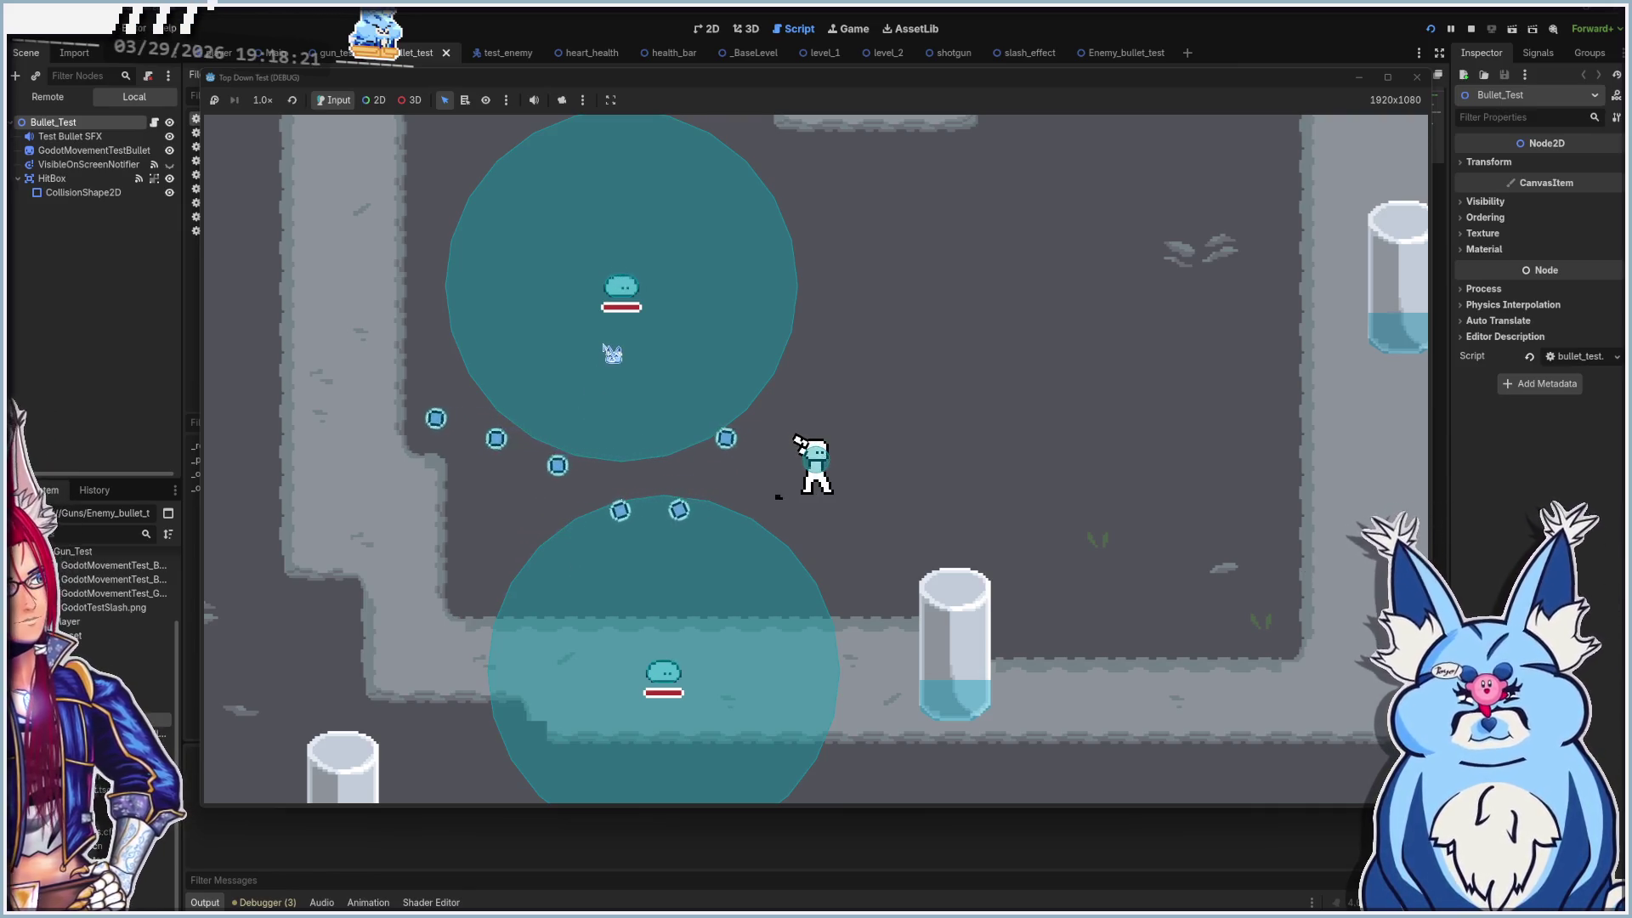
{"action": "left_click", "coordinate": [472, 506]}
{"action": "left_click", "coordinate": [474, 518]}
{"action": "left_click", "coordinate": [479, 534]}
{"action": "left_click", "coordinate": [483, 548]}
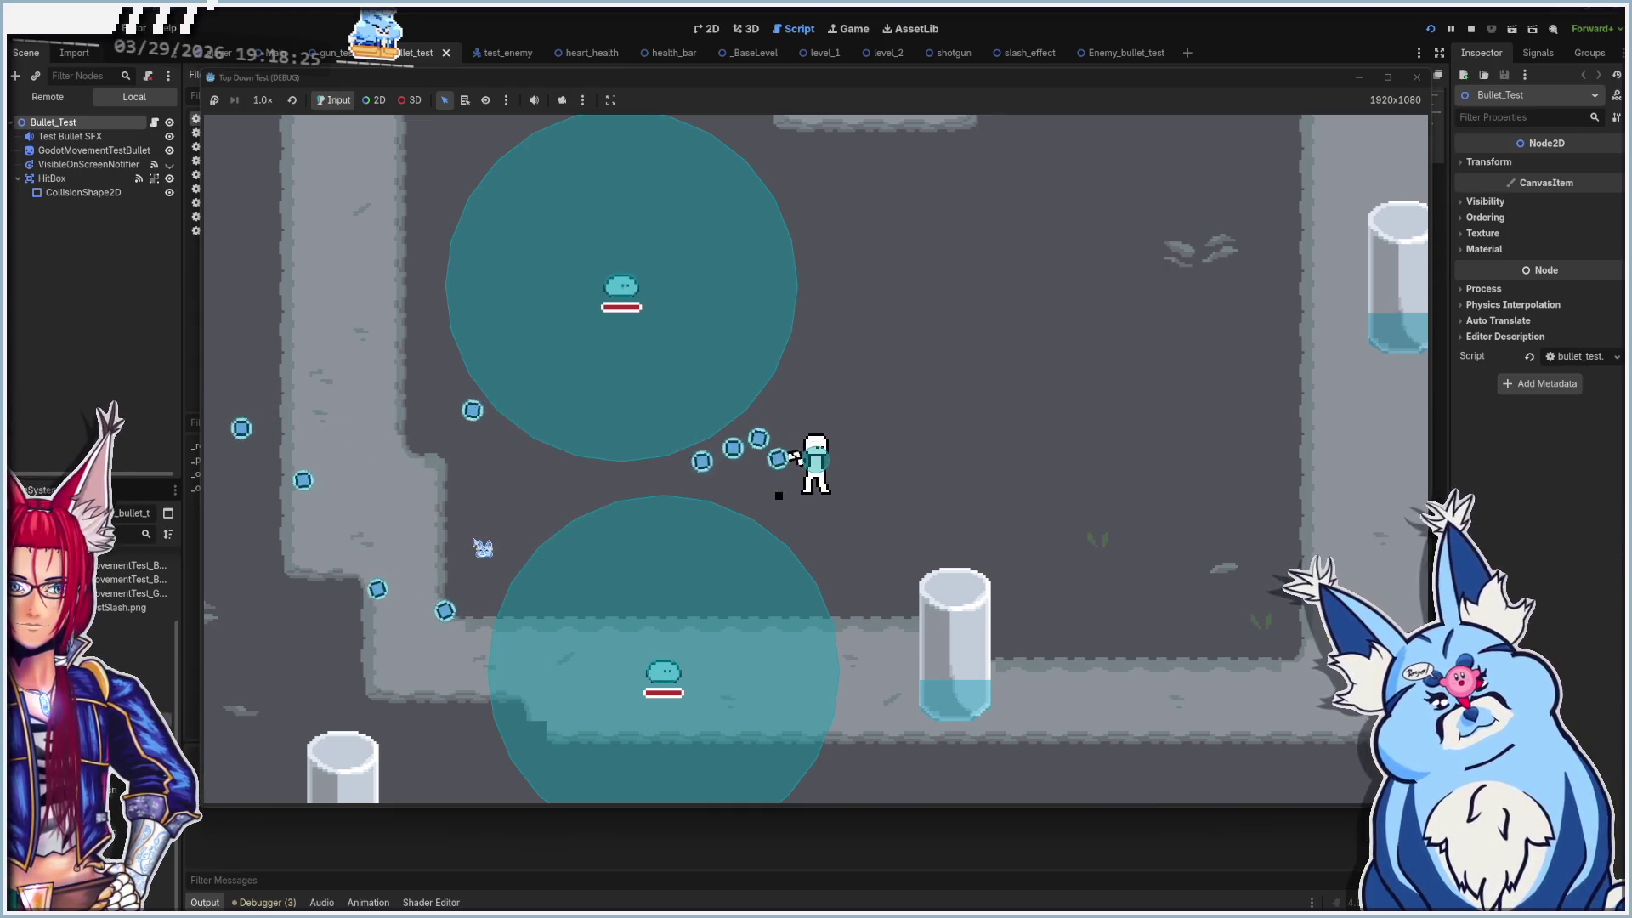
{"action": "key", "text": "F8"}
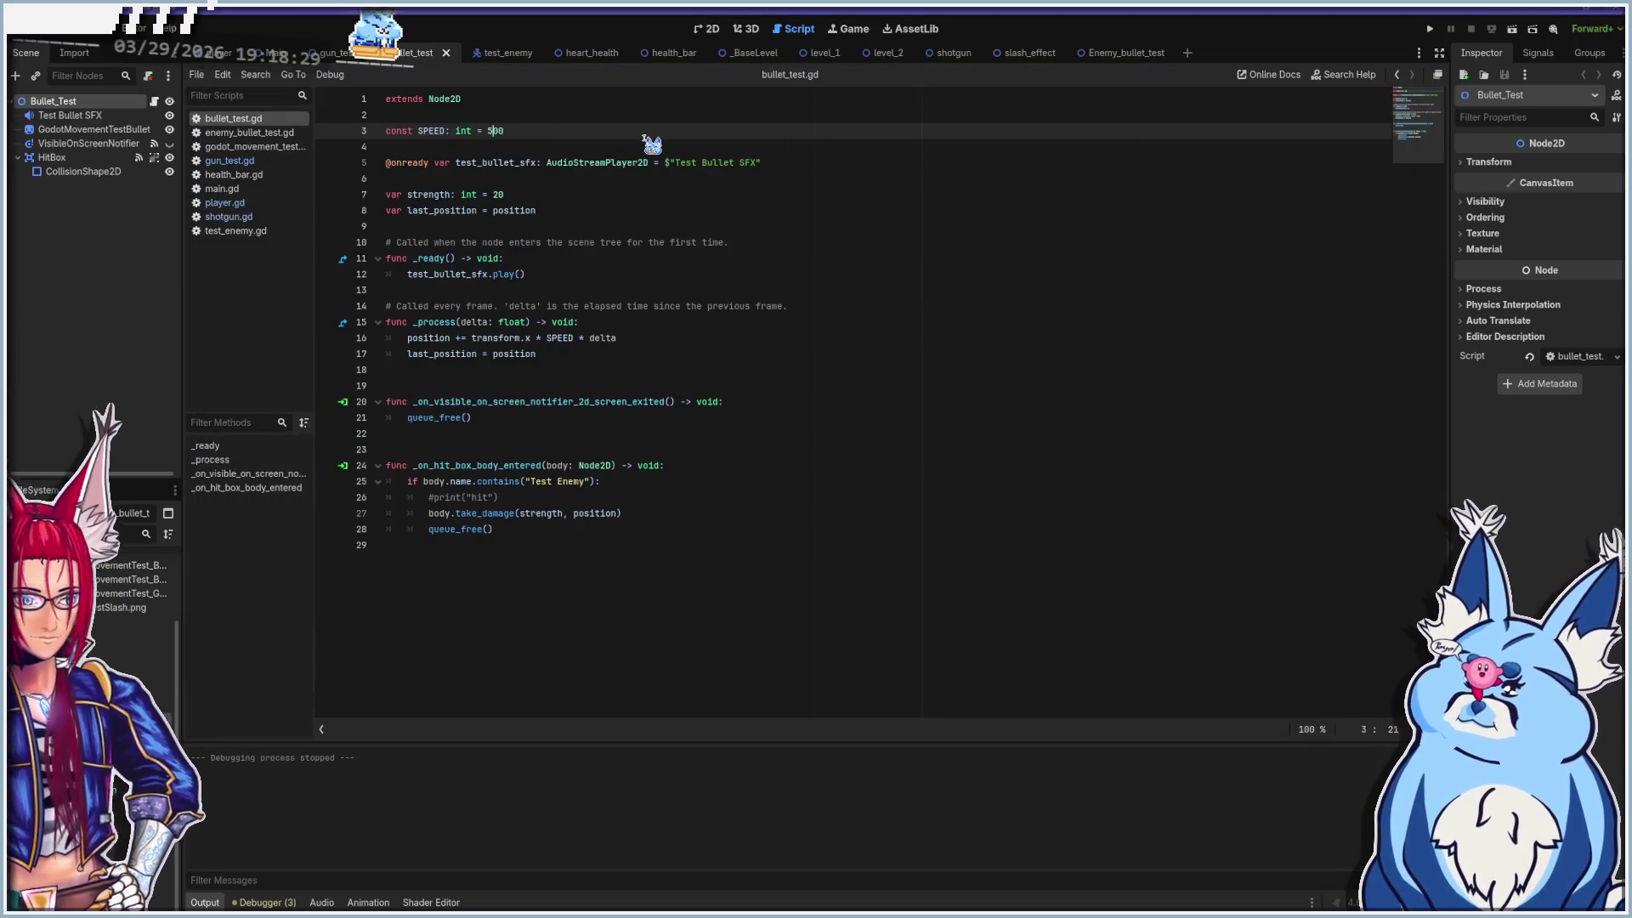
Save, then open the Node2D documentation from 'transform' on line 16
{"action": "key", "text": "ctrl+s"}
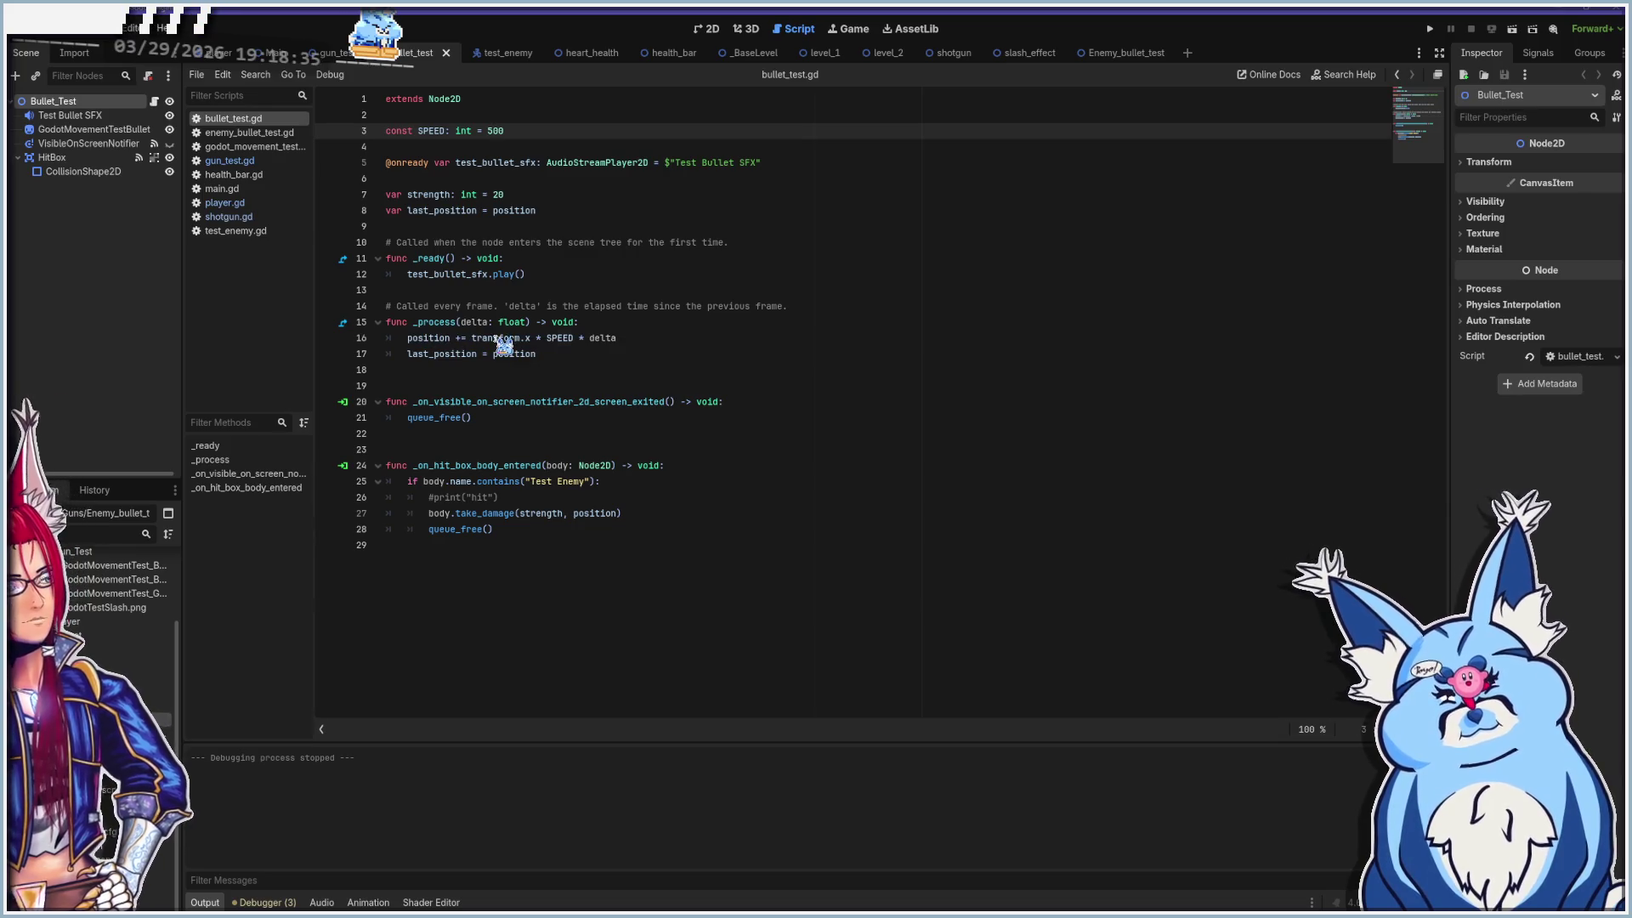
{"action": "left_click", "coordinate": [495, 338]}
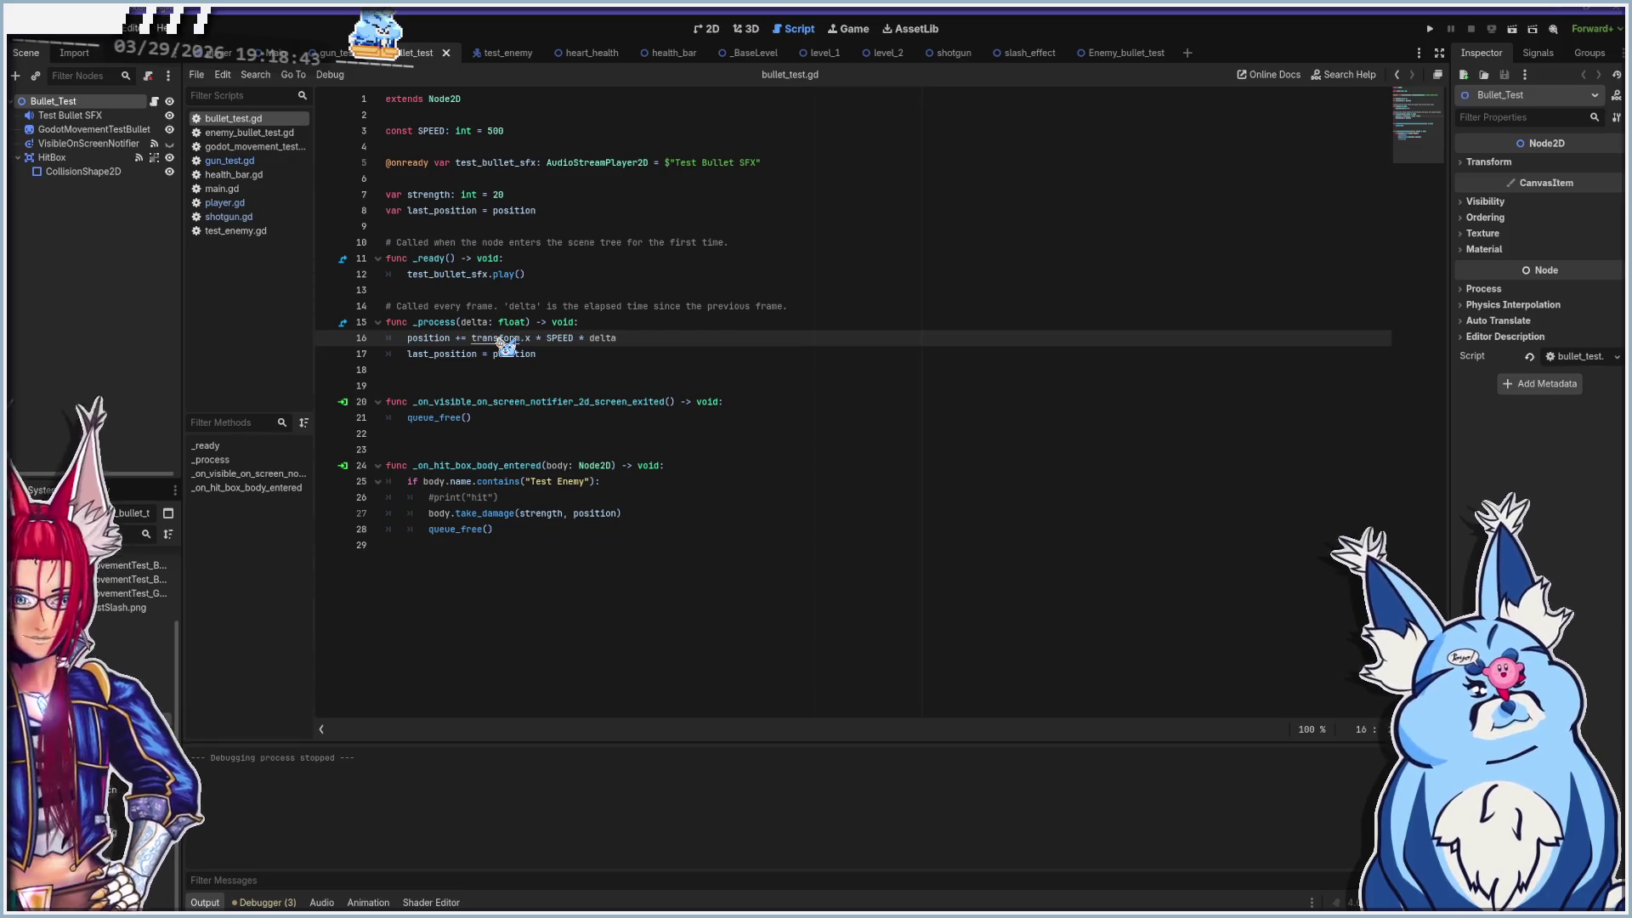
{"action": "left_click", "coordinate": [502, 339], "text": "ctrl"}
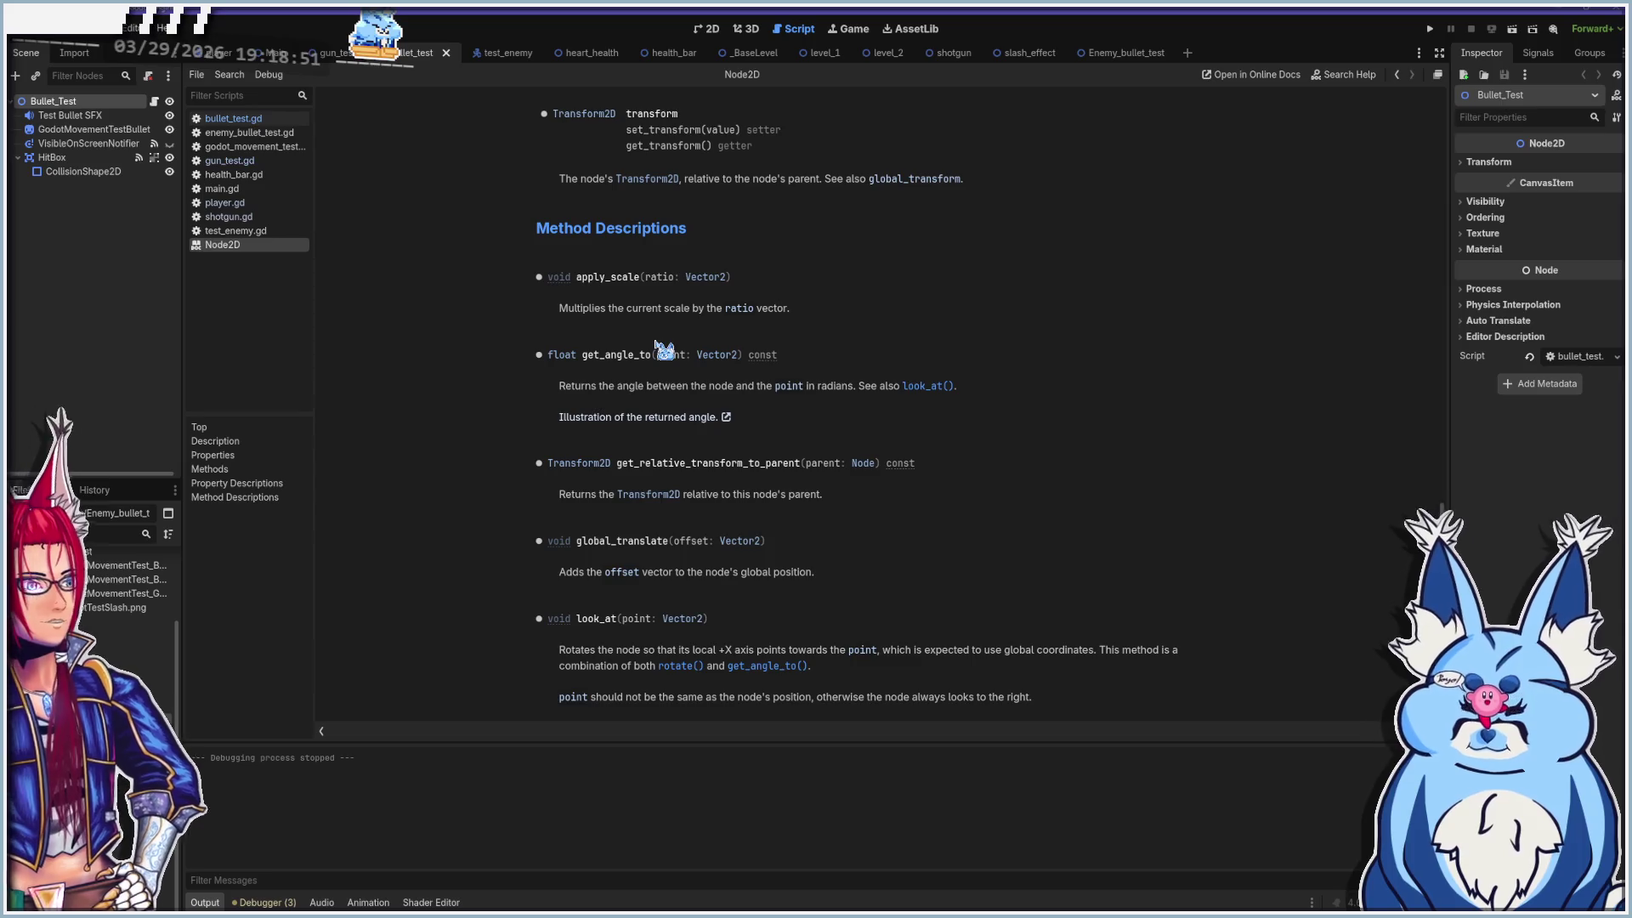
Skim the Node2D transform documentation, then return to bullet_test.gd
{"action": "scroll", "coordinate": [598, 455], "scroll_direction": "up", "scroll_amount": 2}
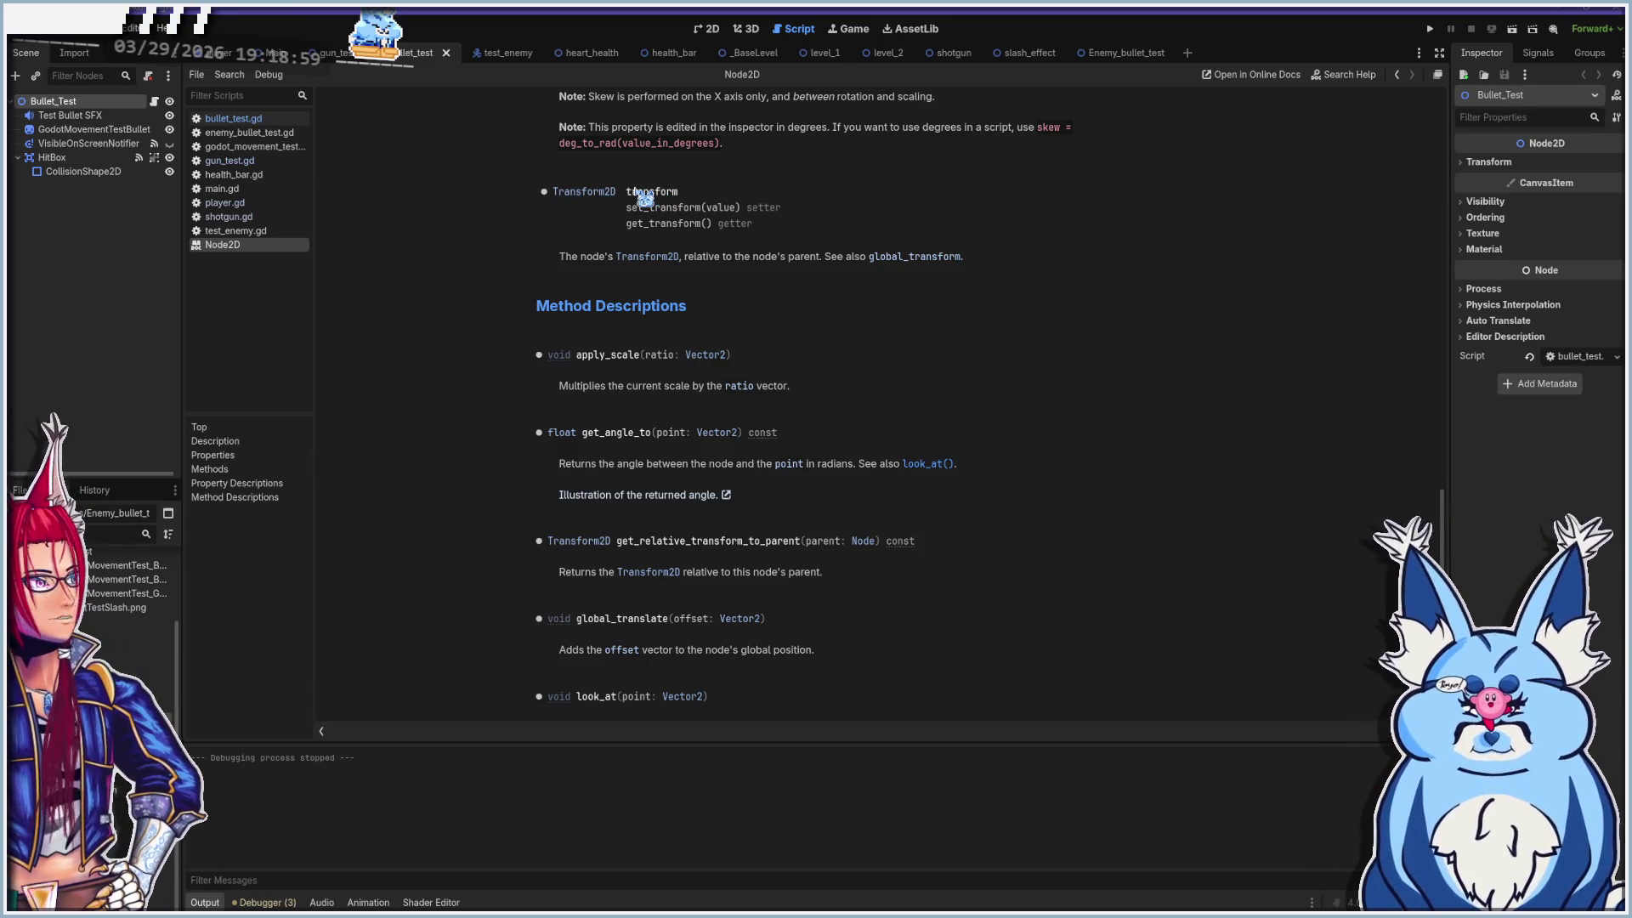
{"action": "scroll", "coordinate": [707, 235], "scroll_direction": "down", "scroll_amount": 2}
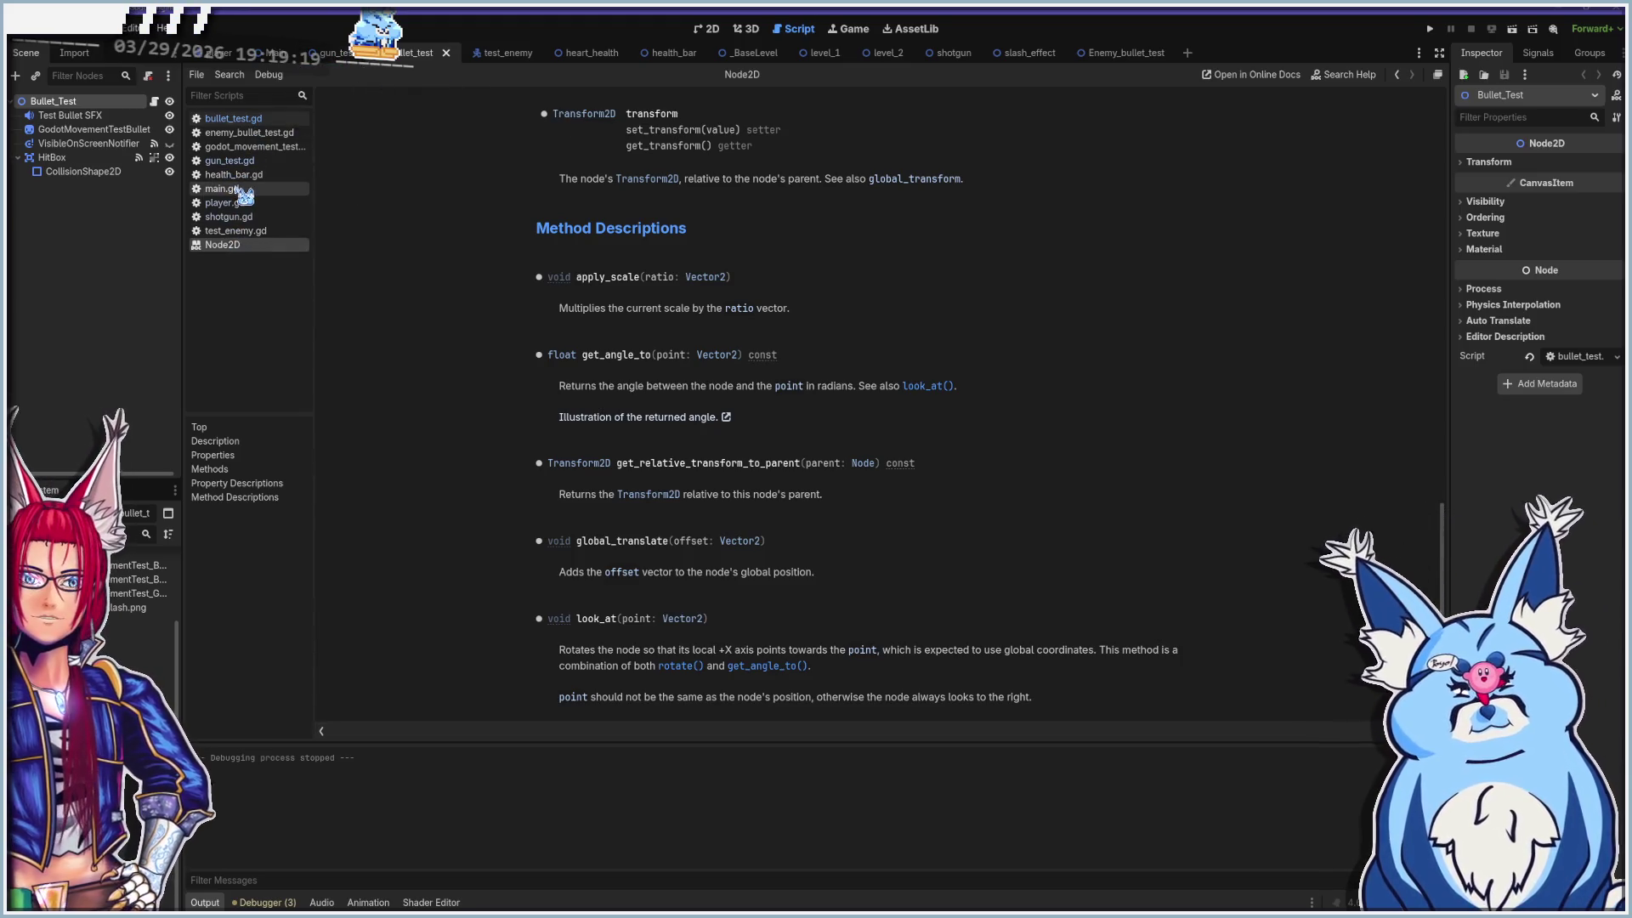
{"action": "left_click", "coordinate": [240, 120]}
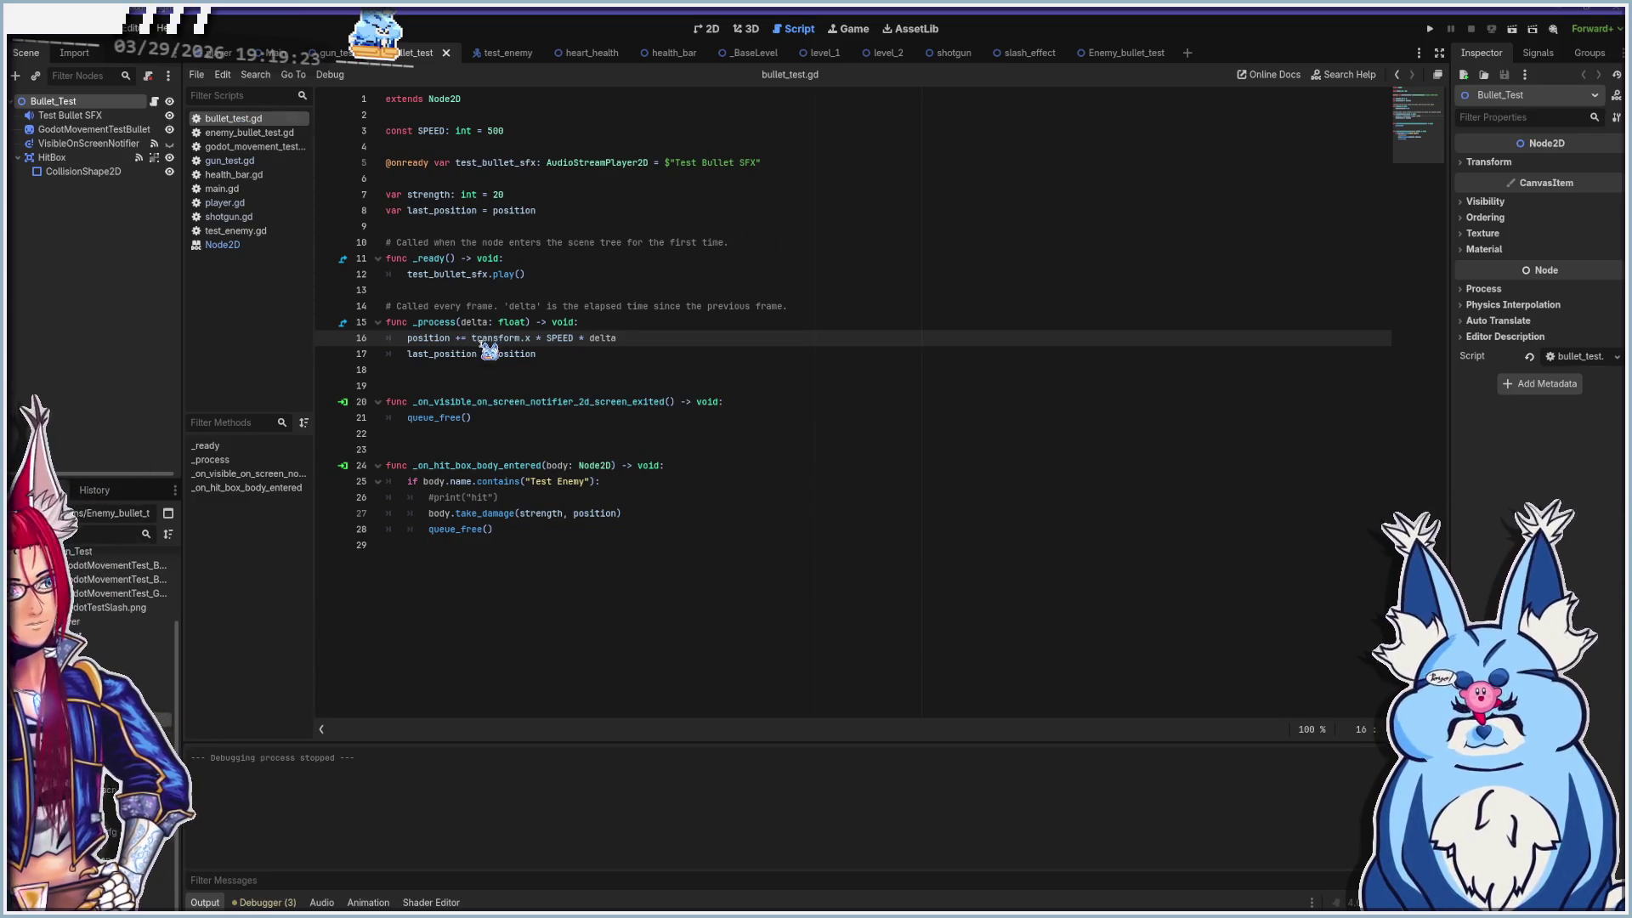
Comment out the last_position declaration on line 8 and its line 17 update, then run the game
{"action": "left_click", "coordinate": [407, 353]}
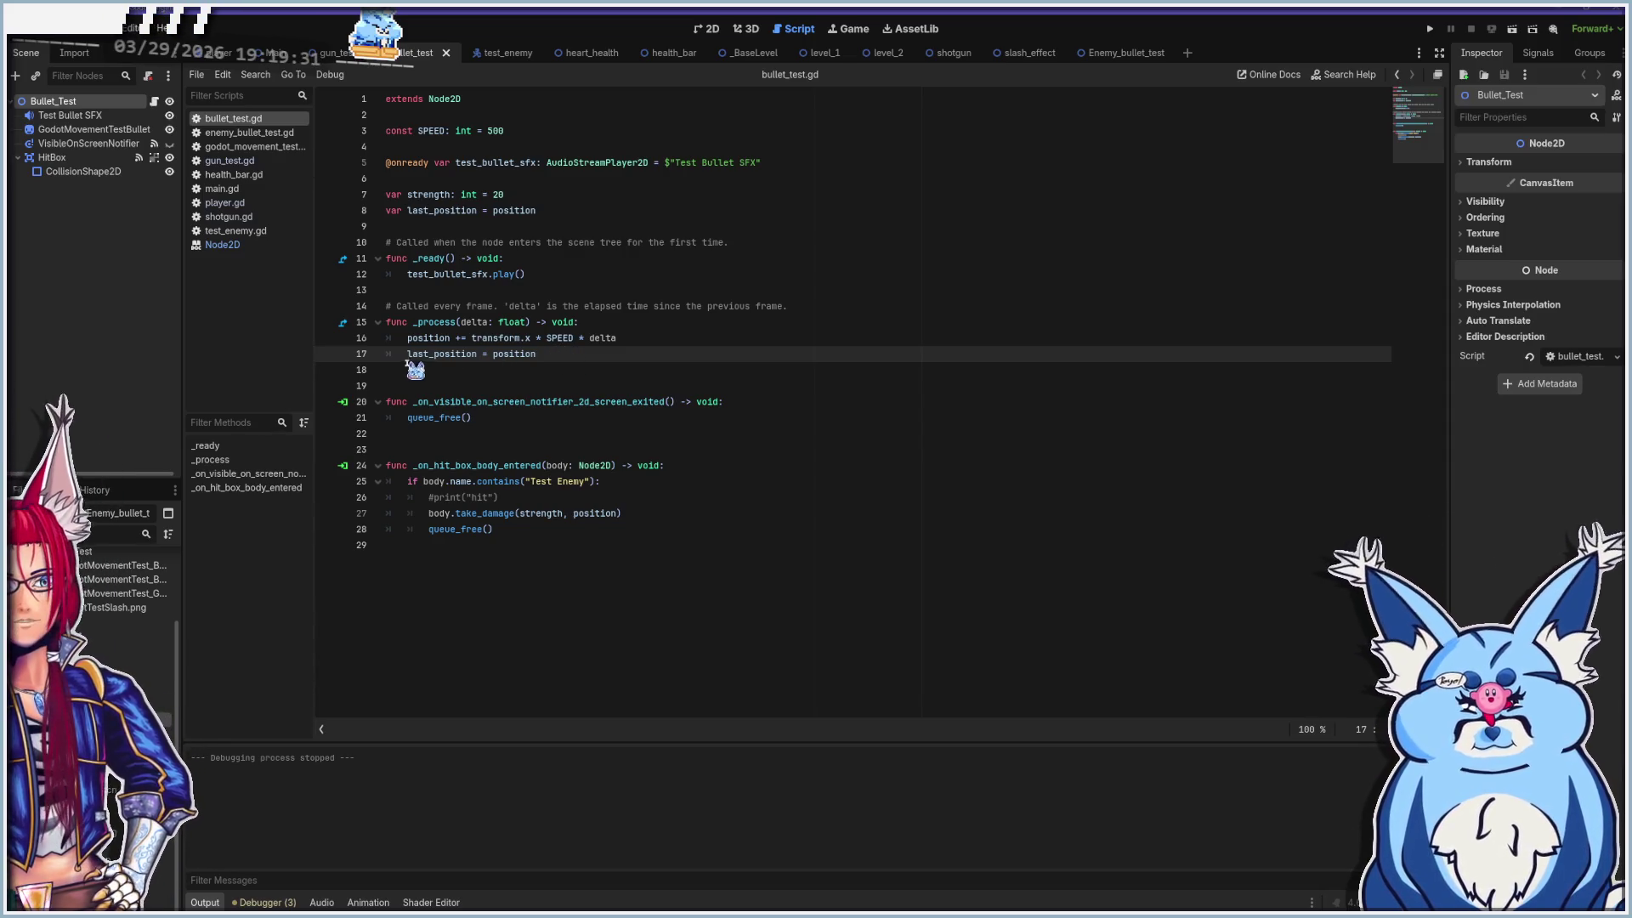
{"action": "mouse_move", "coordinate": [455, 366]}
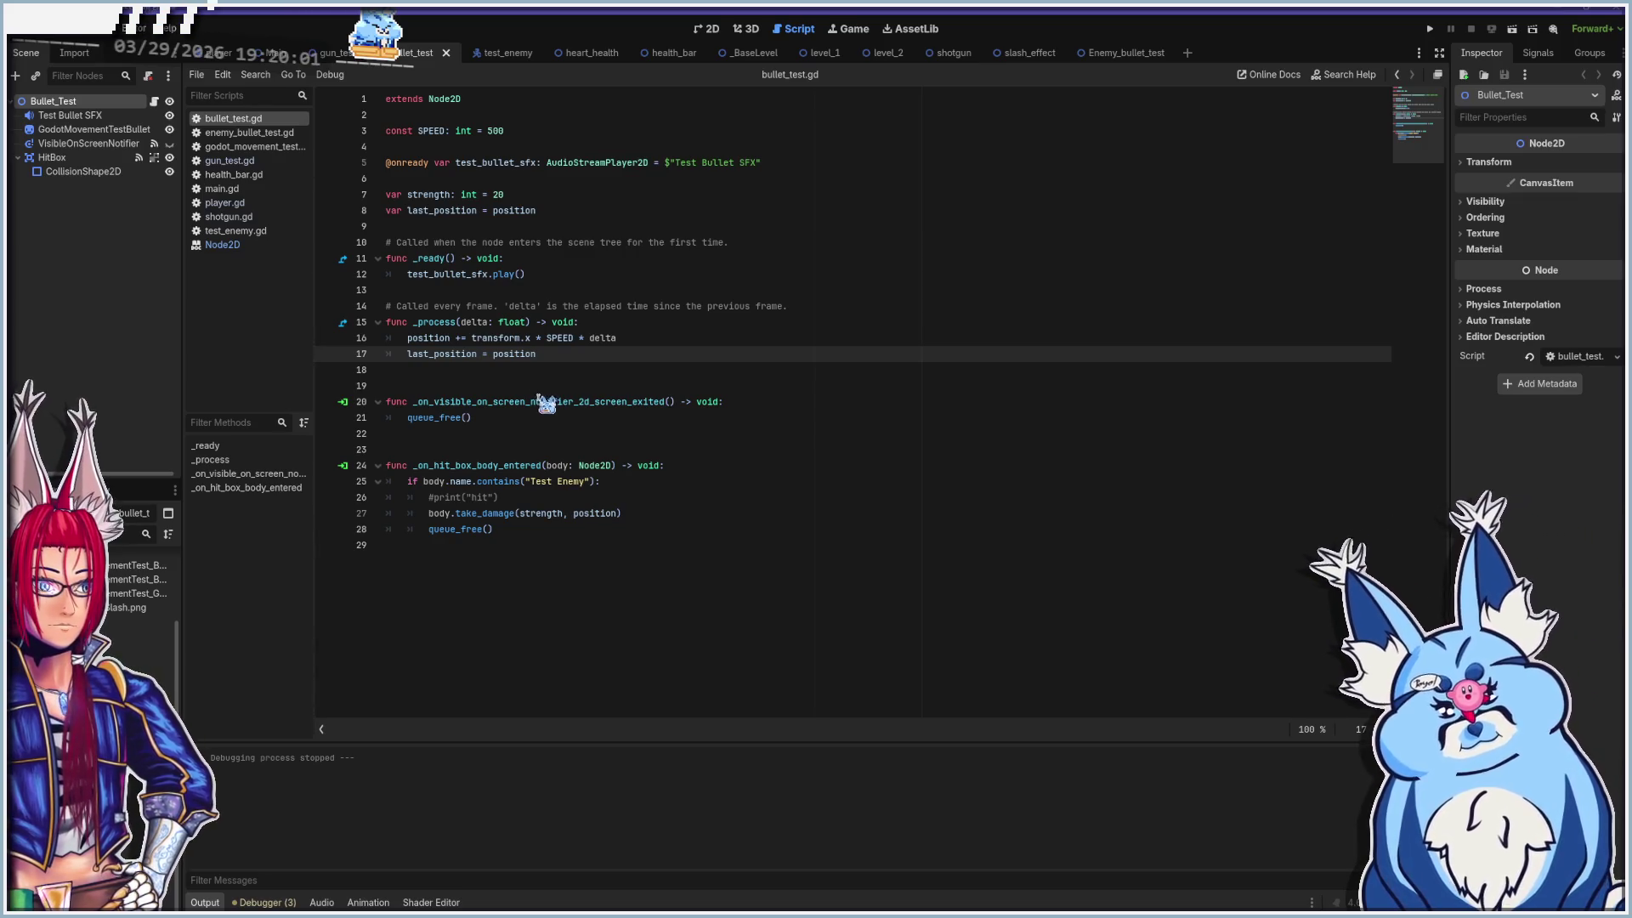
{"action": "left_click", "coordinate": [440, 355], "text": "ctrl"}
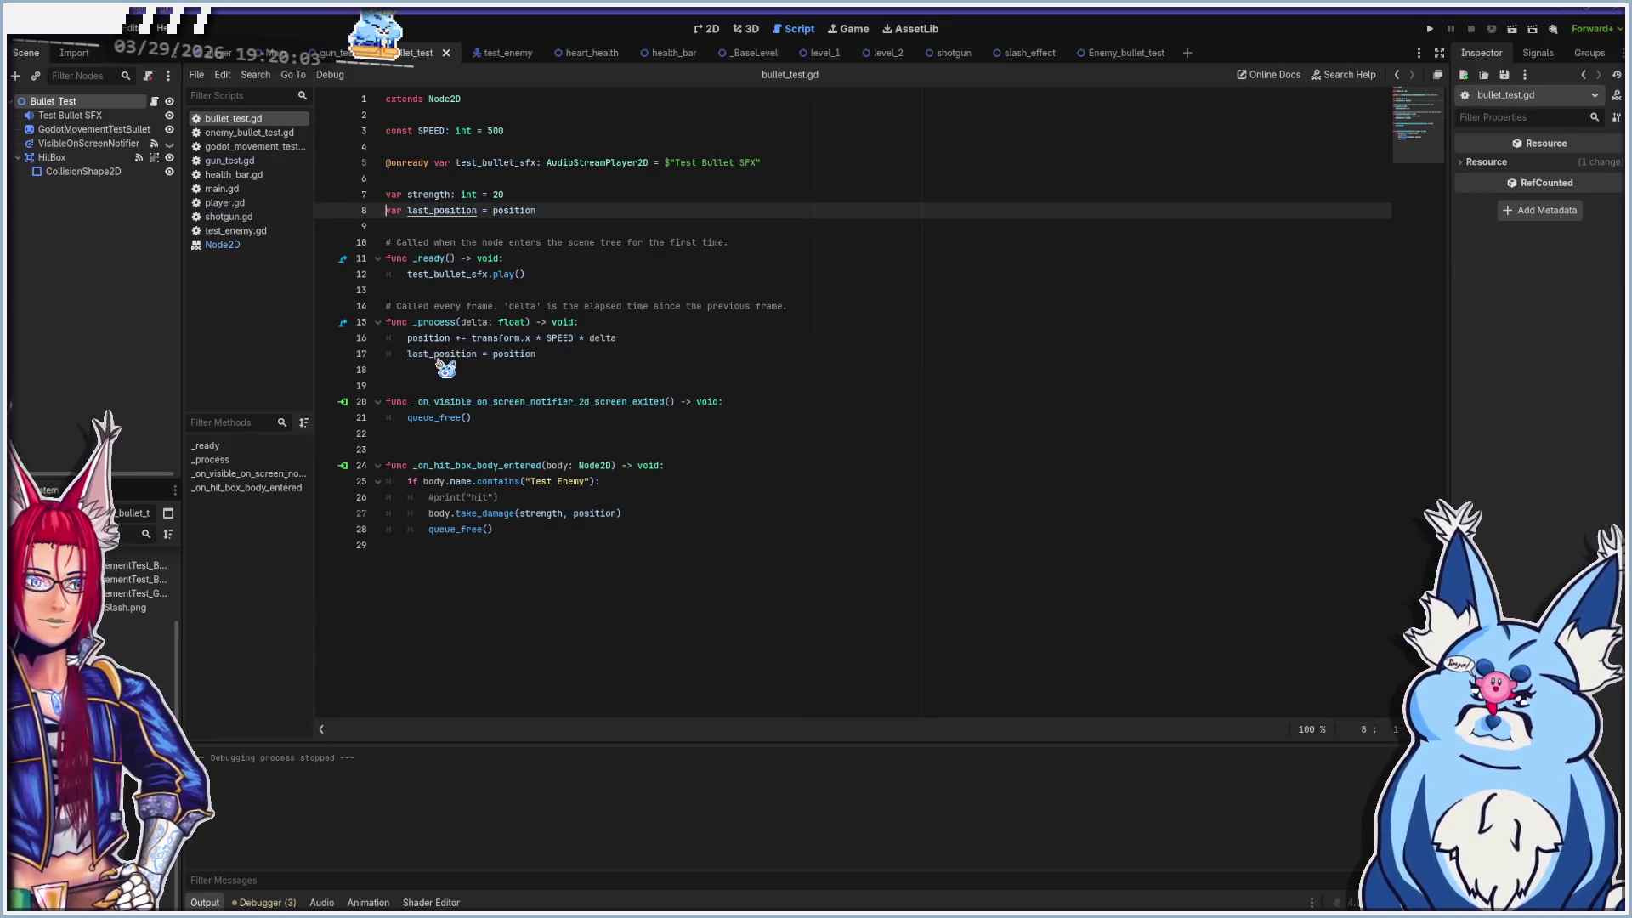
{"action": "left_click", "coordinate": [437, 211]}
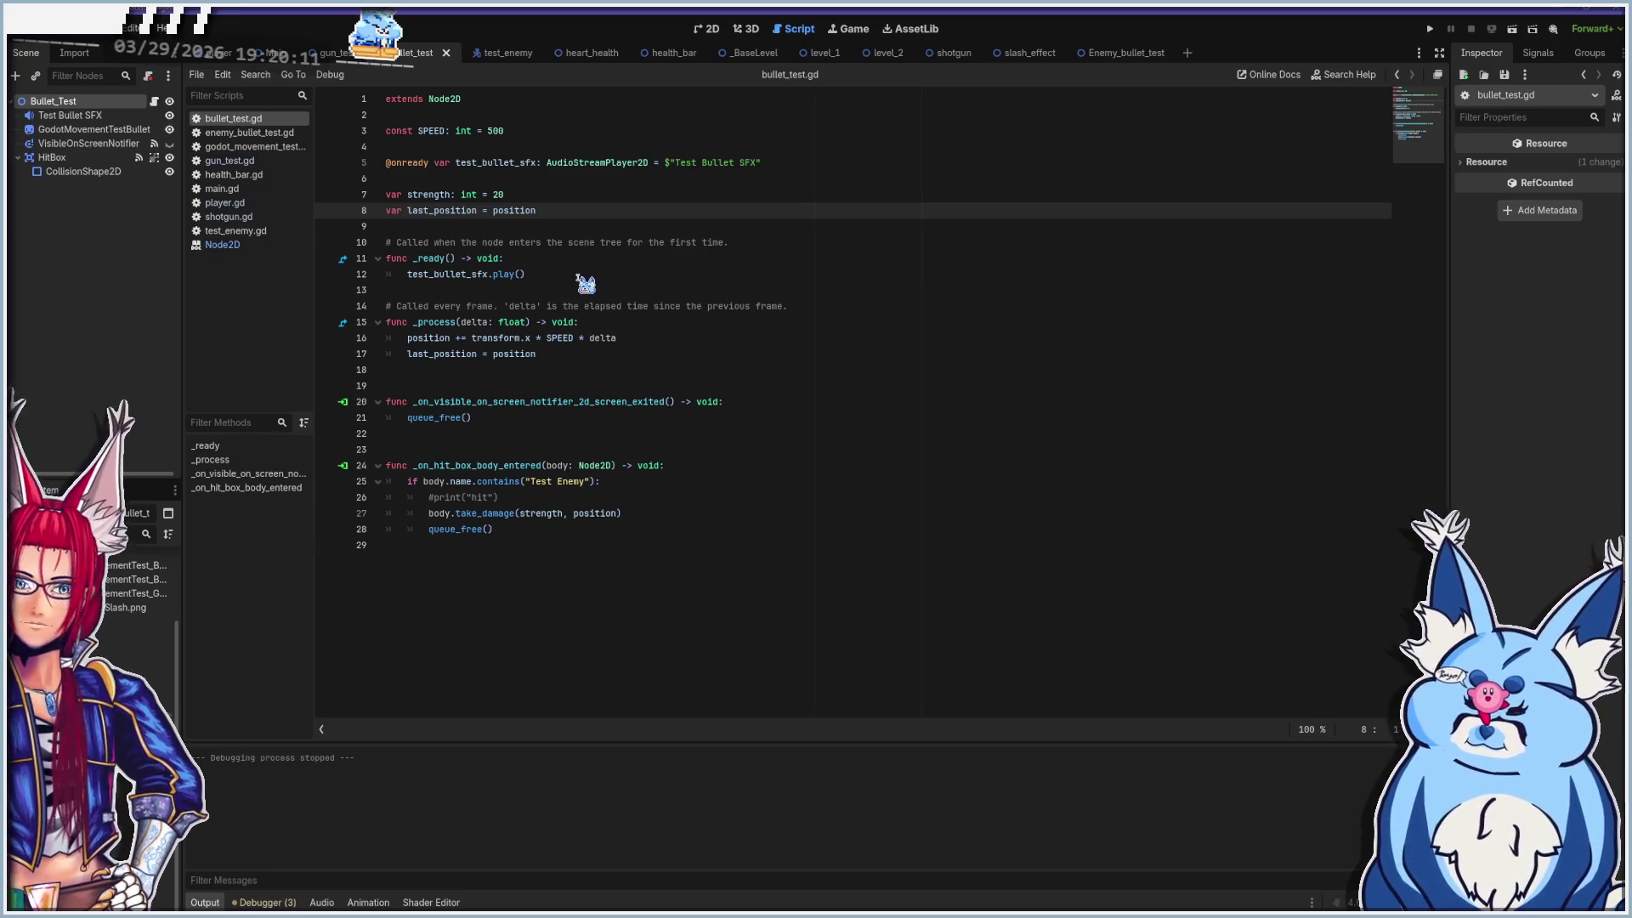
{"action": "key", "text": "ctrl+k"}
{"action": "left_click", "coordinate": [408, 354]}
{"action": "type", "text": "#"}
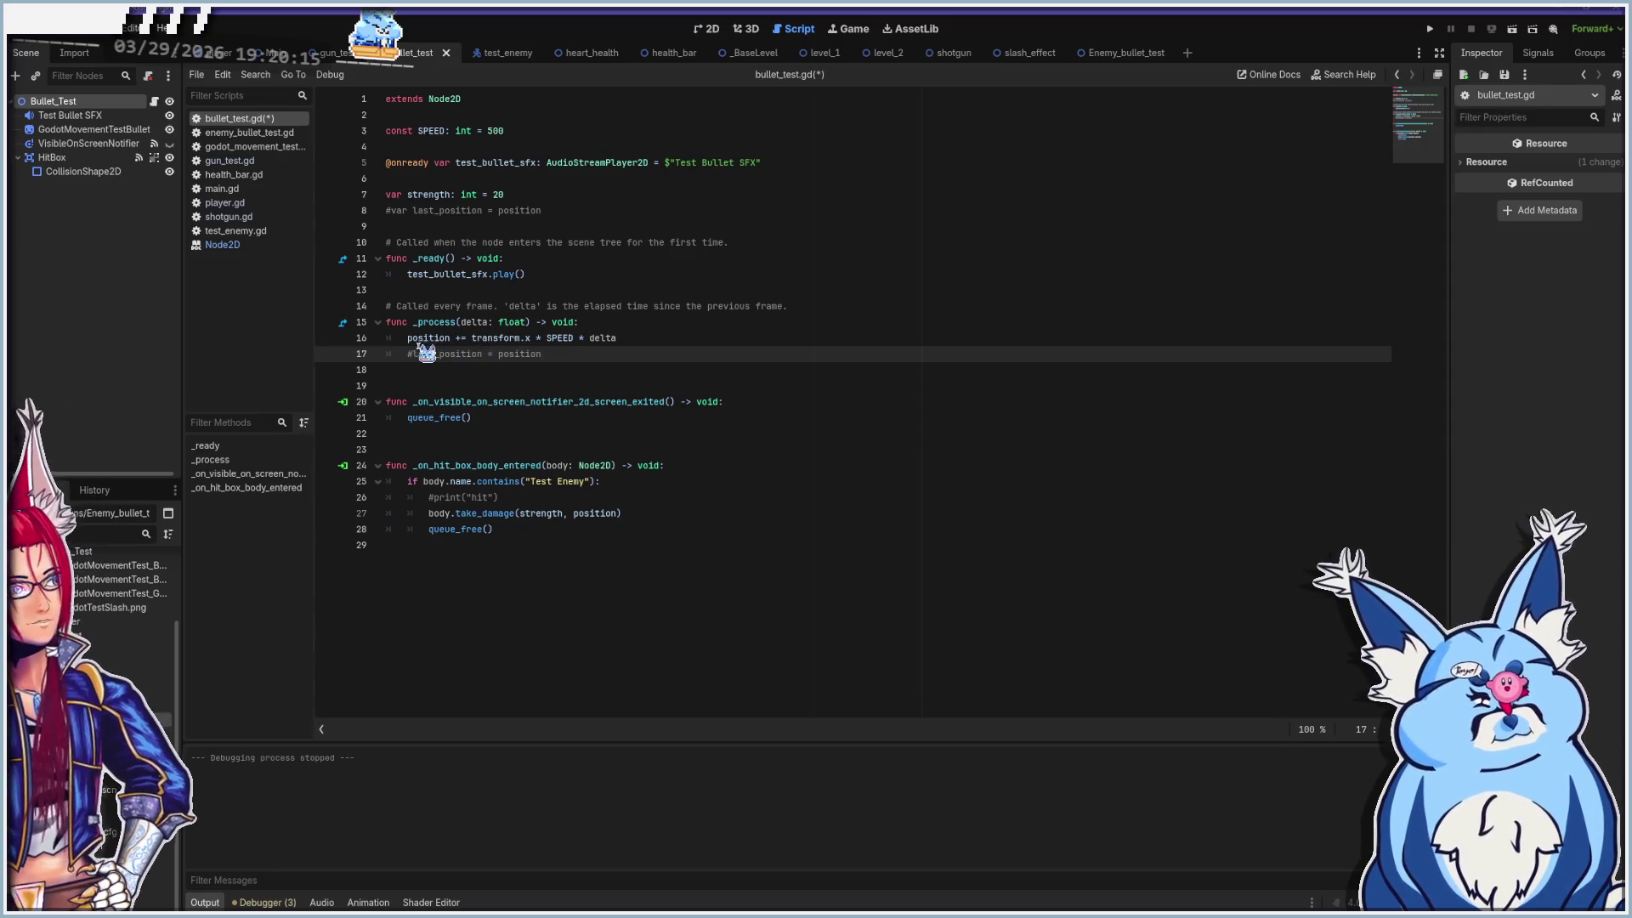
{"action": "key", "text": "F5"}
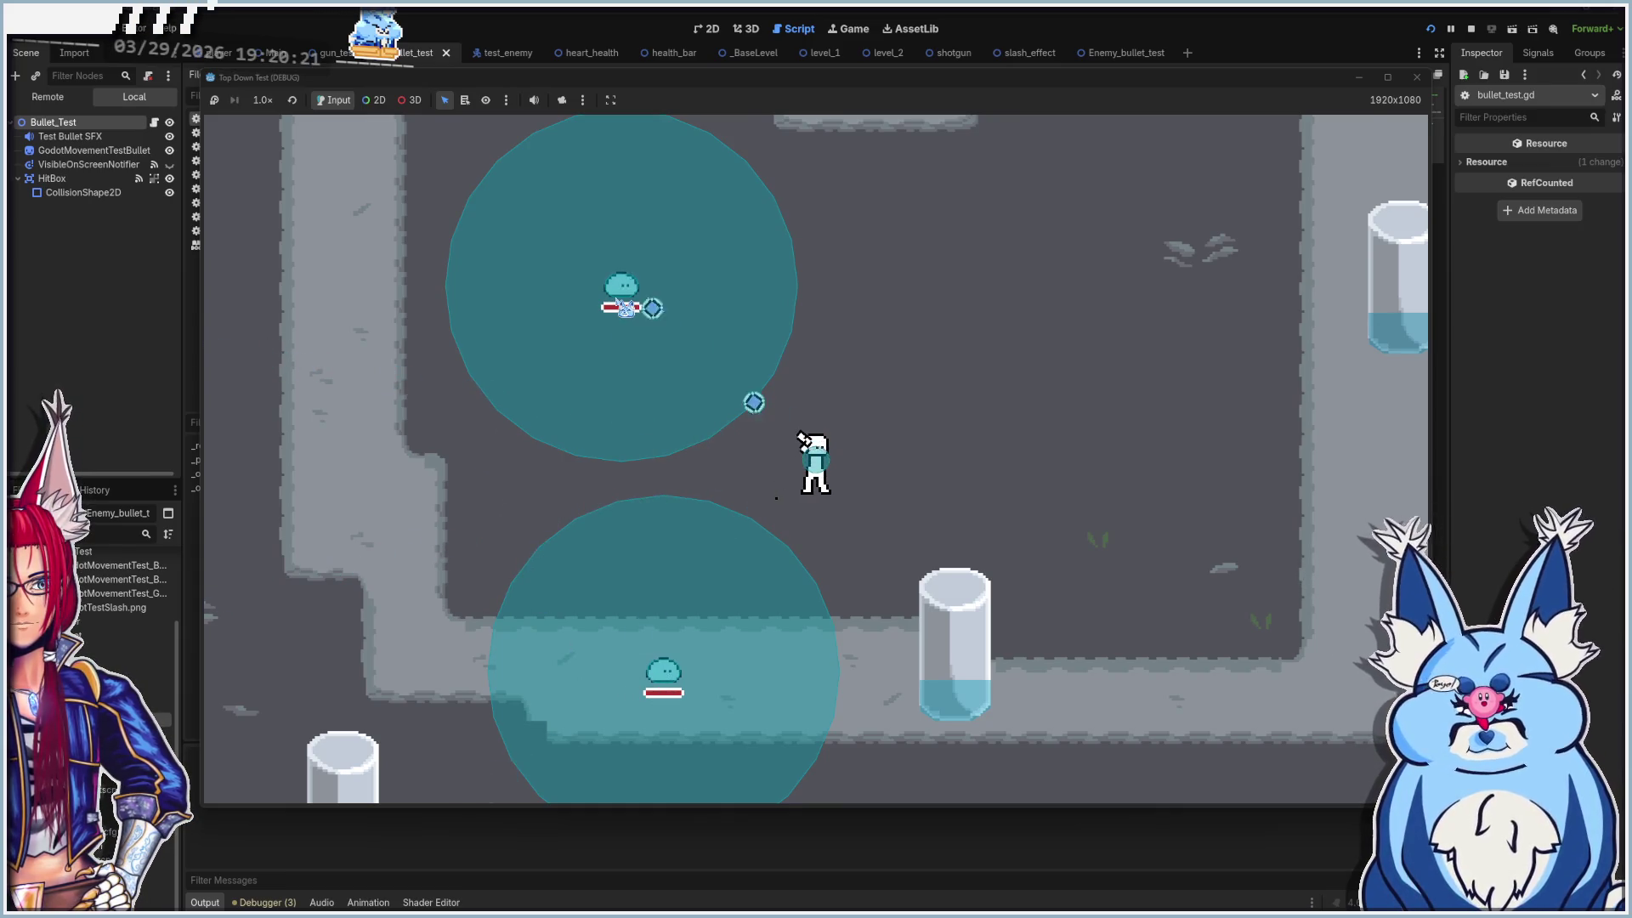
Fire a series of bullets at the upper slime in the running game
{"action": "left_click", "coordinate": [491, 338]}
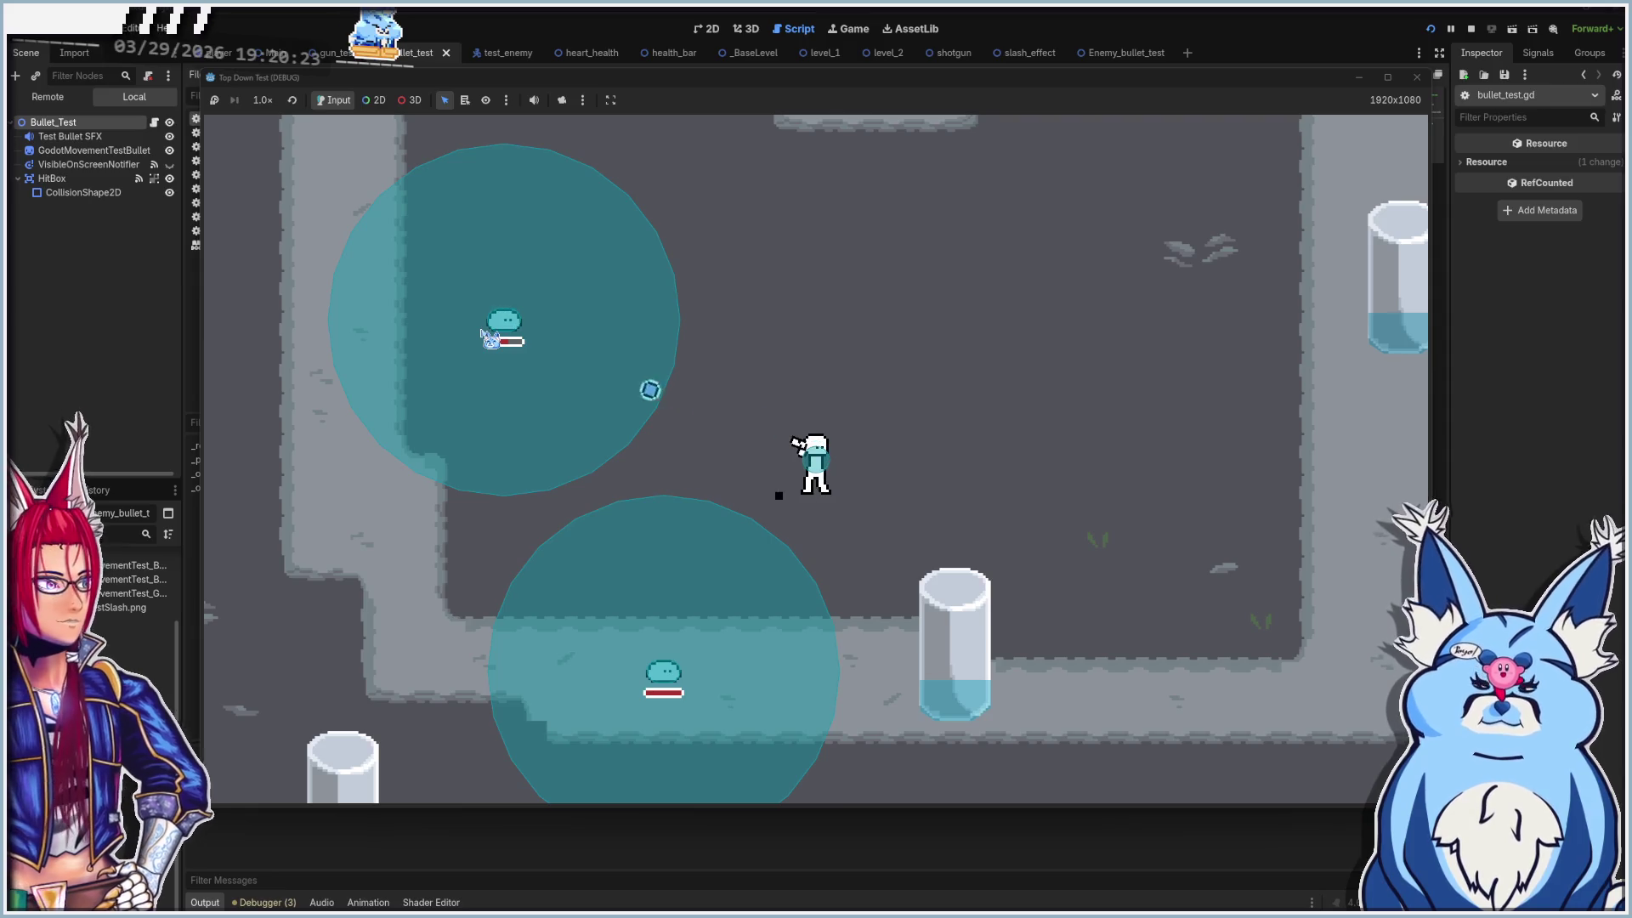
{"action": "left_click", "coordinate": [493, 340]}
{"action": "left_click", "coordinate": [671, 701]}
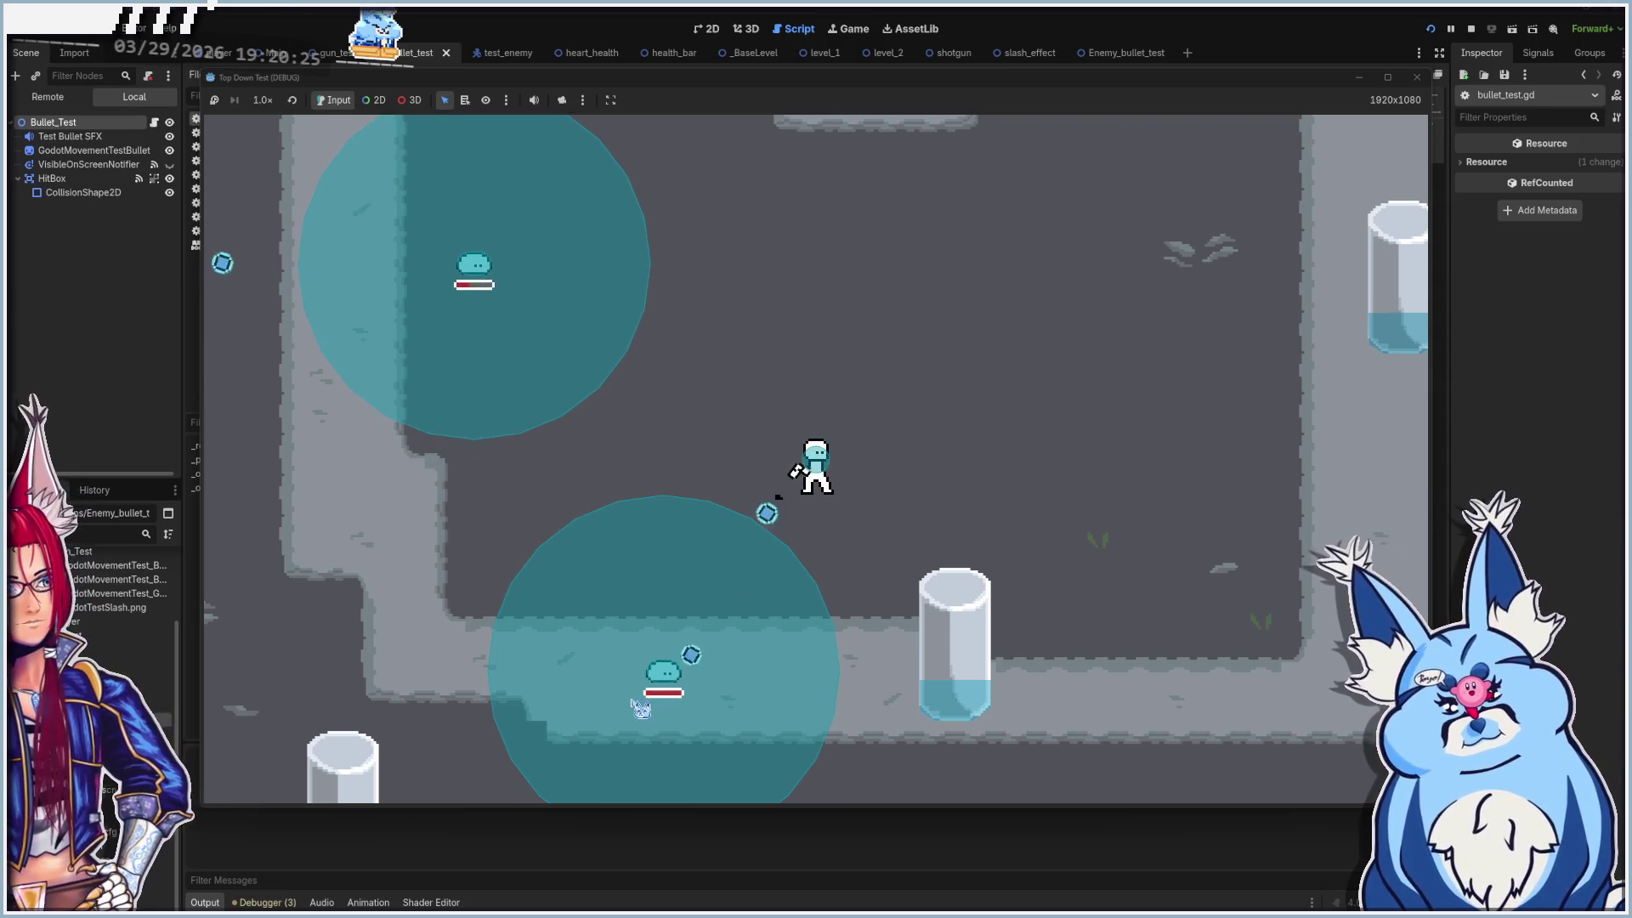
{"action": "left_click", "coordinate": [495, 318]}
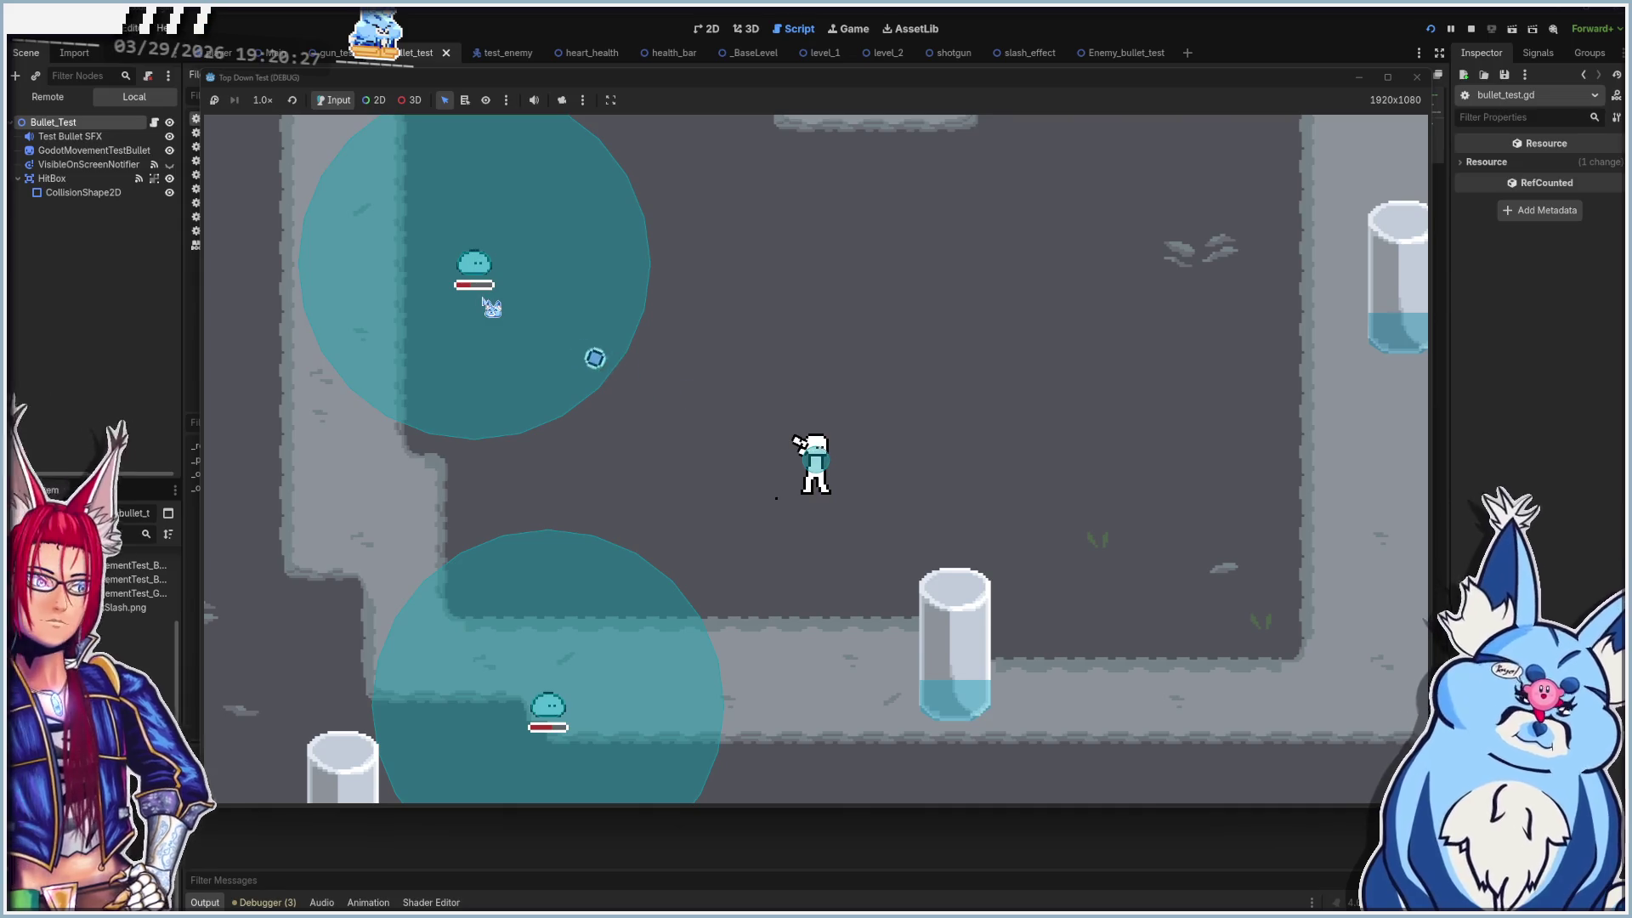
{"action": "left_click", "coordinate": [476, 267]}
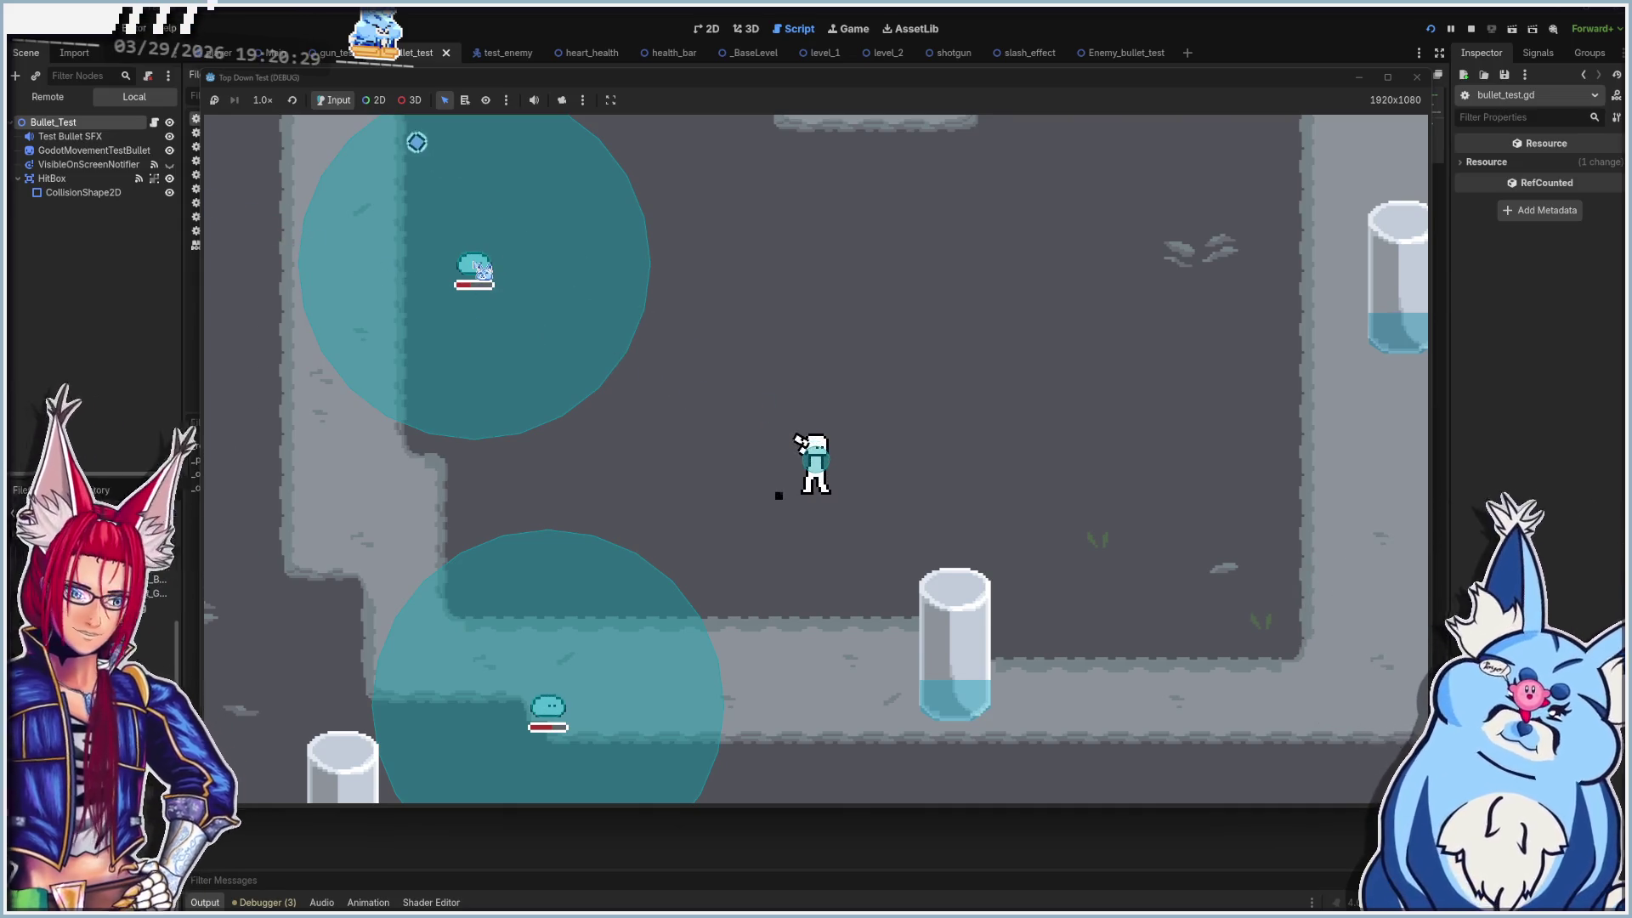
{"action": "left_click", "coordinate": [482, 270]}
{"action": "left_click", "coordinate": [482, 270]}
{"action": "type", "text": "#last_position = position # doesn't seem to do"}
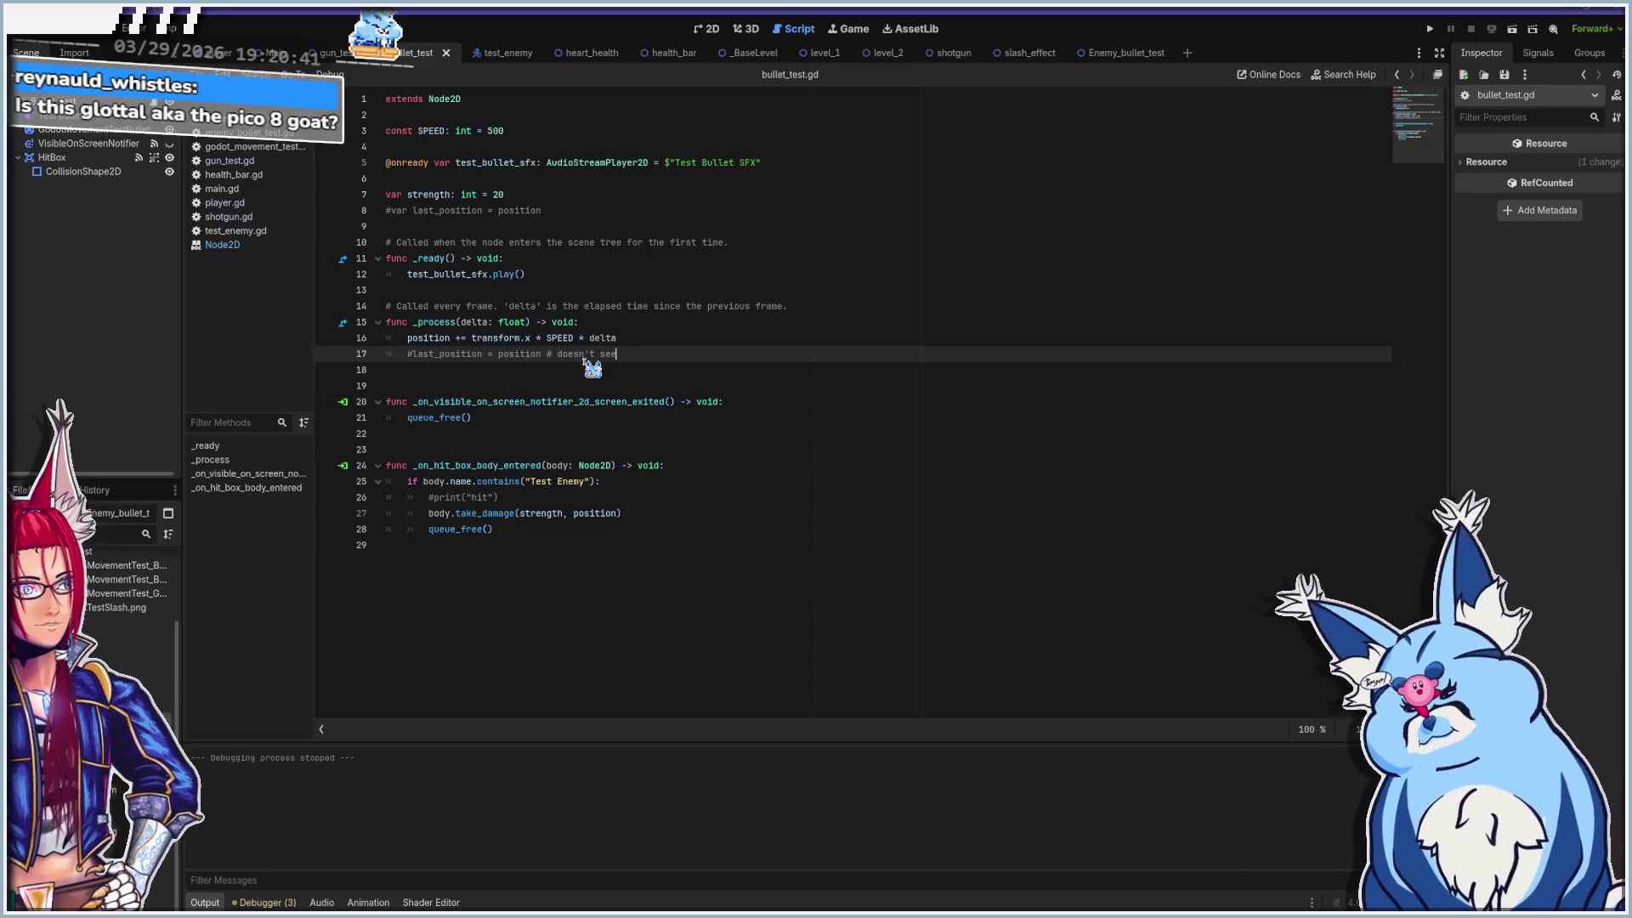
Finish line 17's note so it reads 'doesn't seem to do much'
{"action": "type", "text": " much"}
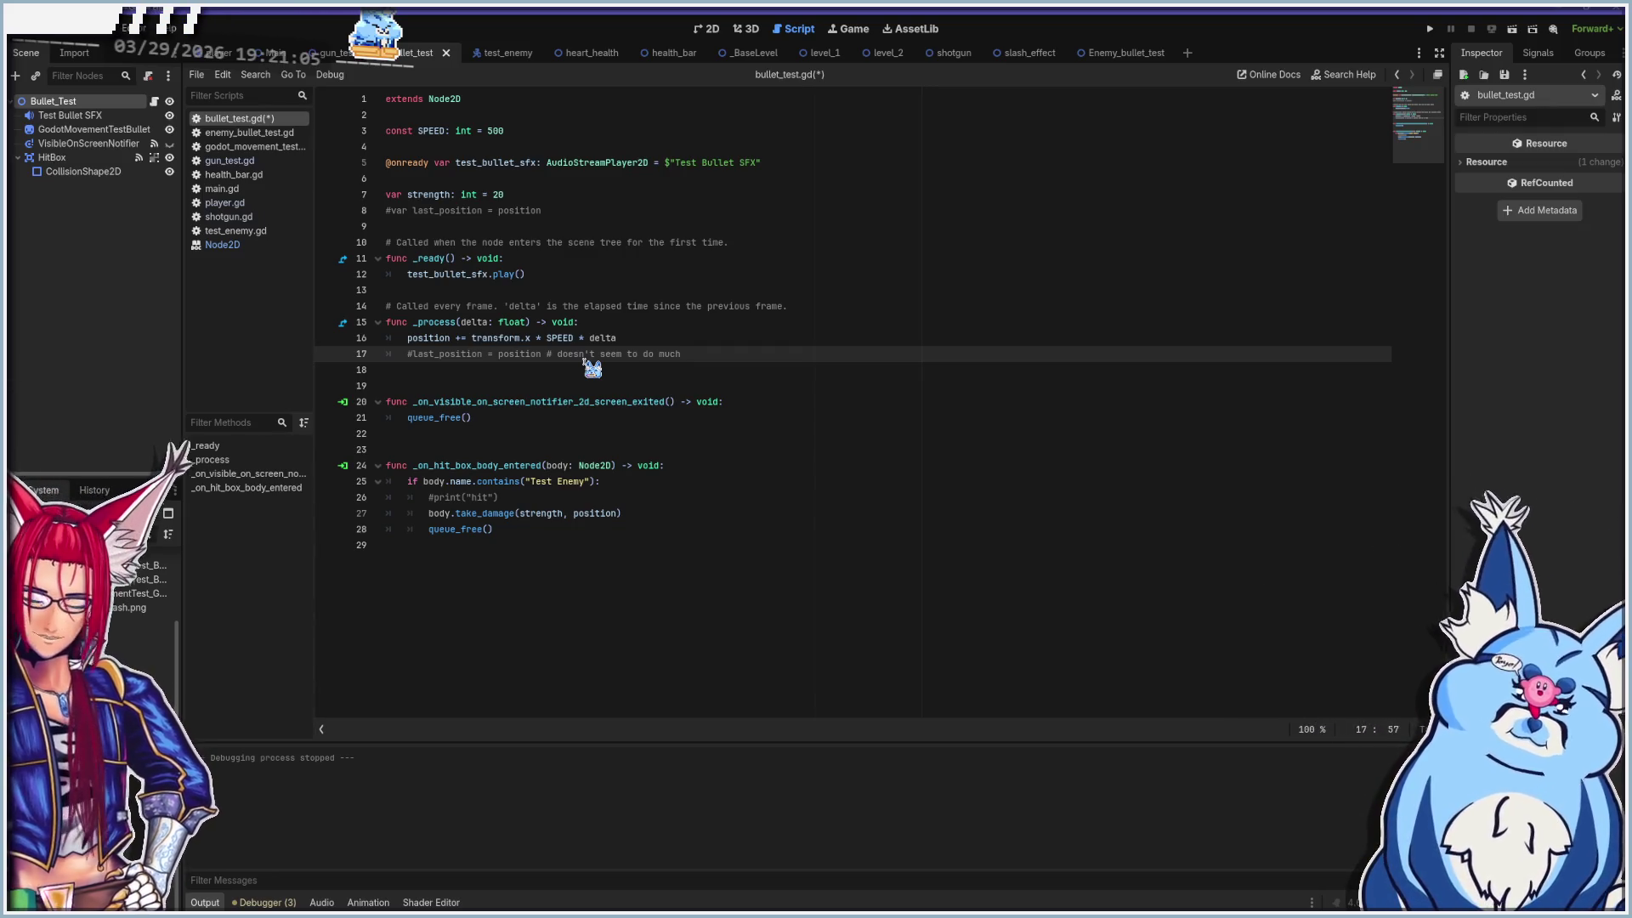
Launch the game, walk around with WASD and shoot at the upper slime
{"action": "key", "text": "F5"}
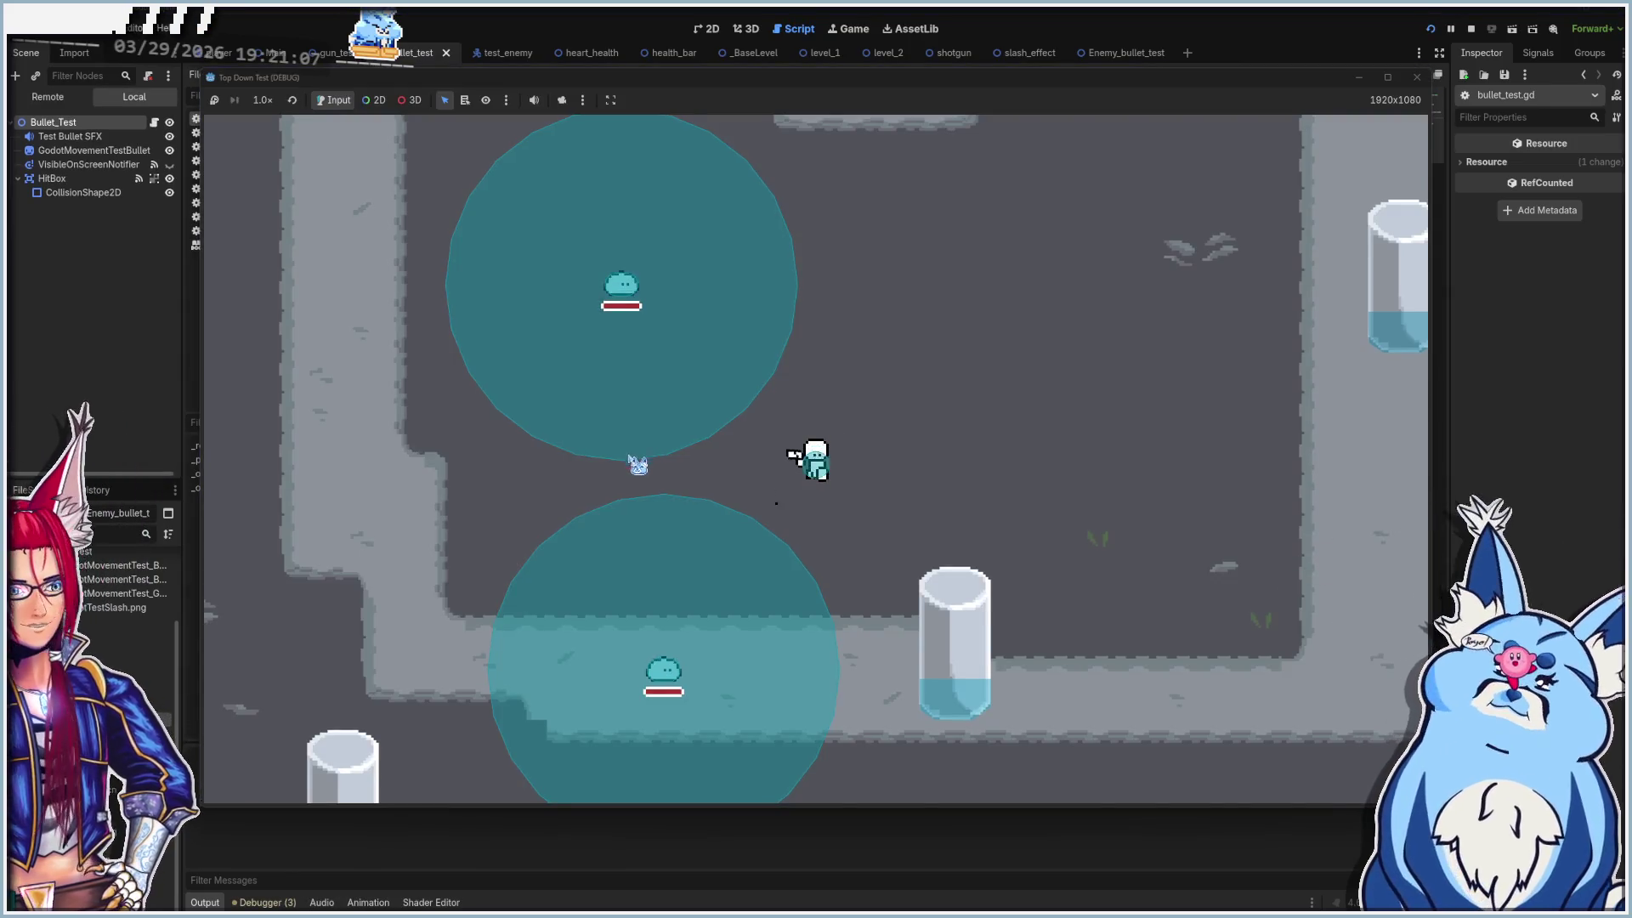
{"action": "key", "text": "s"}
{"action": "key", "text": "w"}
{"action": "key", "text": "d"}
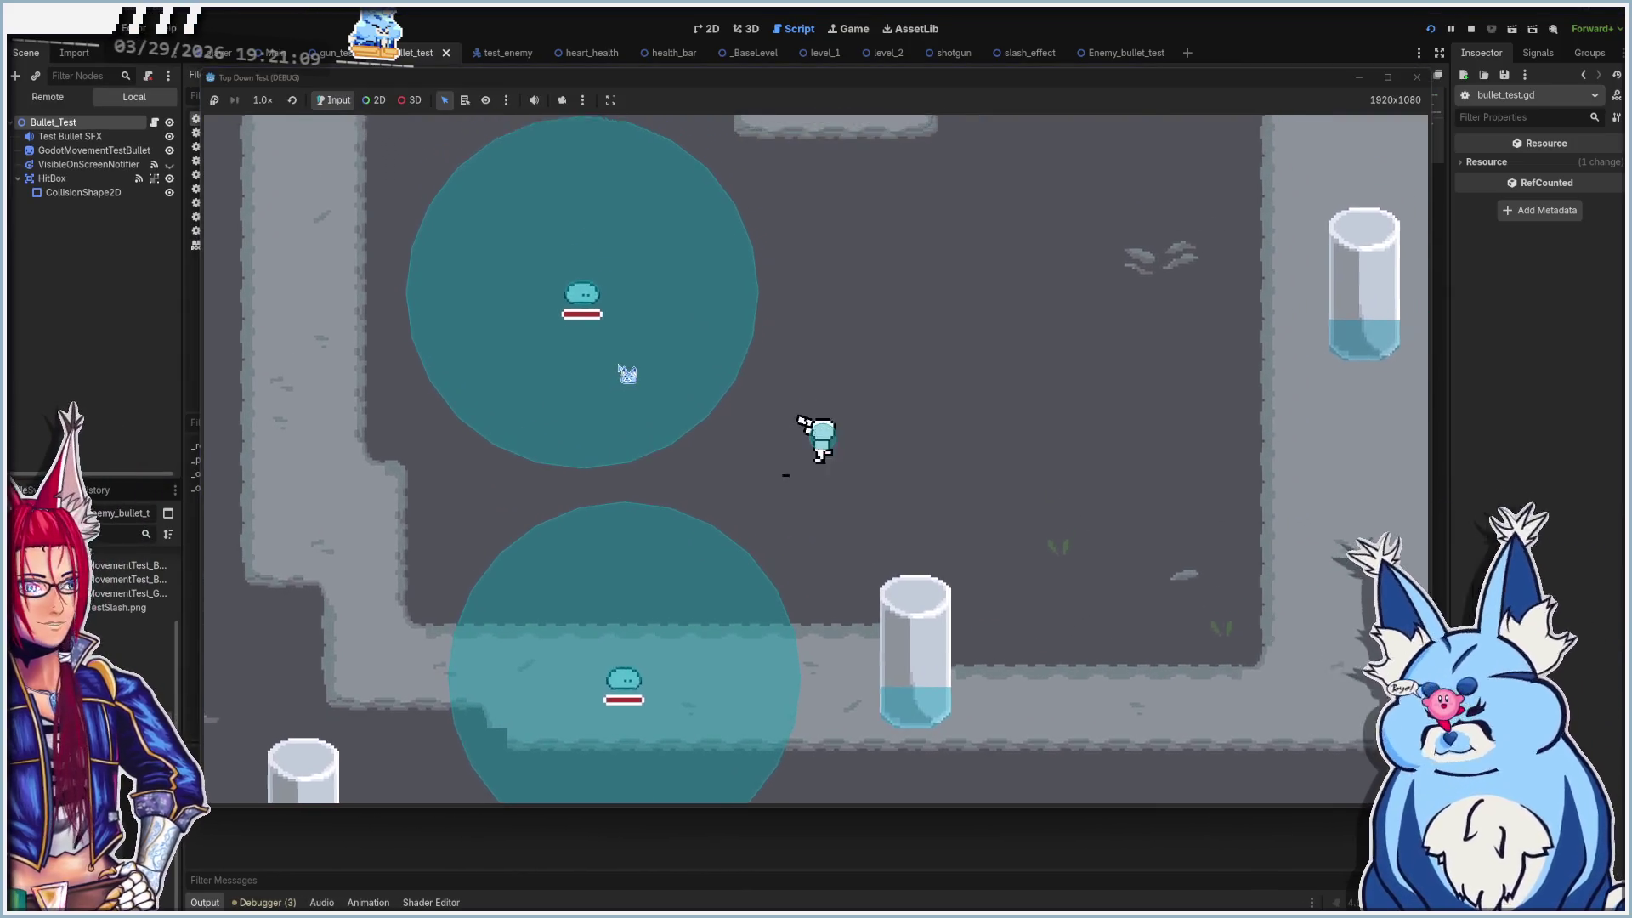
{"action": "key", "text": "w"}
{"action": "key", "text": "d"}
{"action": "key", "text": "s"}
{"action": "left_click", "coordinate": [590, 335]}
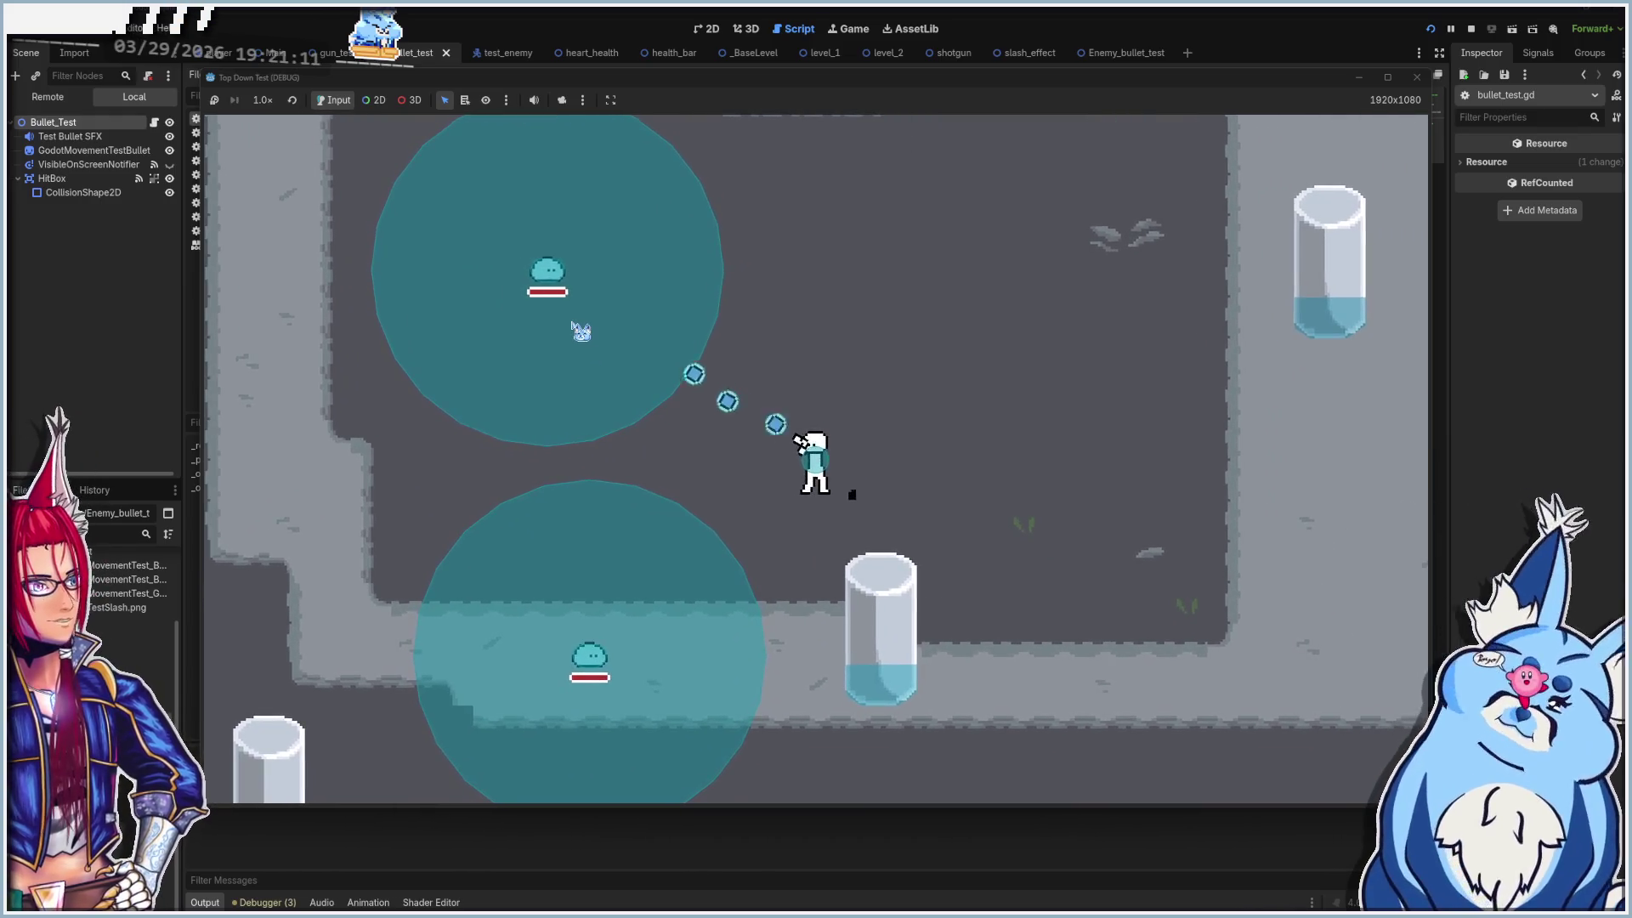
Keep moving around the level, fire toward the upper right, then stop the game
{"action": "key", "text": "a"}
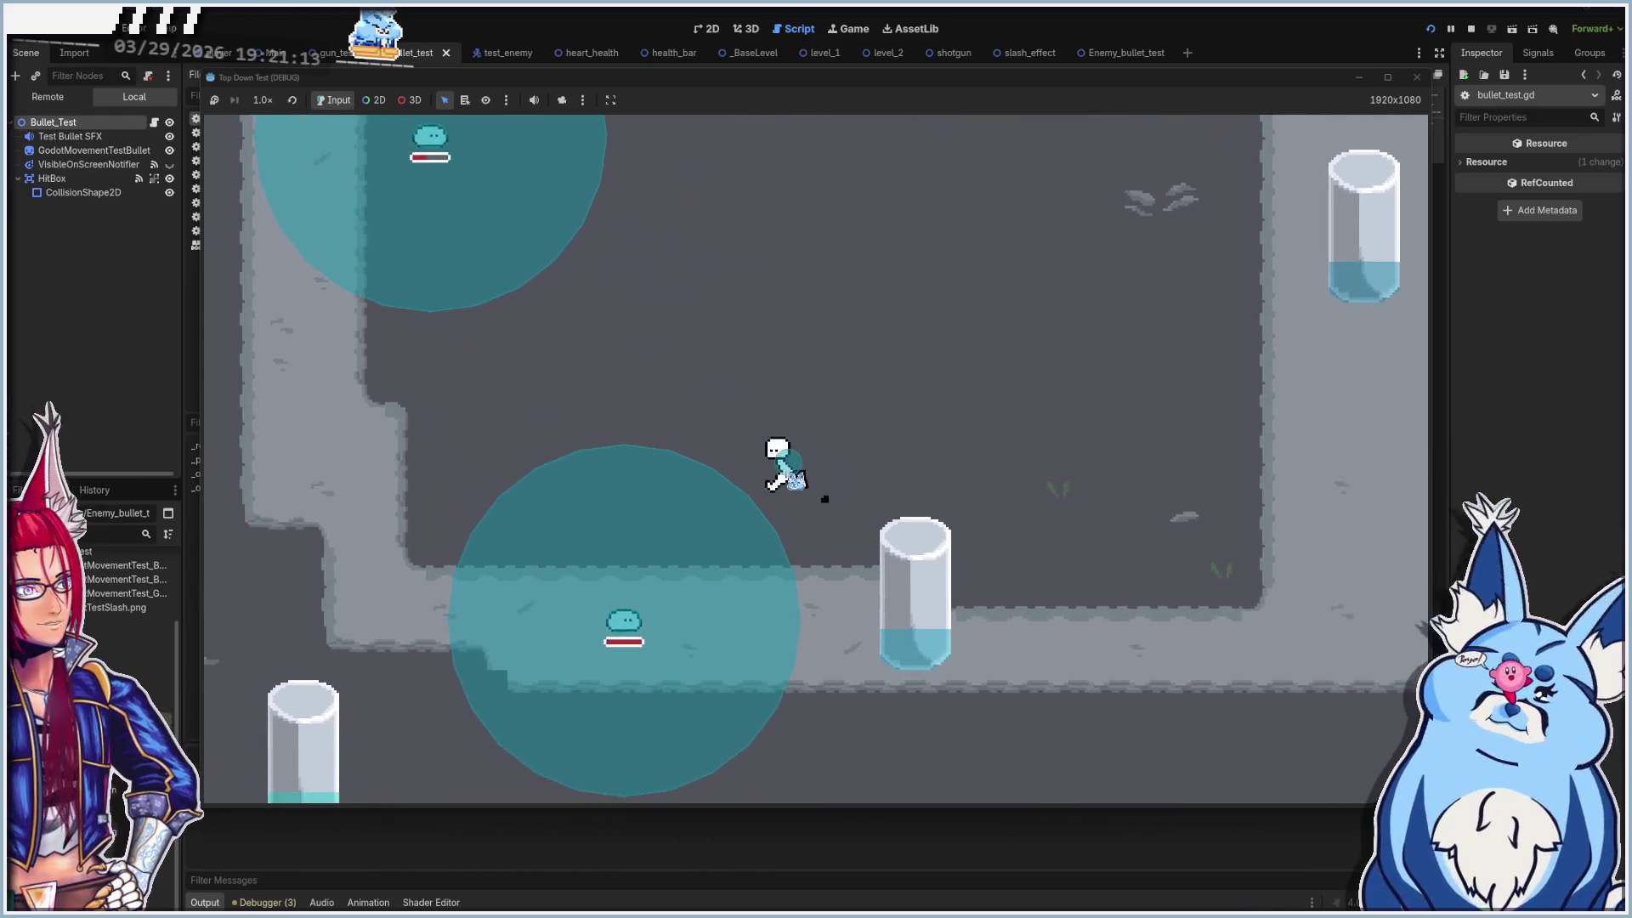
{"action": "key", "text": "s"}
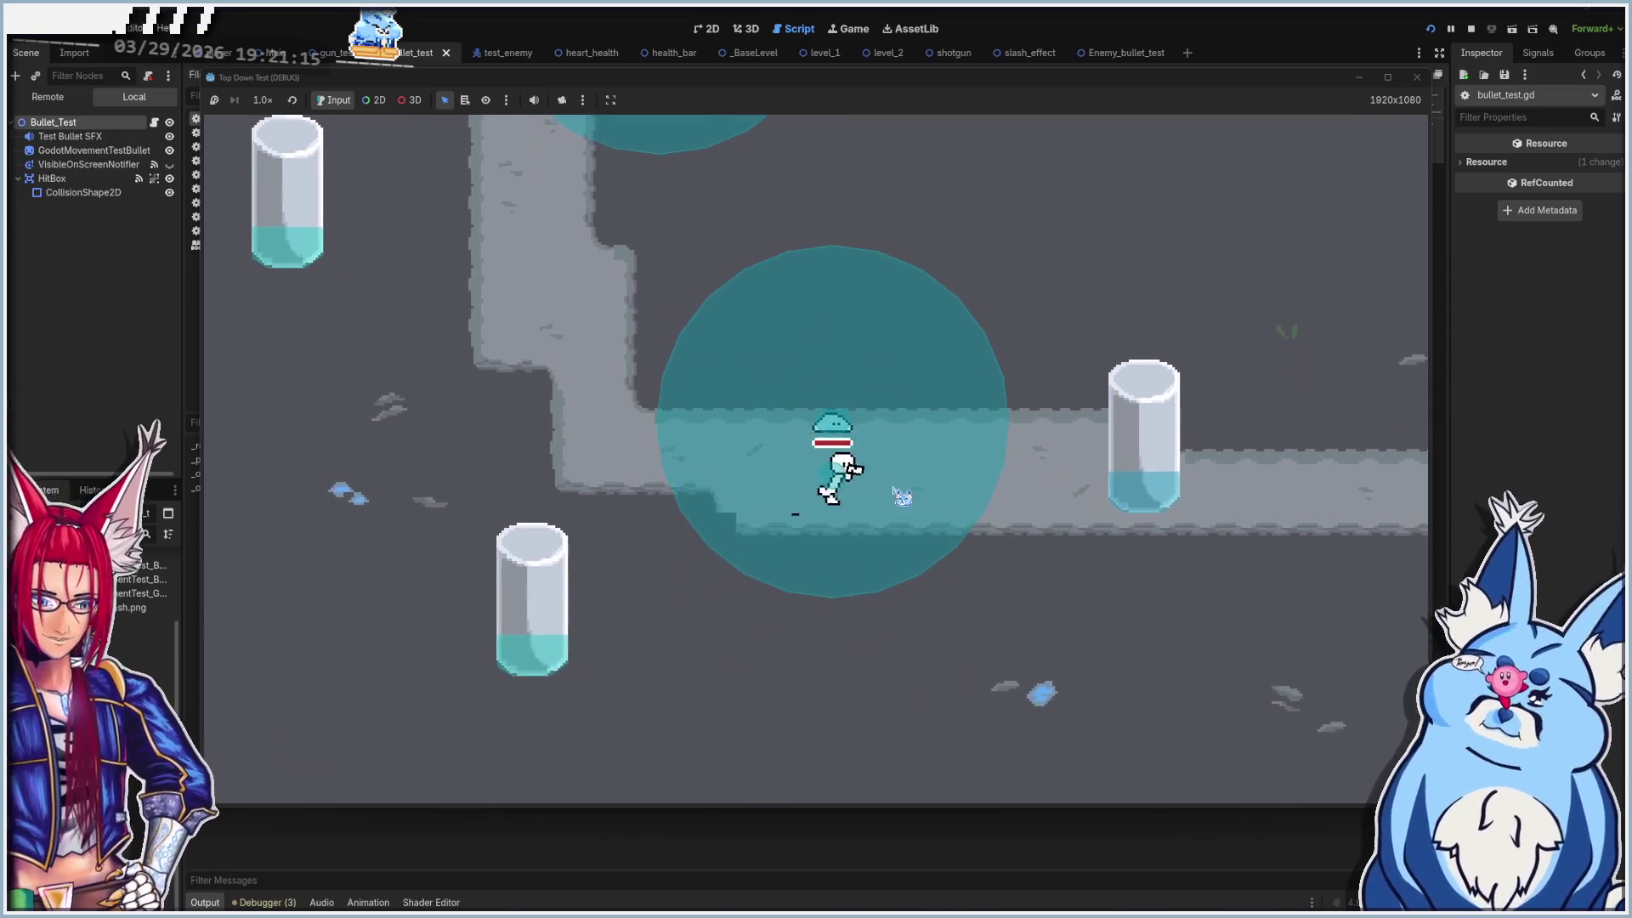
{"action": "key", "text": "d"}
{"action": "key", "text": "w"}
{"action": "key", "text": "w"}
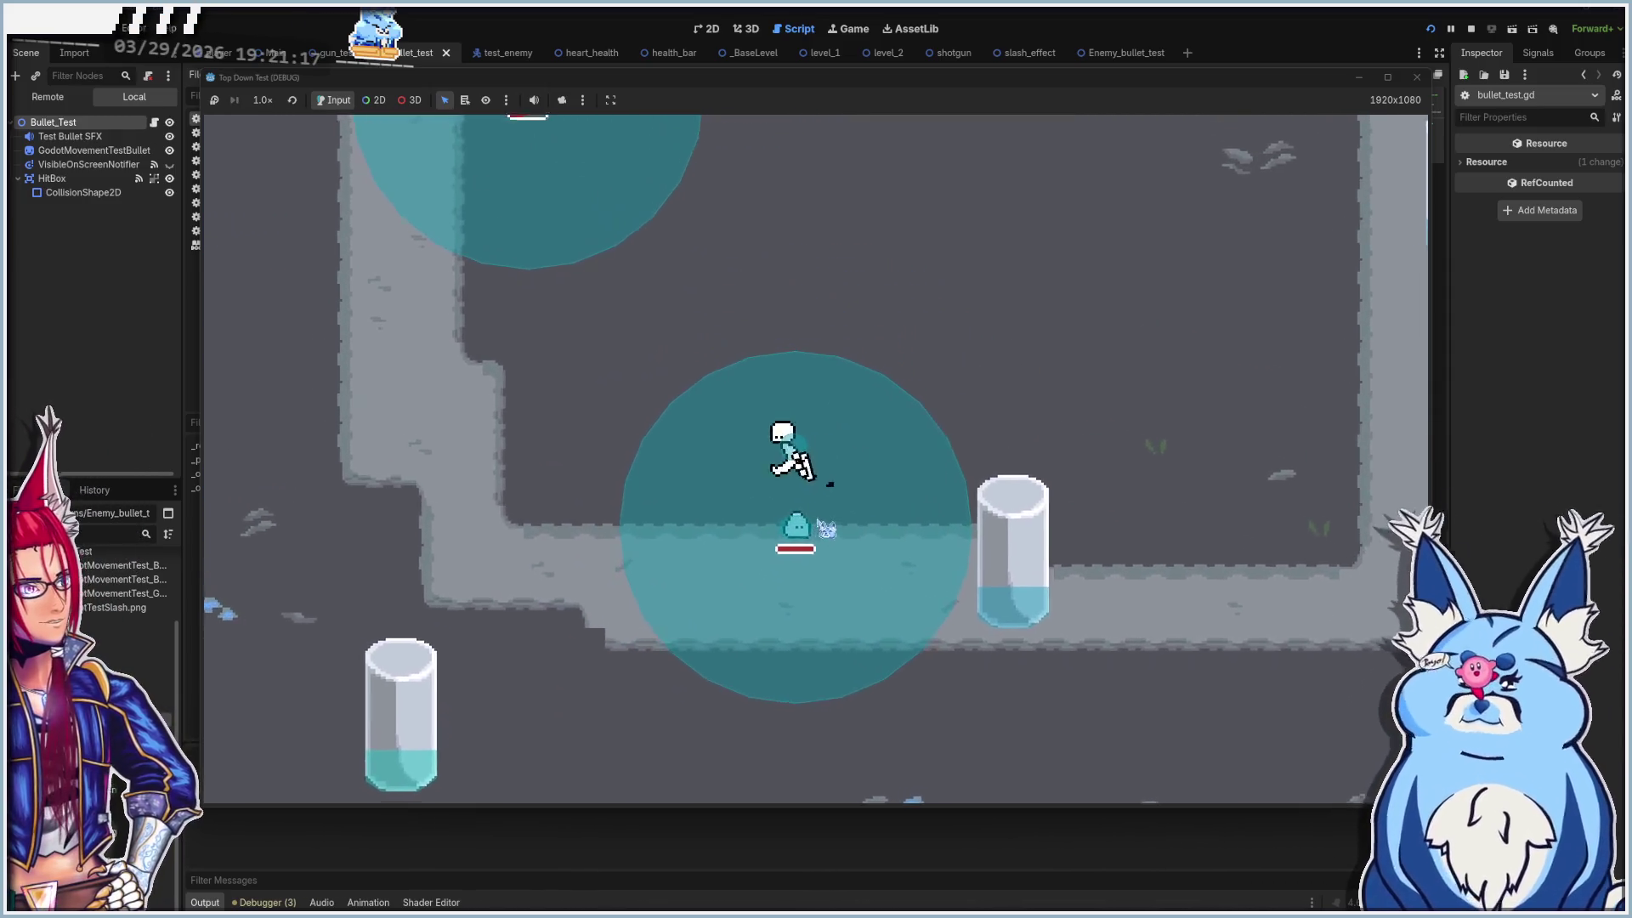
{"action": "key", "text": "a"}
{"action": "key", "text": "w"}
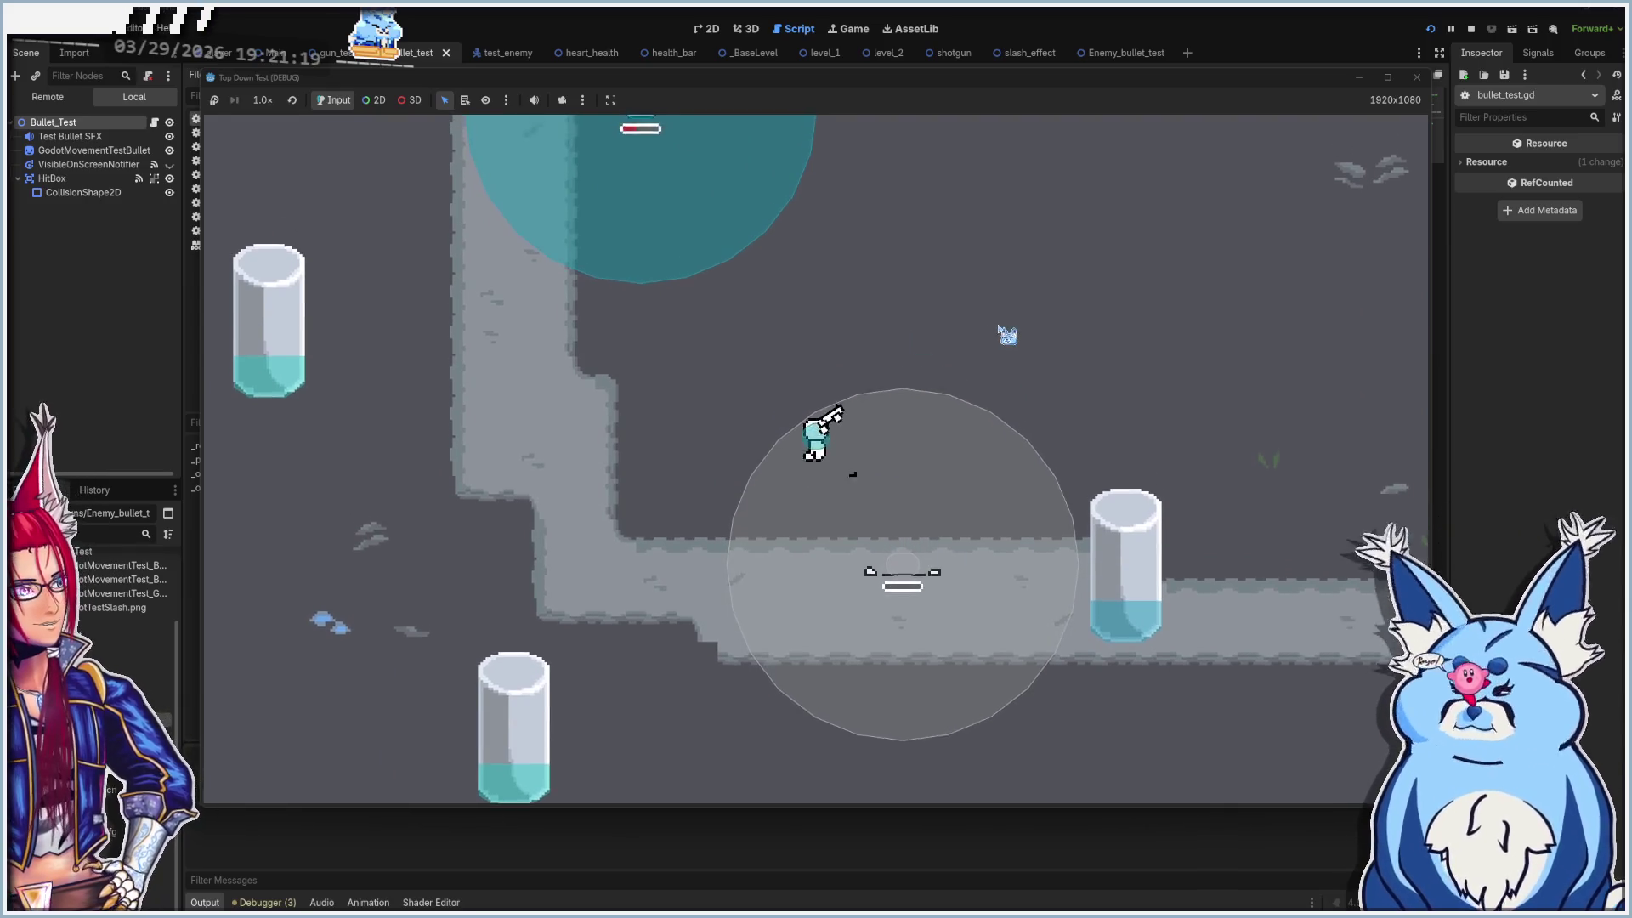
{"action": "left_click", "coordinate": [1011, 383]}
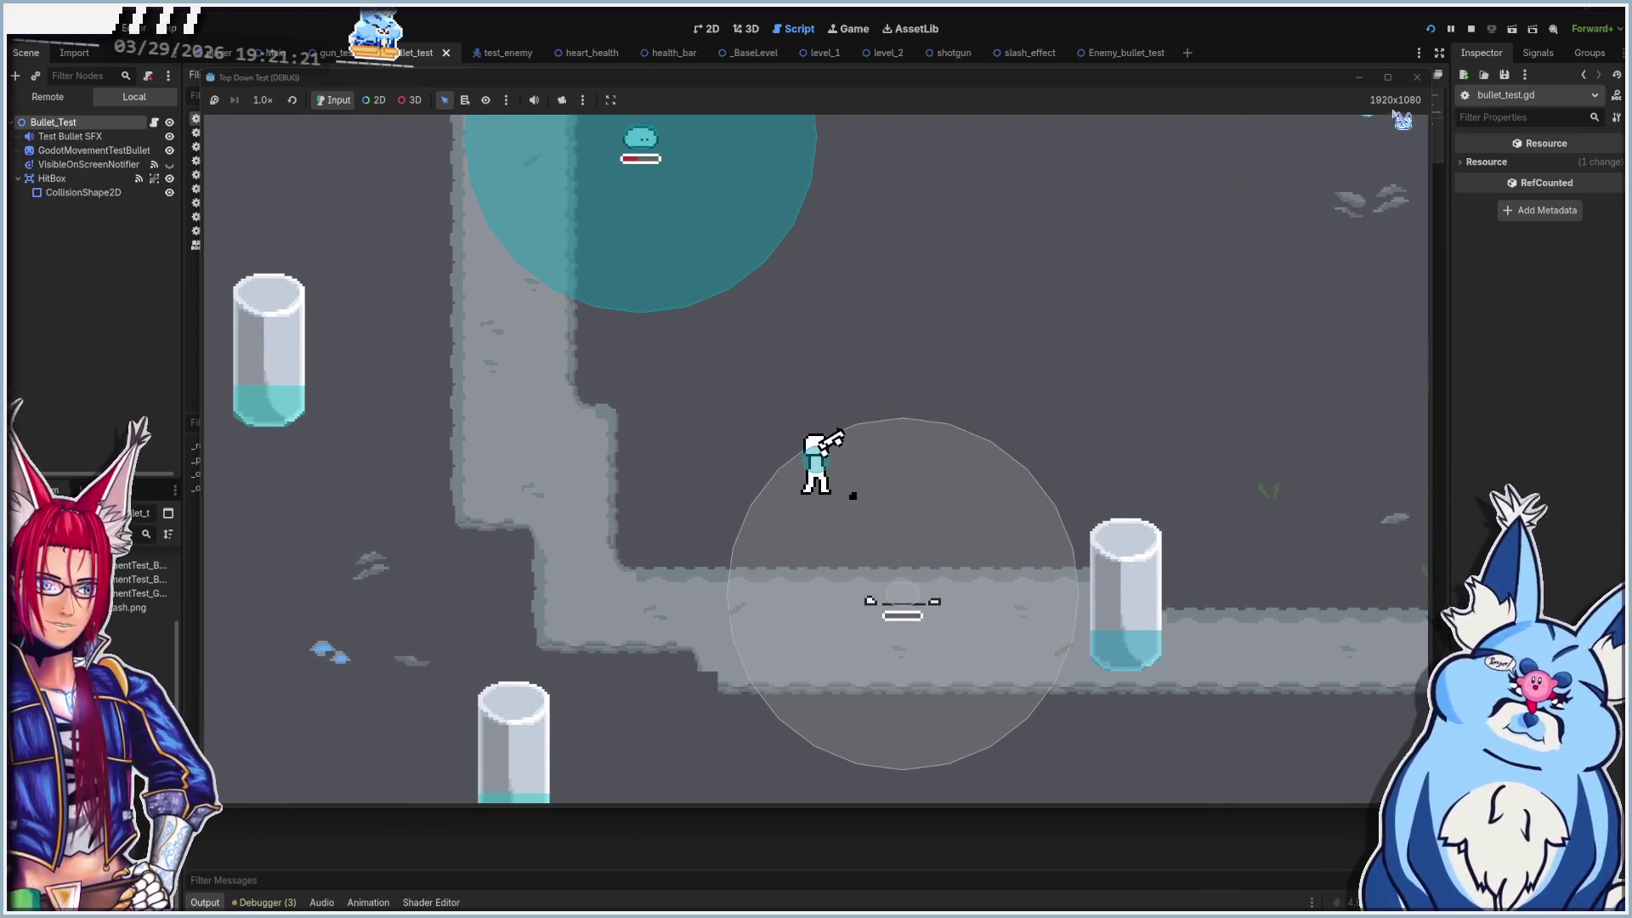
{"action": "key", "text": "F8"}
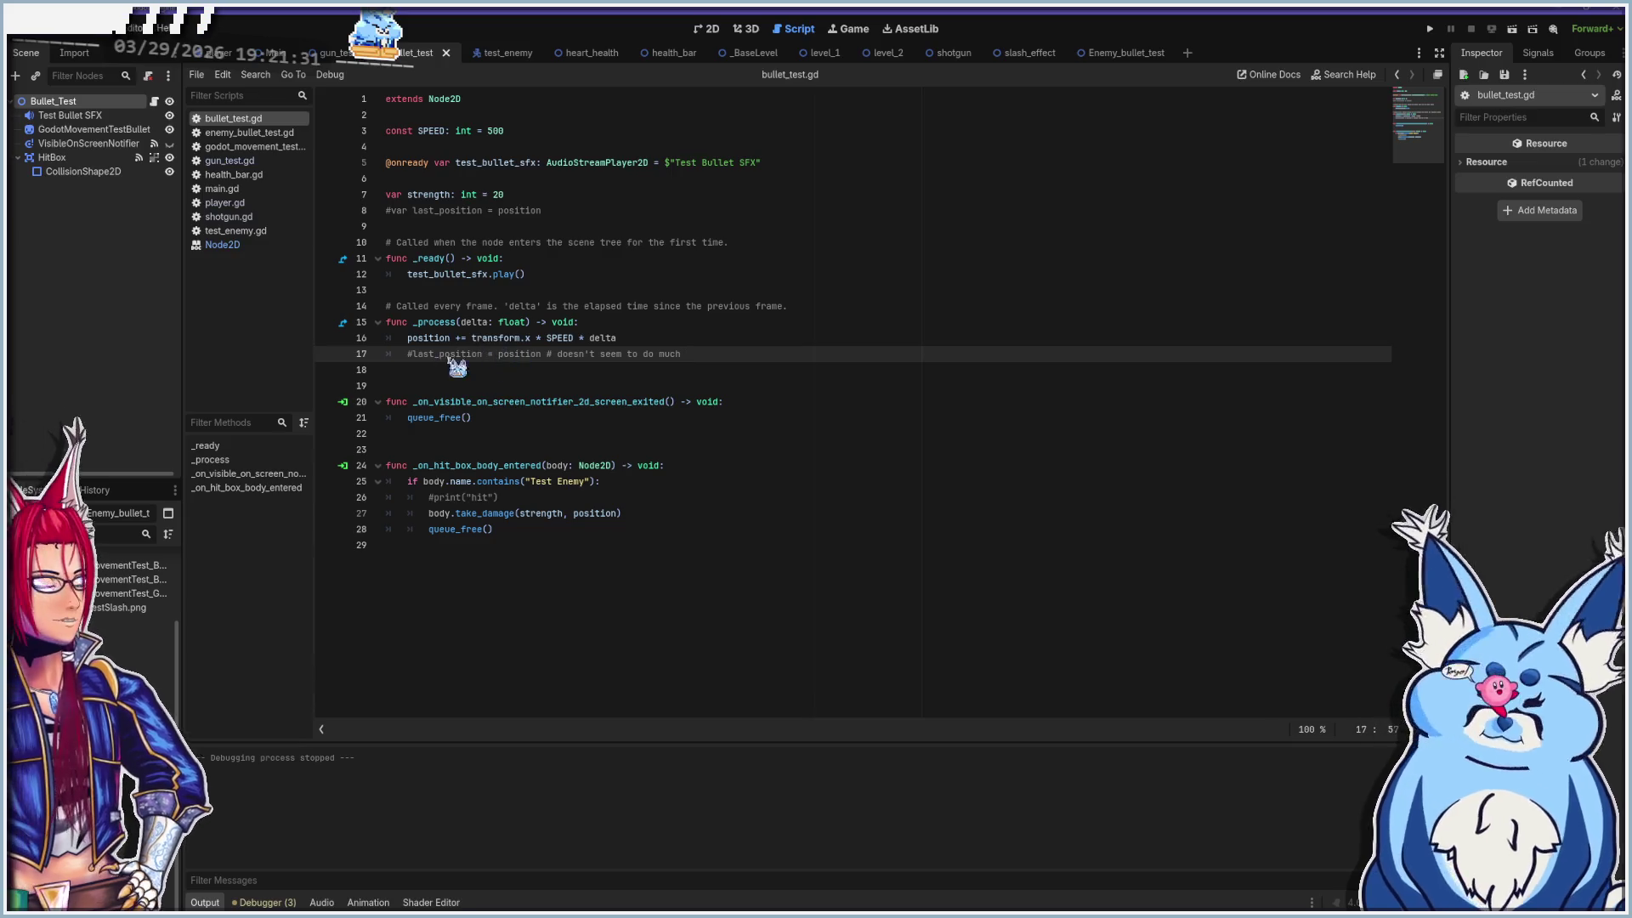
Check the queue_free call on line 21, then switch to the 2D scene view
{"action": "left_click", "coordinate": [510, 421]}
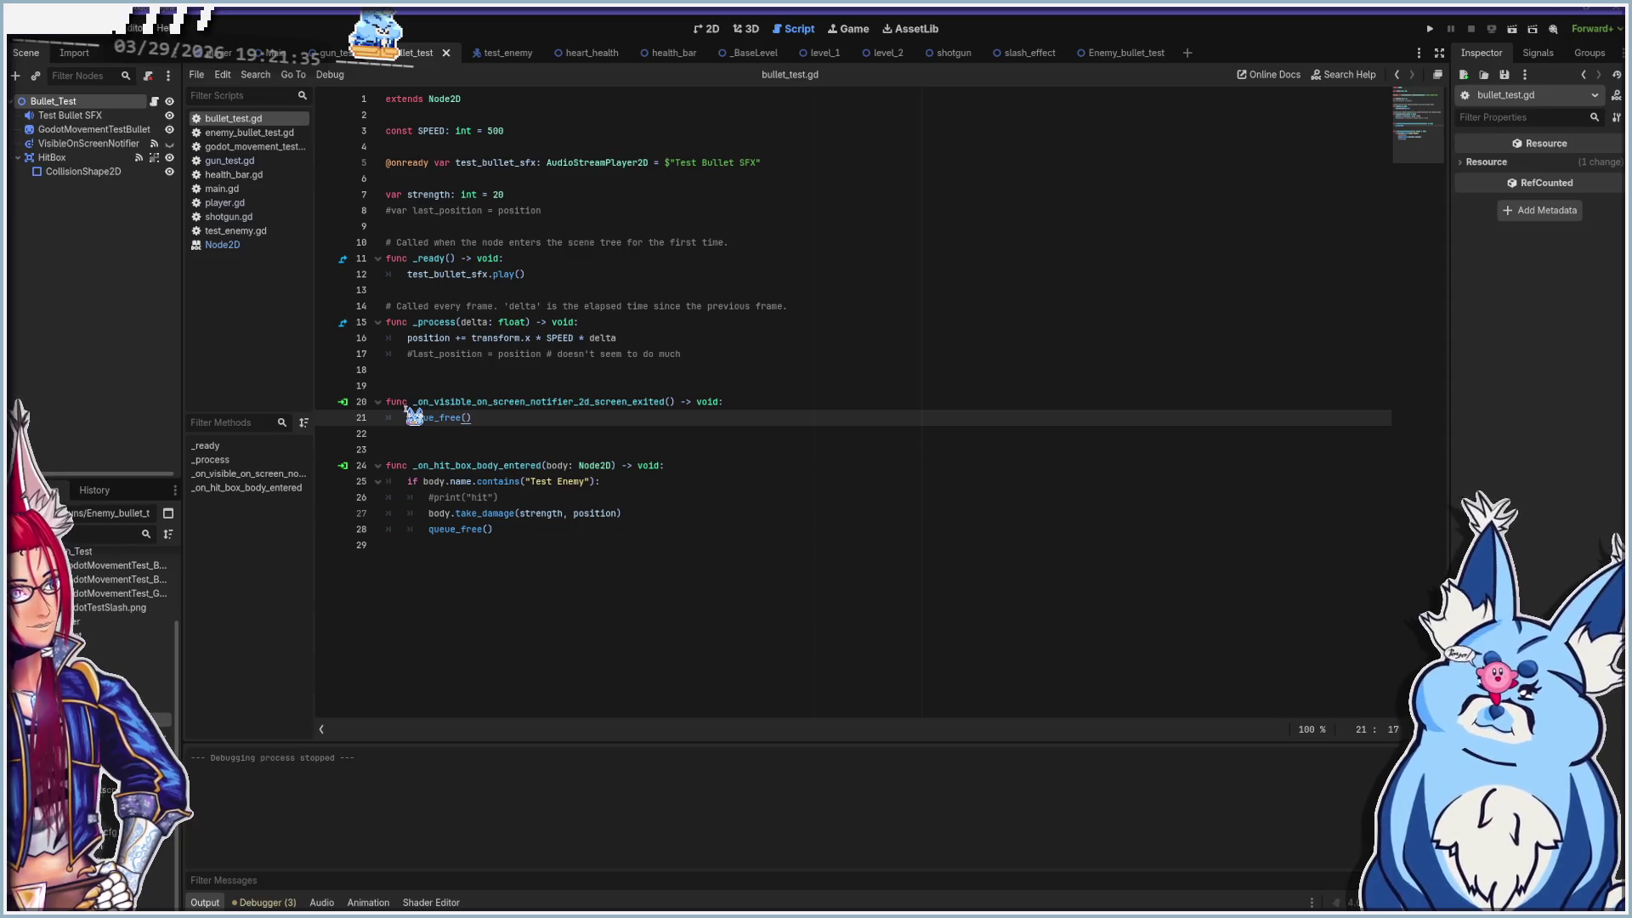
{"action": "mouse_move", "coordinate": [431, 419]}
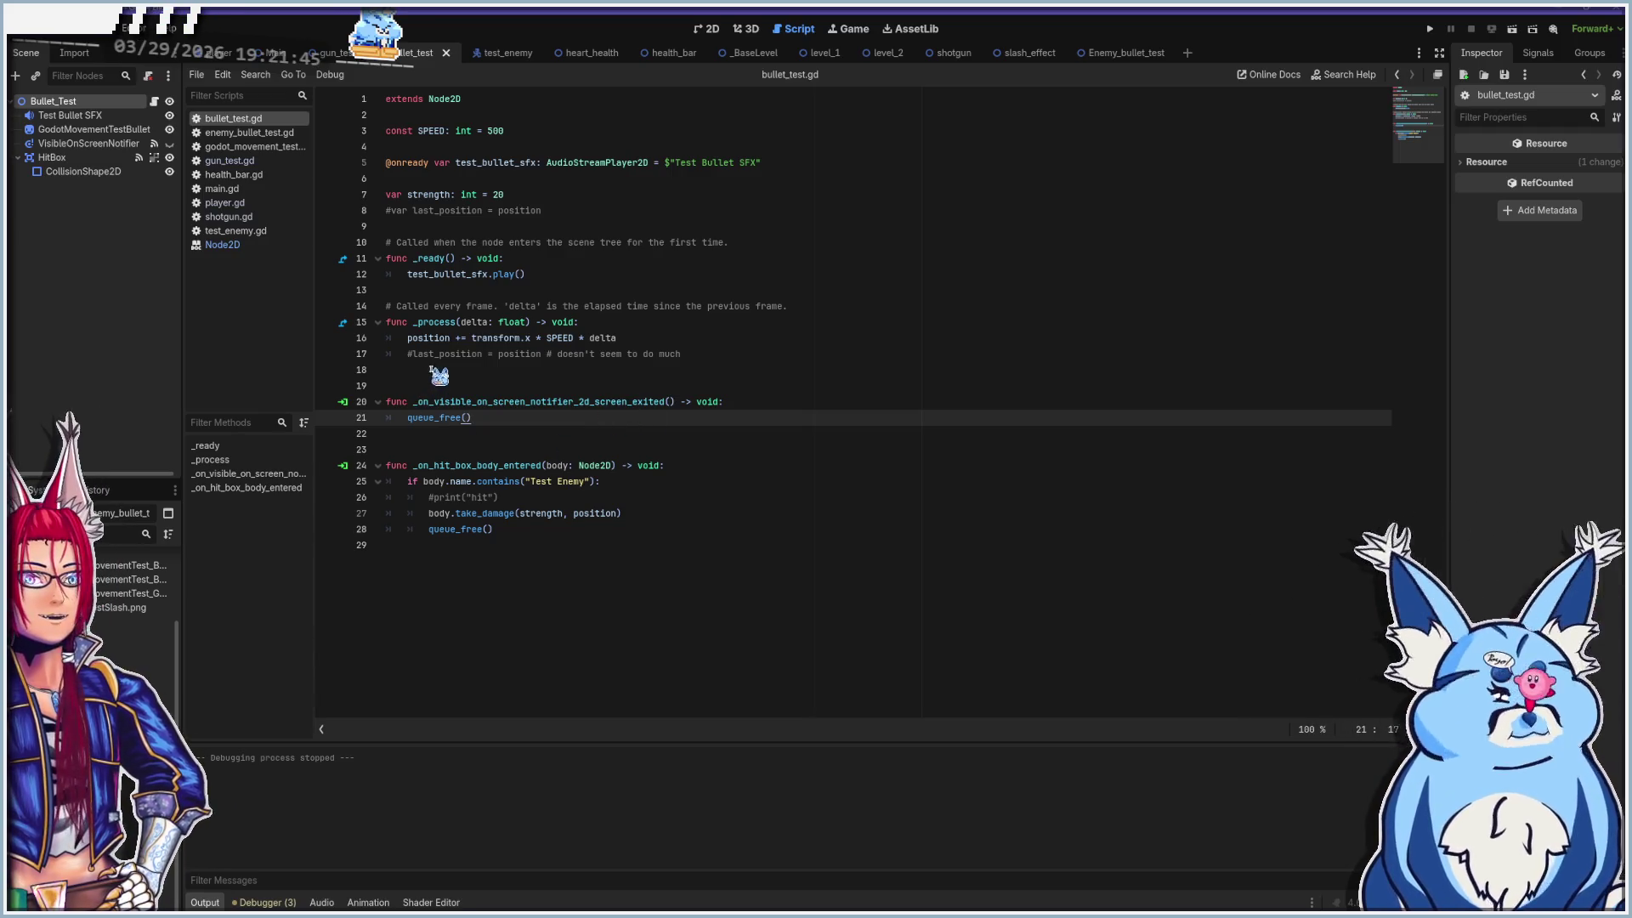
{"action": "left_click", "coordinate": [708, 29]}
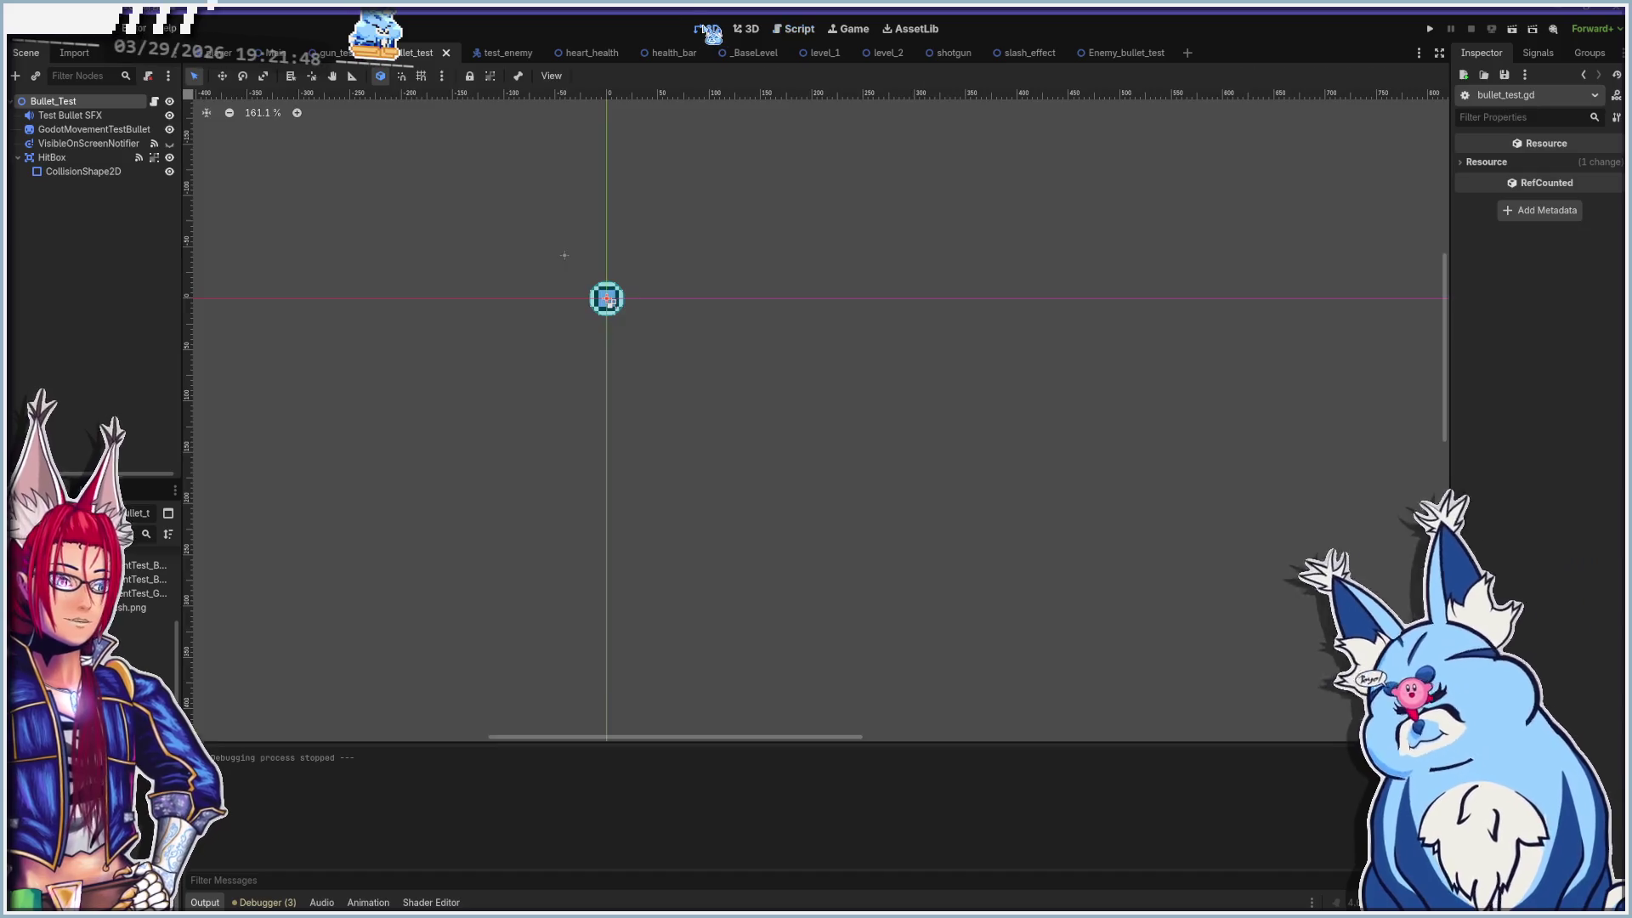
Select the VisibleOnScreenNotifier, make its rectangle visible, zoom in, then return to the script
{"action": "left_click", "coordinate": [76, 172]}
{"action": "left_click", "coordinate": [81, 144]}
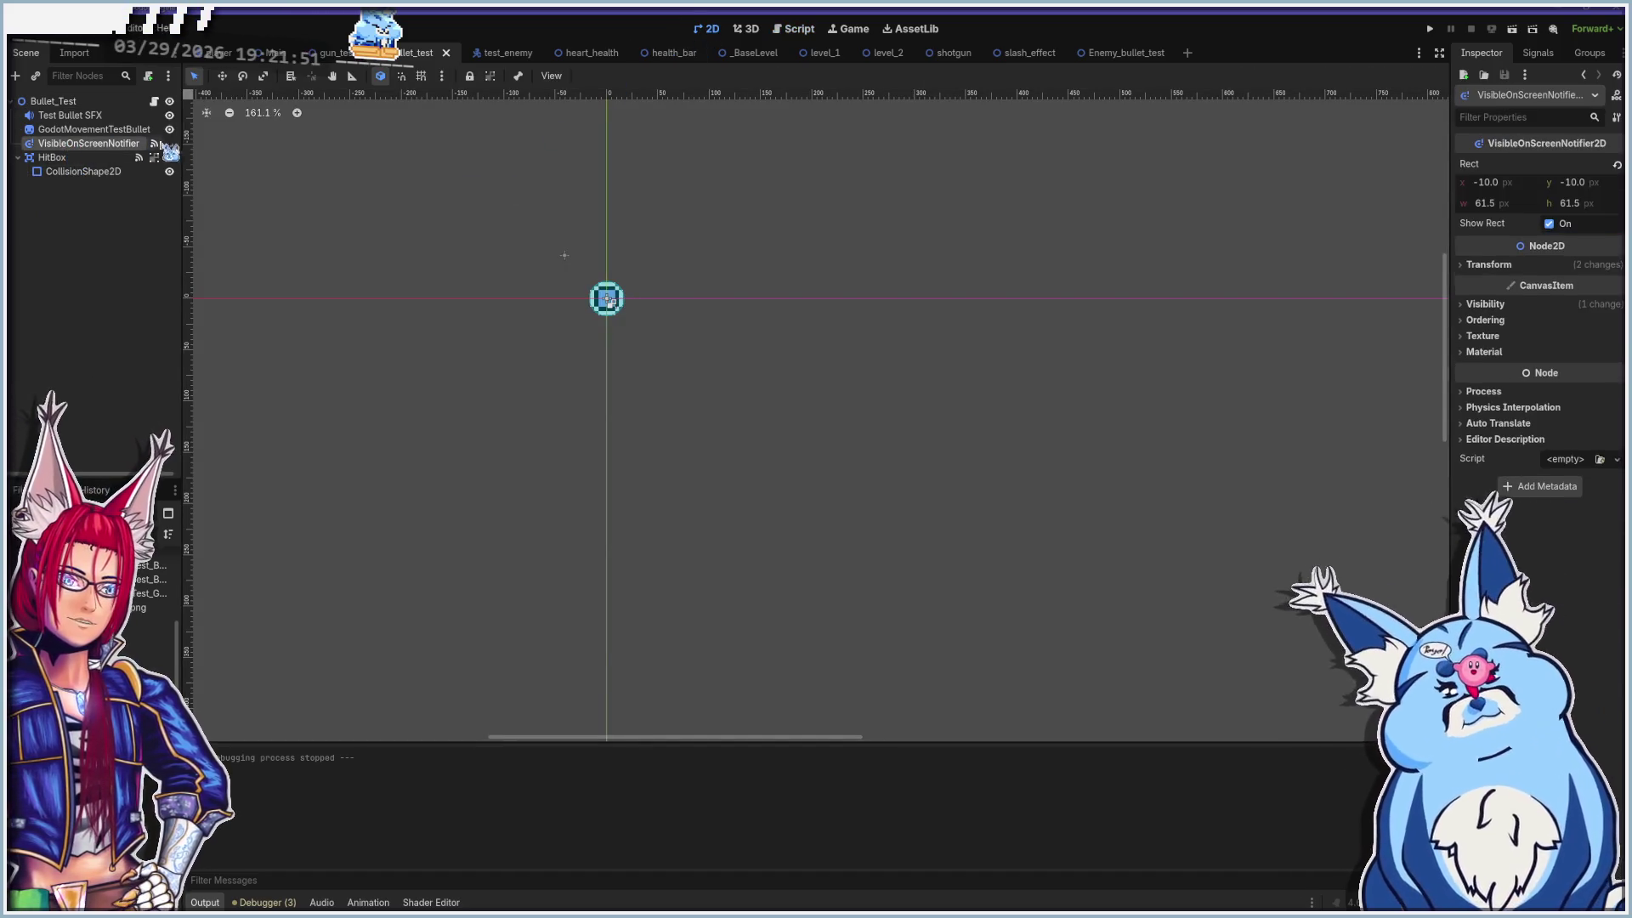
{"action": "left_click", "coordinate": [169, 144]}
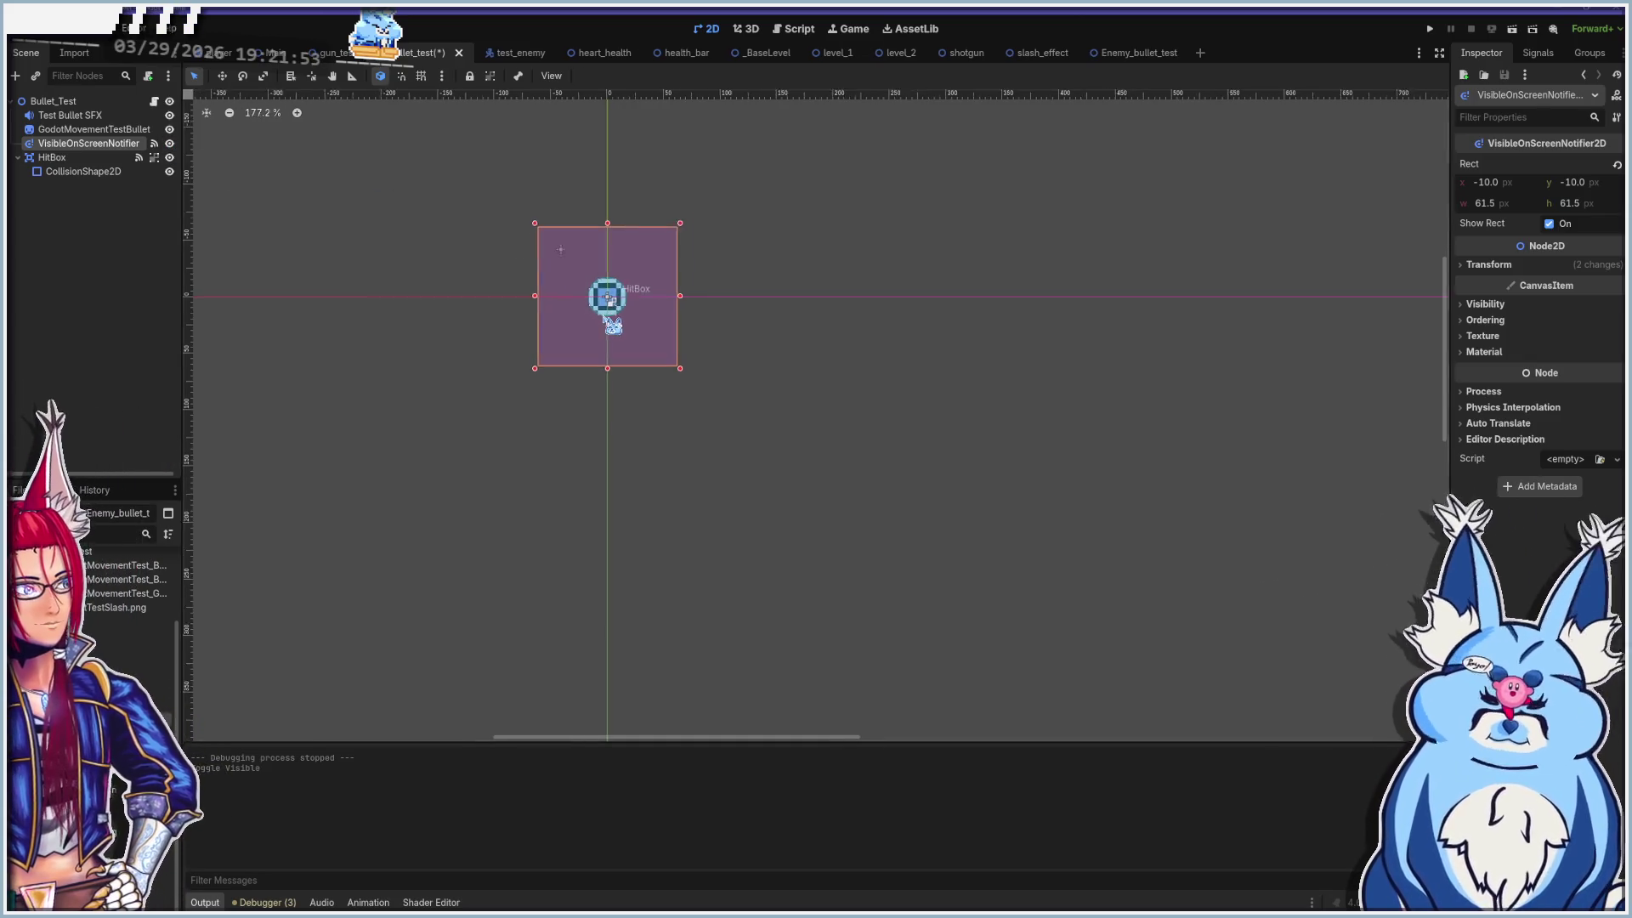
{"action": "scroll", "coordinate": [603, 314], "scroll_direction": "up", "scroll_amount": 5}
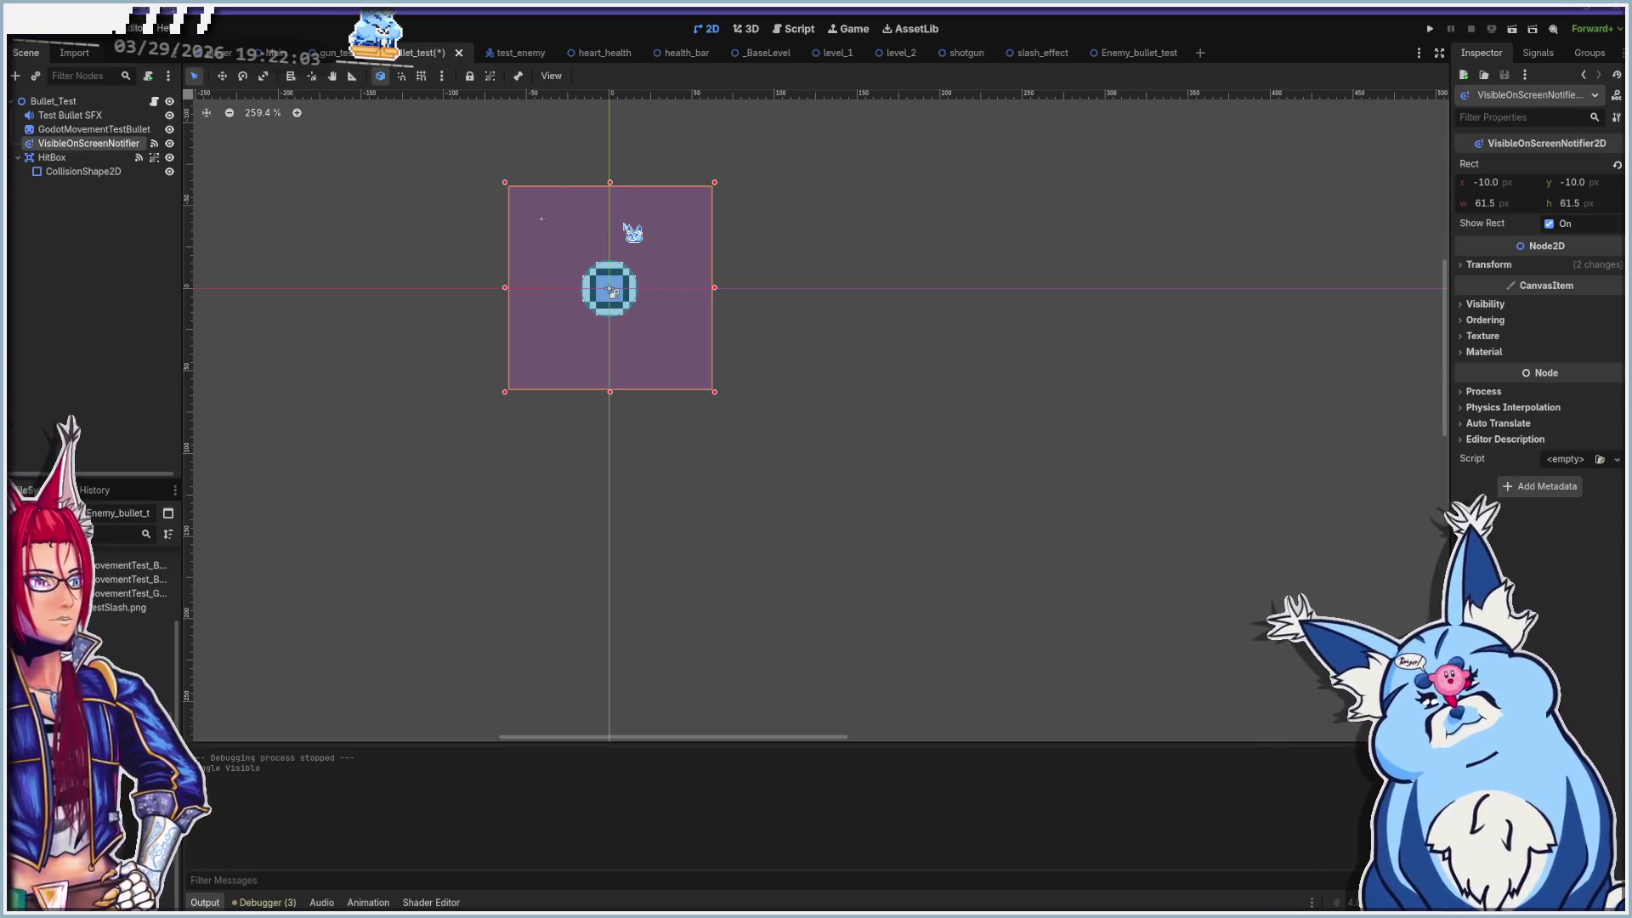
{"action": "left_click", "coordinate": [793, 29]}
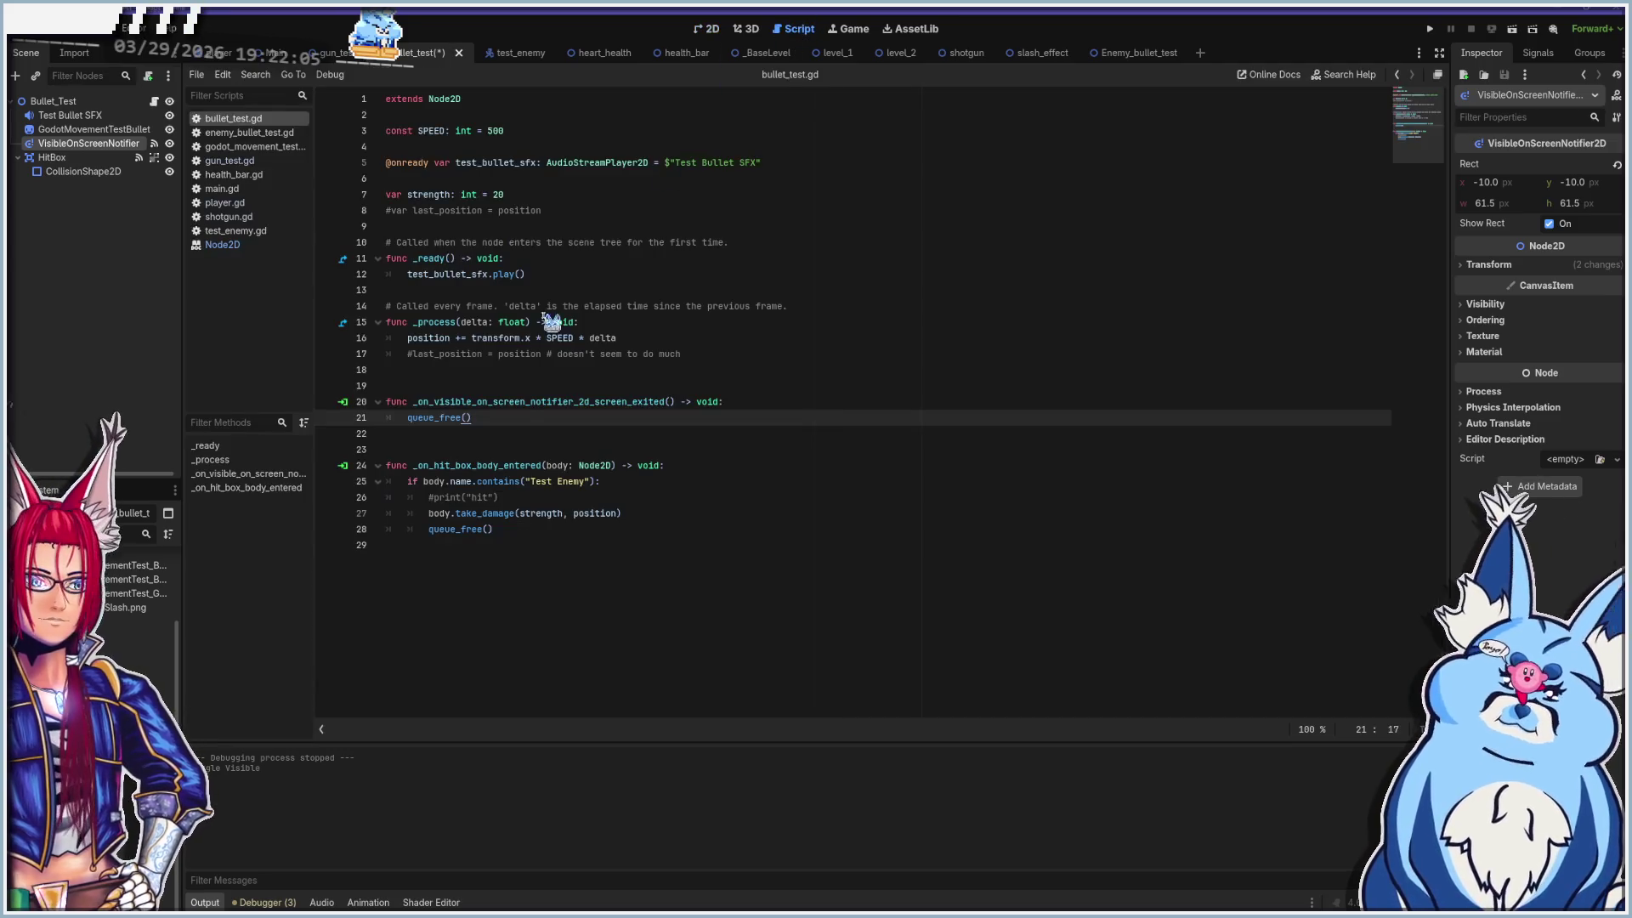
Review the queue_free() call on line 21, then switch to the Aseprite portrait
{"action": "left_click", "coordinate": [408, 418]}
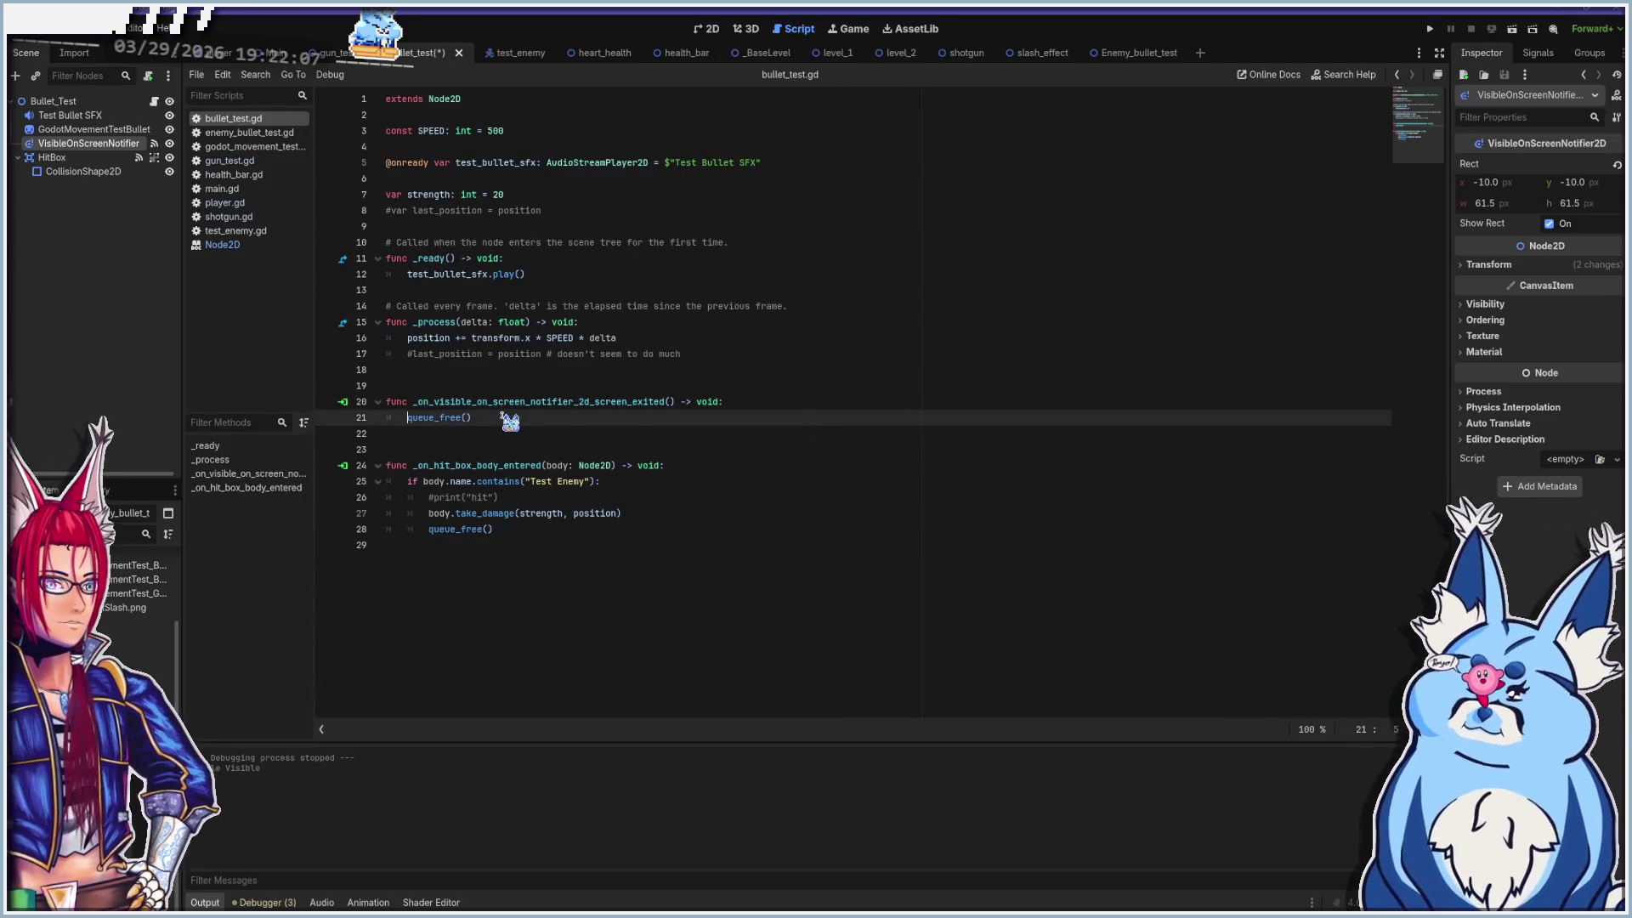
{"action": "left_click", "coordinate": [487, 417]}
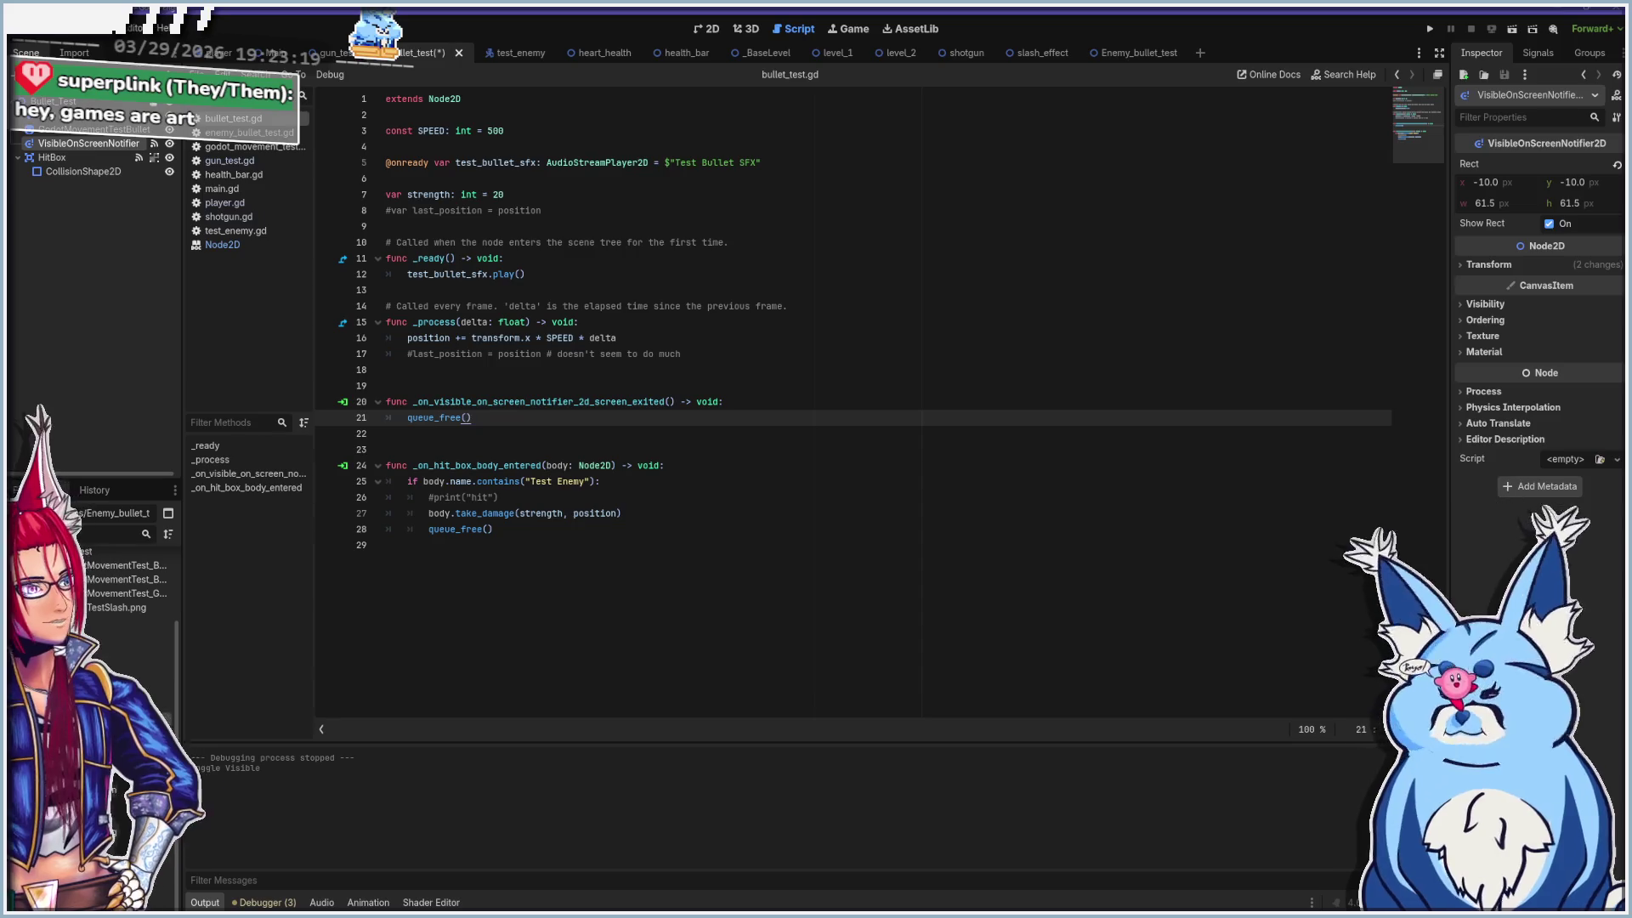
{"action": "key", "text": "alt+Tab"}
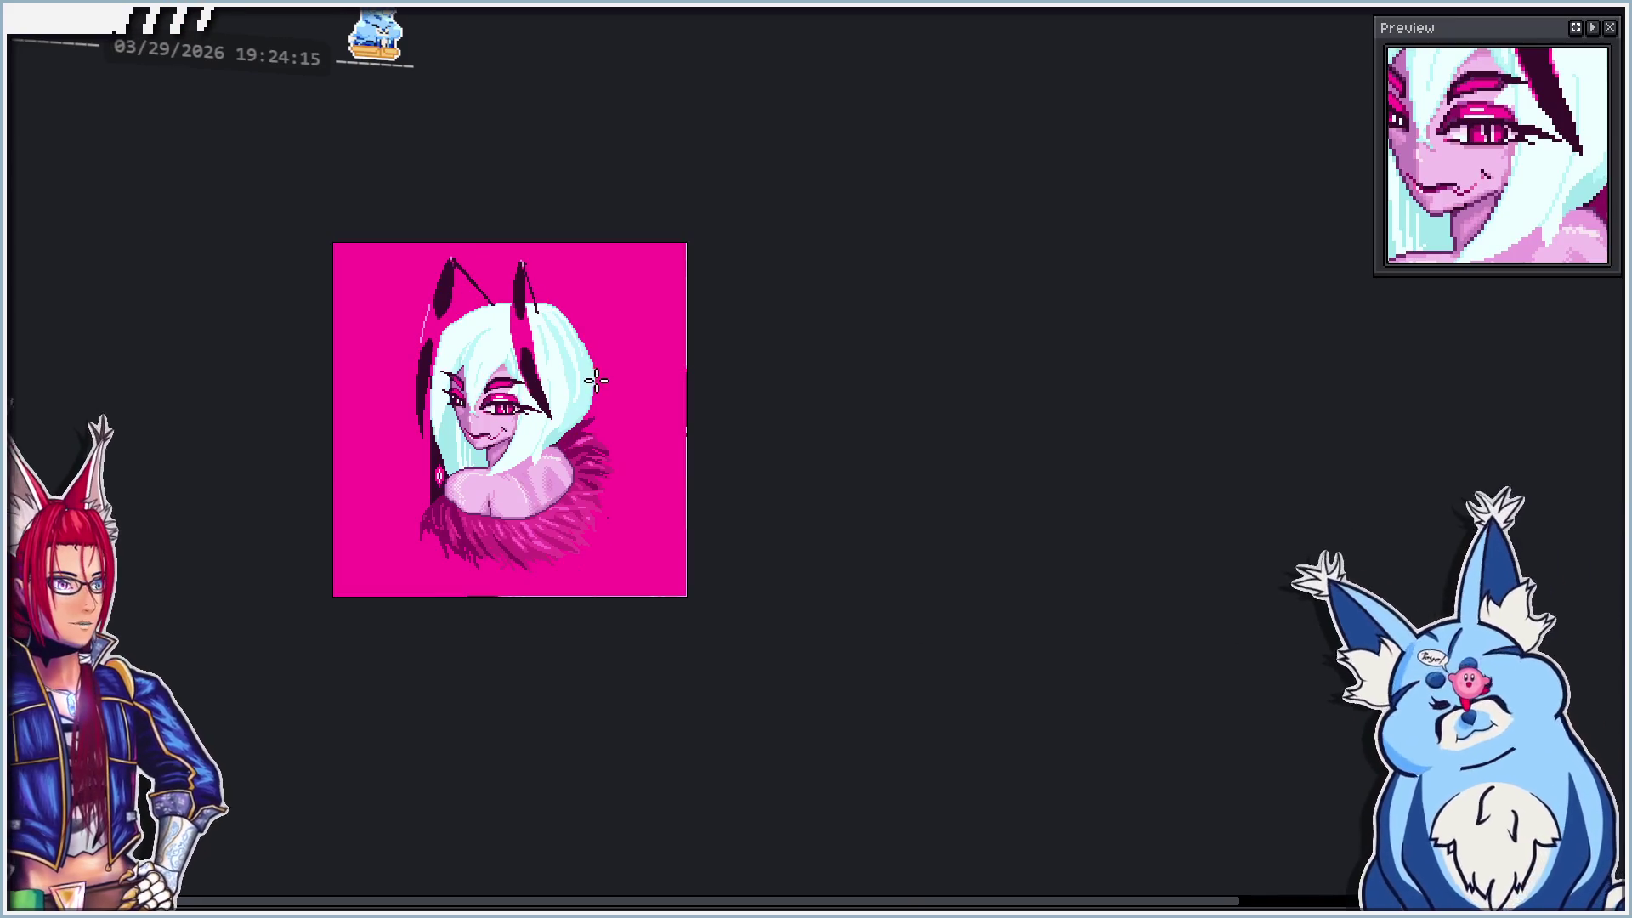
Pan and zoom the portrait artwork in Aseprite, then switch back to Godot
{"action": "left_click_drag", "start_coordinate": [339, 430], "coordinate": [364, 431]}
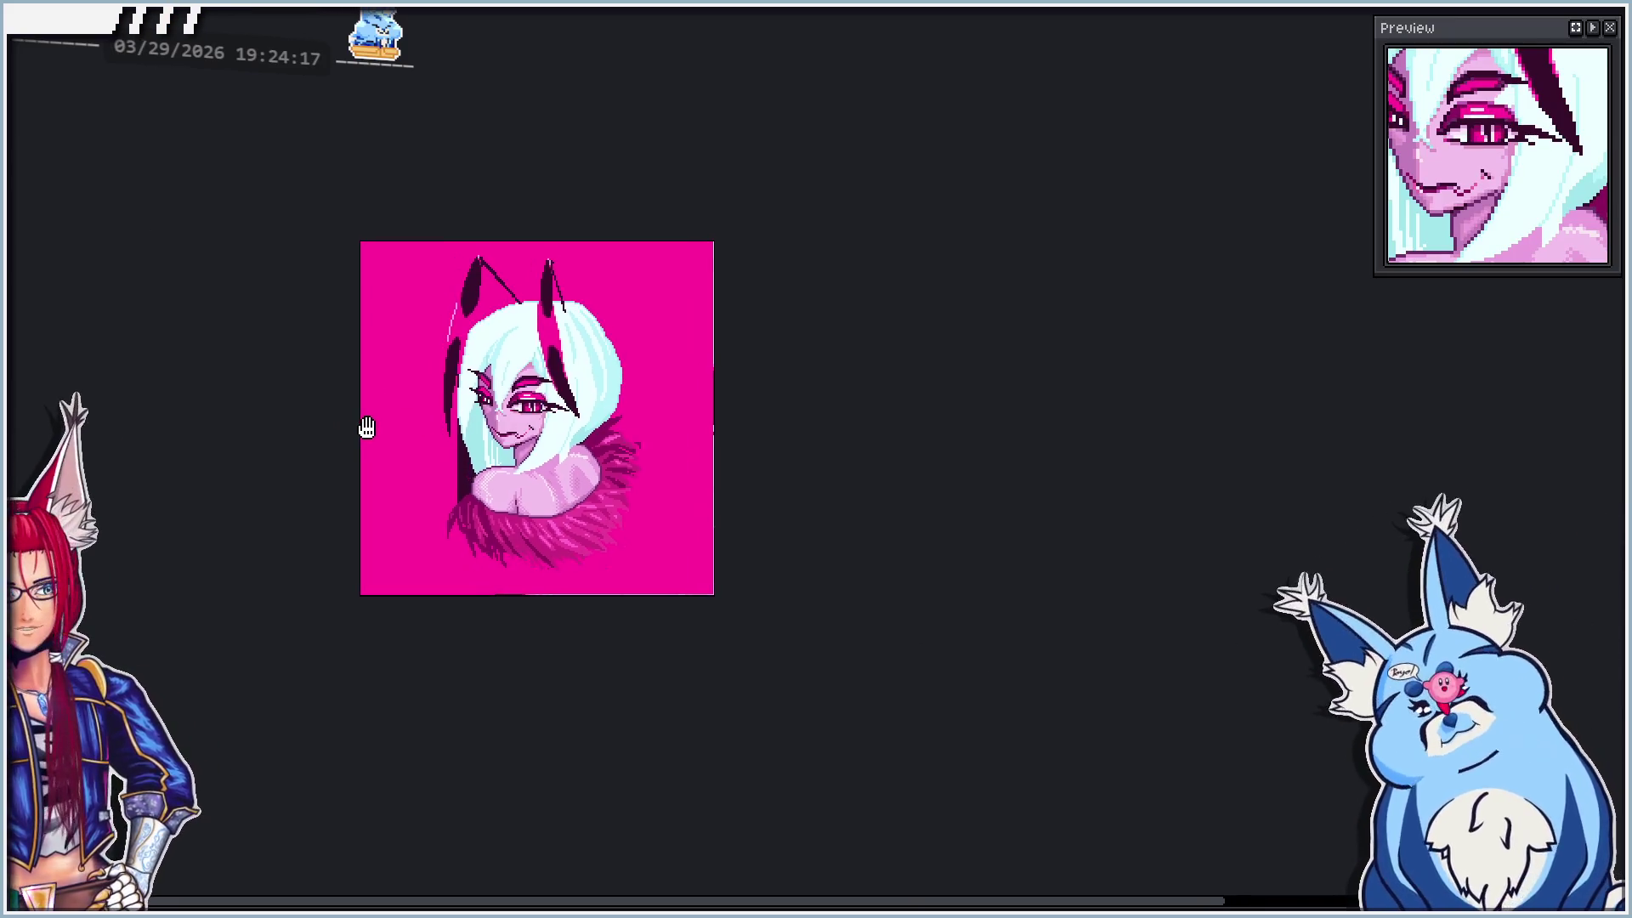
{"action": "scroll", "coordinate": [364, 430], "scroll_direction": "up", "scroll_amount": 2}
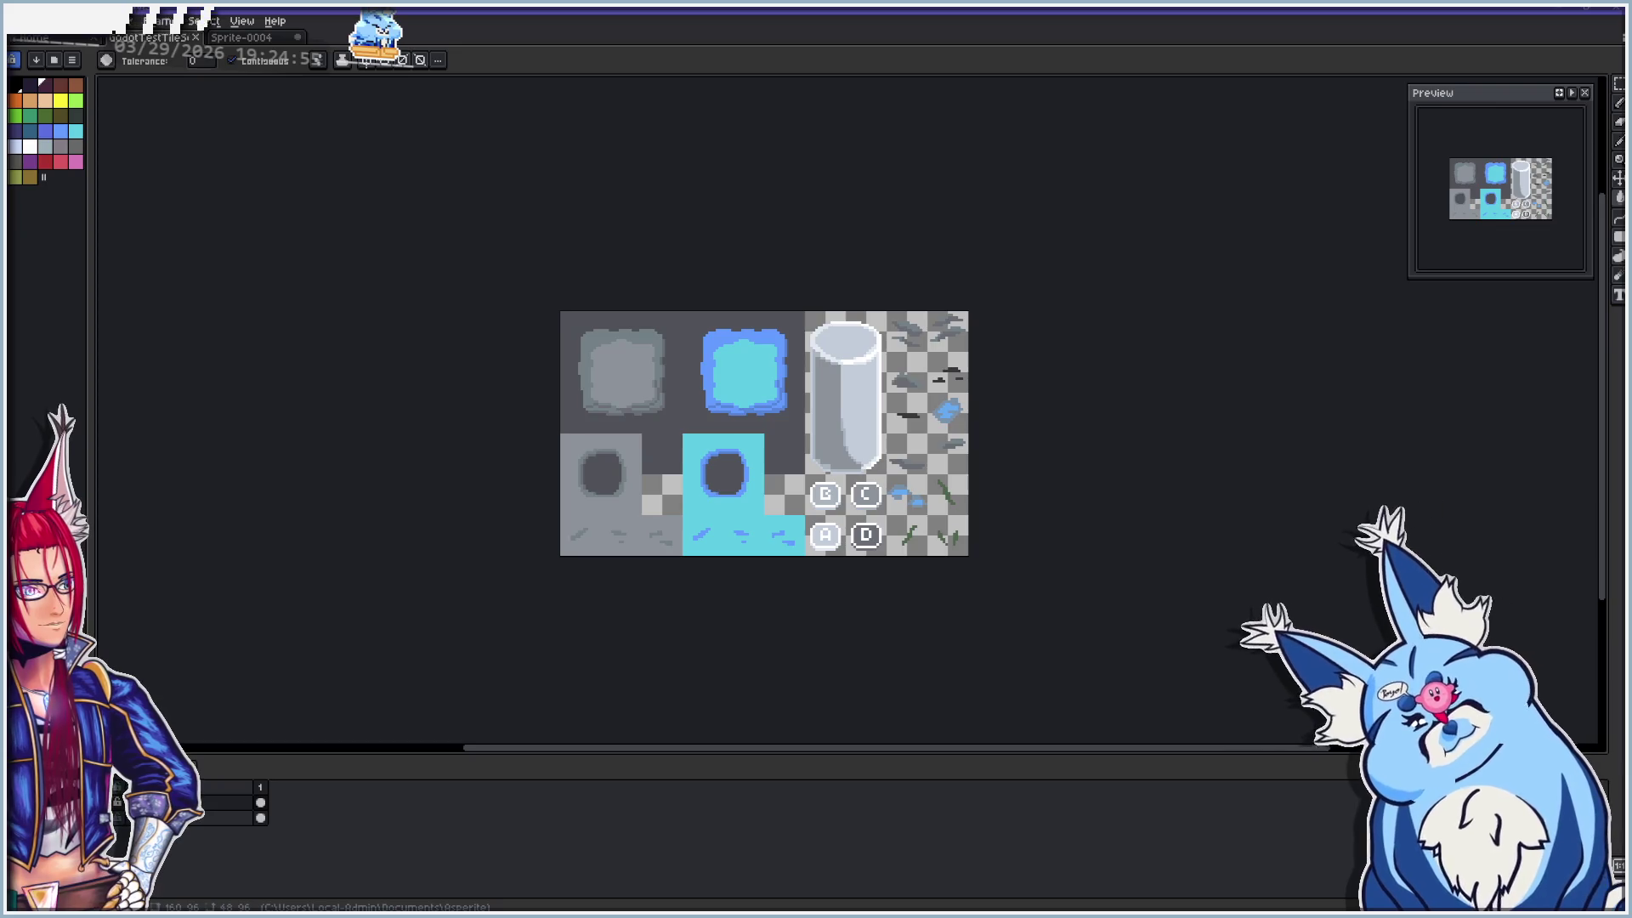
{"action": "key", "text": "alt+Tab"}
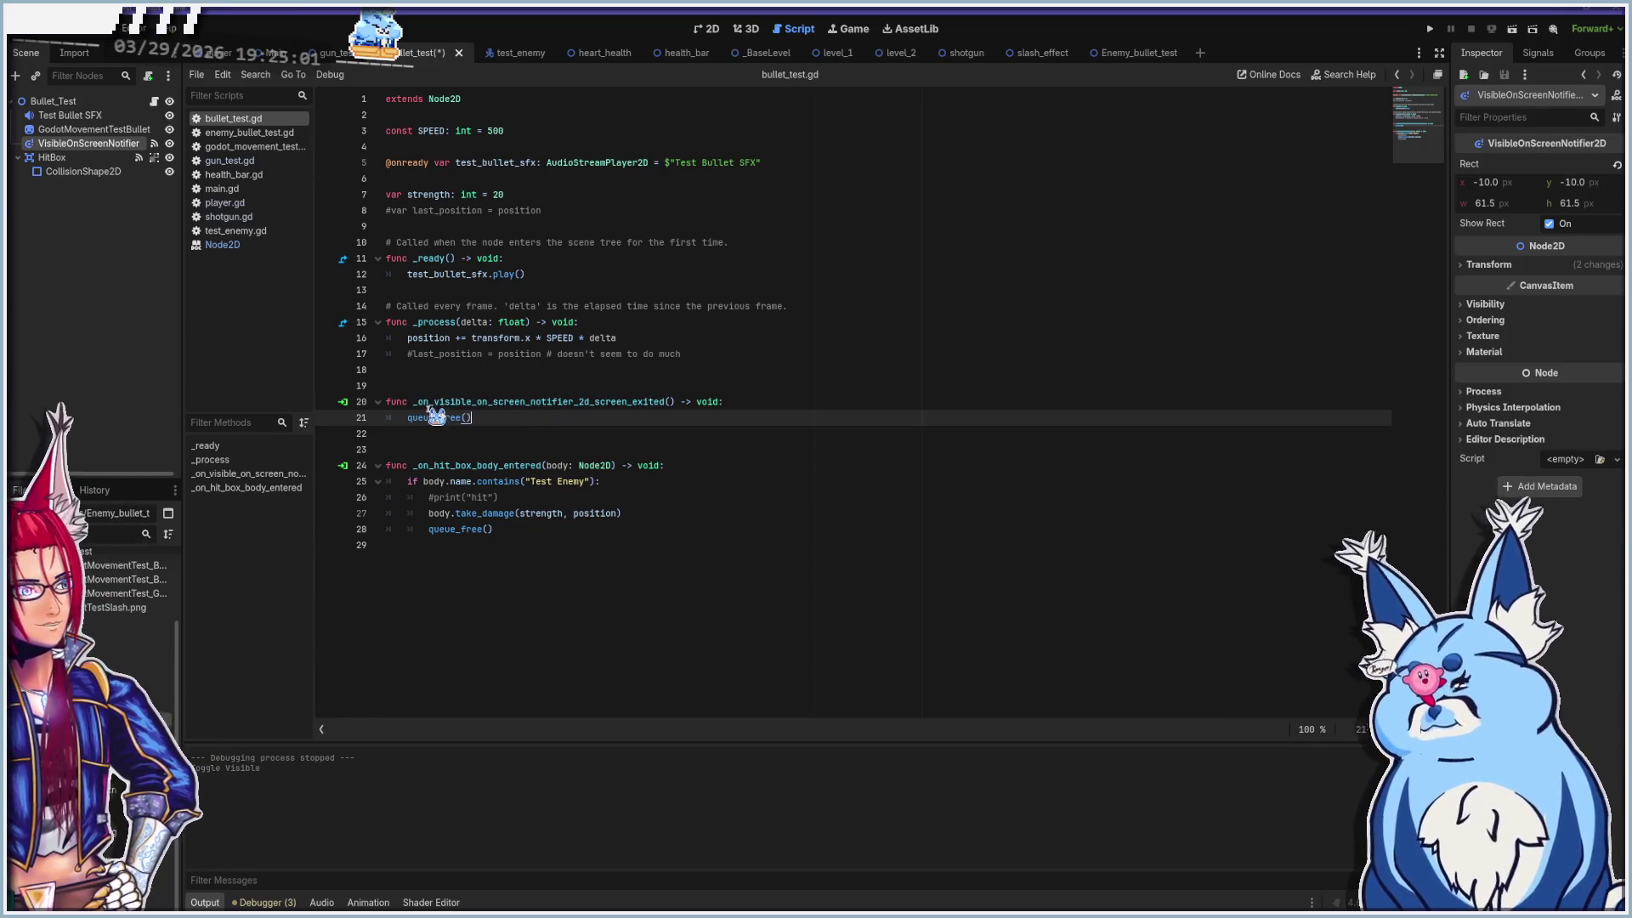
Show the VisibleOnScreenNotifier2D's signal list with screen_exited connected, then return to bullet_test.gd
{"action": "left_click", "coordinate": [704, 29]}
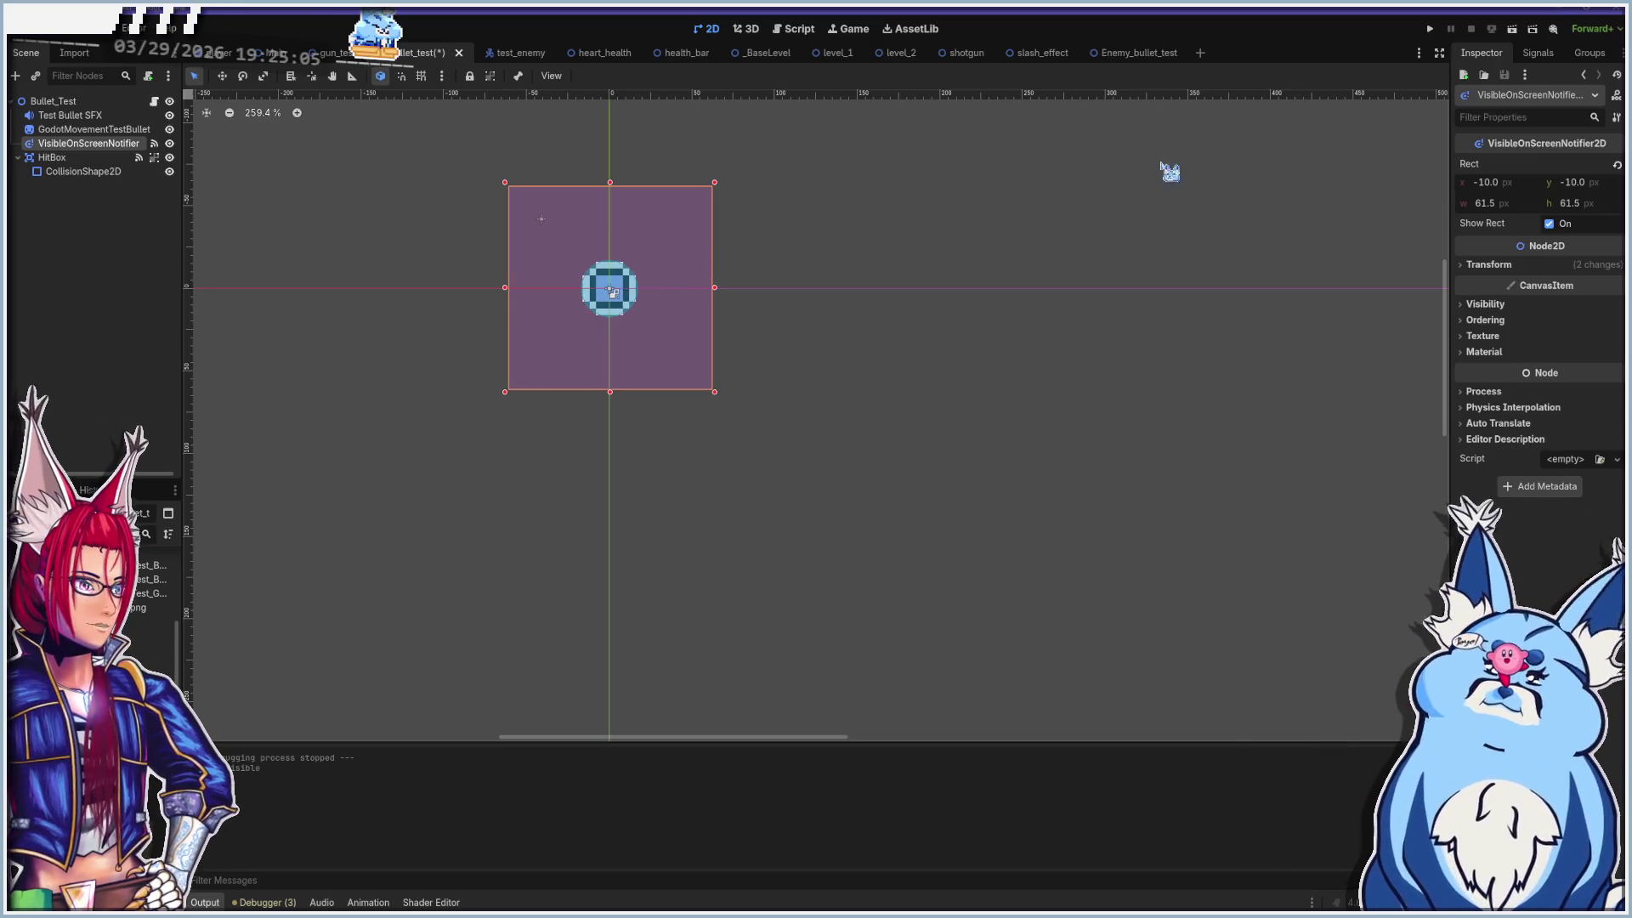
{"action": "left_click", "coordinate": [1550, 54]}
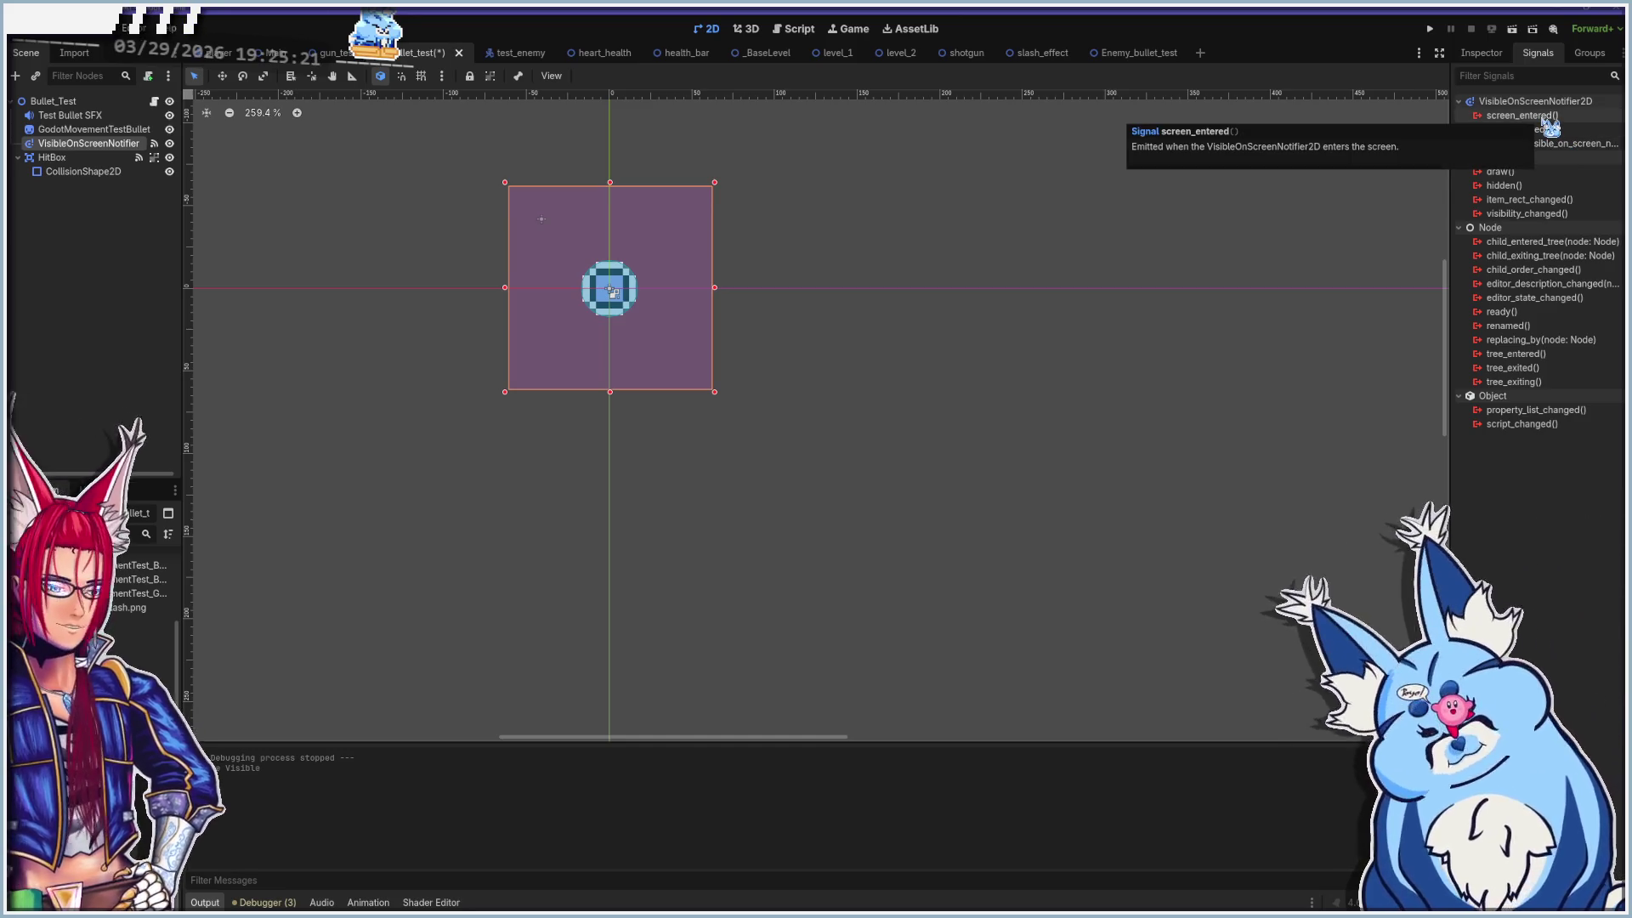
{"action": "left_click", "coordinate": [794, 29]}
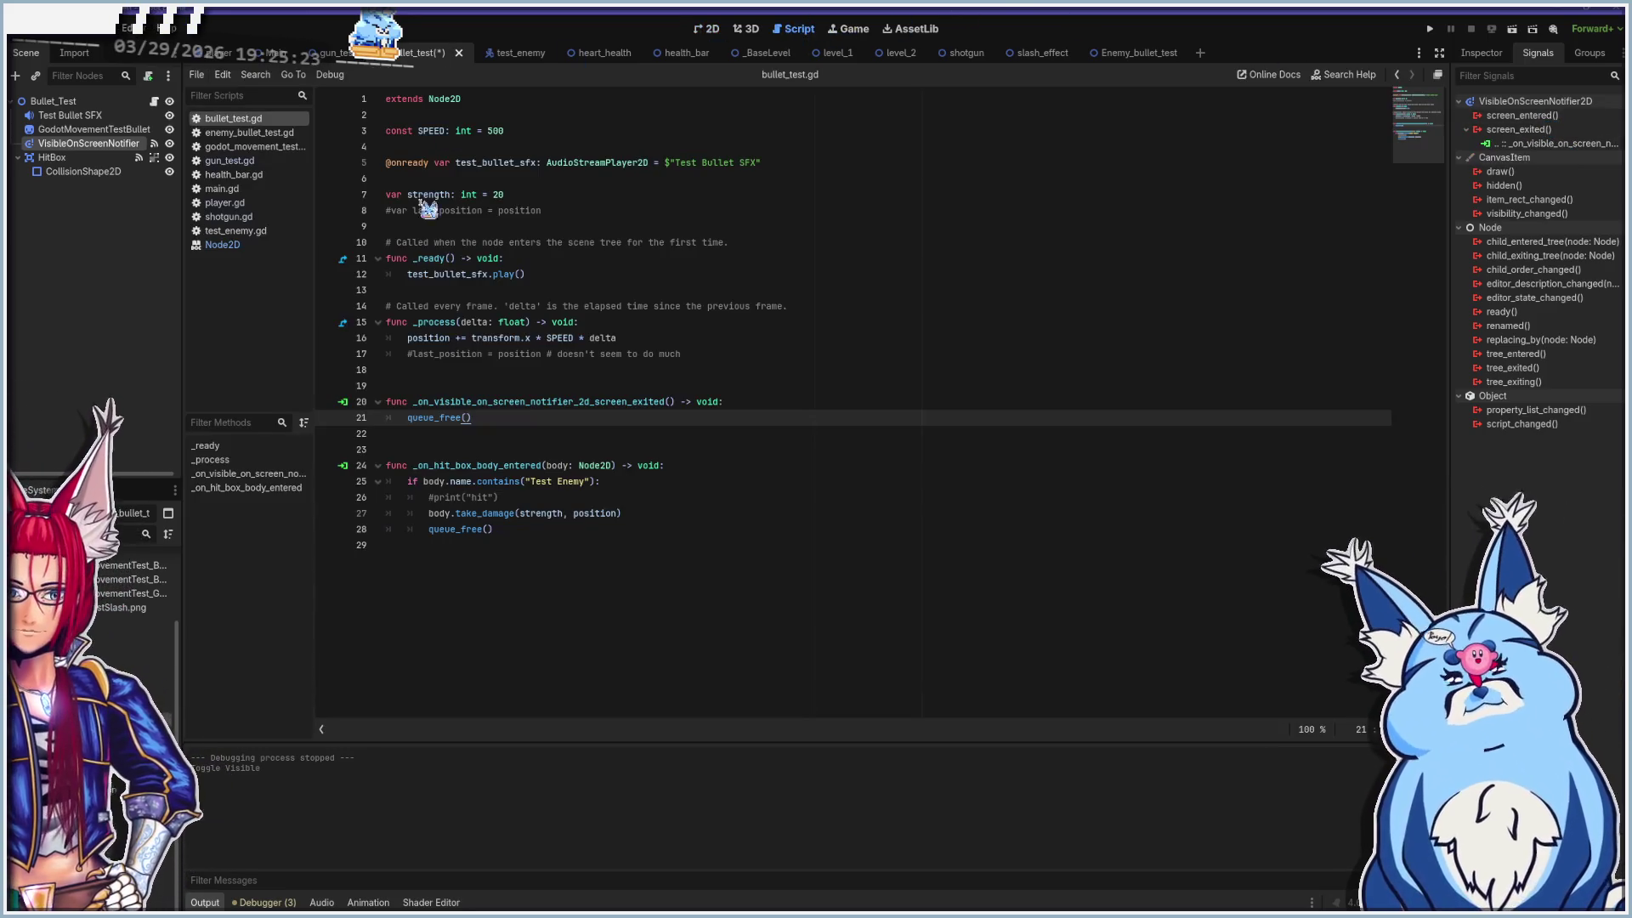
Change line 25's check from contains("Test Enemy") to contains("Enemy"), save, and run the game
{"action": "left_click", "coordinate": [725, 481]}
{"action": "left_click", "coordinate": [729, 465]}
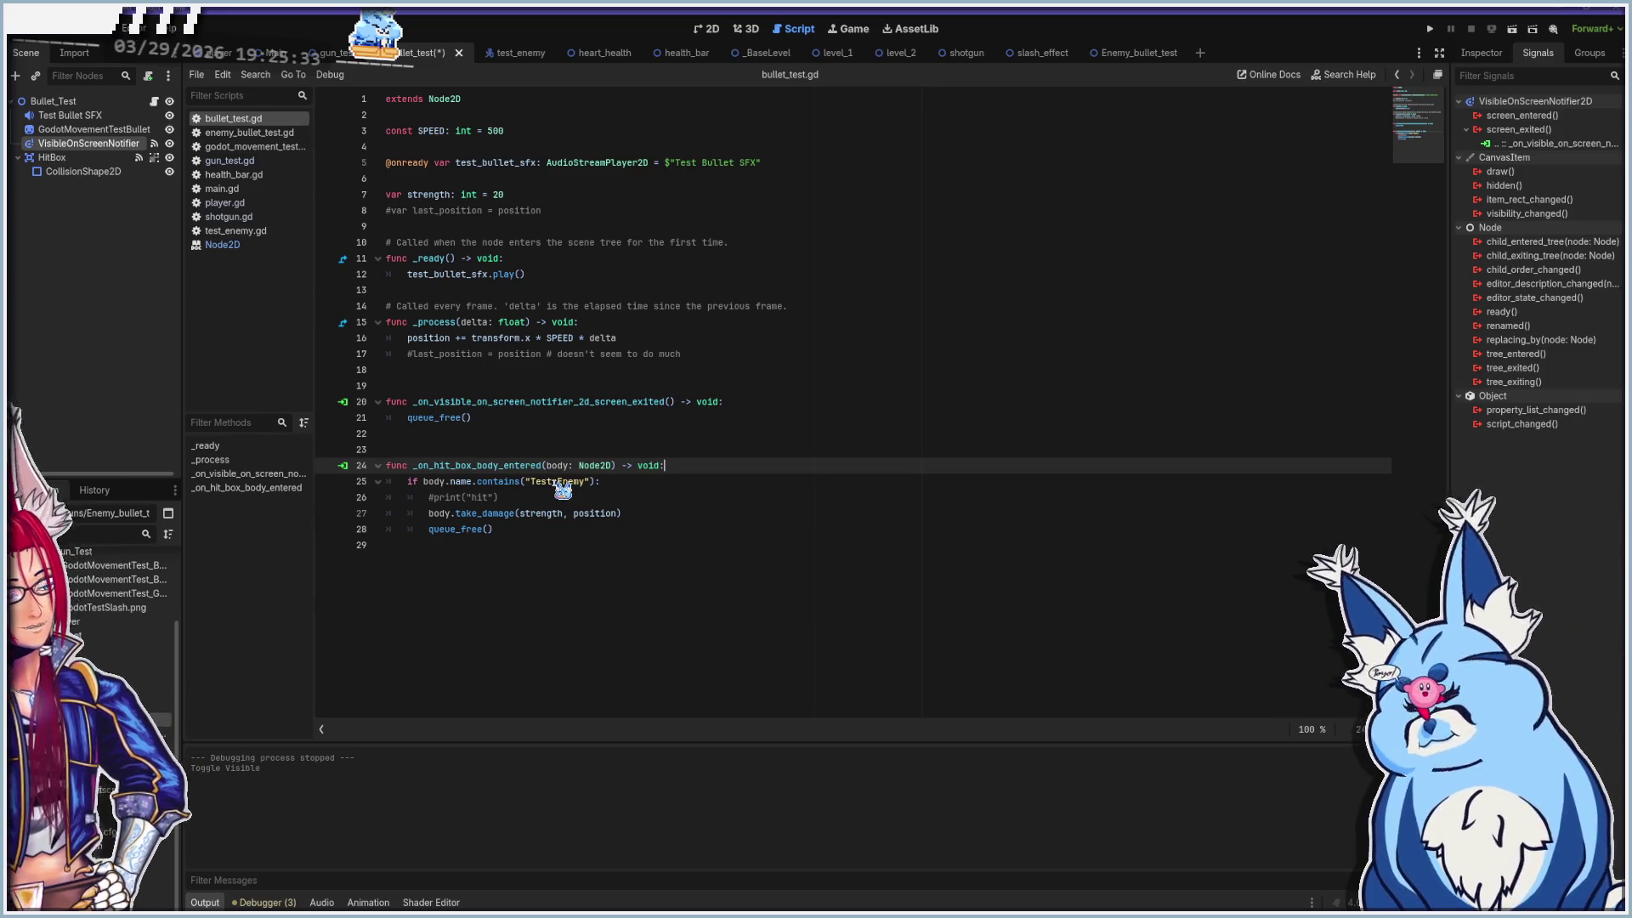
{"action": "left_click", "coordinate": [554, 481]}
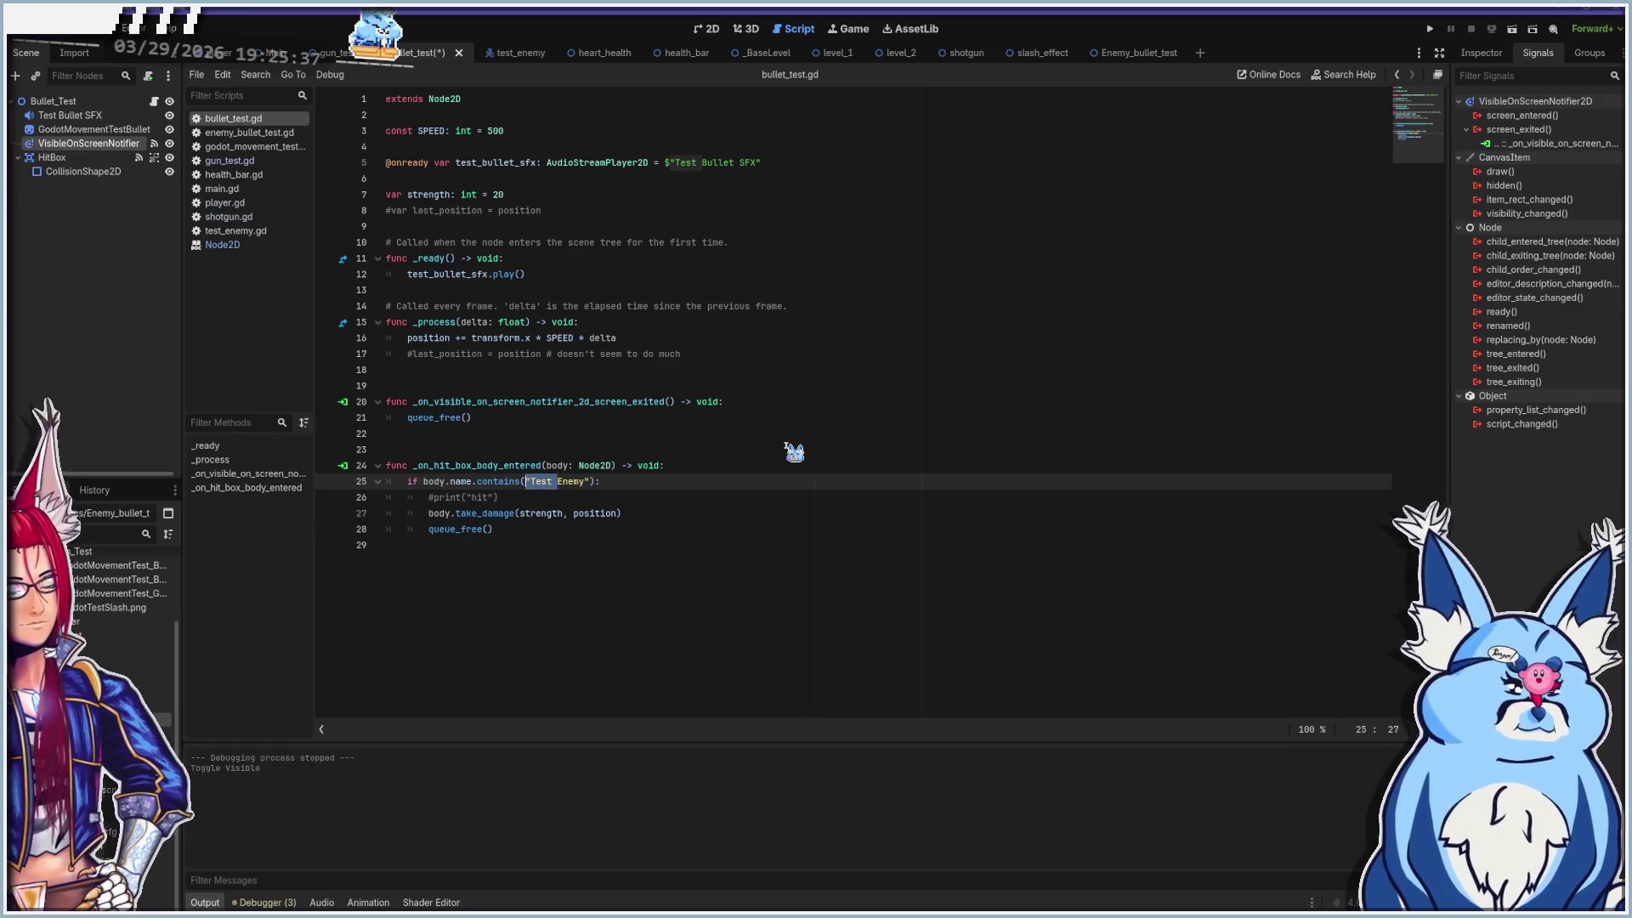
{"action": "key", "text": "Delete"}
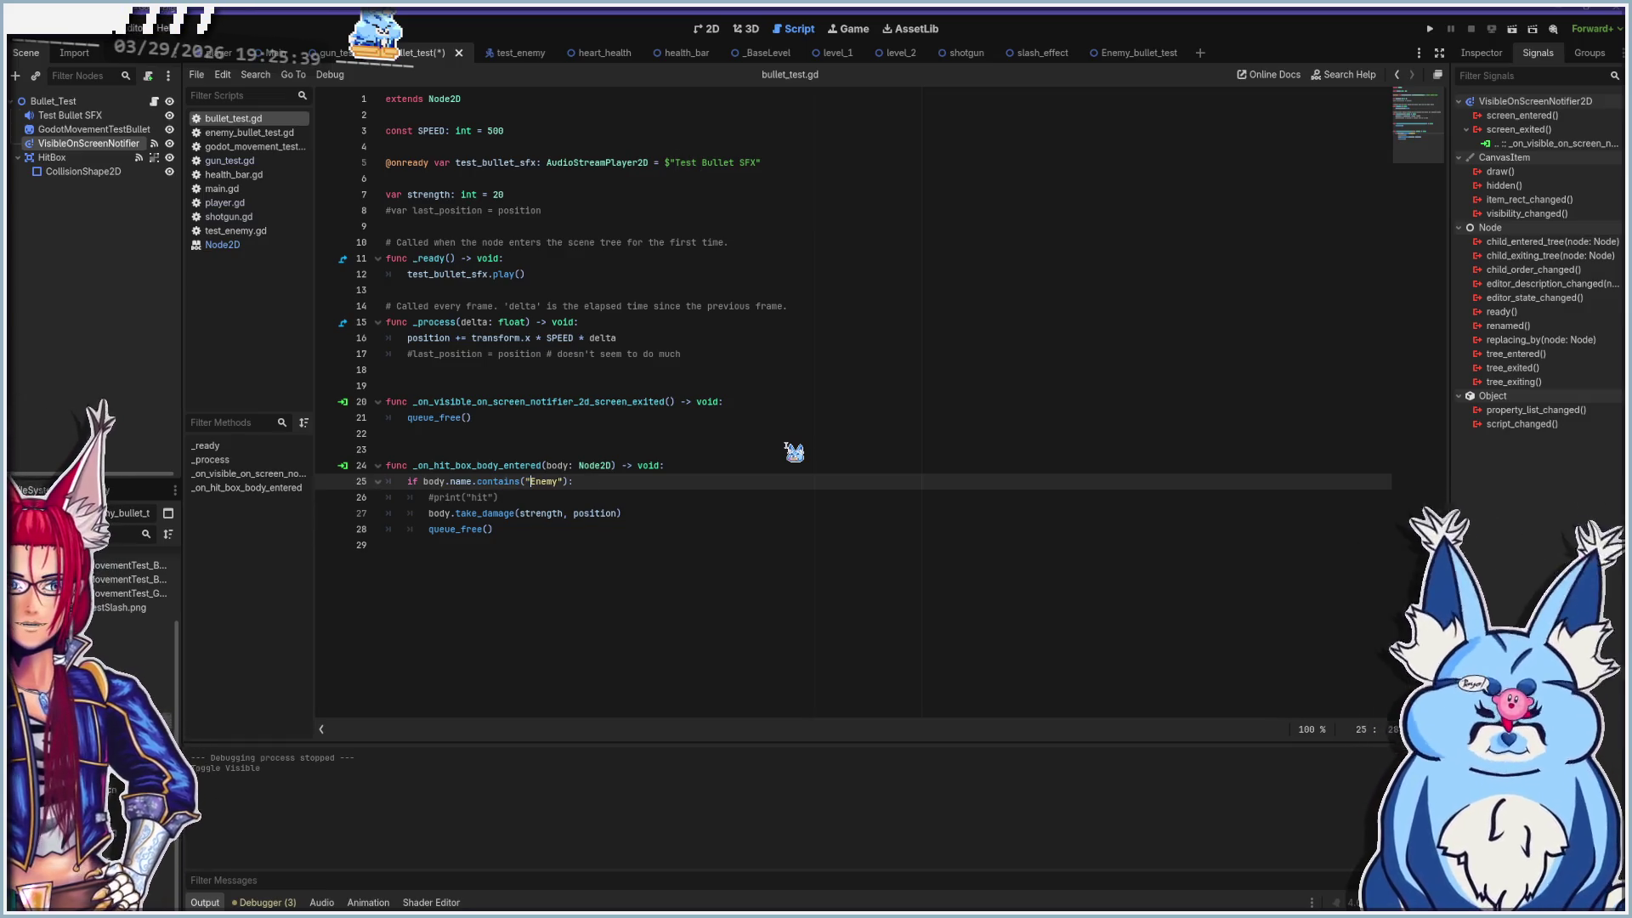
{"action": "key", "text": "ctrl+s"}
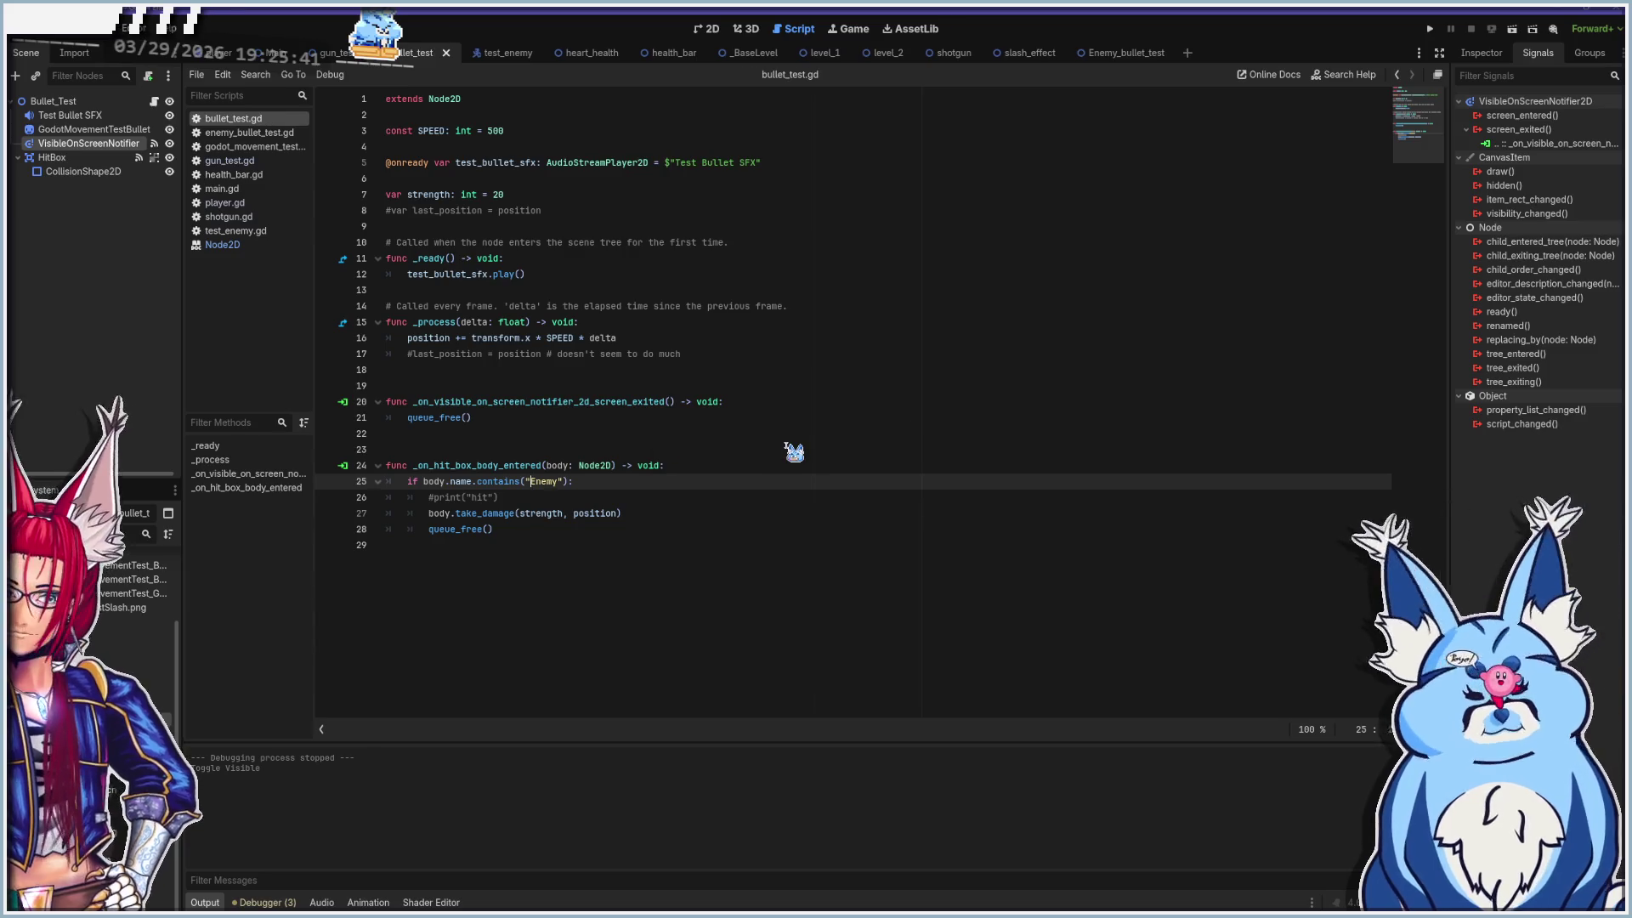
{"action": "key", "text": "F5"}
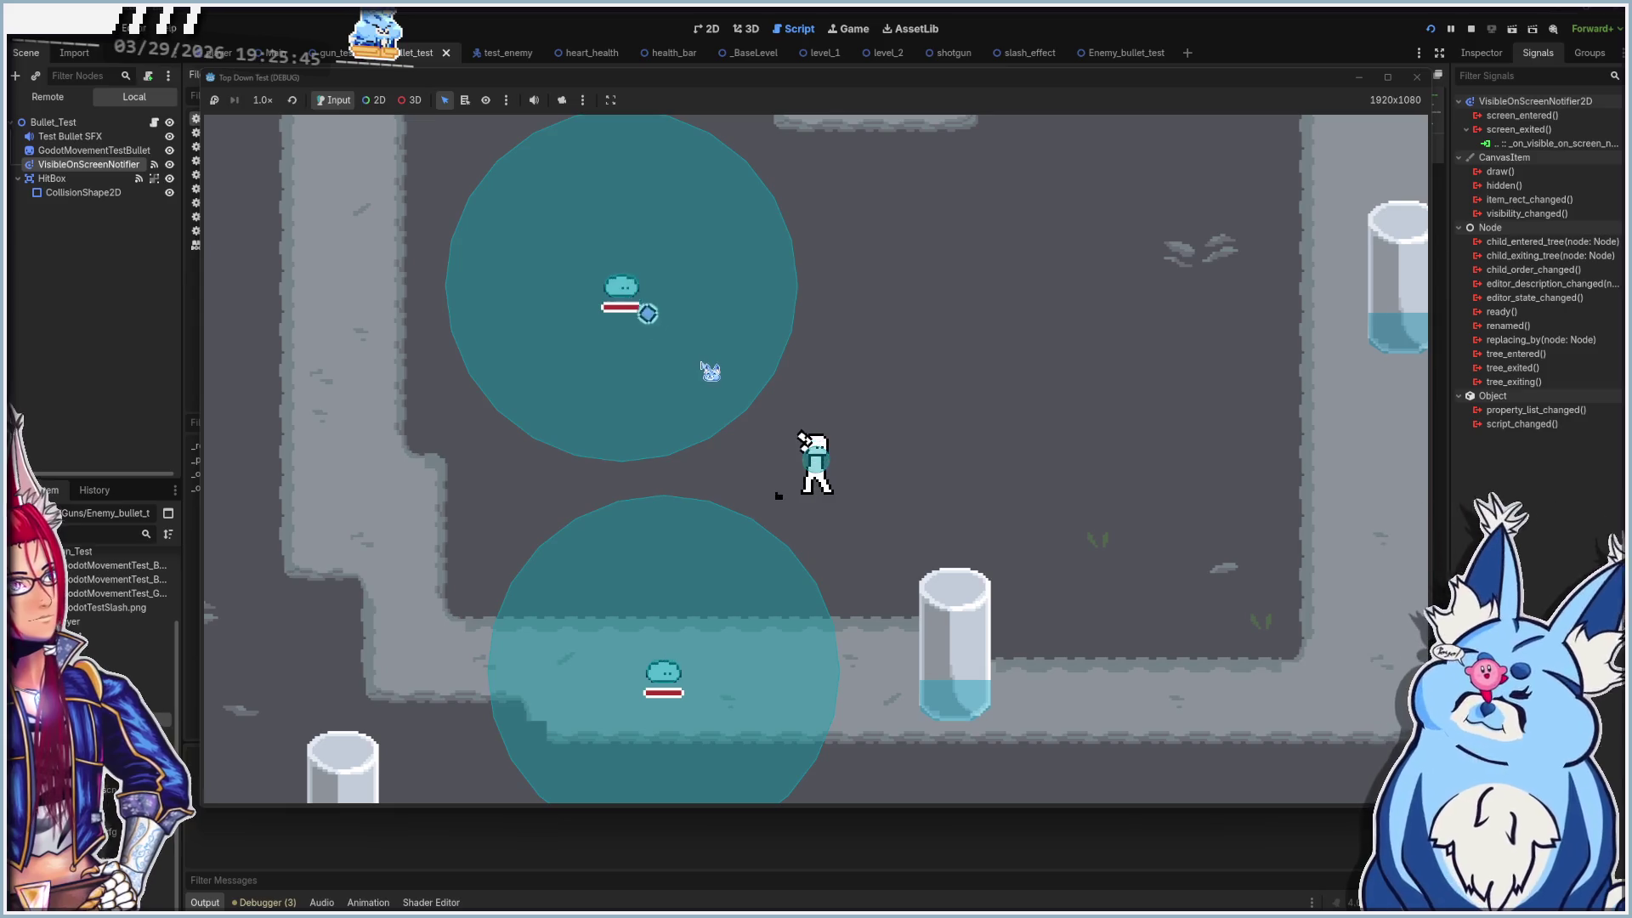
Move with WASD shooting the slime enemies, then stop the run and return to line 28
{"action": "key", "text": "w"}
{"action": "key", "text": "a"}
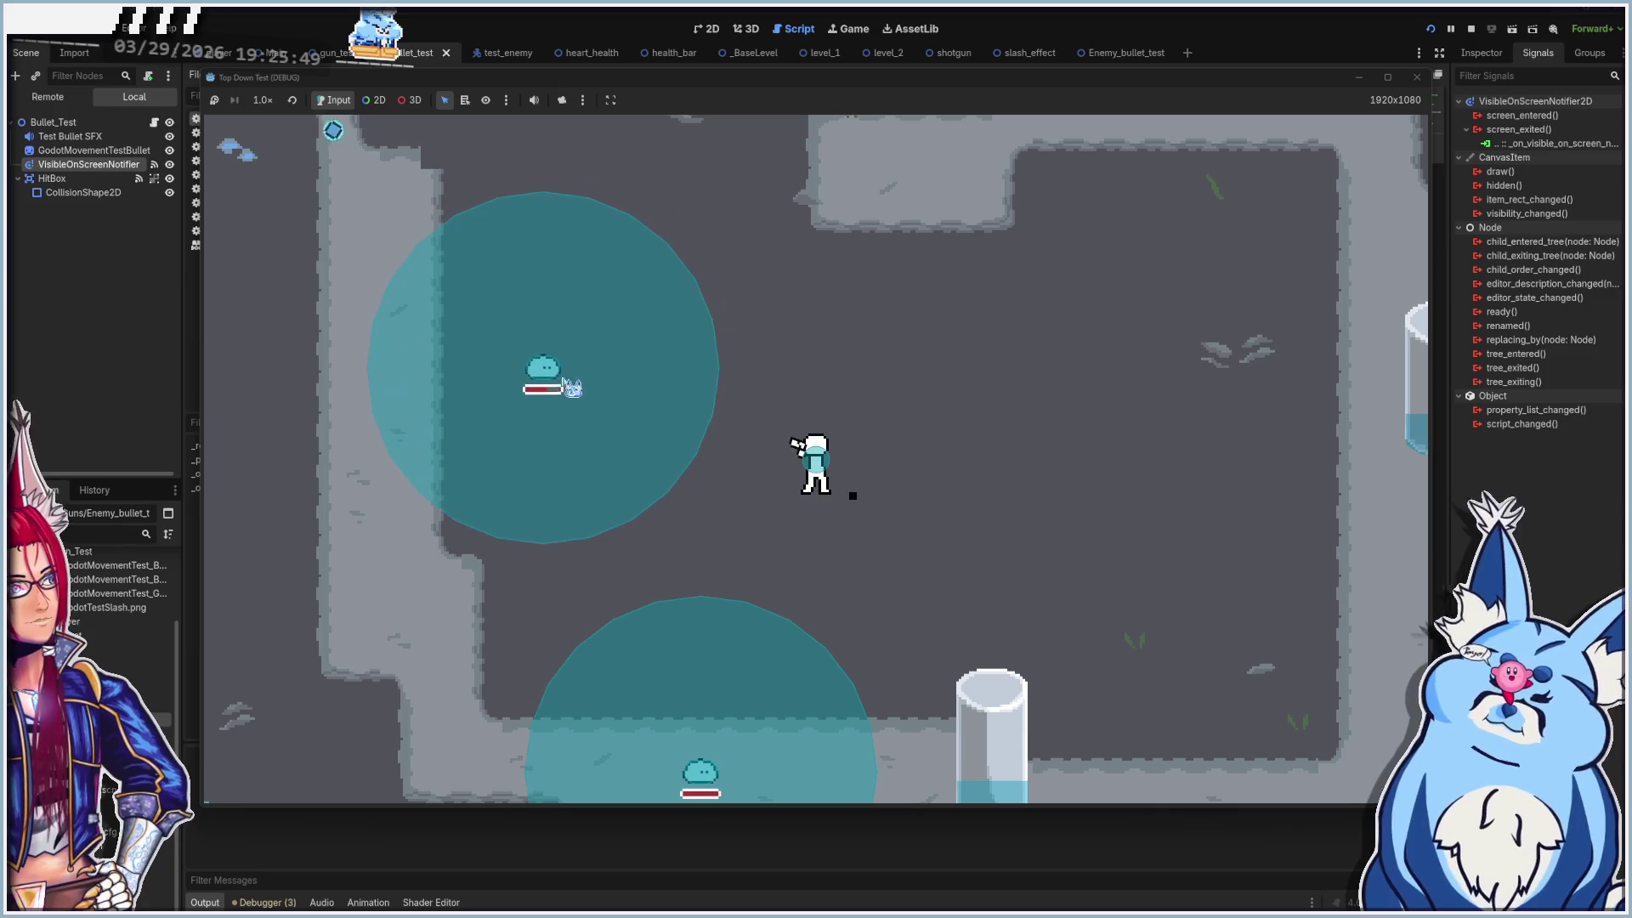
{"action": "key", "text": "w"}
{"action": "key", "text": "a"}
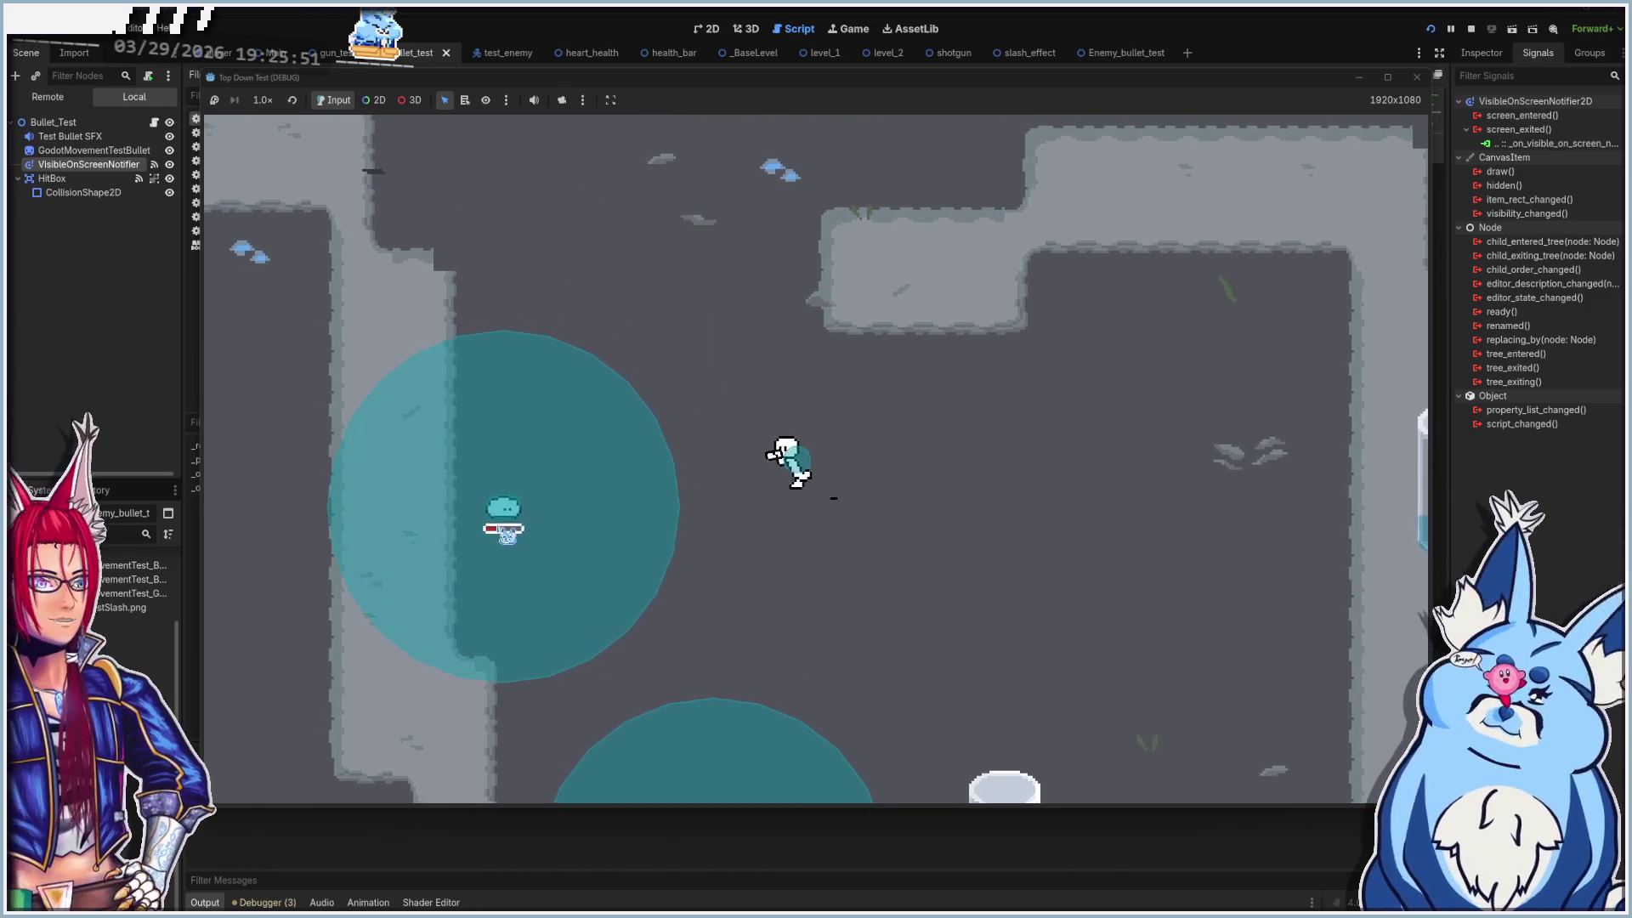
{"action": "key", "text": "s"}
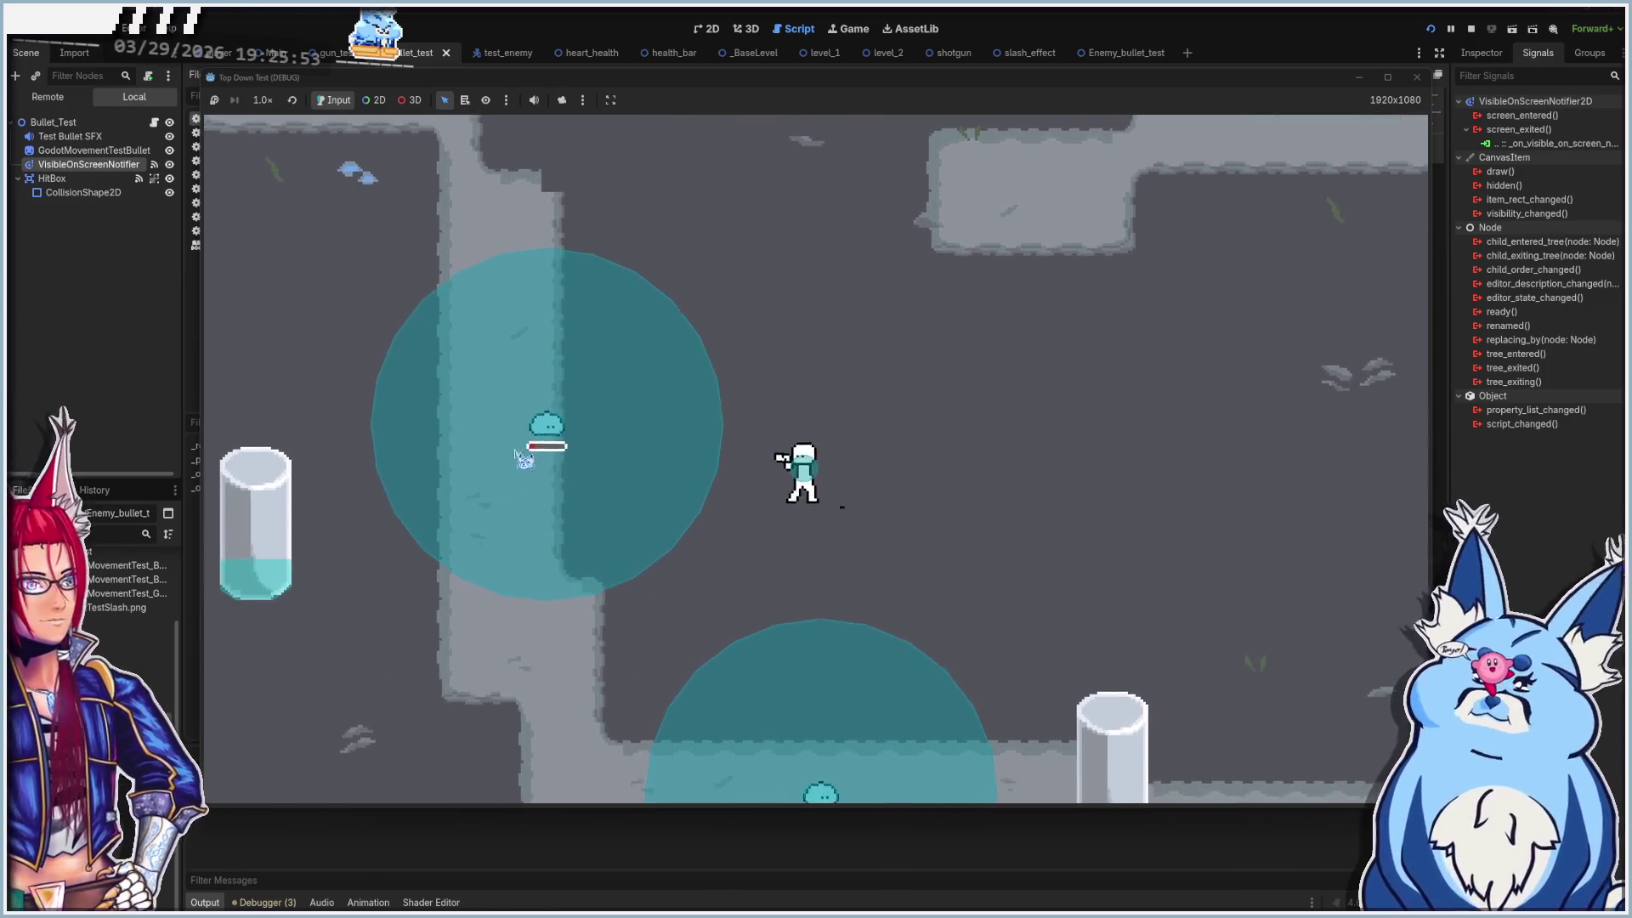
{"action": "key", "text": "a"}
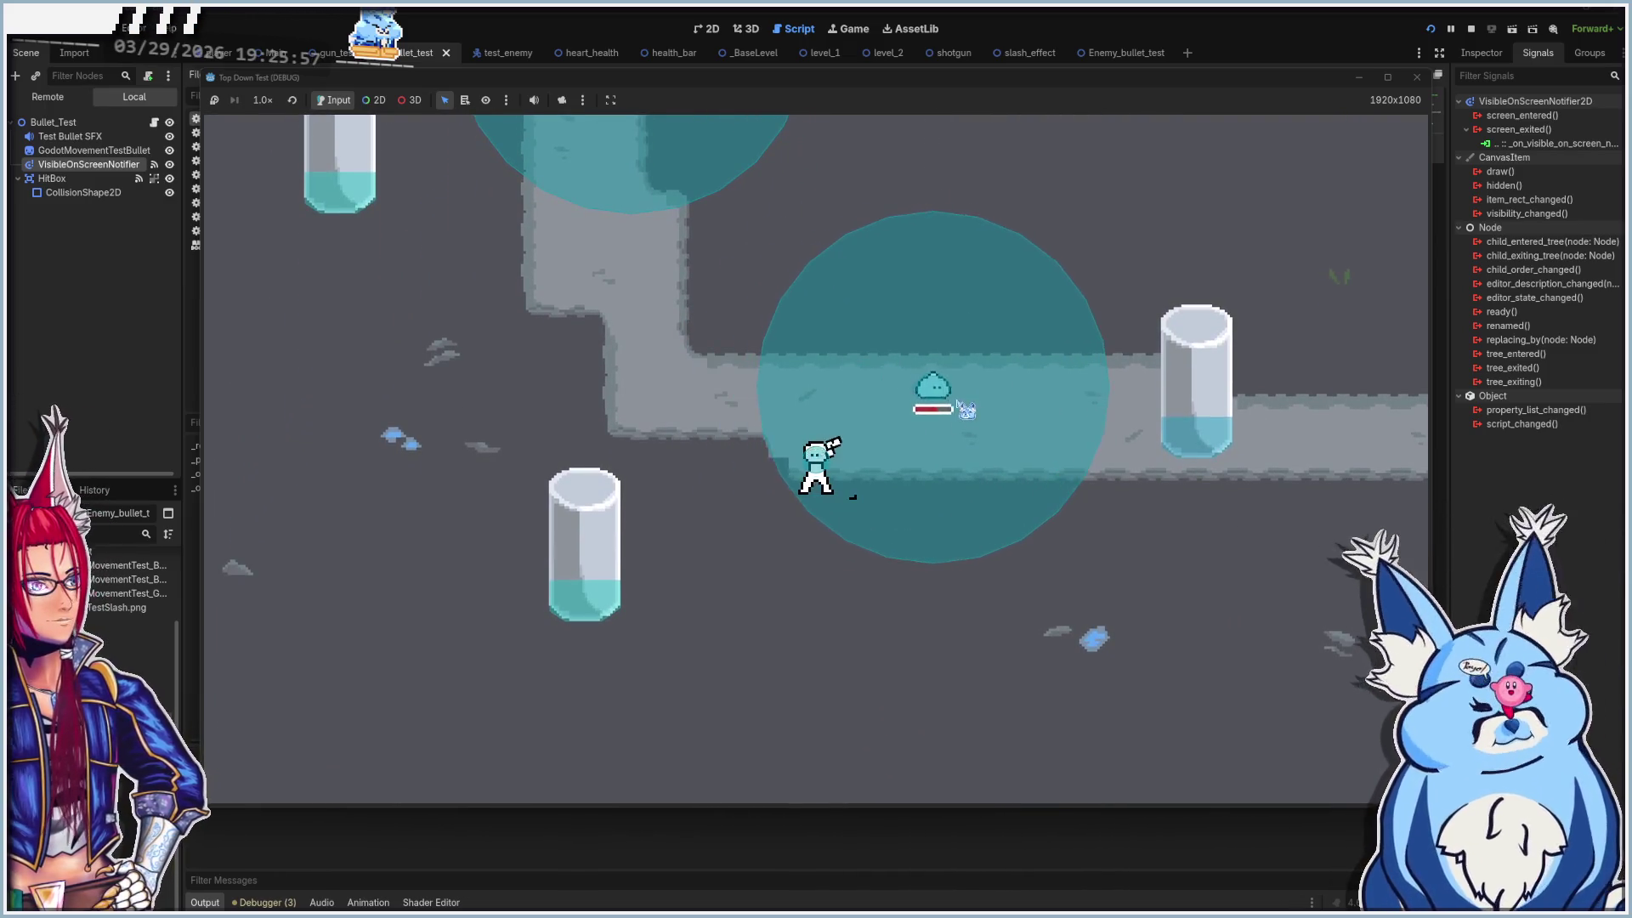
{"action": "left_click", "coordinate": [1416, 76]}
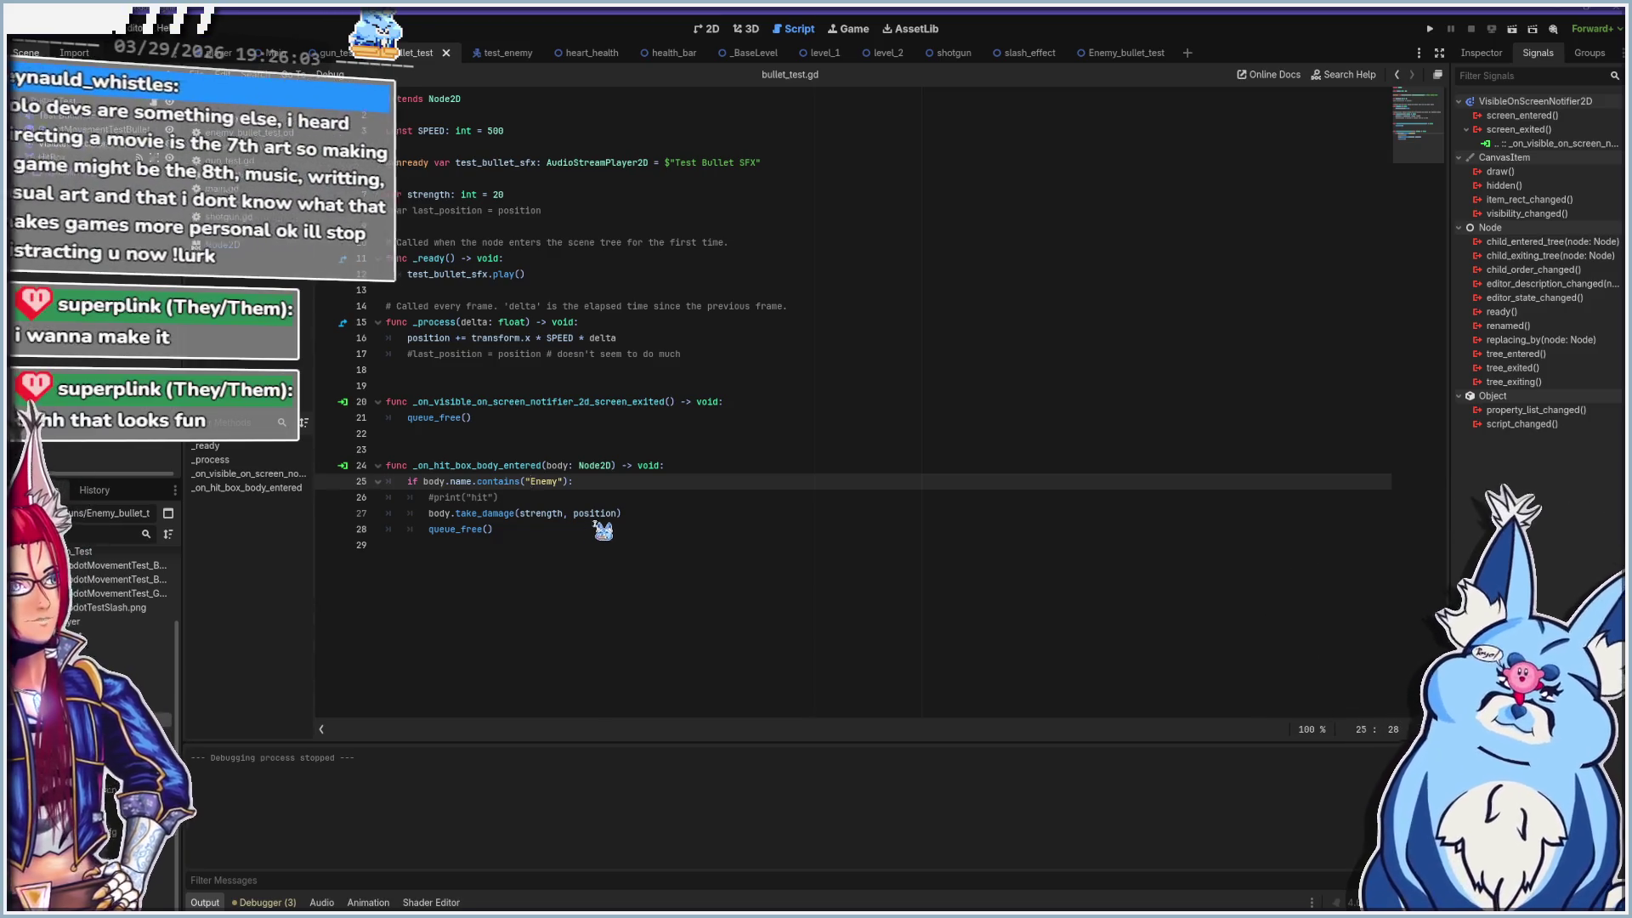
{"action": "left_click", "coordinate": [672, 529]}
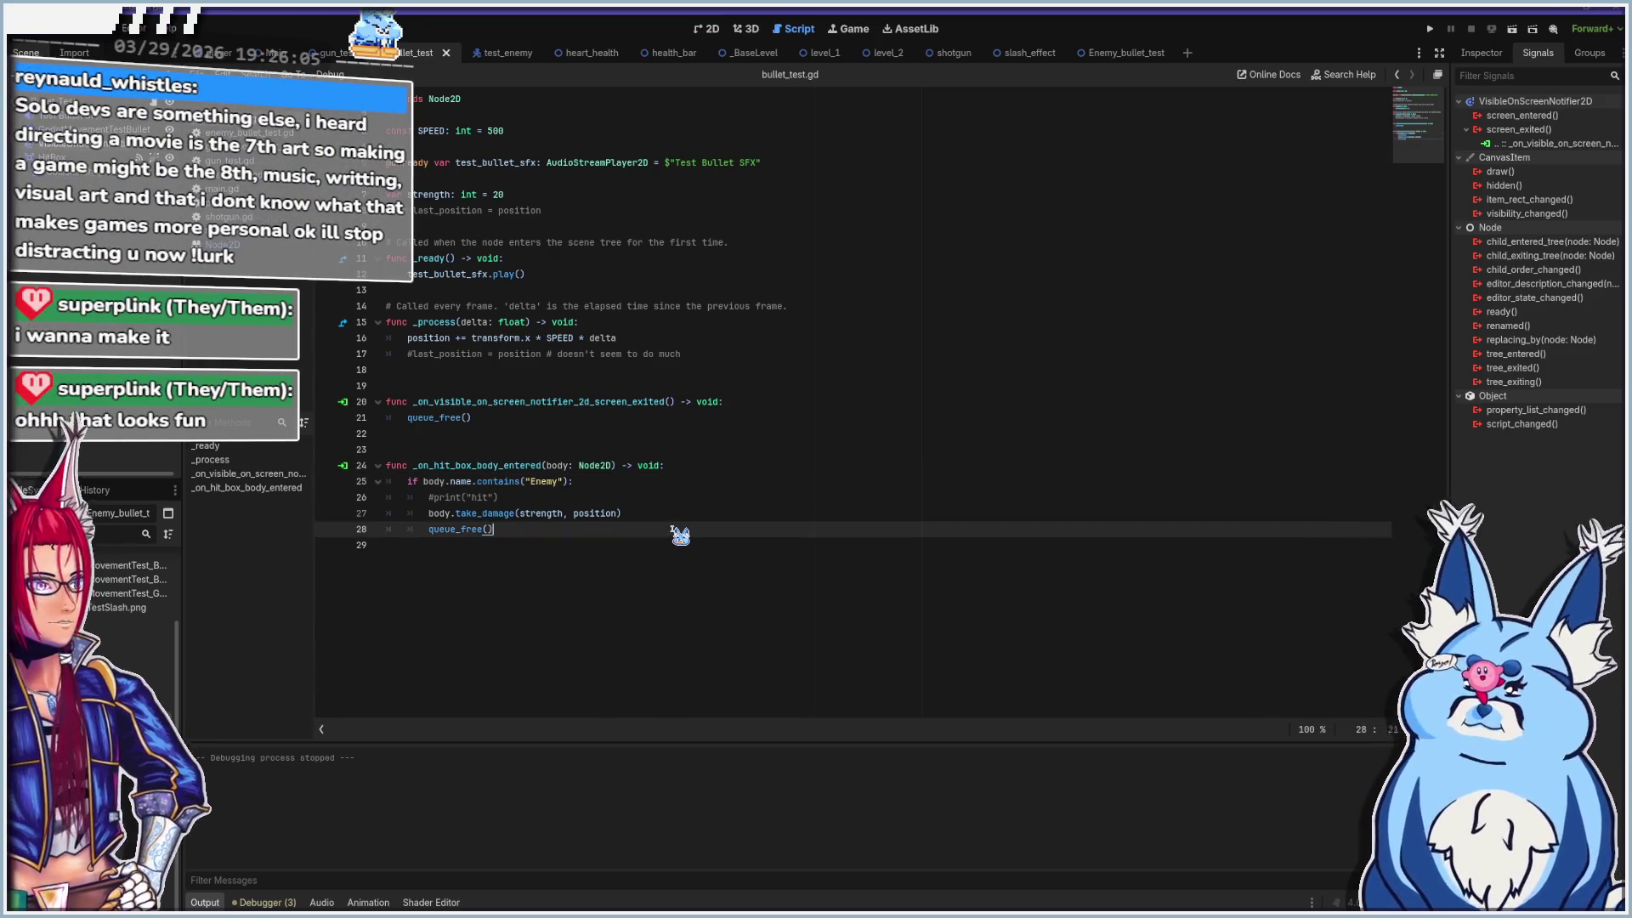
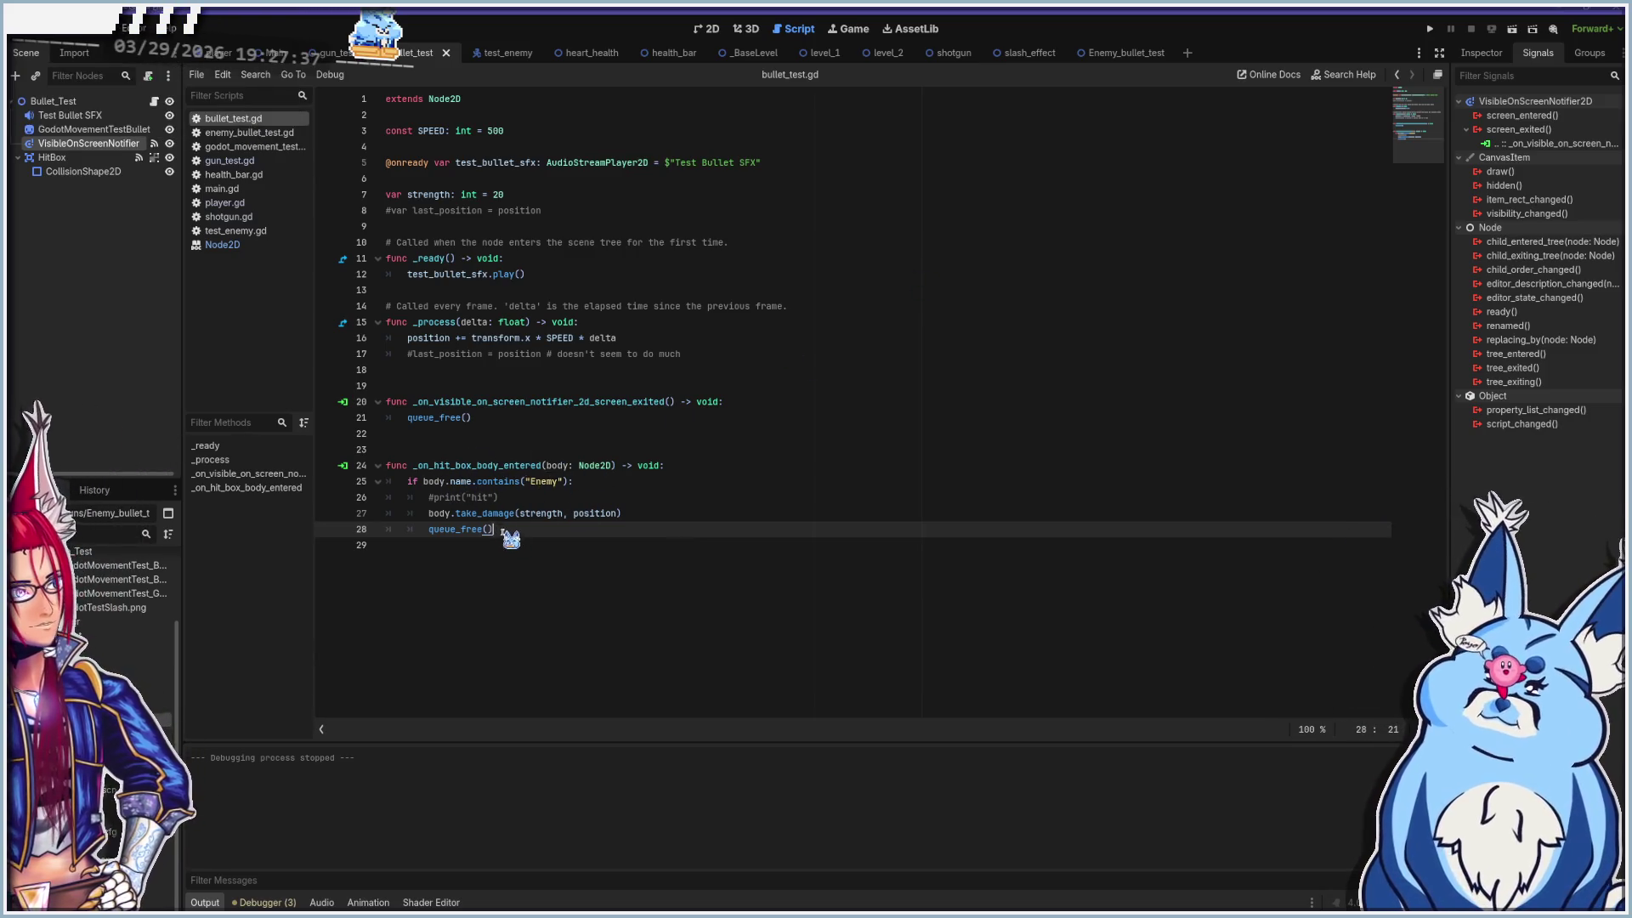
Switch from the bullet script's take_damage line to gun_test.gd and go to its fire function
{"action": "left_click", "coordinate": [654, 514]}
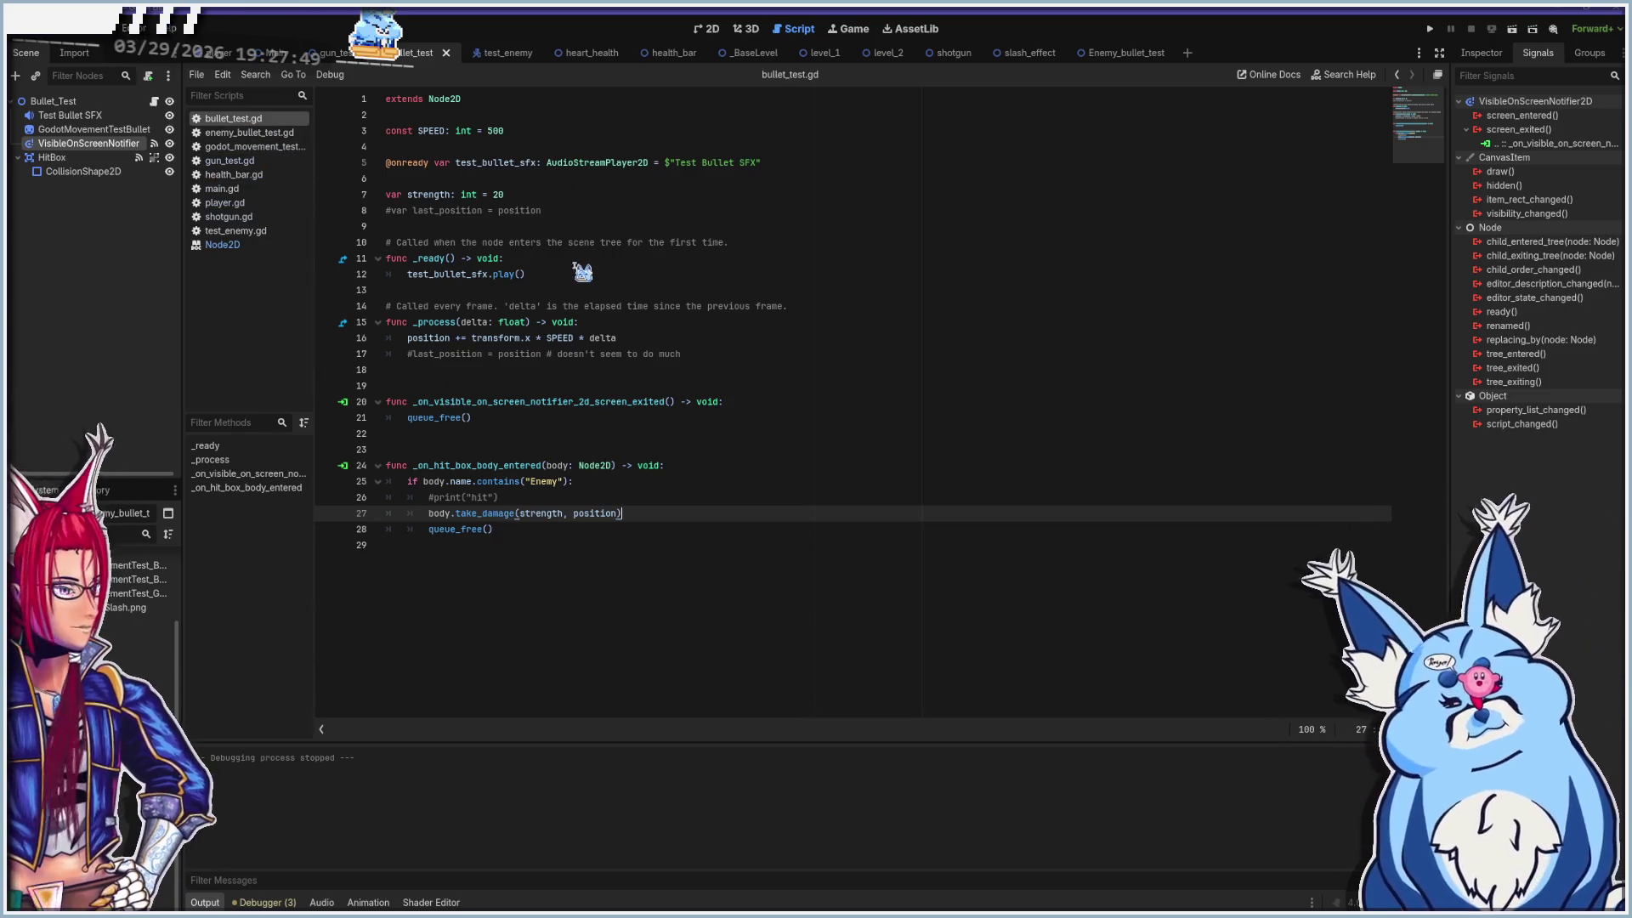
{"action": "left_click", "coordinate": [247, 161]}
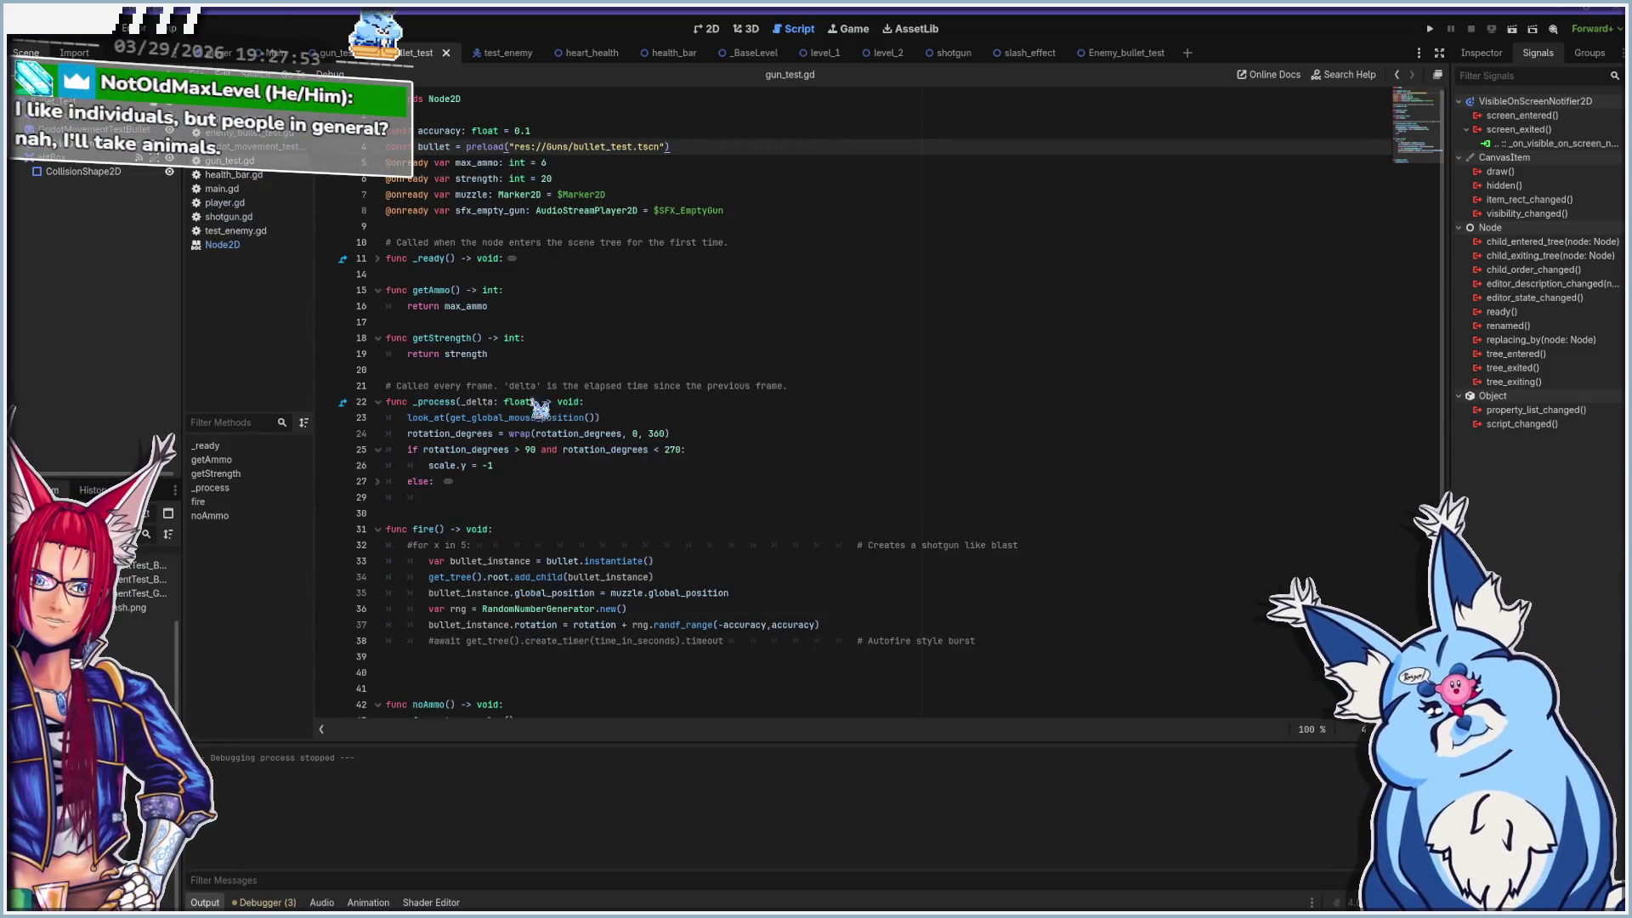
{"action": "left_click", "coordinate": [524, 529]}
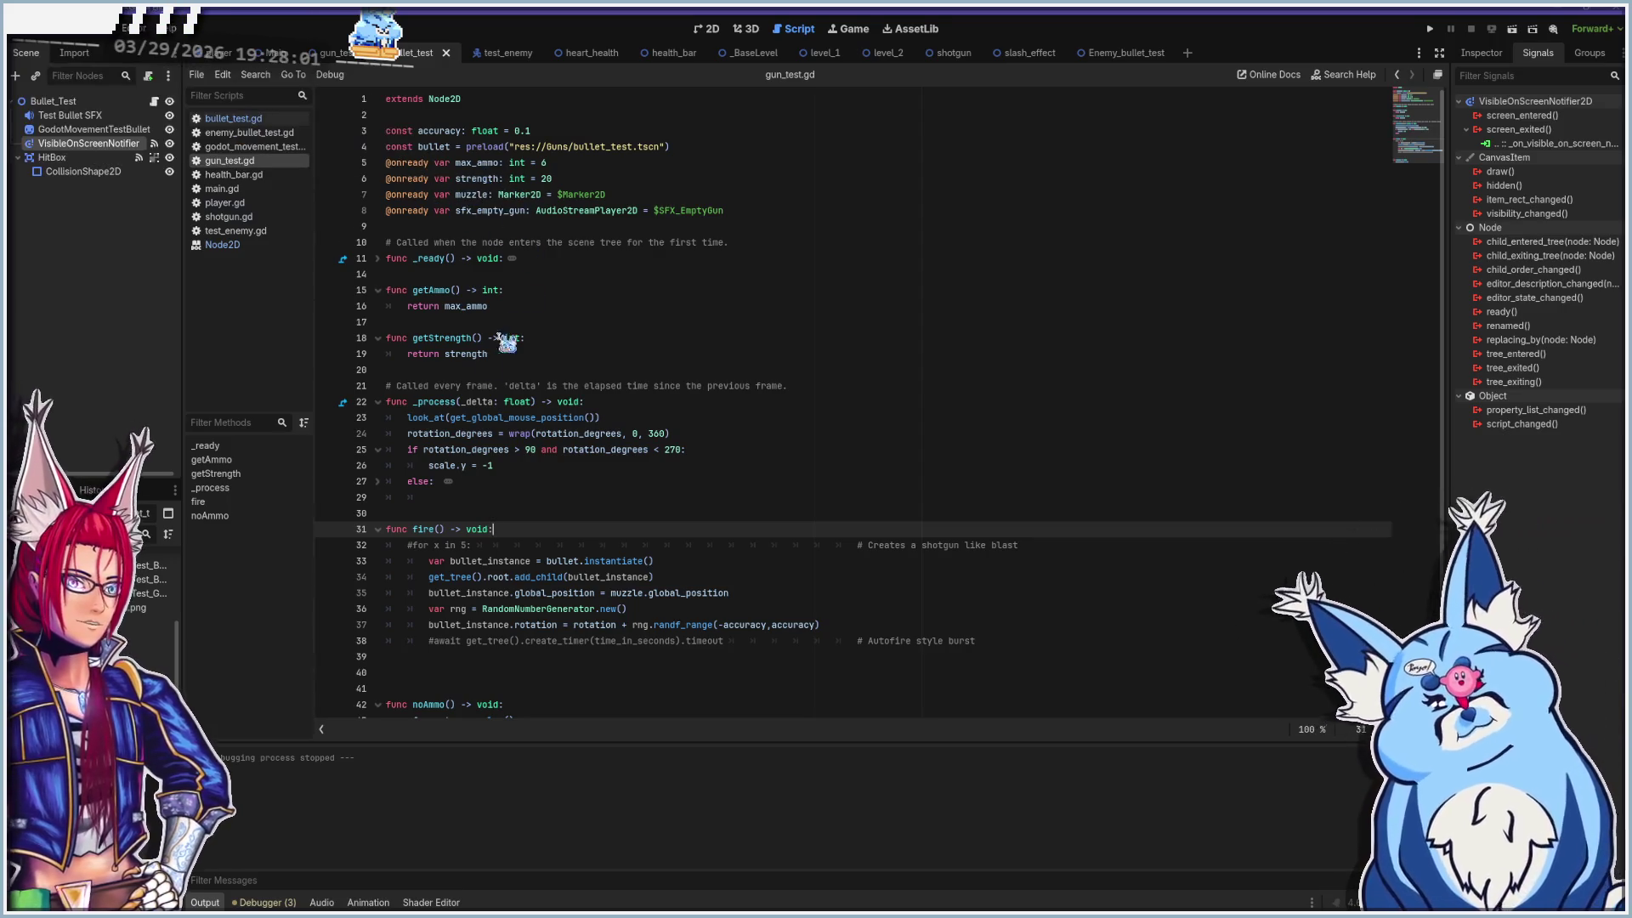
Unfold gun_test.gd's _ready function to check its pass body, then fold it again
{"action": "left_click", "coordinate": [378, 260]}
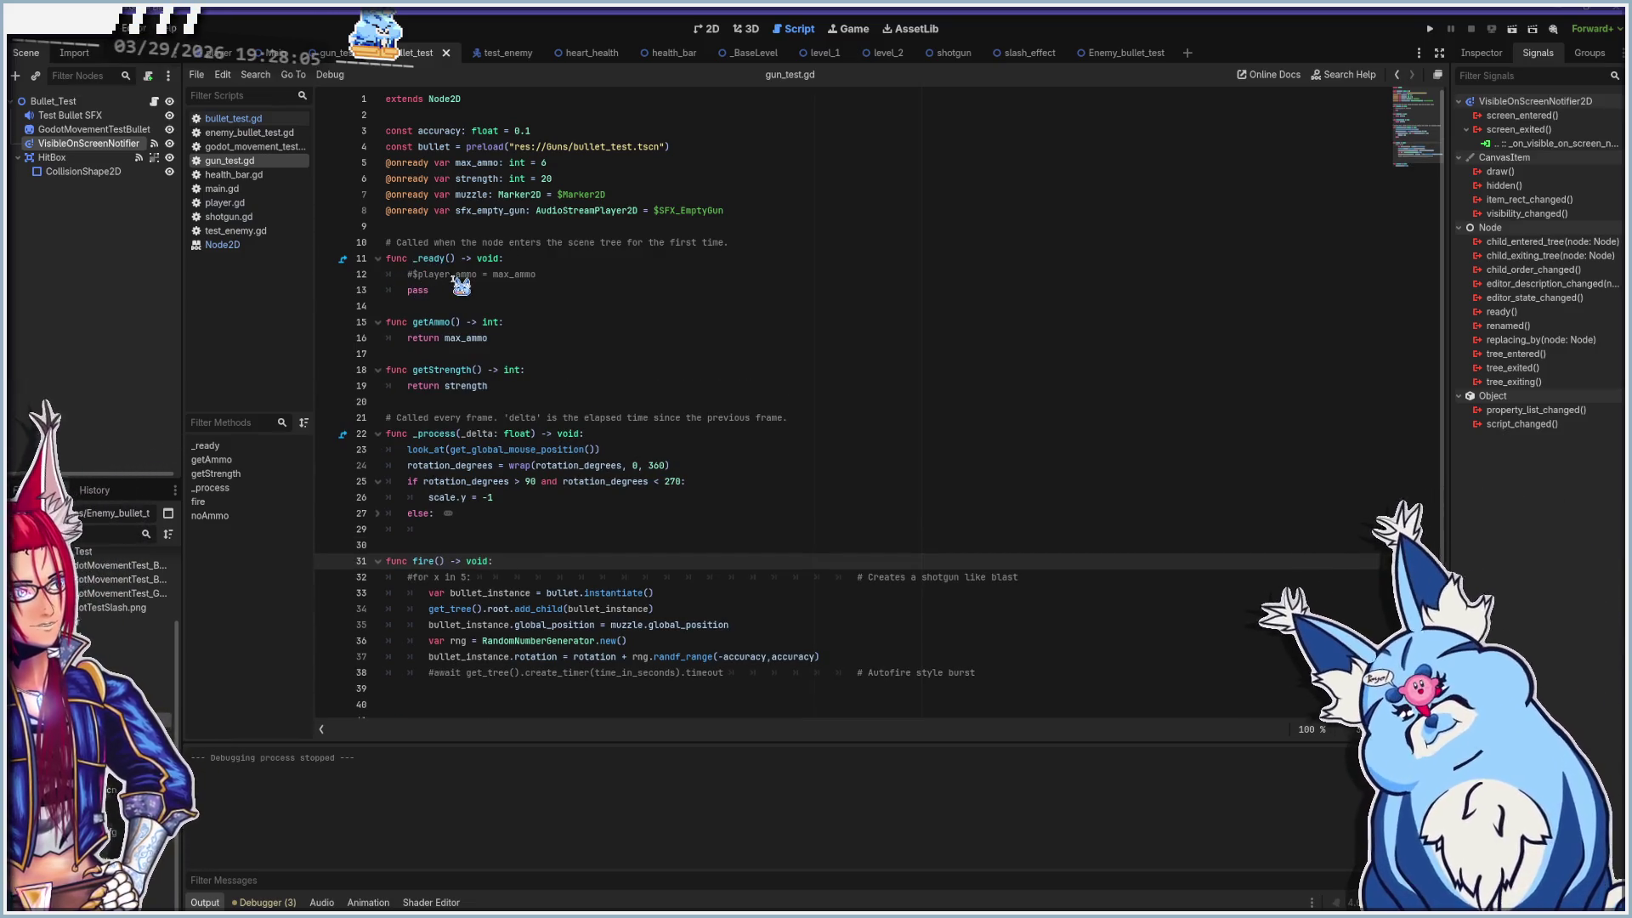
{"action": "left_click", "coordinate": [454, 290]}
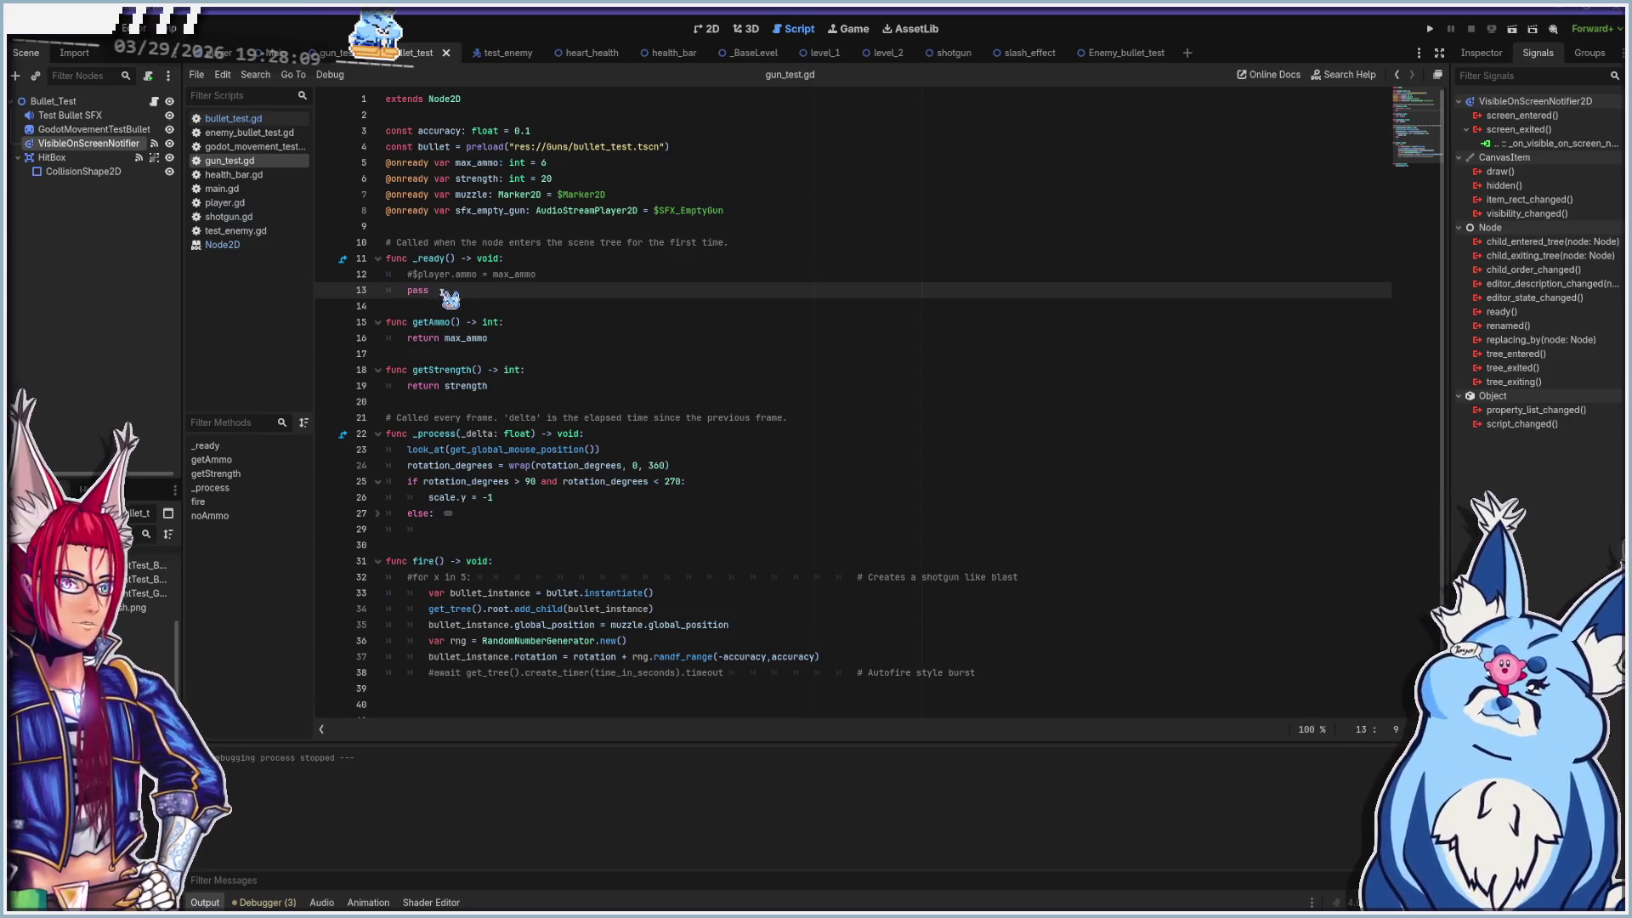
{"action": "left_click", "coordinate": [377, 259]}
{"action": "left_click", "coordinate": [480, 308]}
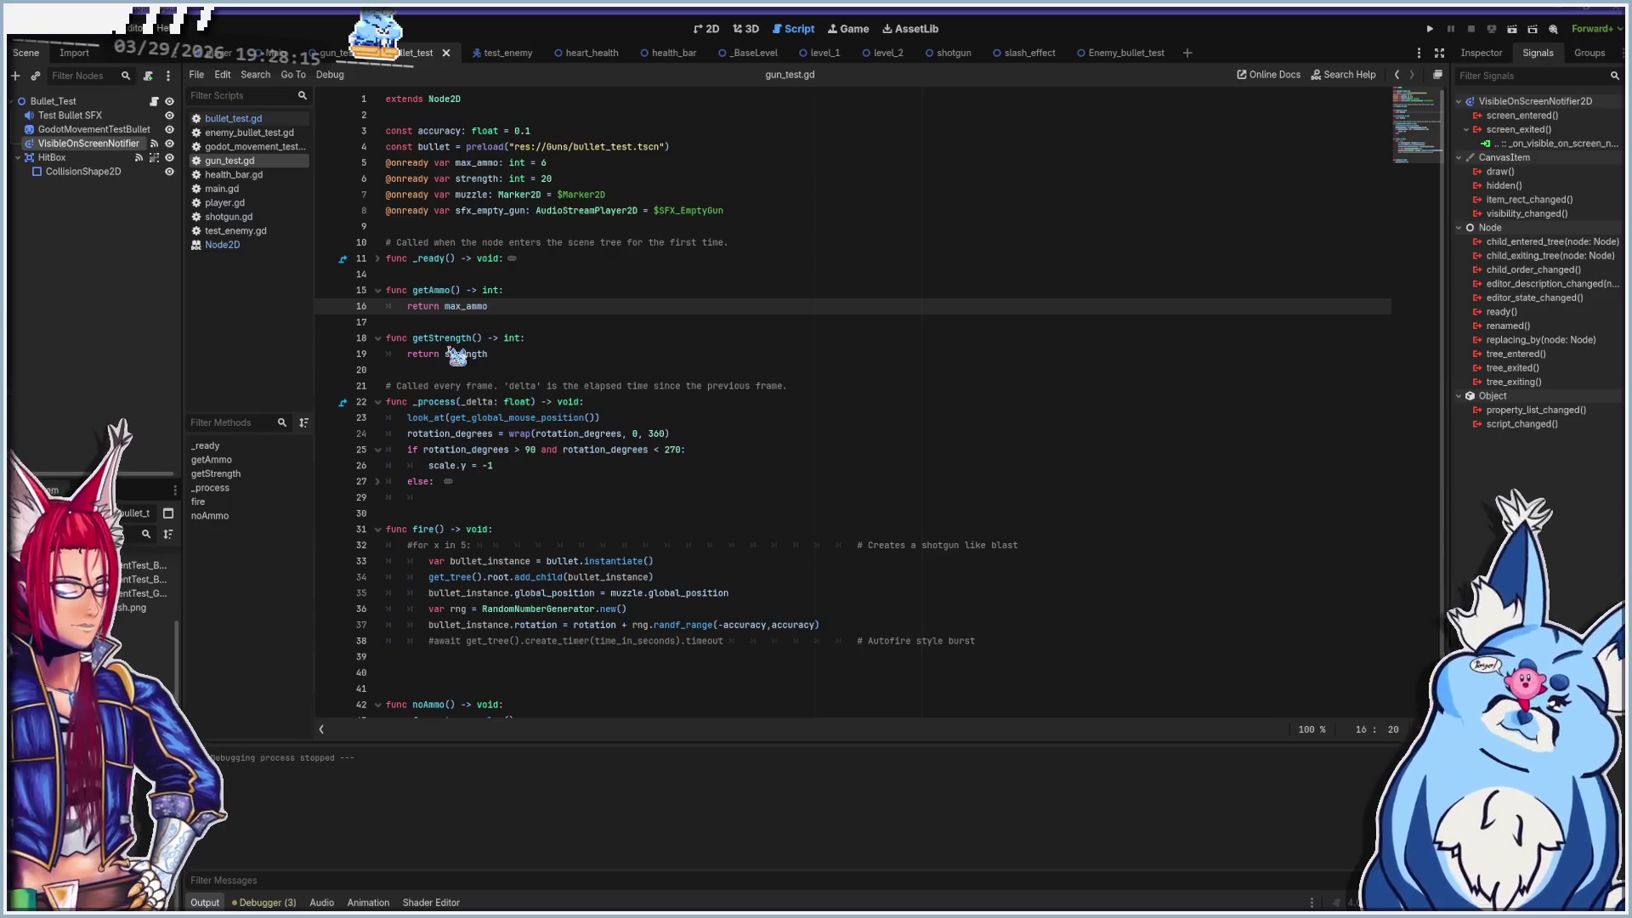
Read the _setup_gun function in player.gd
{"action": "mouse_move", "coordinate": [449, 351]}
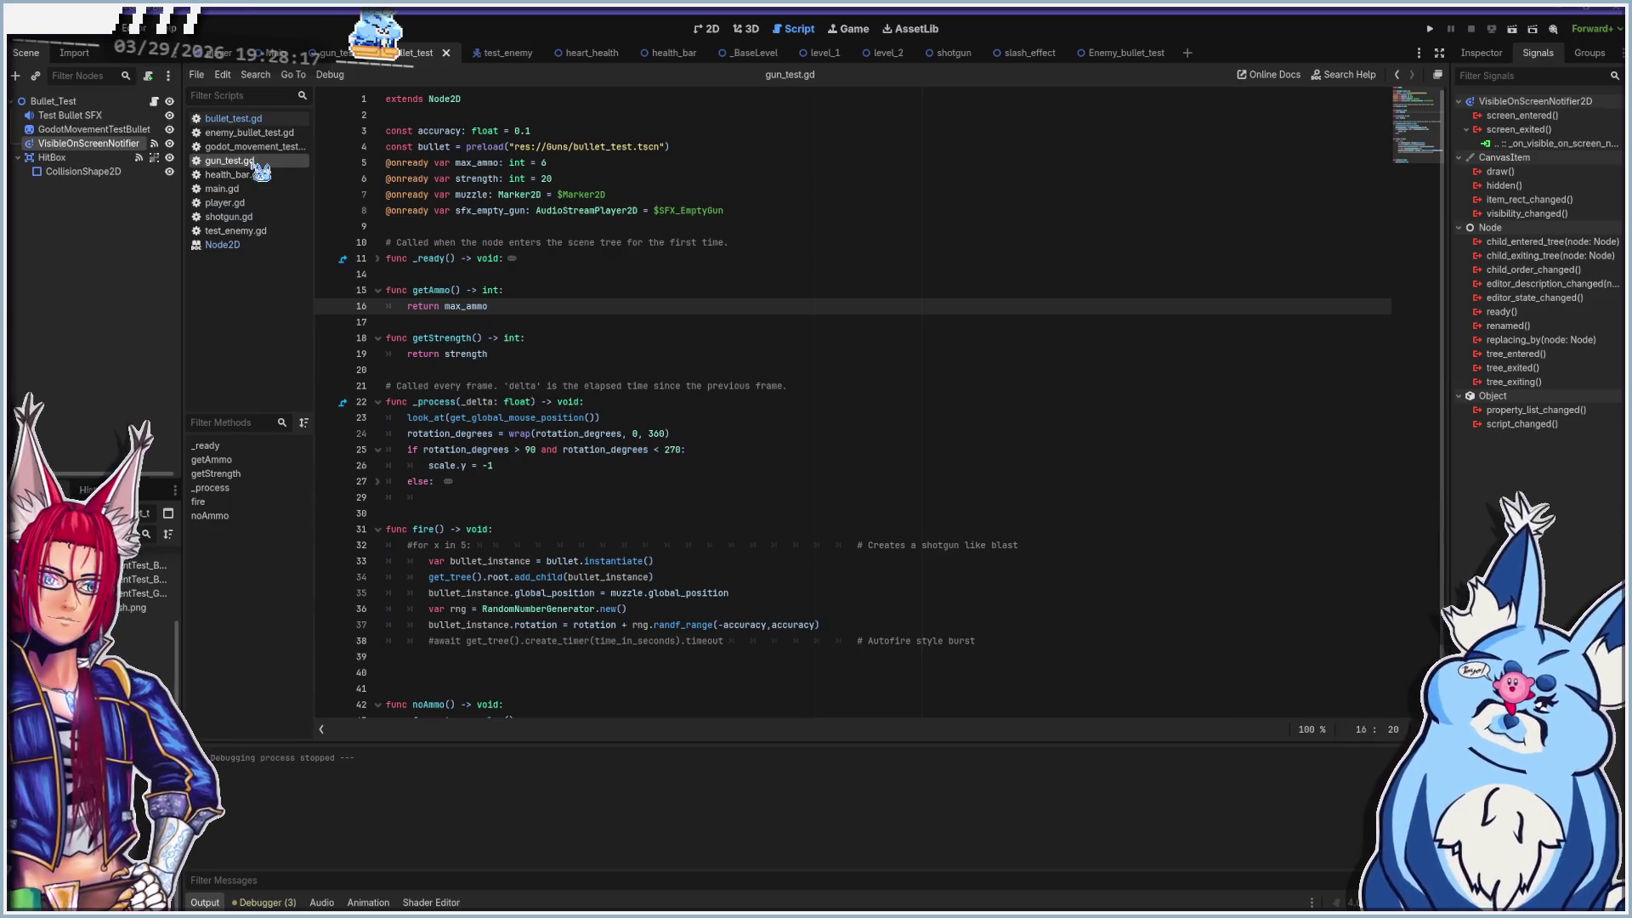
{"action": "left_click", "coordinate": [247, 205]}
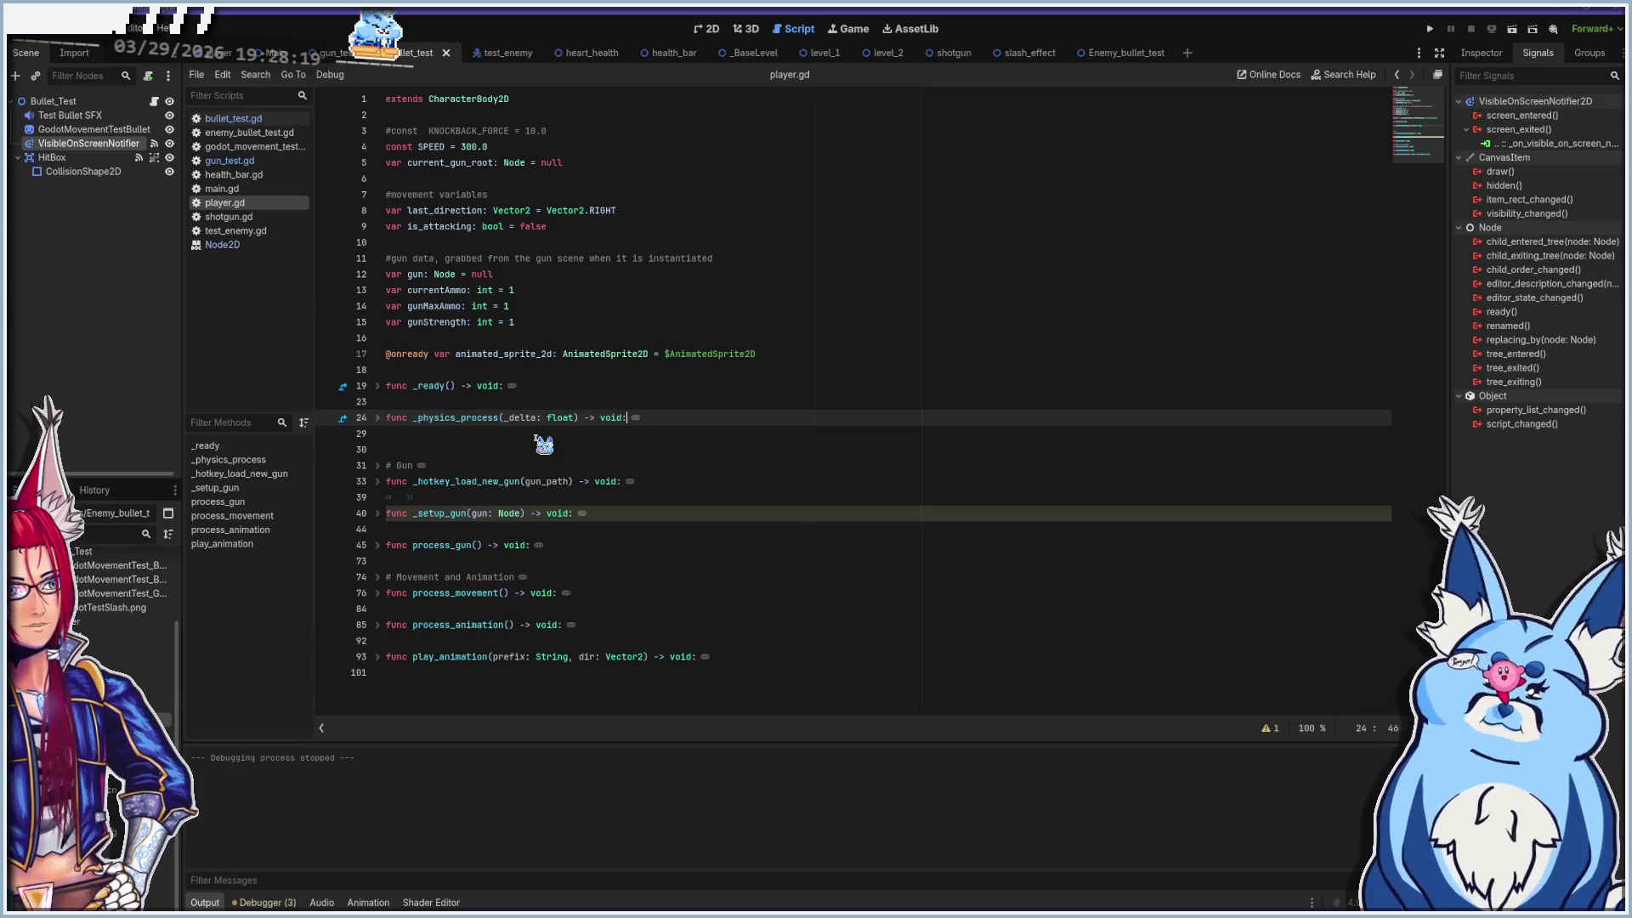
{"action": "left_click", "coordinate": [377, 513]}
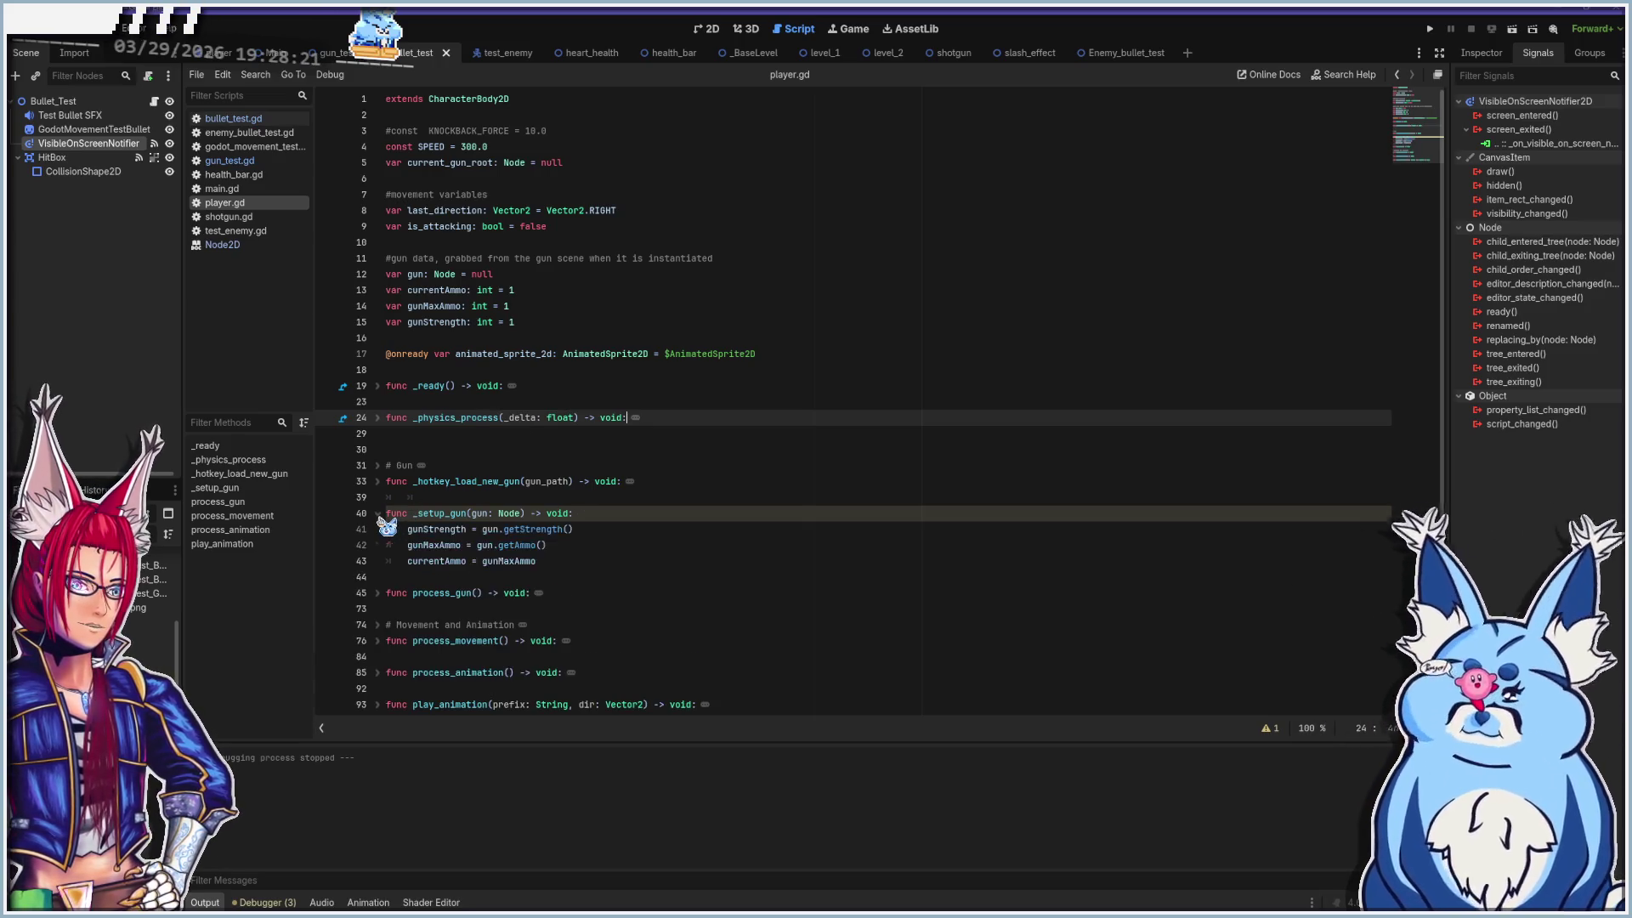
{"action": "left_click", "coordinate": [377, 513]}
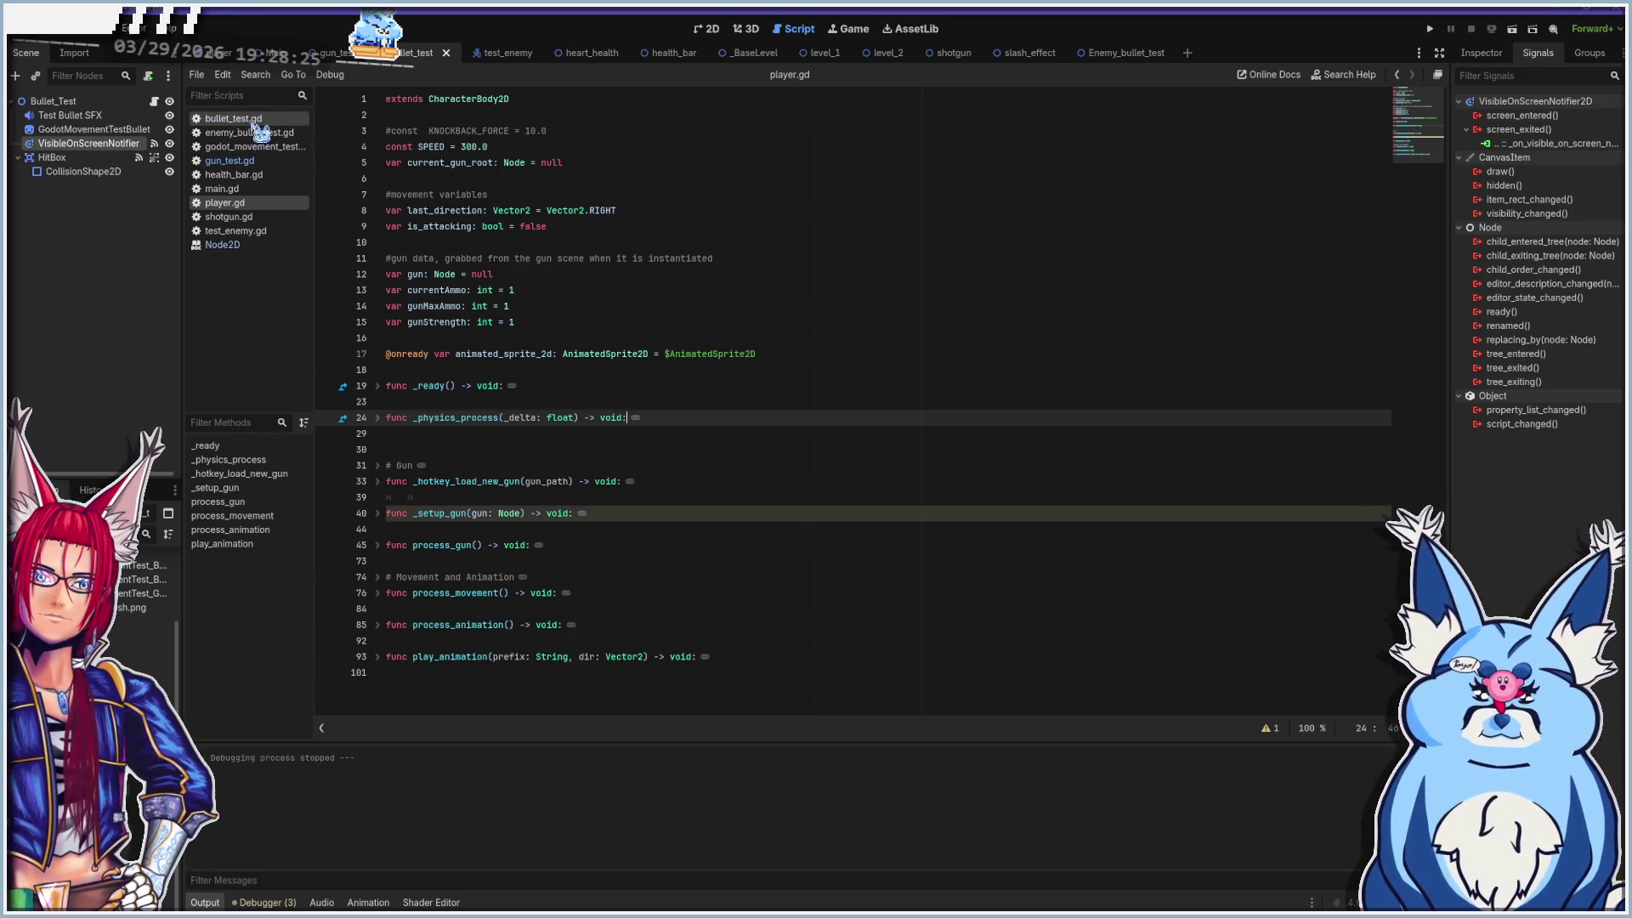
Review gun_test.gd's rotation_degrees and look_at lines, then run the project with F5
{"action": "left_click", "coordinate": [245, 162]}
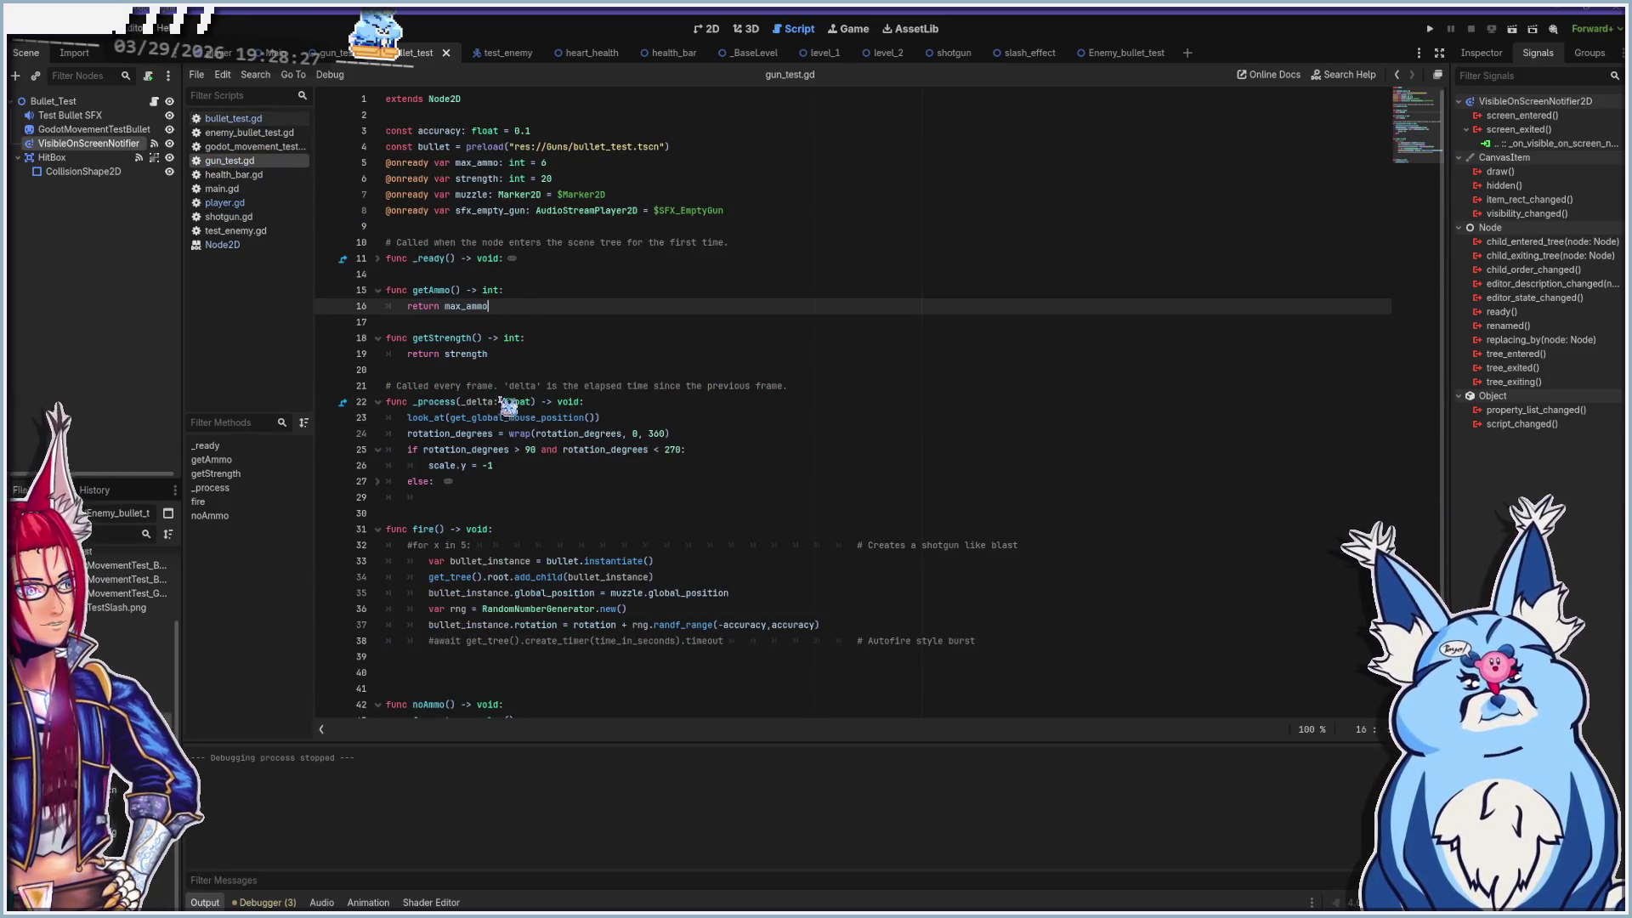
{"action": "left_click", "coordinate": [498, 434]}
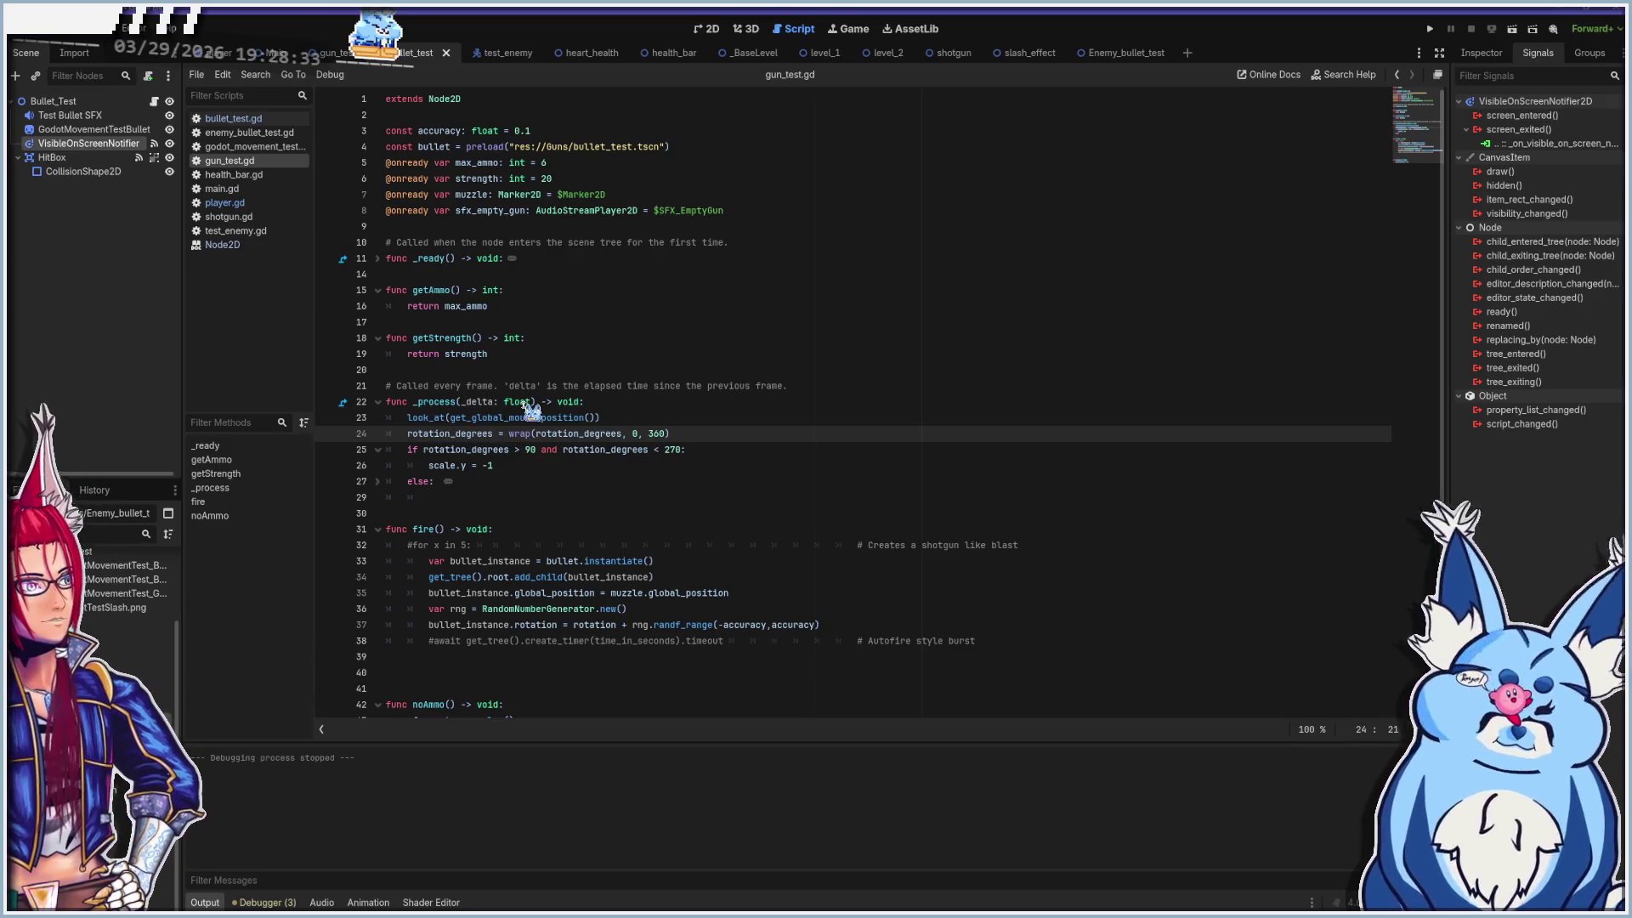
{"action": "left_click", "coordinate": [405, 417]}
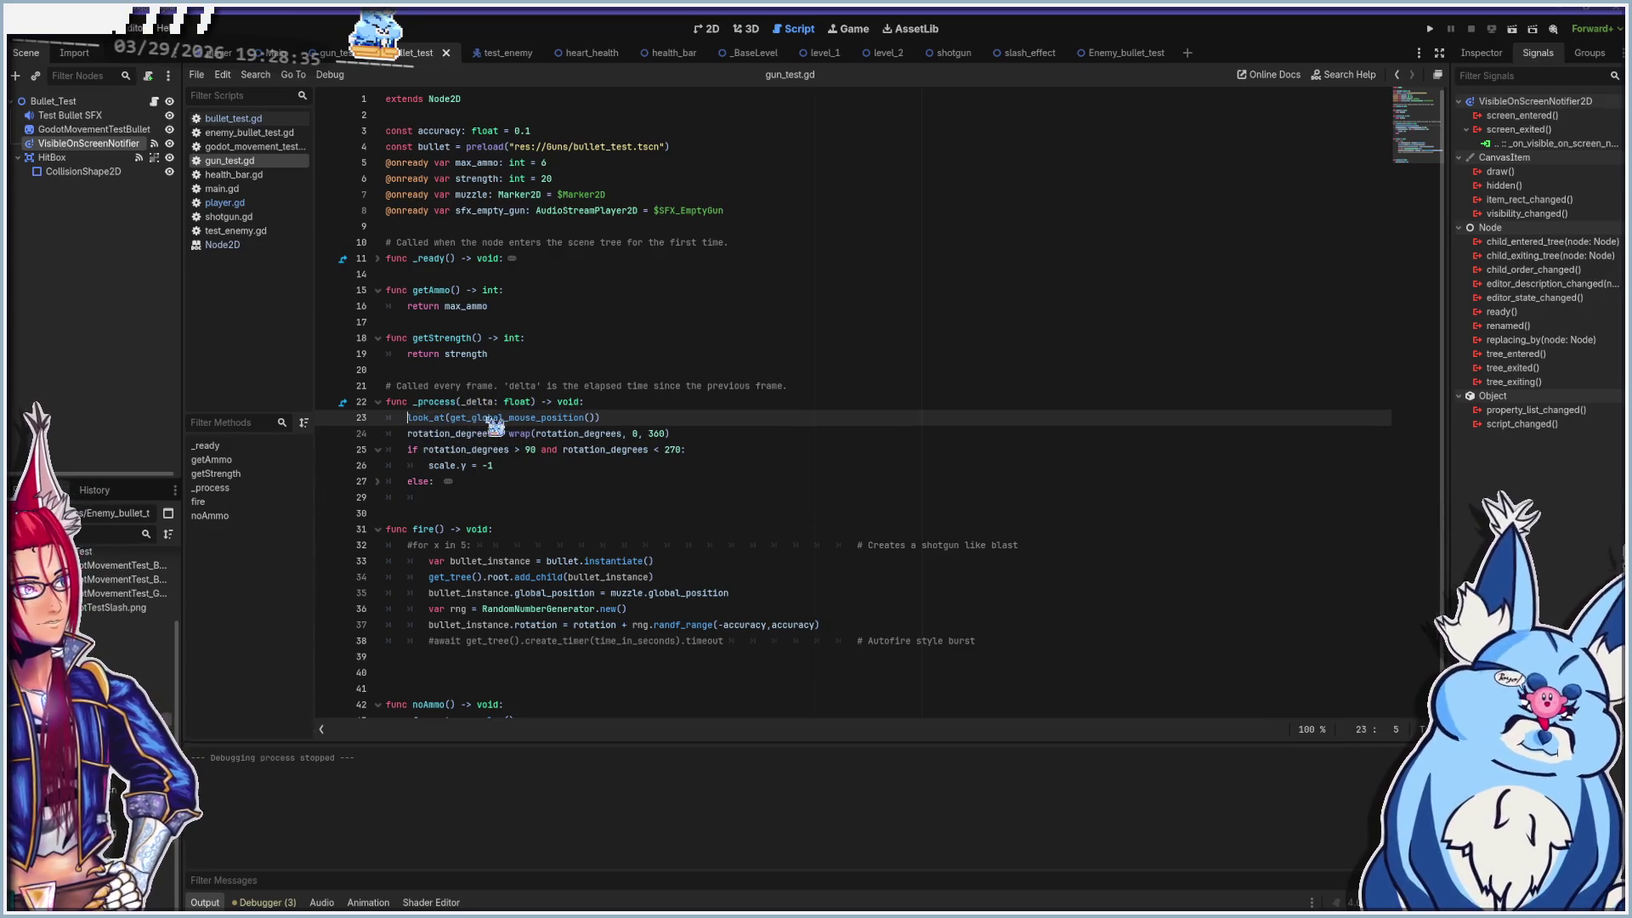
{"action": "left_click", "coordinate": [607, 417]}
{"action": "key", "text": "F5"}
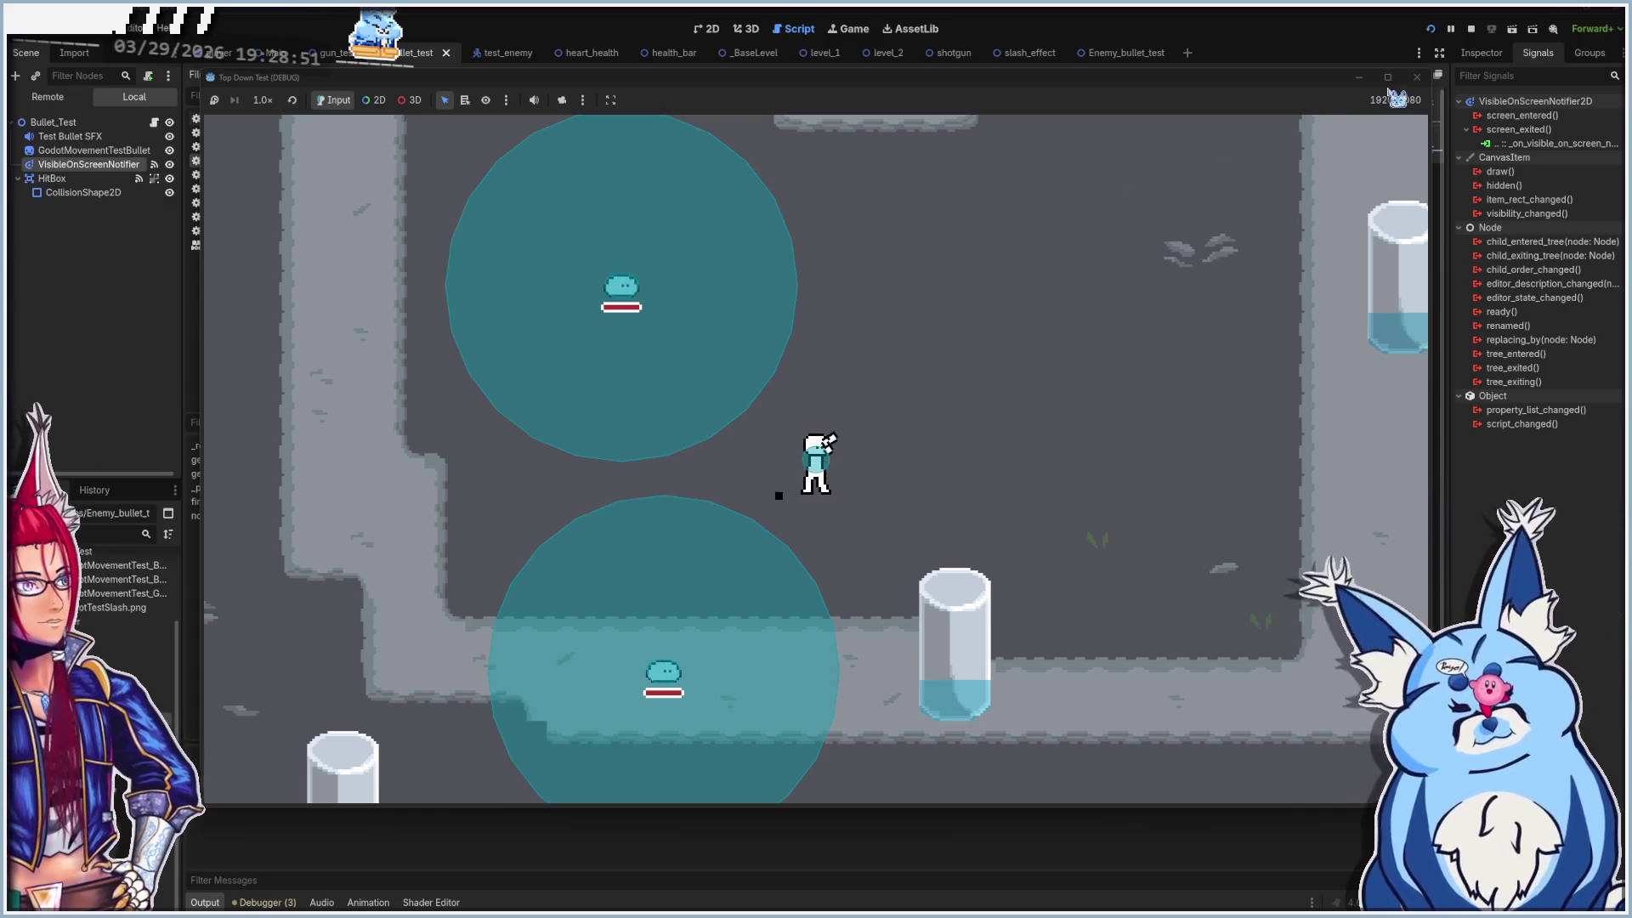
Stop the running Top Down Test game from the toolbar
{"action": "left_click", "coordinate": [1416, 76]}
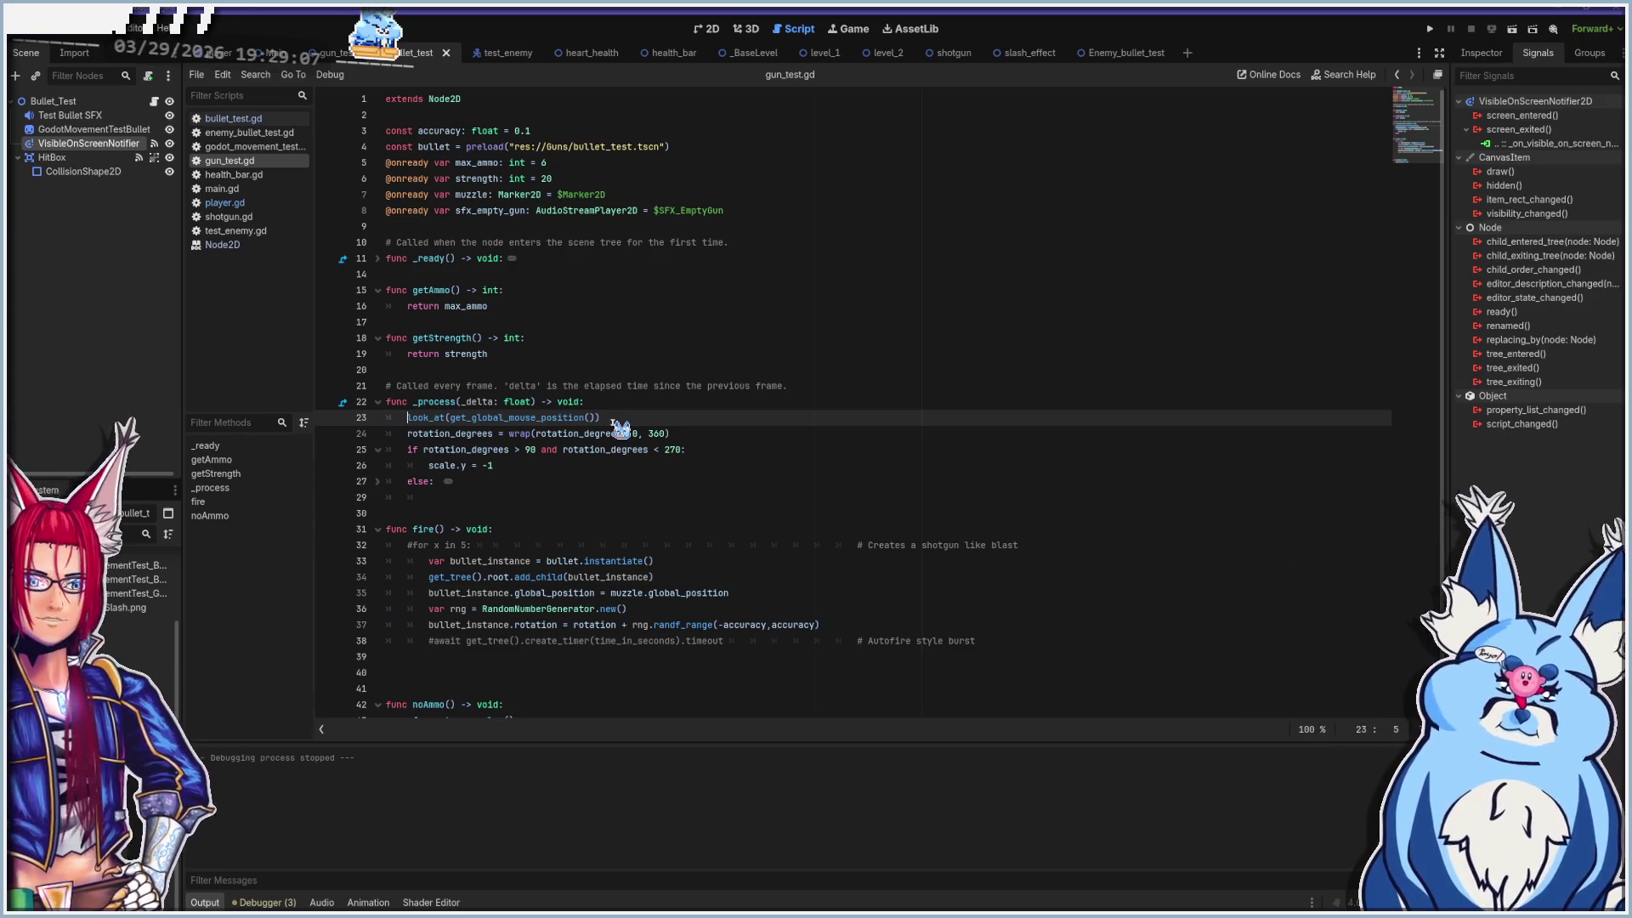
Inspect the rotation_degrees line and the 90–270 degree scale.y flip condition, then rerun the game
{"action": "left_click", "coordinate": [448, 434]}
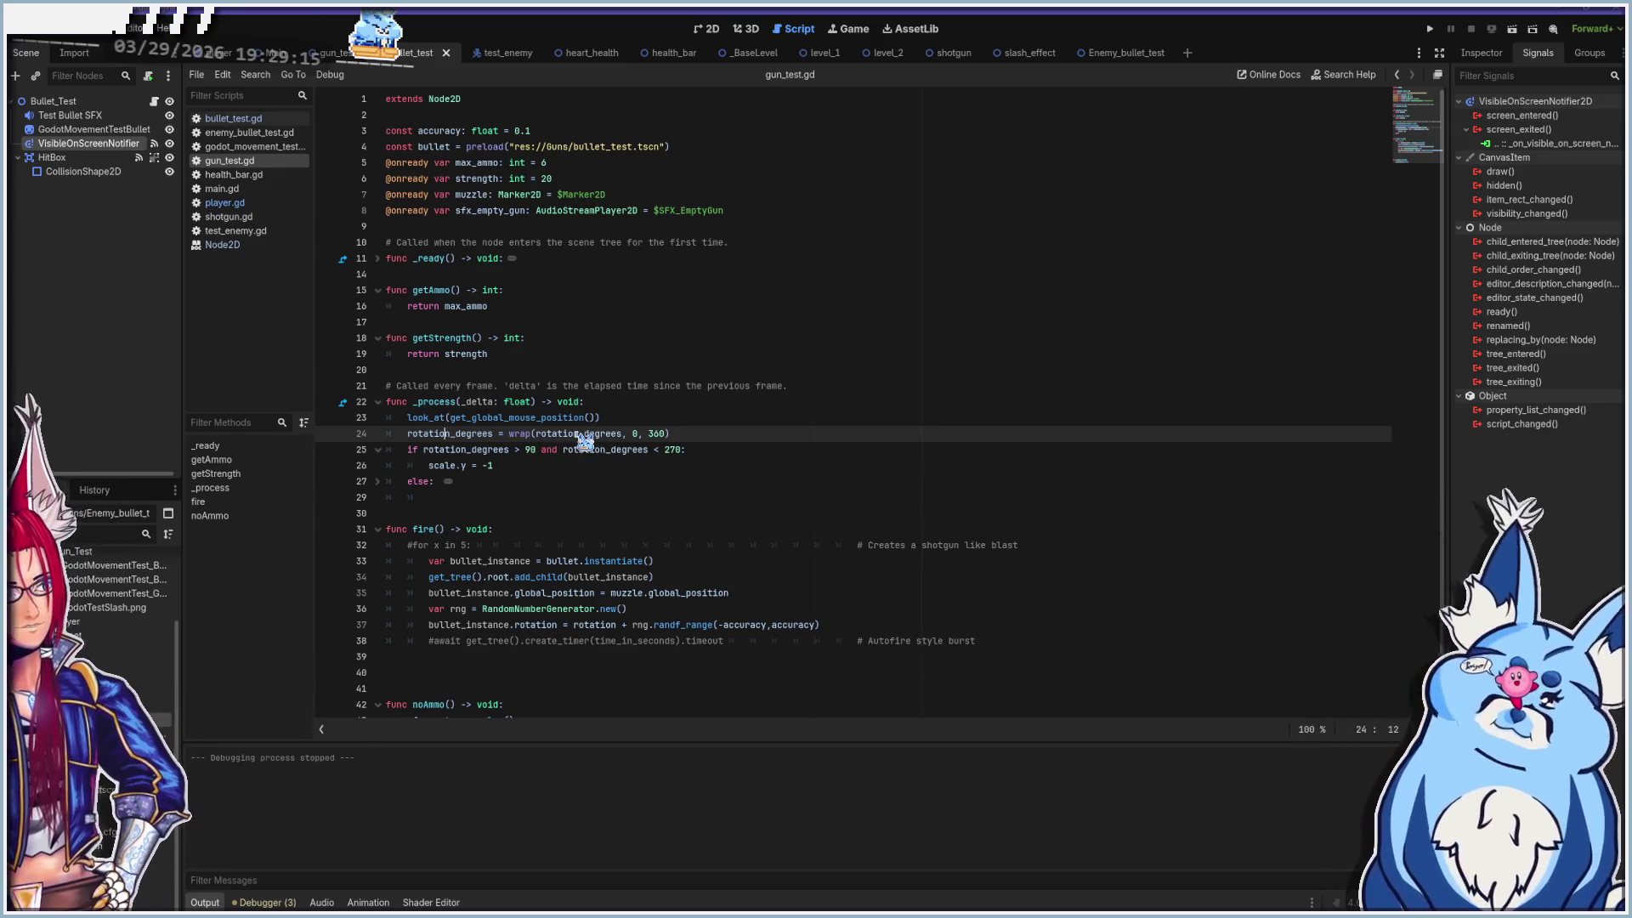
{"action": "mouse_move", "coordinate": [585, 441]}
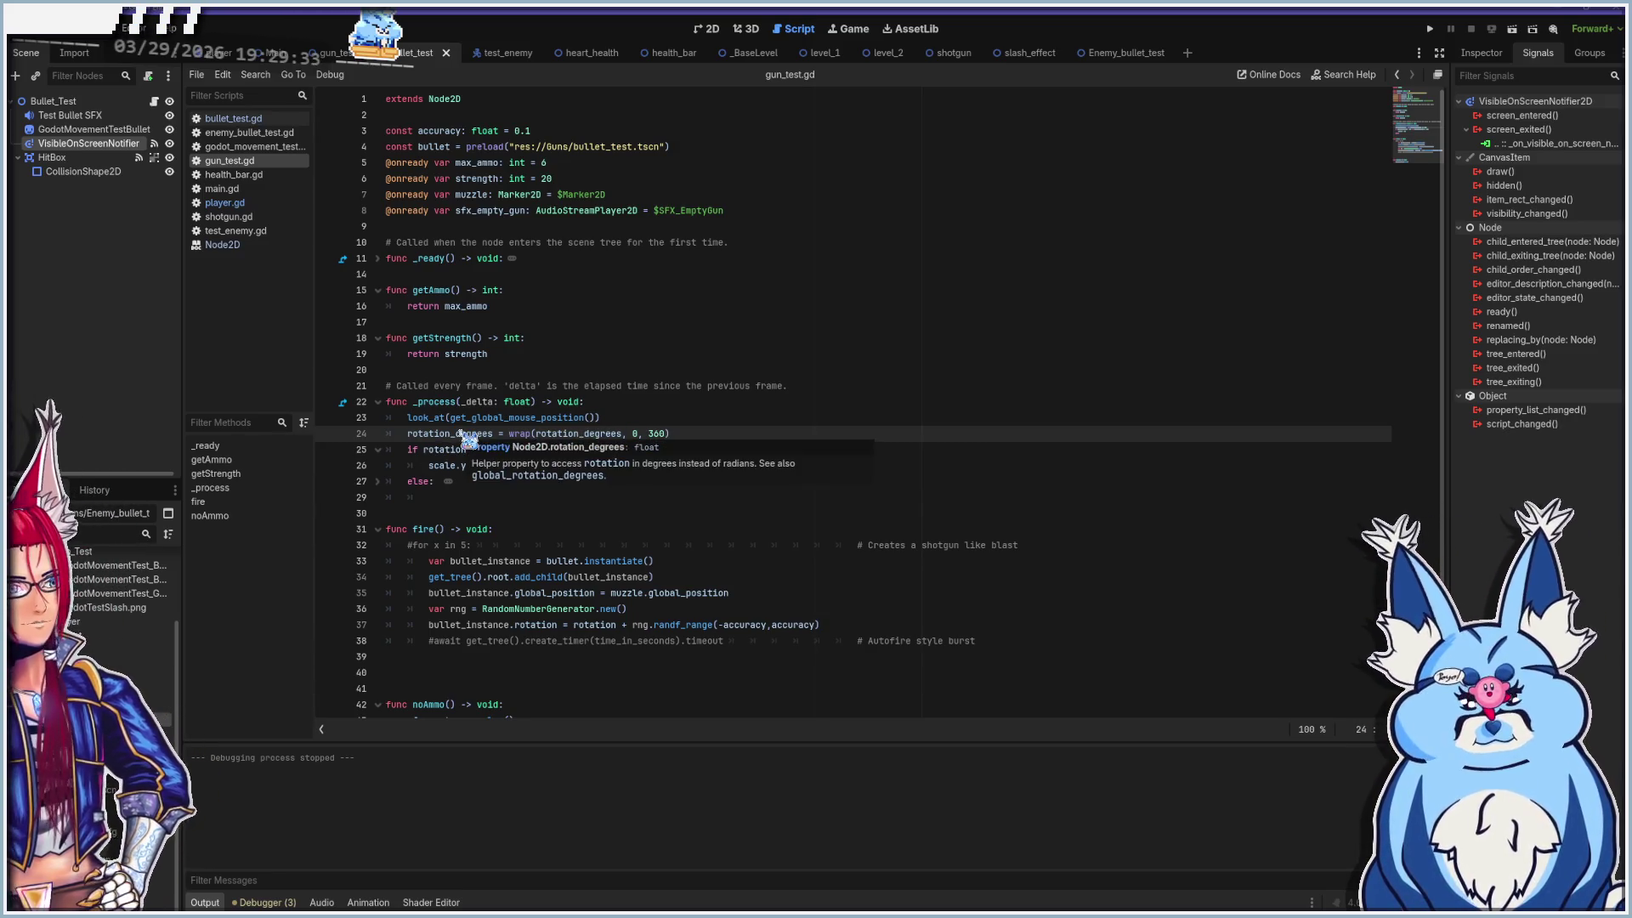
{"action": "left_click", "coordinate": [412, 451]}
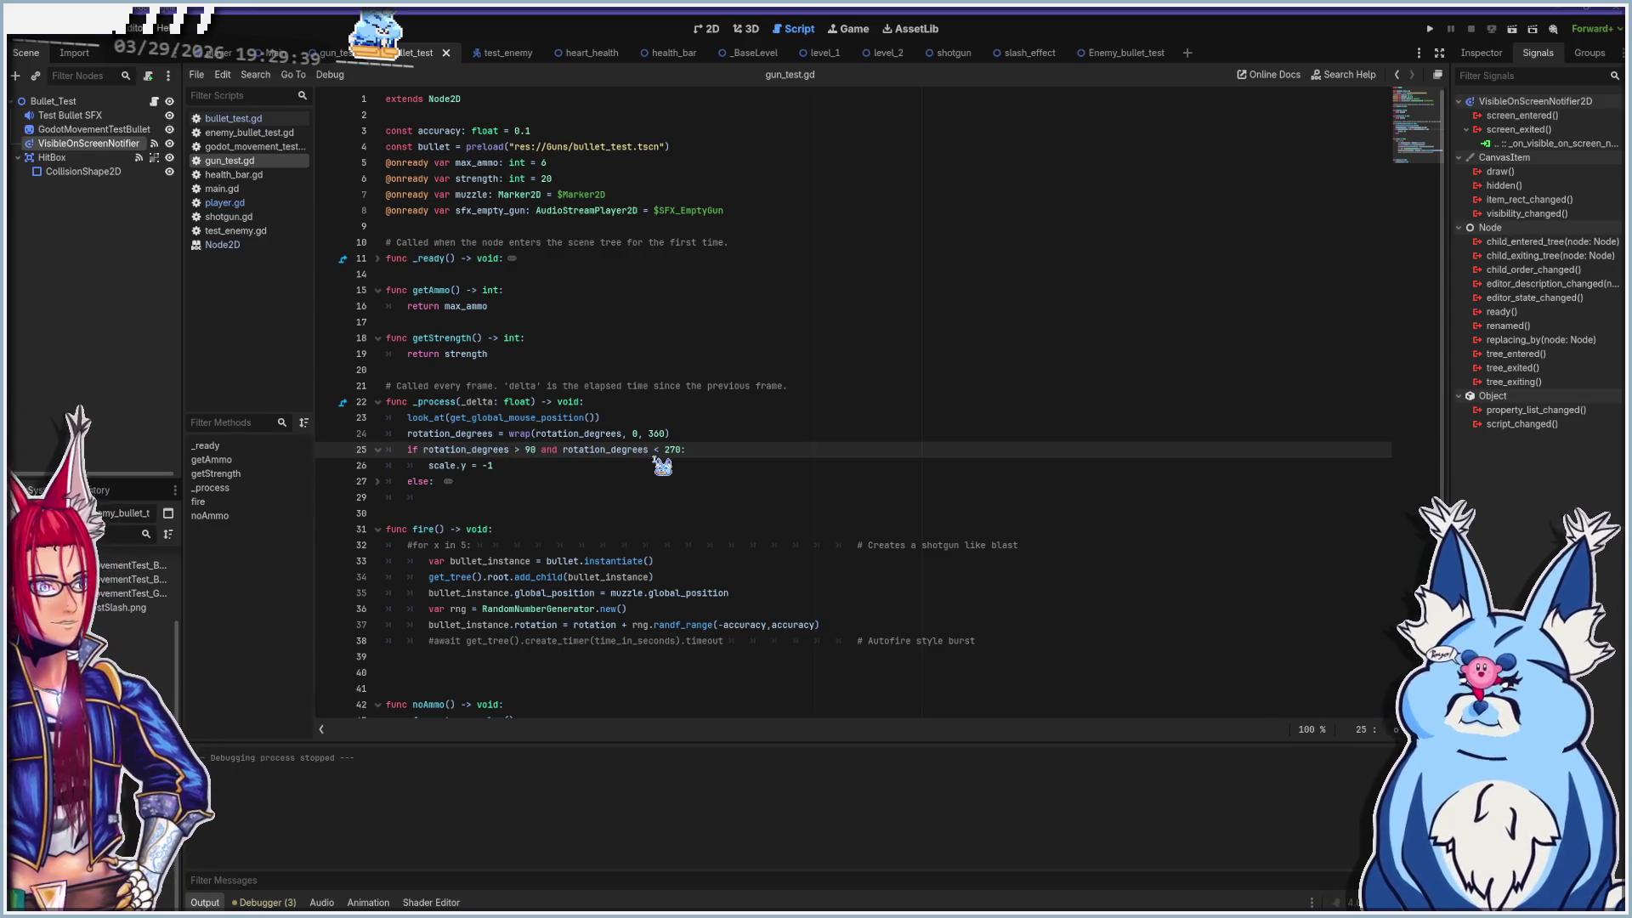
{"action": "left_click", "coordinate": [515, 465]}
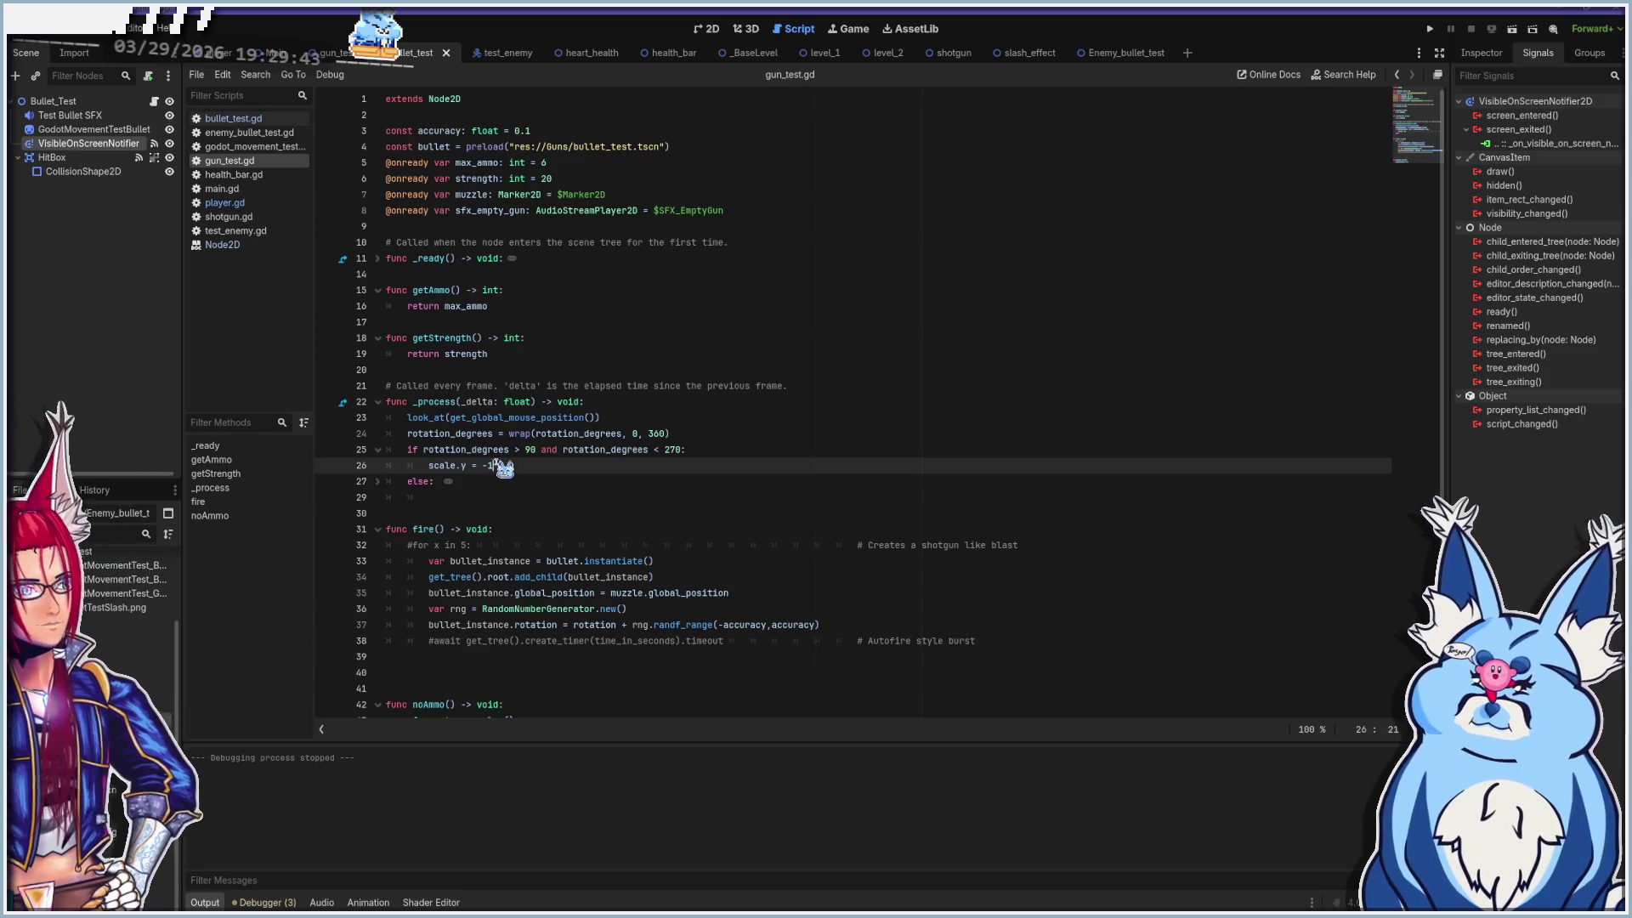
{"action": "key", "text": "F5"}
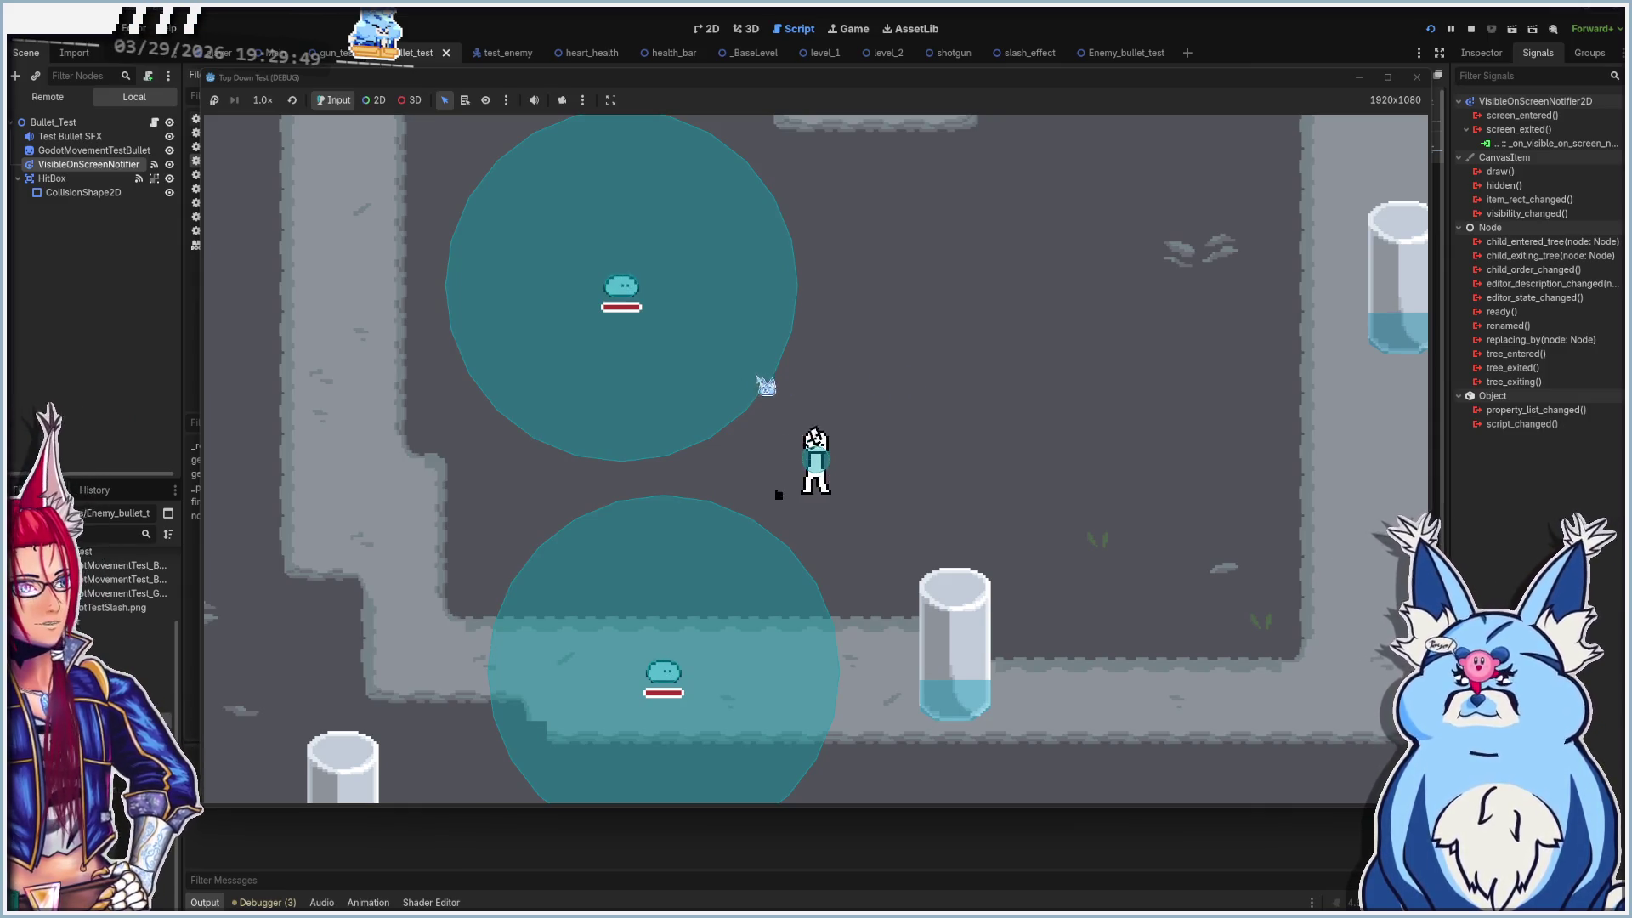
Stop the game, comment out the flip condition on lines 25–26, and run it
{"action": "key", "text": "F8"}
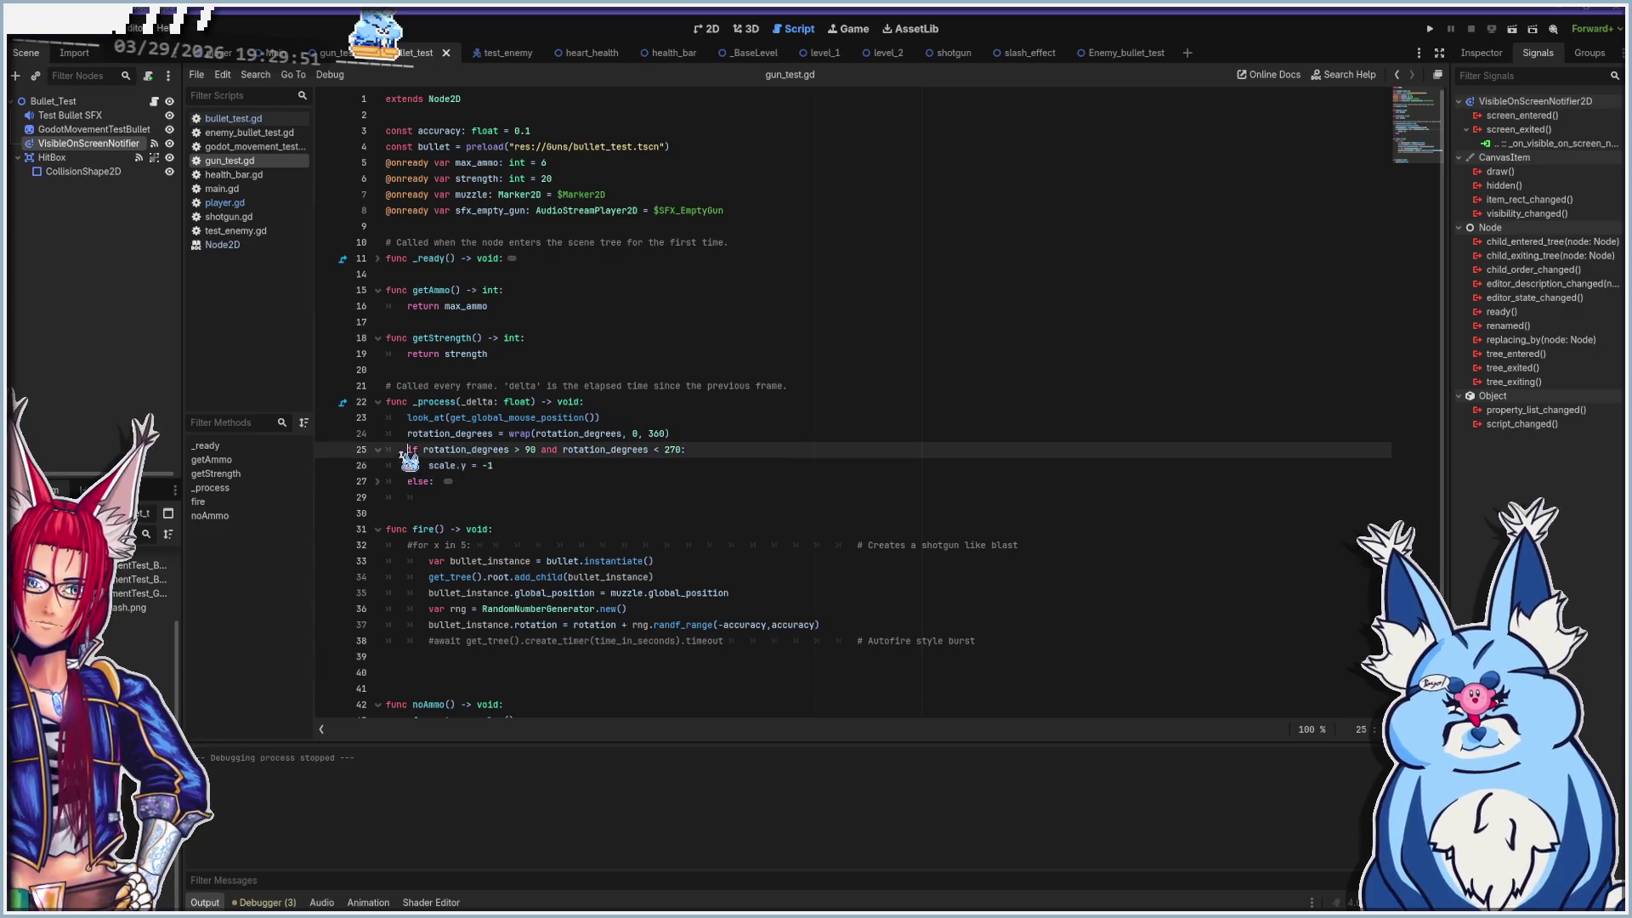
{"action": "type", "text": "#"}
{"action": "key", "text": "Down"}
{"action": "type", "text": "#"}
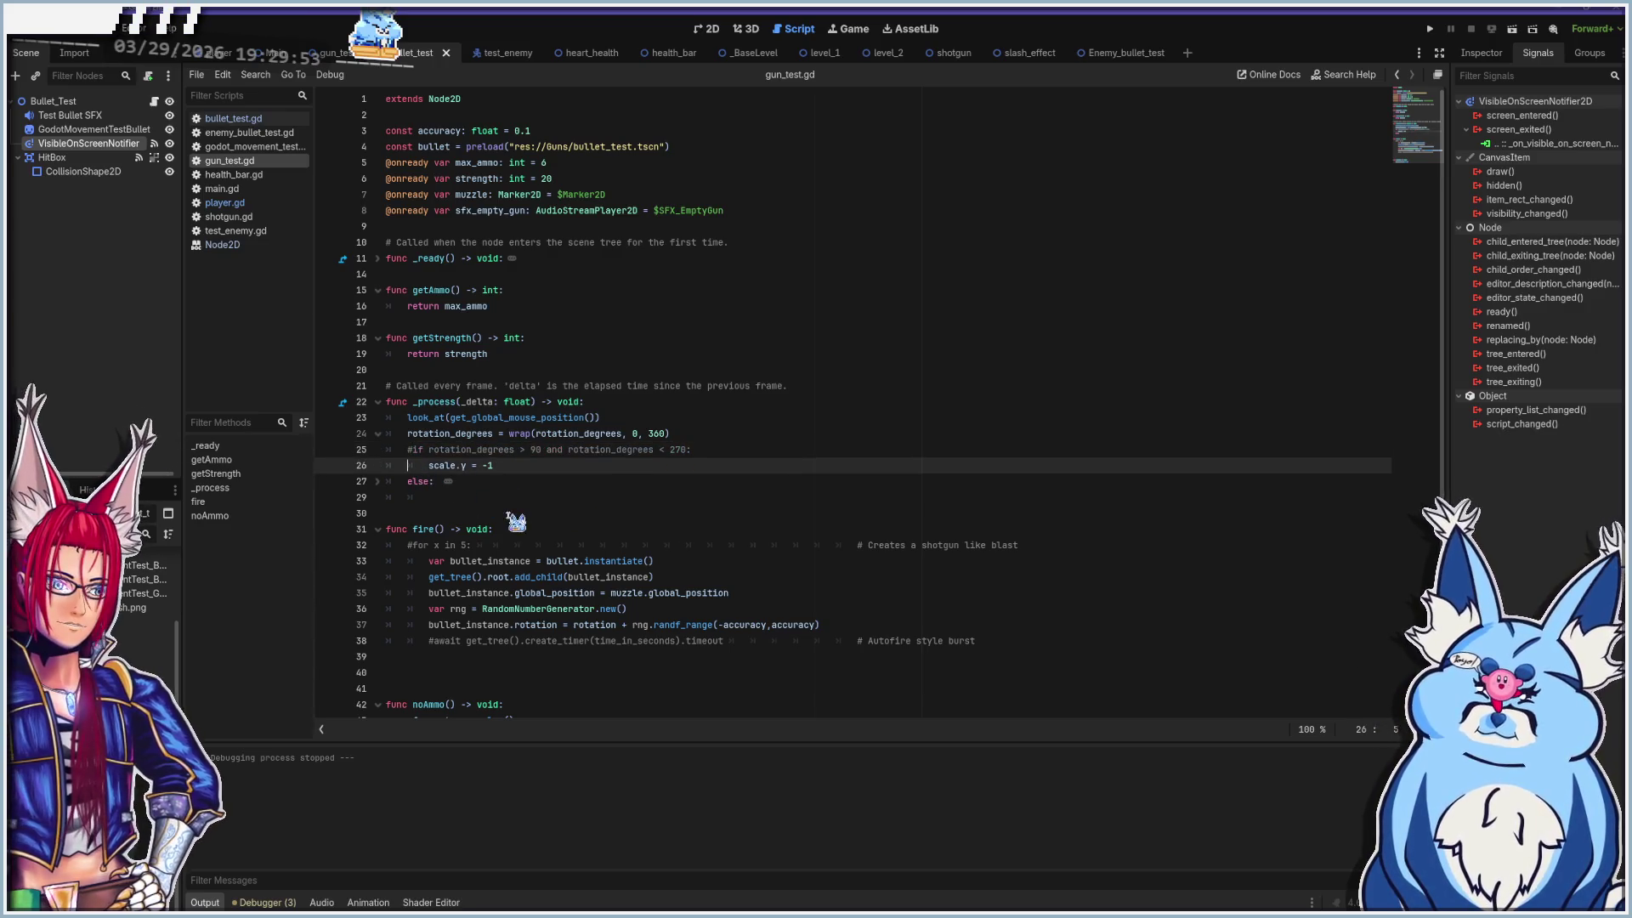
{"action": "key", "text": "F5"}
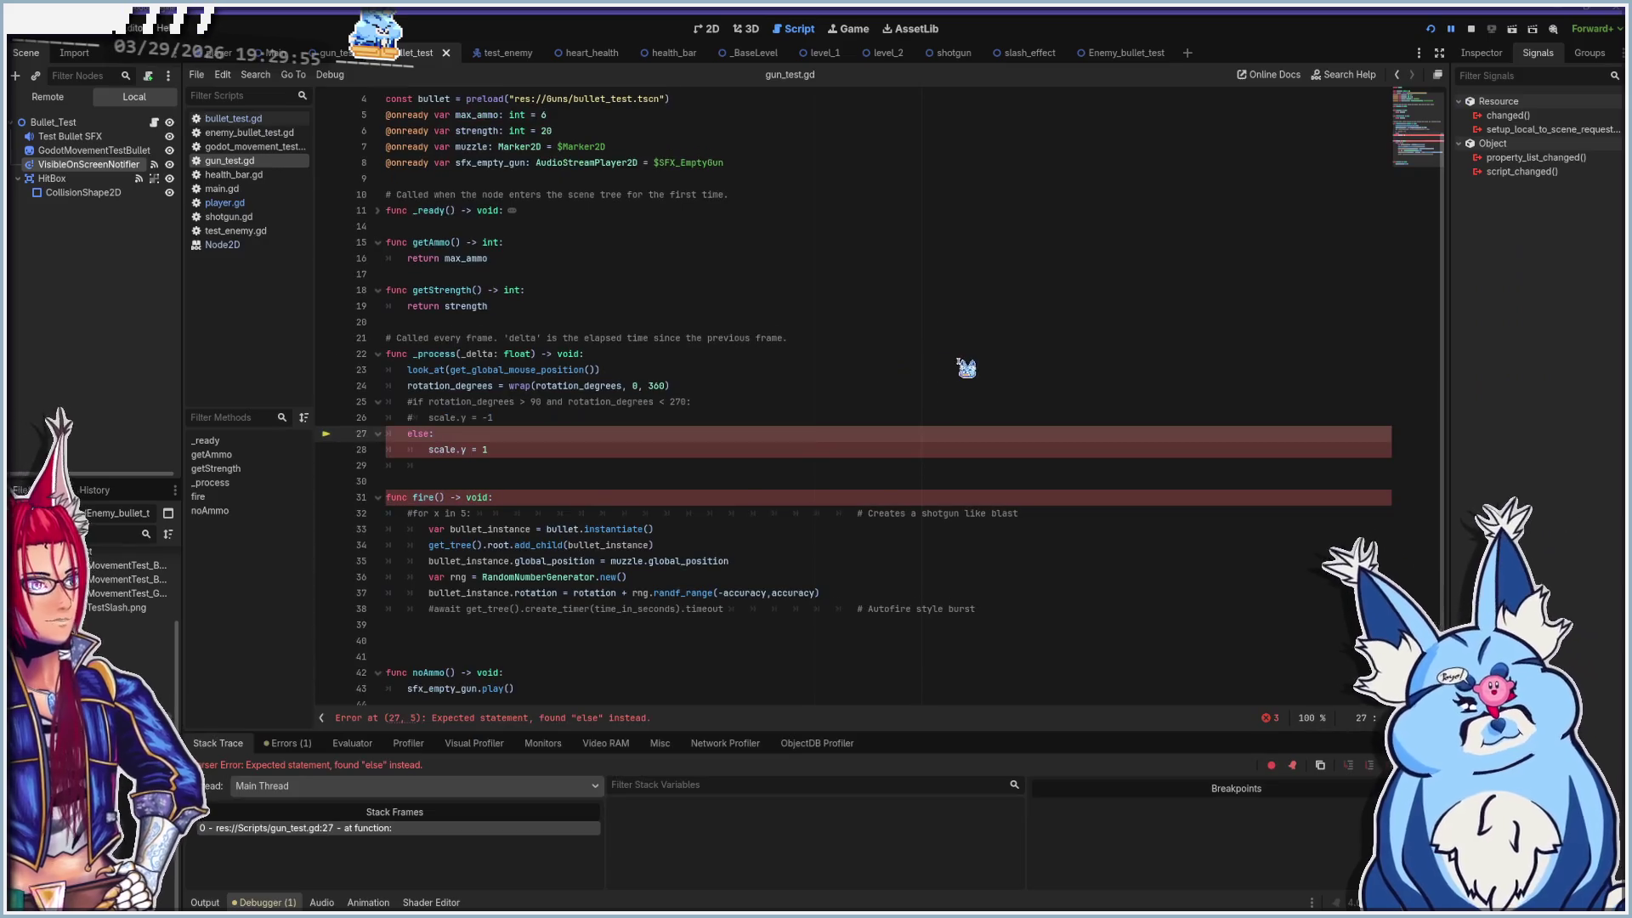
Comment out the else branch on lines 27–28 with Ctrl+K and run the game without flipping
{"action": "left_click", "coordinate": [406, 434]}
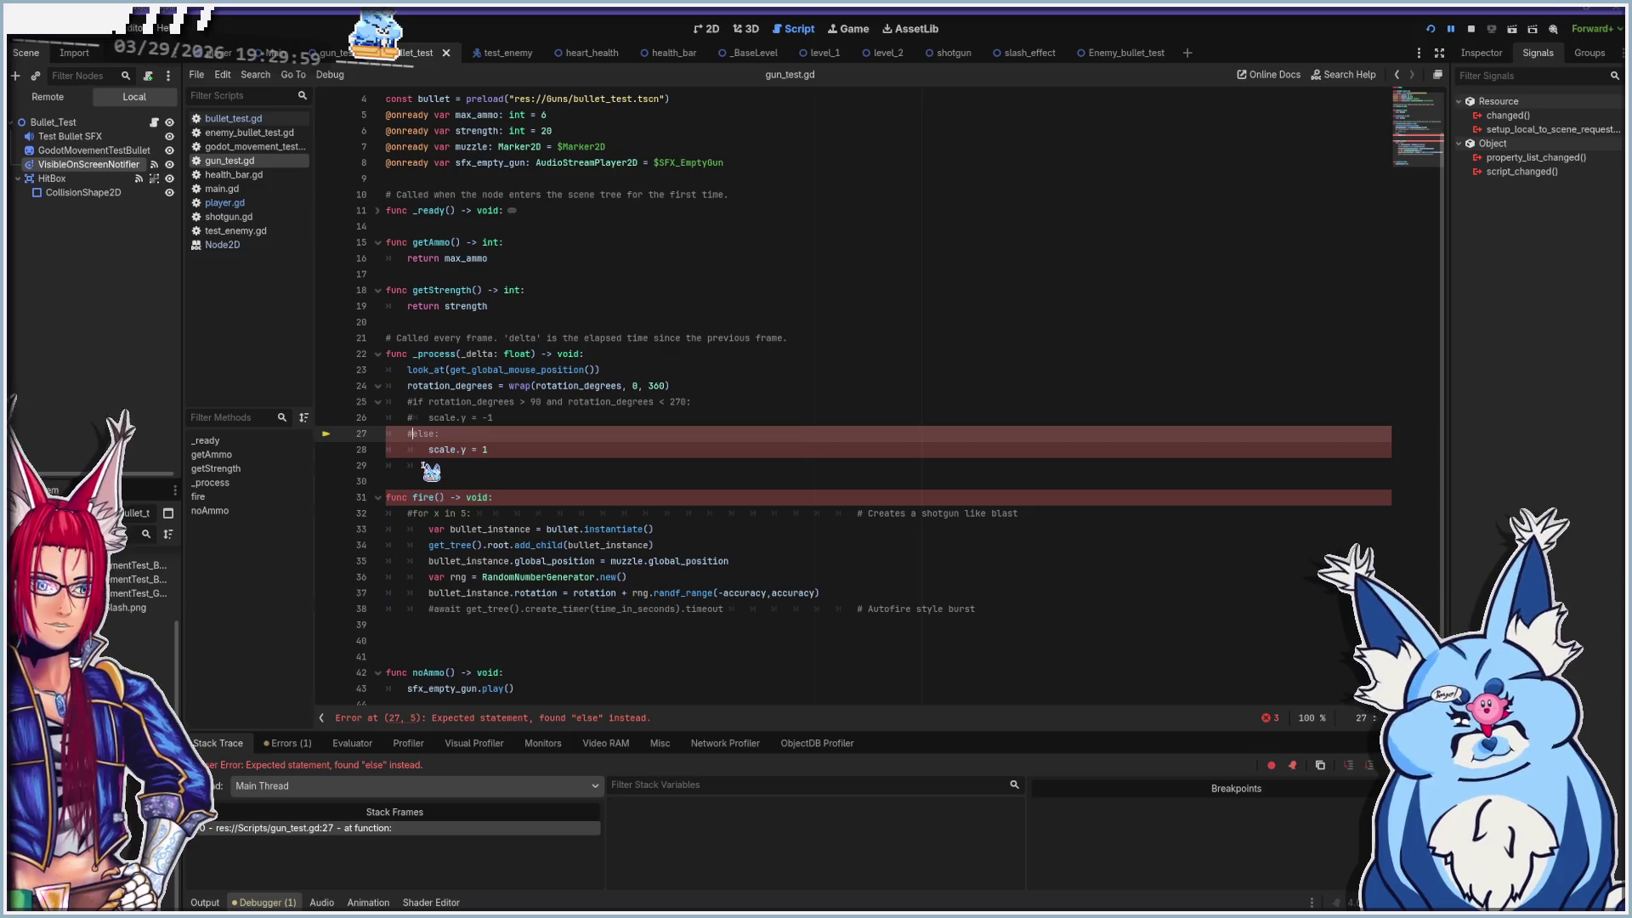
{"action": "key", "text": "ctrl+k"}
{"action": "left_click", "coordinate": [441, 451]}
{"action": "key", "text": "ctrl+k"}
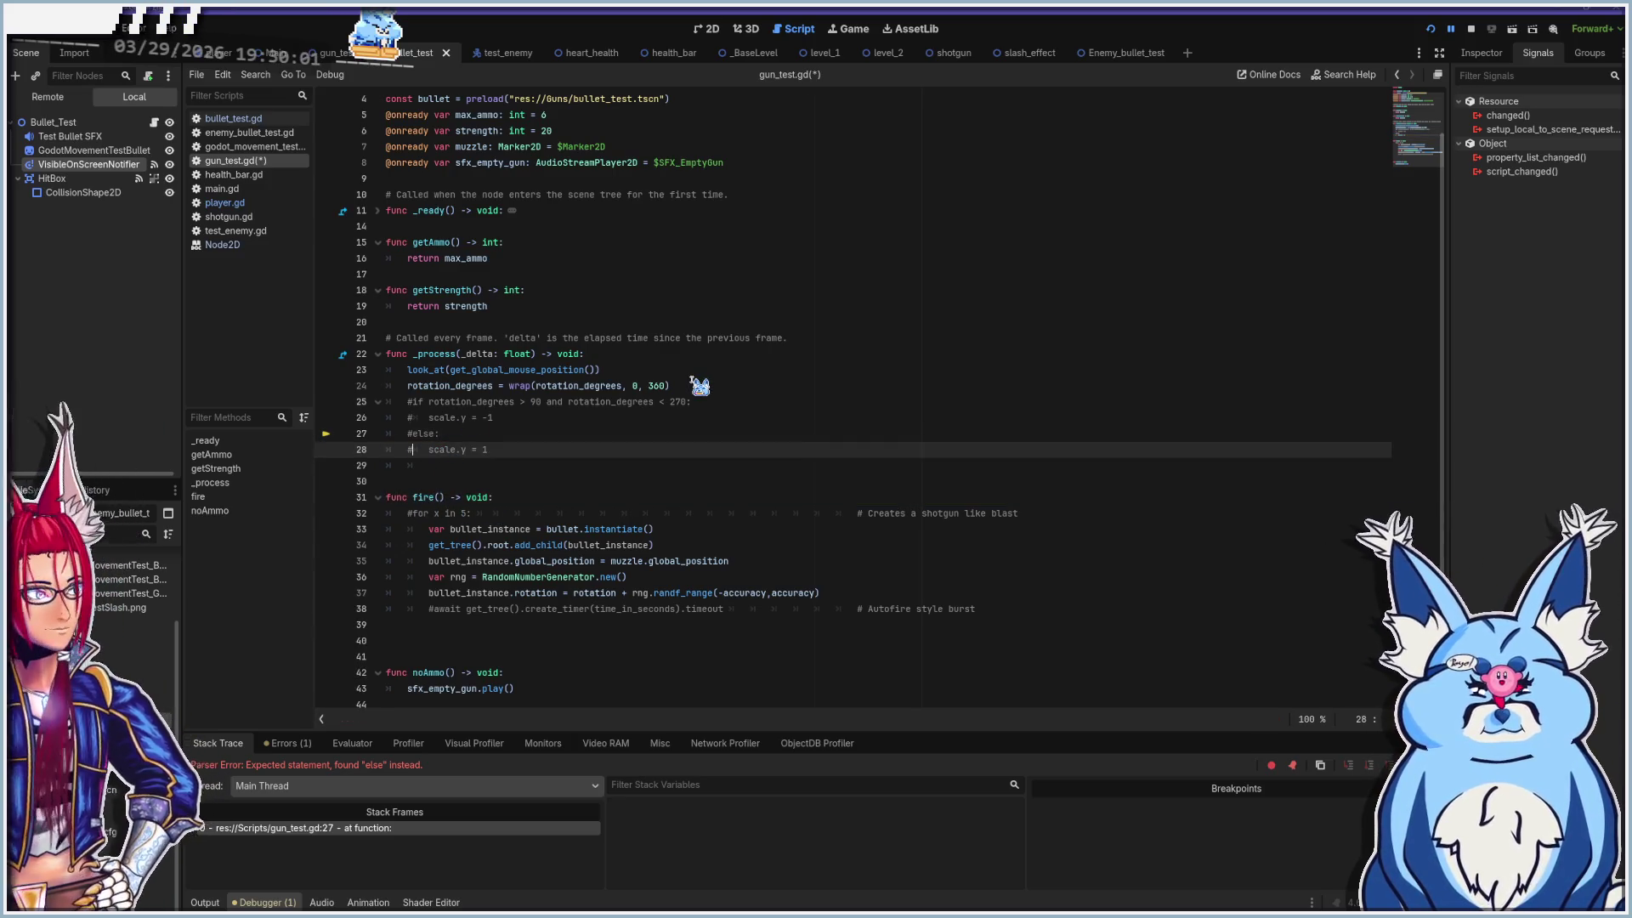
{"action": "key", "text": "F5"}
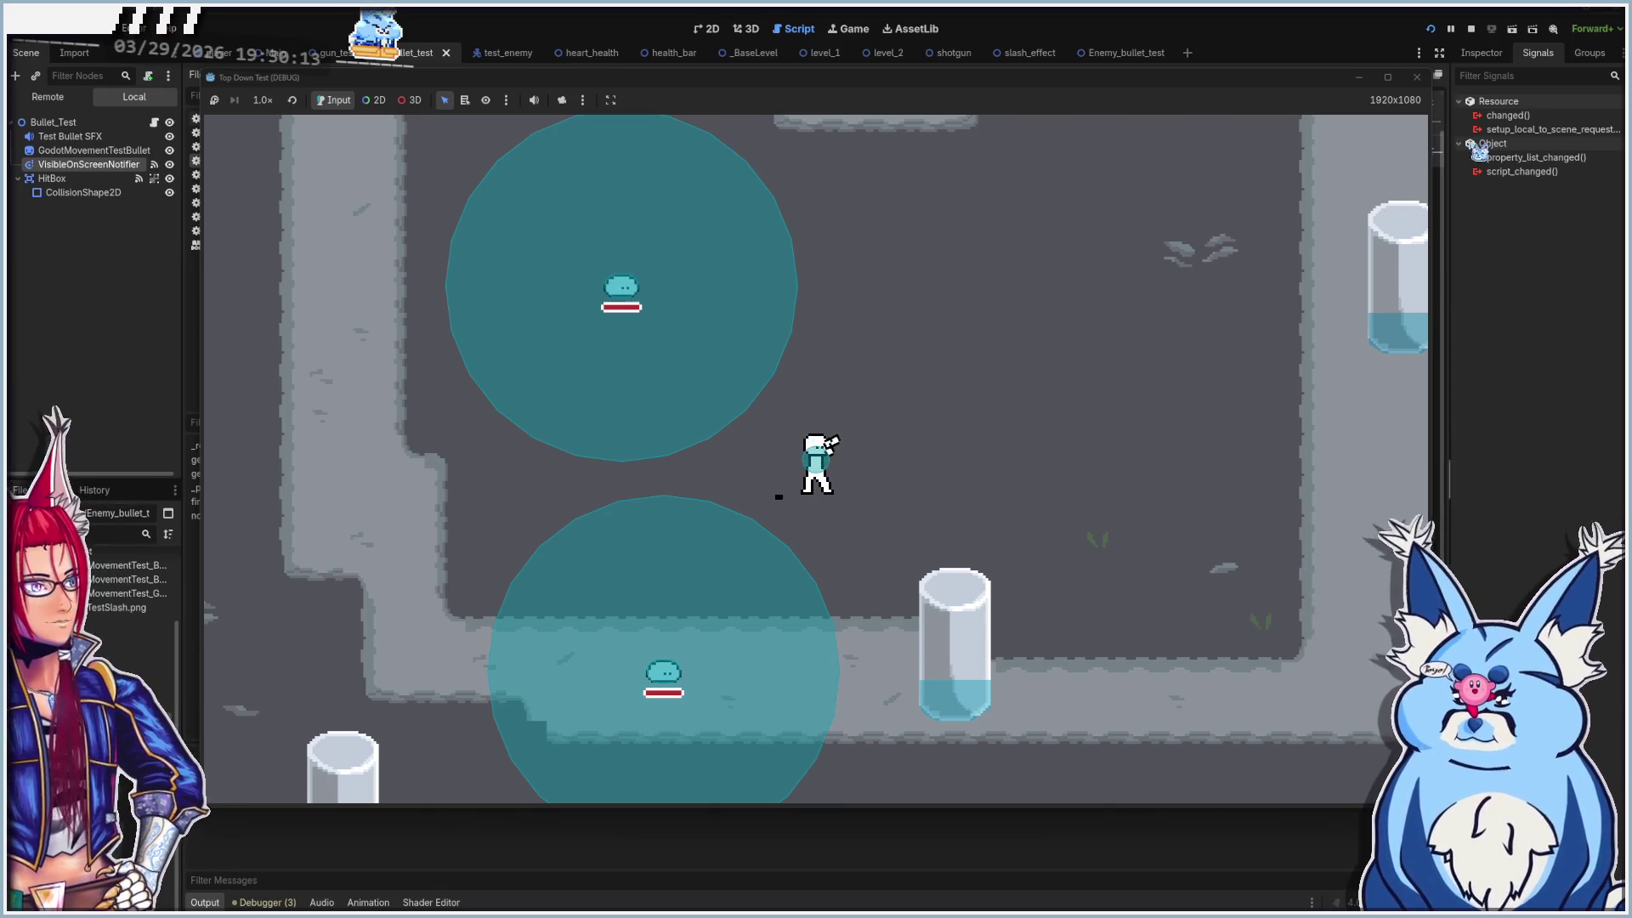
Uncomment the scale.y, else and if flip lines, save gun_test.gd, and run again
{"action": "left_click", "coordinate": [1416, 77]}
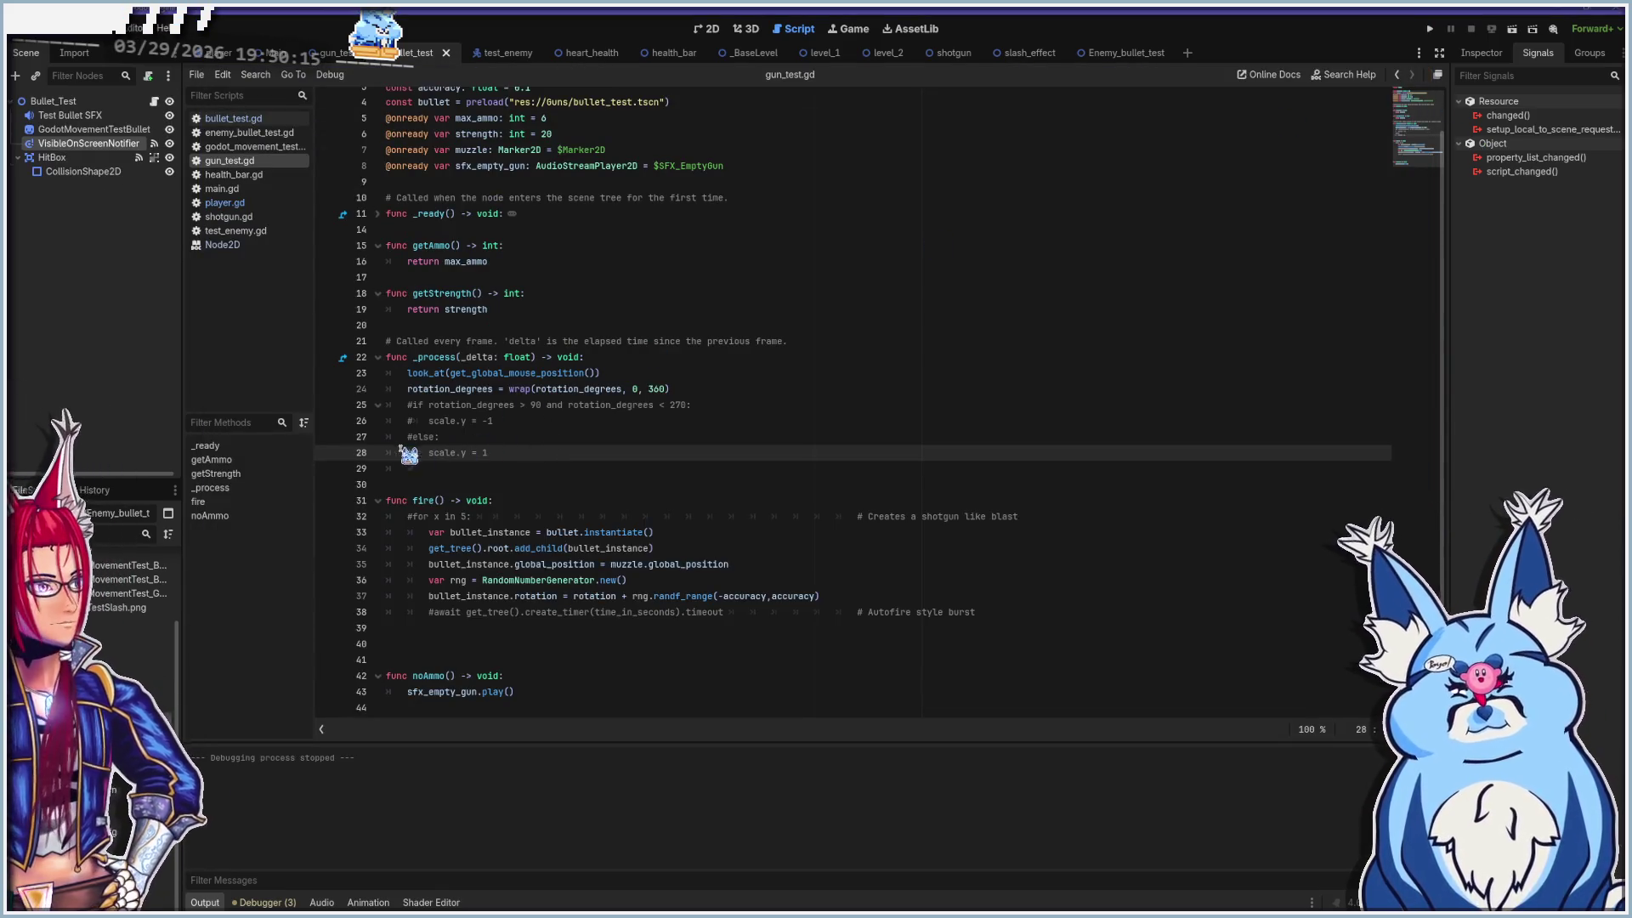
{"action": "key", "text": "BackSpace"}
{"action": "left_click", "coordinate": [438, 437]}
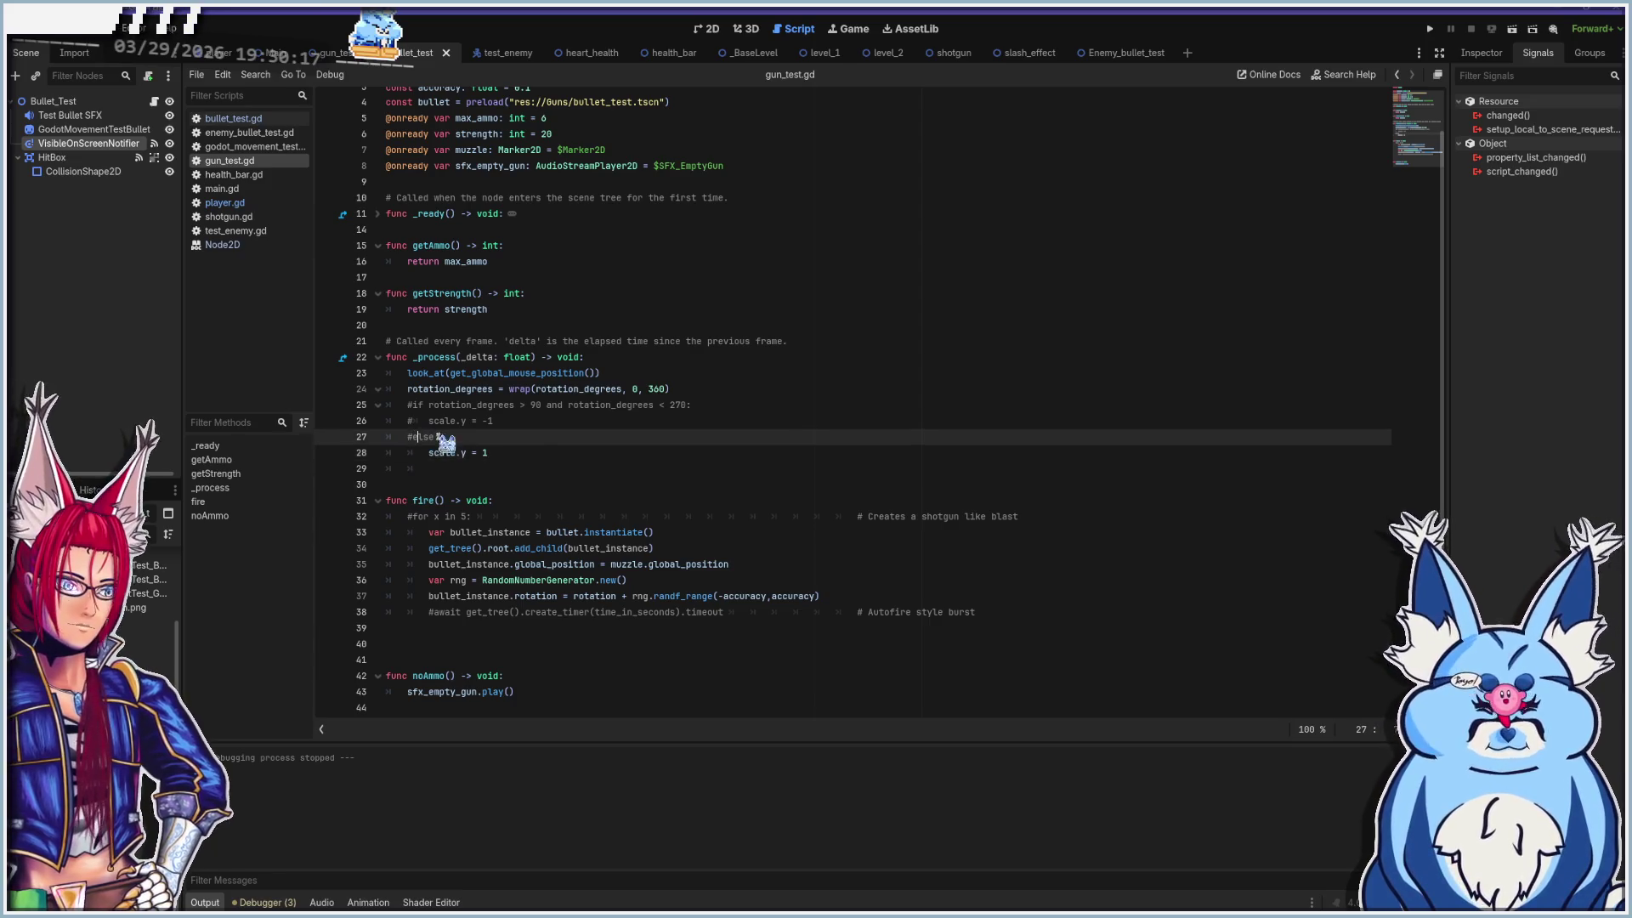
{"action": "key", "text": "ctrl+k"}
{"action": "left_click", "coordinate": [419, 435]}
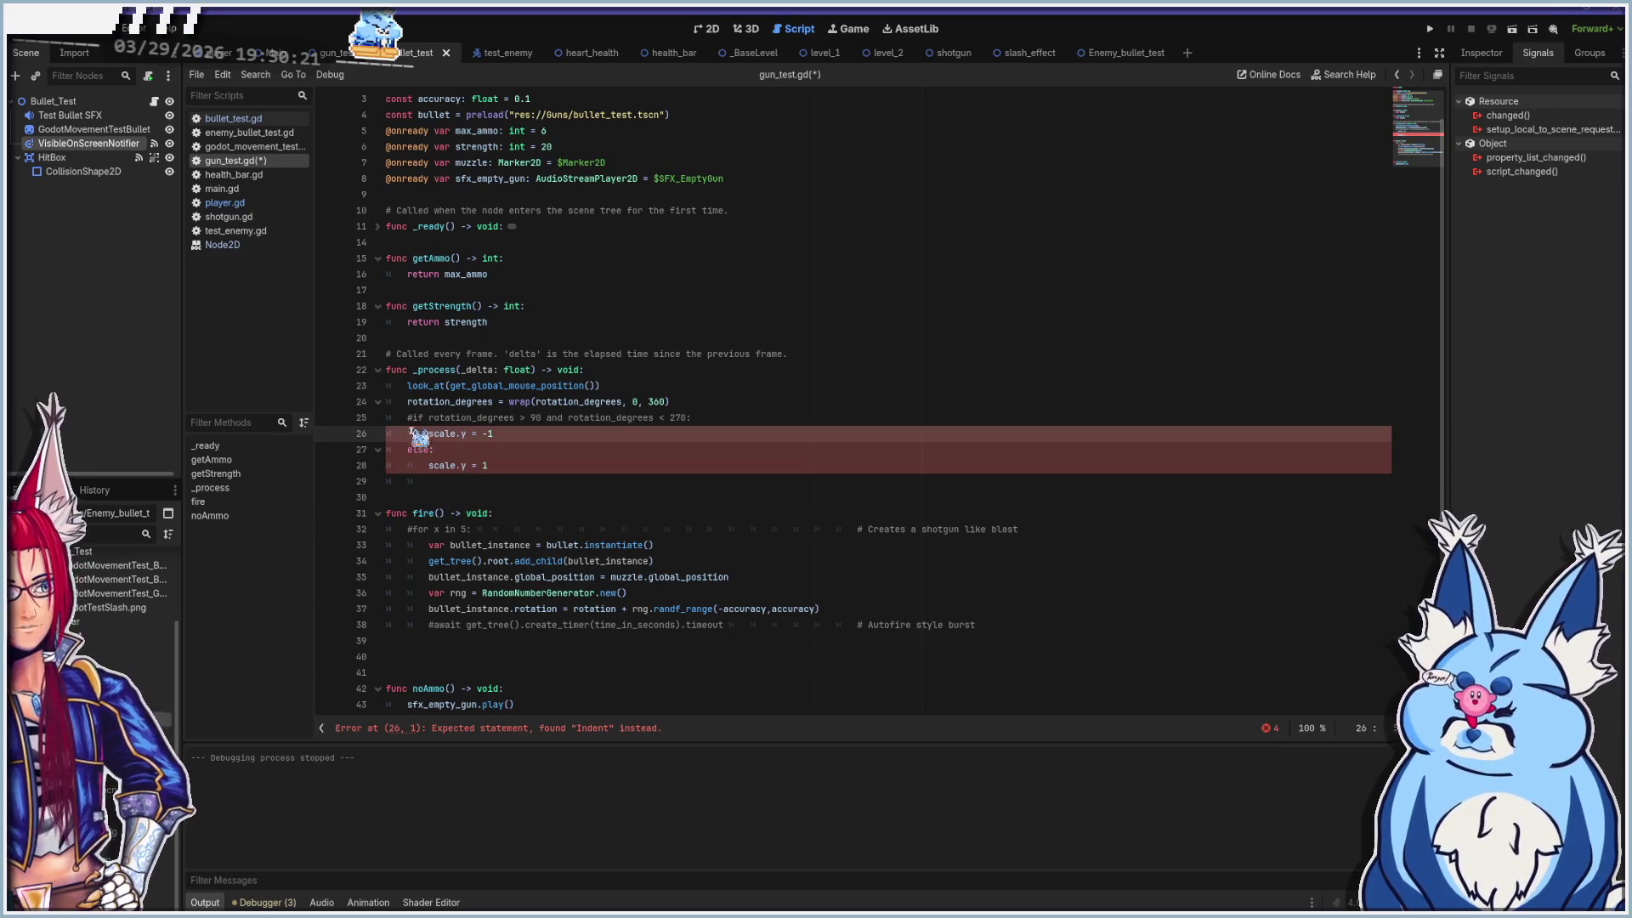
{"action": "left_click", "coordinate": [416, 420]}
{"action": "key", "text": "ctrl+k"}
{"action": "key", "text": "ctrl+s"}
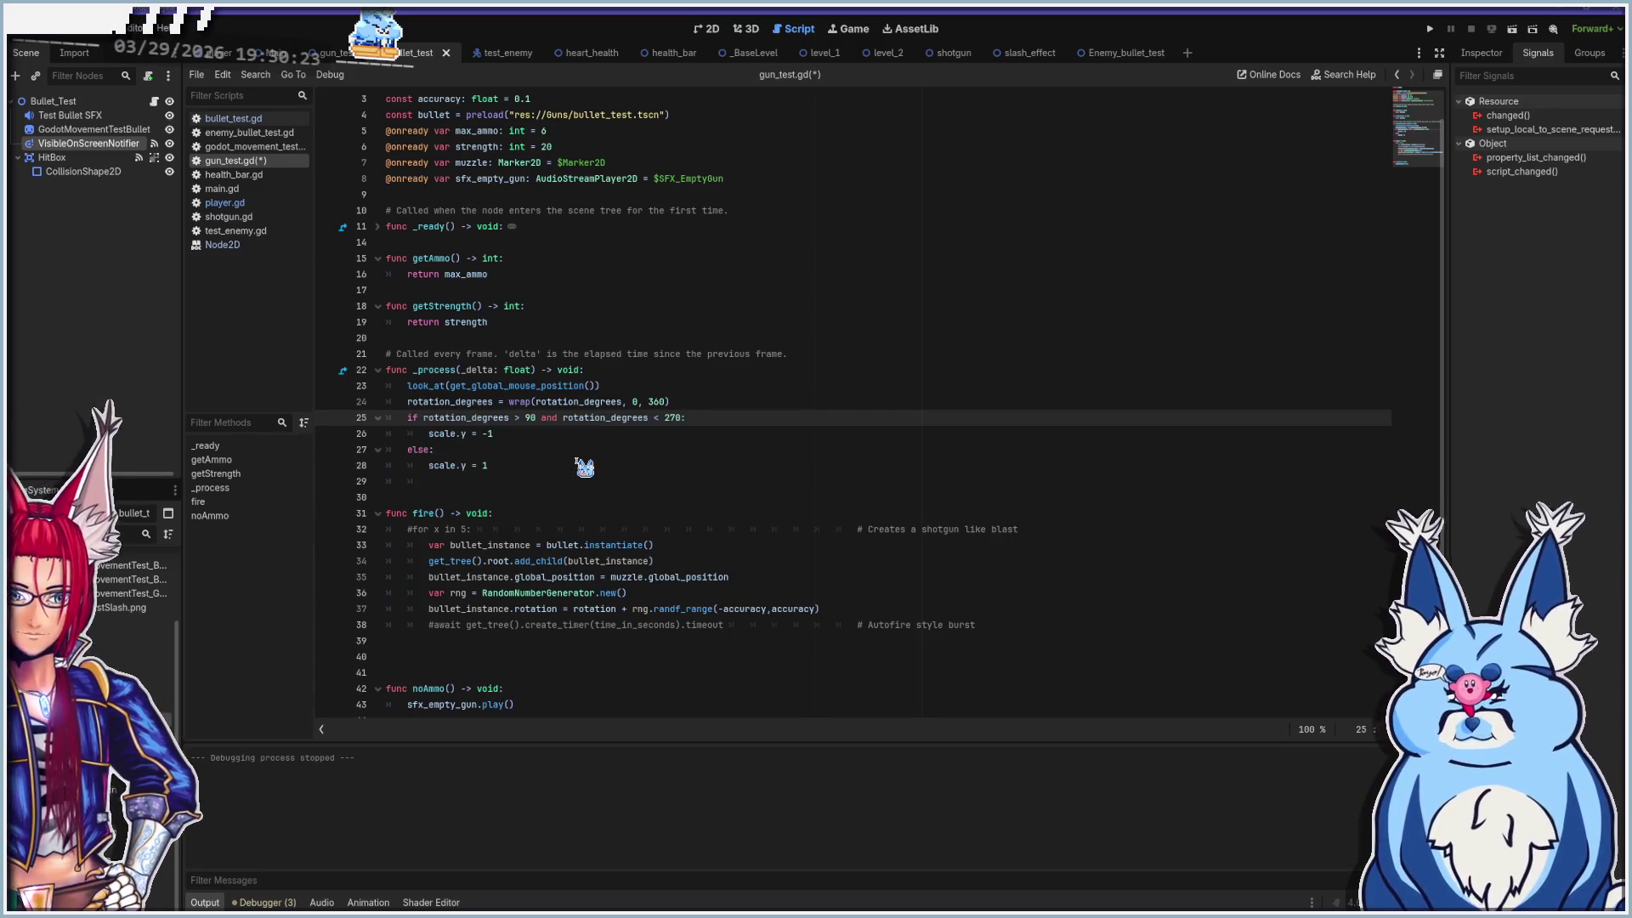
{"action": "key", "text": "F5"}
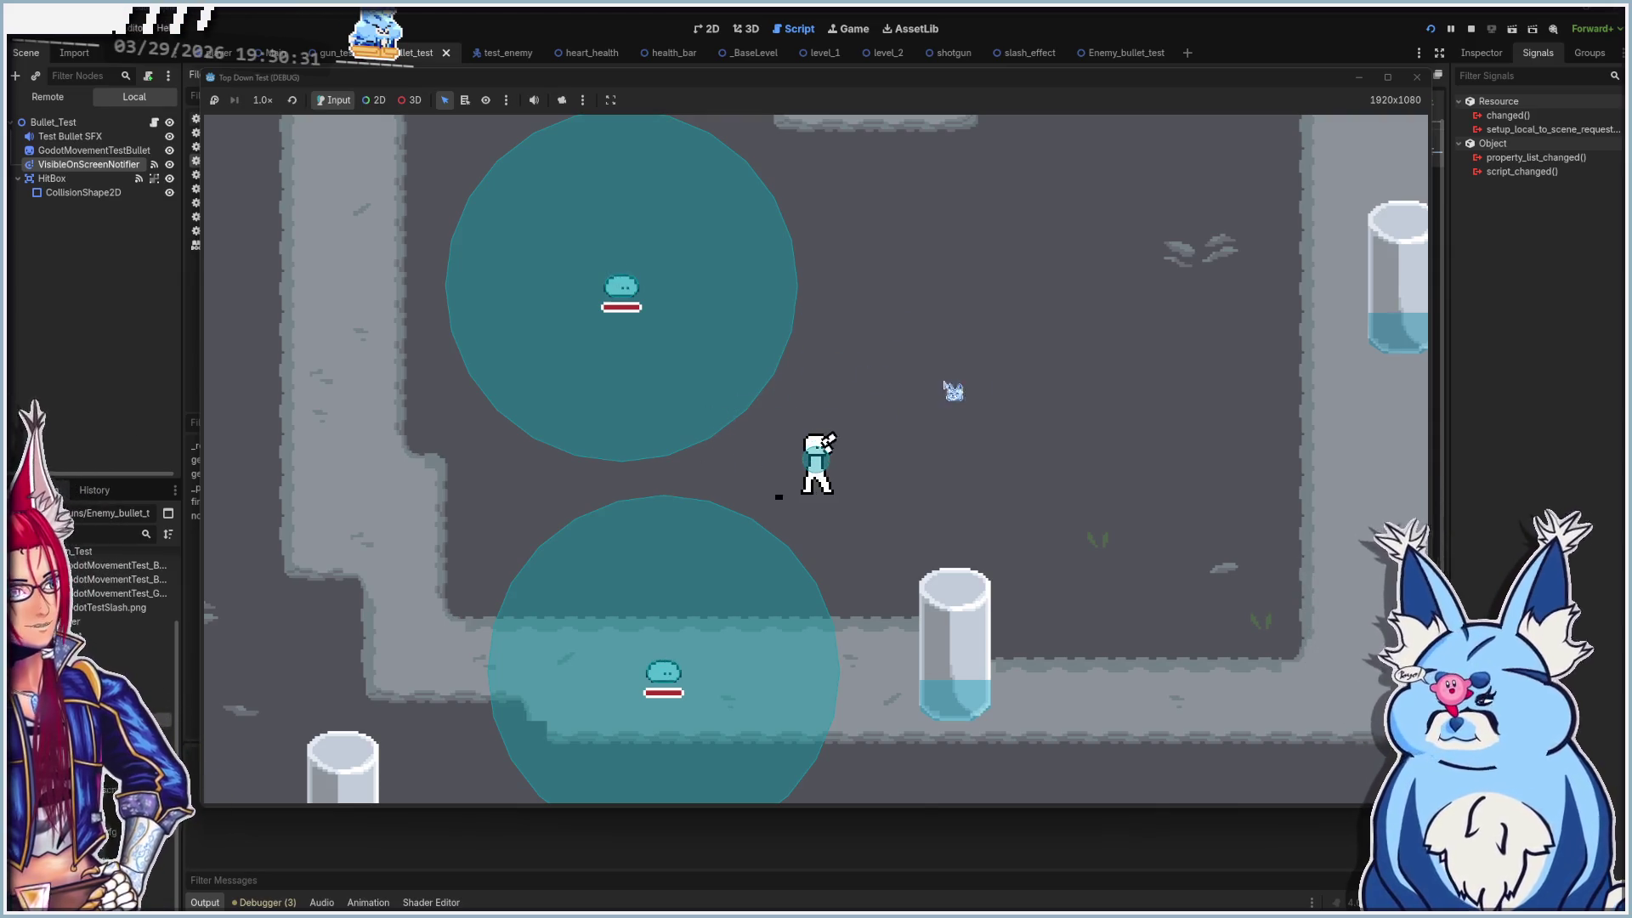
Stop the game, step through fire()'s instantiate, add_child and global_position lines, then show bullet_test in 2D
{"action": "left_click", "coordinate": [1416, 76]}
{"action": "scroll", "coordinate": [480, 451], "scroll_direction": "down", "scroll_amount": 1}
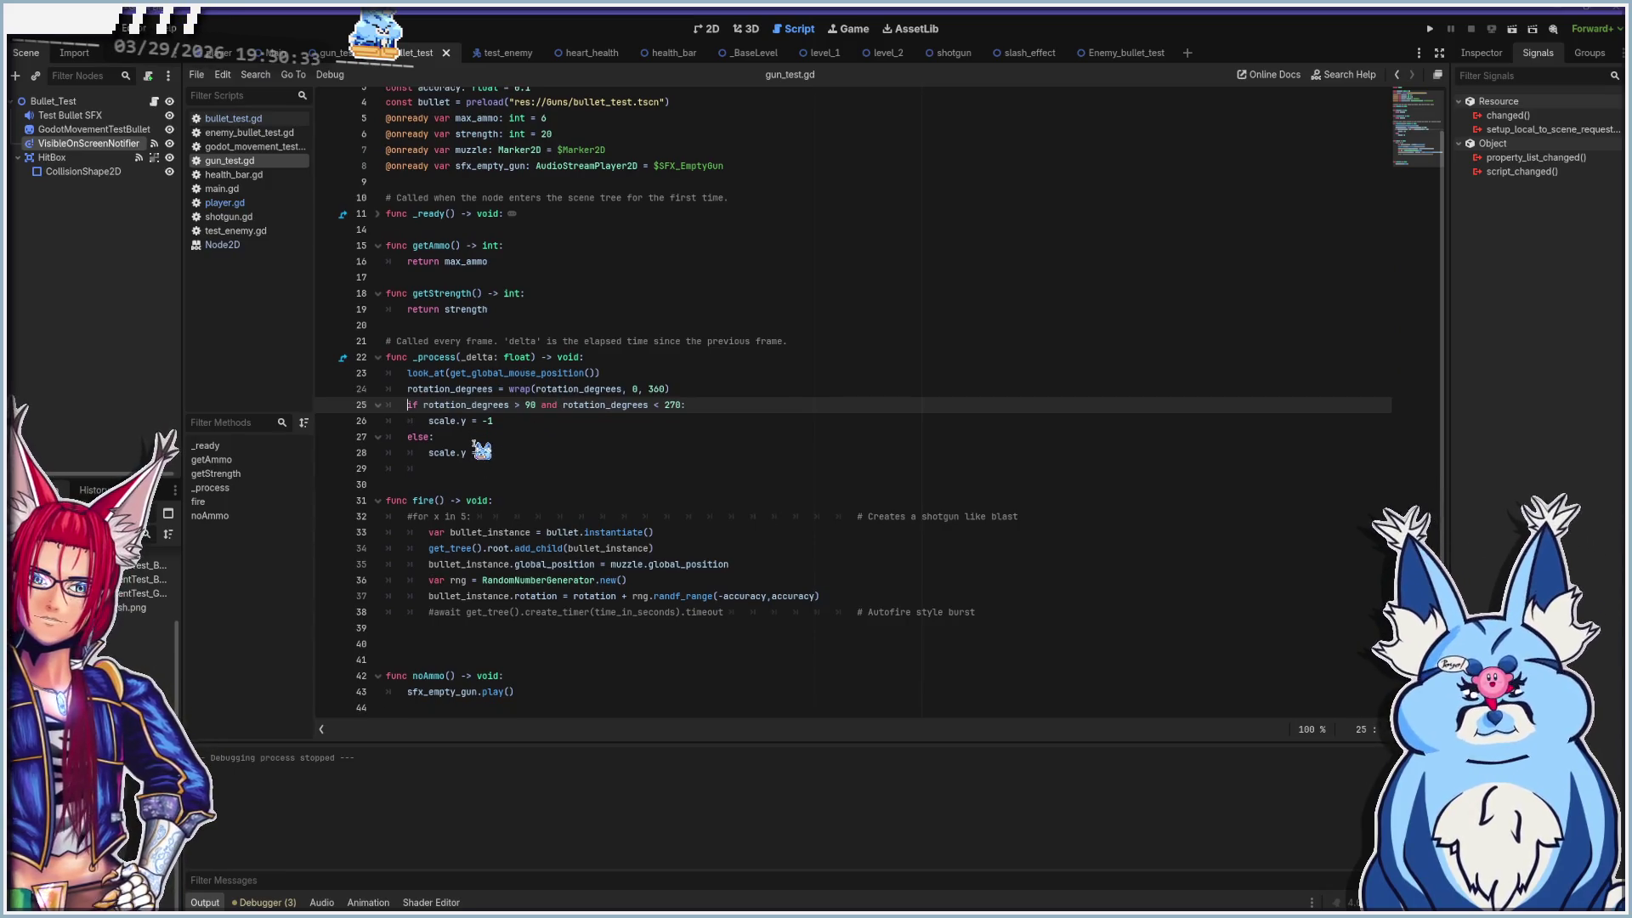
{"action": "left_click", "coordinate": [544, 502]}
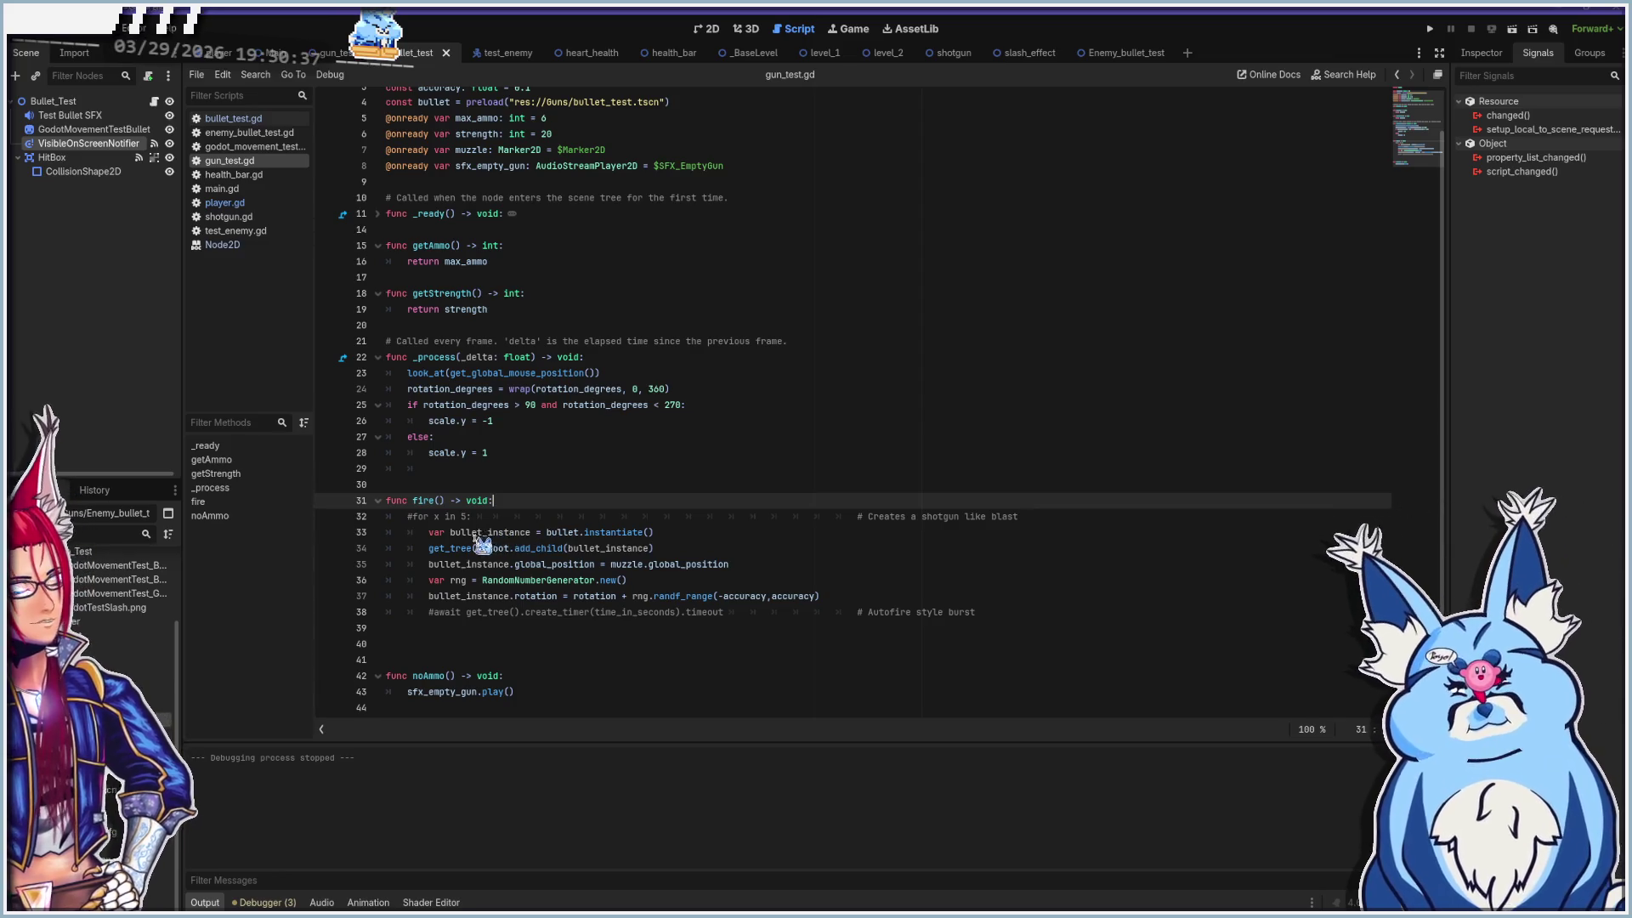
{"action": "left_click", "coordinate": [429, 532]}
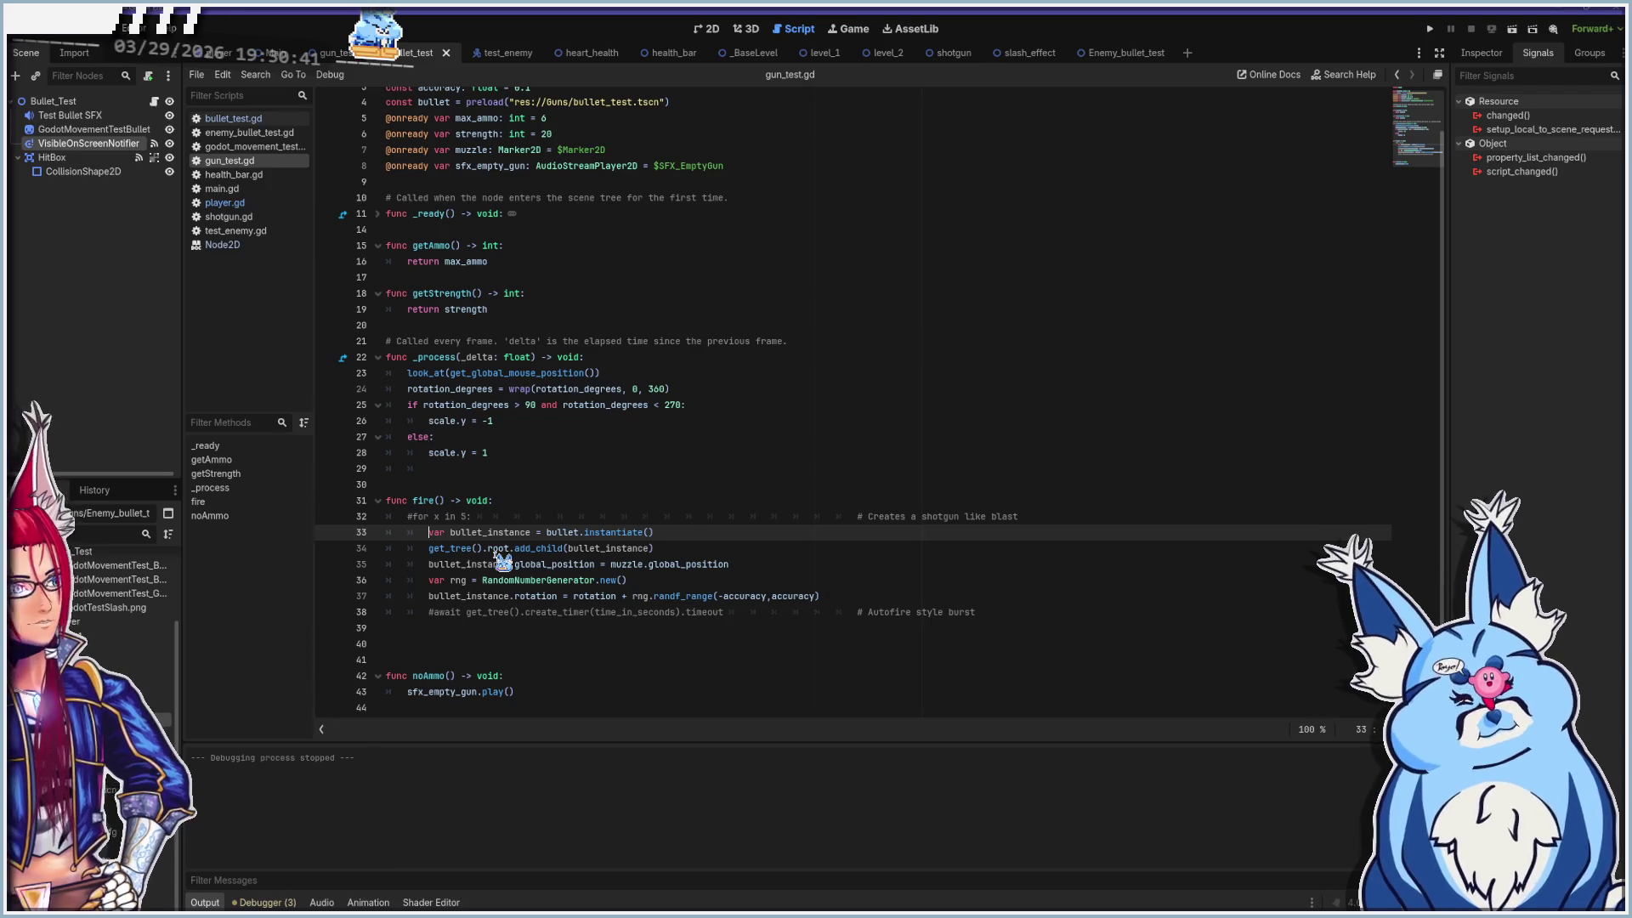
{"action": "key", "text": "Left"}
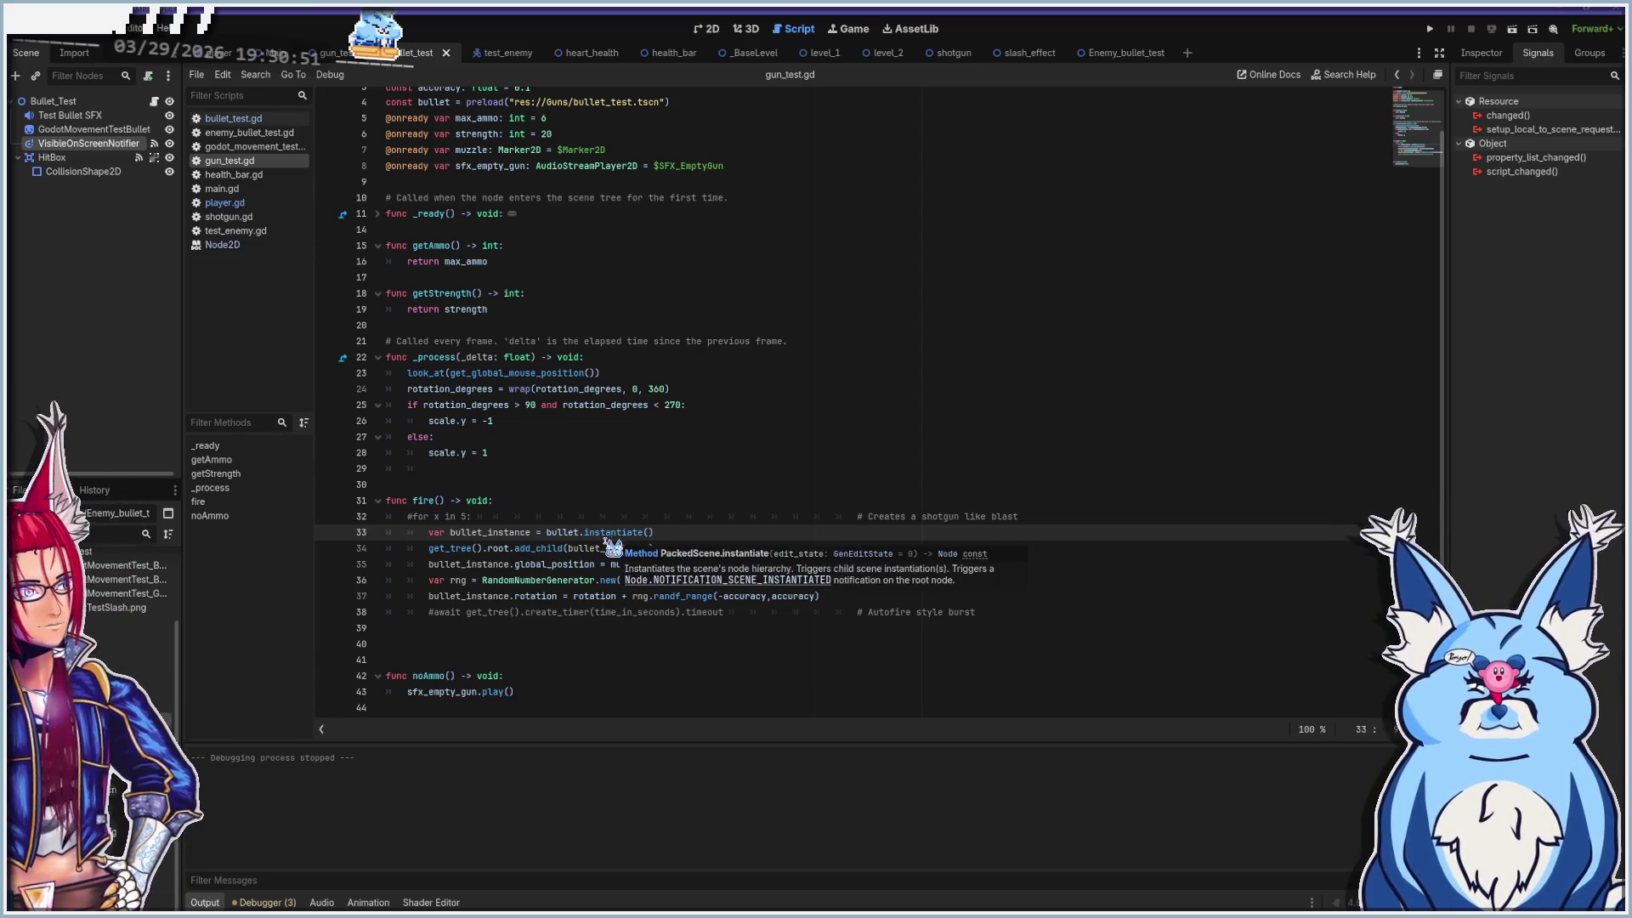
{"action": "left_click", "coordinate": [438, 551]}
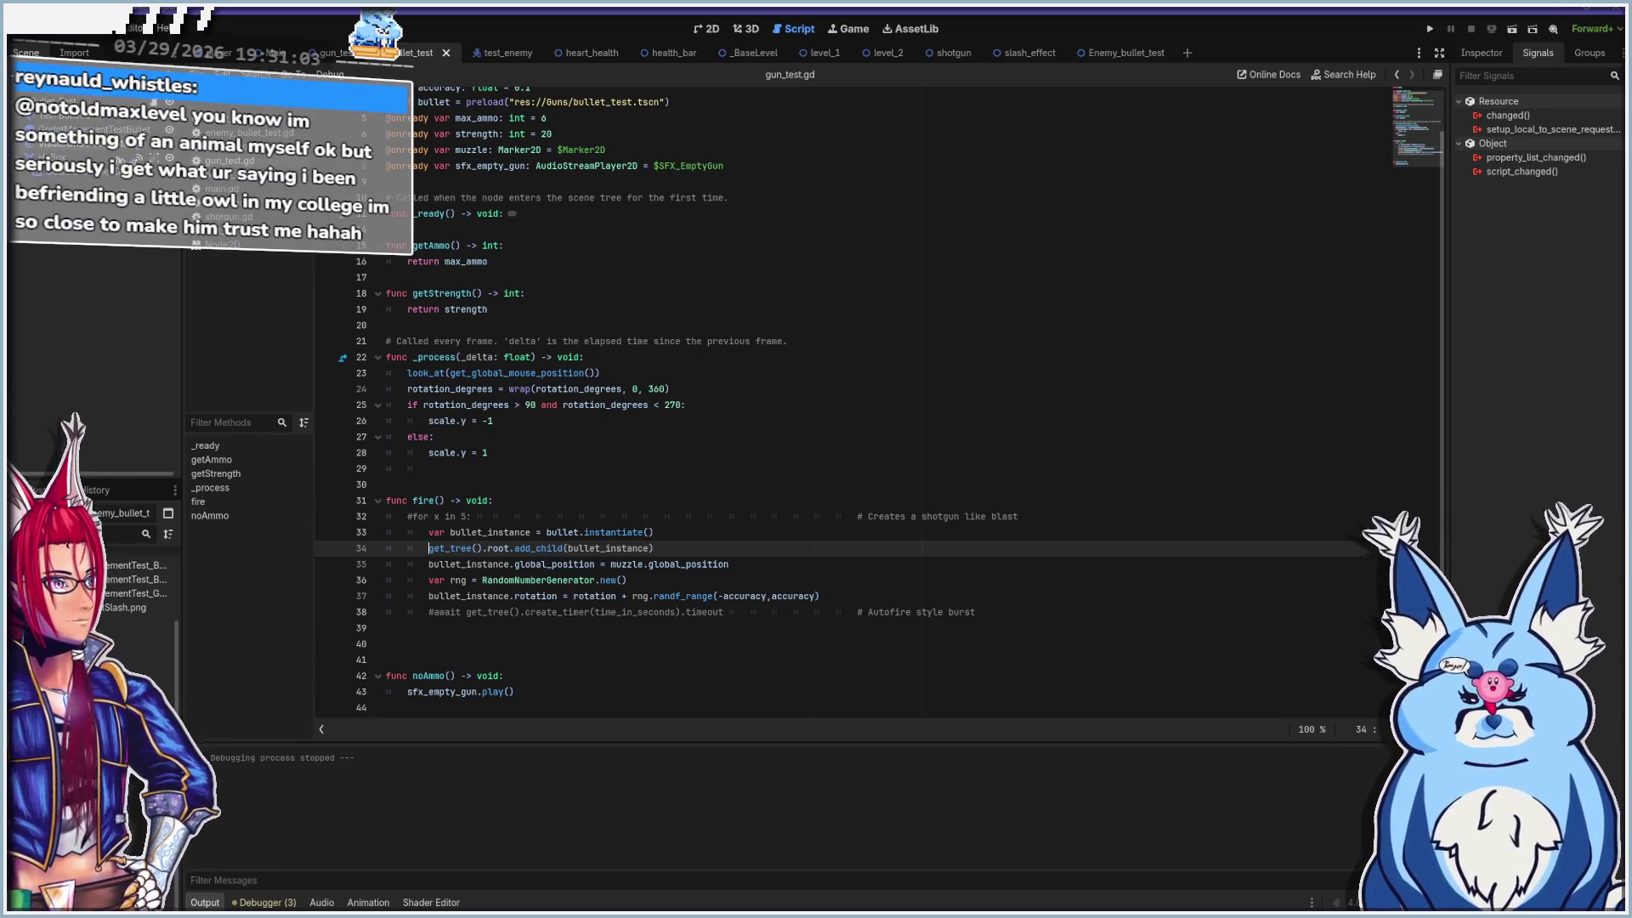
{"action": "left_click", "coordinate": [430, 565]}
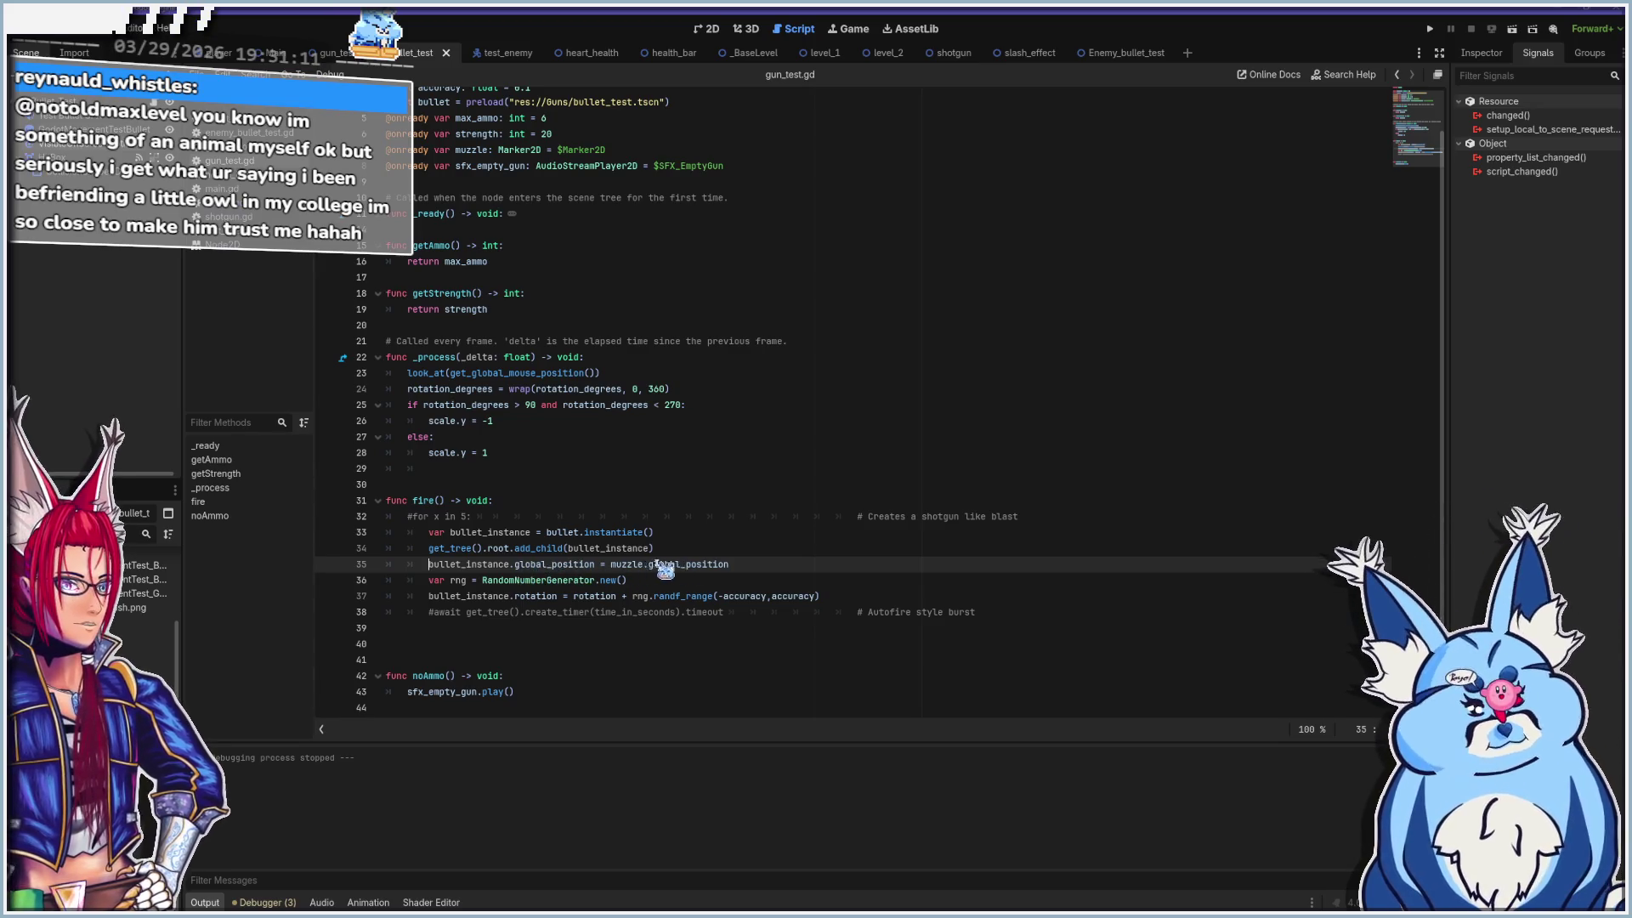
{"action": "left_click", "coordinate": [738, 581]}
{"action": "left_click", "coordinate": [711, 30]}
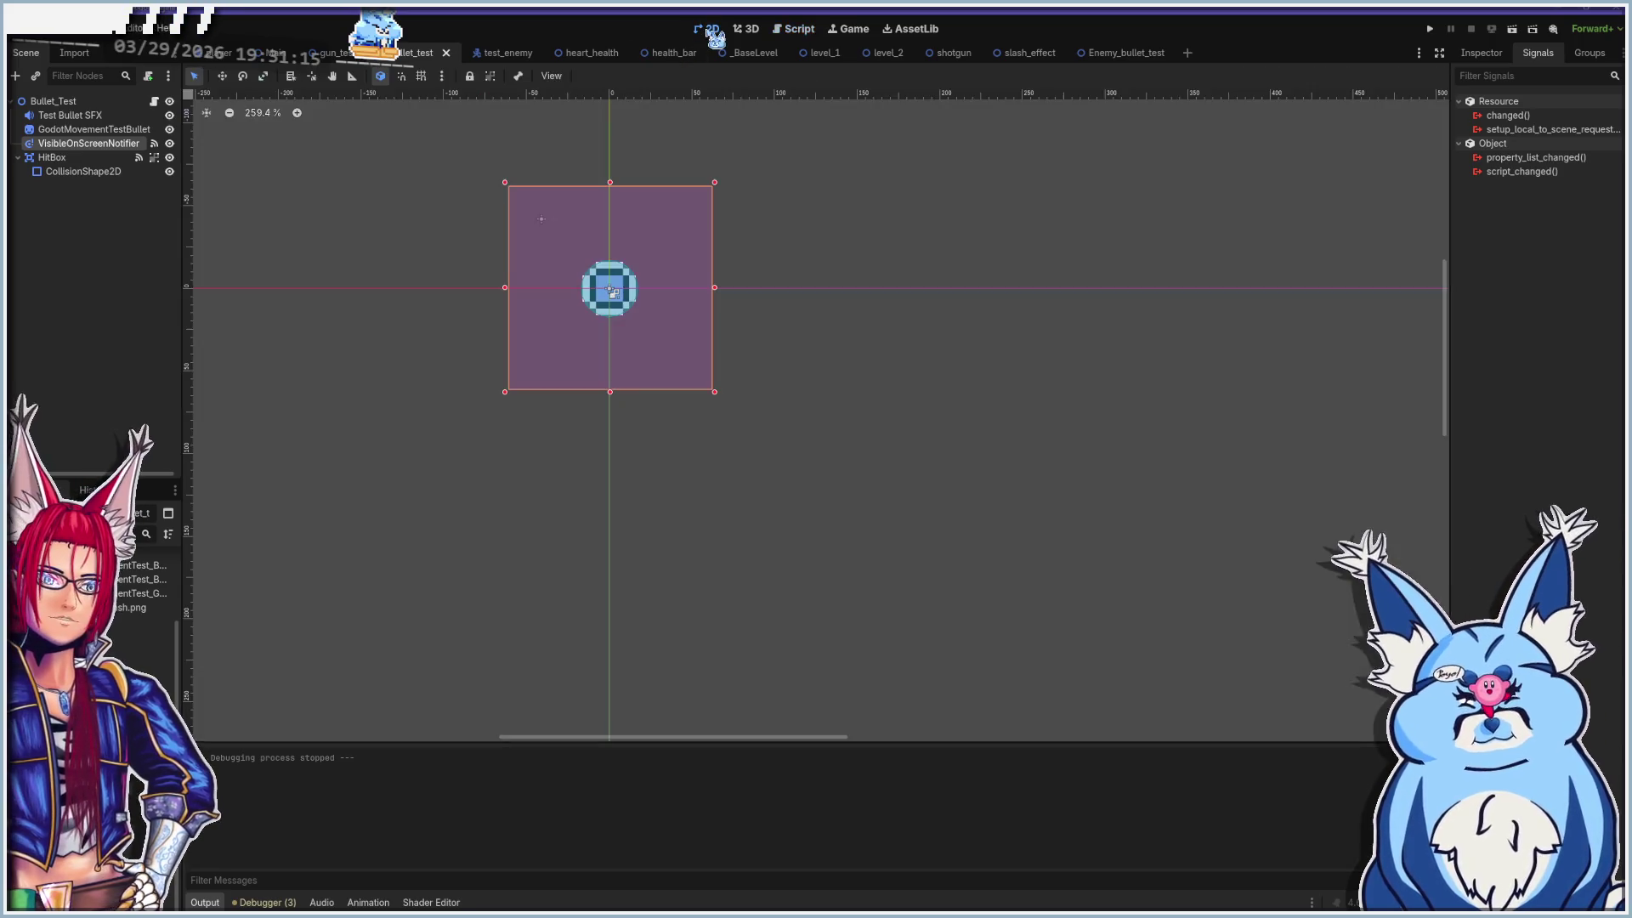
Open the gun_test scene tab and jump to its gun_test.gd script
{"action": "left_click", "coordinate": [336, 54]}
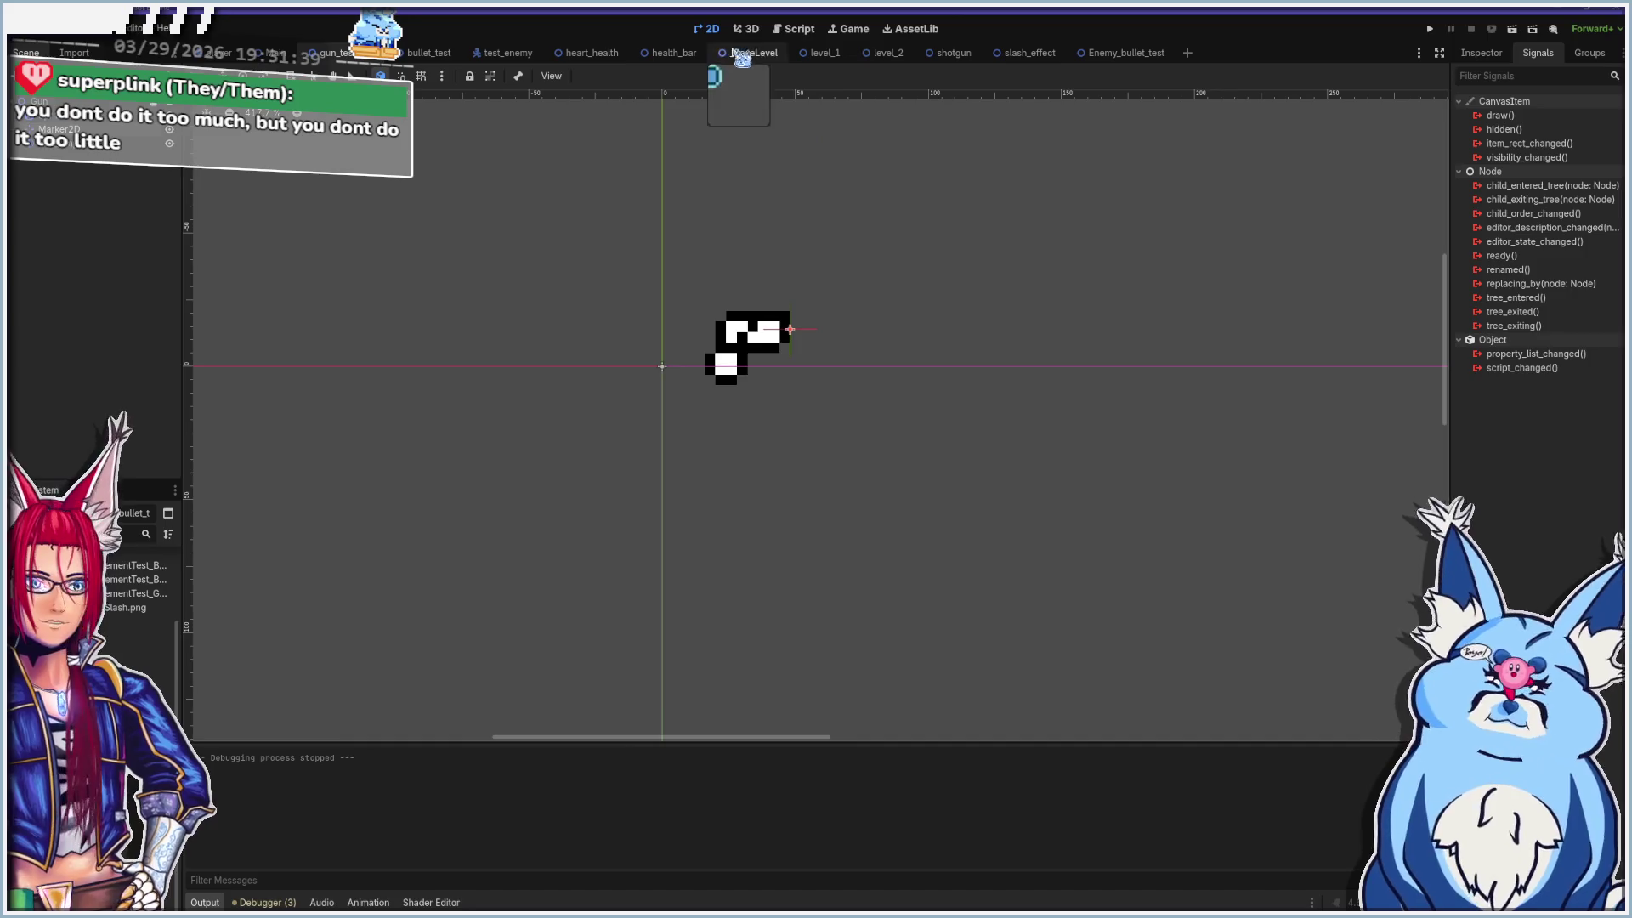
{"action": "left_click", "coordinate": [807, 32]}
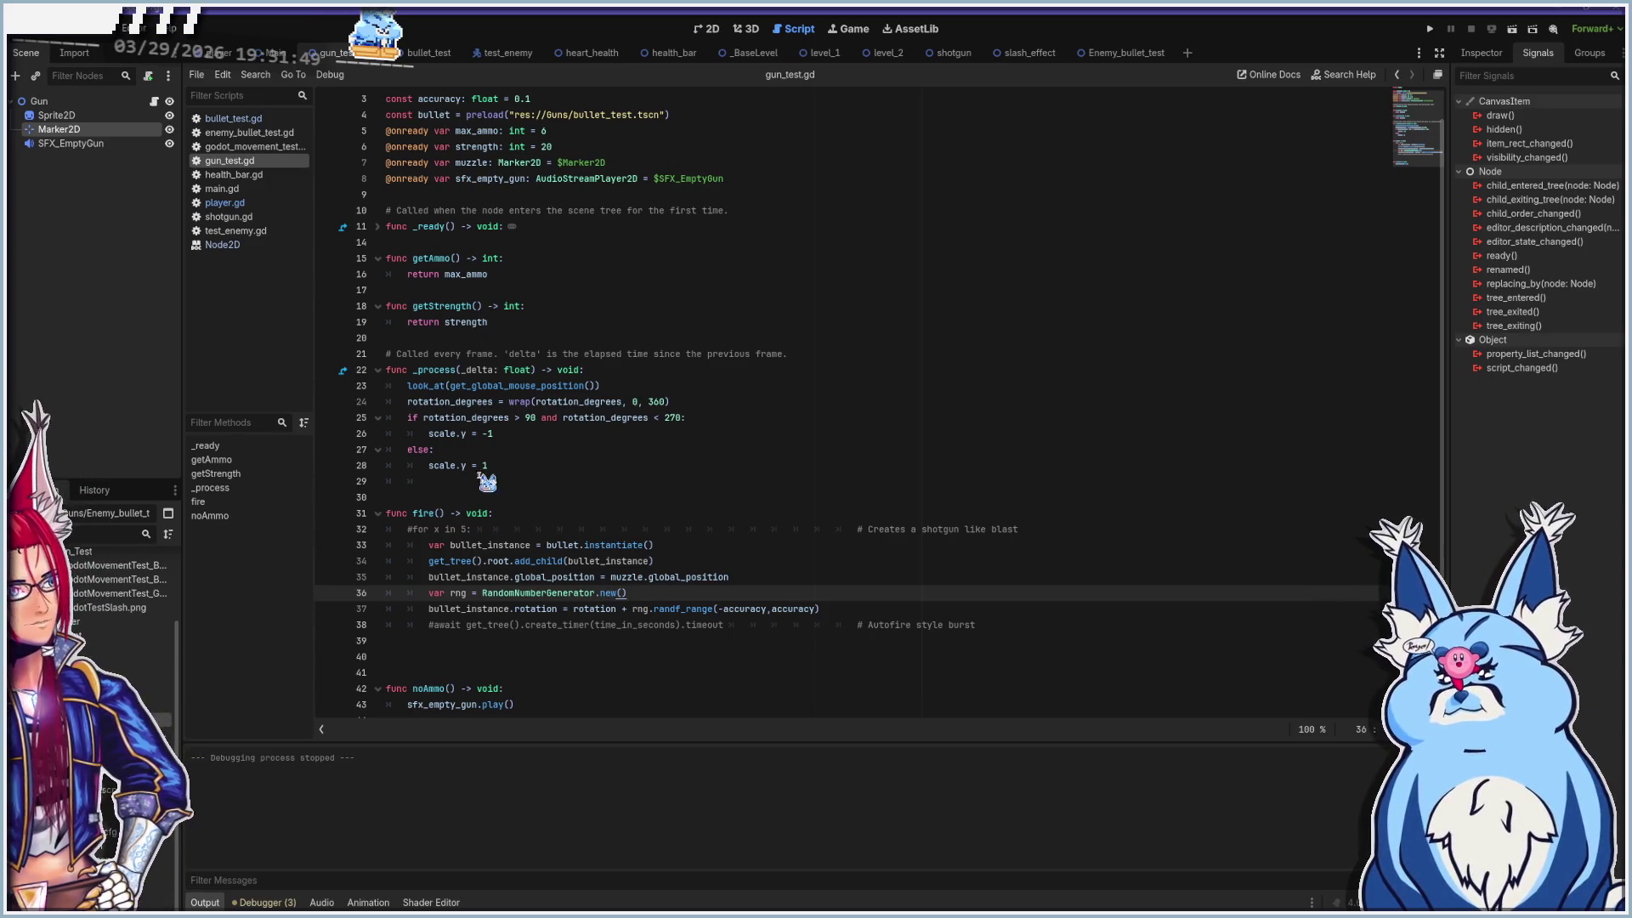
Look over the bullet rotation line in fire()
{"action": "mouse_move", "coordinate": [628, 407]}
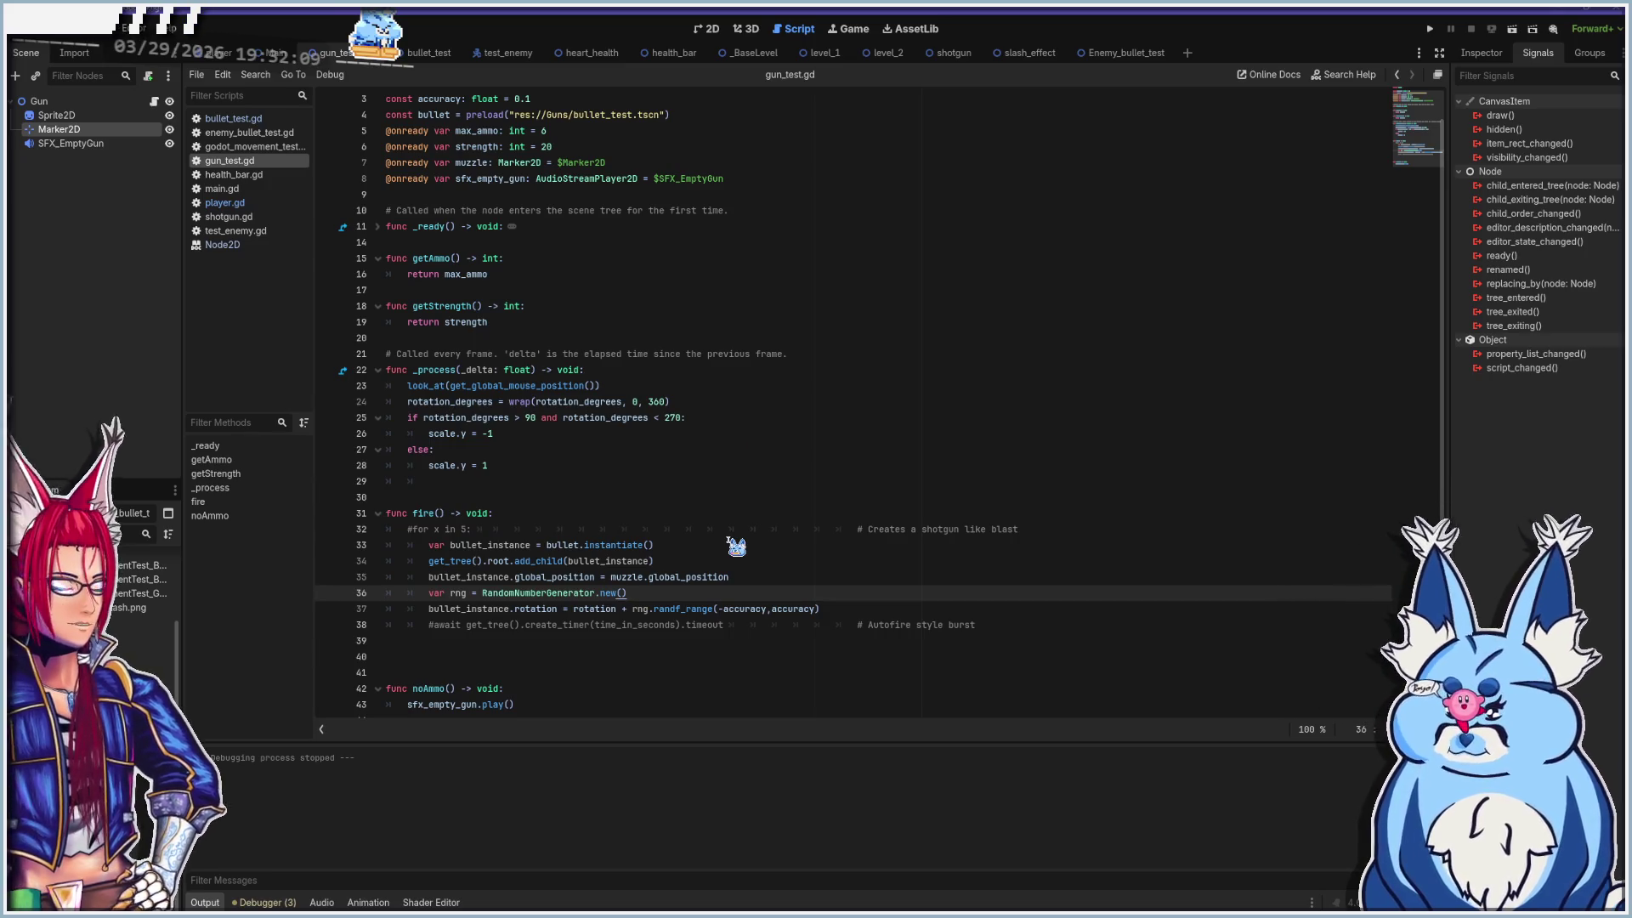
{"action": "left_click", "coordinate": [427, 609]}
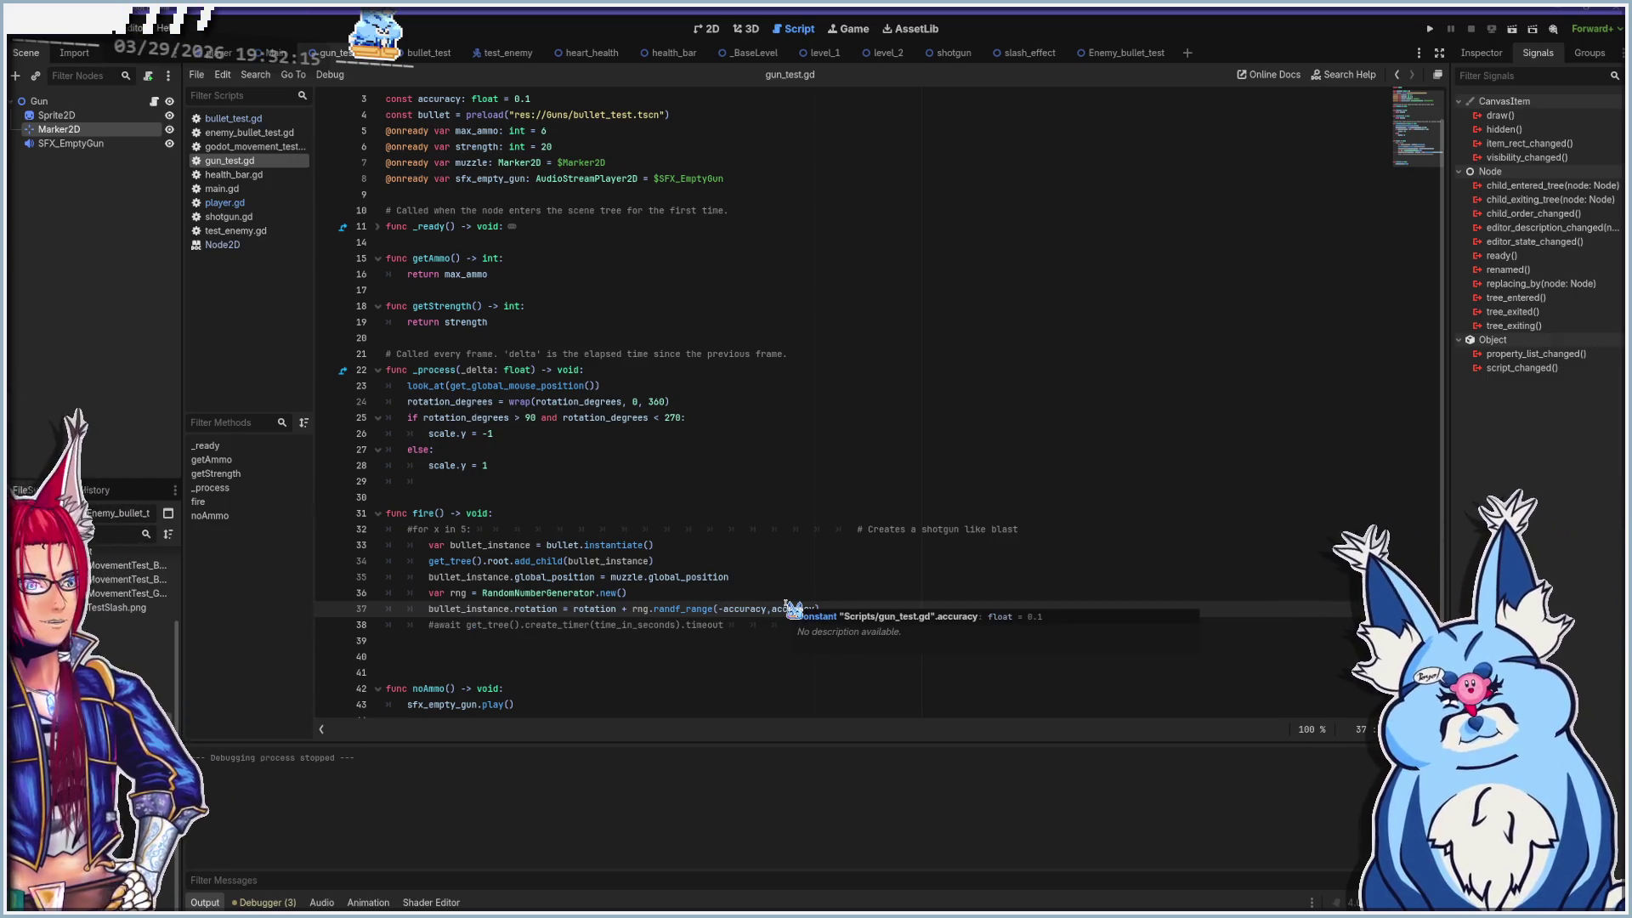
{"action": "left_click", "coordinate": [911, 608]}
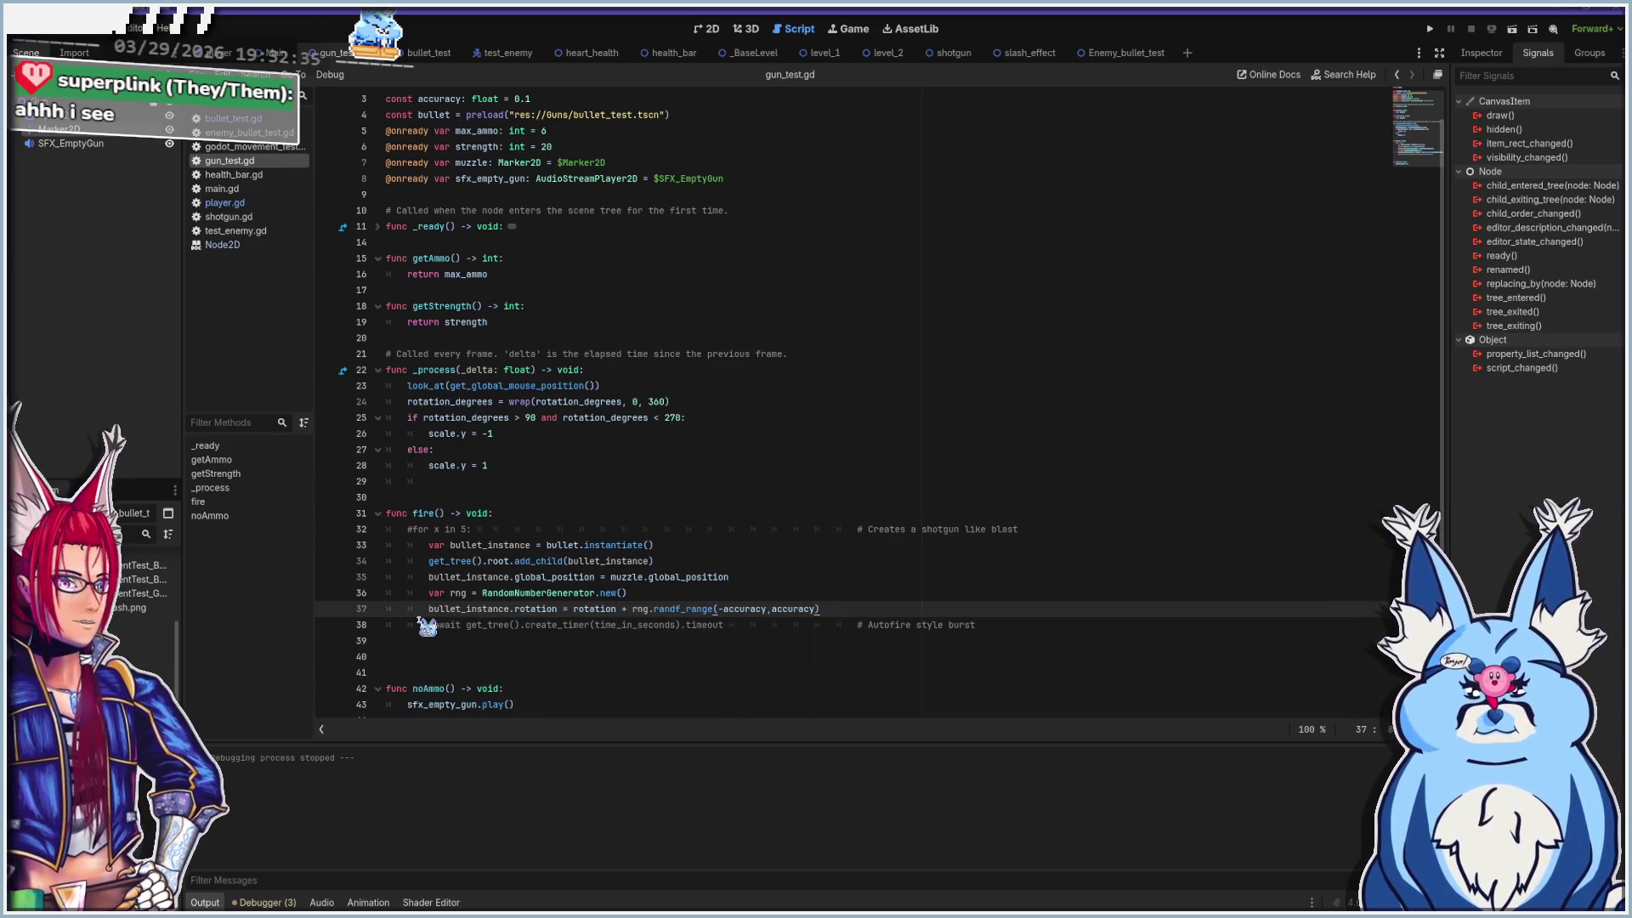
{"action": "left_click", "coordinate": [467, 611]}
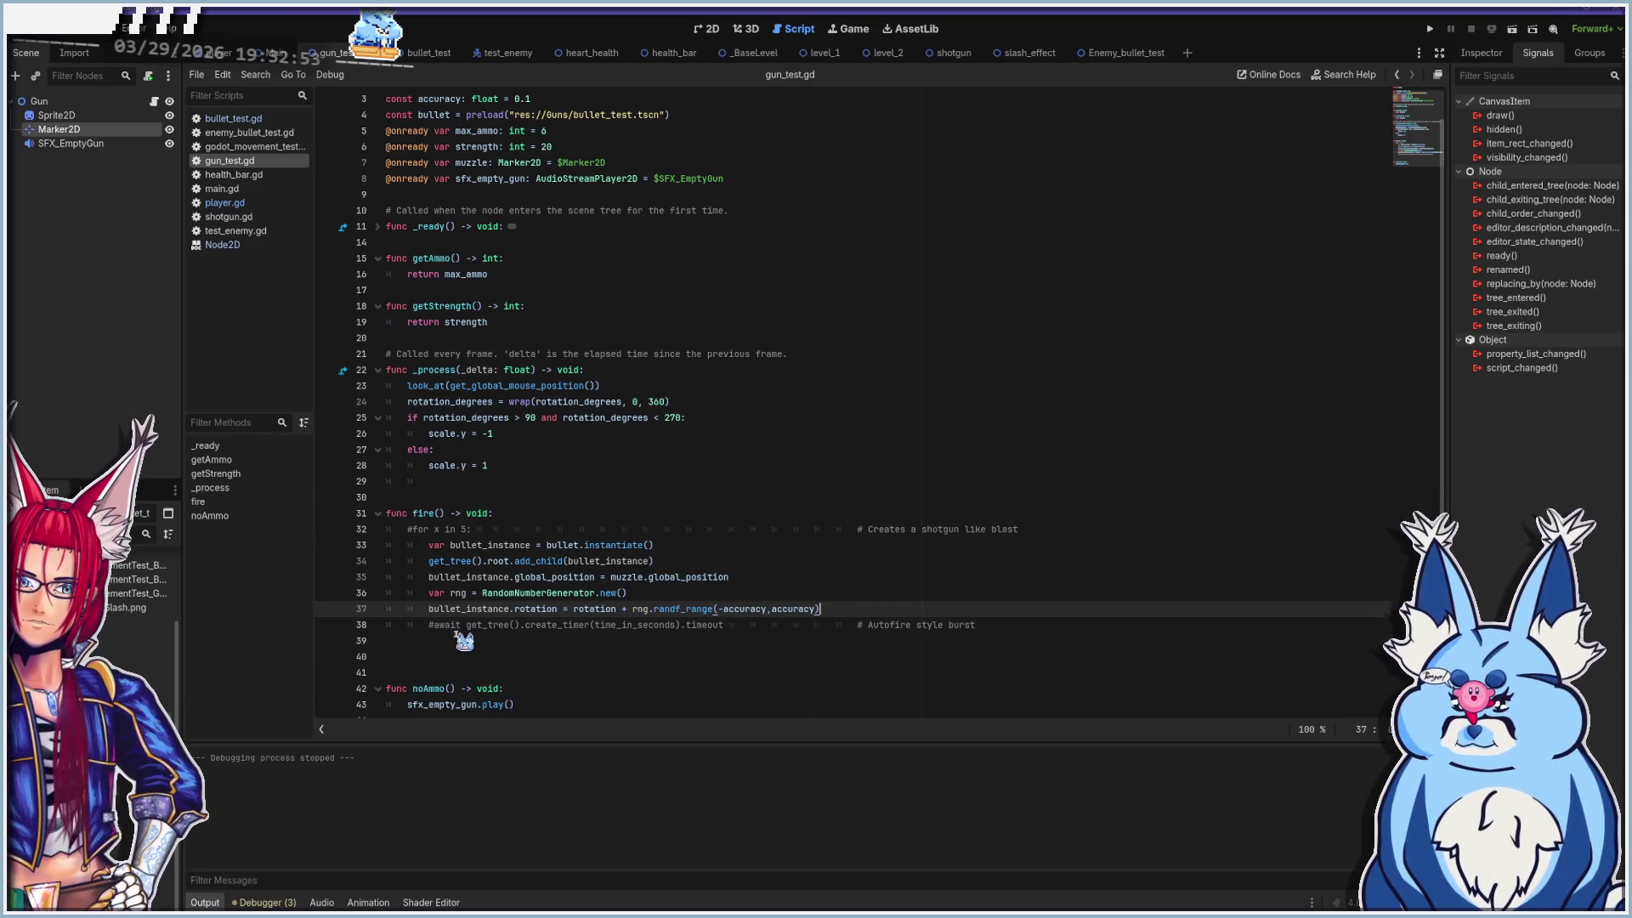
Uncomment the 'for x in 5:' shotgun loop on line 32 and change the count to 10
{"action": "left_click", "coordinate": [428, 529]}
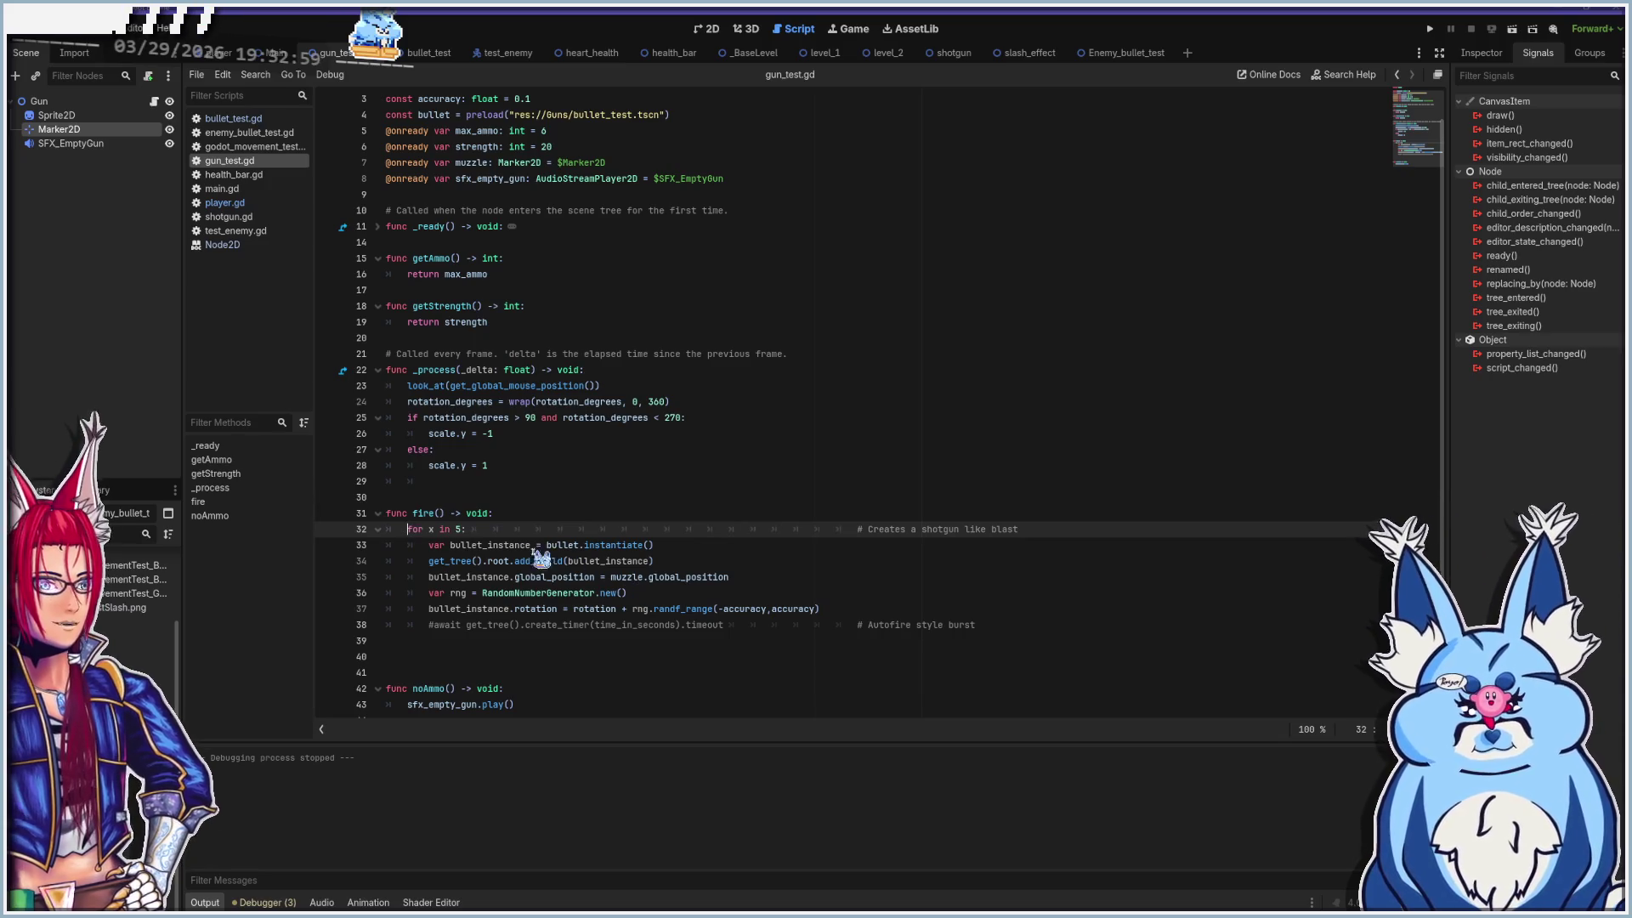
{"action": "left_click", "coordinate": [469, 532]}
{"action": "key", "text": "ctrl+k"}
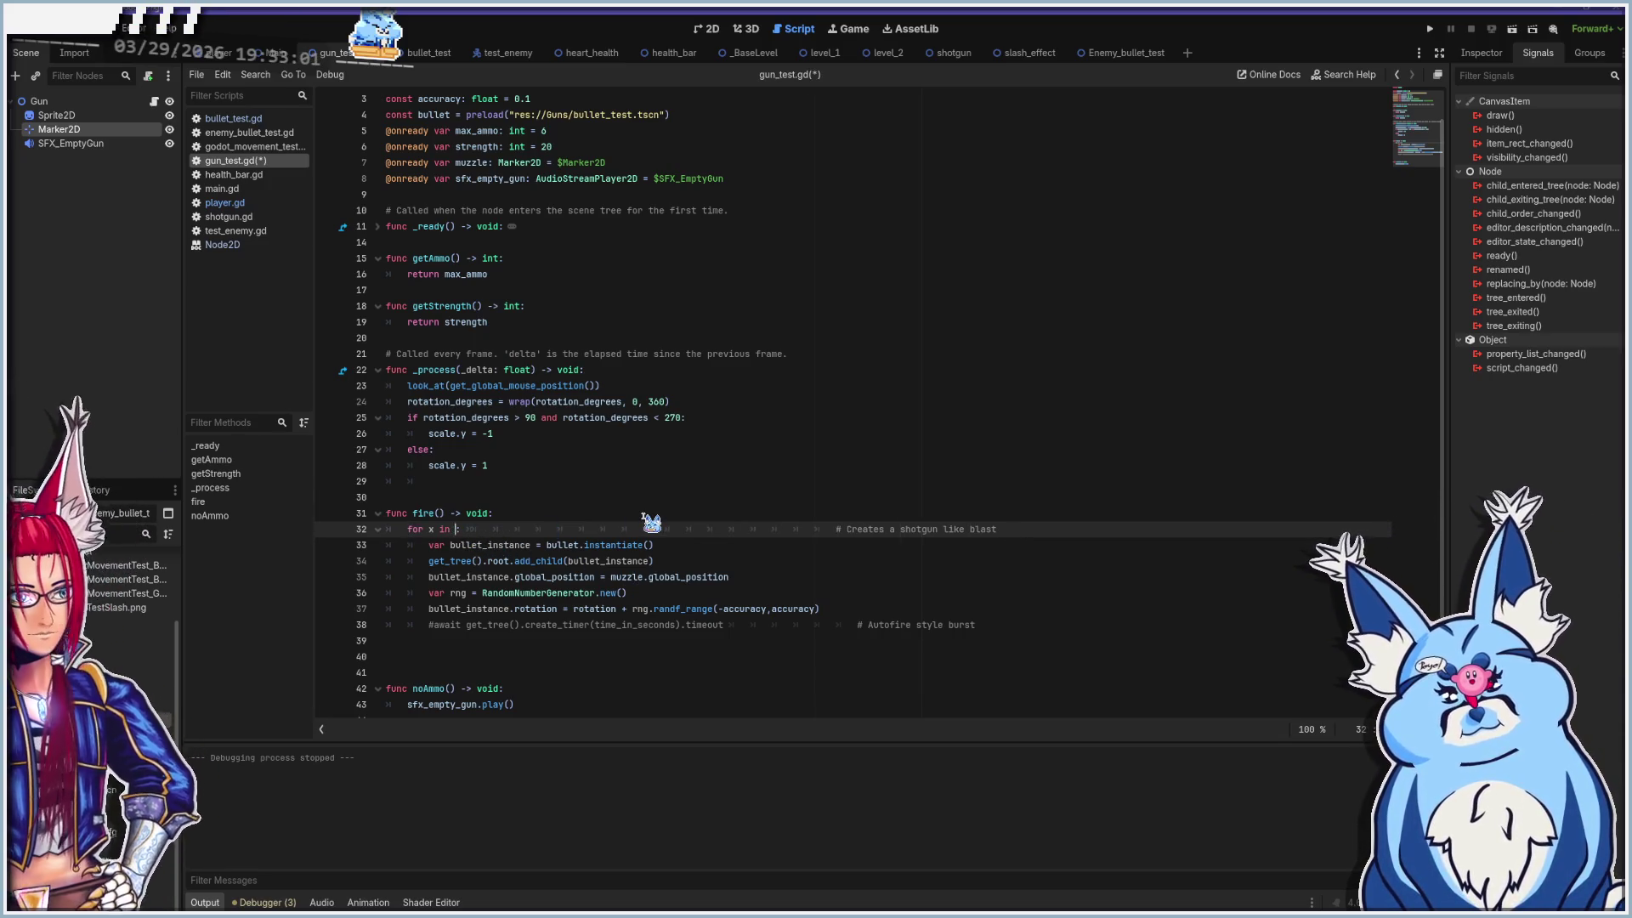
{"action": "key", "text": "BackSpace"}
{"action": "type", "text": "10"}
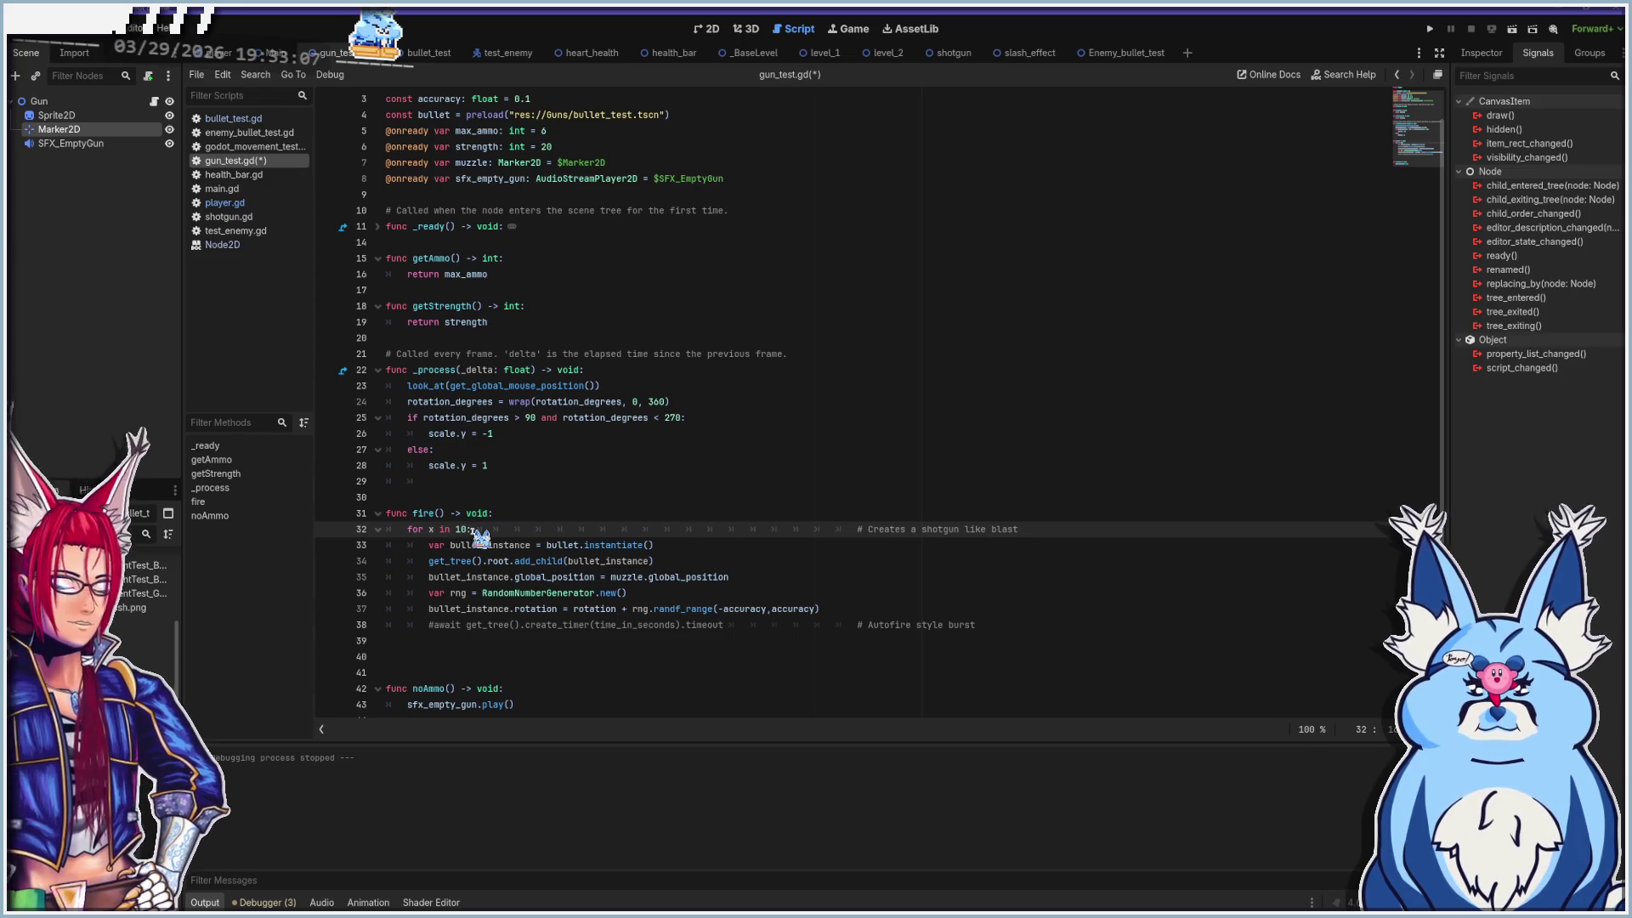
Save gun_test.gd, run the game, walk right firing 10-bullet spreads at the wall and slime, then stop
{"action": "key", "text": "ctrl+s"}
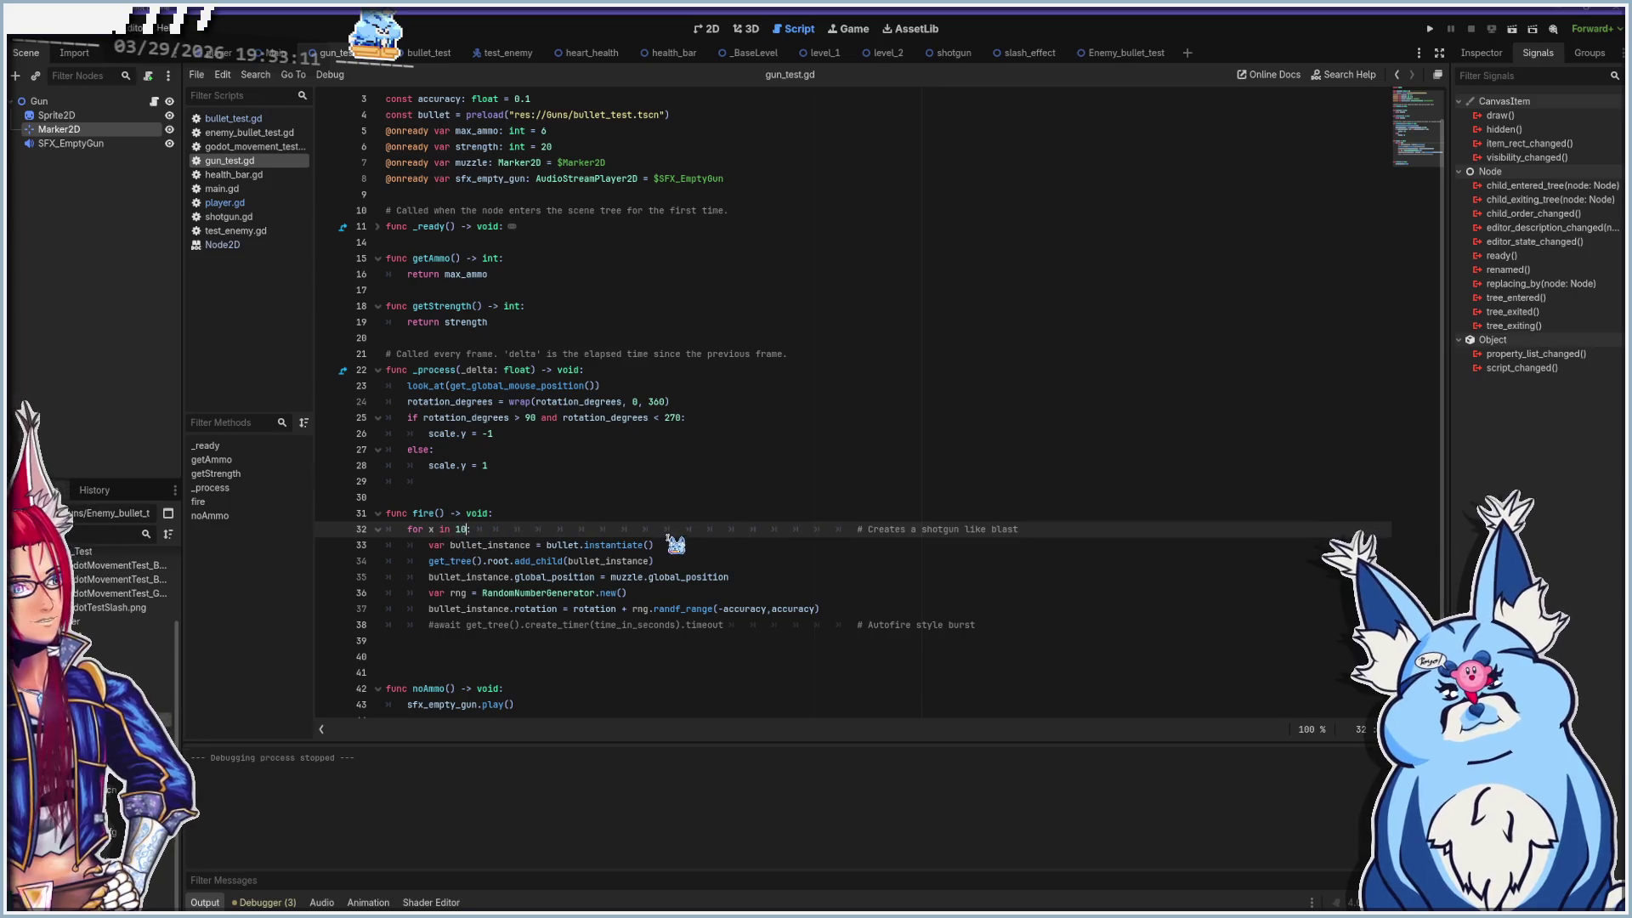
{"action": "key", "text": "F5"}
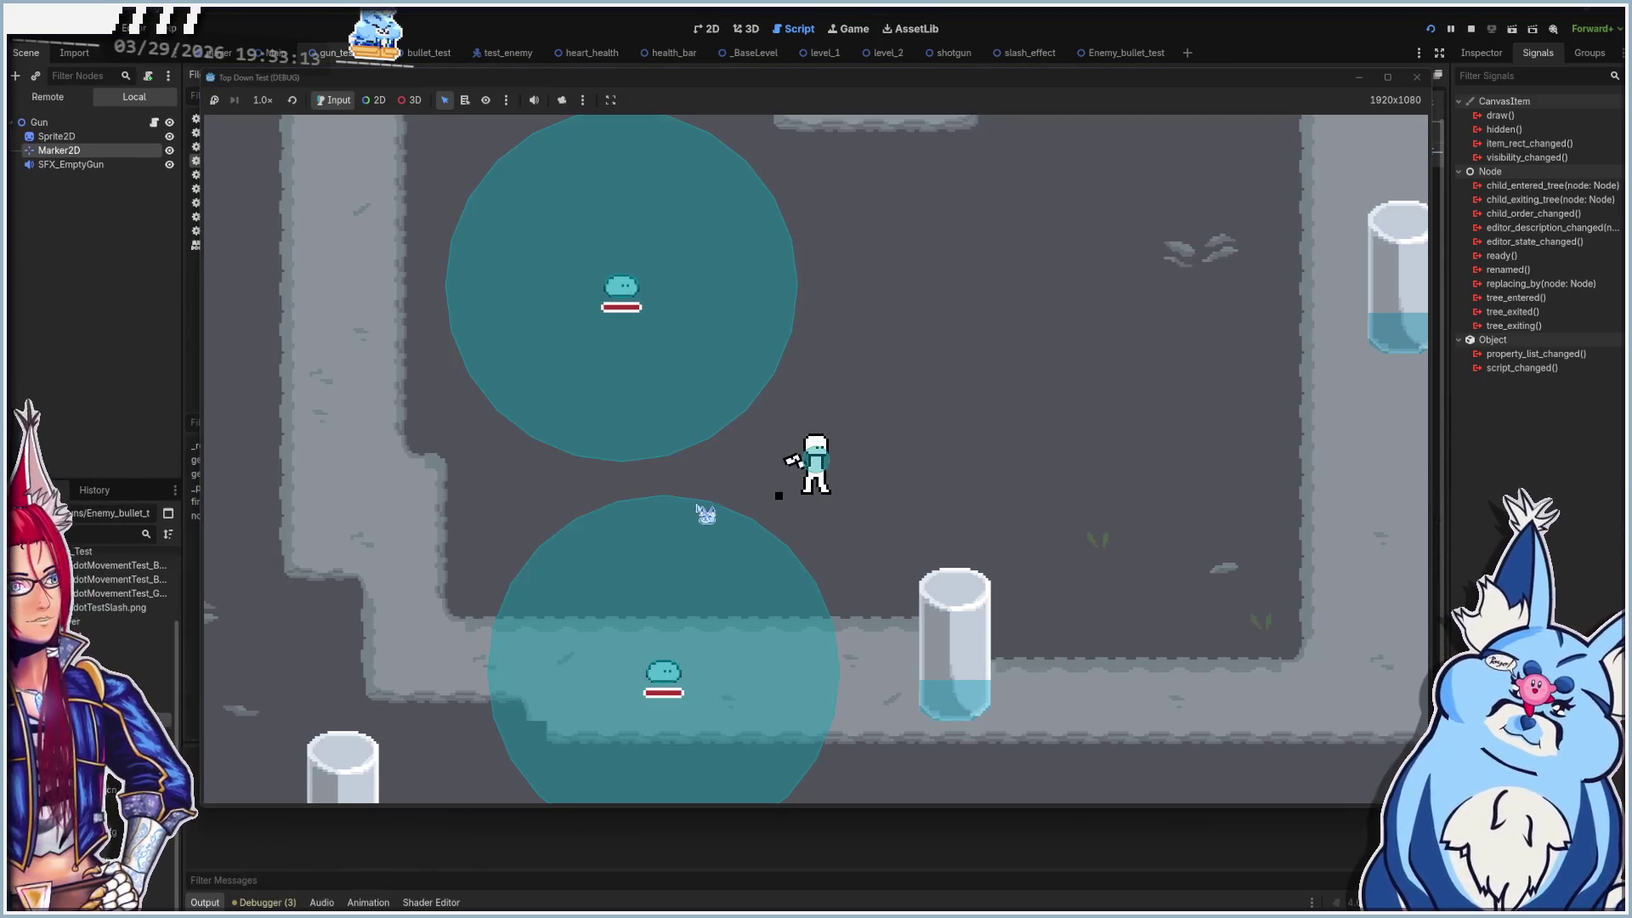
{"action": "key", "text": "d"}
{"action": "left_click", "coordinate": [521, 448]}
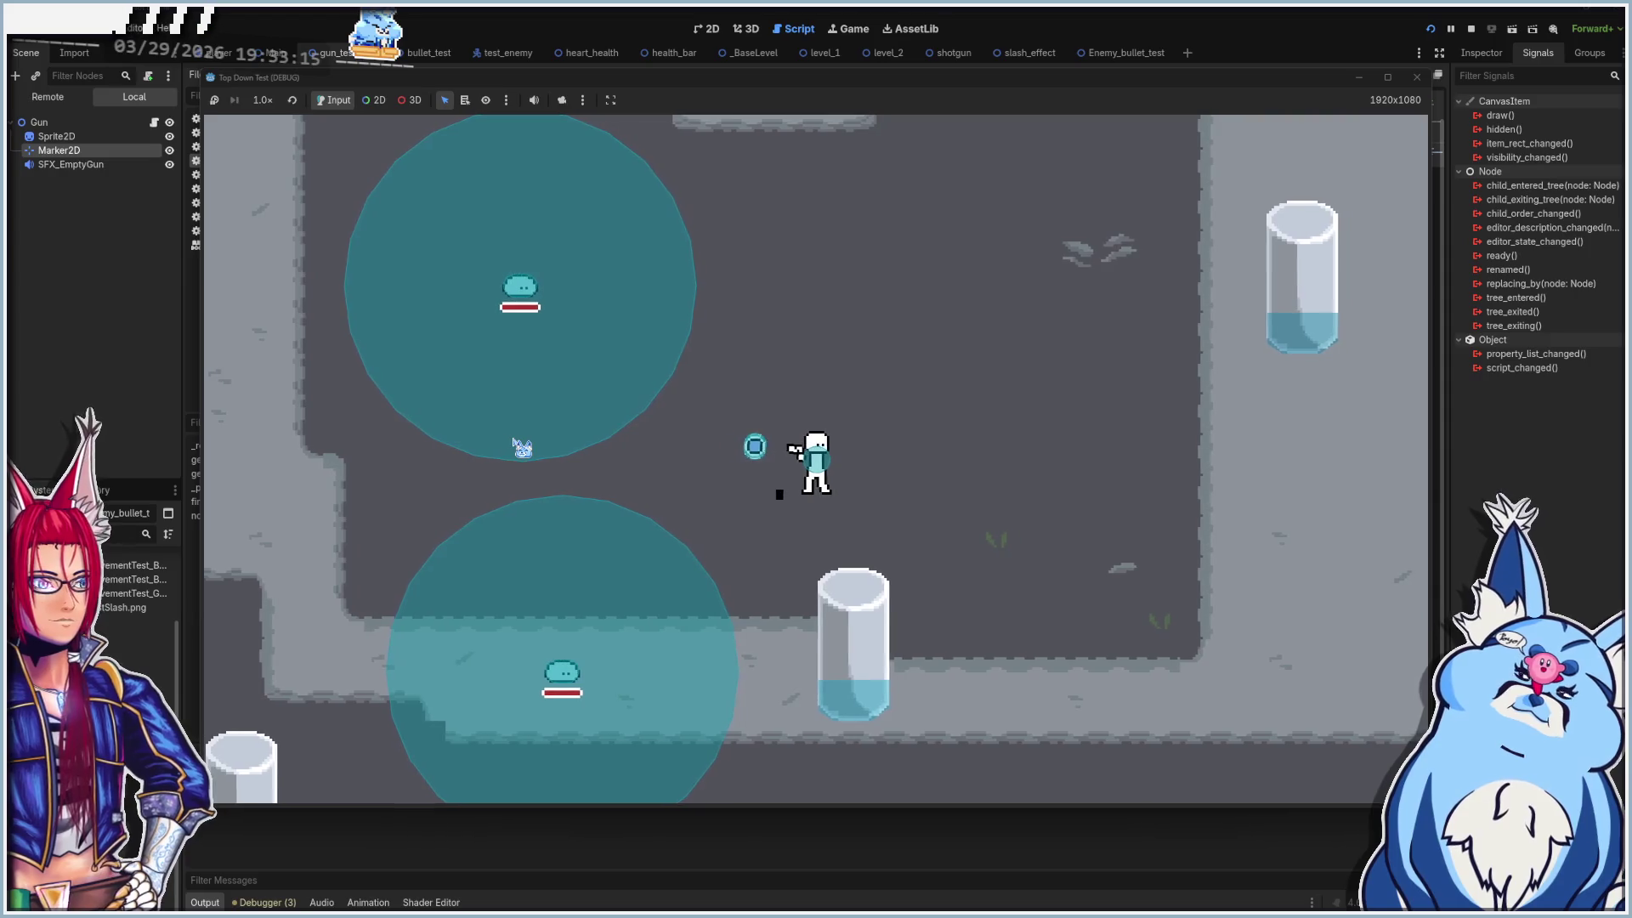
{"action": "key", "text": "d"}
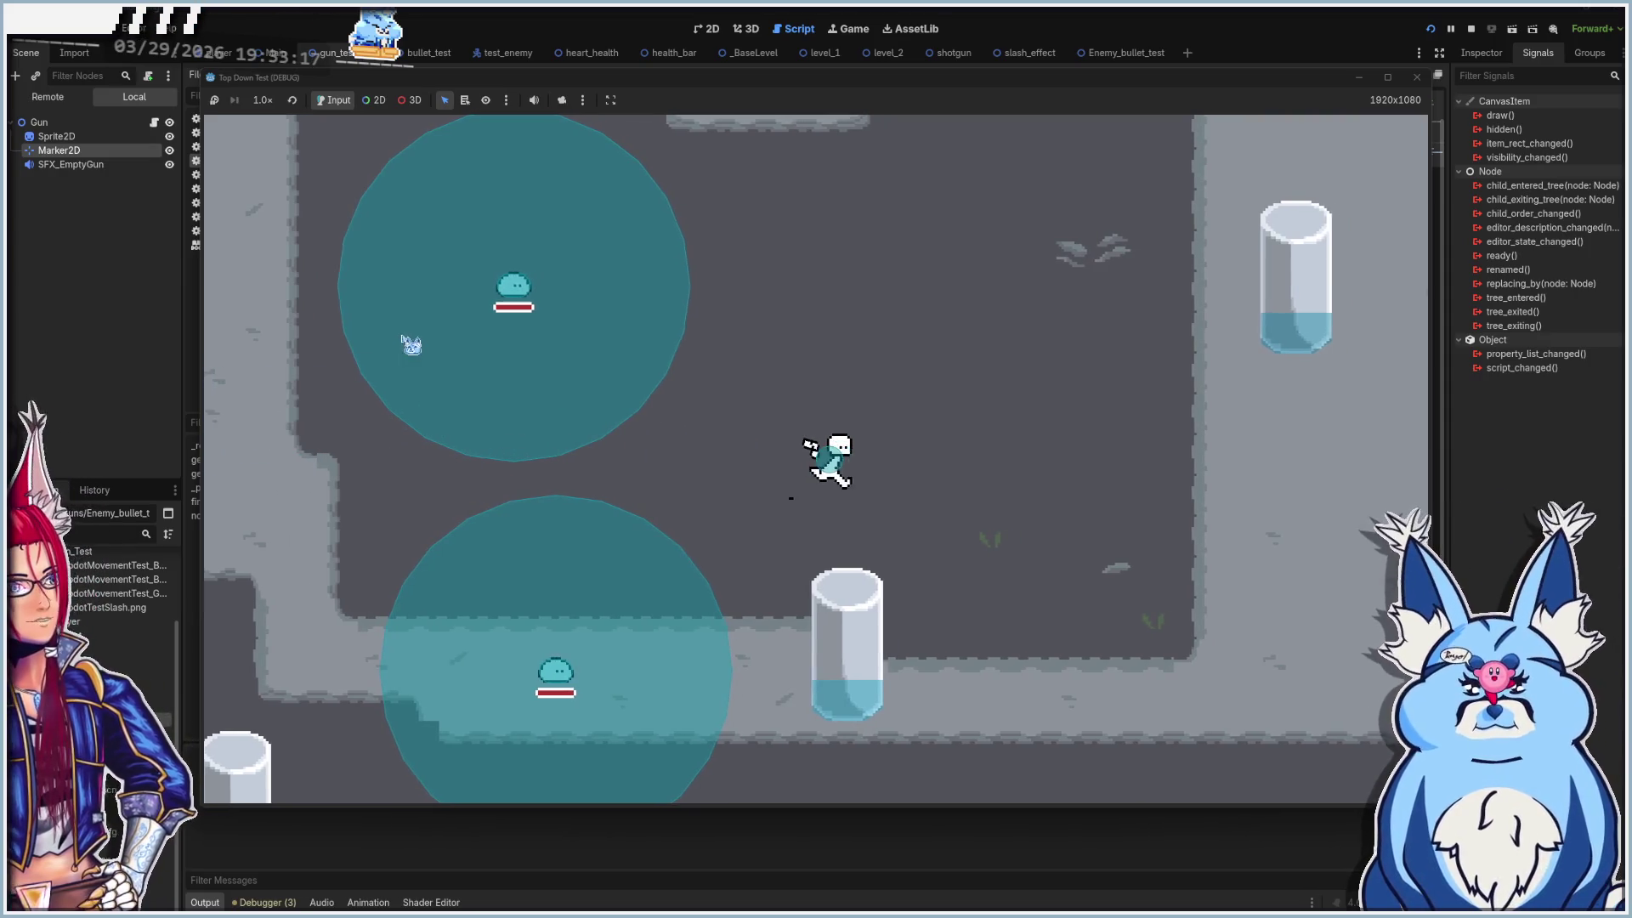
{"action": "left_click", "coordinate": [467, 424]}
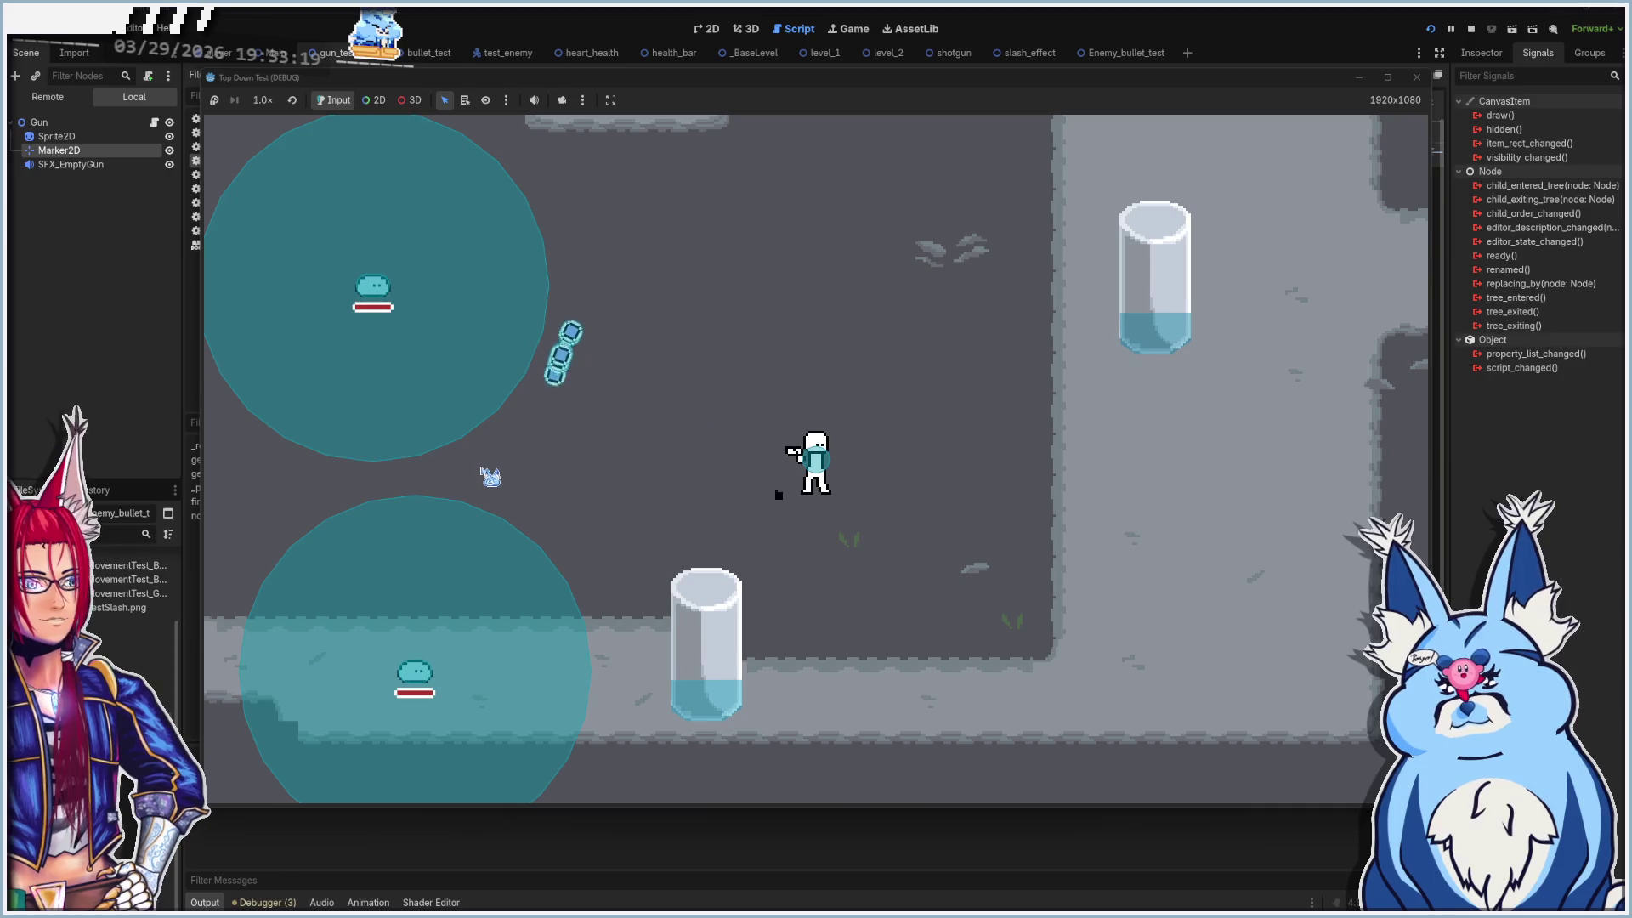
{"action": "left_click", "coordinate": [432, 682]}
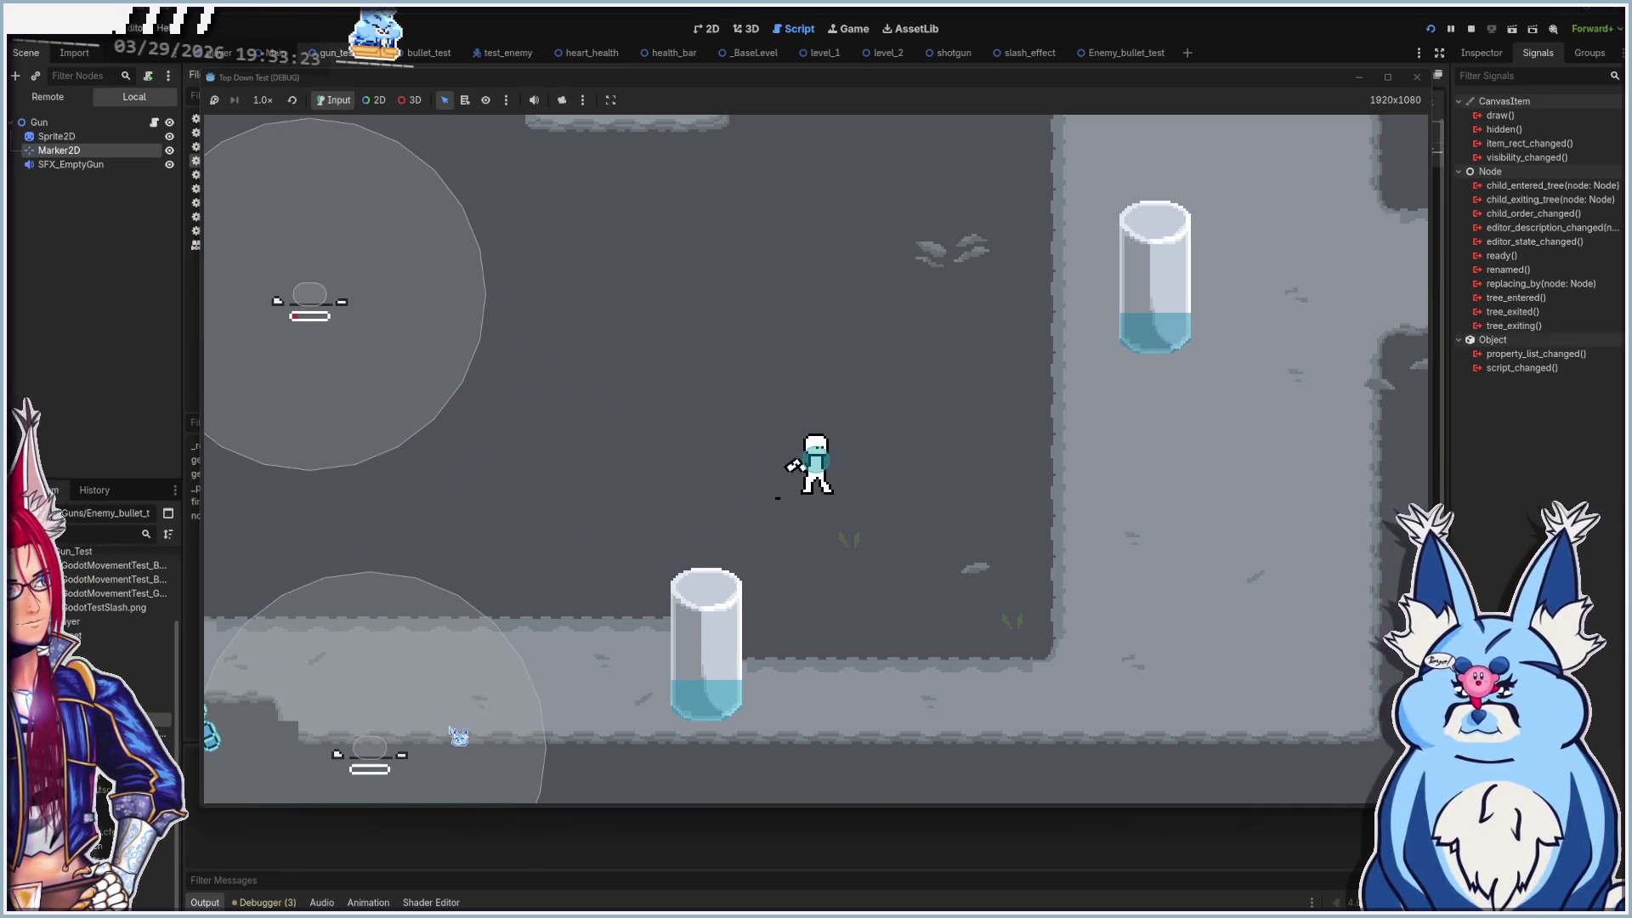
{"action": "left_click", "coordinate": [1414, 78]}
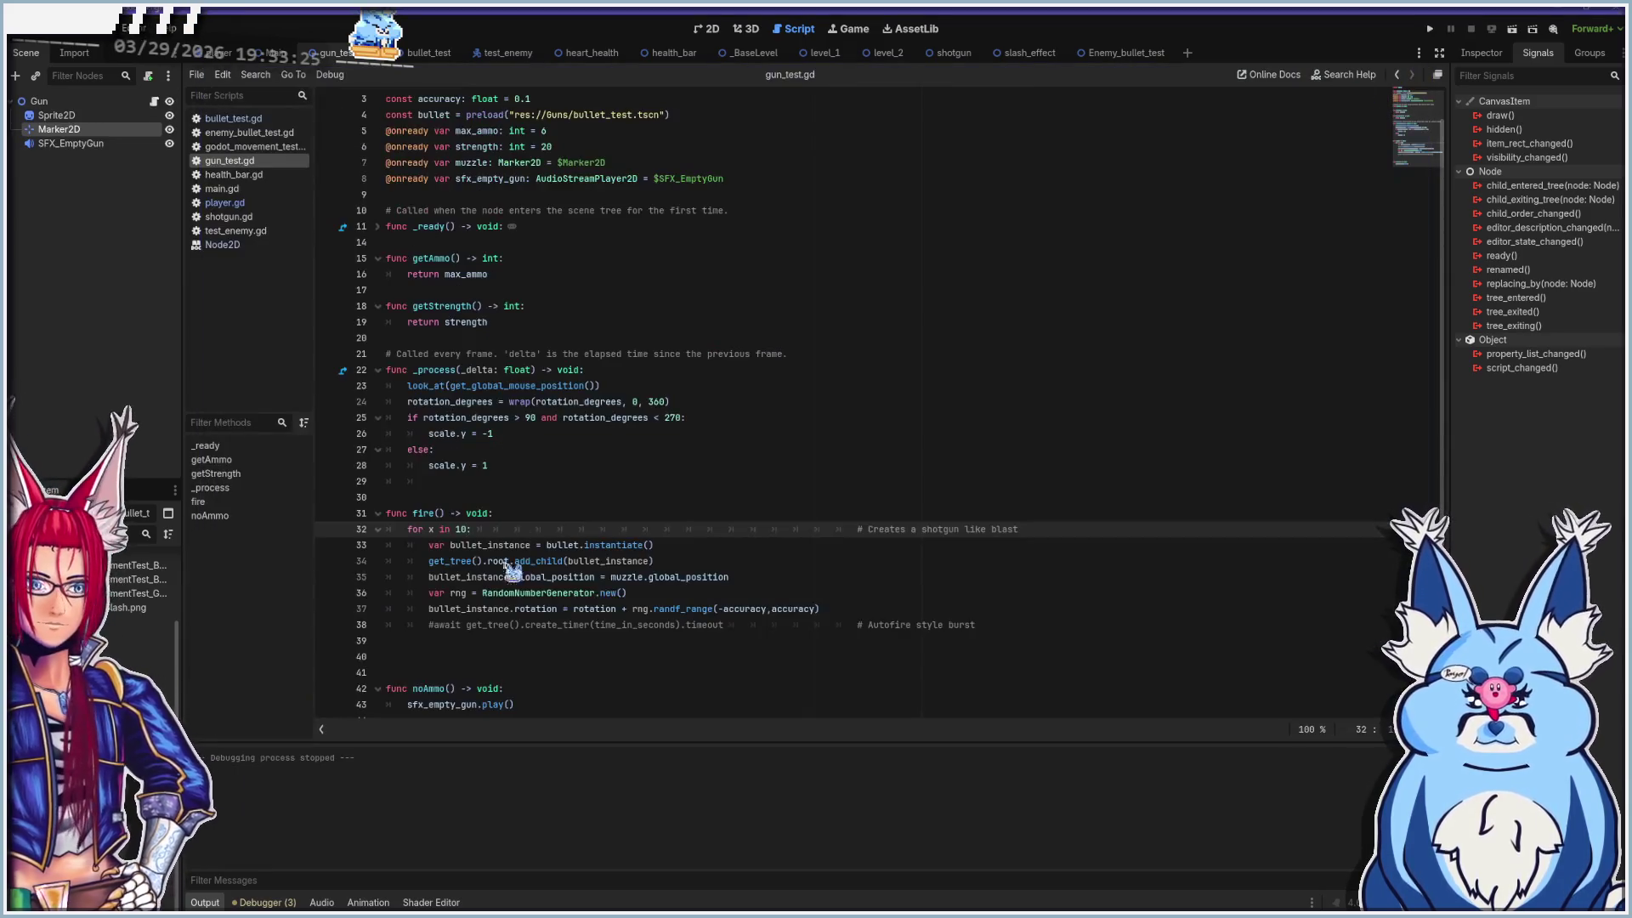
Comment the shotgun loop on line 32 back out
{"action": "left_click", "coordinate": [446, 627]}
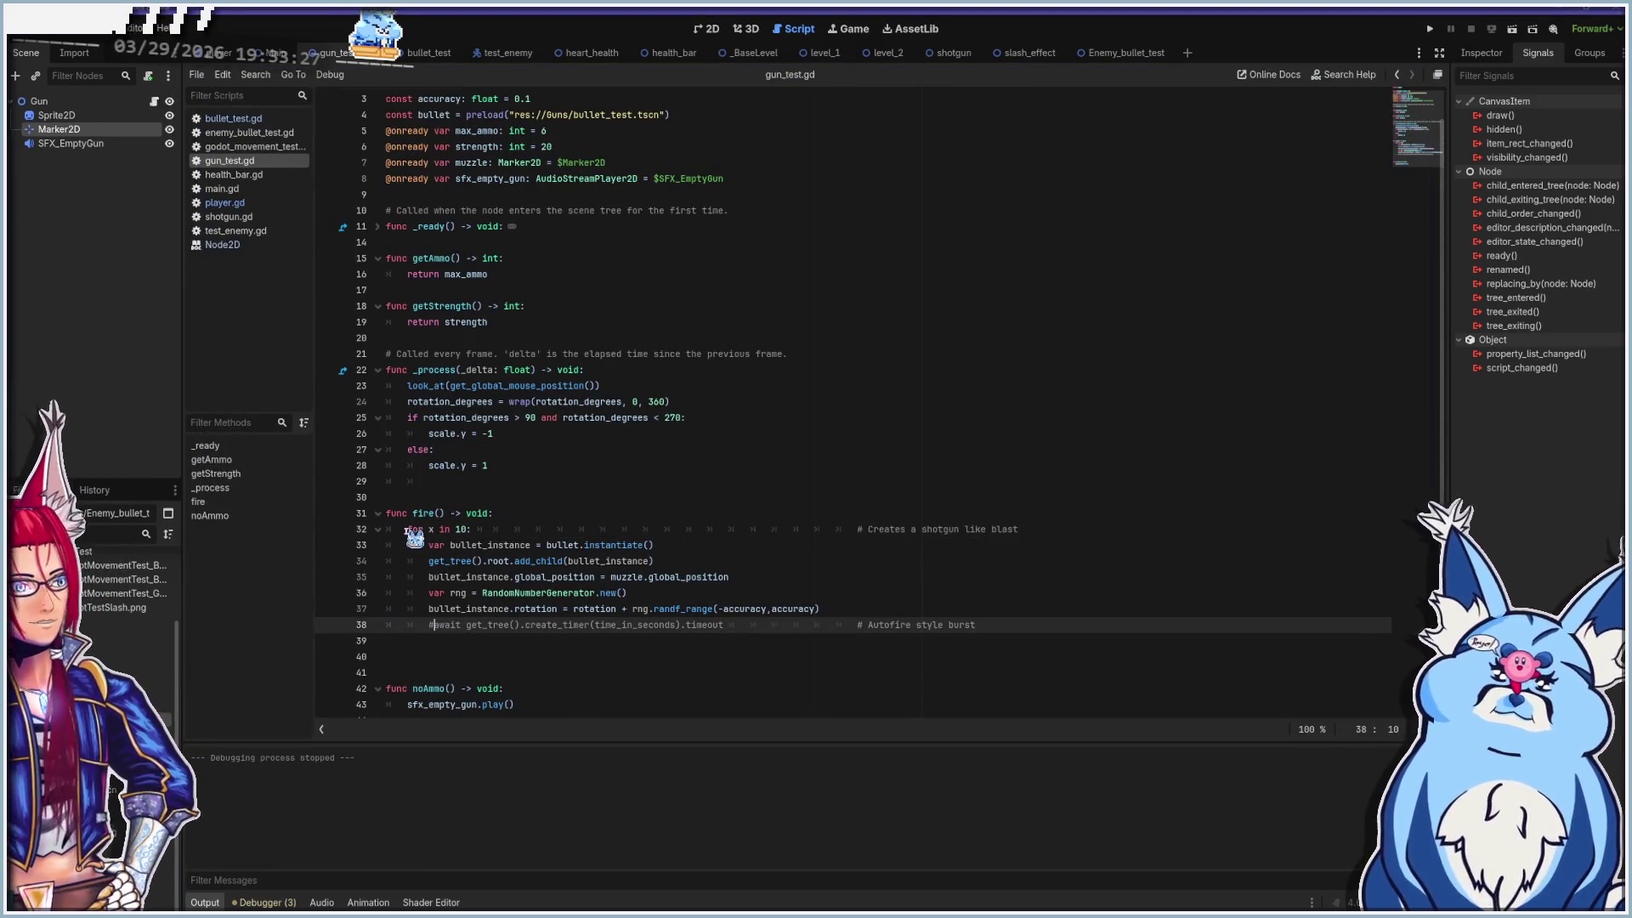
{"action": "left_click", "coordinate": [460, 531]}
{"action": "key", "text": "ctrl+k"}
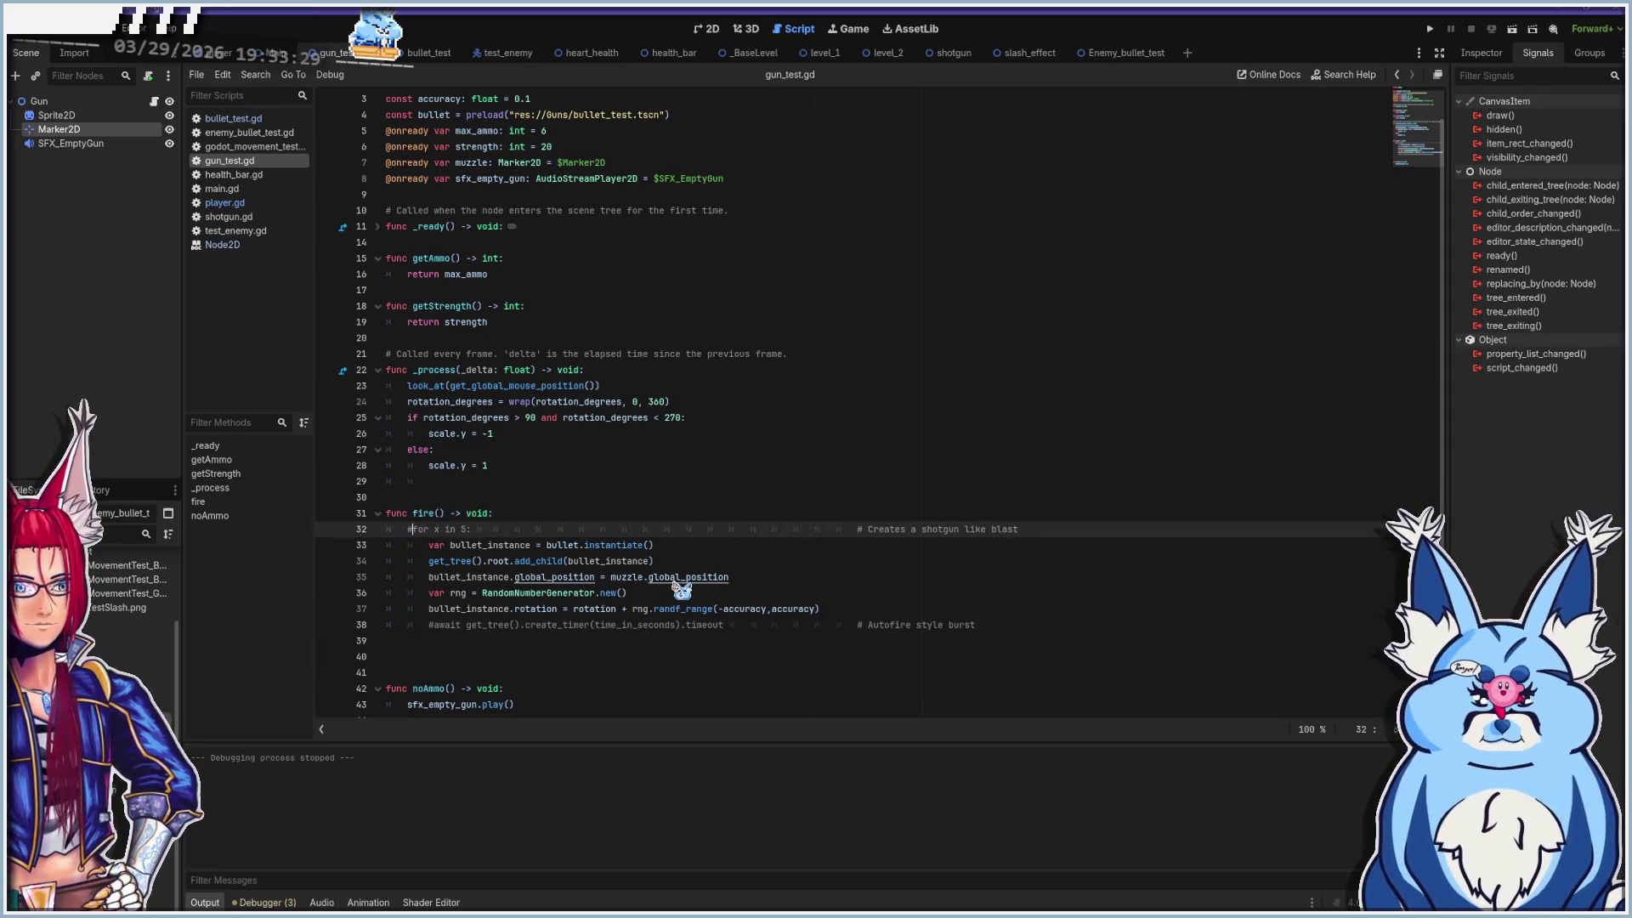
Uncomment the autofire await line, replace time_in_seconds with 1, and save gun_test.gd
{"action": "left_click", "coordinate": [437, 640]}
{"action": "left_click", "coordinate": [578, 630]}
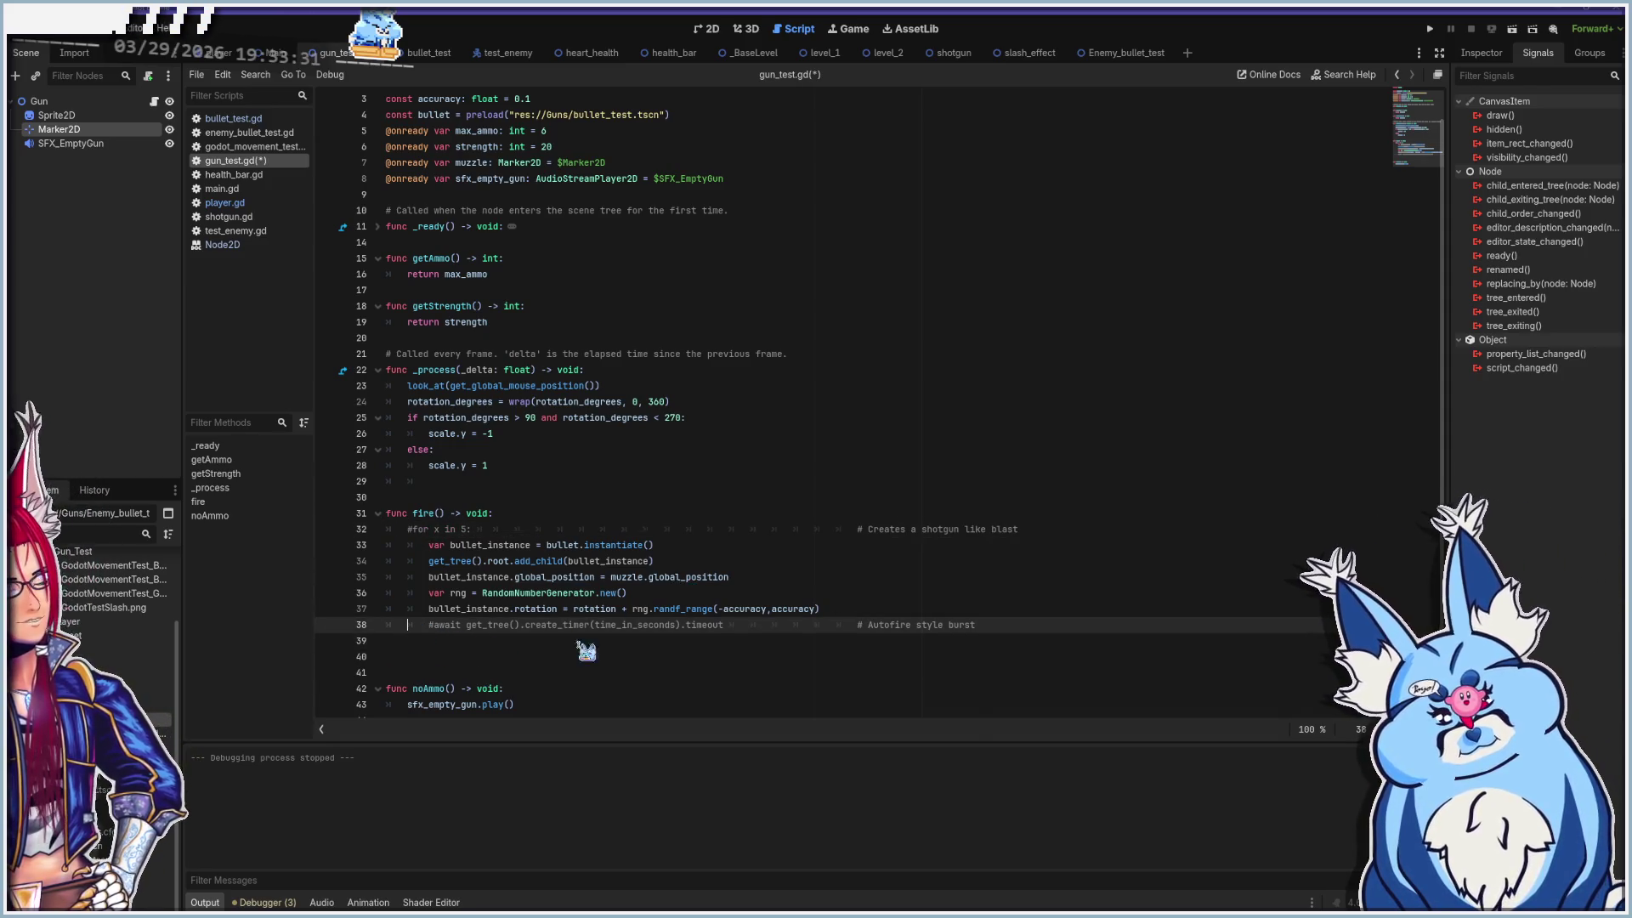
{"action": "key", "text": "ctrl+k"}
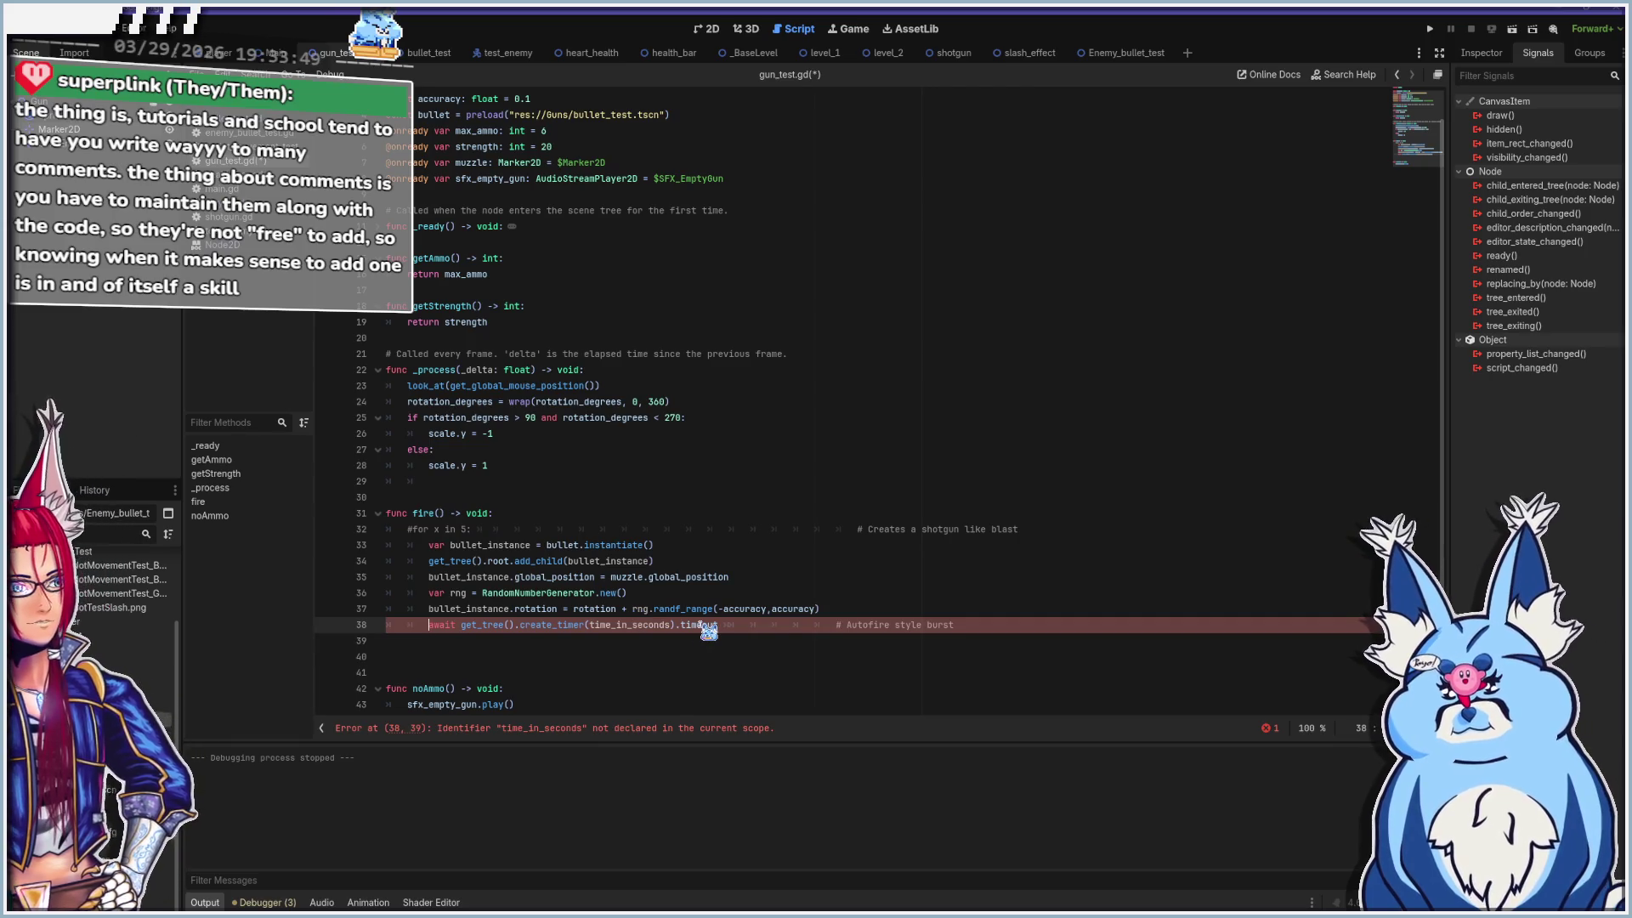
{"action": "mouse_move", "coordinate": [707, 629]}
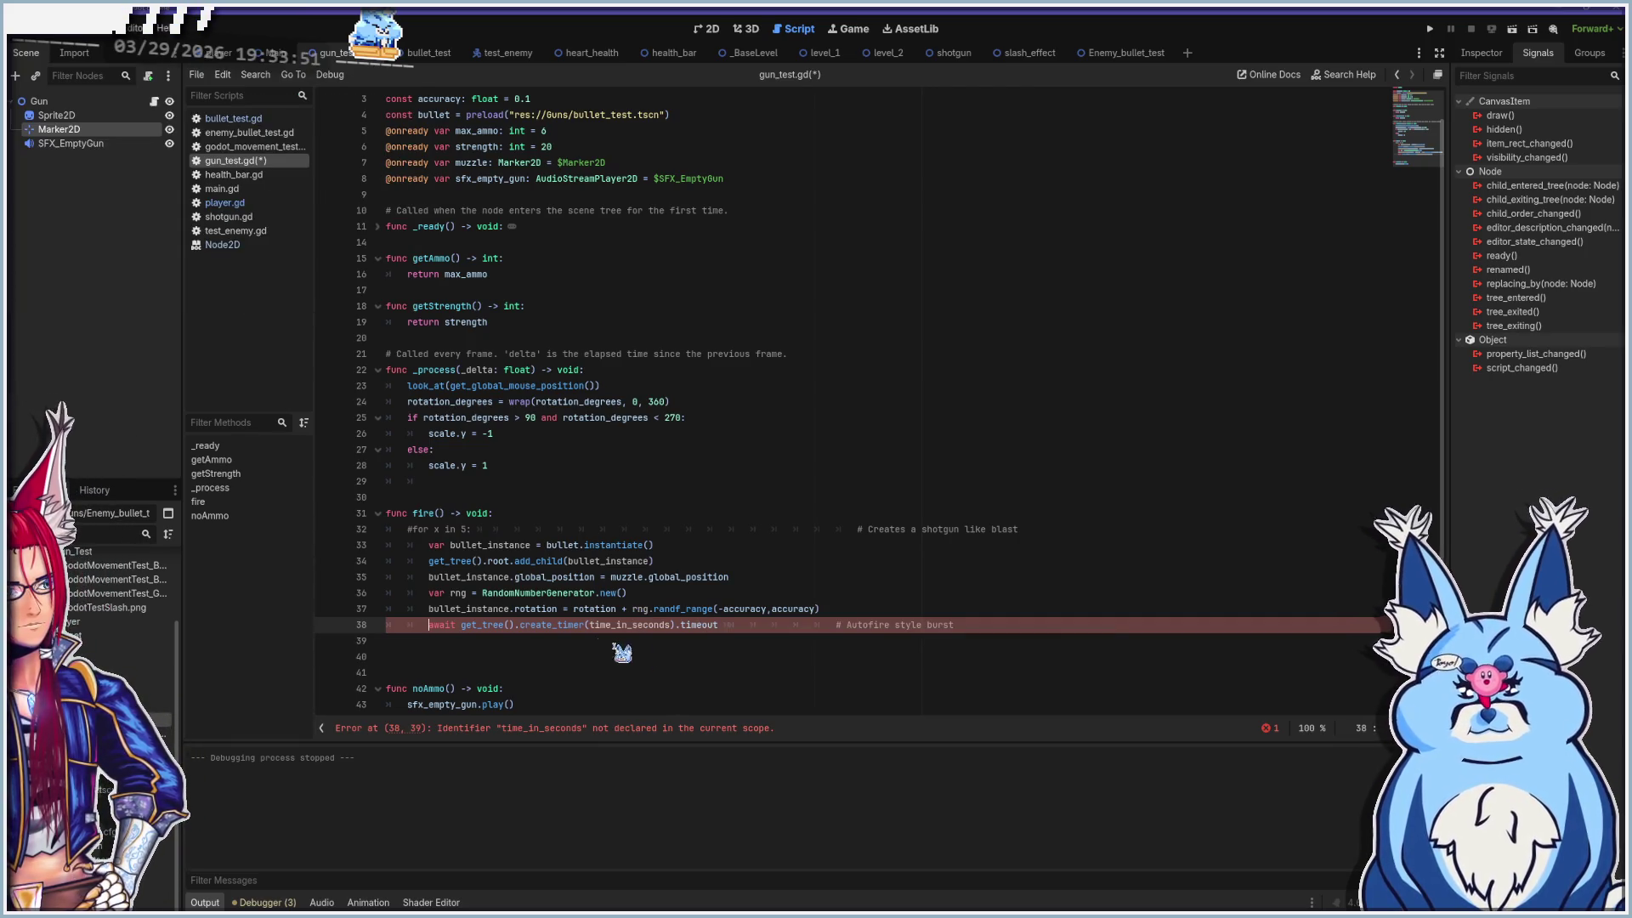
{"action": "left_click", "coordinate": [594, 626]}
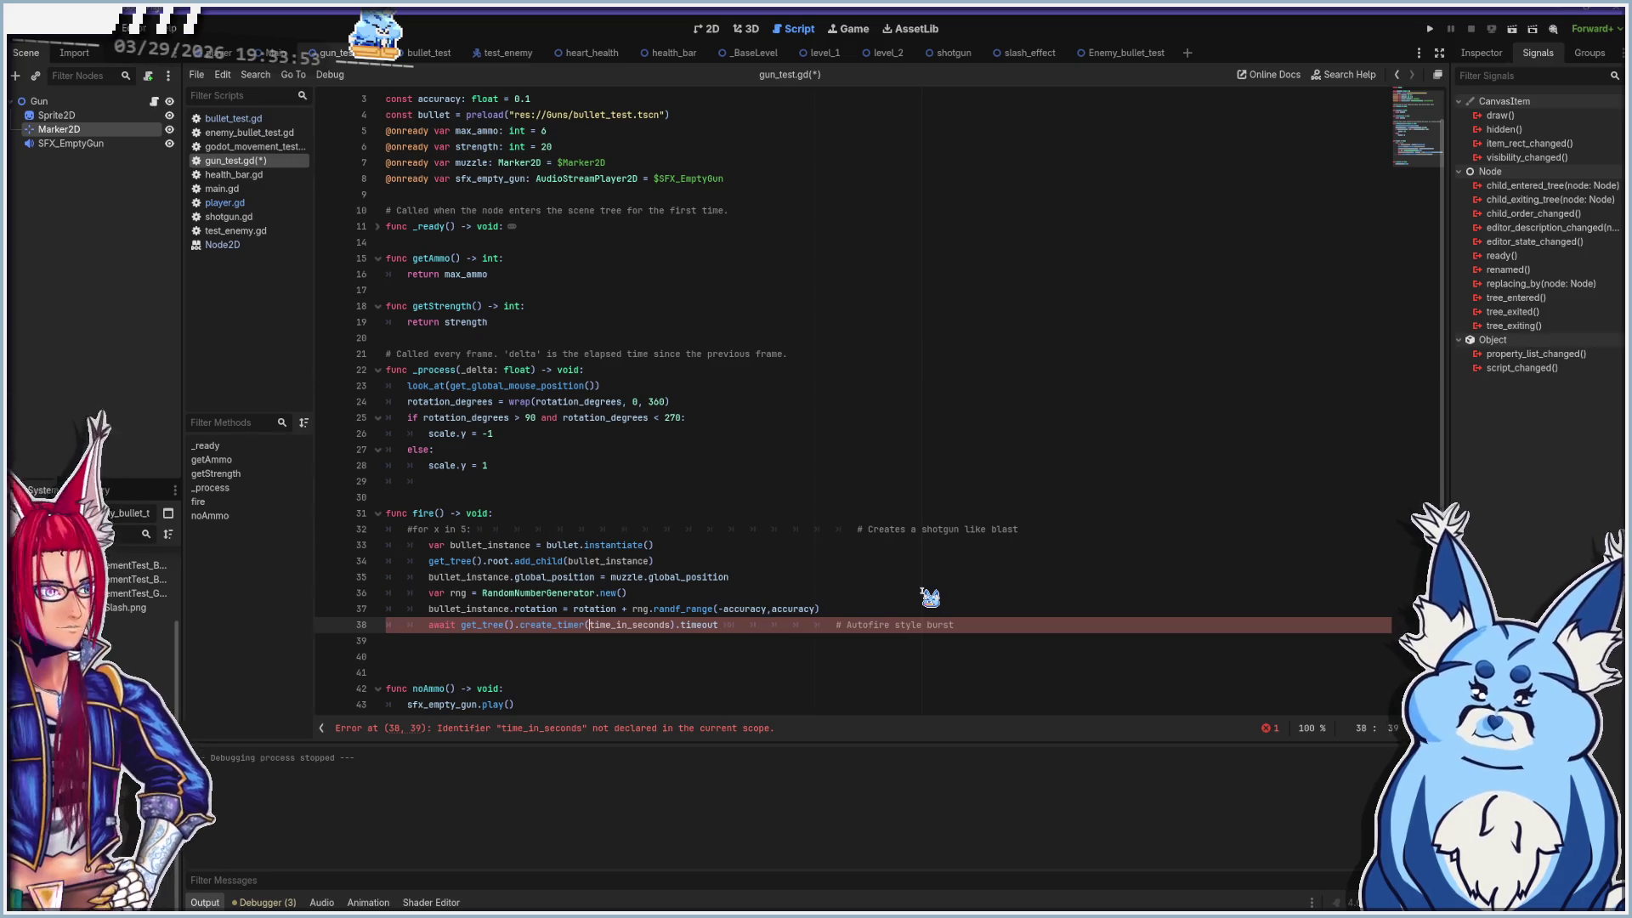
{"action": "key", "text": "shift+Right"}
{"action": "key", "text": "shift+Right"}
{"action": "key", "text": "shift+Right"}
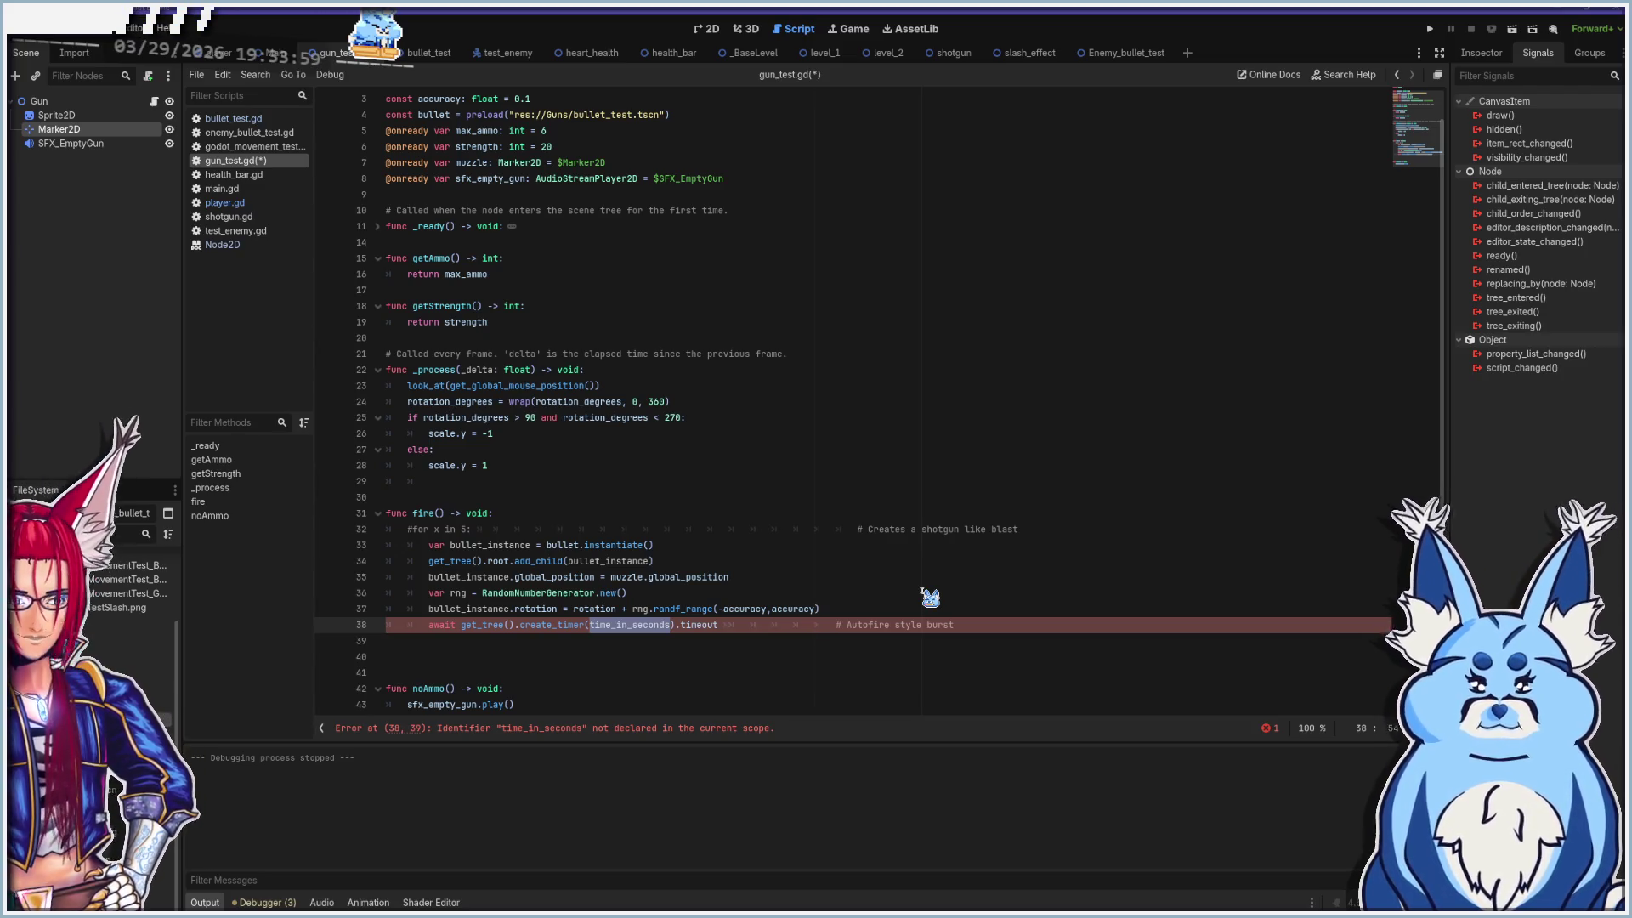
{"action": "type", "text": "1"}
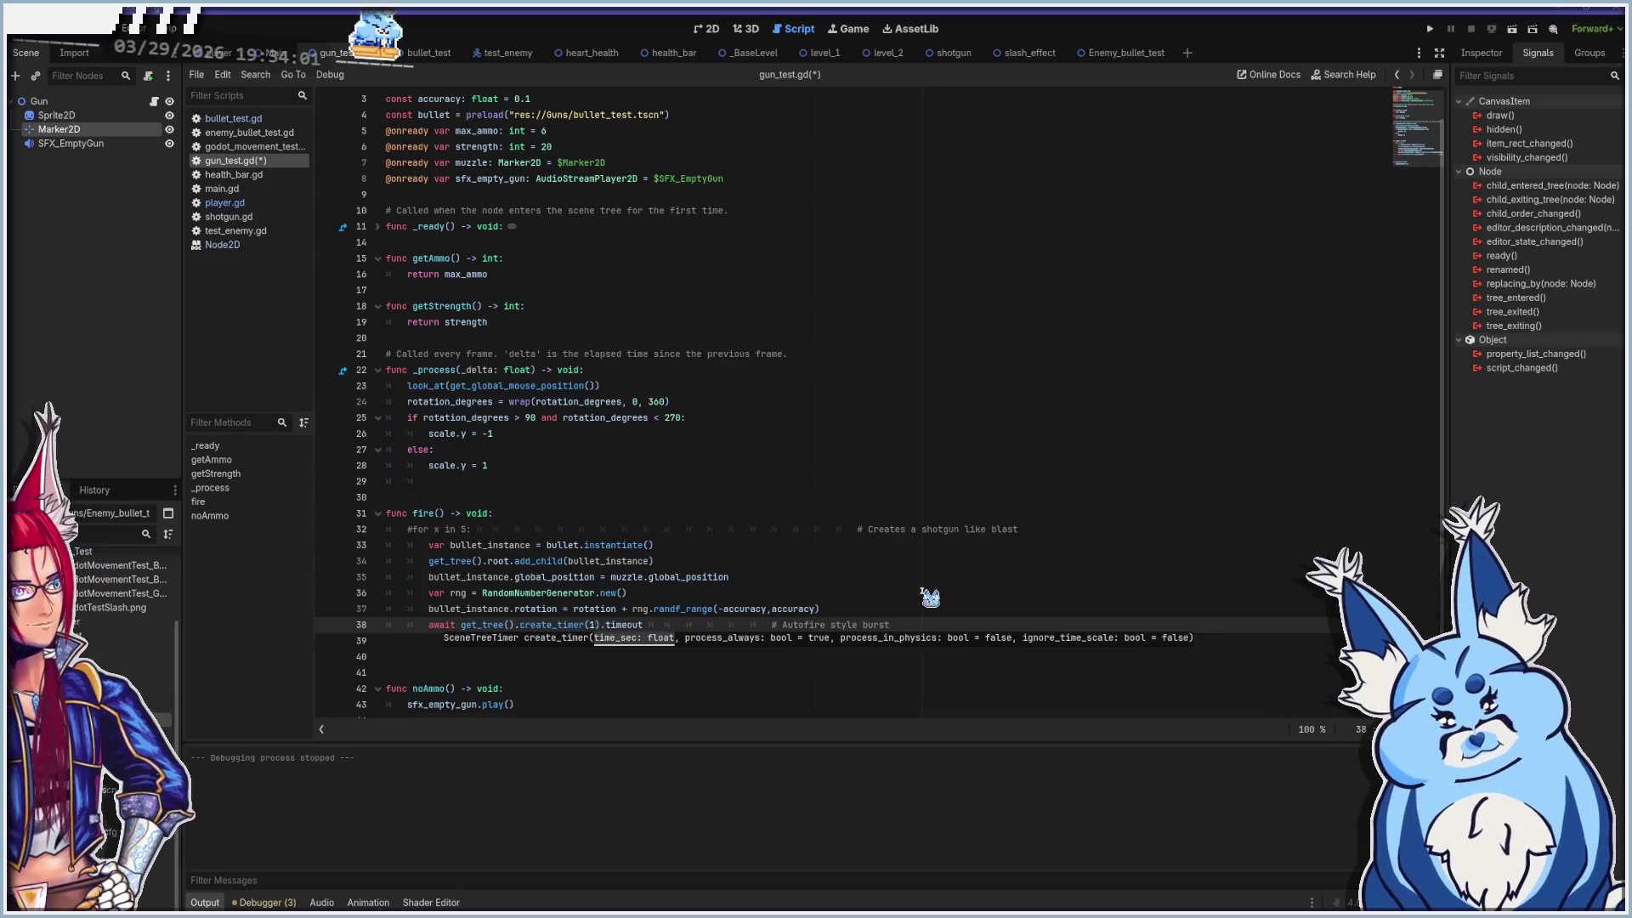
{"action": "key", "text": "ctrl+s"}
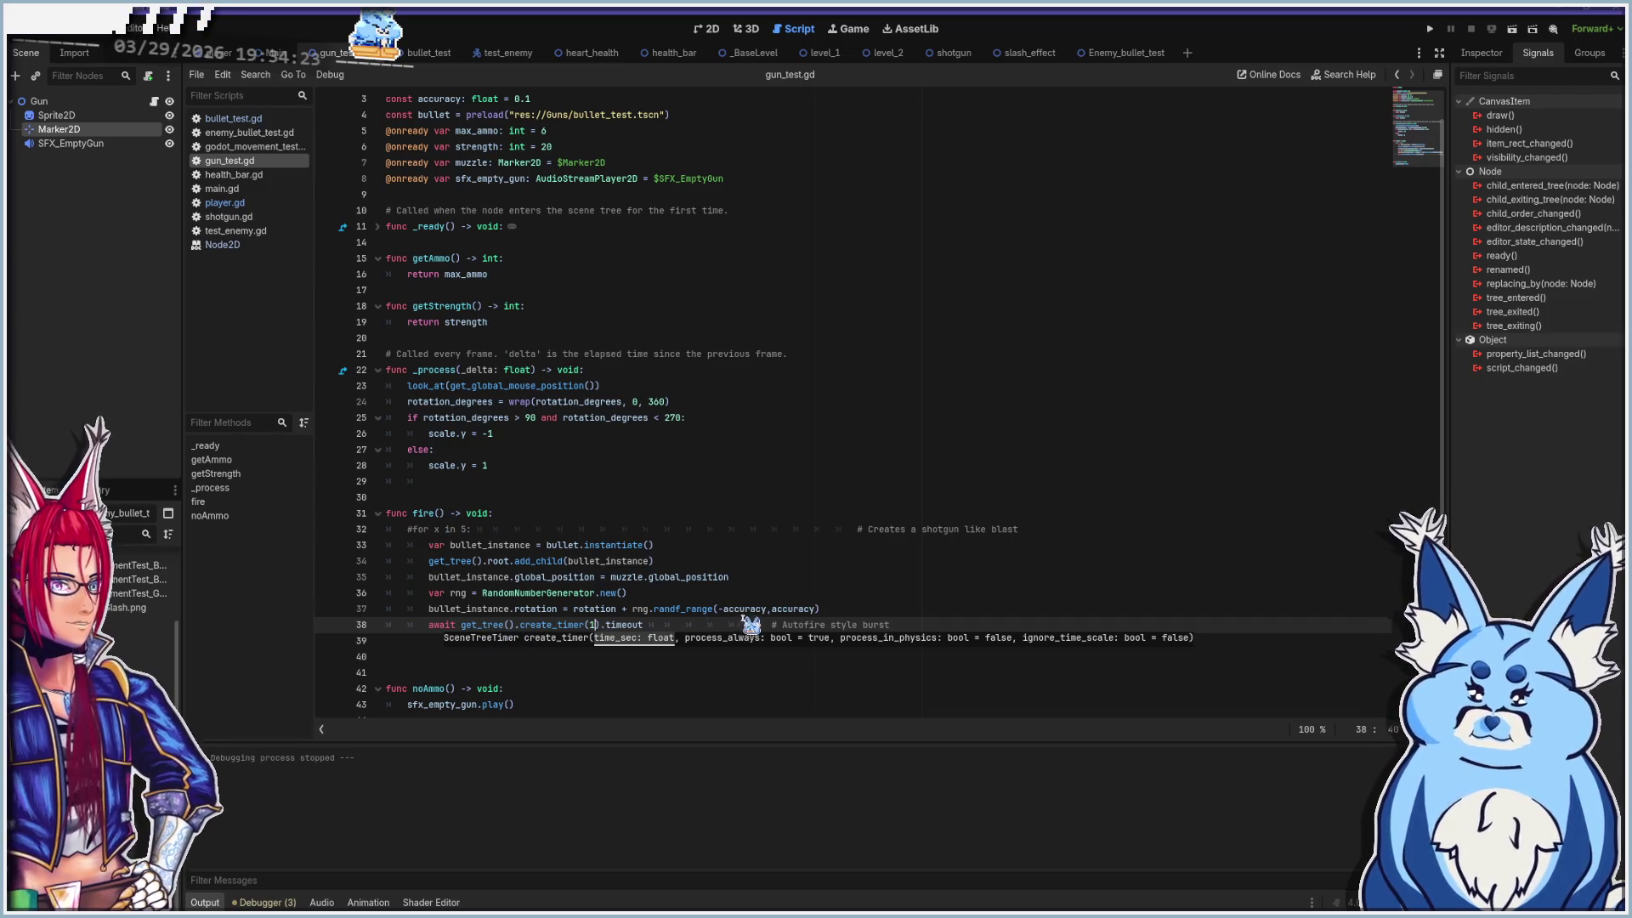
Run the game, fire the gun once, and stop the playtest
{"action": "left_click", "coordinate": [683, 623]}
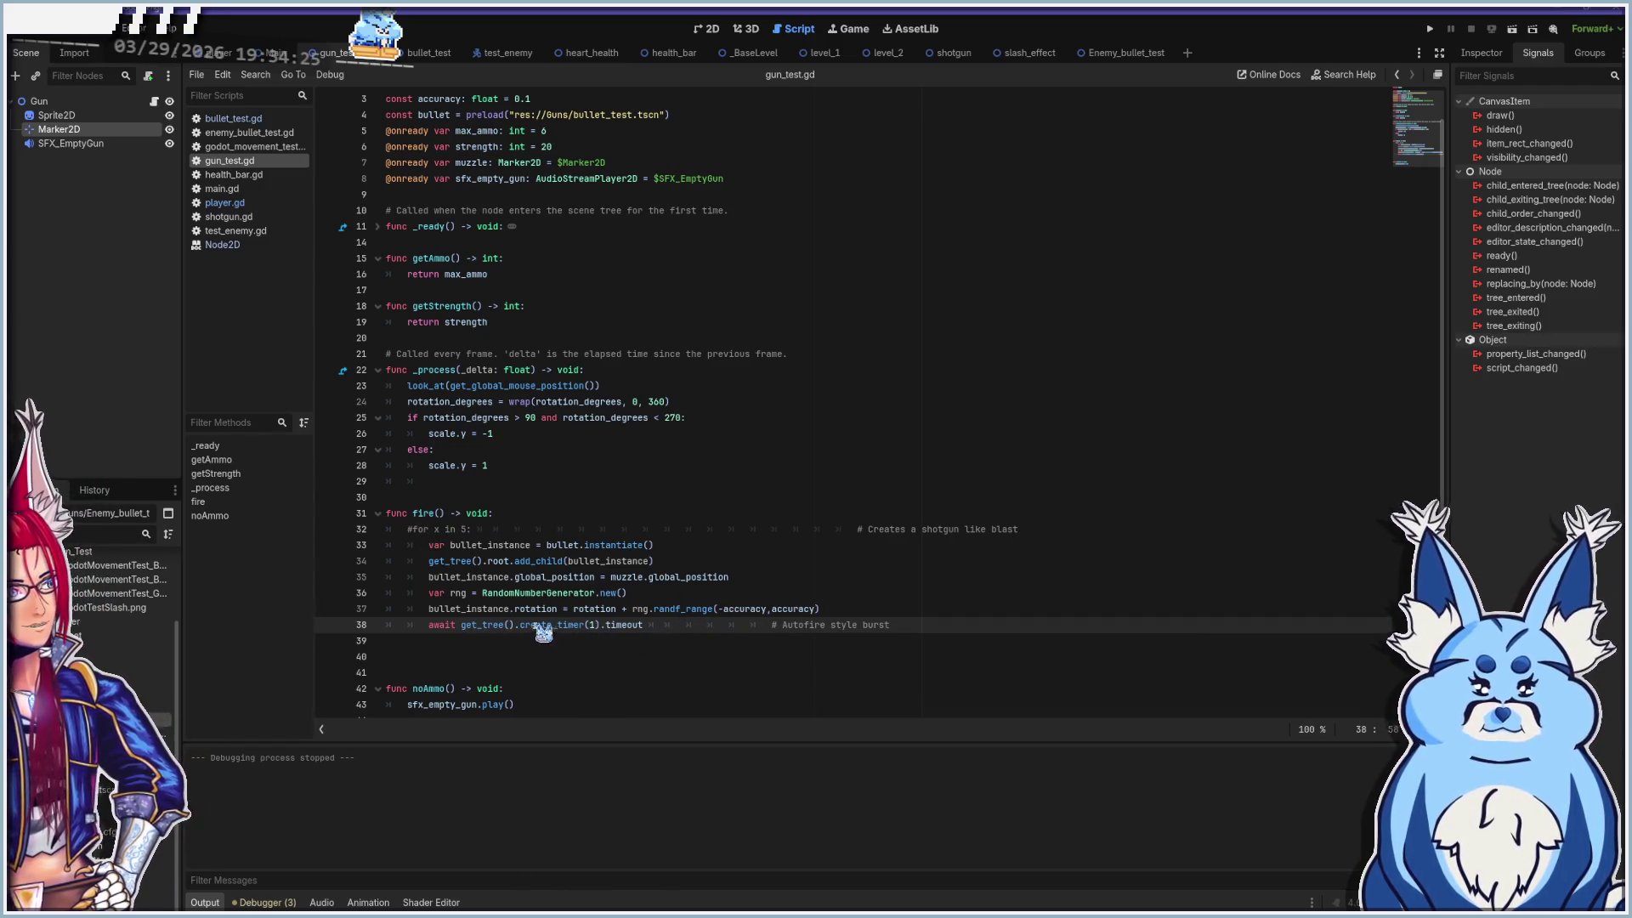
{"action": "key", "text": "F5"}
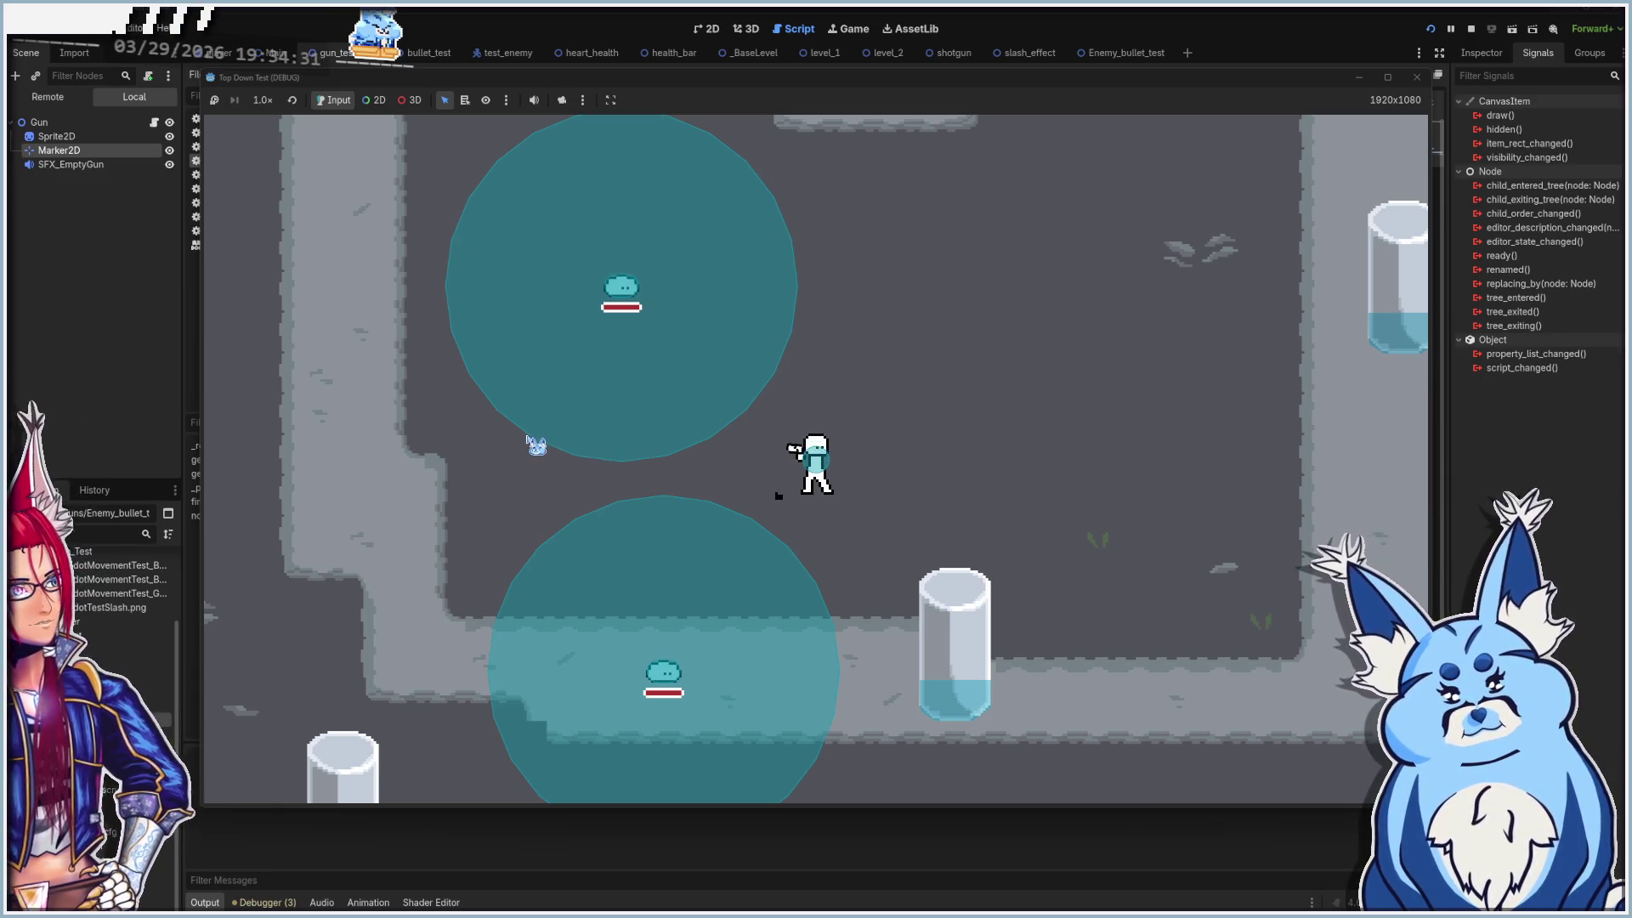
{"action": "left_click", "coordinate": [532, 441]}
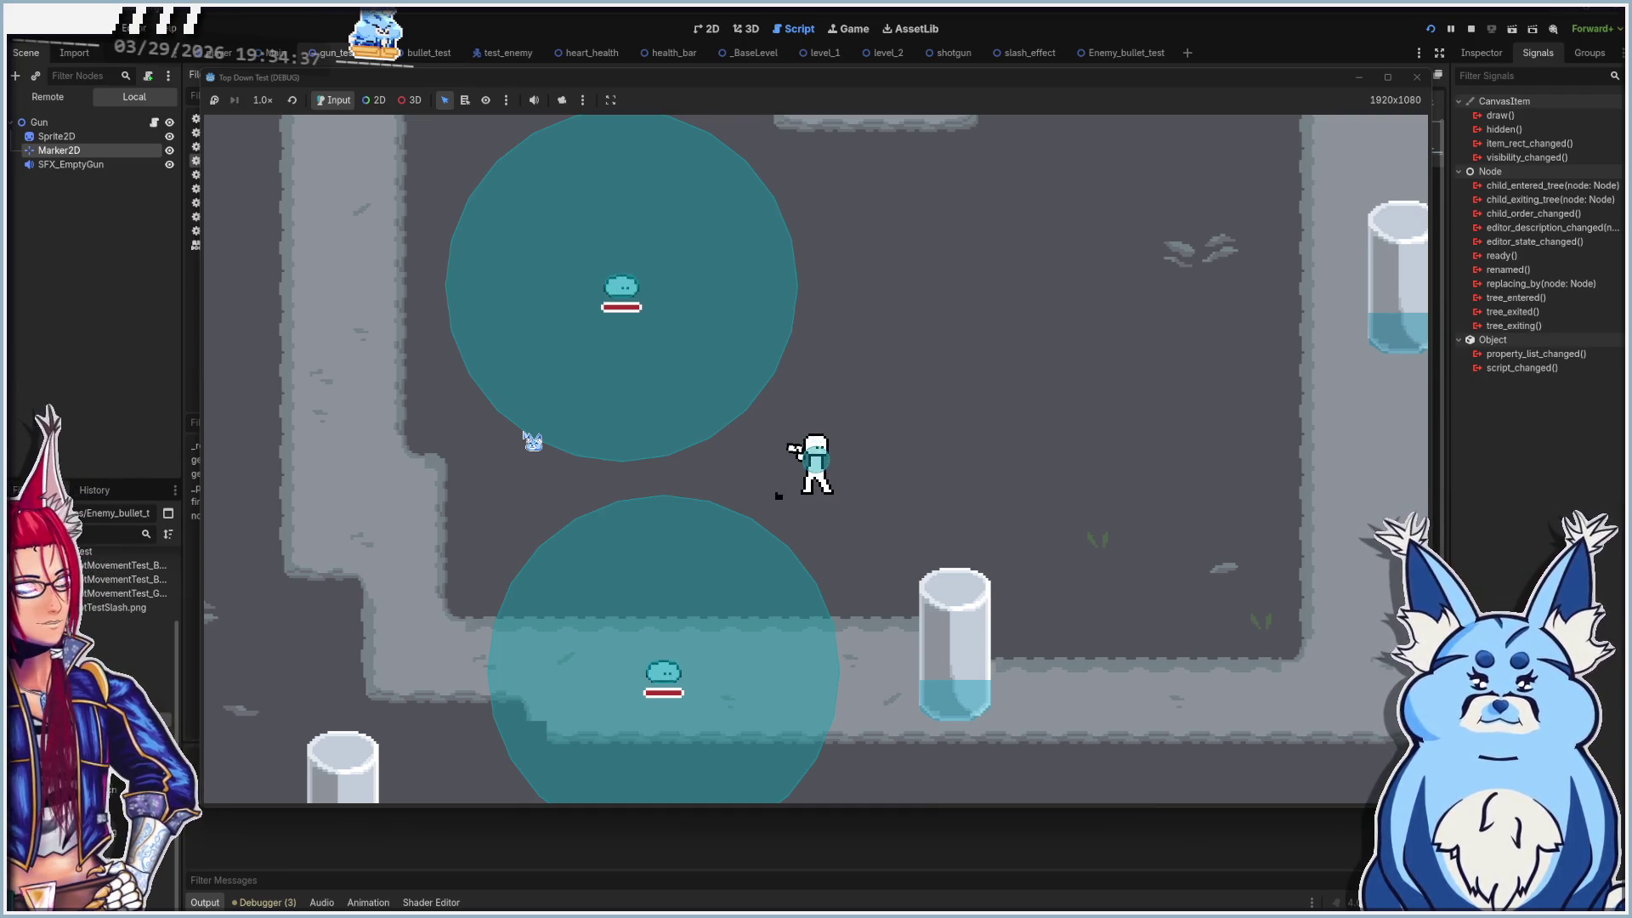
{"action": "left_click", "coordinate": [1416, 76]}
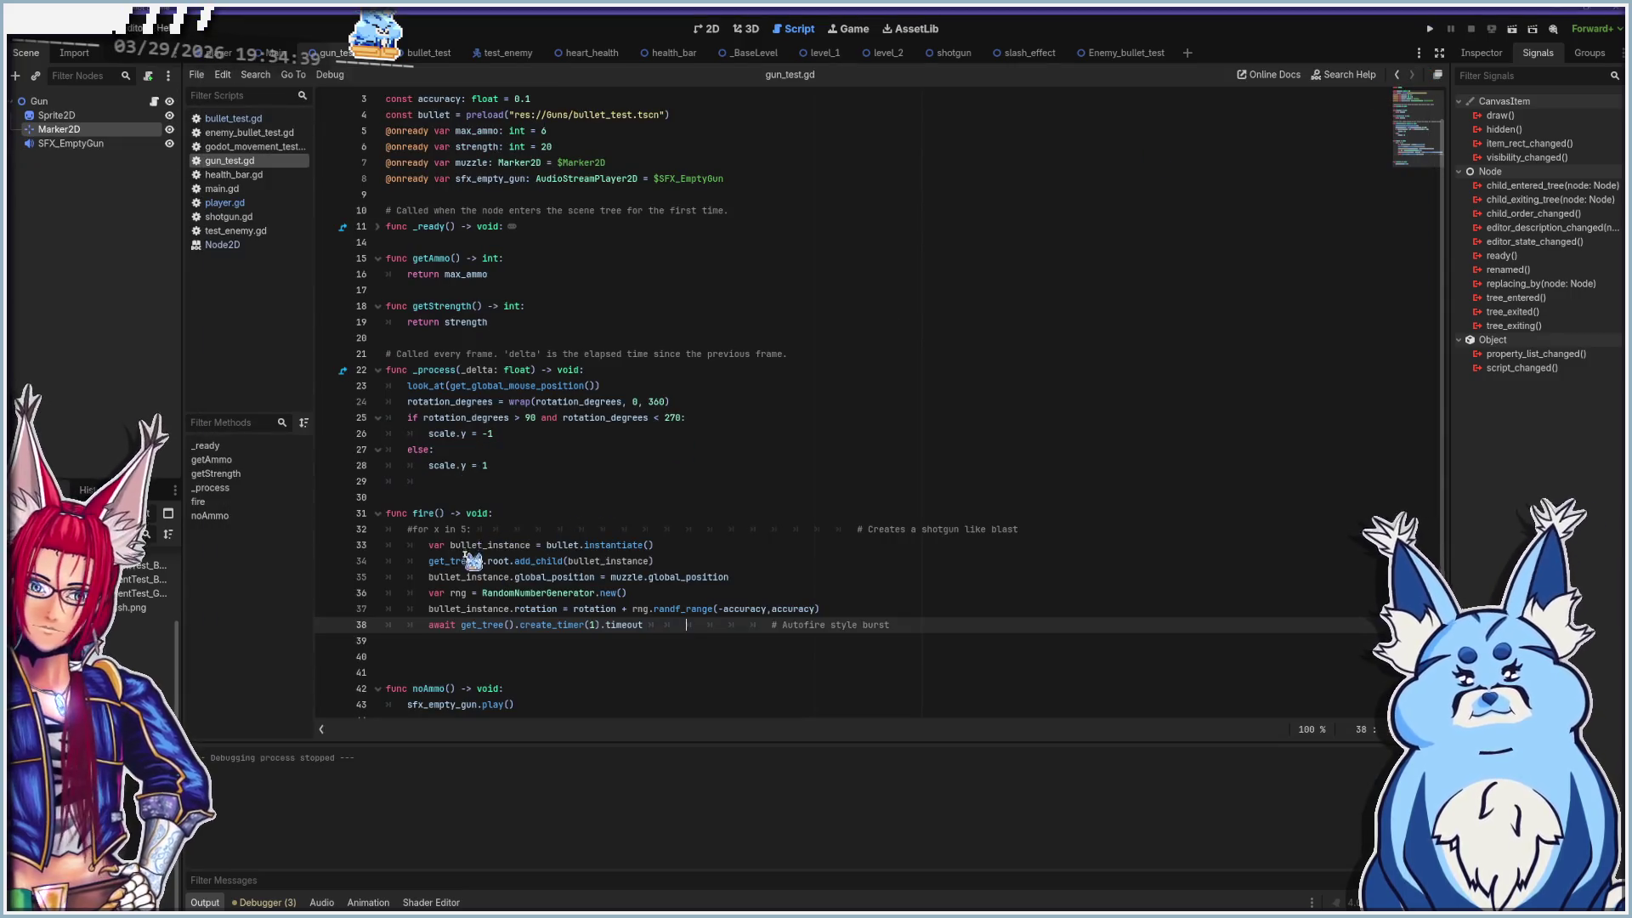
Uncomment 'for x in 5:' on line 32 and fire five-shot bursts in several directions
{"action": "left_click", "coordinate": [412, 529]}
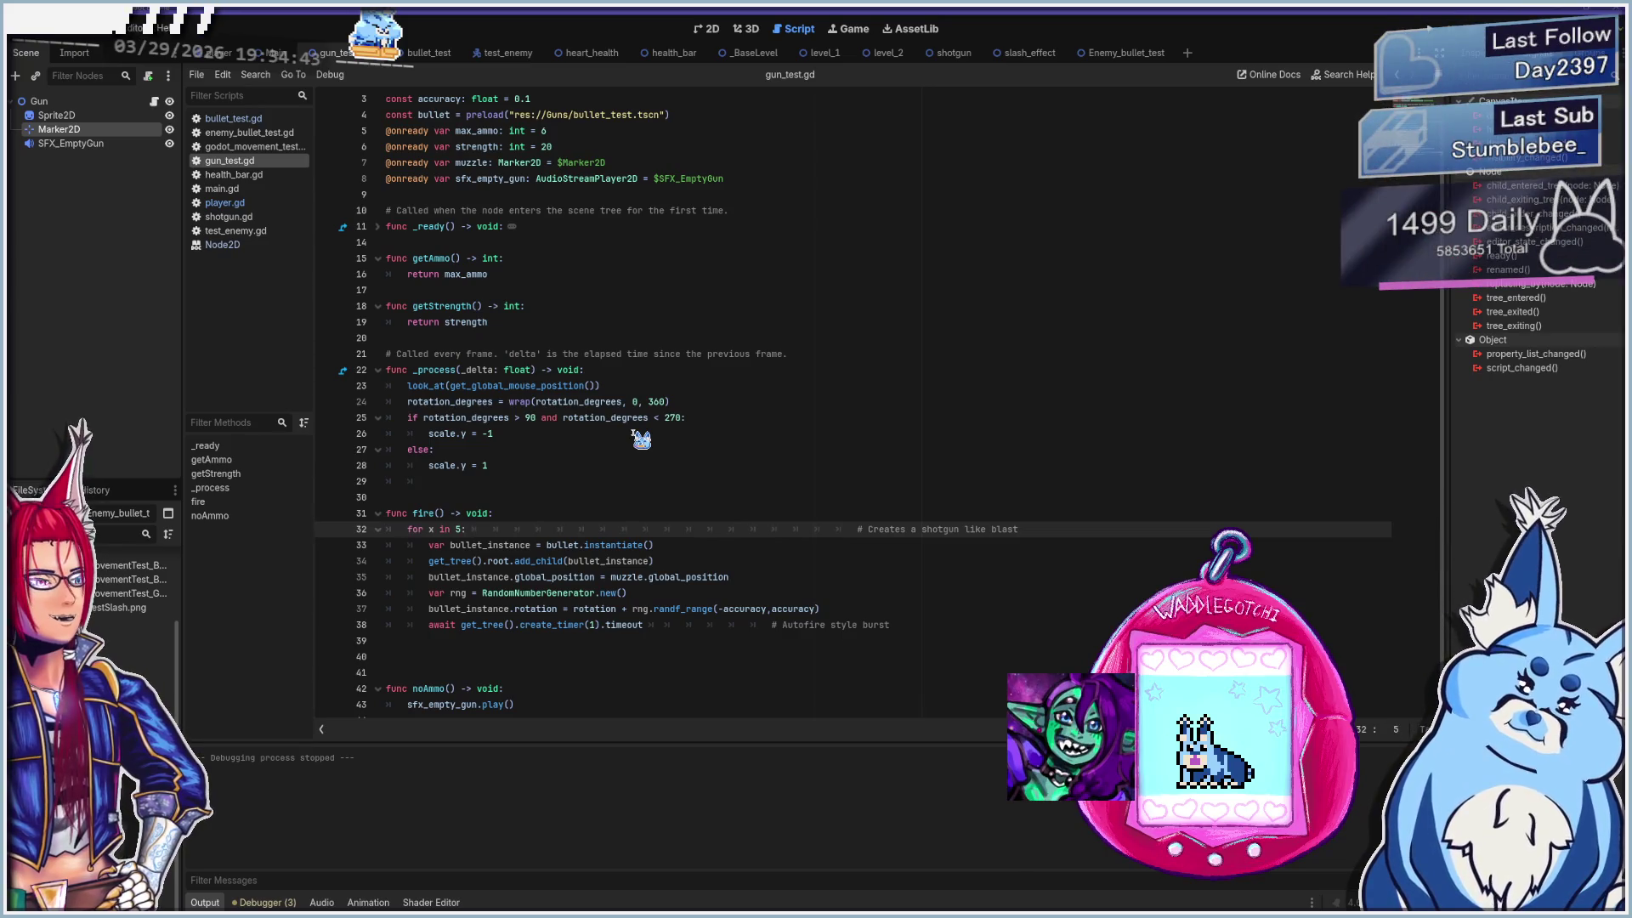
{"action": "key", "text": "BackSpace"}
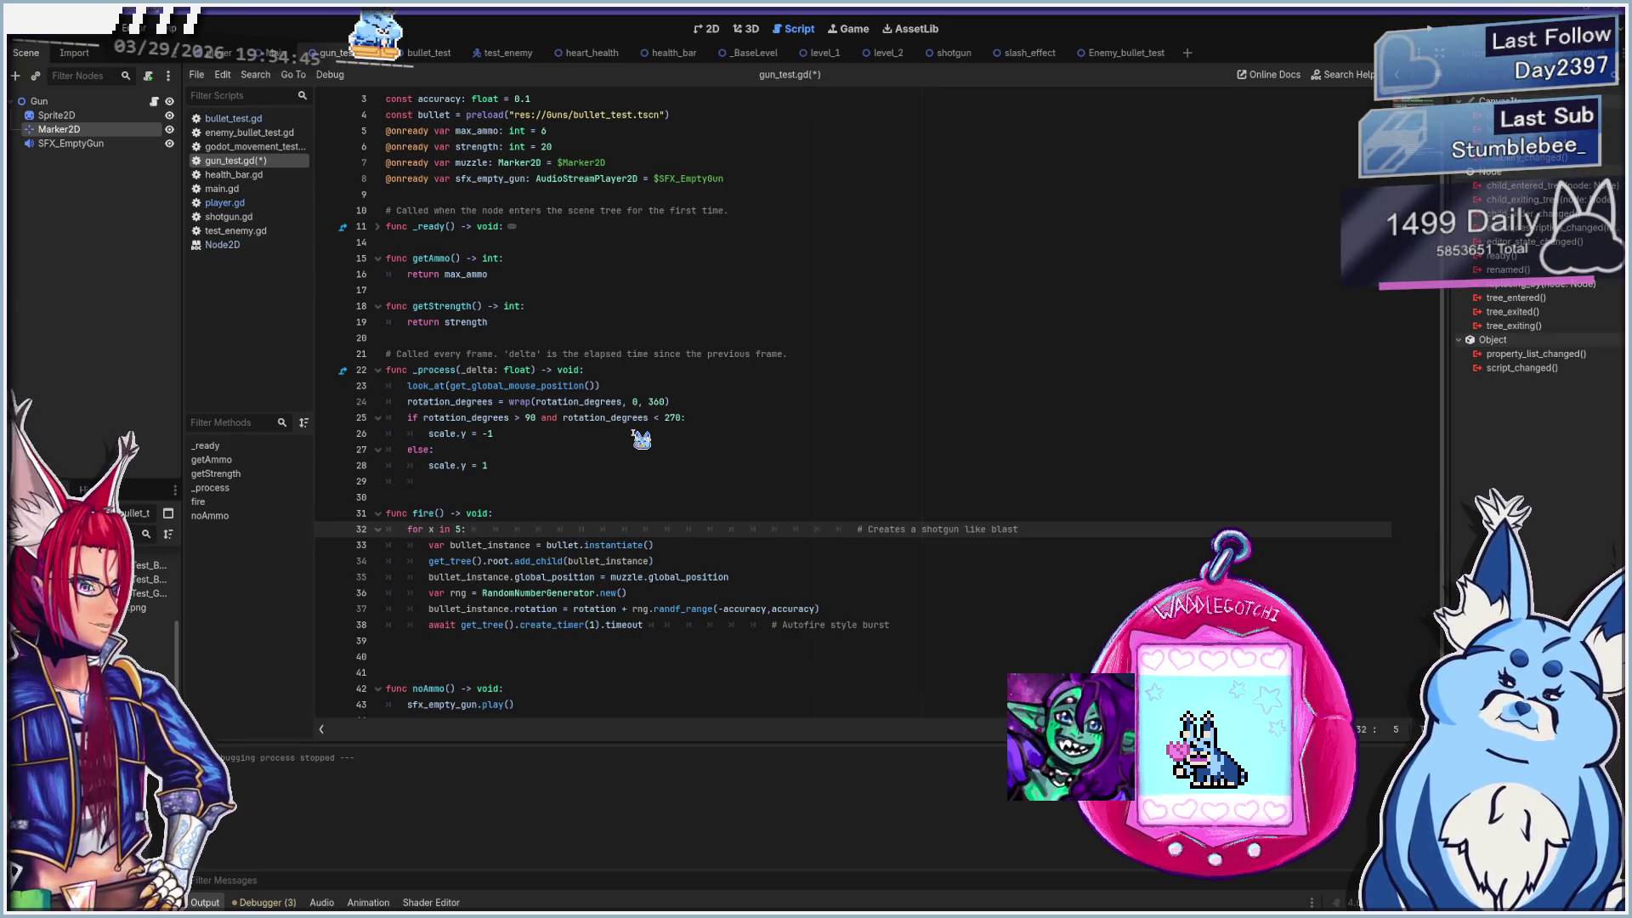
{"action": "key", "text": "F5"}
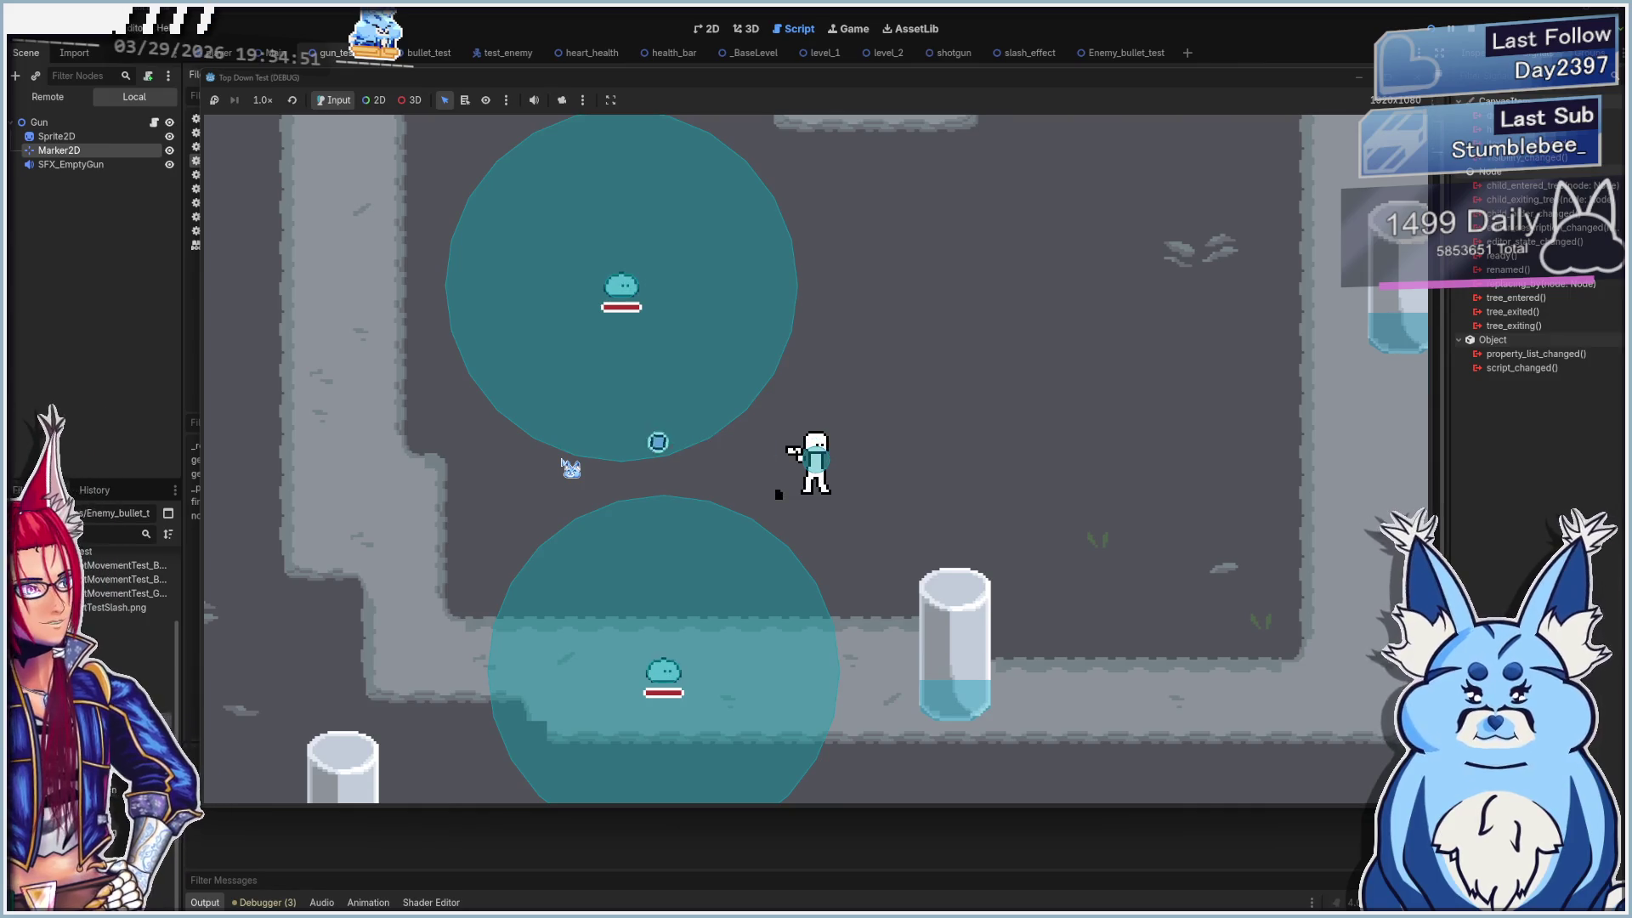
{"action": "left_click", "coordinate": [570, 468]}
{"action": "left_click", "coordinate": [570, 469]}
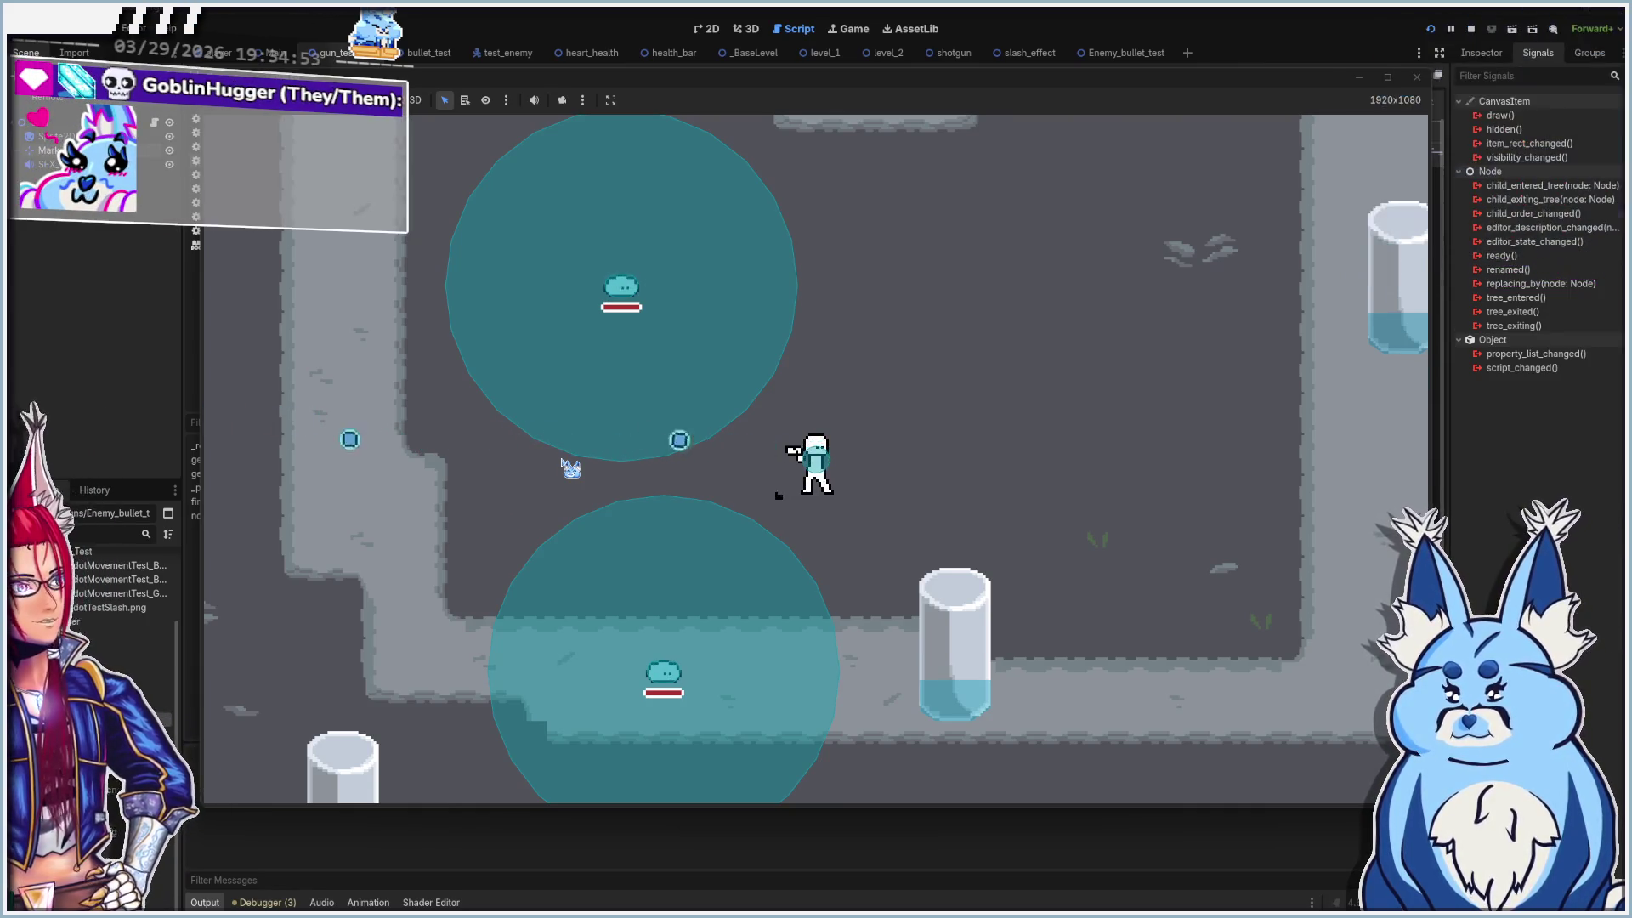
{"action": "left_click", "coordinate": [570, 468]}
{"action": "left_click", "coordinate": [571, 468]}
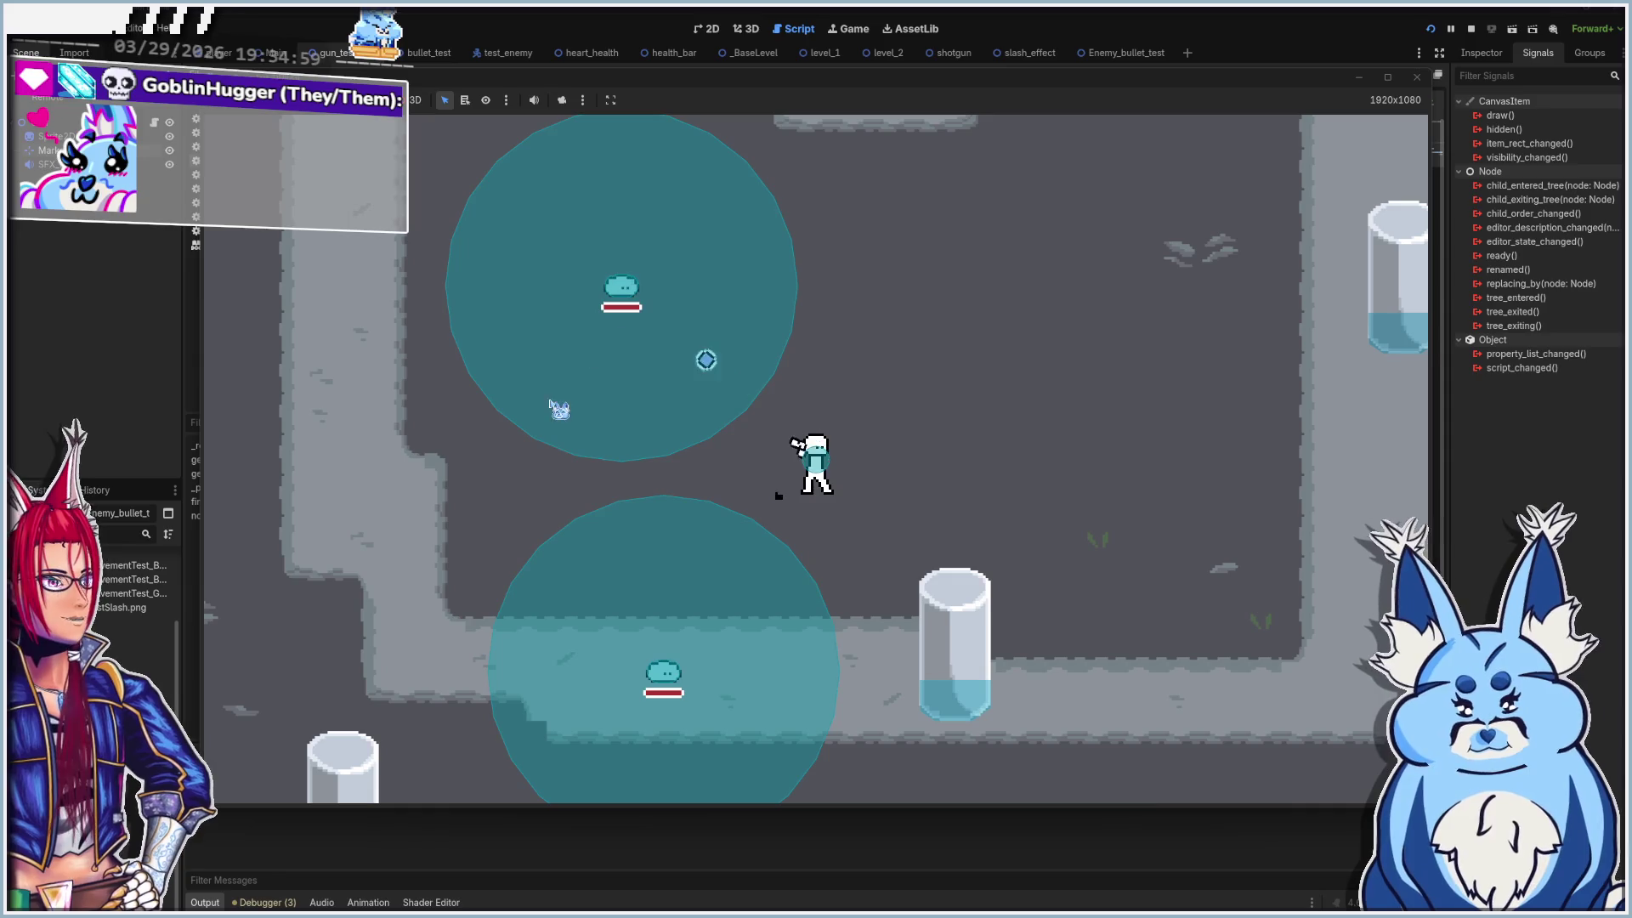
{"action": "left_click", "coordinate": [557, 412]}
{"action": "left_click", "coordinate": [935, 425]}
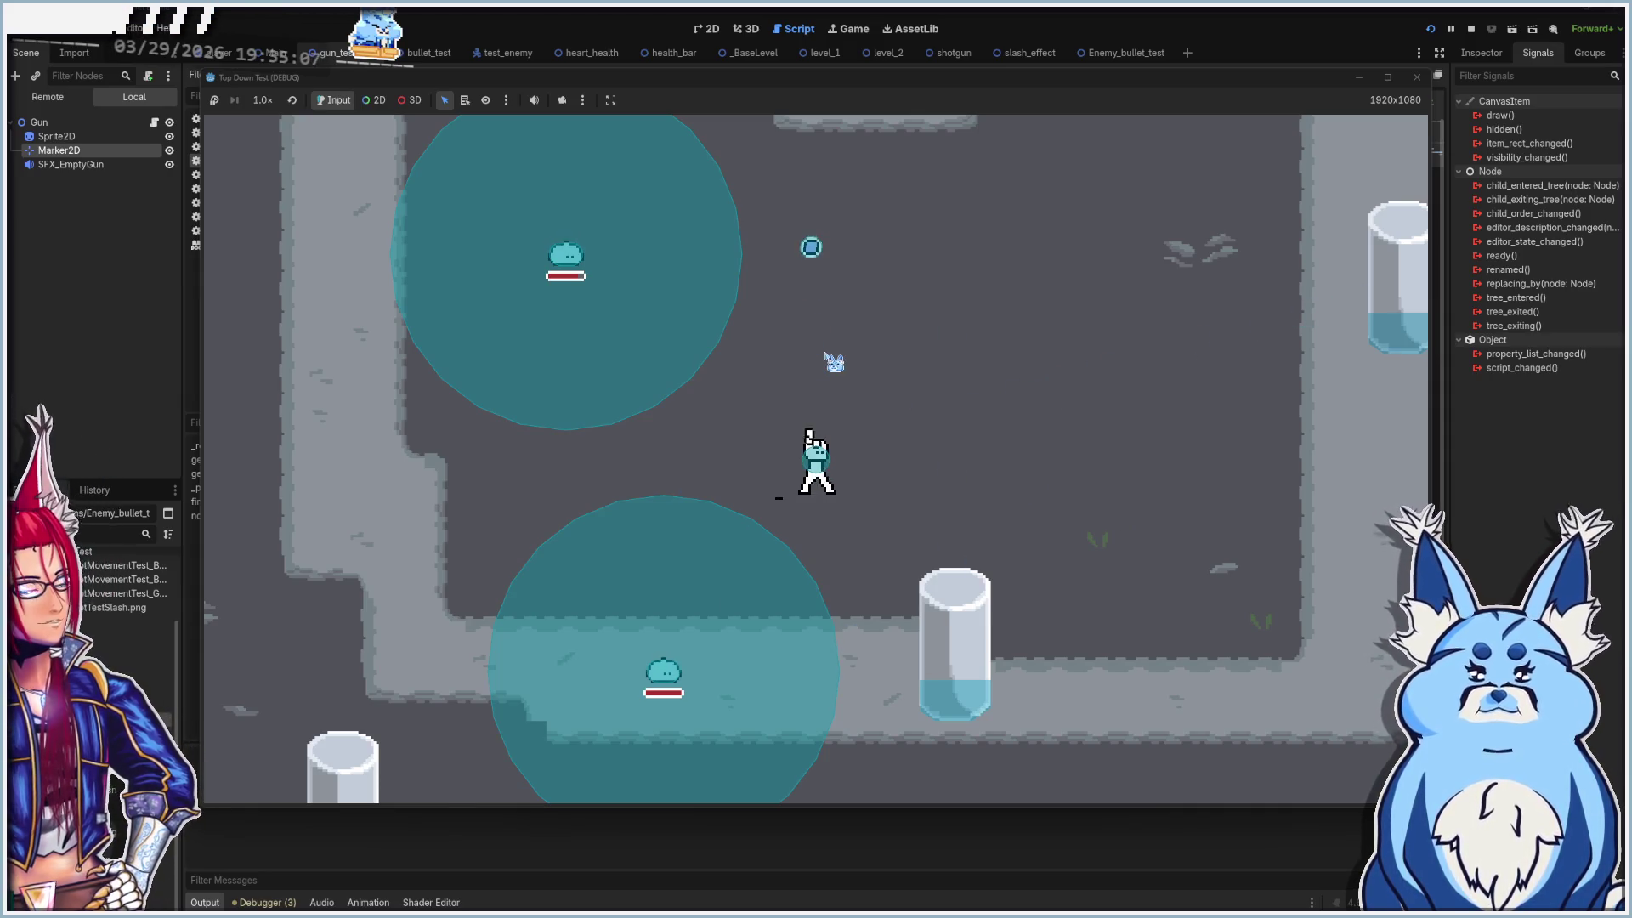
{"action": "left_click", "coordinate": [834, 362]}
{"action": "left_click", "coordinate": [834, 362]}
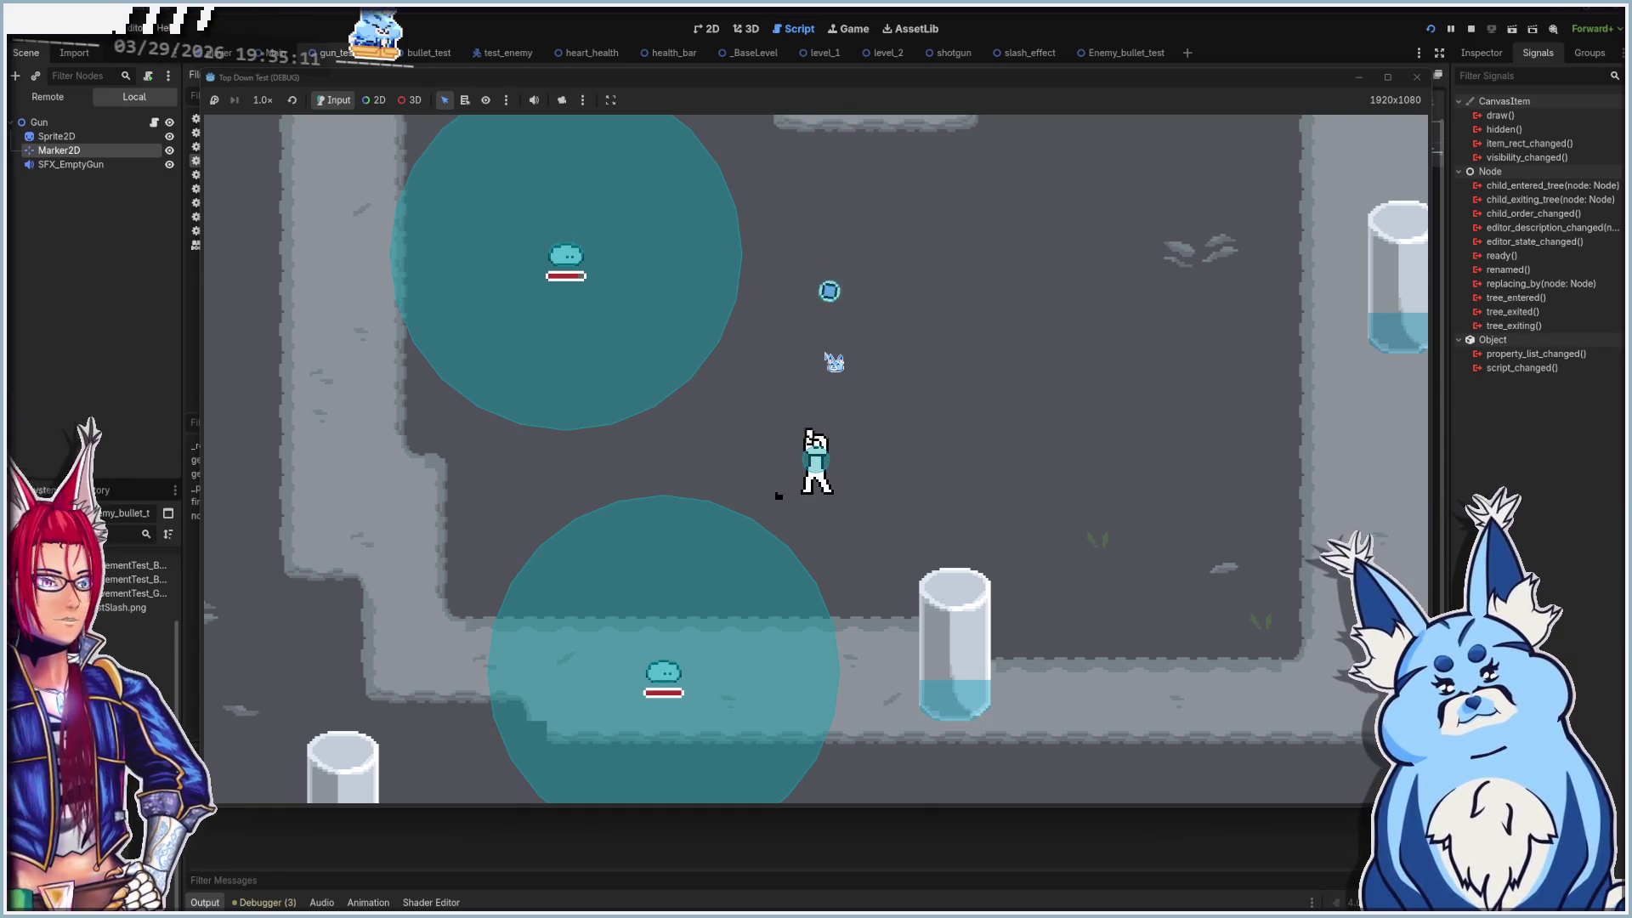
{"action": "left_click", "coordinate": [1417, 77]}
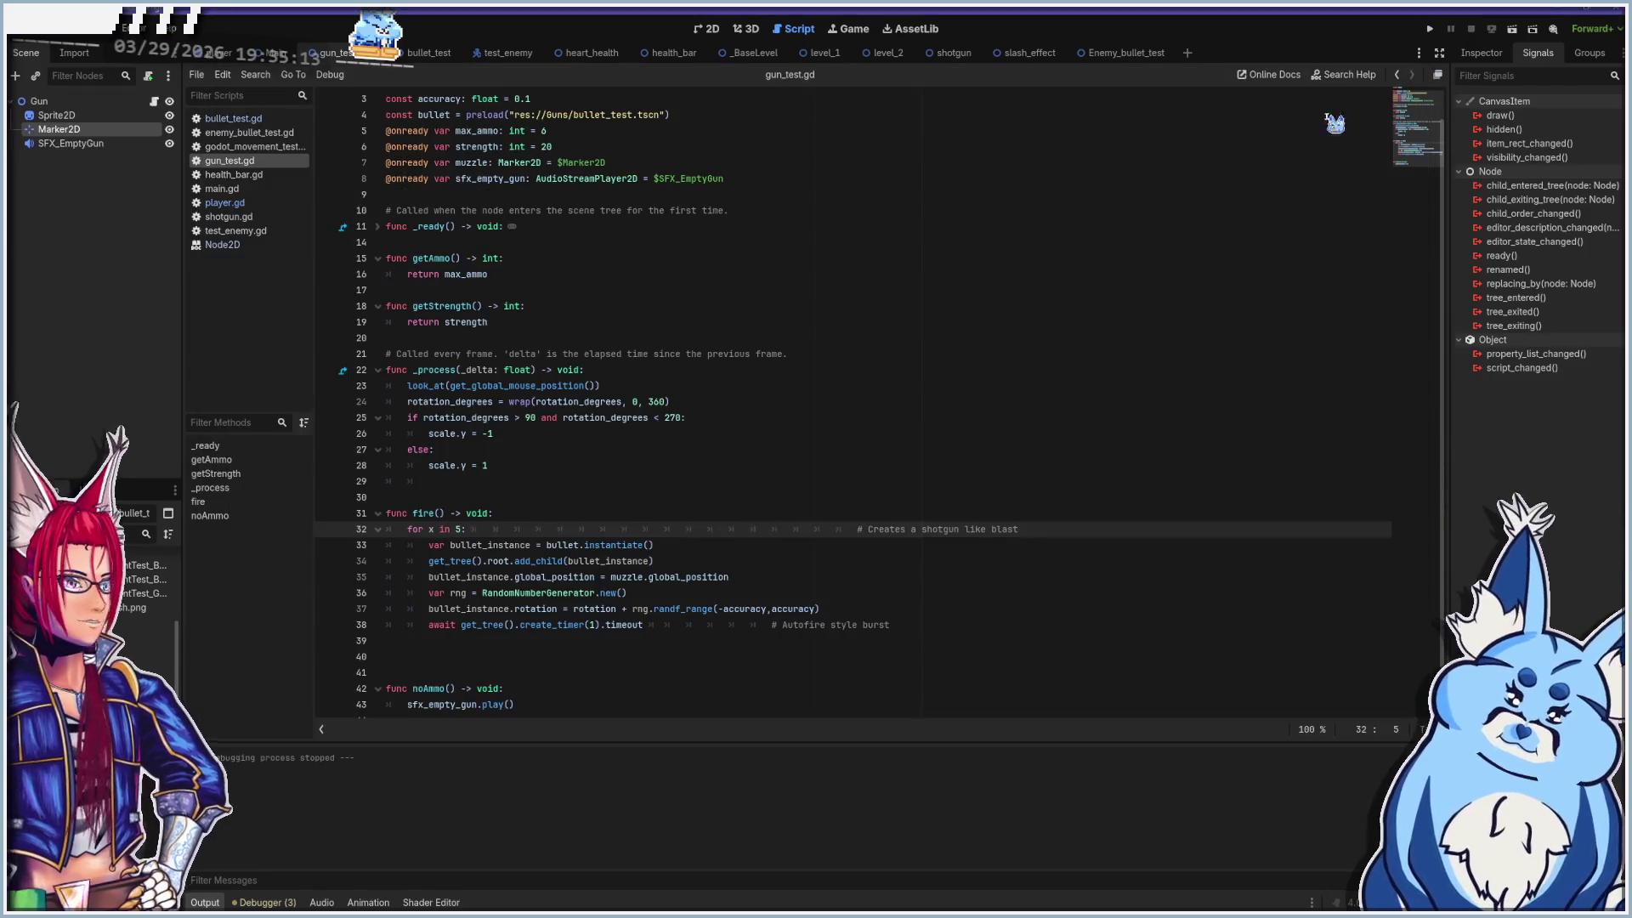
Use create_timer(0.1) on line 38 and fire rapid bursts at the upper and lower slimes
{"action": "left_click", "coordinate": [592, 626]}
{"action": "type", "text": "0."}
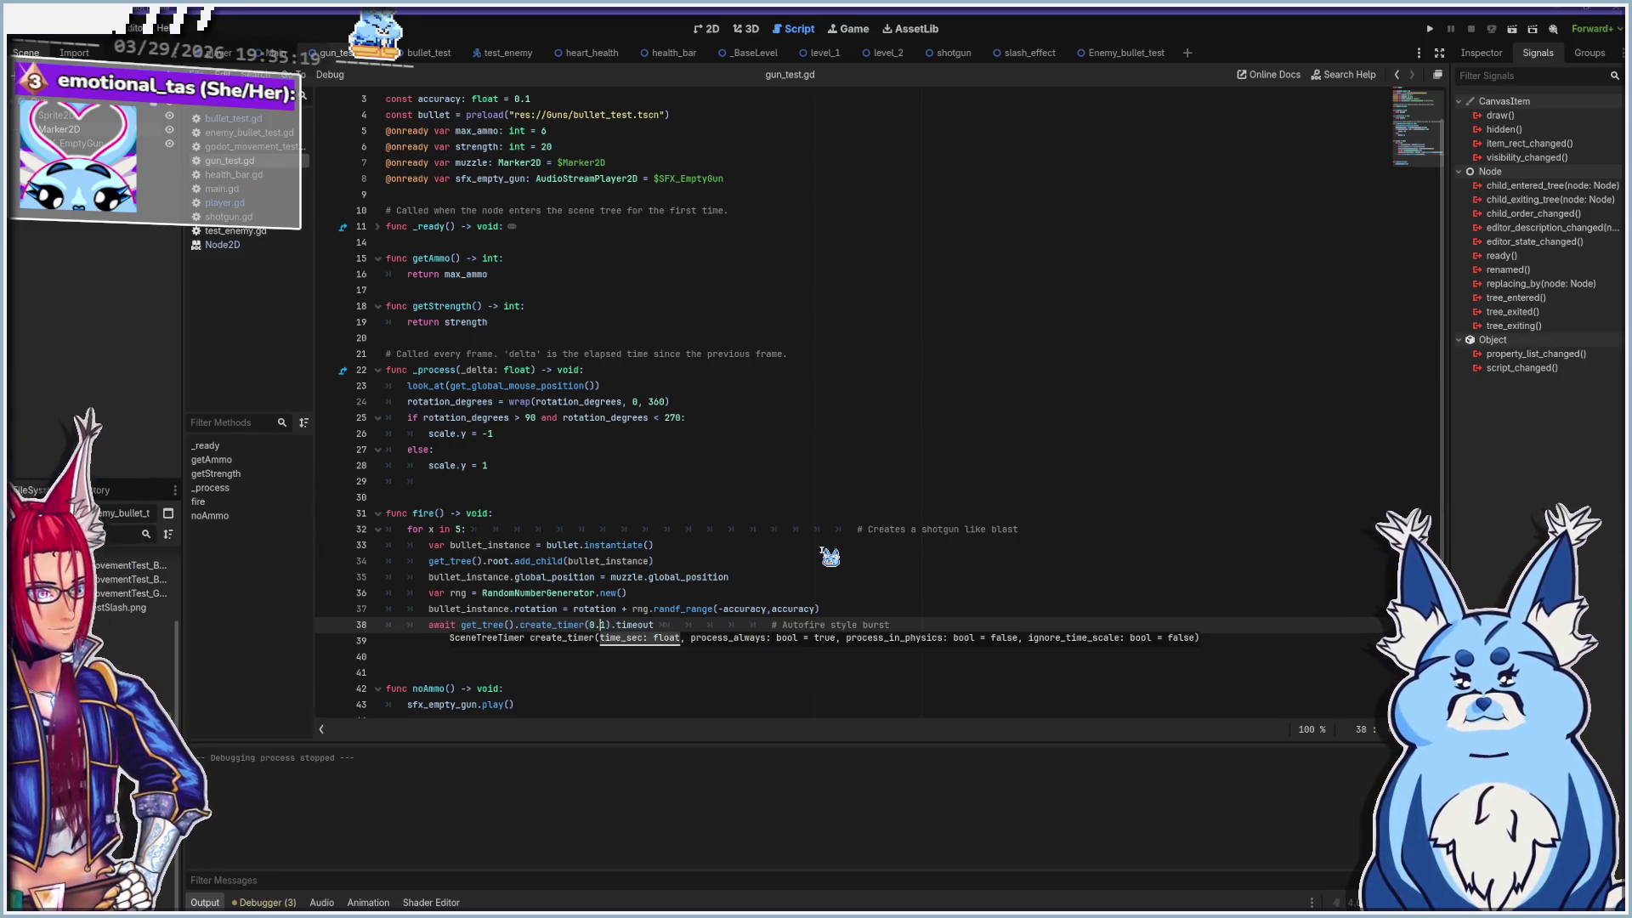
{"action": "key", "text": "F5"}
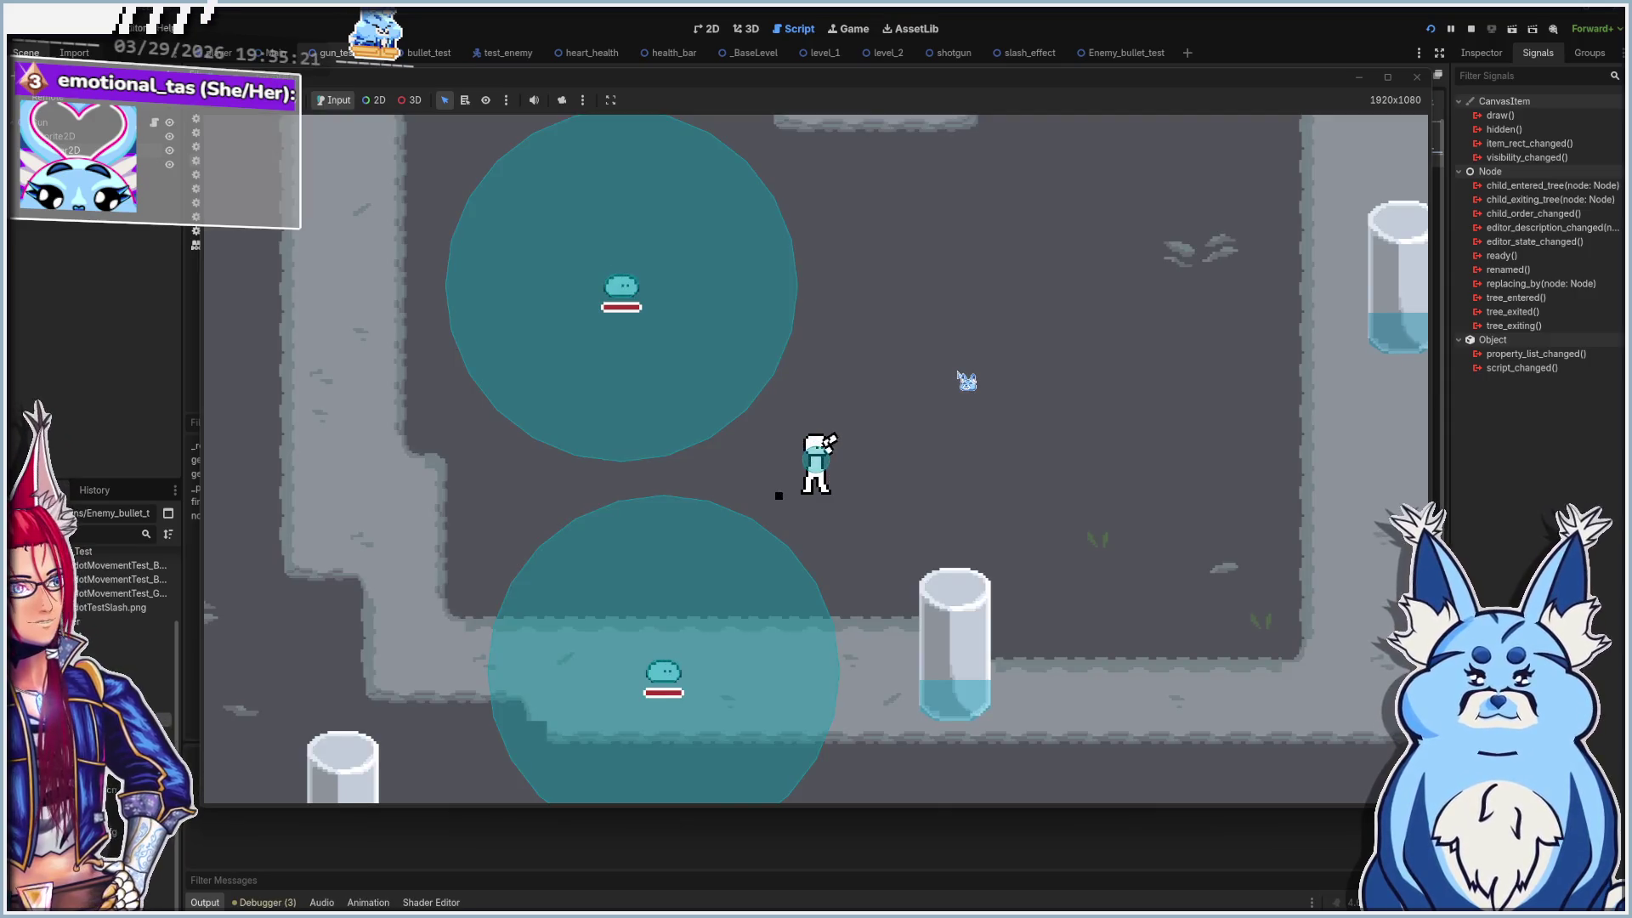
{"action": "left_click", "coordinate": [968, 381]}
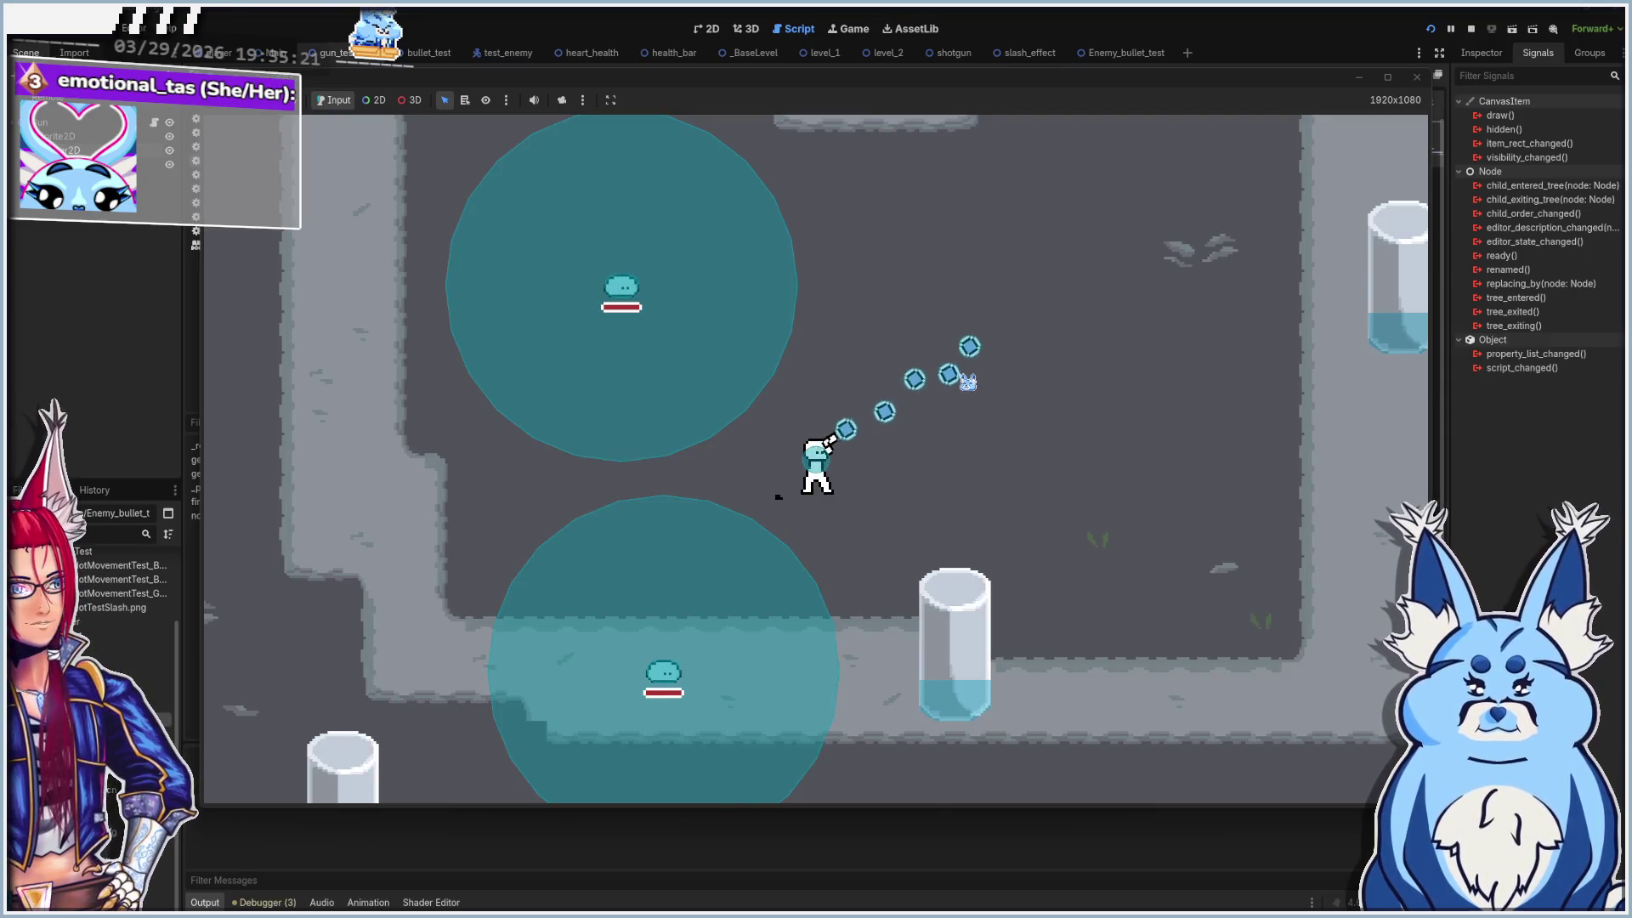
{"action": "left_click", "coordinate": [646, 306]}
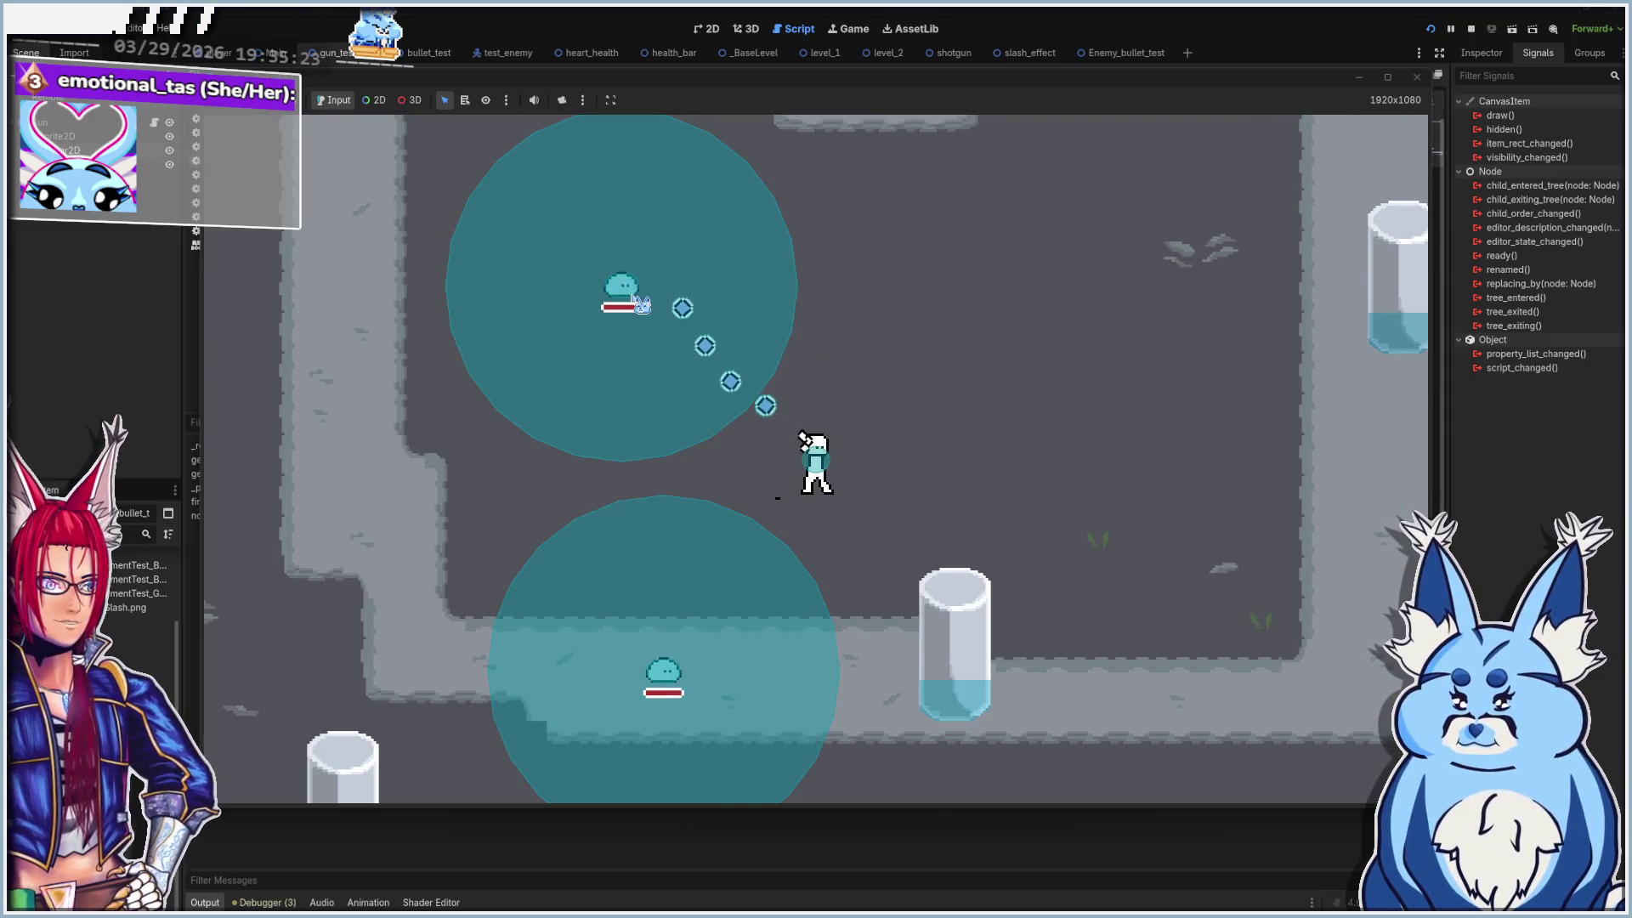
{"action": "left_click", "coordinate": [672, 678]}
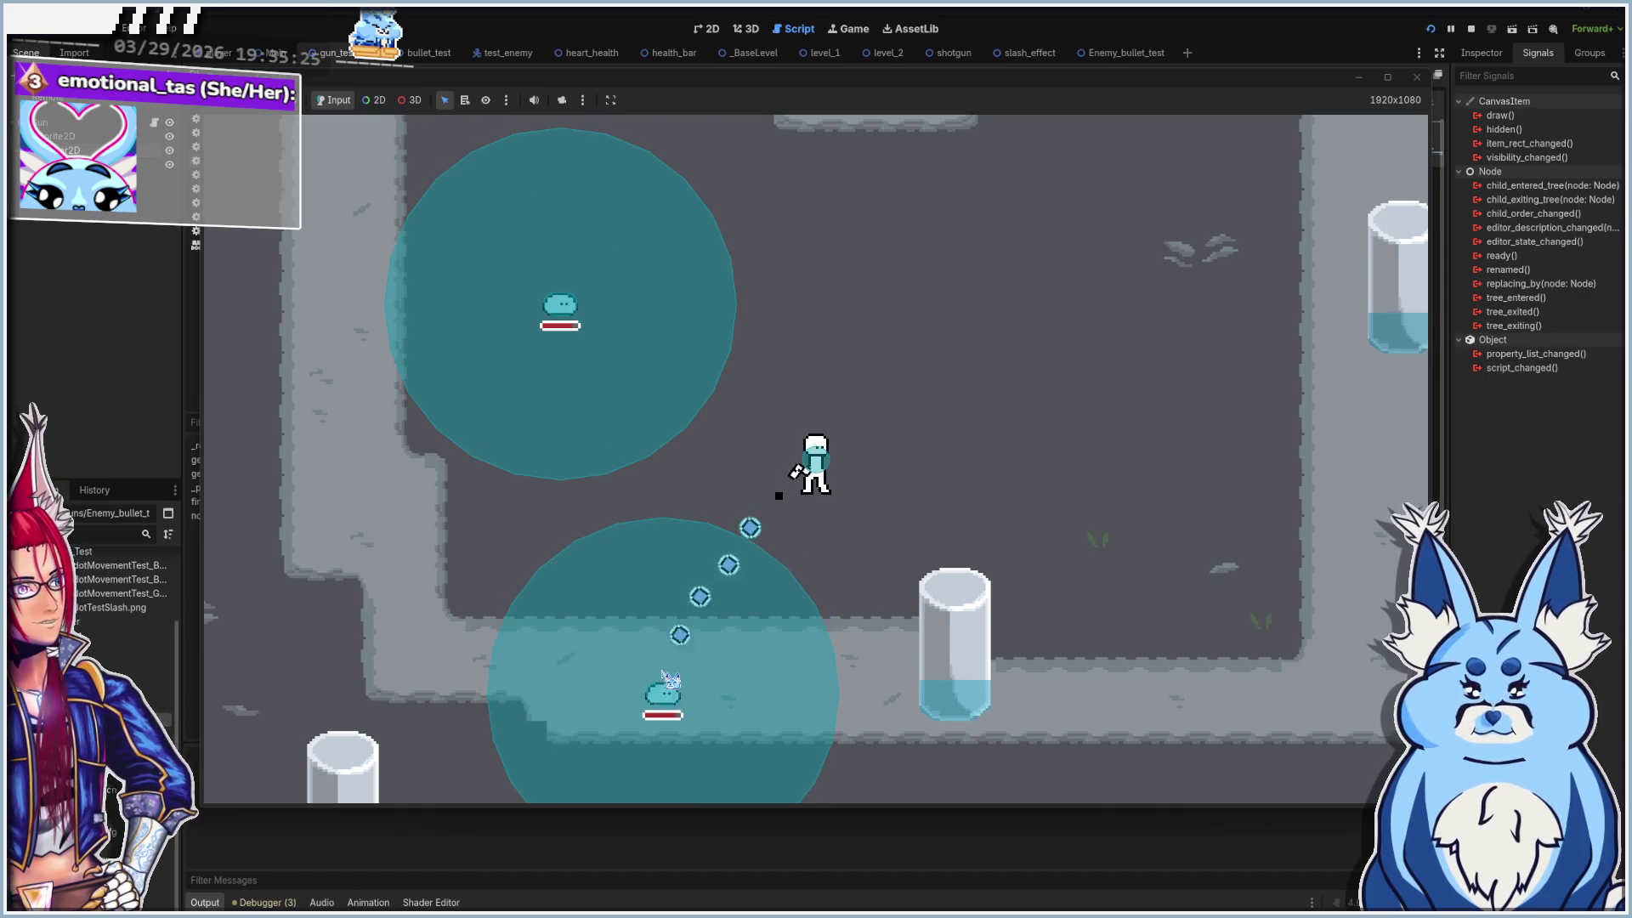
{"action": "left_click", "coordinate": [521, 323]}
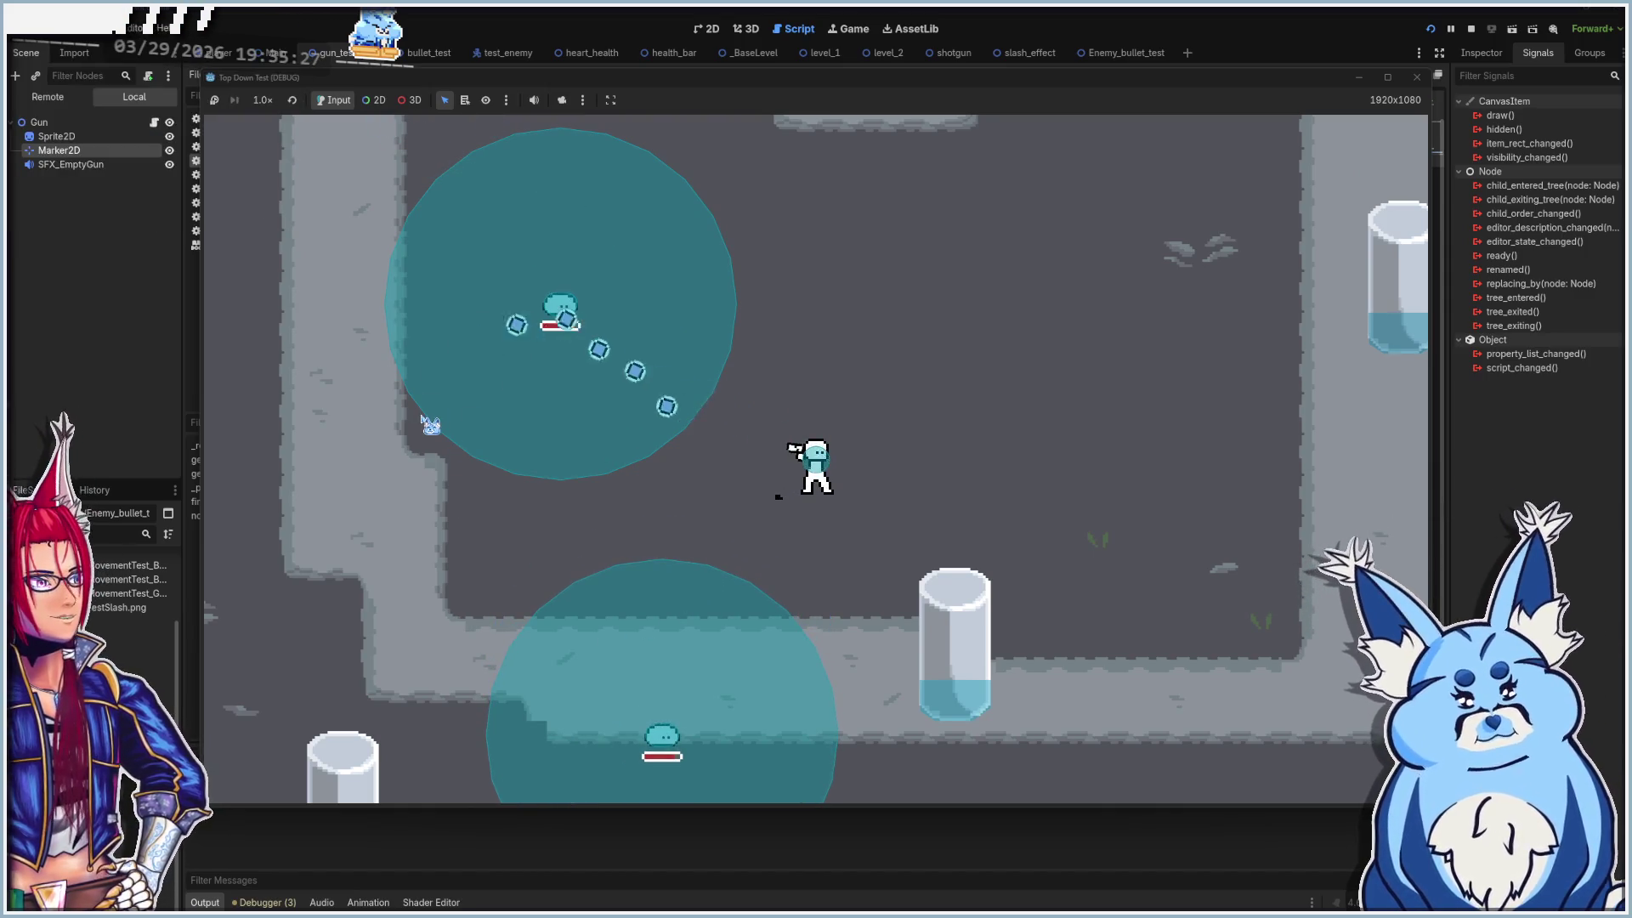
{"action": "left_click", "coordinate": [529, 294]}
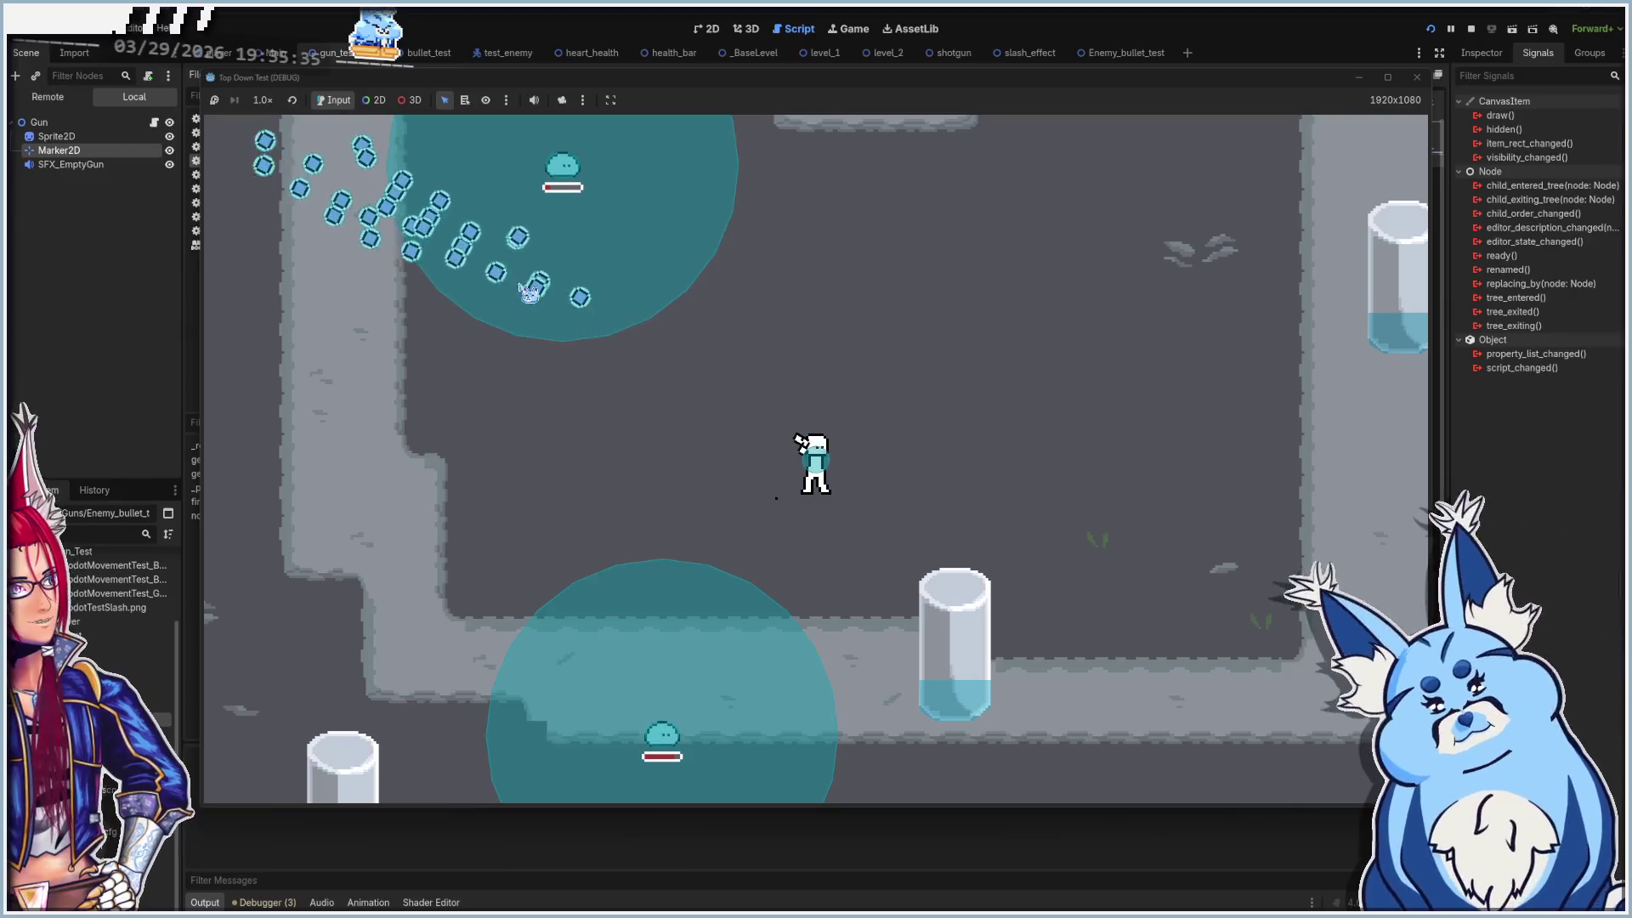
{"action": "left_click", "coordinate": [857, 383]}
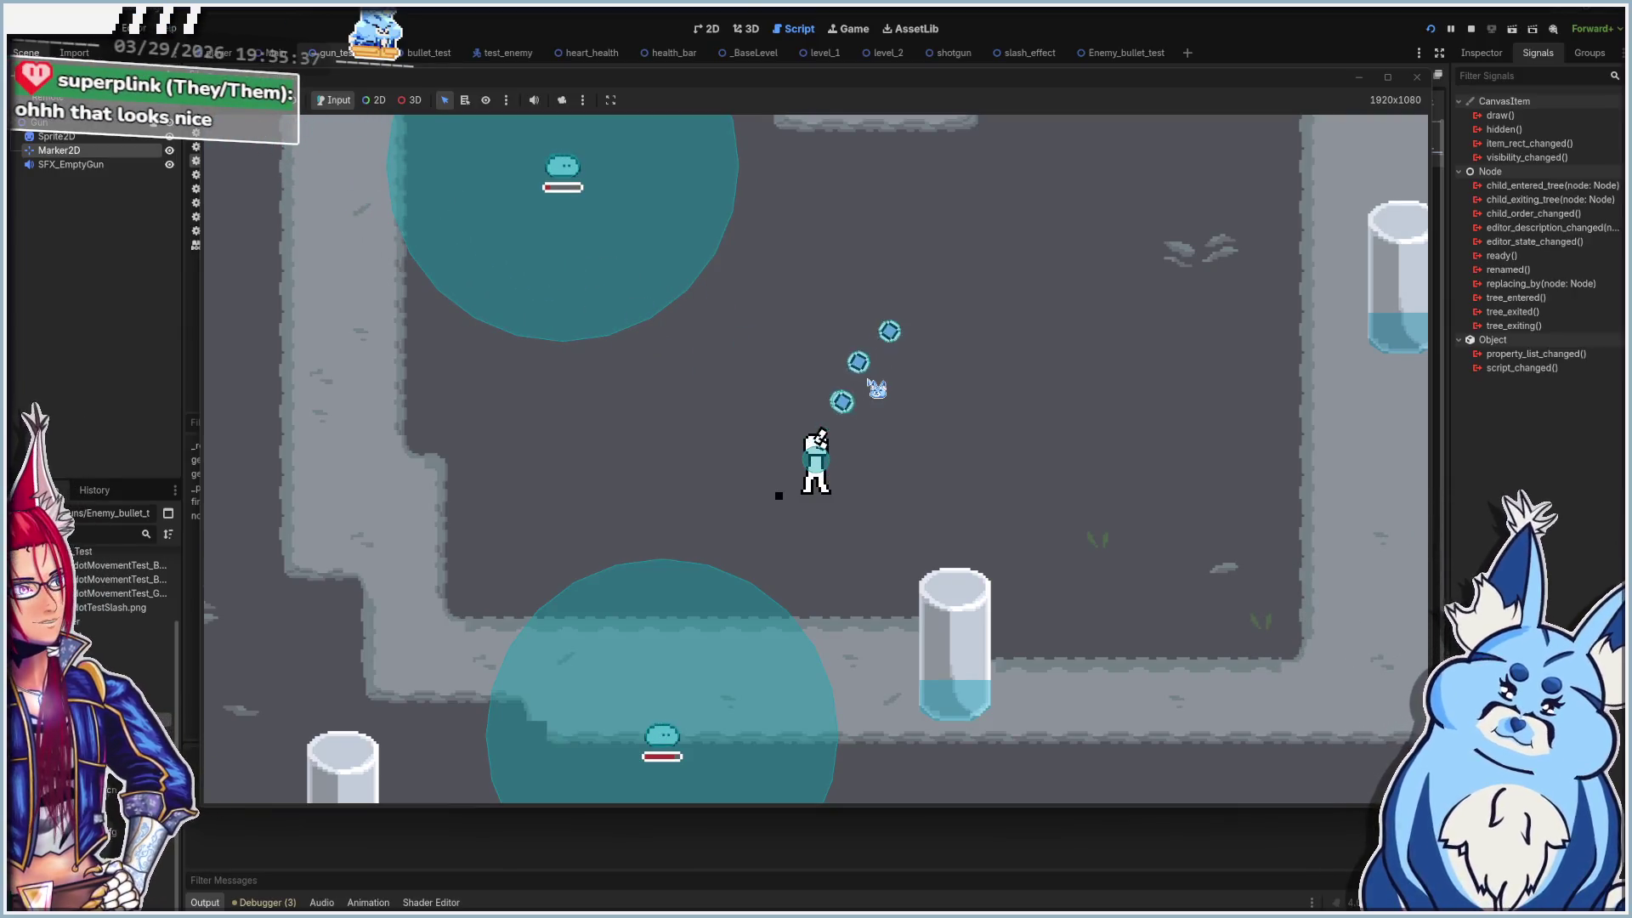
{"action": "left_click", "coordinate": [671, 569]}
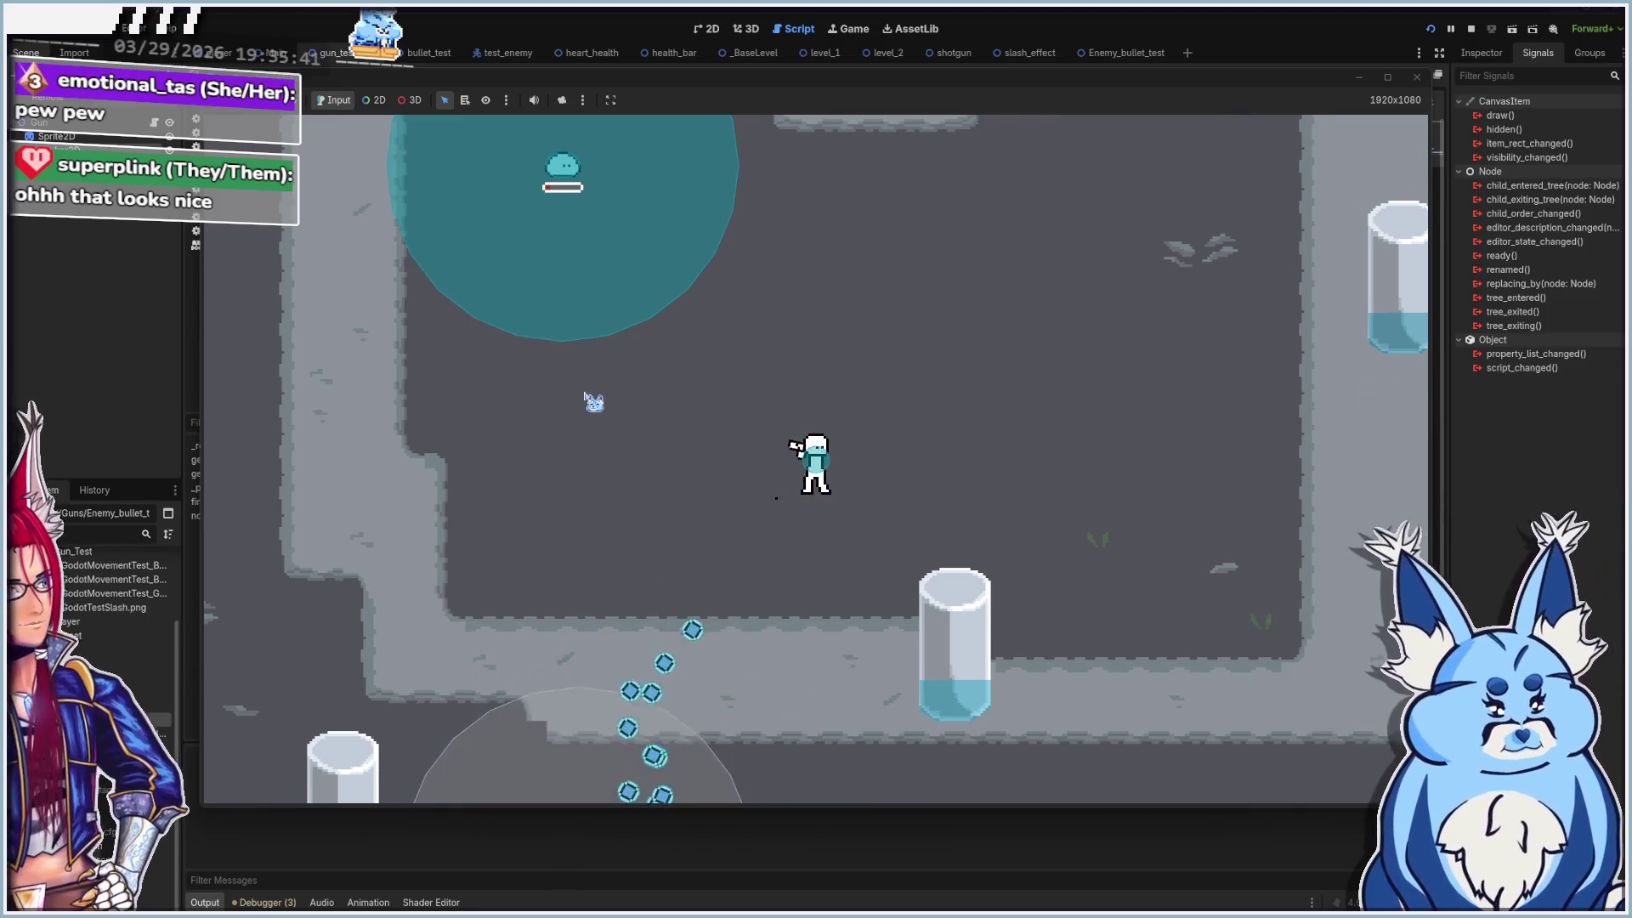
{"action": "left_click", "coordinate": [601, 382]}
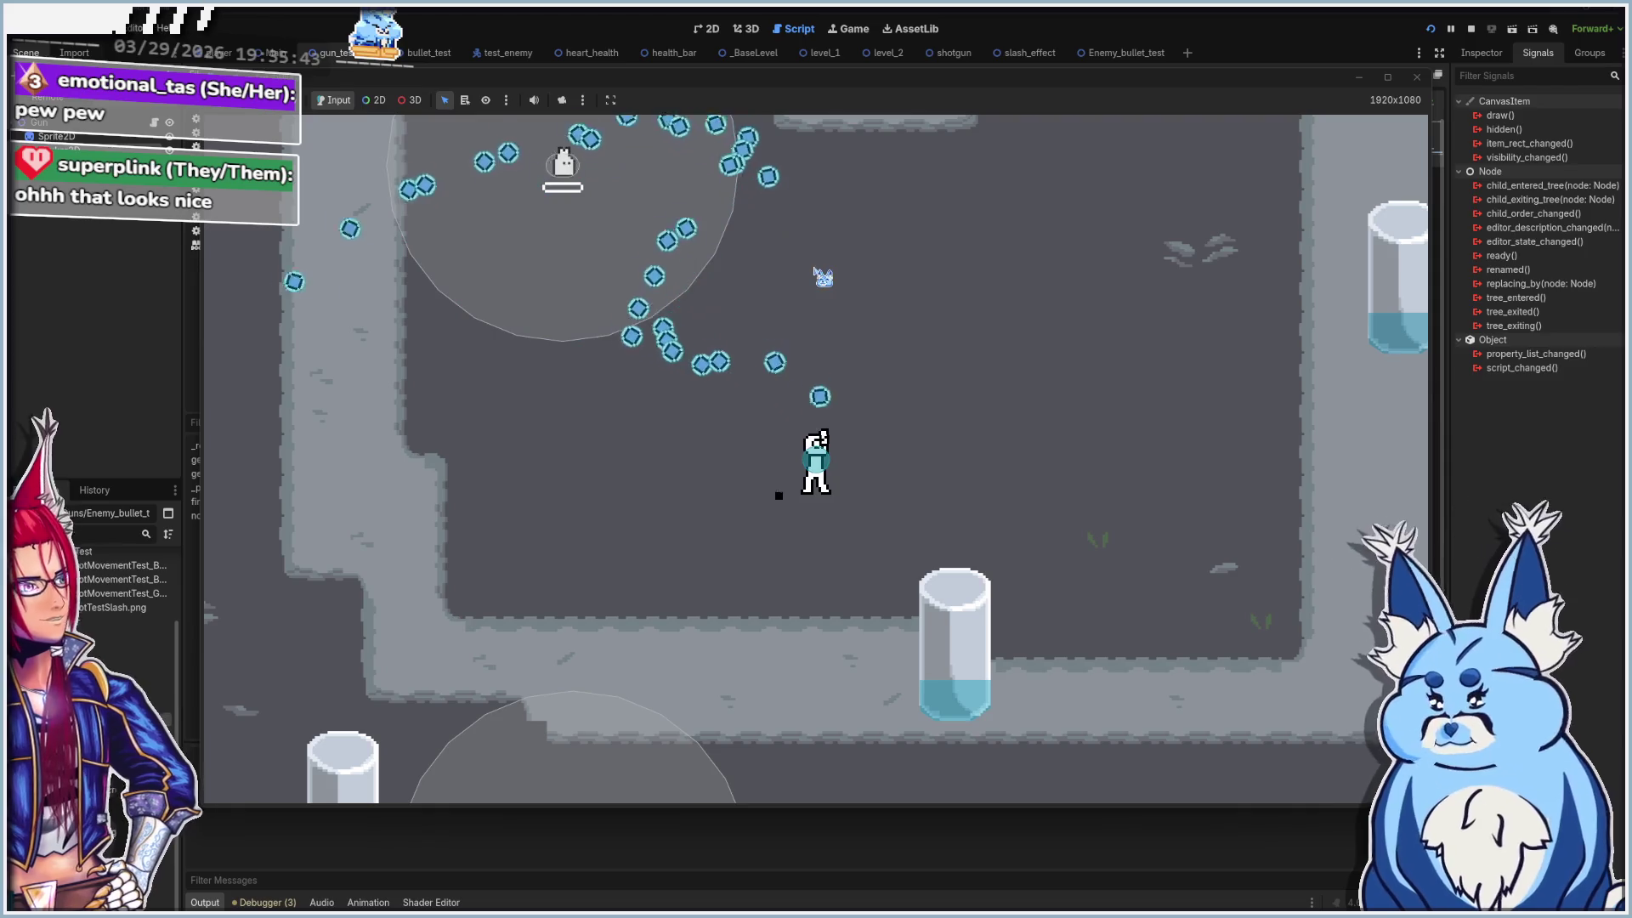
{"action": "left_click", "coordinate": [1416, 77]}
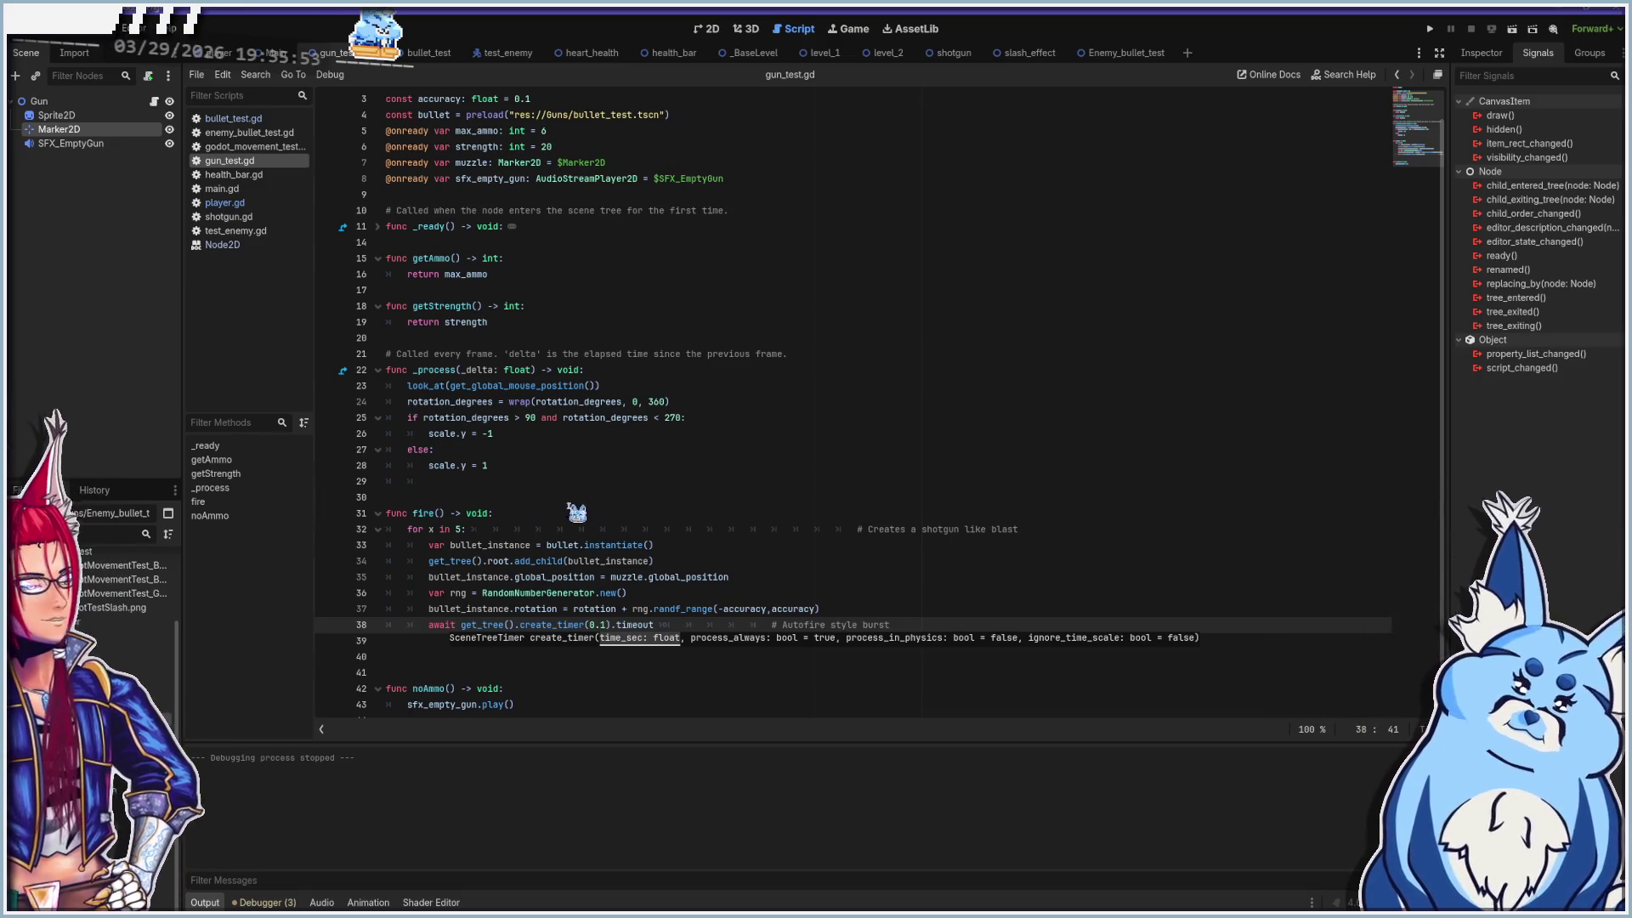
Undo the edits so lines 32 and 38 are commented out again, and save gun_test.gd
{"action": "key", "text": "BackSpace"}
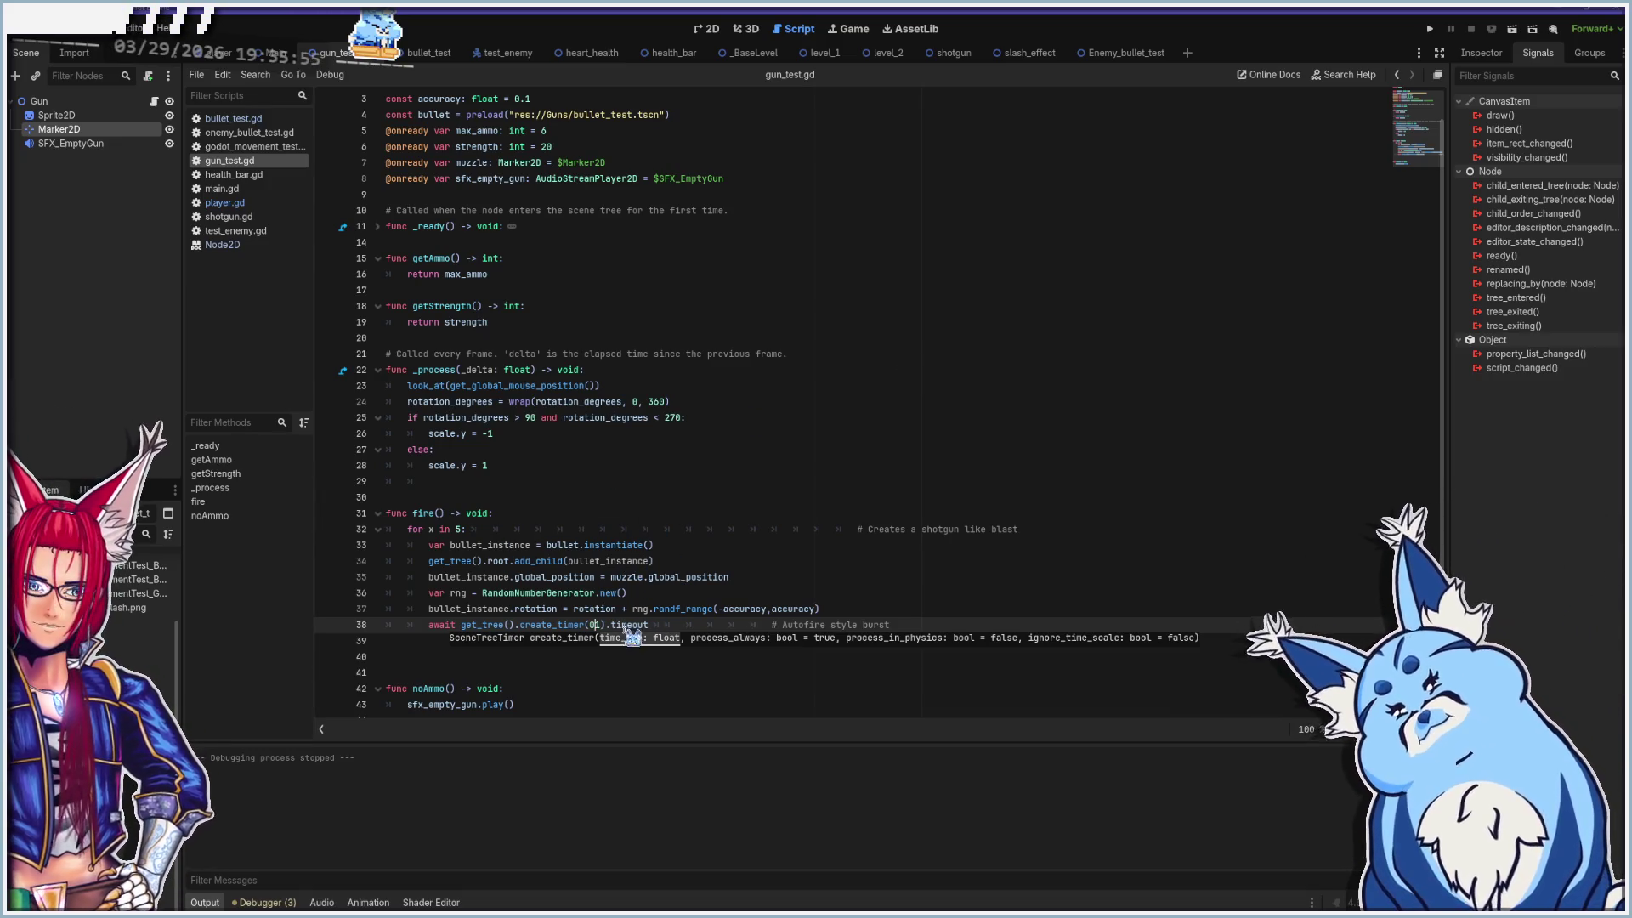
{"action": "key", "text": "BackSpace"}
{"action": "key", "text": "Up"}
{"action": "key", "text": "Up"}
{"action": "key", "text": "Up"}
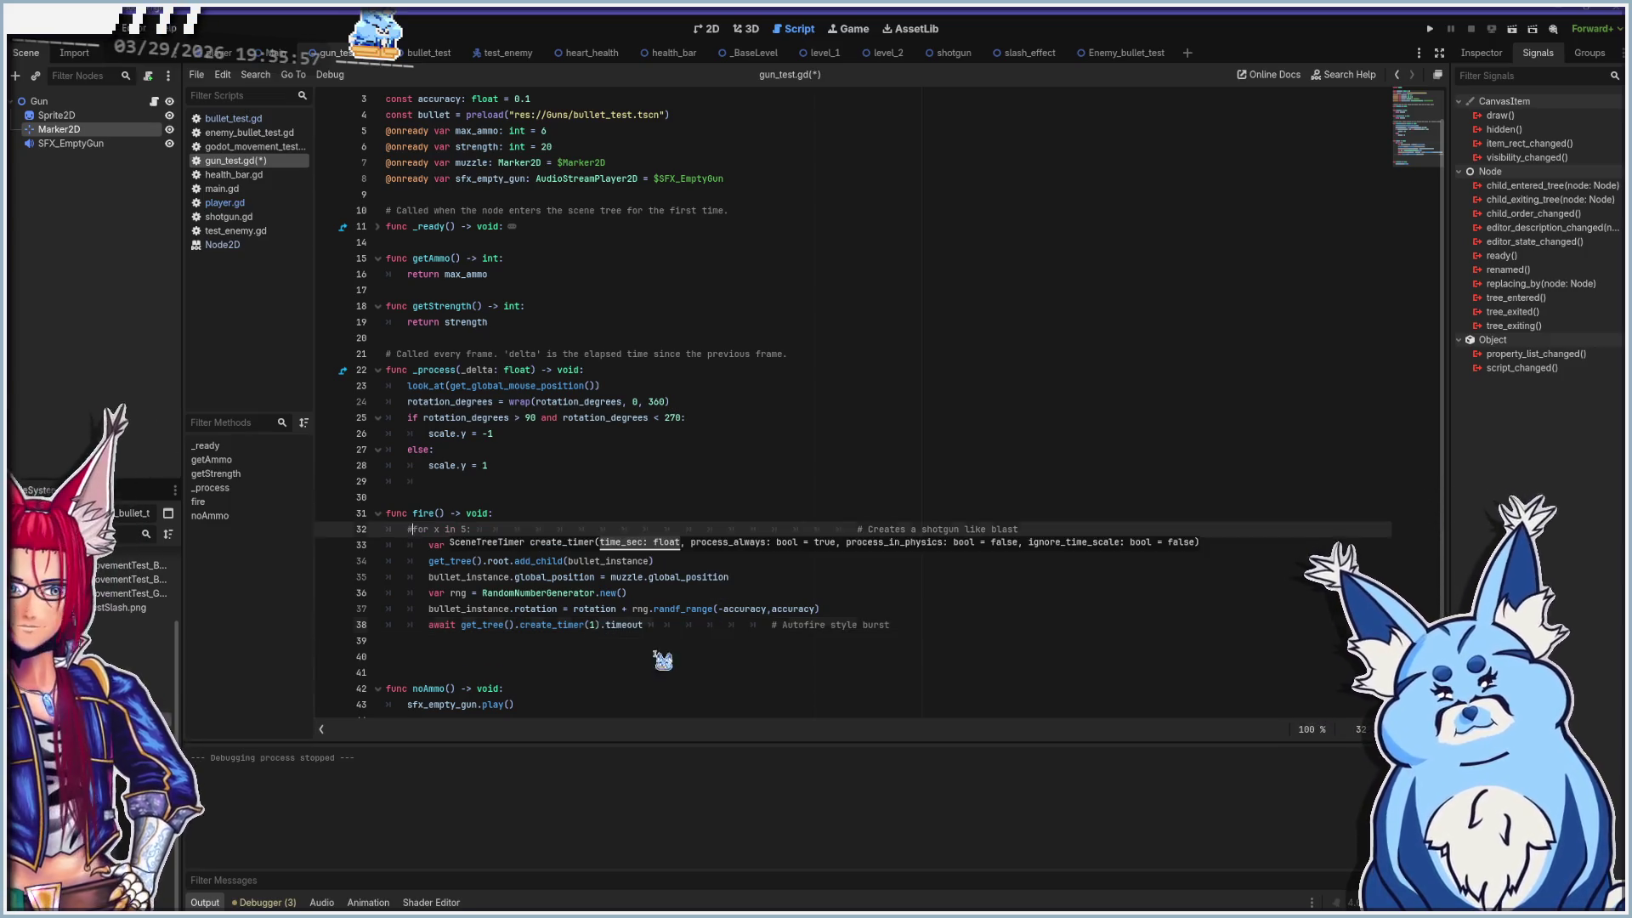
{"action": "key", "text": "ctrl+z"}
{"action": "key", "text": "ctrl+z"}
{"action": "key", "text": "ctrl+z"}
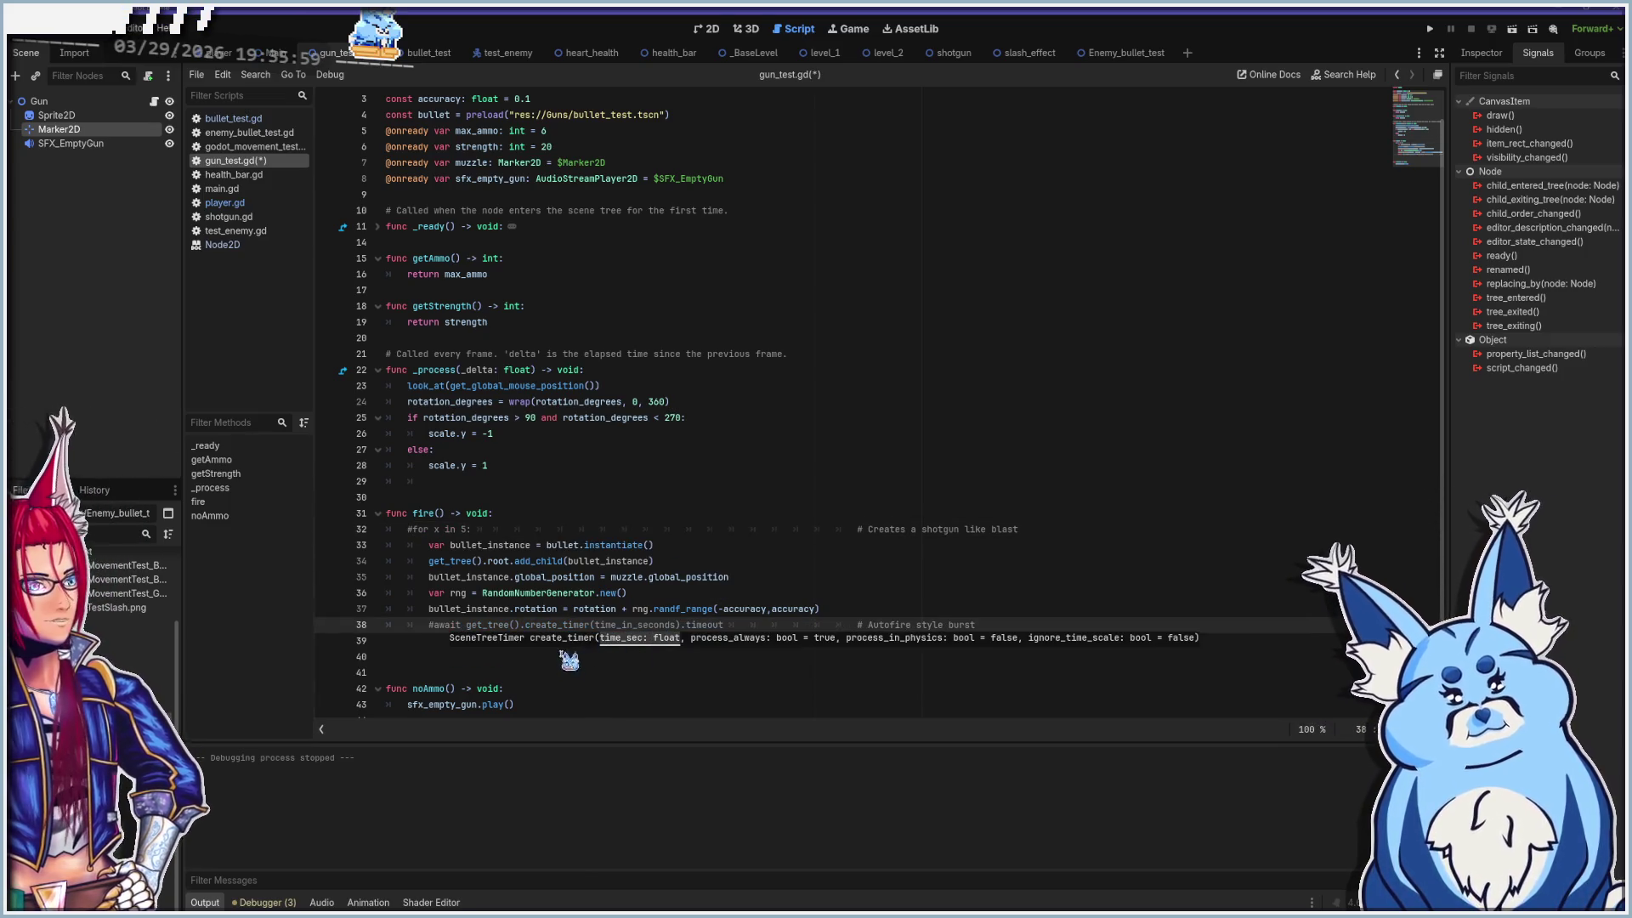
{"action": "left_click", "coordinate": [633, 500]}
{"action": "scroll", "coordinate": [634, 493], "scroll_direction": "down", "scroll_amount": 1}
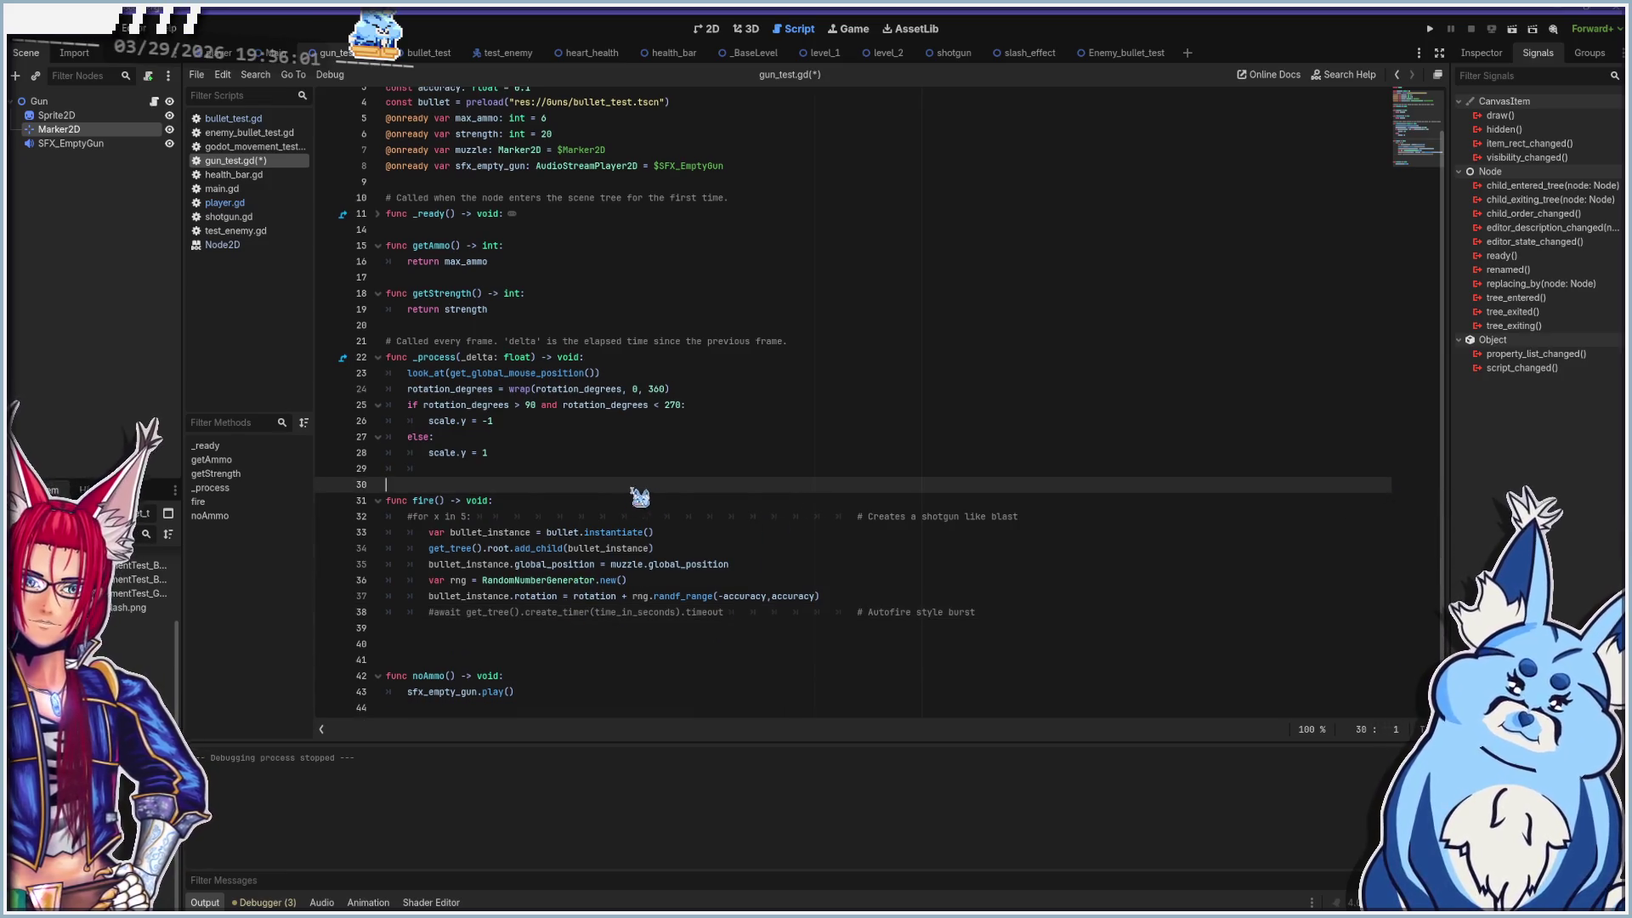
{"action": "key", "text": "ctrl+s"}
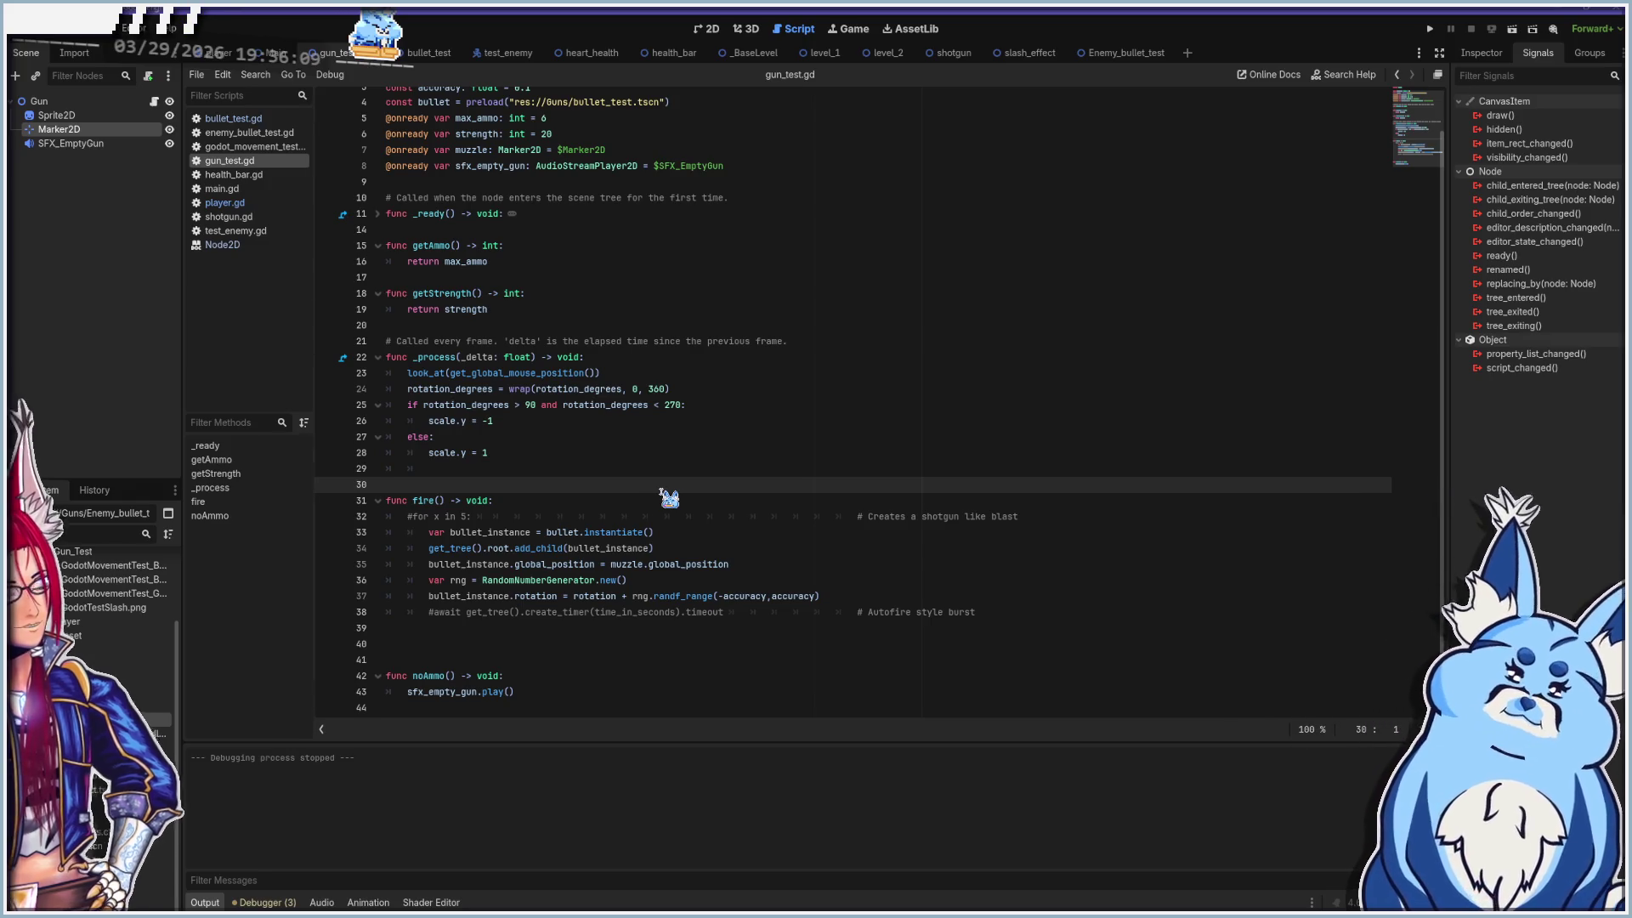
{"action": "scroll", "coordinate": [674, 498], "scroll_direction": "up", "scroll_amount": 1}
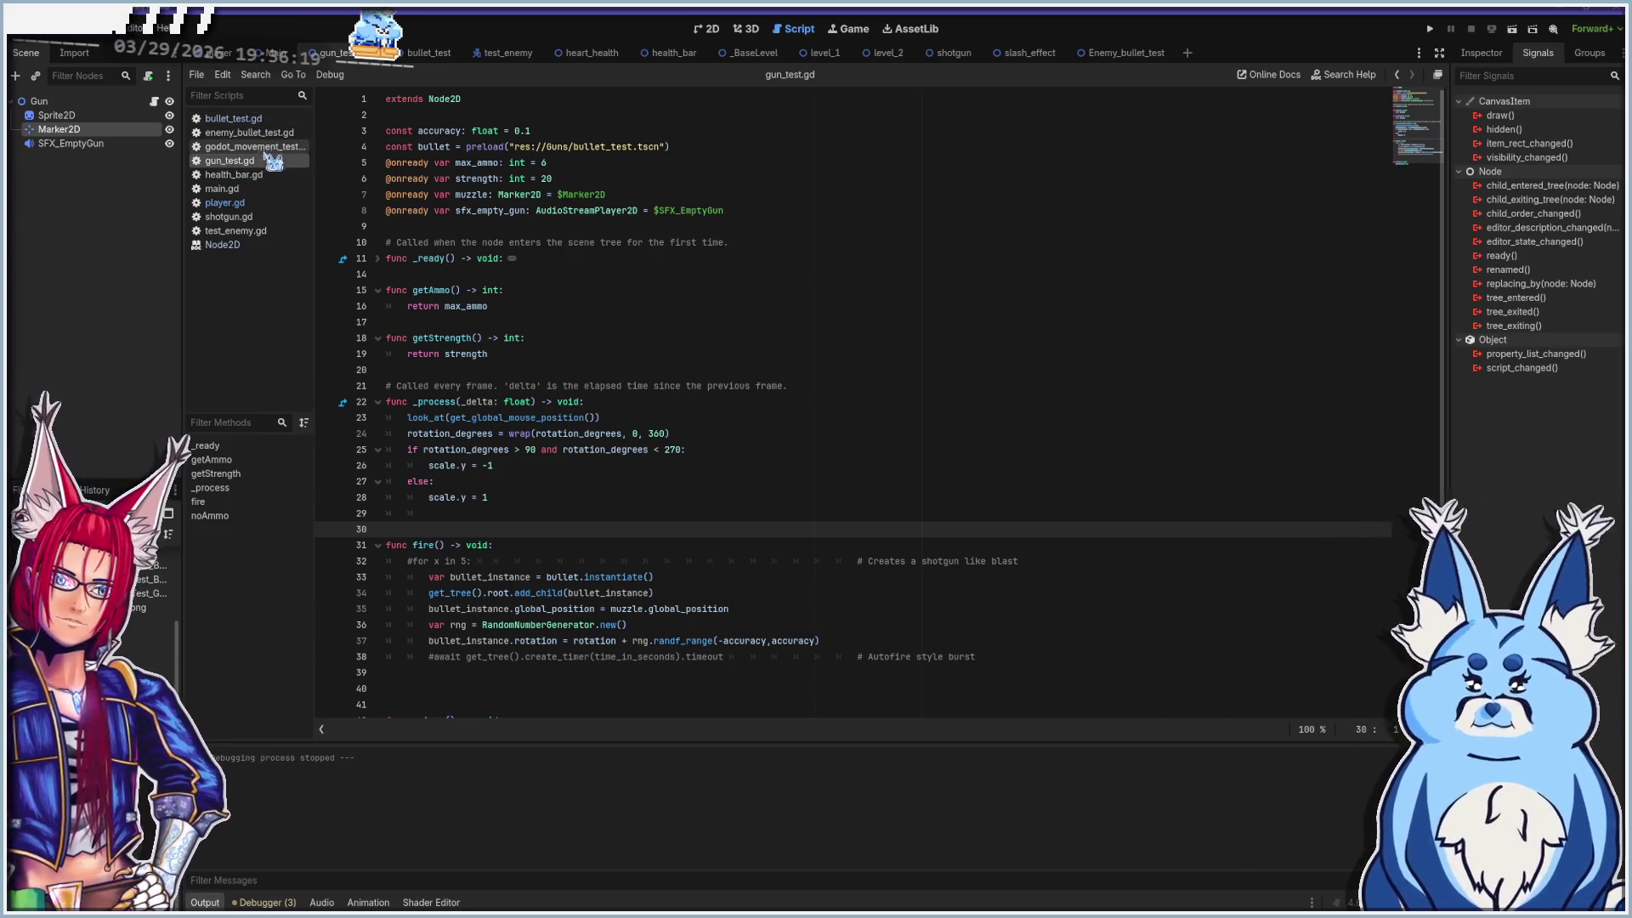
{"action": "left_click", "coordinate": [227, 217]}
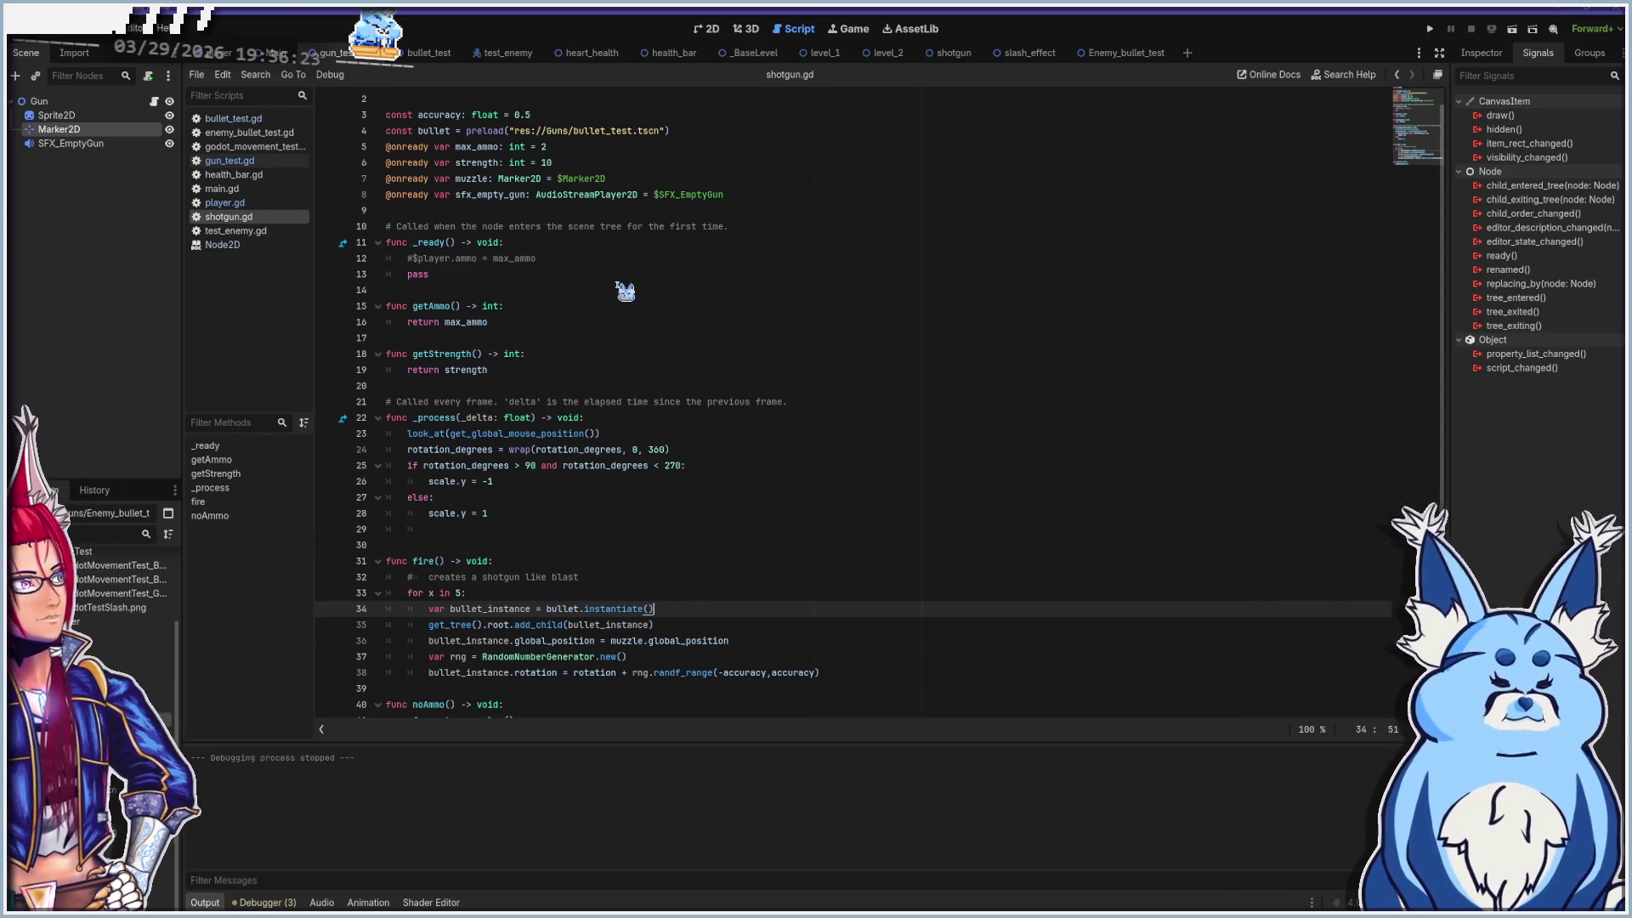
{"action": "left_click", "coordinate": [574, 146]}
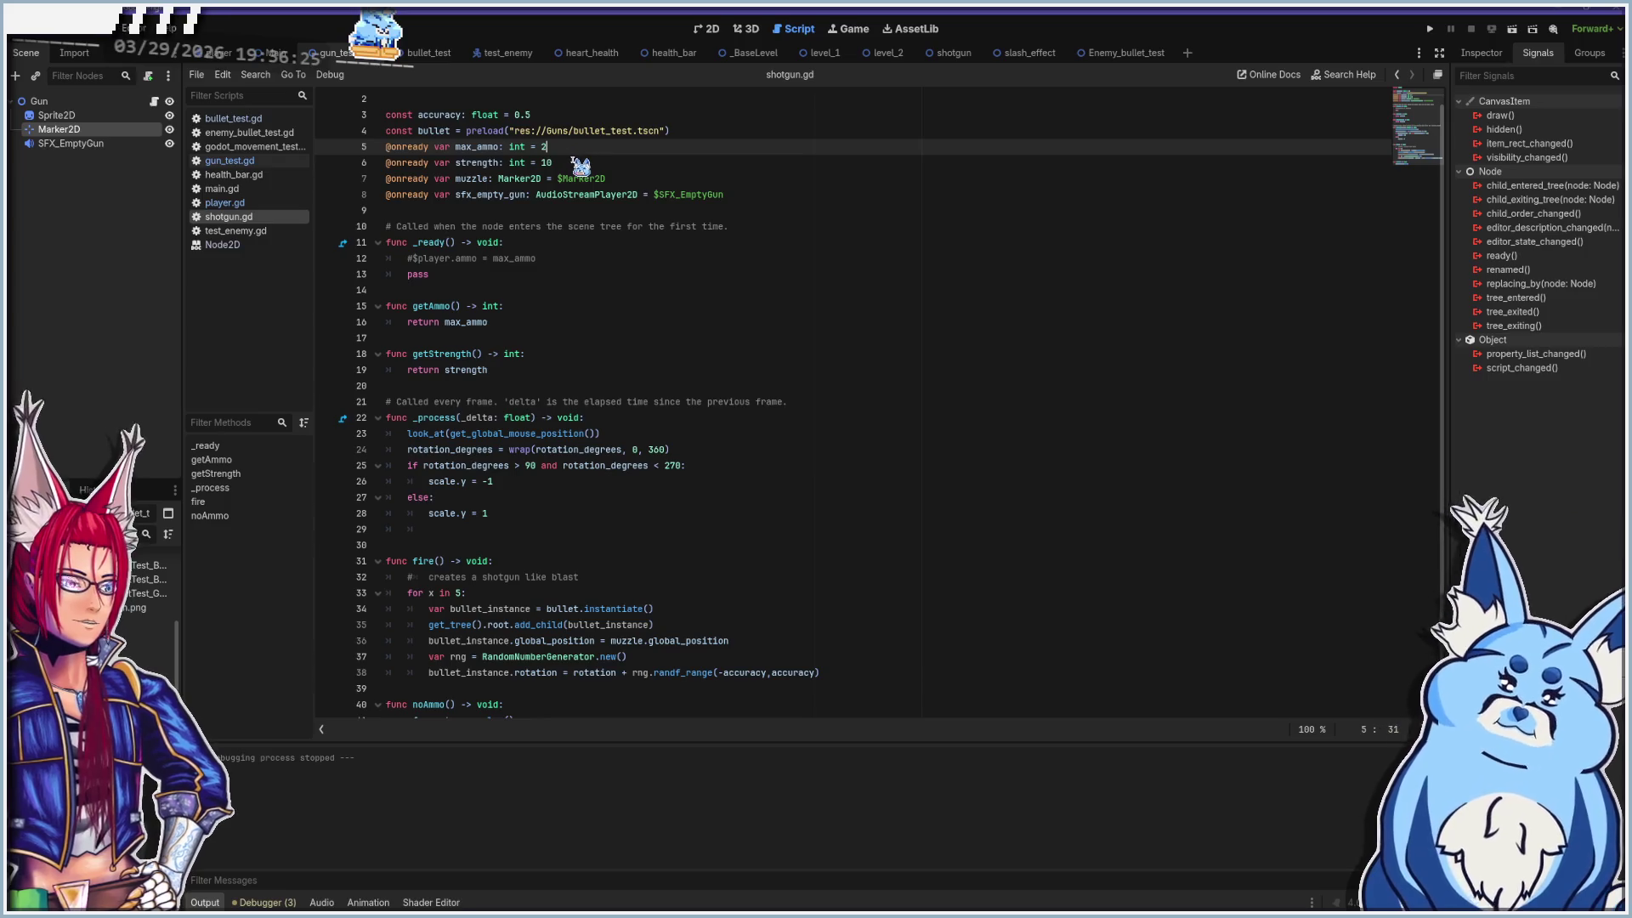
{"action": "left_click", "coordinate": [580, 162]}
{"action": "scroll", "coordinate": [610, 312], "scroll_direction": "down", "scroll_amount": 1}
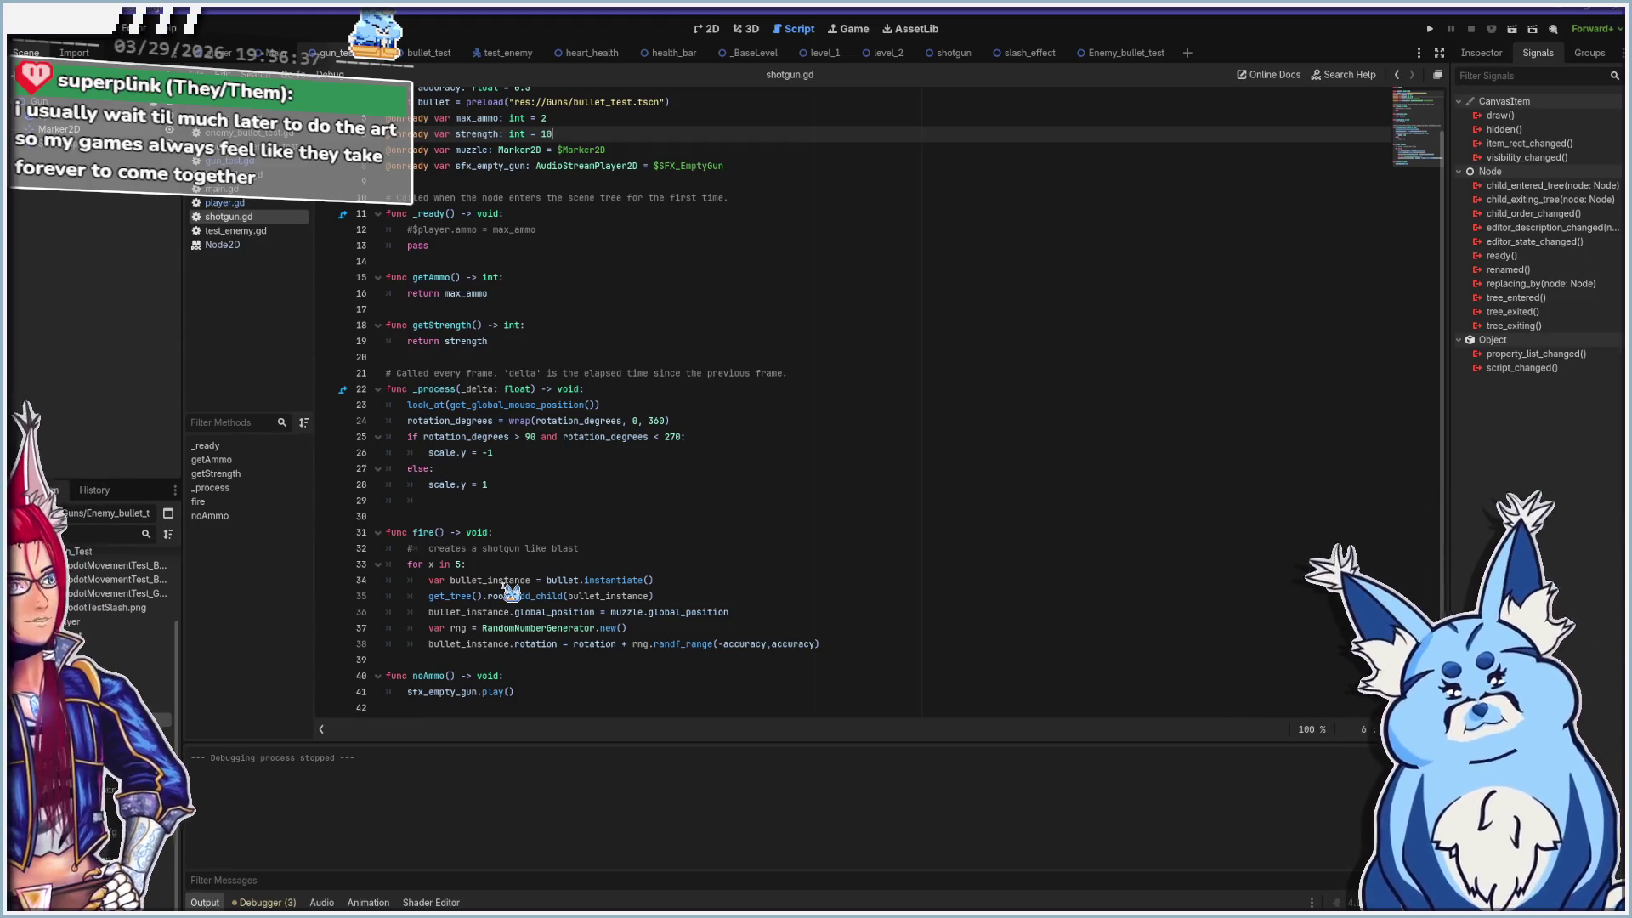
{"action": "key", "text": "F5"}
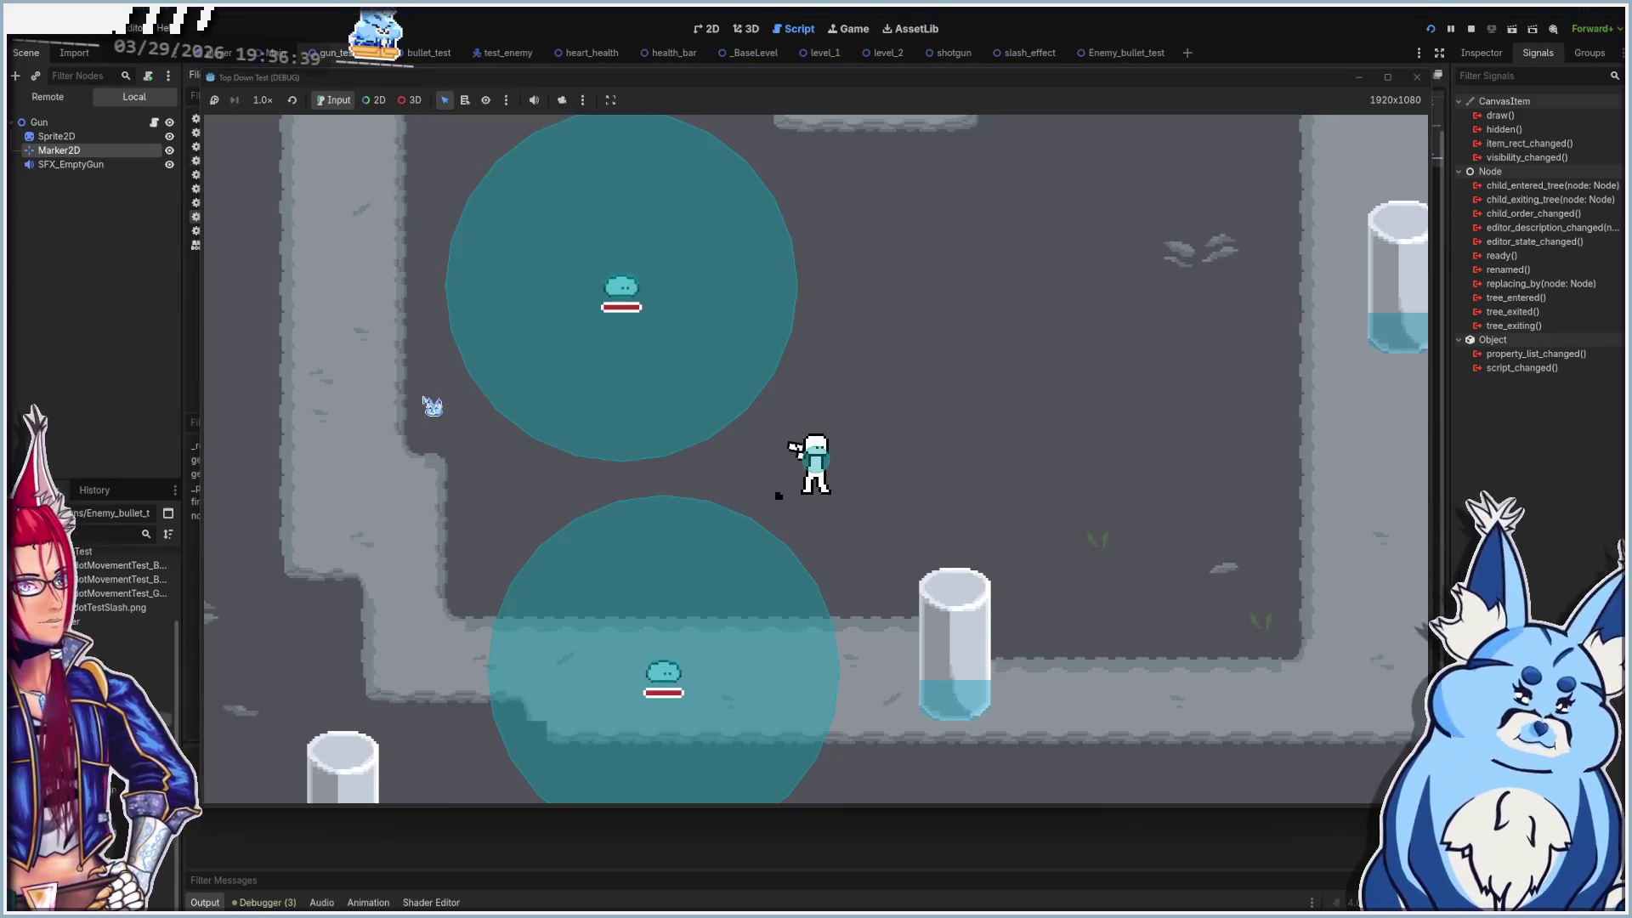
Walk the player around the level with WASD toward a slime, then close the game
{"action": "key", "text": "w"}
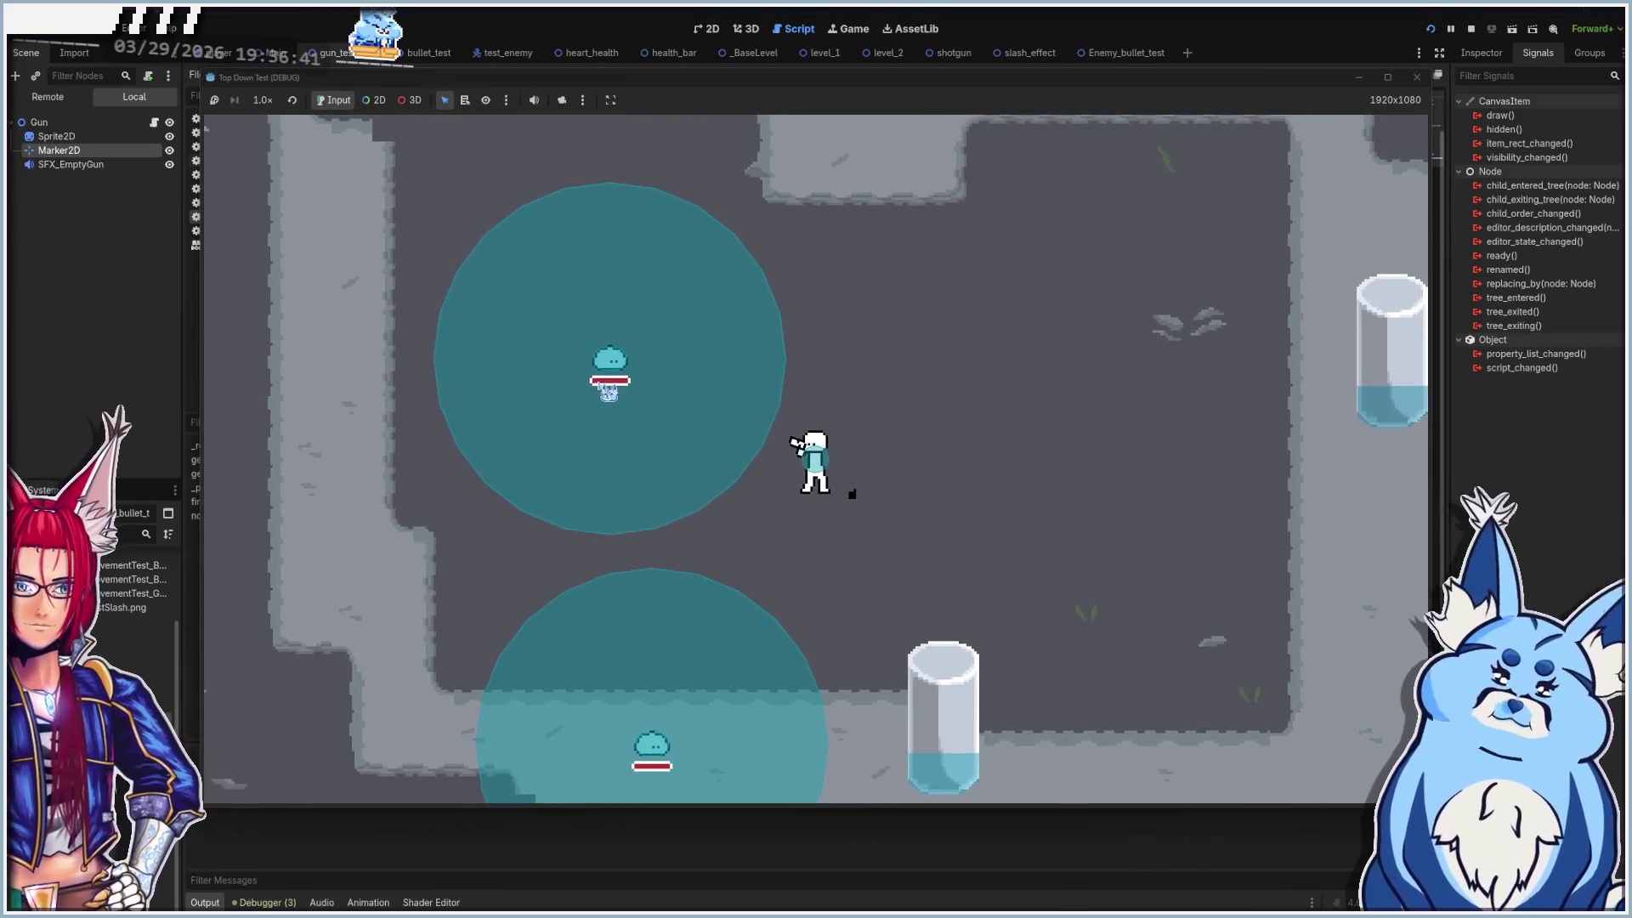
{"action": "key", "text": "a"}
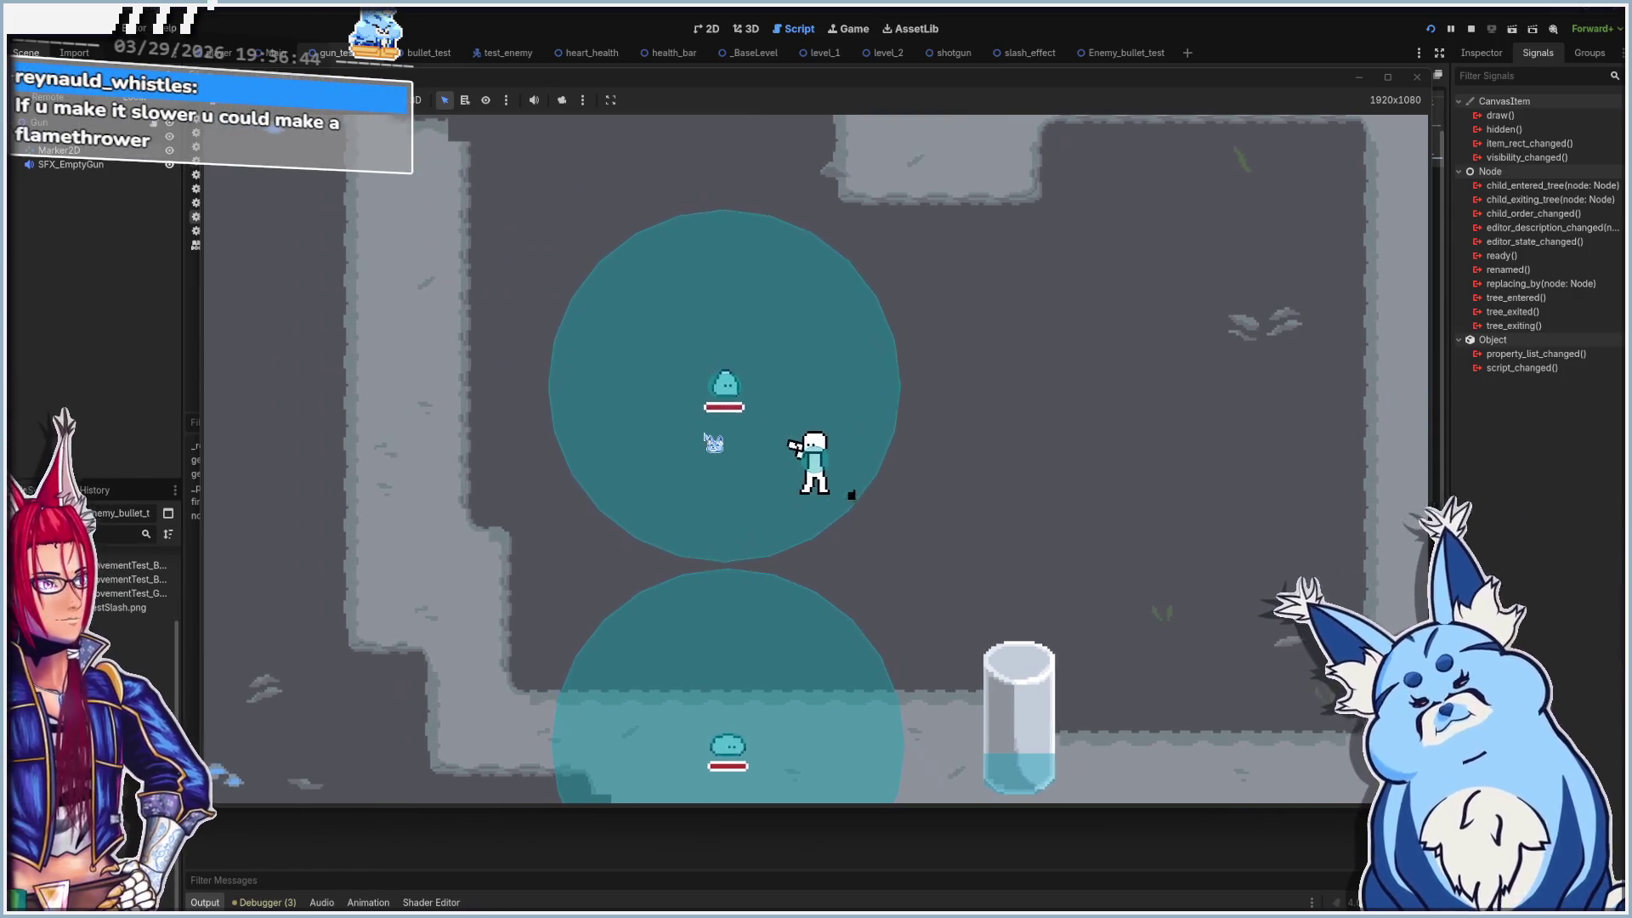
{"action": "key", "text": "d"}
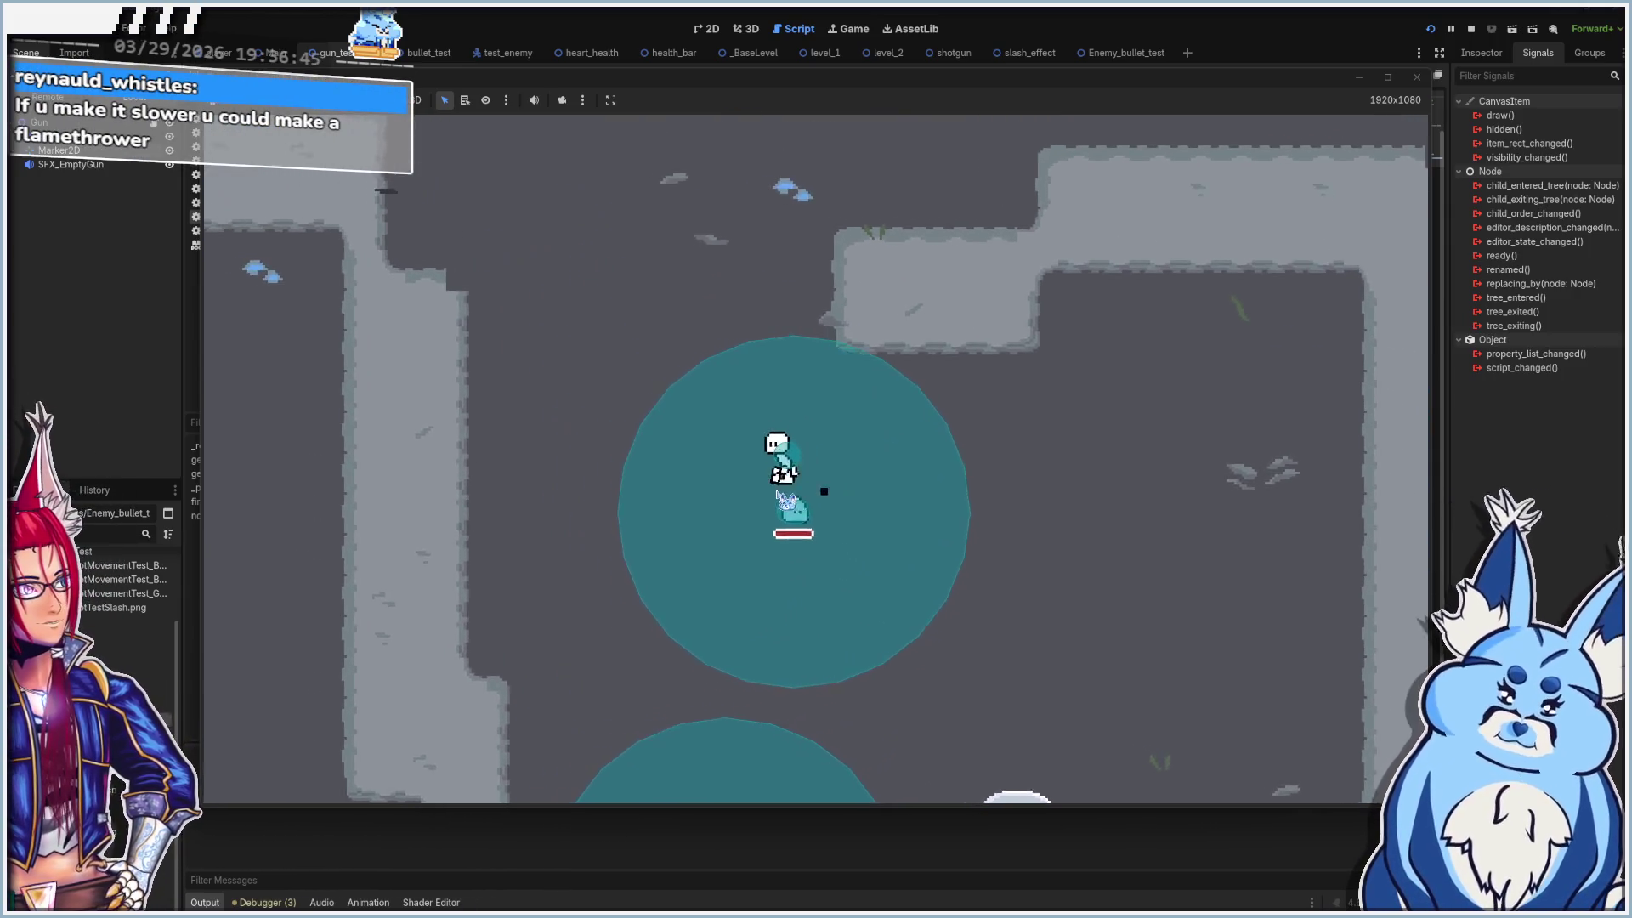
{"action": "key", "text": "s"}
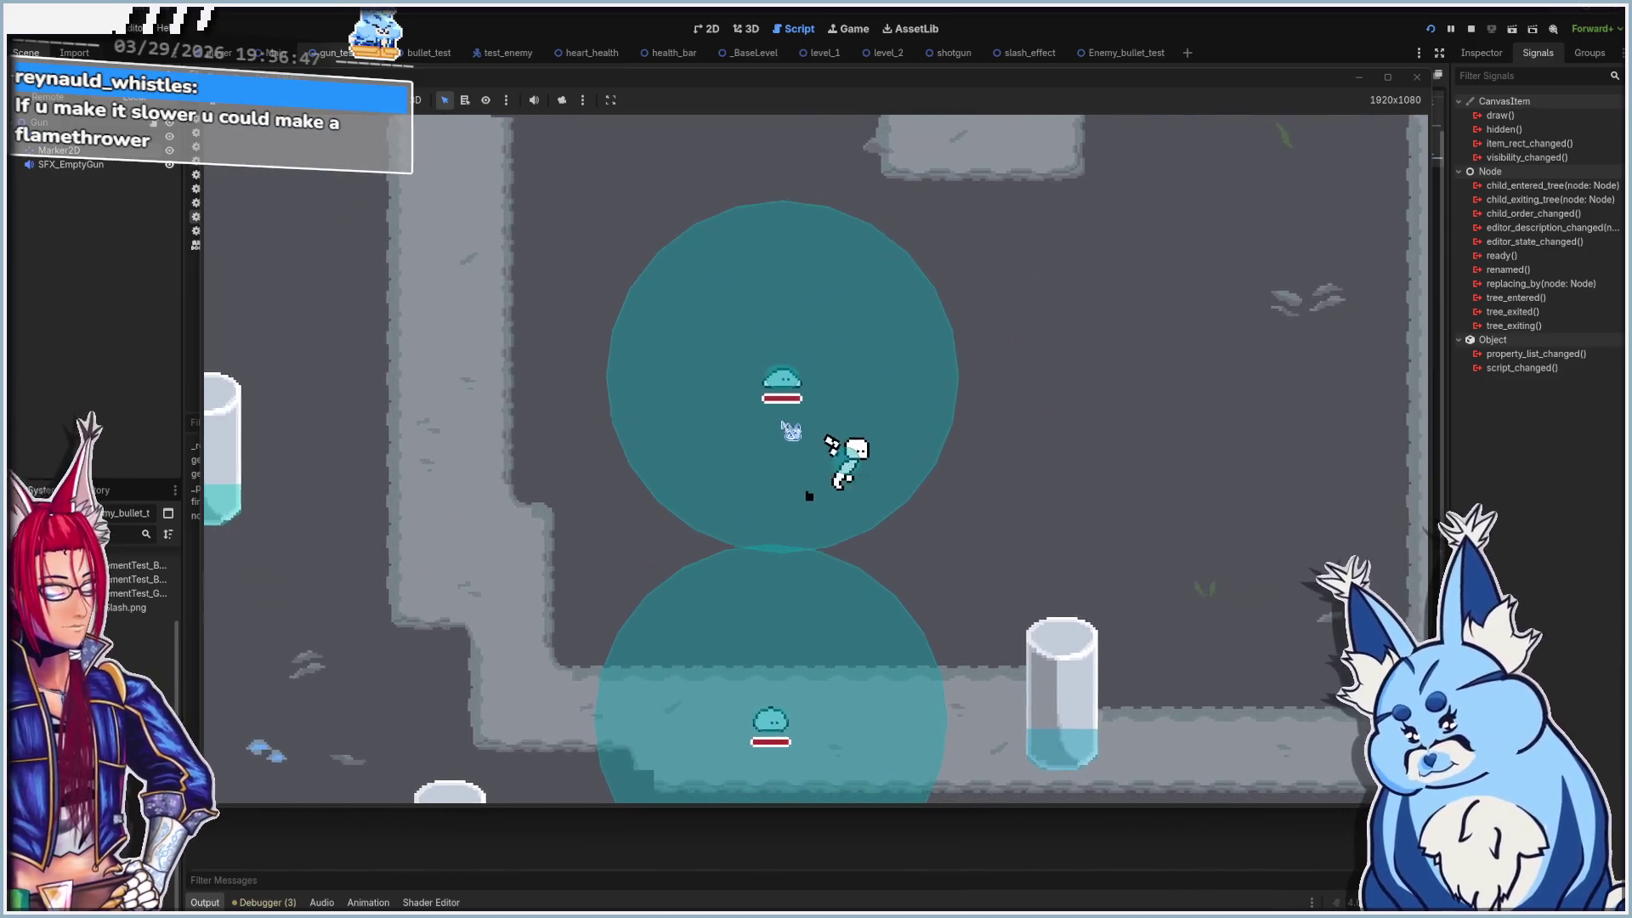
{"action": "key", "text": "a"}
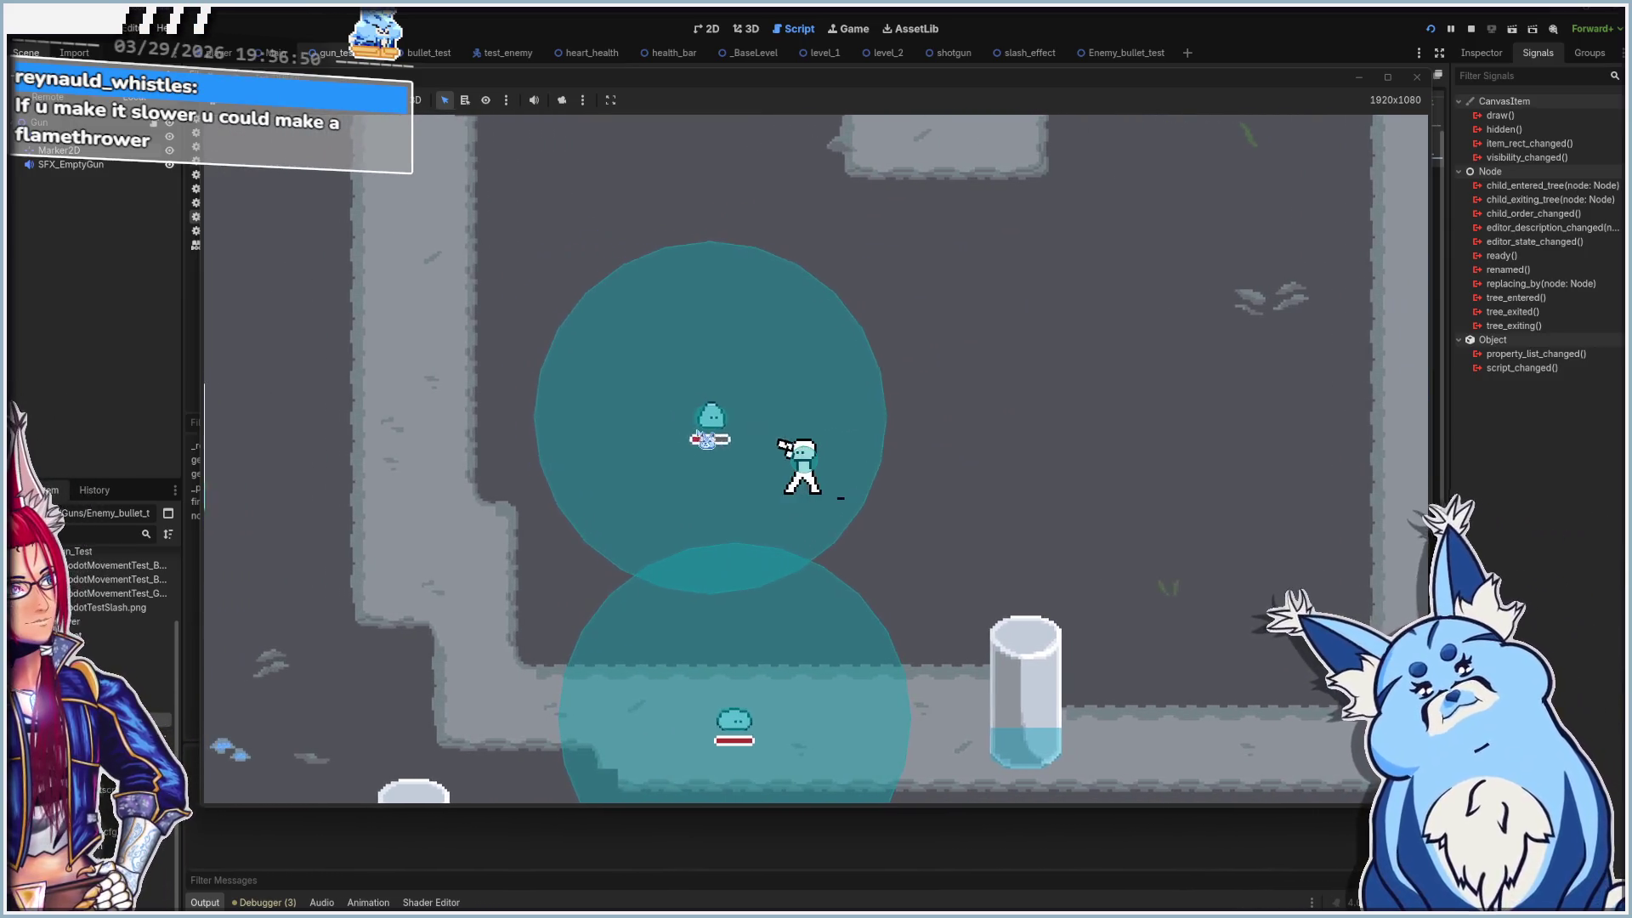
{"action": "key", "text": "d"}
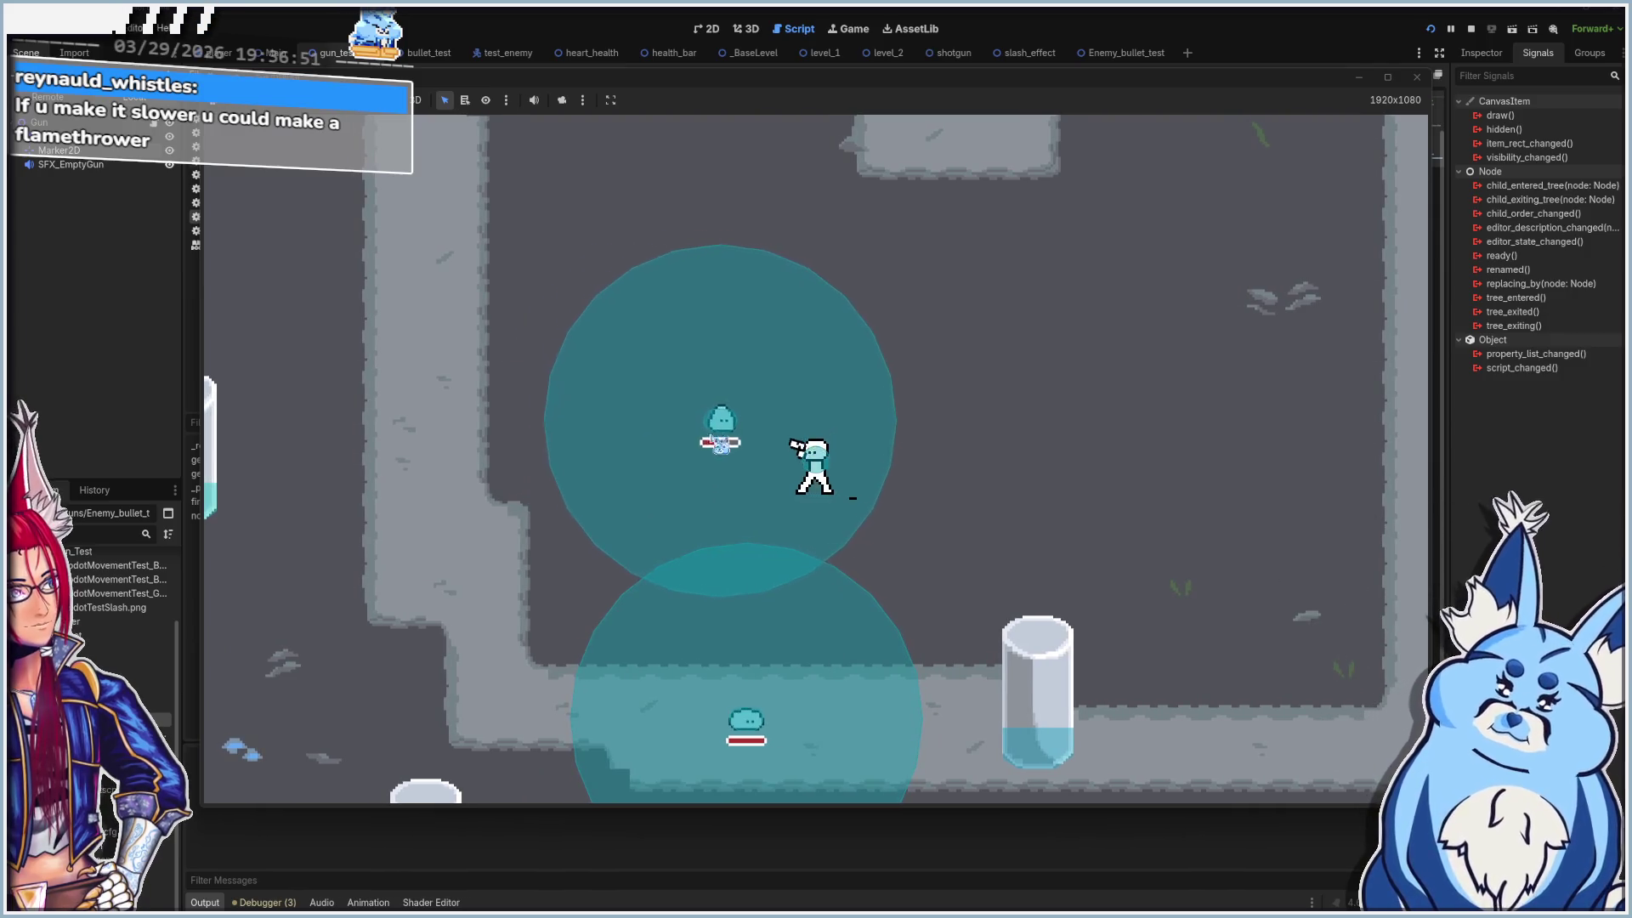
{"action": "key", "text": "w"}
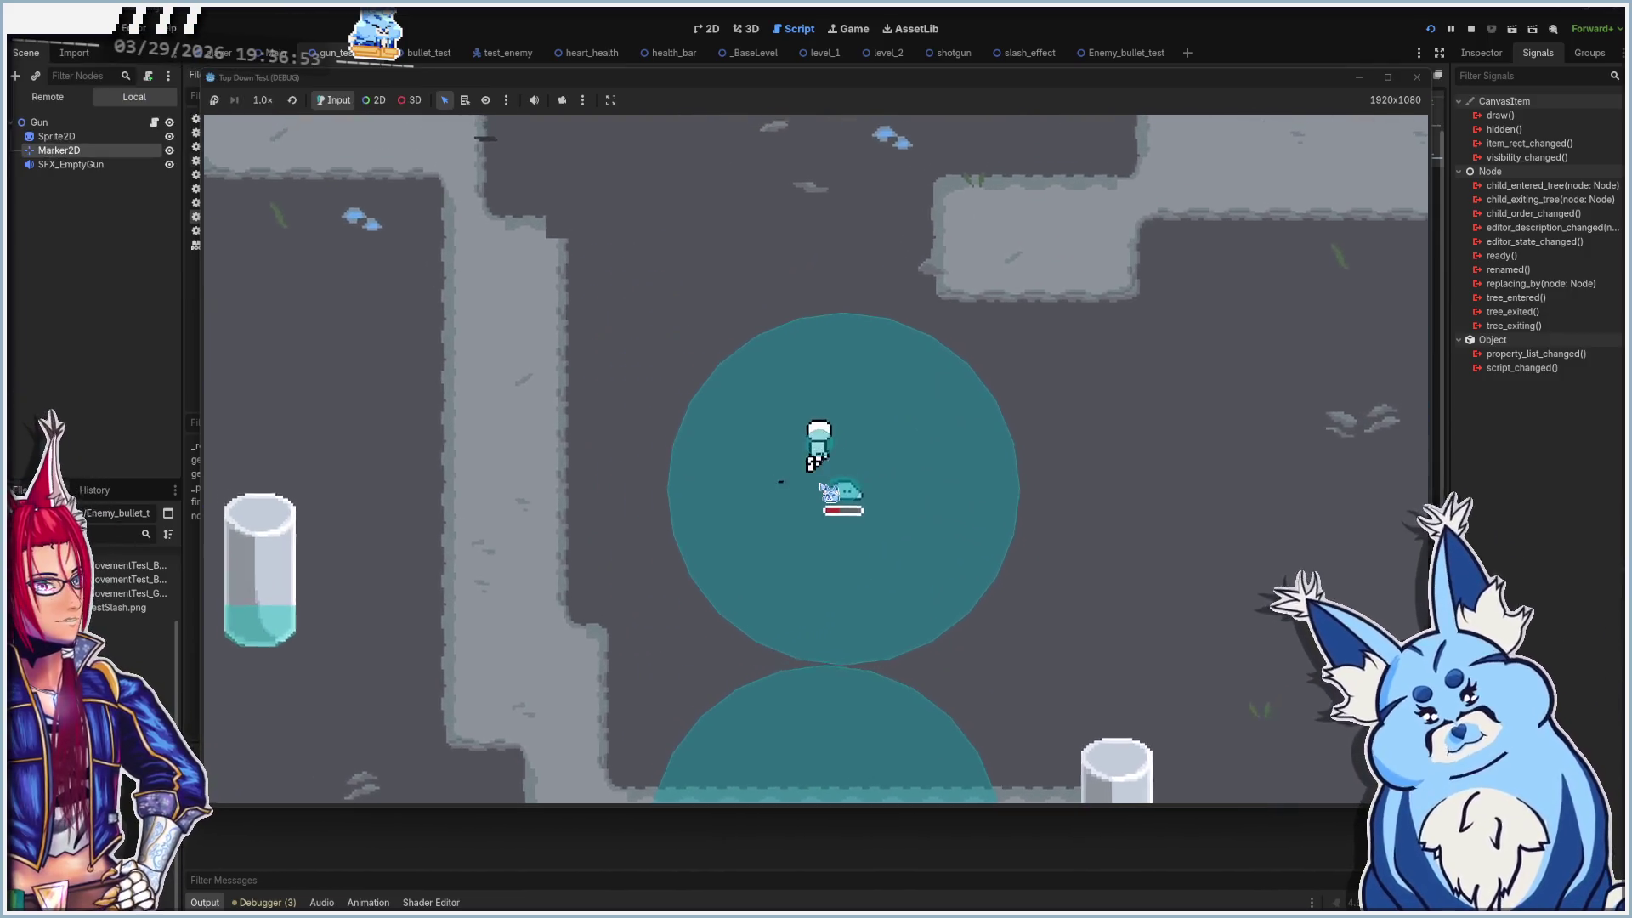
{"action": "key", "text": "s"}
{"action": "key", "text": "a"}
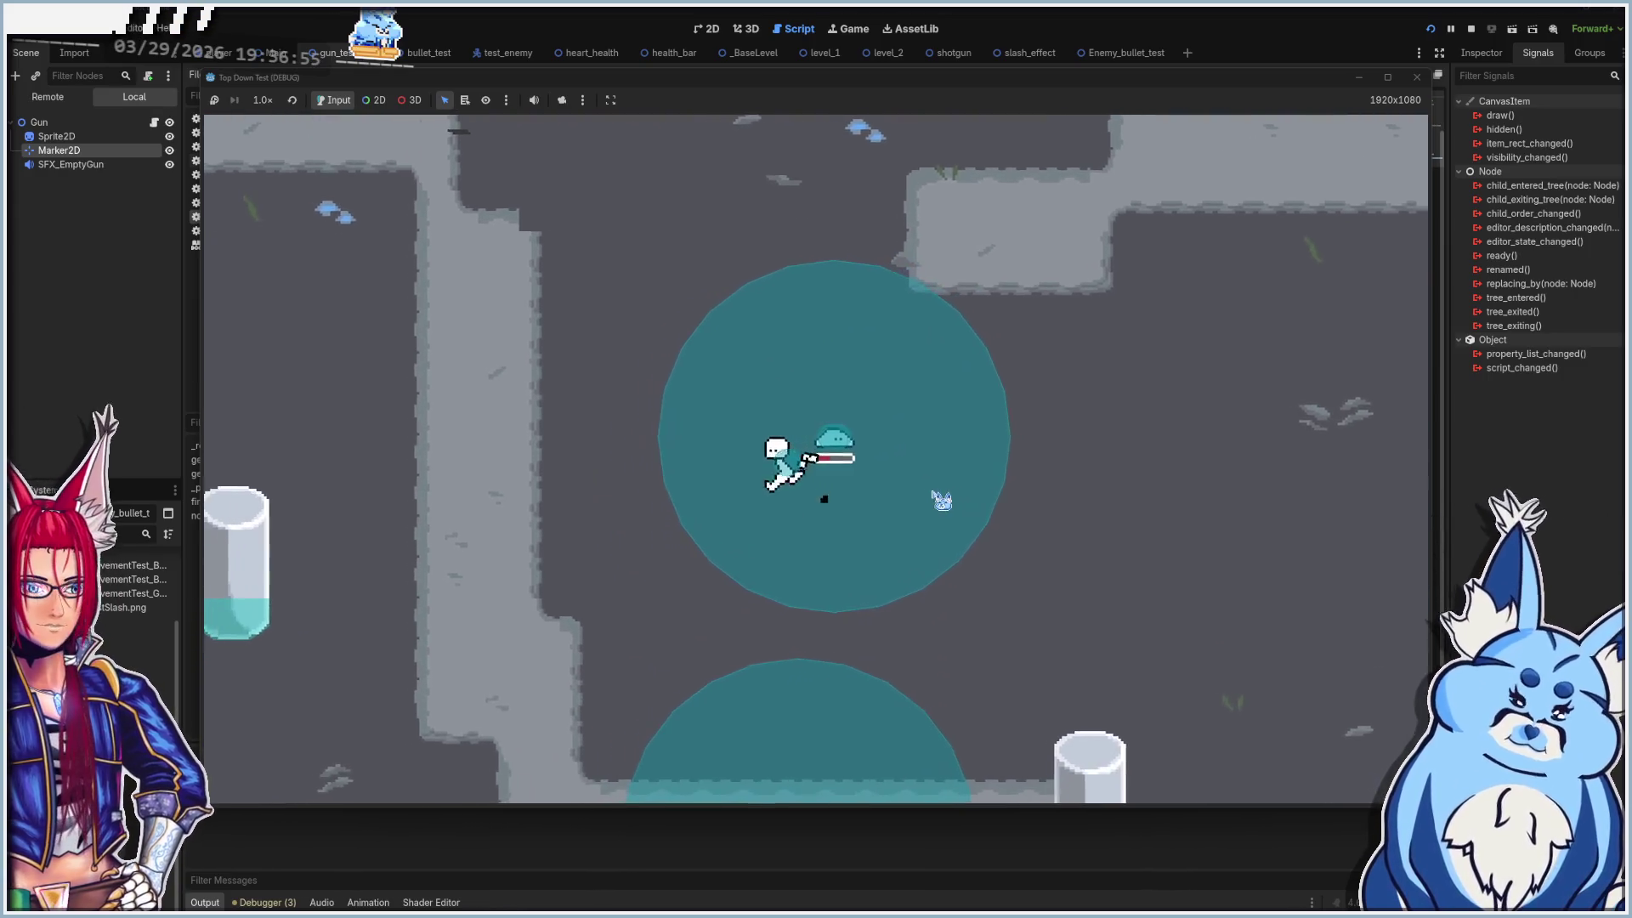
{"action": "key", "text": "w"}
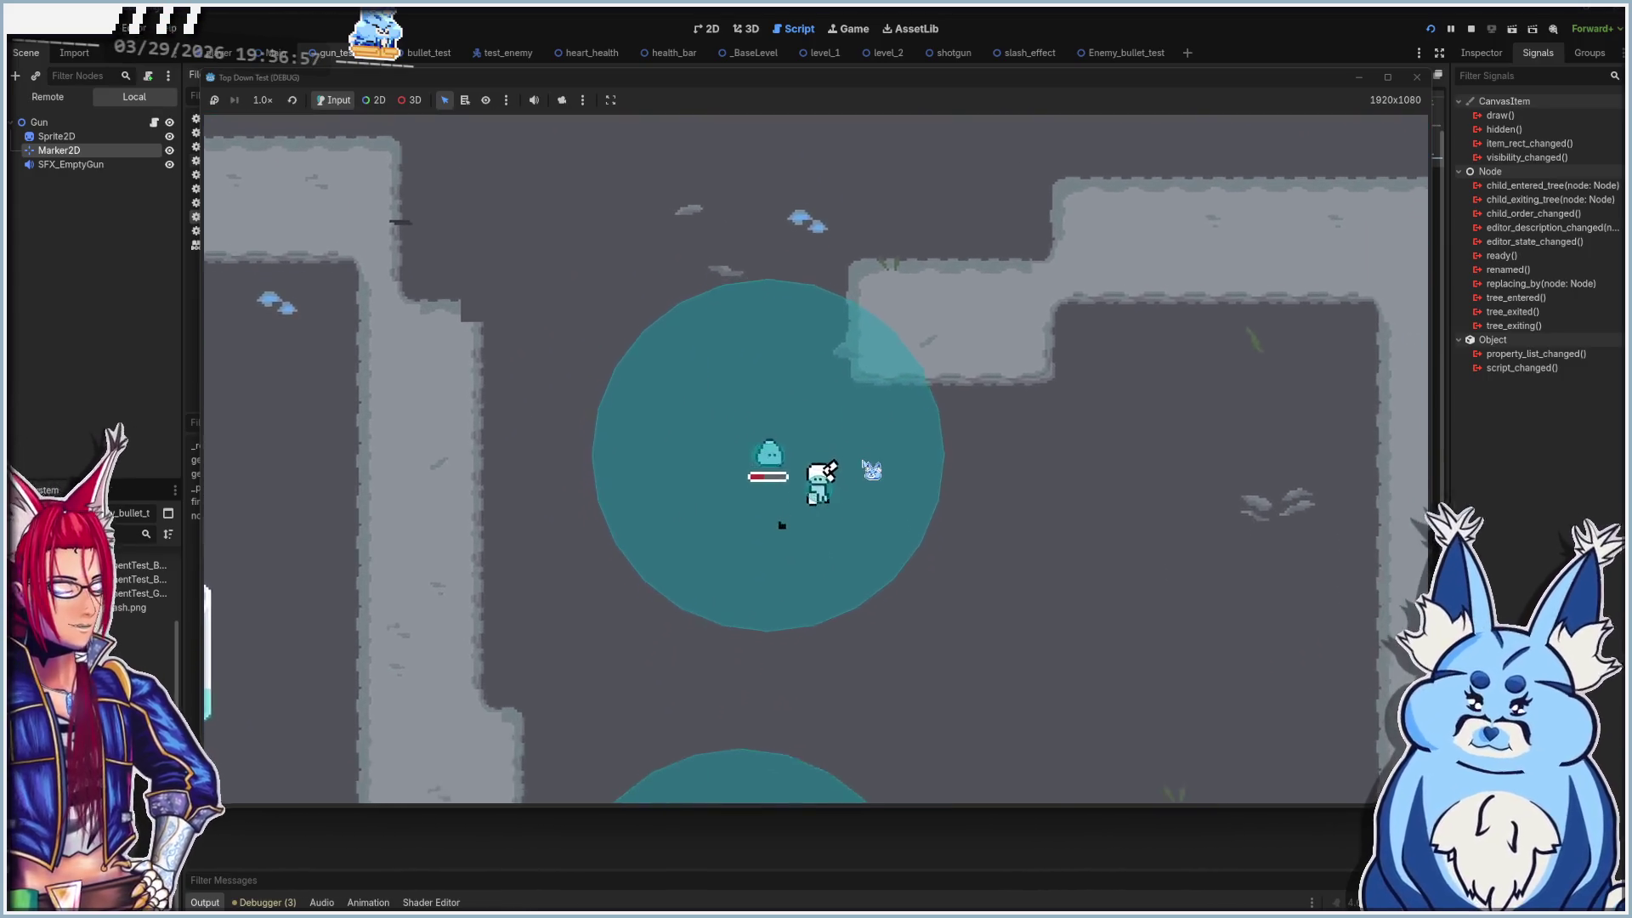
{"action": "key", "text": "s"}
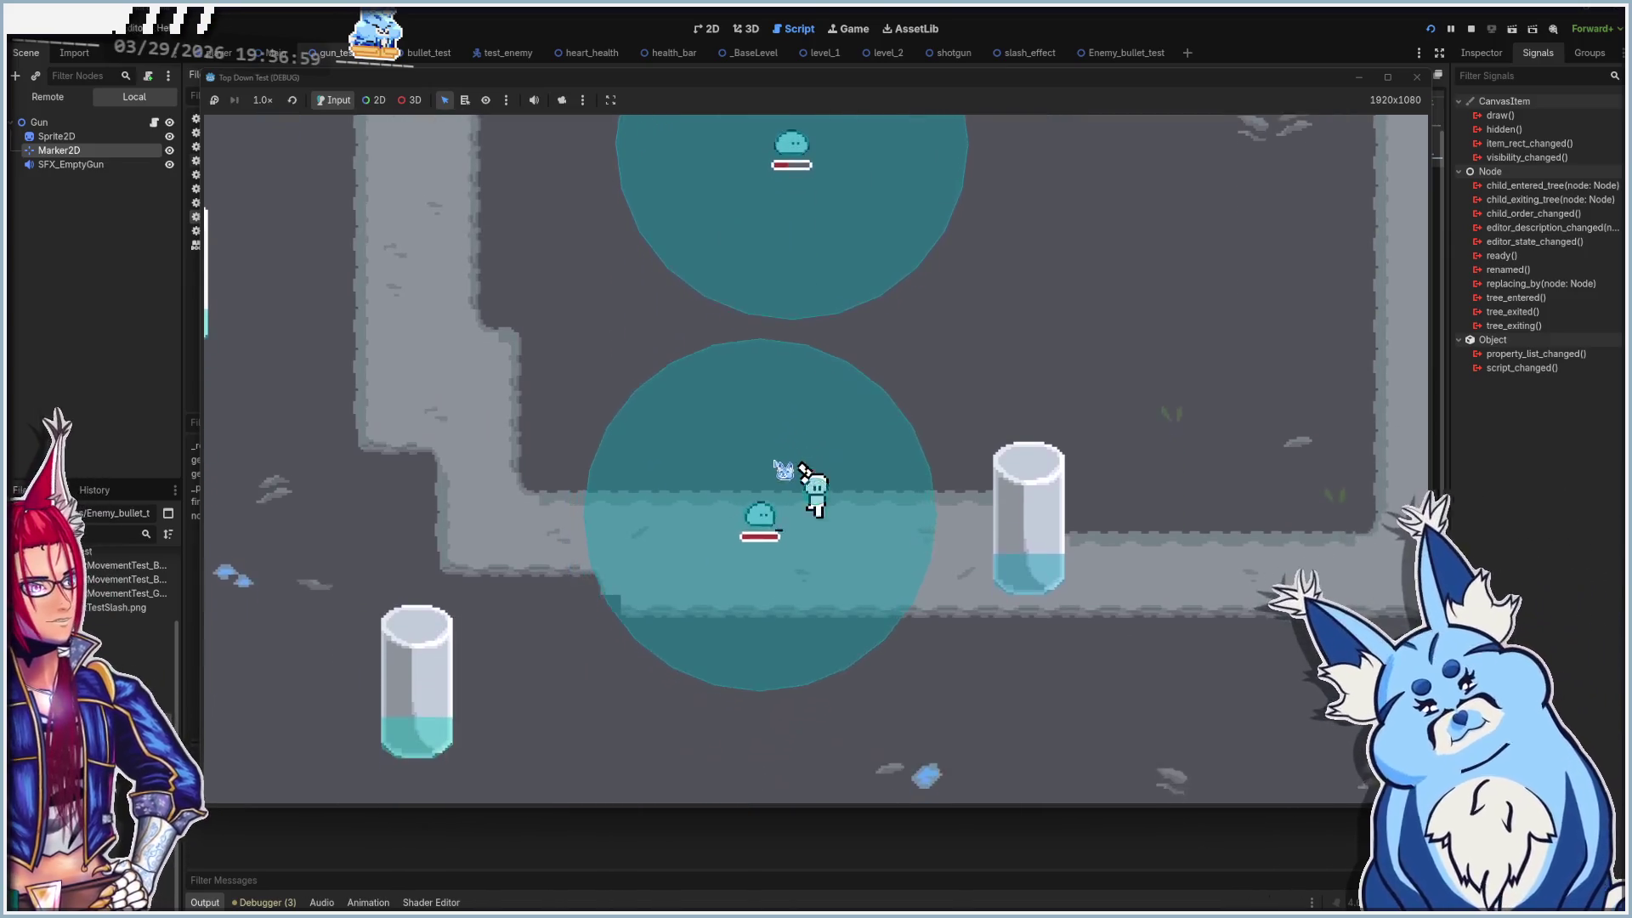
{"action": "key", "text": "a"}
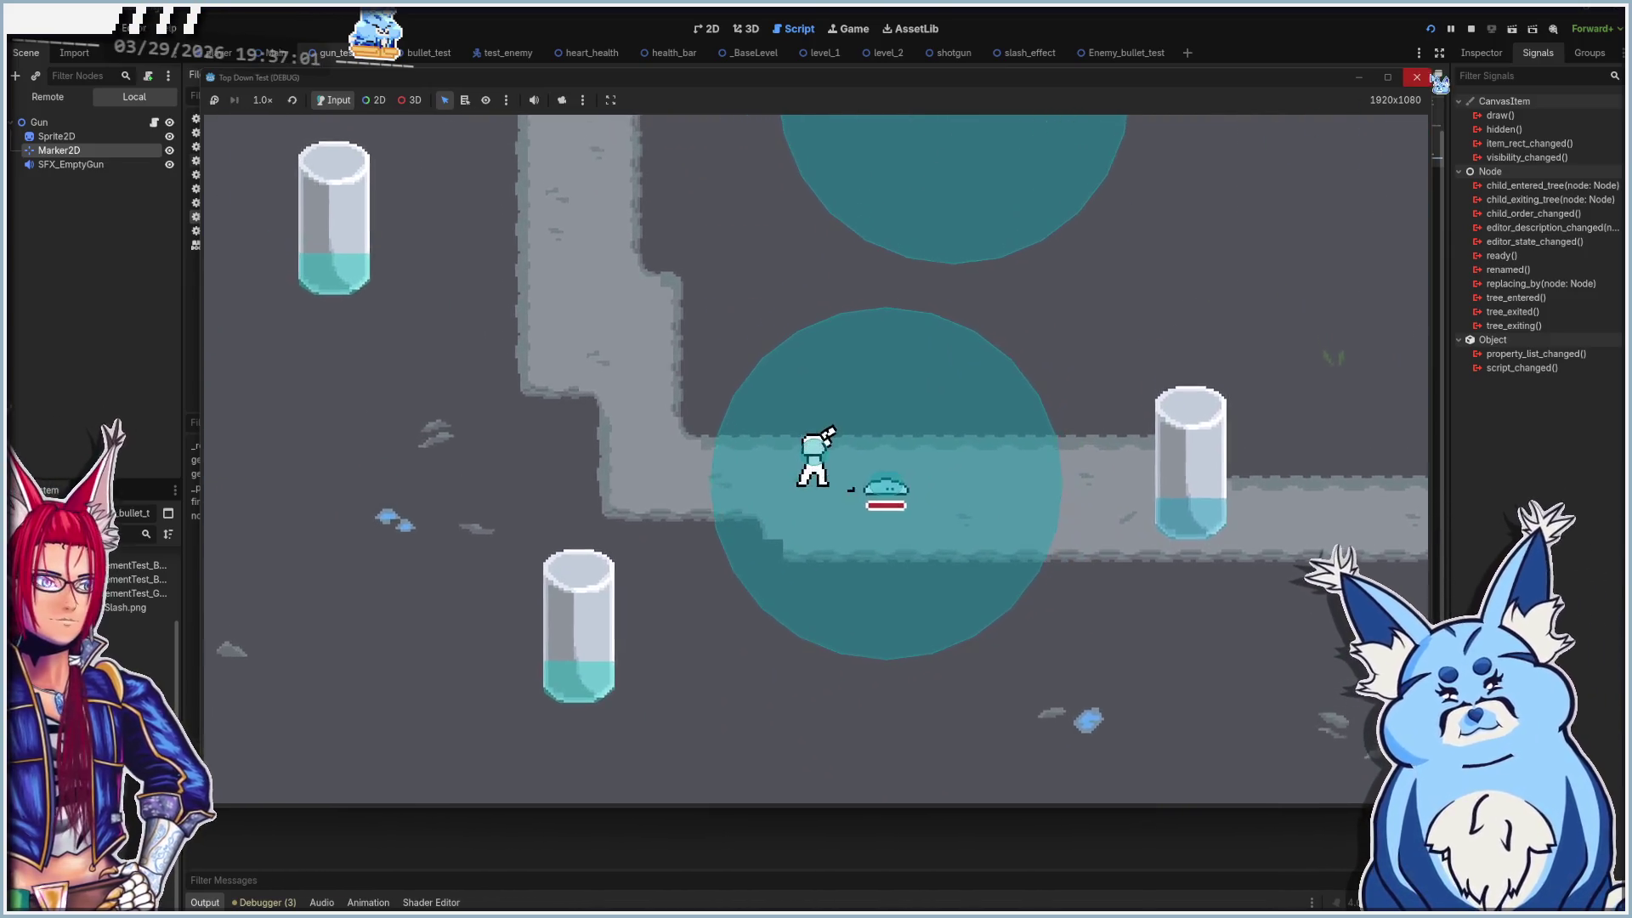
{"action": "left_click", "coordinate": [1418, 78]}
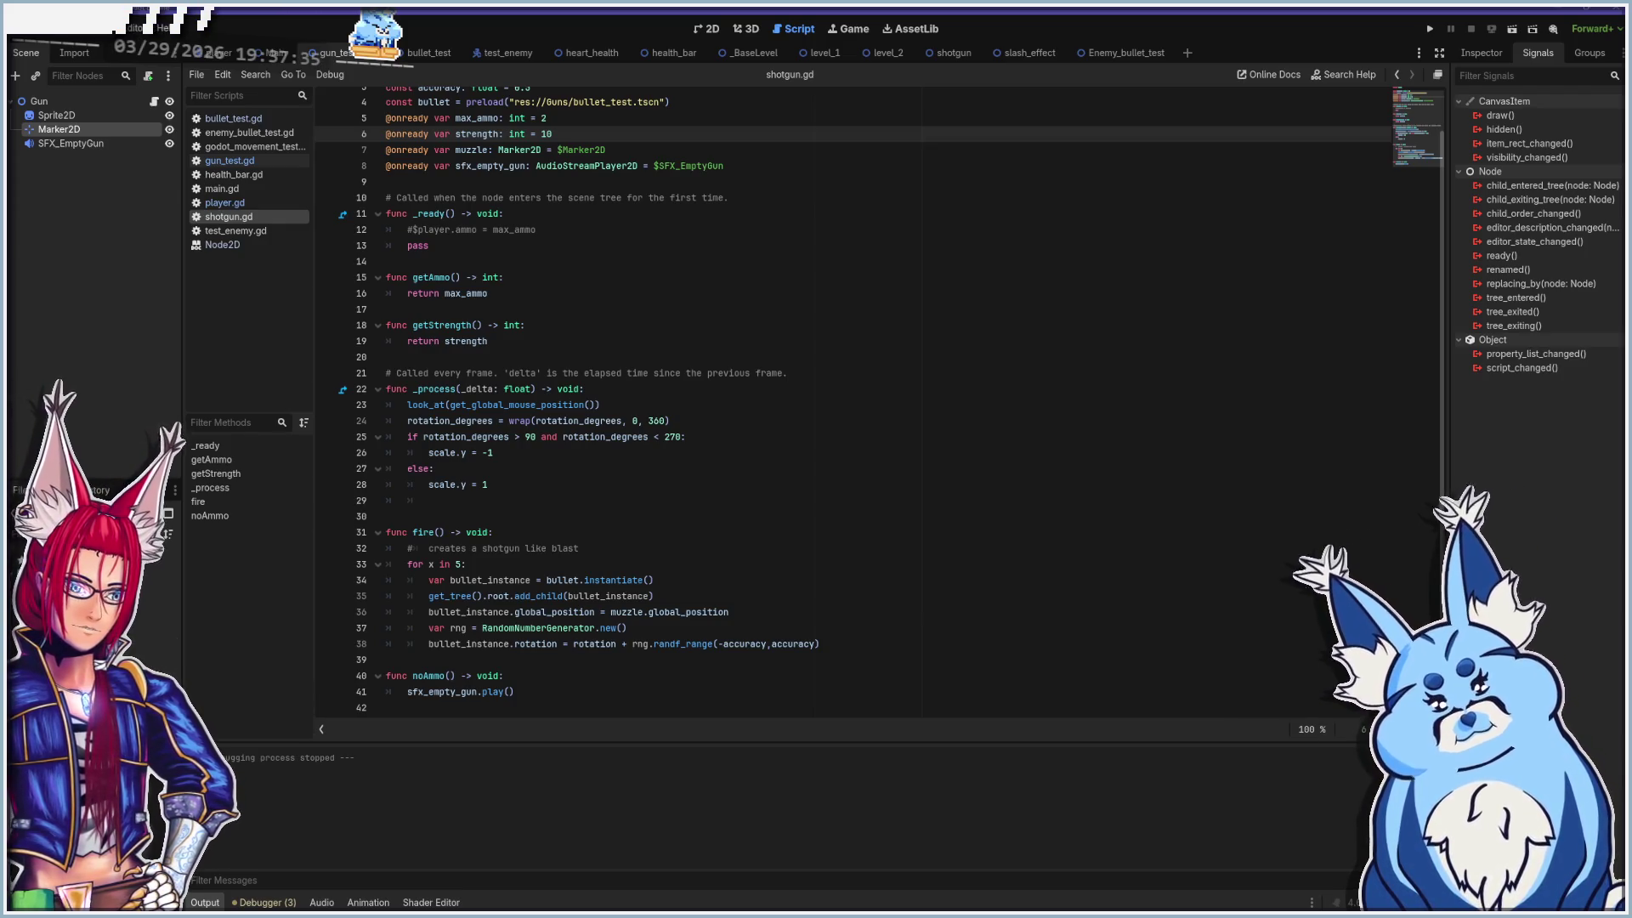
Create a New Inherited Scene from gun_test.tscn and view it in 2D
{"action": "right_click", "coordinate": [85, 680]}
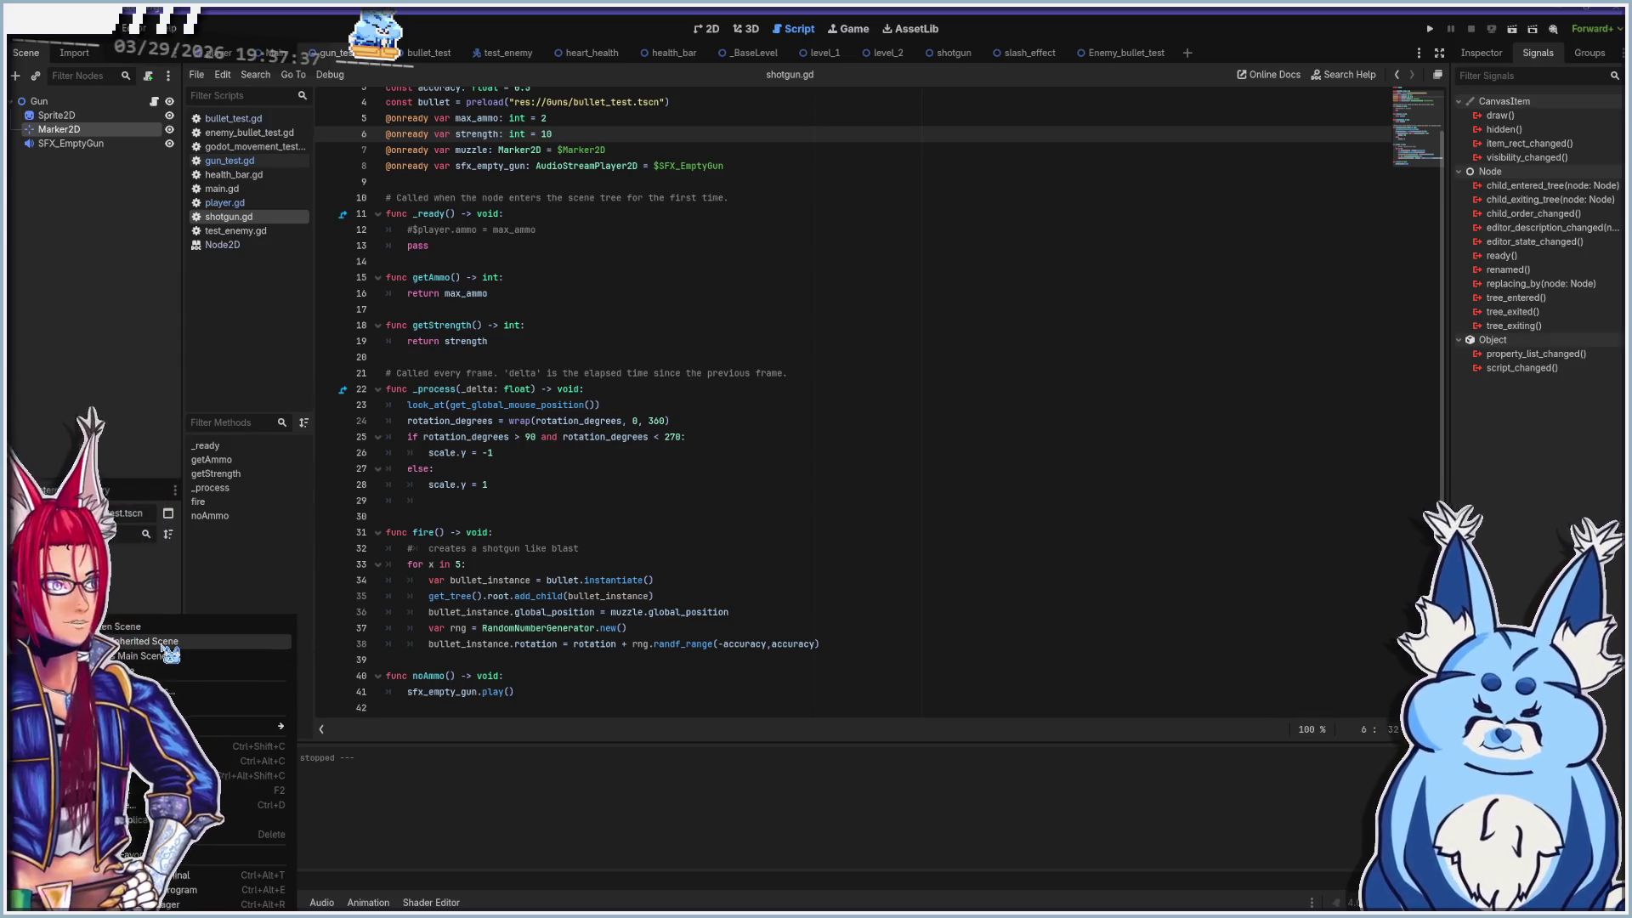
{"action": "left_click", "coordinate": [164, 644]}
{"action": "left_click", "coordinate": [719, 33]}
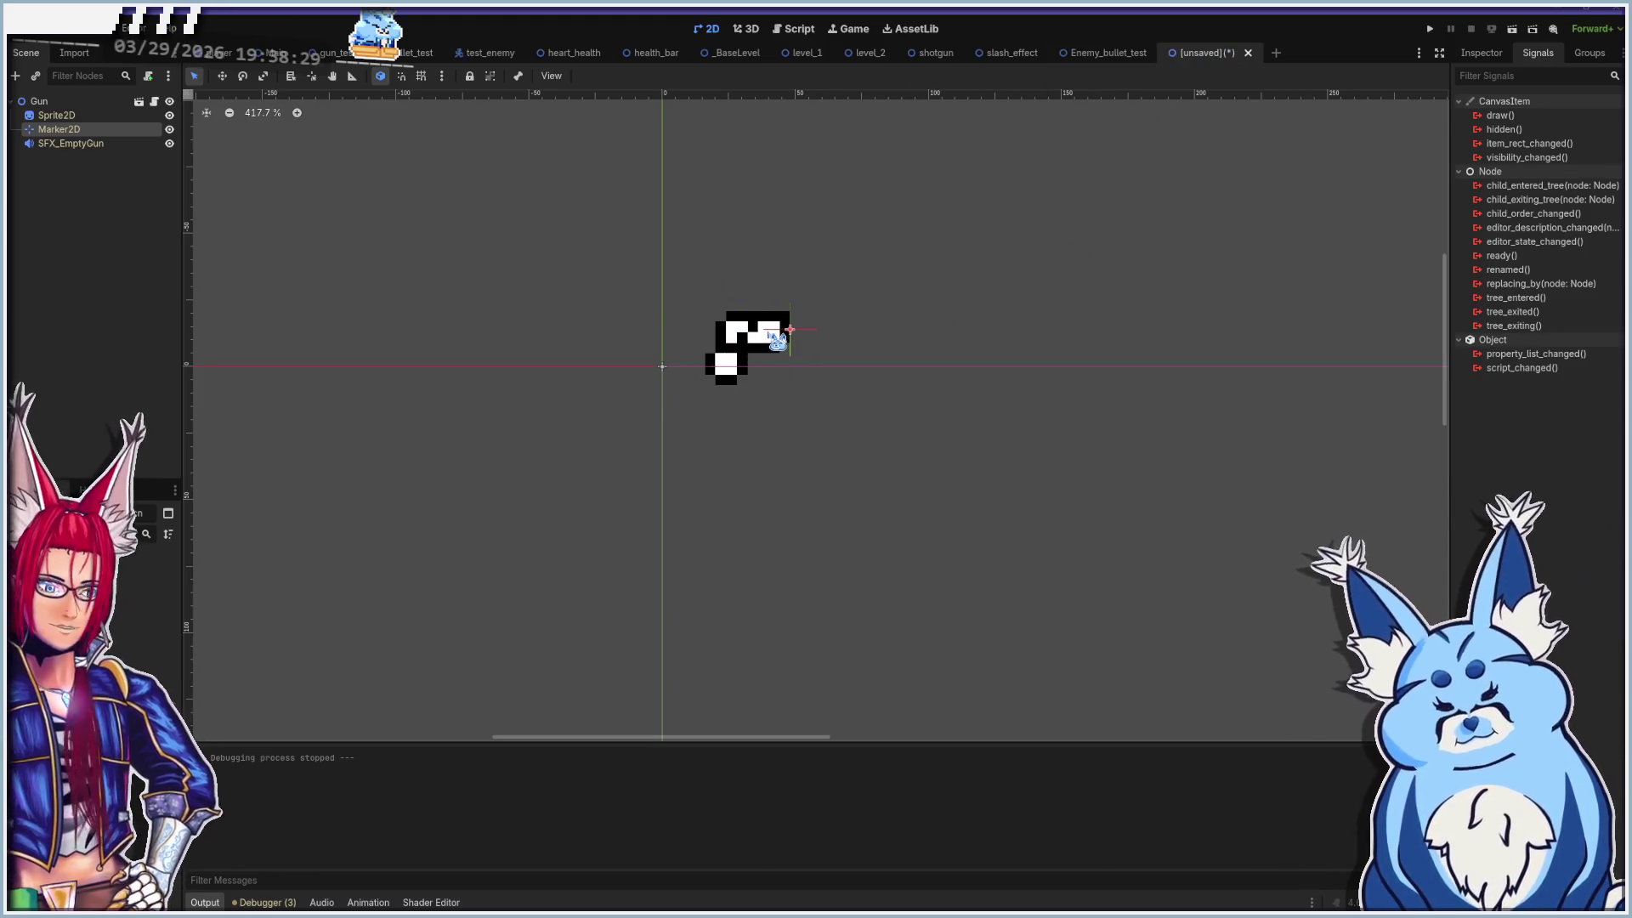
Cancel the Save As prompt and show the Sprite2D's properties in the Inspector
{"action": "key", "text": "ctrl+s"}
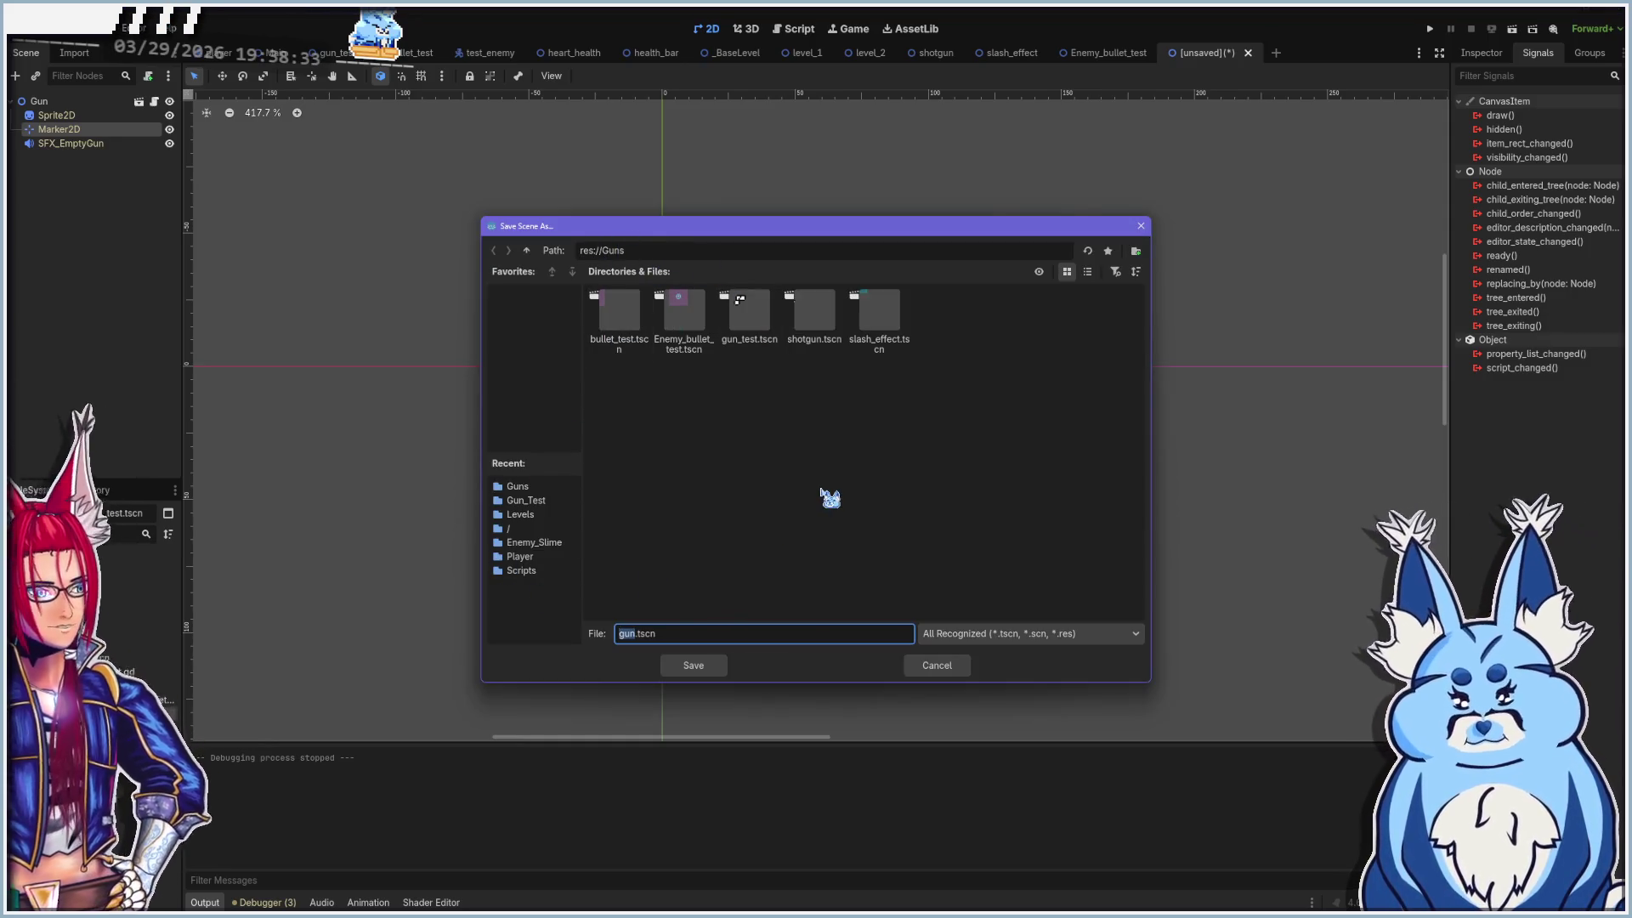
{"action": "left_click", "coordinate": [956, 665]}
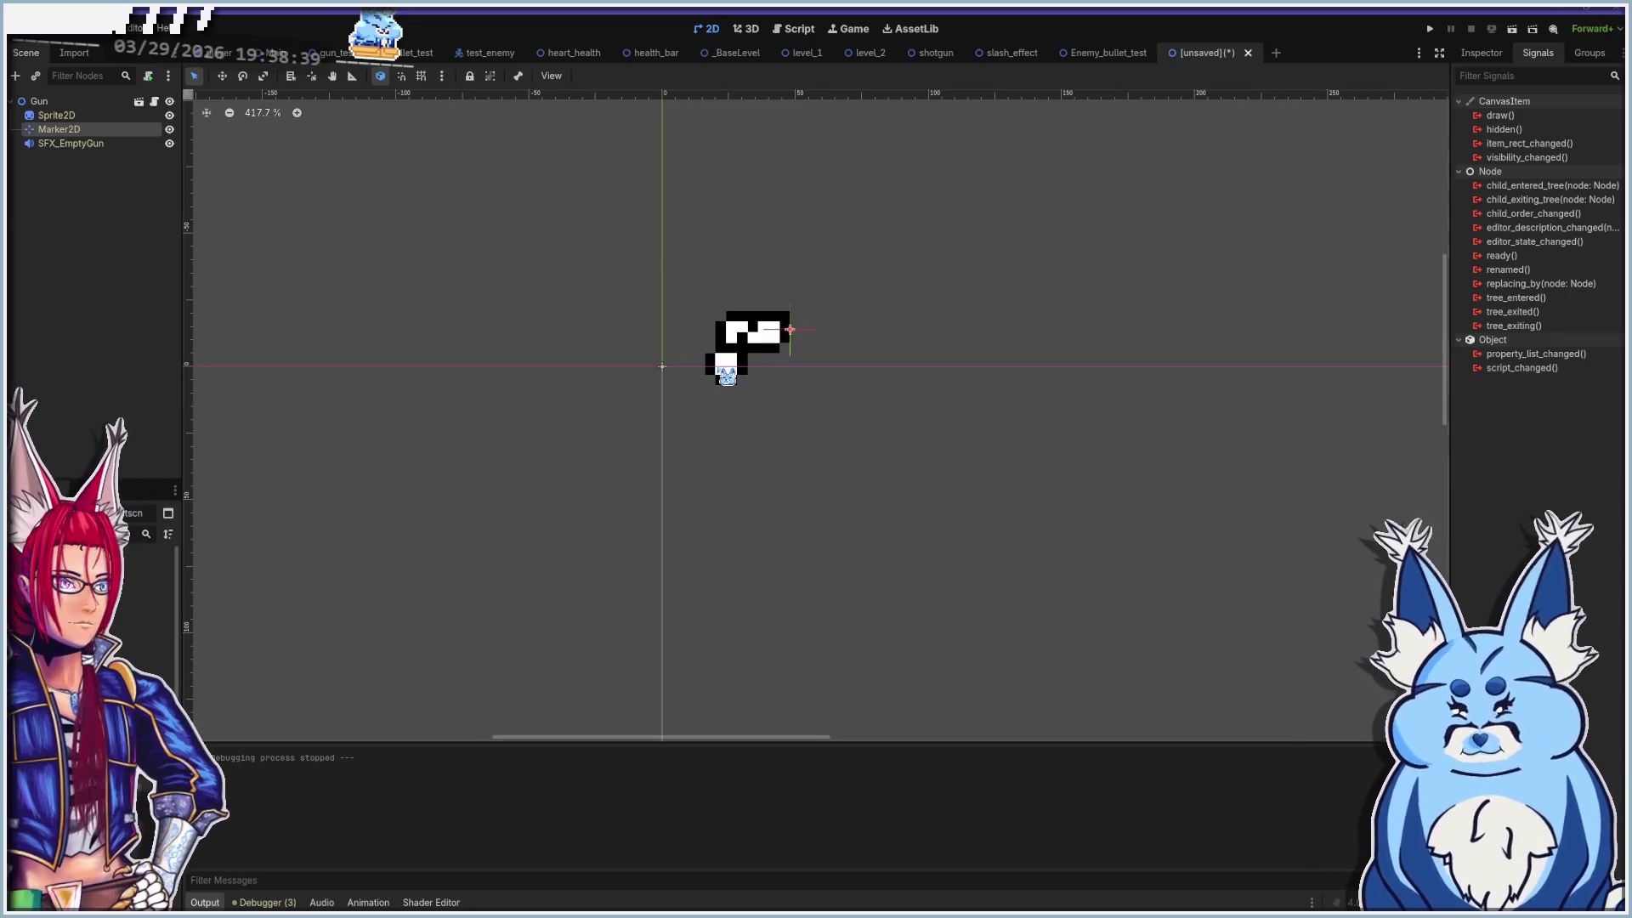
{"action": "left_click", "coordinate": [724, 374]}
{"action": "left_click", "coordinate": [1490, 55]}
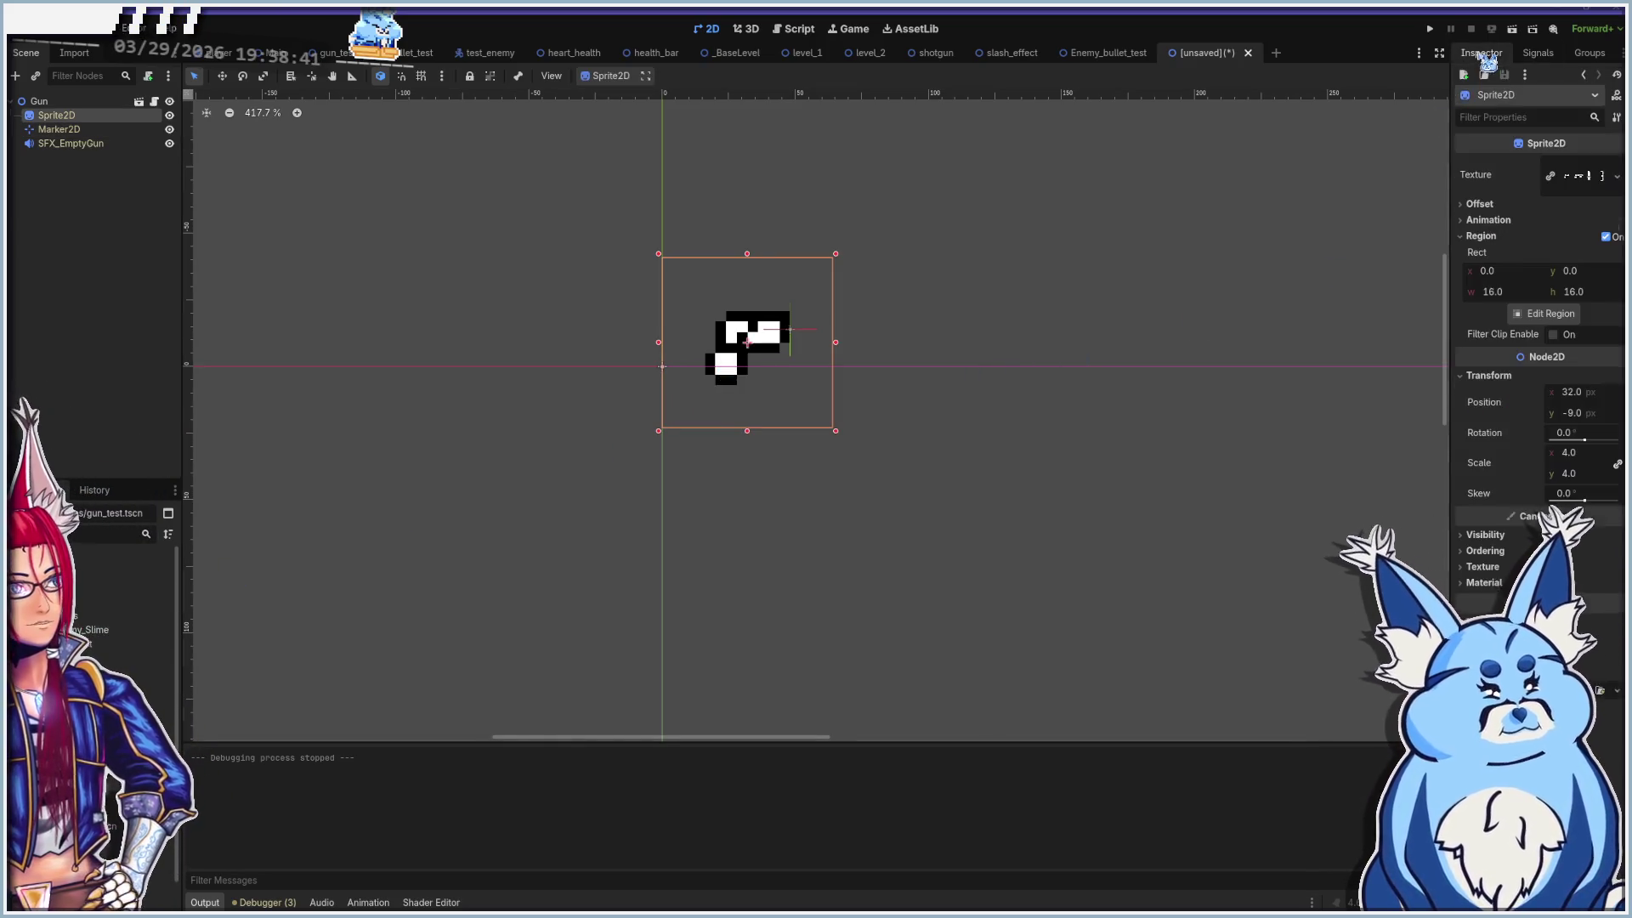
Drag a region box around the bow frame in the sprite's Edit Region editor
{"action": "left_click", "coordinate": [1543, 315]}
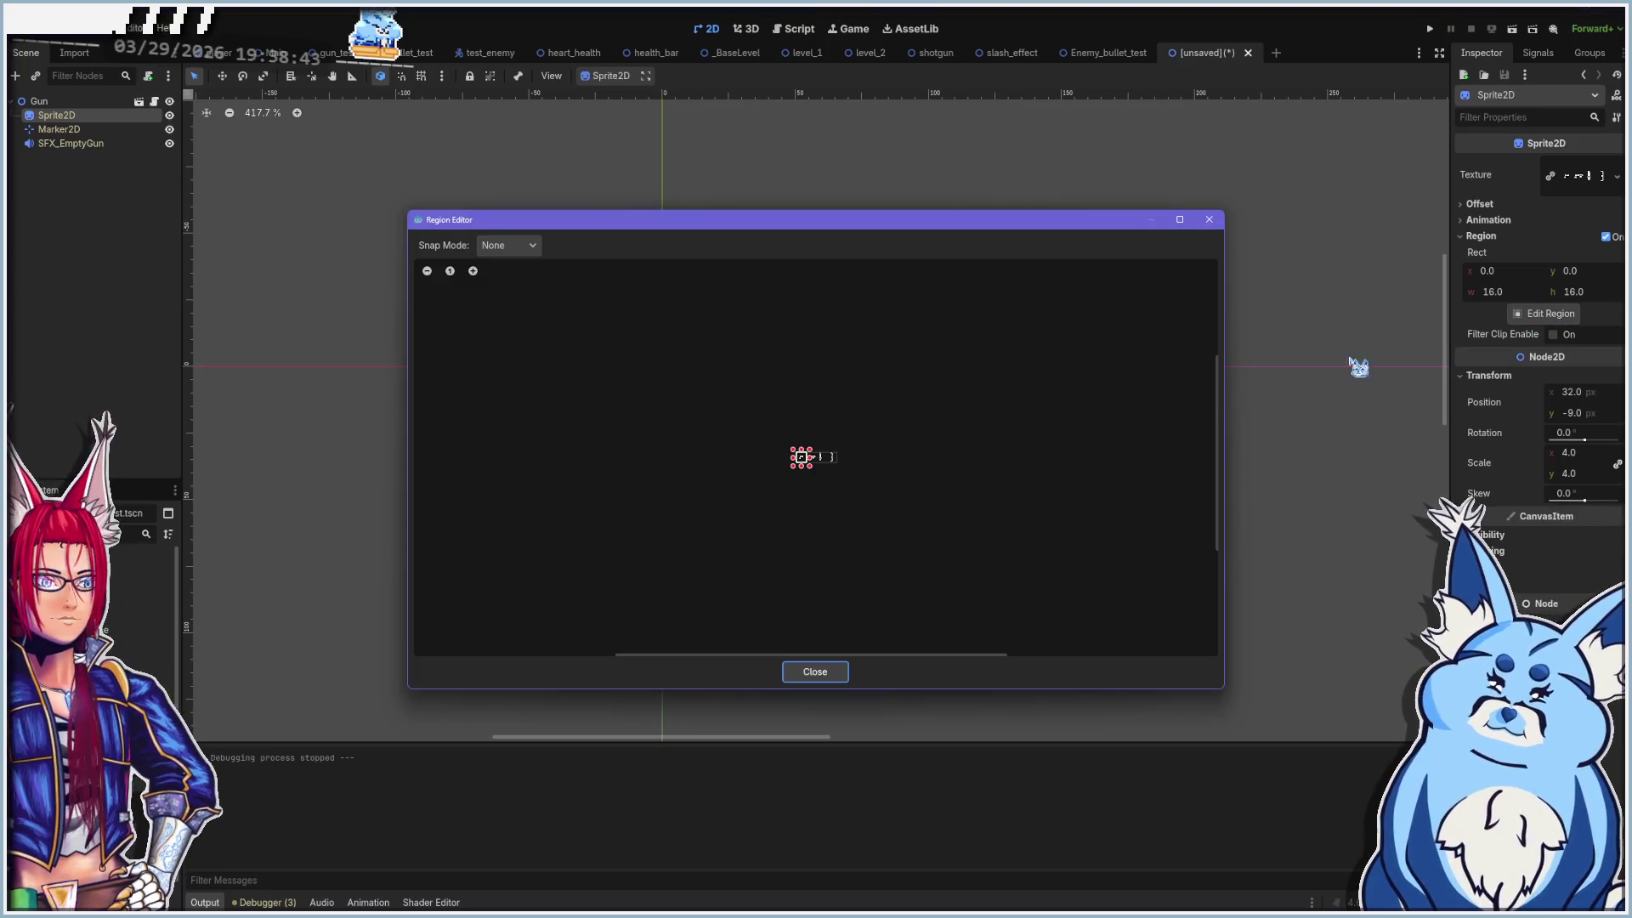
{"action": "scroll", "coordinate": [793, 482], "scroll_direction": "up", "scroll_amount": 5}
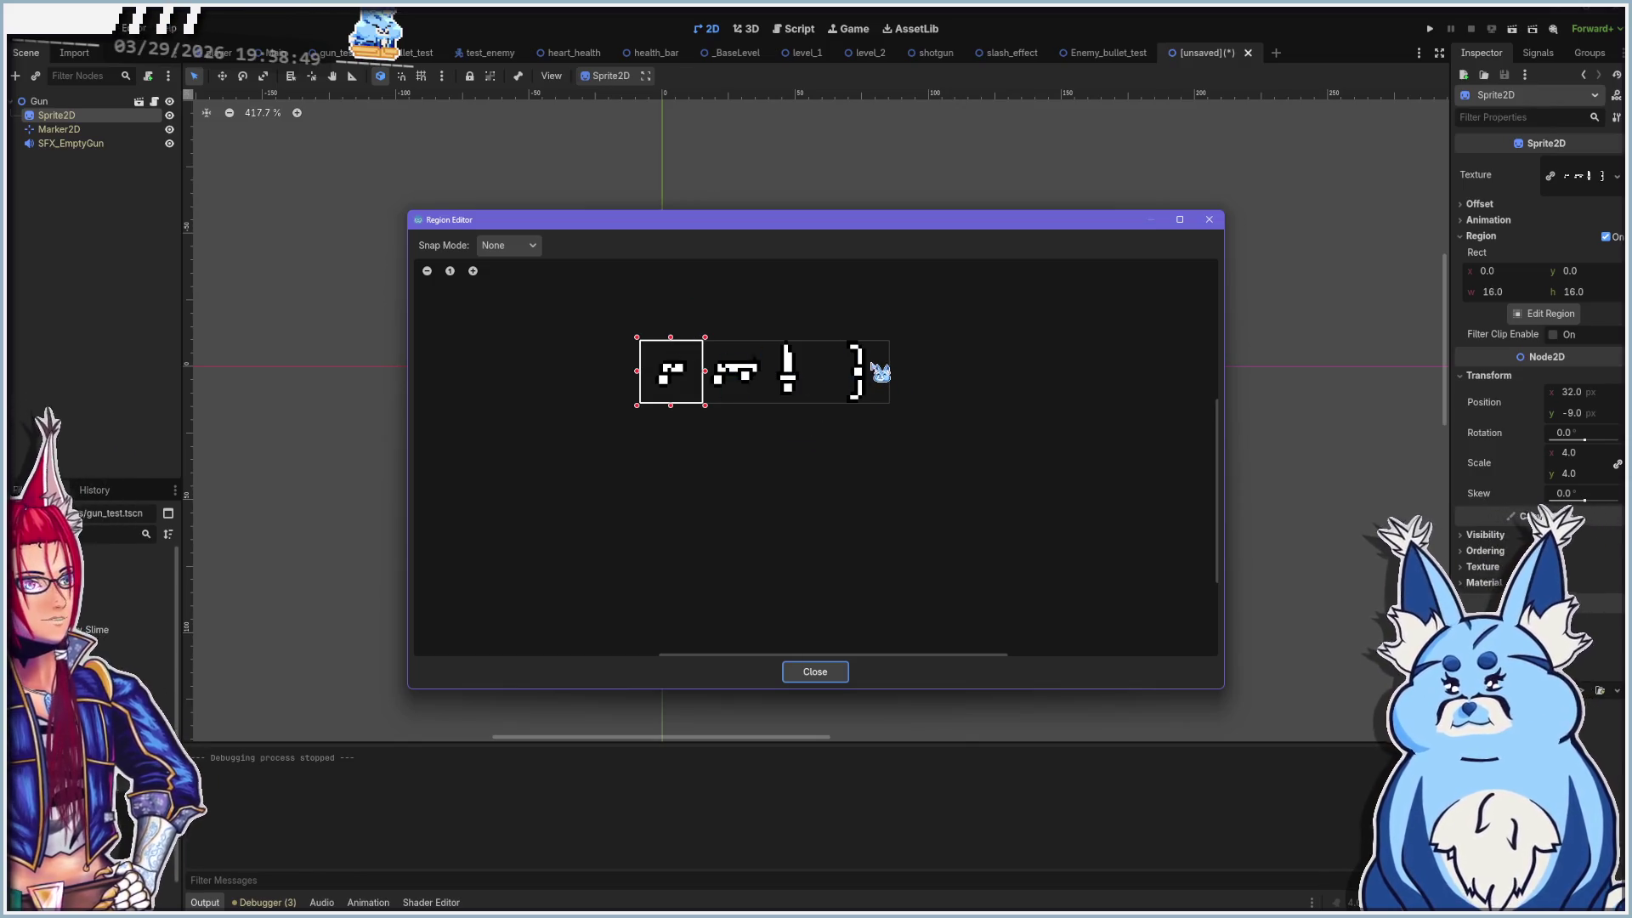
{"action": "left_click_drag", "start_coordinate": [664, 385], "coordinate": [816, 391]}
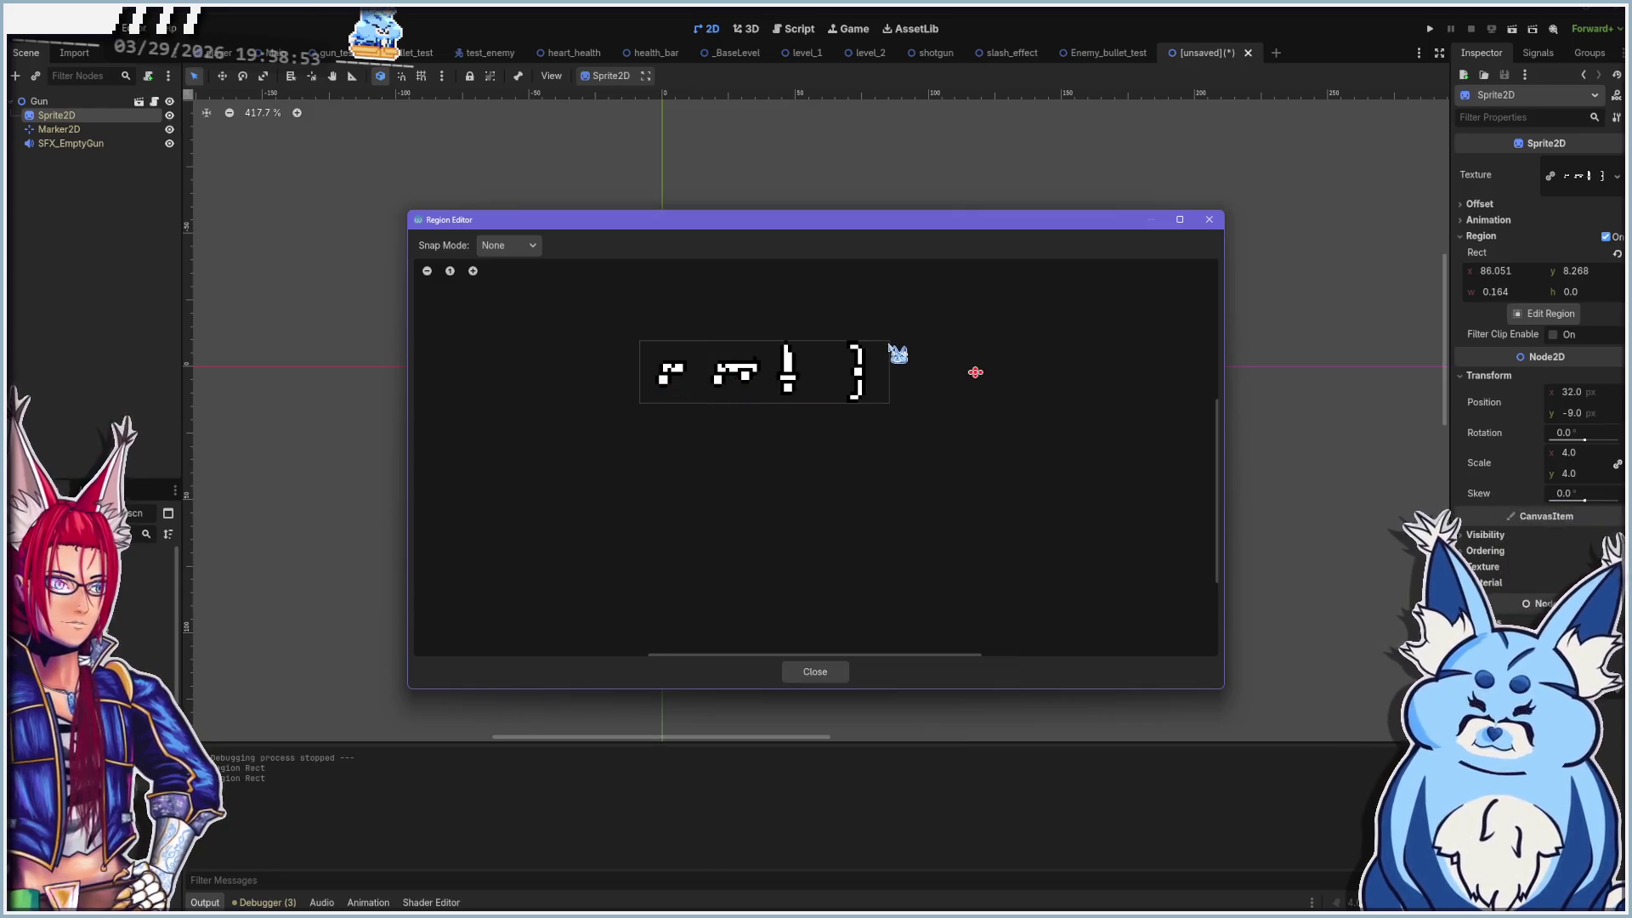
{"action": "left_click_drag", "start_coordinate": [894, 337], "coordinate": [823, 408]}
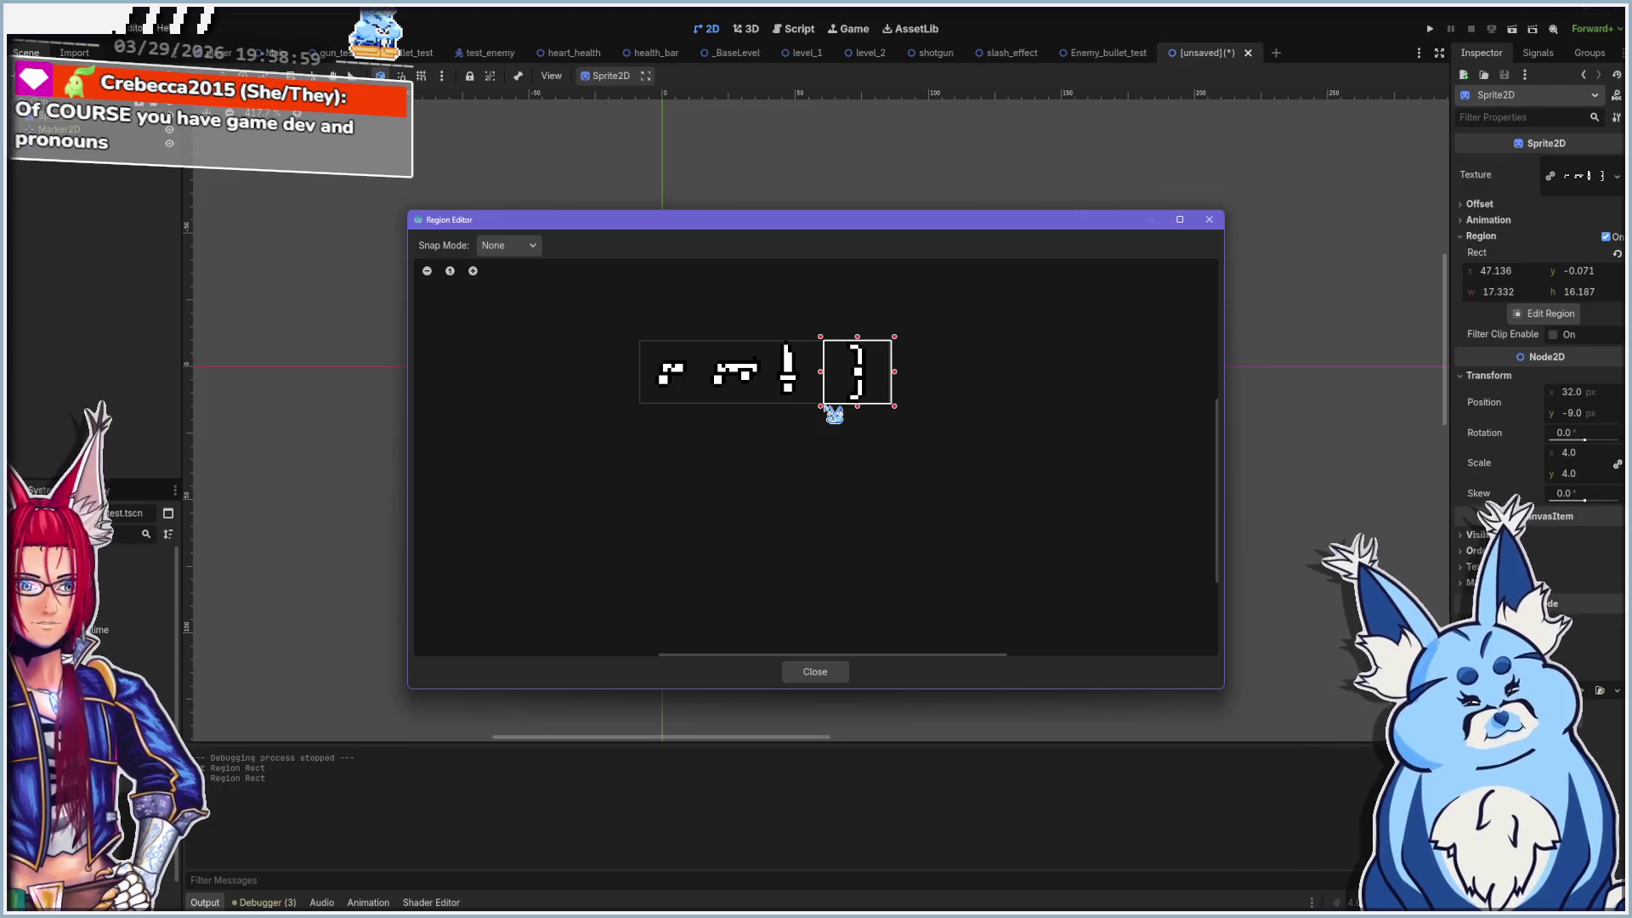
{"action": "left_click", "coordinate": [813, 673]}
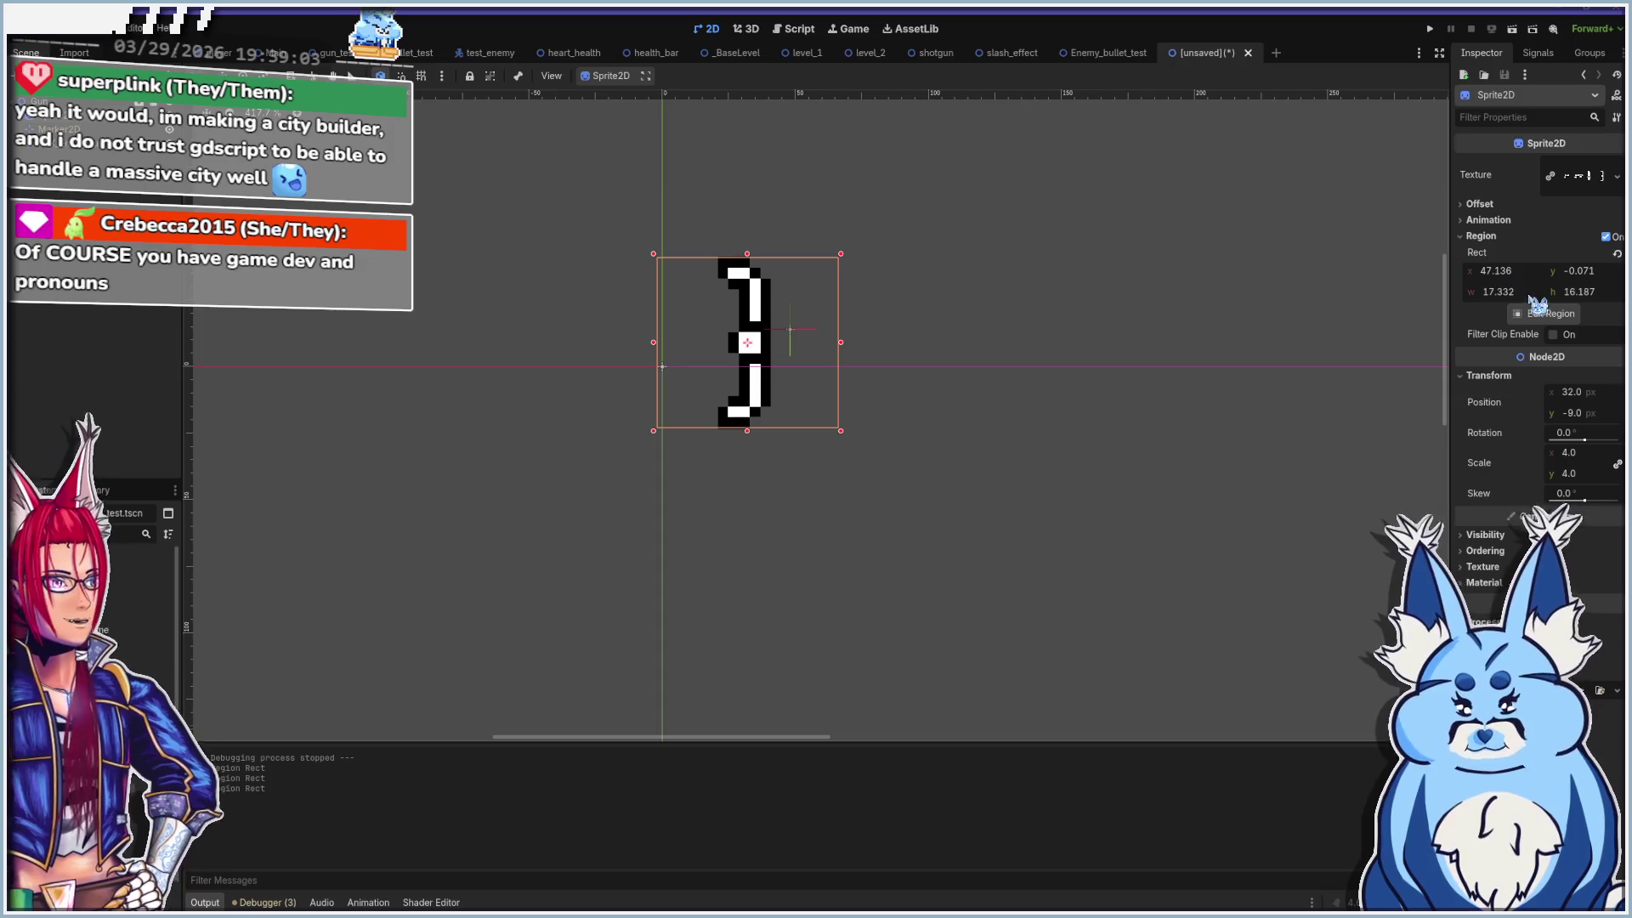
Set the Region Rect to x 48, y 0 and width 16
{"action": "left_click", "coordinate": [1513, 269]}
{"action": "type", "text": "48"}
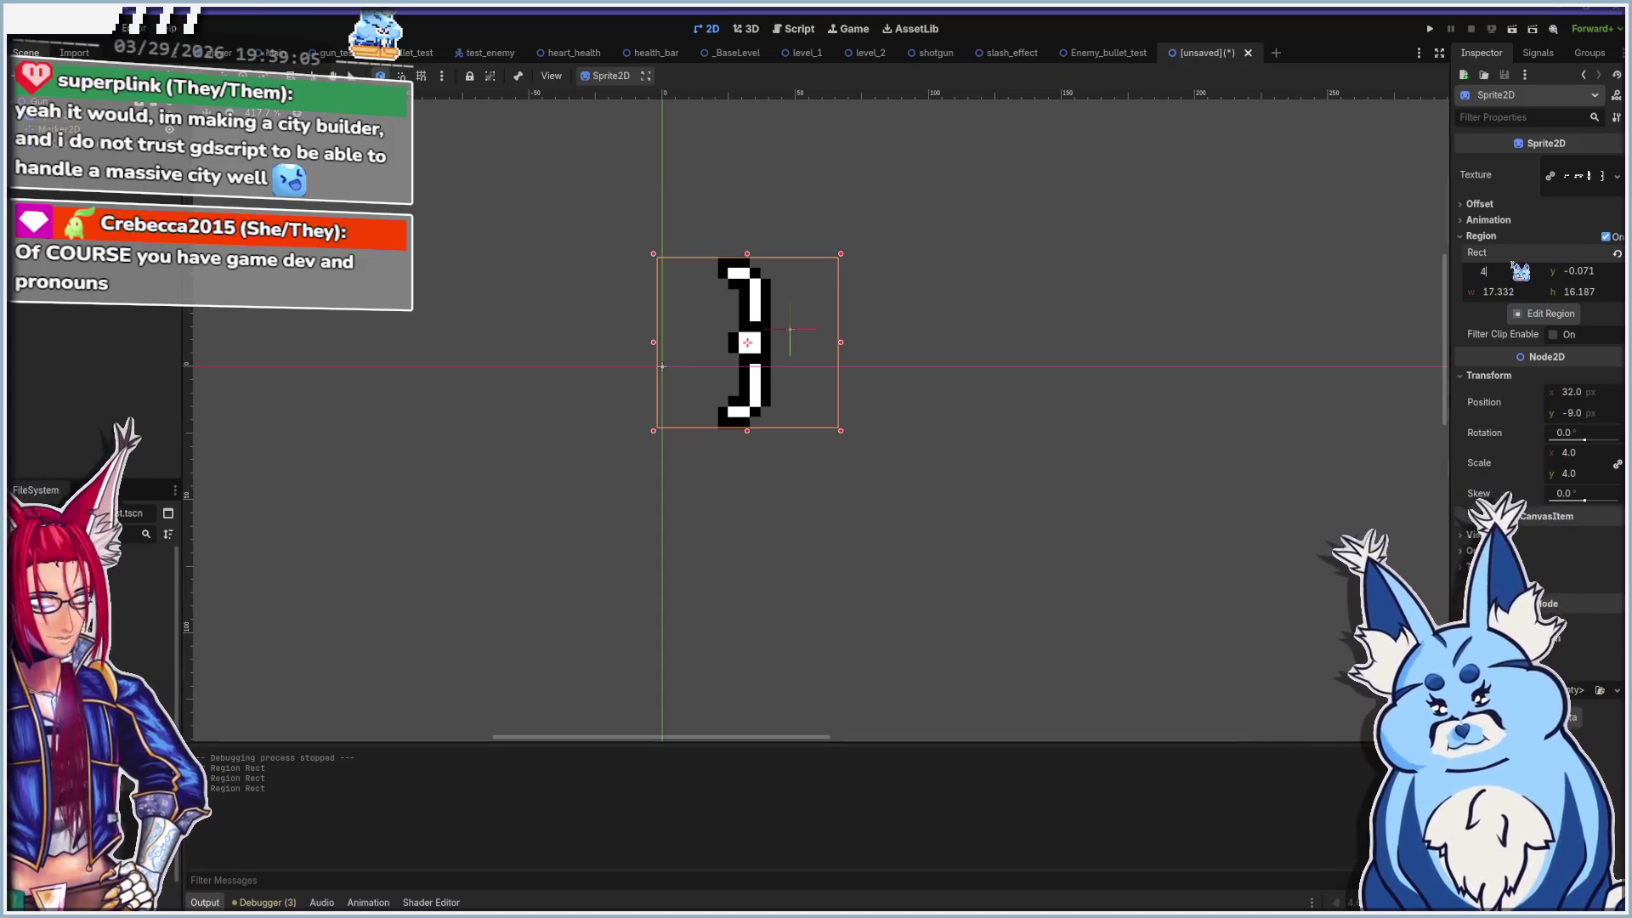
{"action": "key", "text": "Return"}
{"action": "left_click", "coordinate": [1581, 272]}
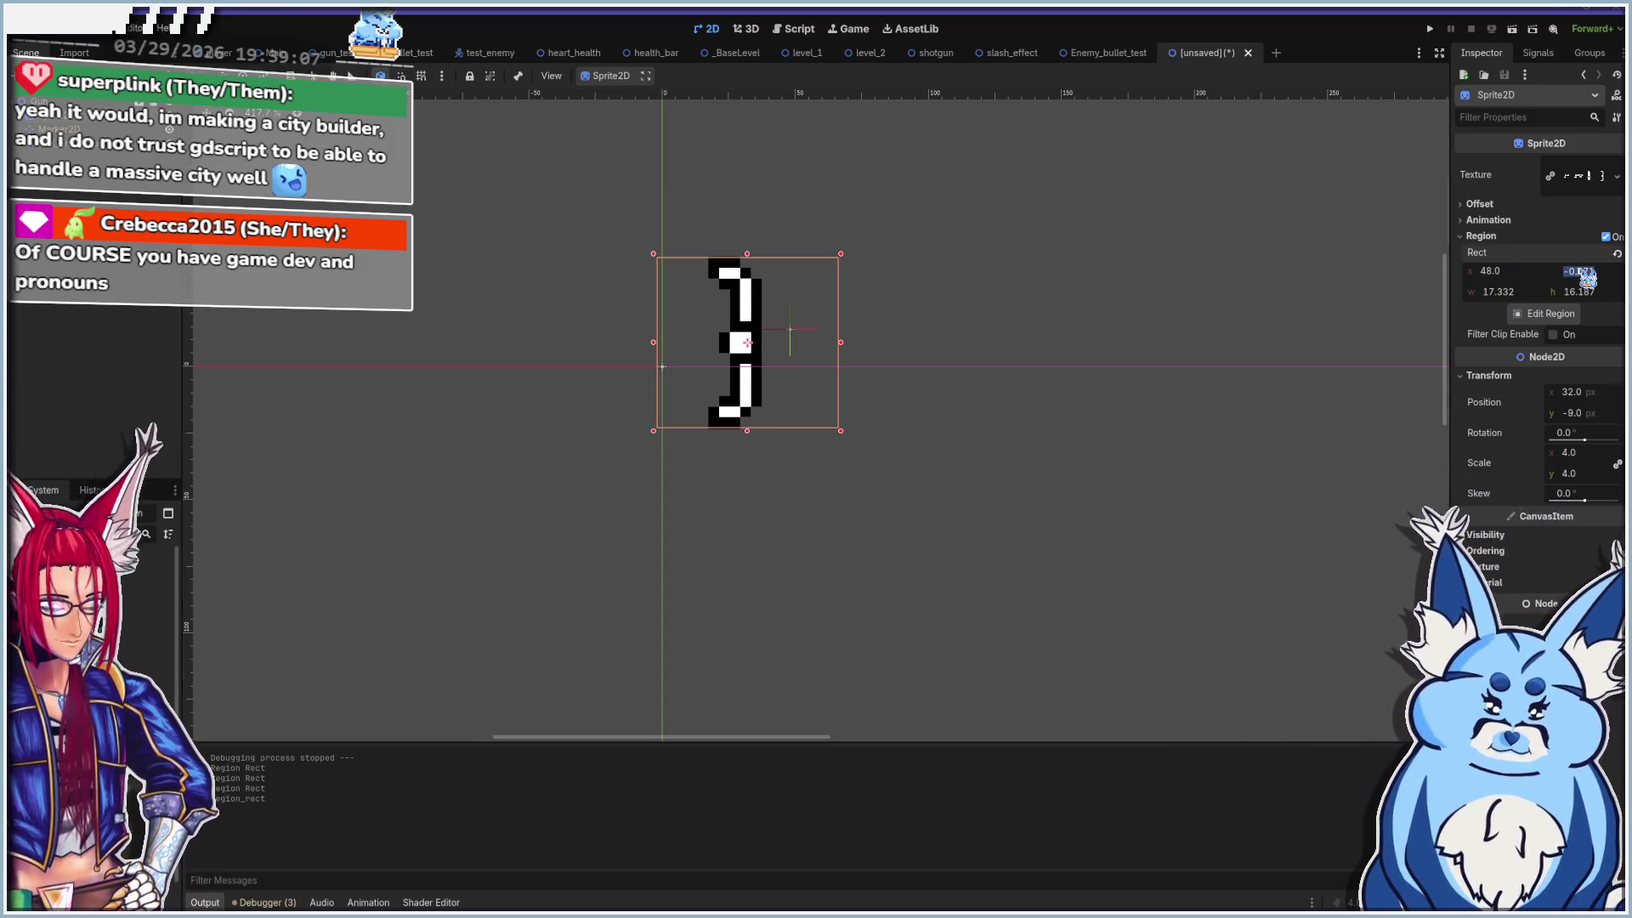
{"action": "type", "text": "0"}
{"action": "key", "text": "Return"}
{"action": "left_click", "coordinate": [1515, 294]}
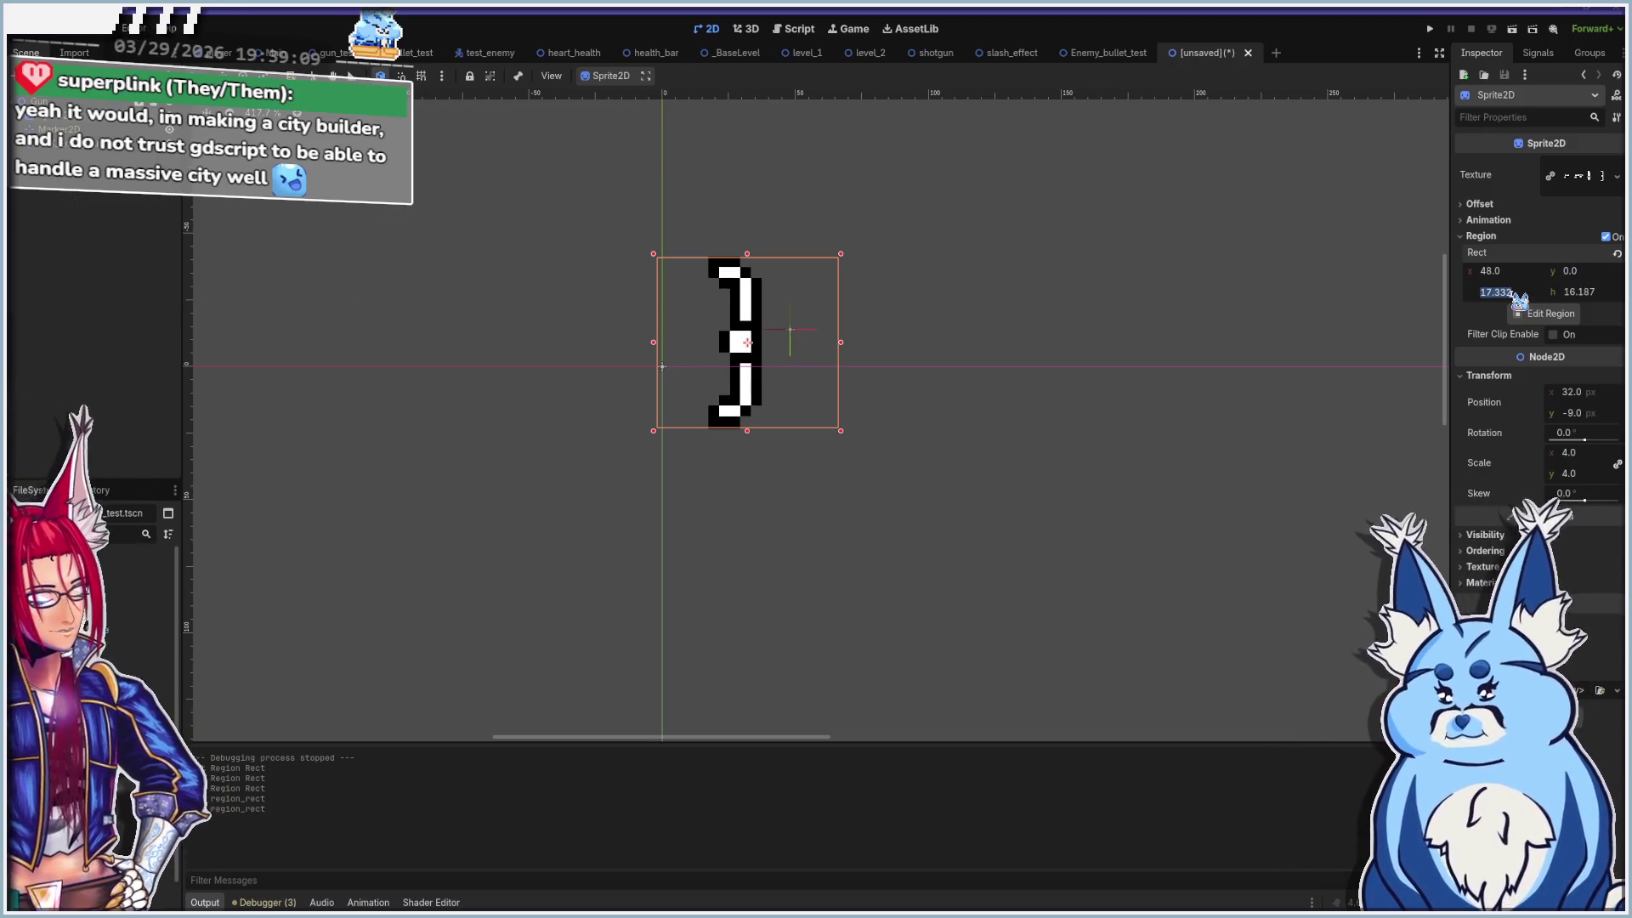
{"action": "type", "text": "16"}
{"action": "key", "text": "Return"}
{"action": "left_click", "coordinate": [1581, 293]}
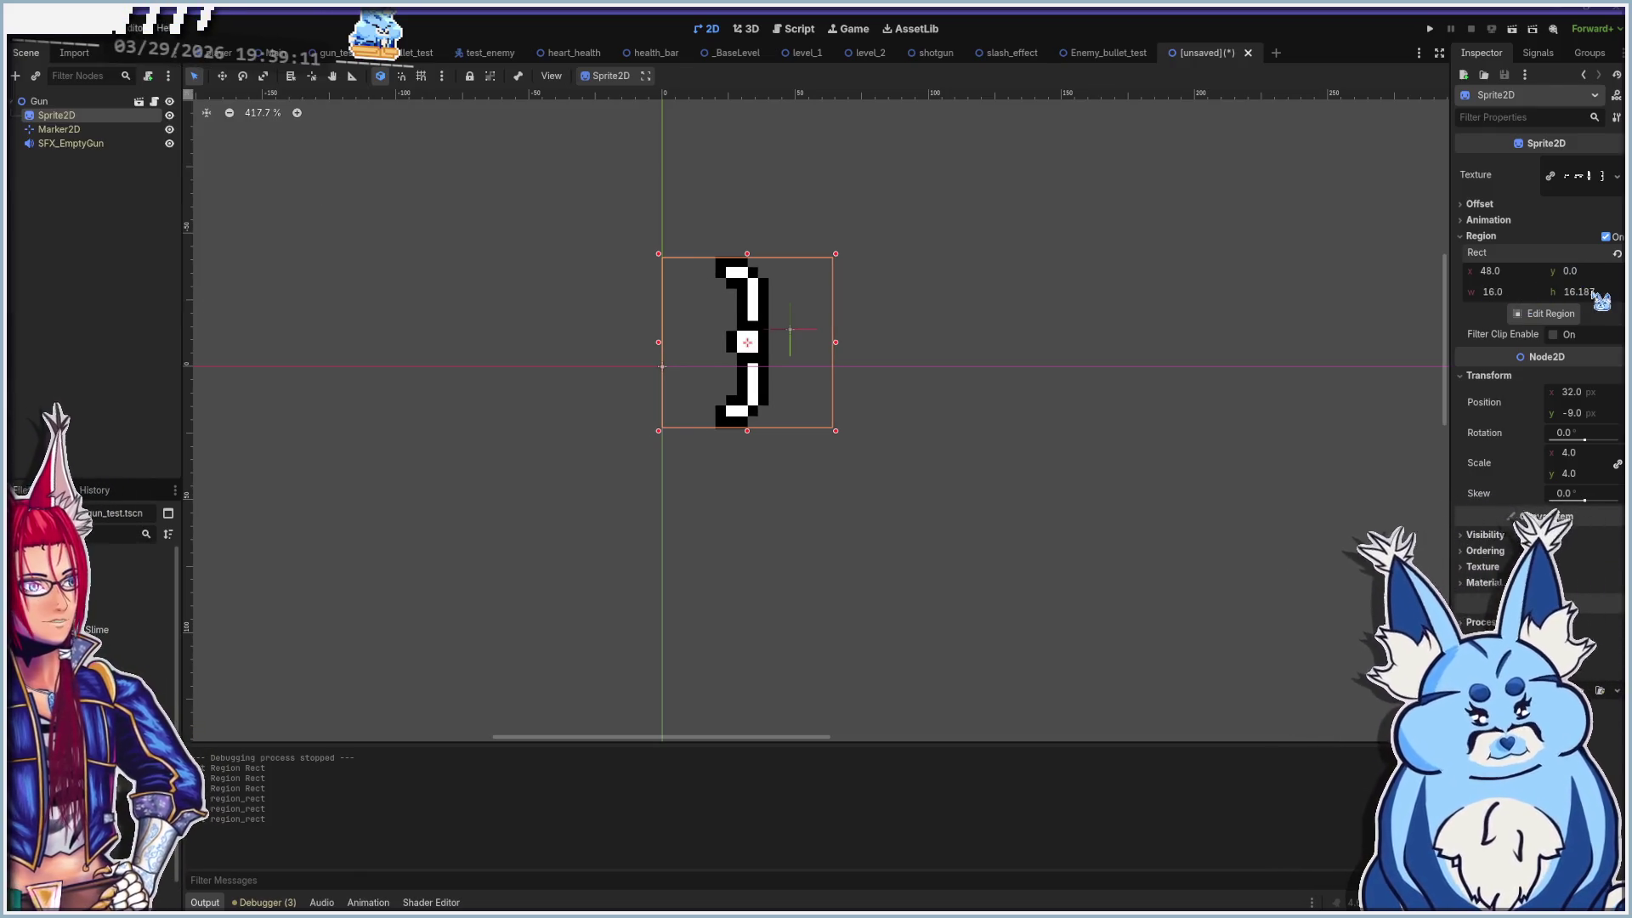
Set region height 16, move Marker2D to (40, -9), and begin saving the scene
{"action": "type", "text": "16"}
{"action": "key", "text": "Return"}
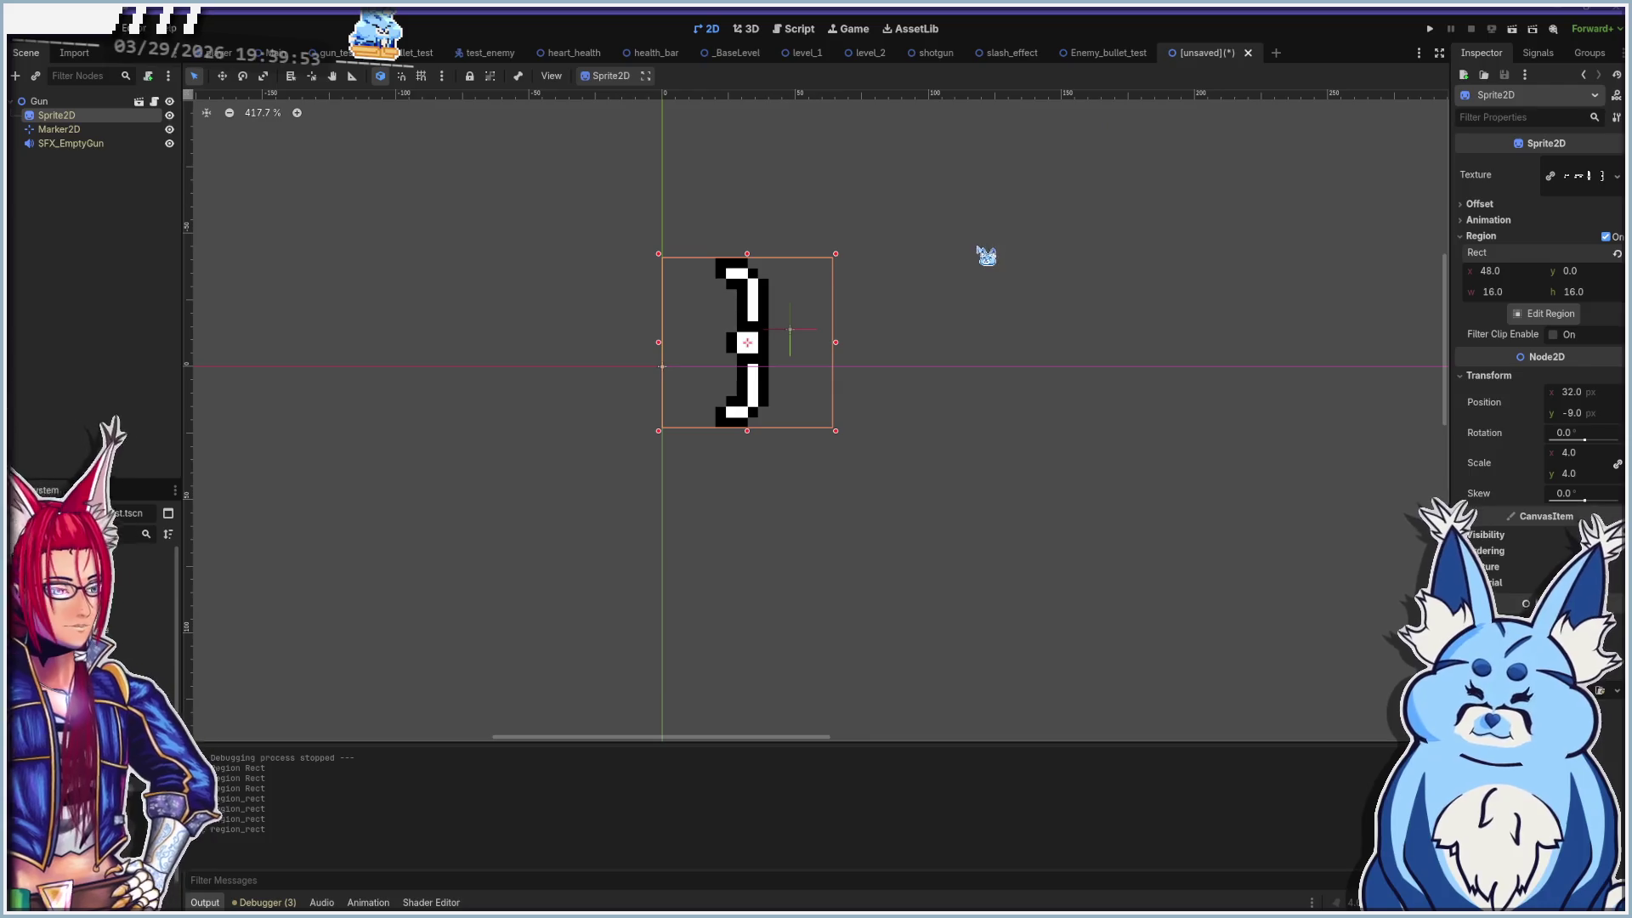
{"action": "mouse_move", "coordinate": [793, 338]}
{"action": "left_mouse_down"}
{"action": "mouse_move", "coordinate": [767, 337]}
{"action": "mouse_move", "coordinate": [775, 354]}
{"action": "mouse_move", "coordinate": [770, 340]}
{"action": "left_mouse_up"}
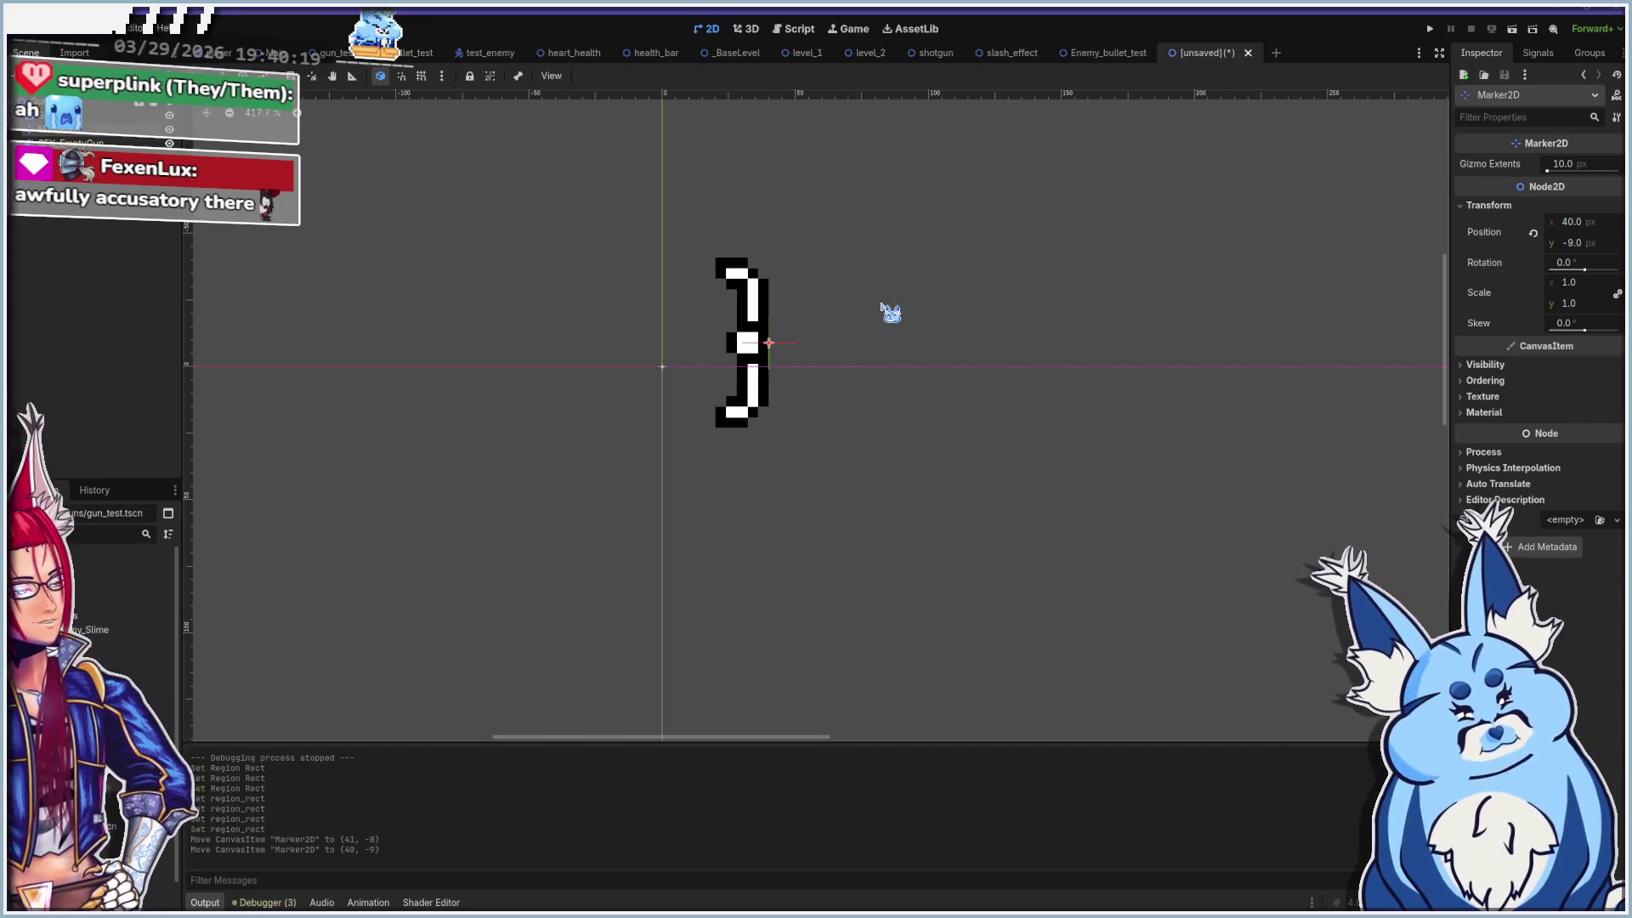
{"action": "key", "text": "ctrl+s"}
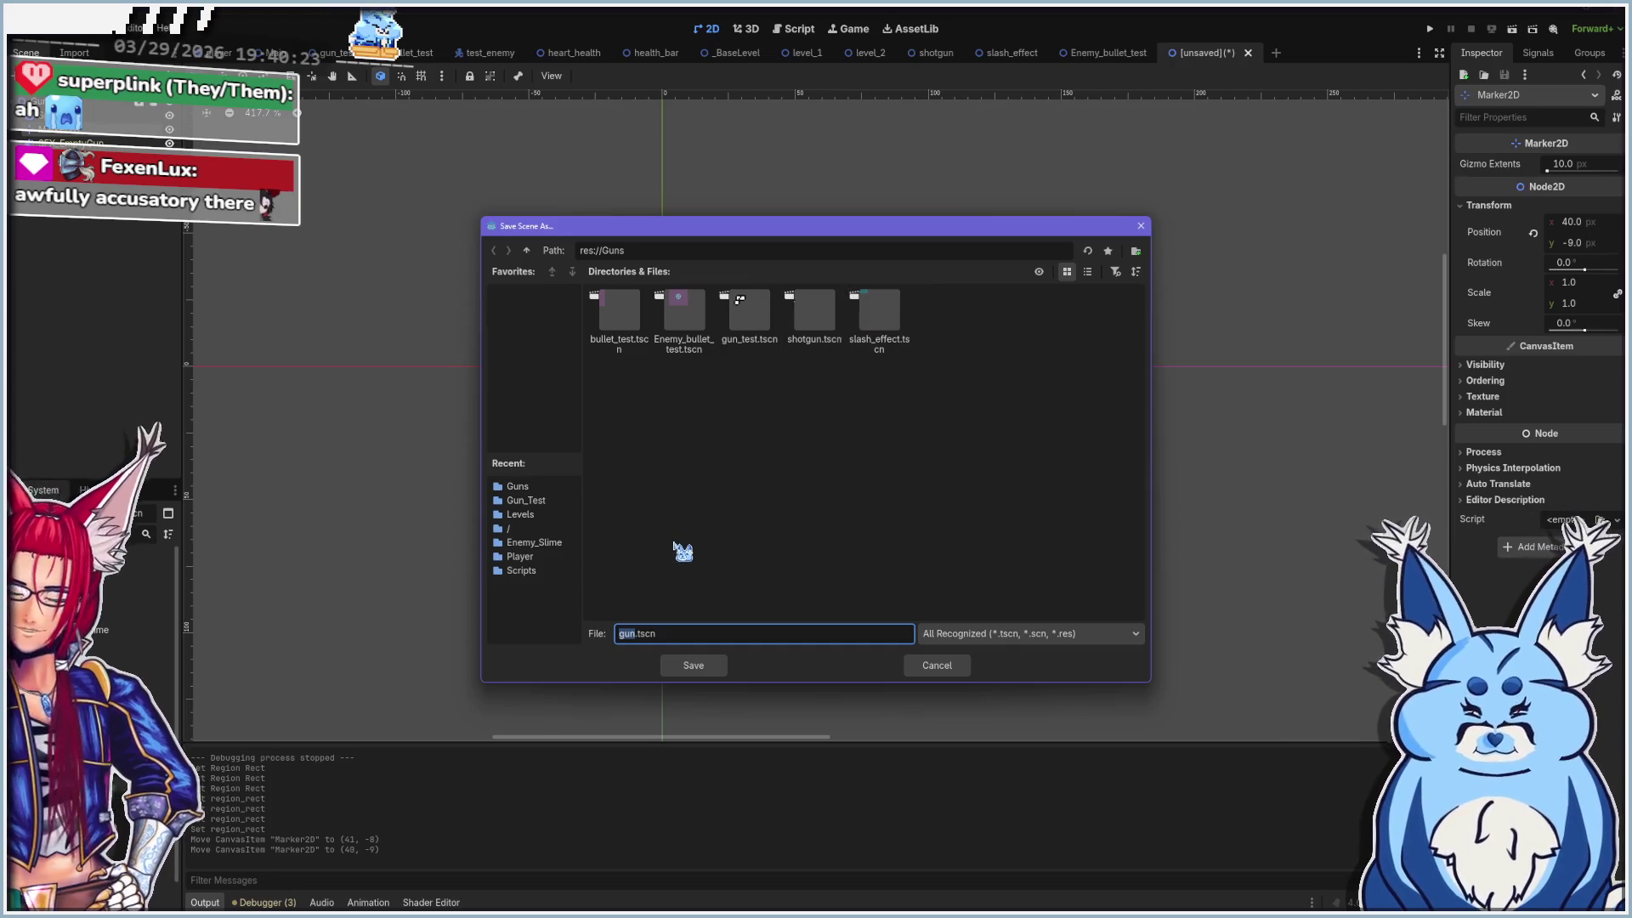
Change the file name from gun.tscn to Bow.tscn and confirm the save
{"action": "left_click", "coordinate": [634, 634]}
{"action": "type", "text": "Bo"}
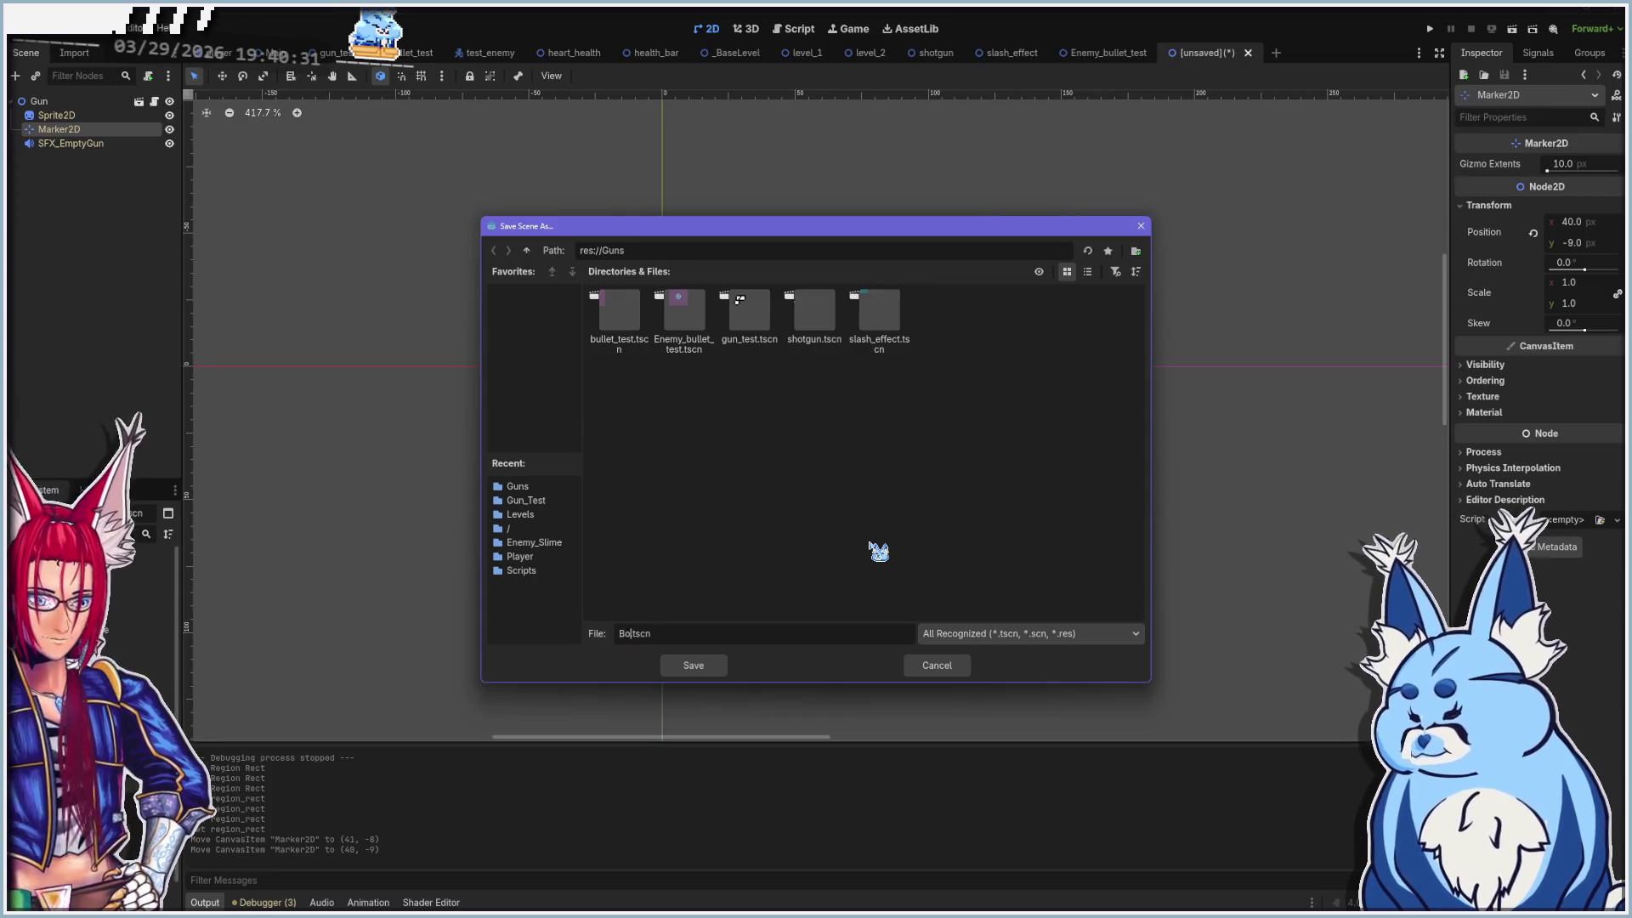
{"action": "type", "text": "w"}
{"action": "key", "text": "Return"}
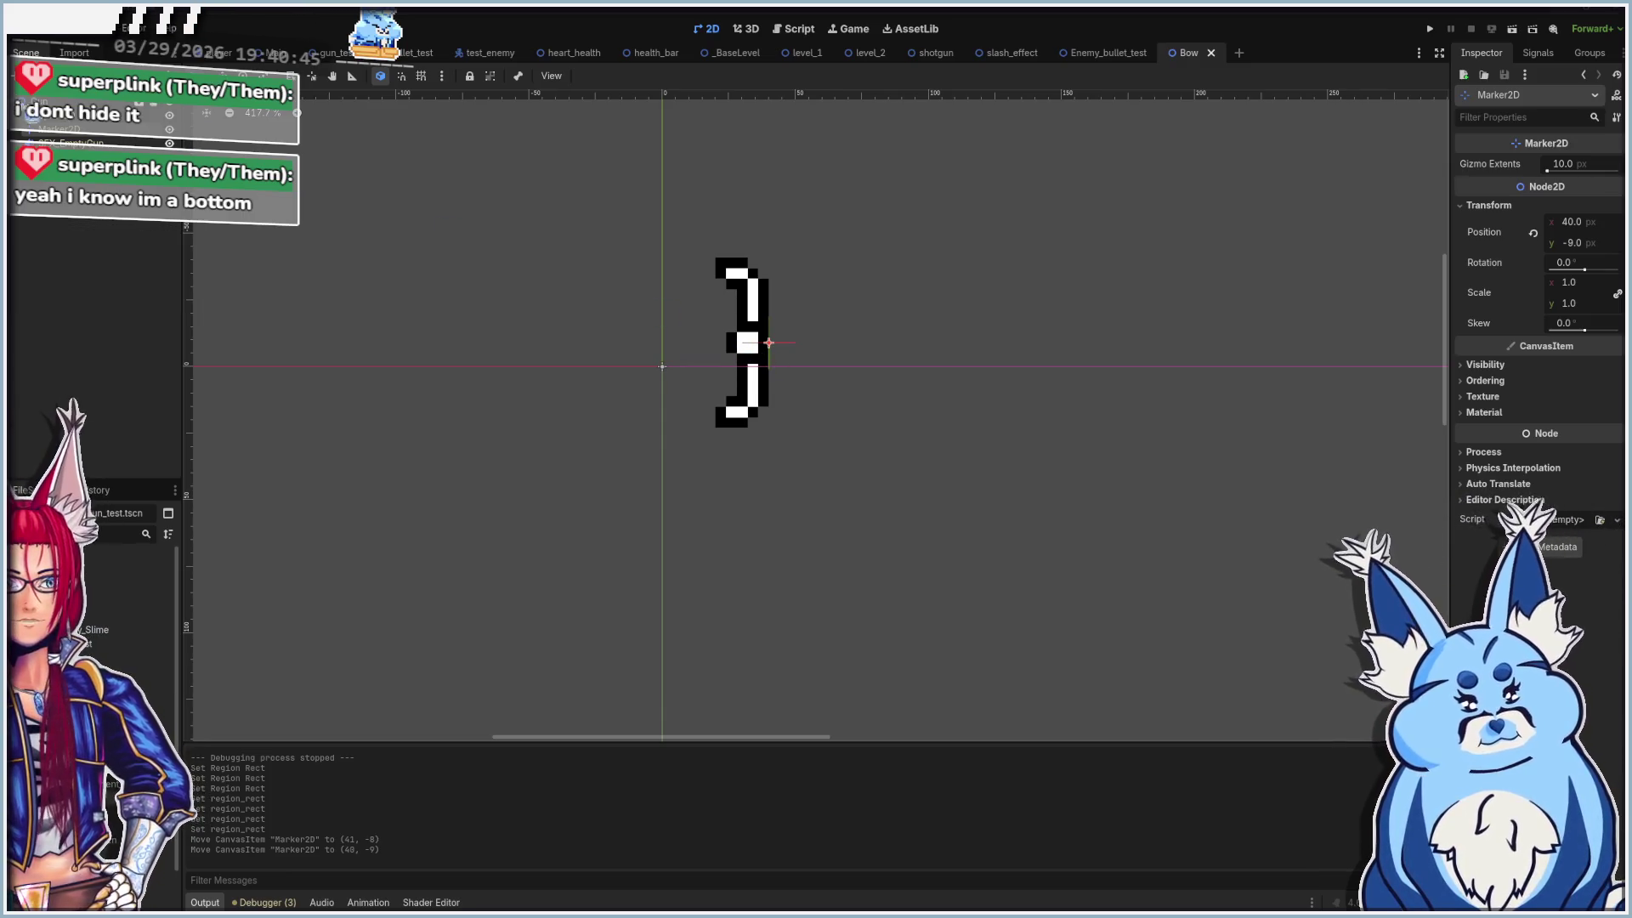
{"action": "left_click", "coordinate": [72, 124]}
Move Sprite2D and Marker2D down 10 px together, then open the Gun node's gun_test.gd
{"action": "left_click", "coordinate": [60, 128], "text": "shift"}
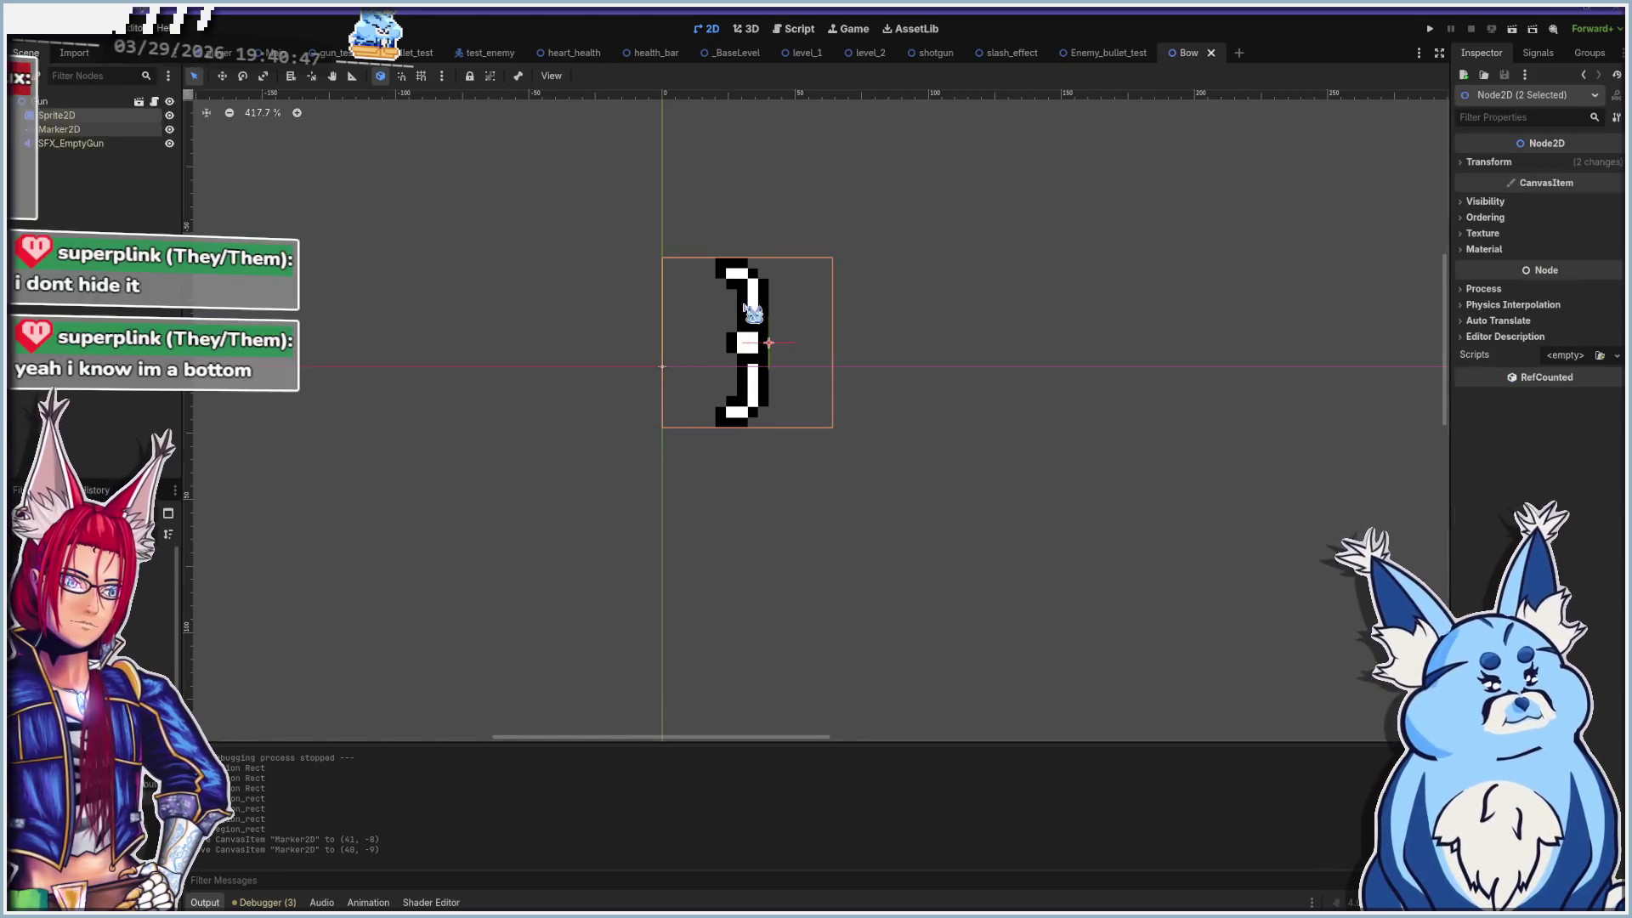
{"action": "left_click_drag", "start_coordinate": [738, 342], "coordinate": [737, 367]}
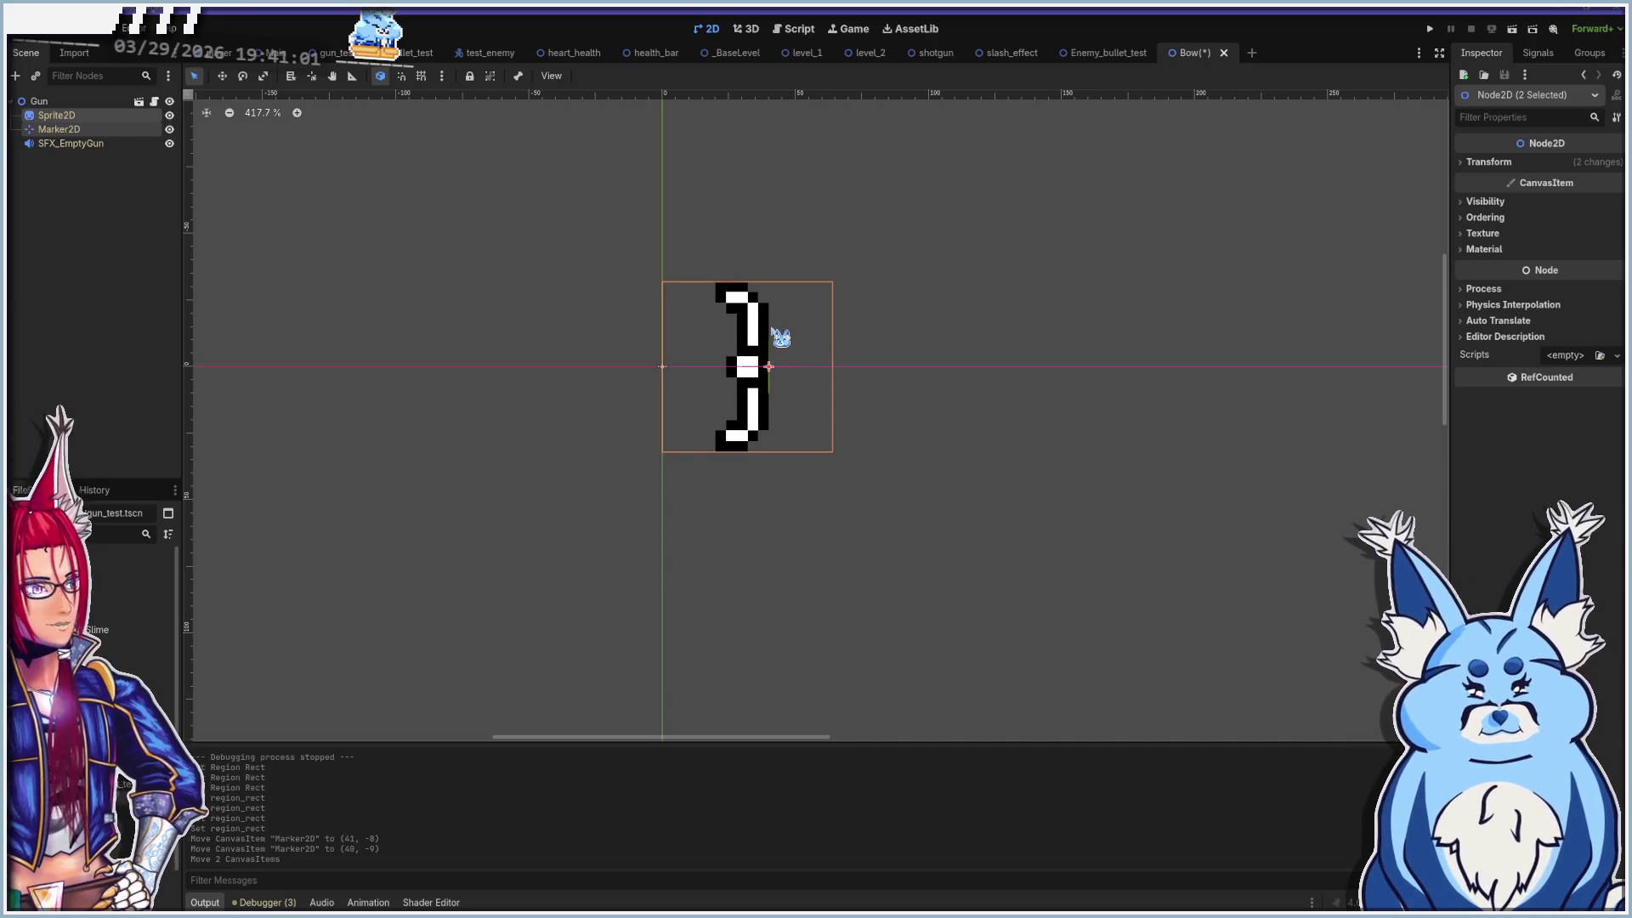
{"action": "left_click", "coordinate": [155, 102]}
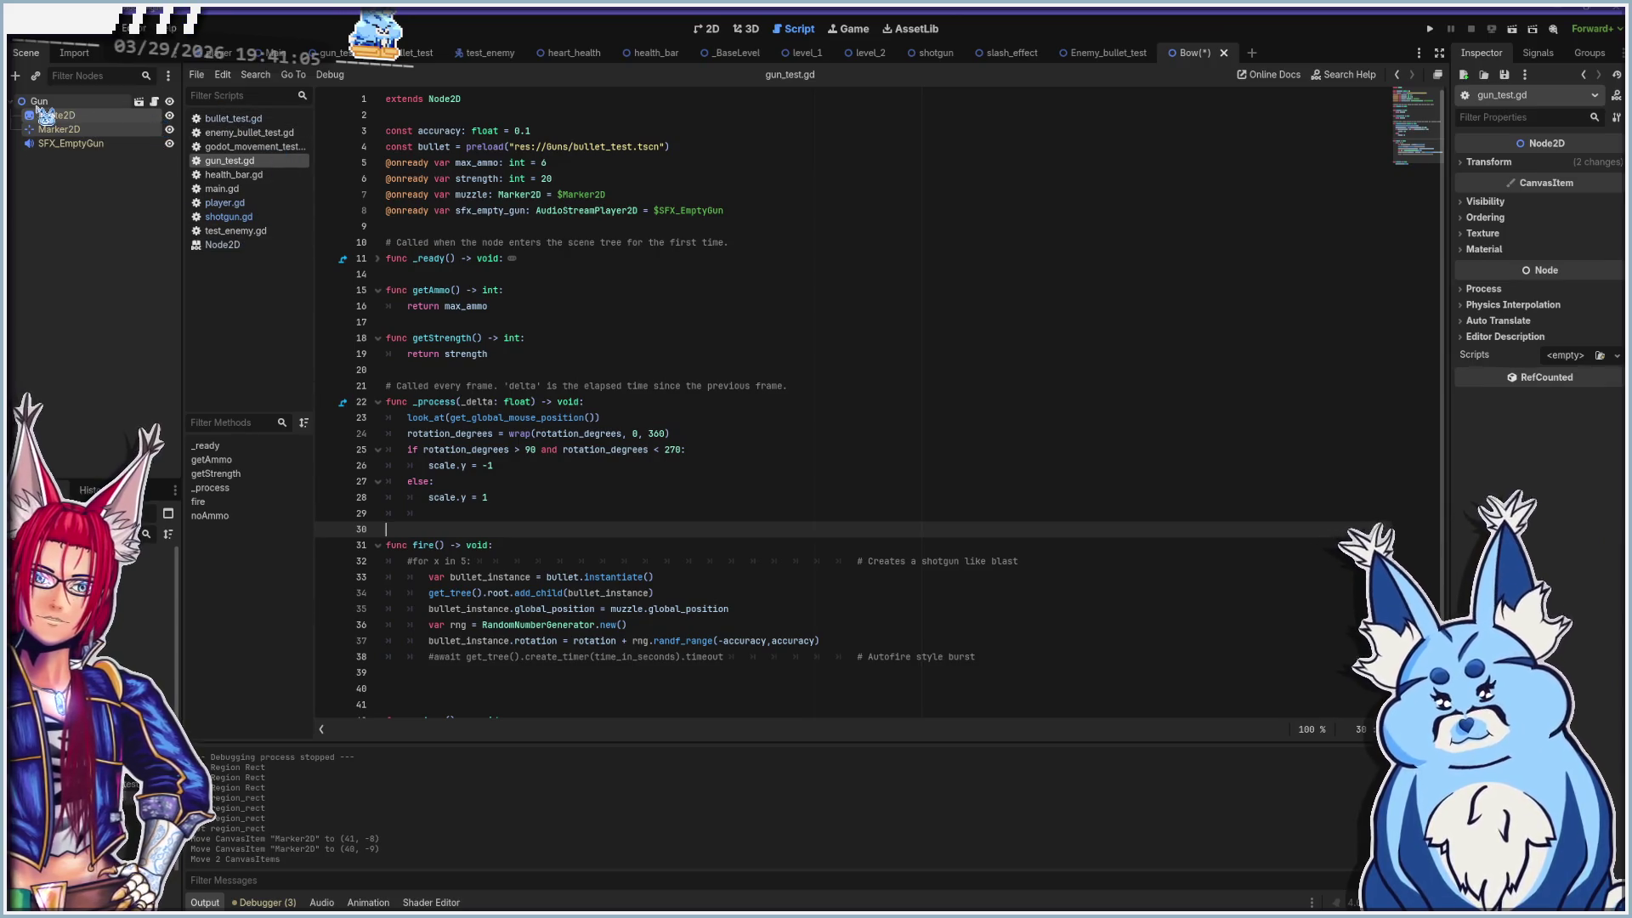
Detach gun_test.gd from Gun, save the Bow scene, and attach a new res://Guns/bow.gd
{"action": "left_click", "coordinate": [127, 103]}
{"action": "left_click", "coordinate": [148, 76]}
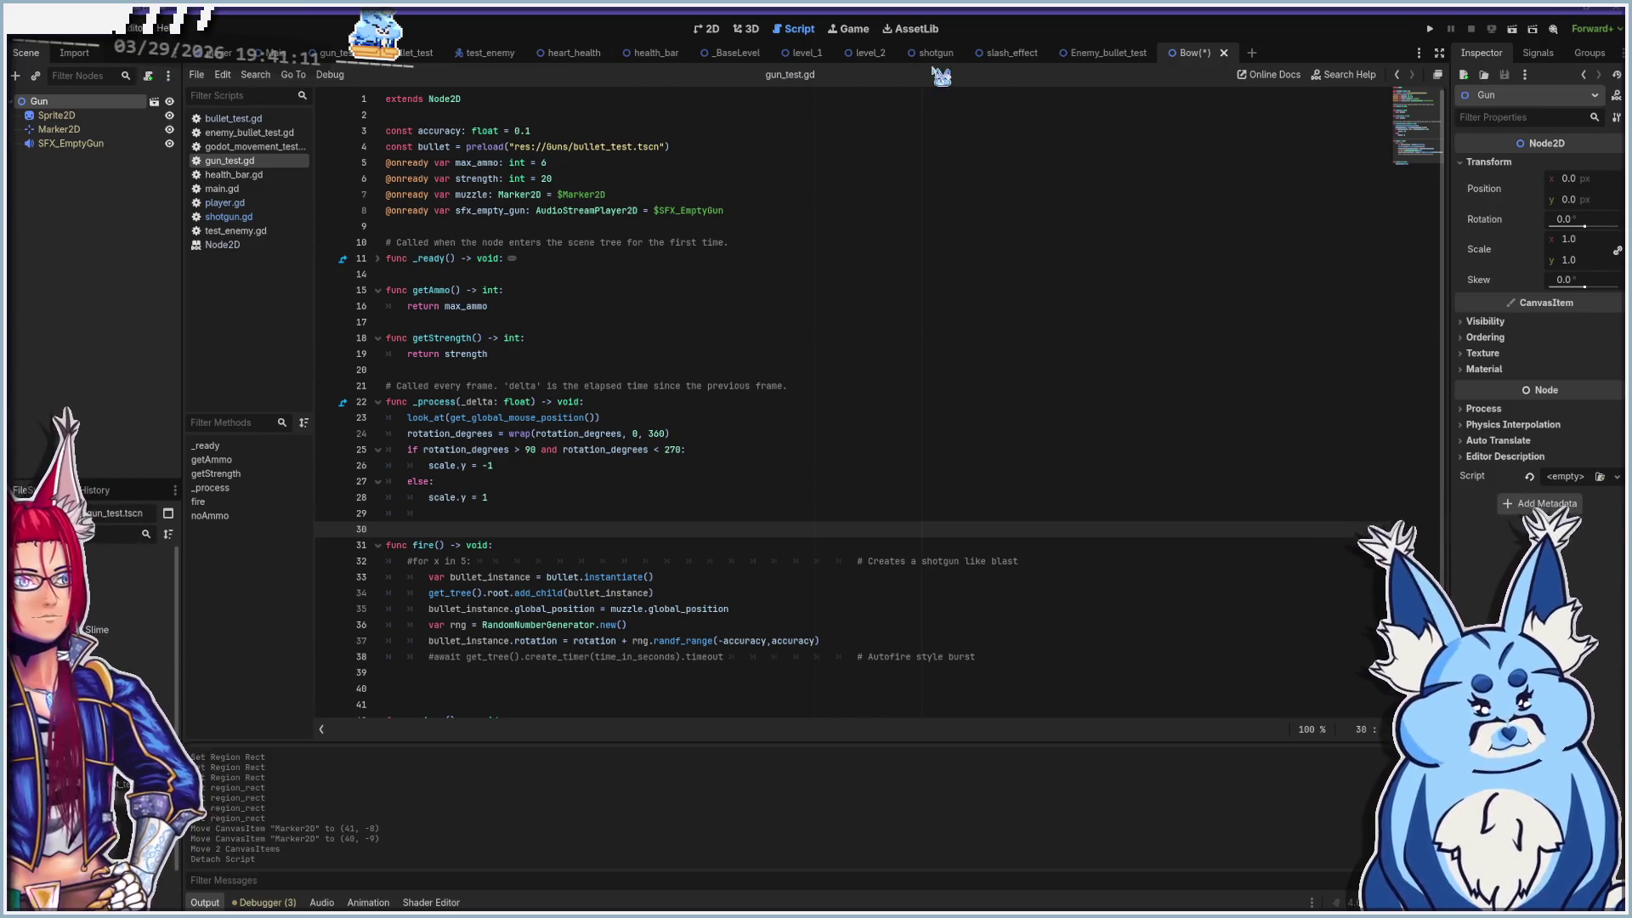
{"action": "left_click", "coordinate": [706, 29]}
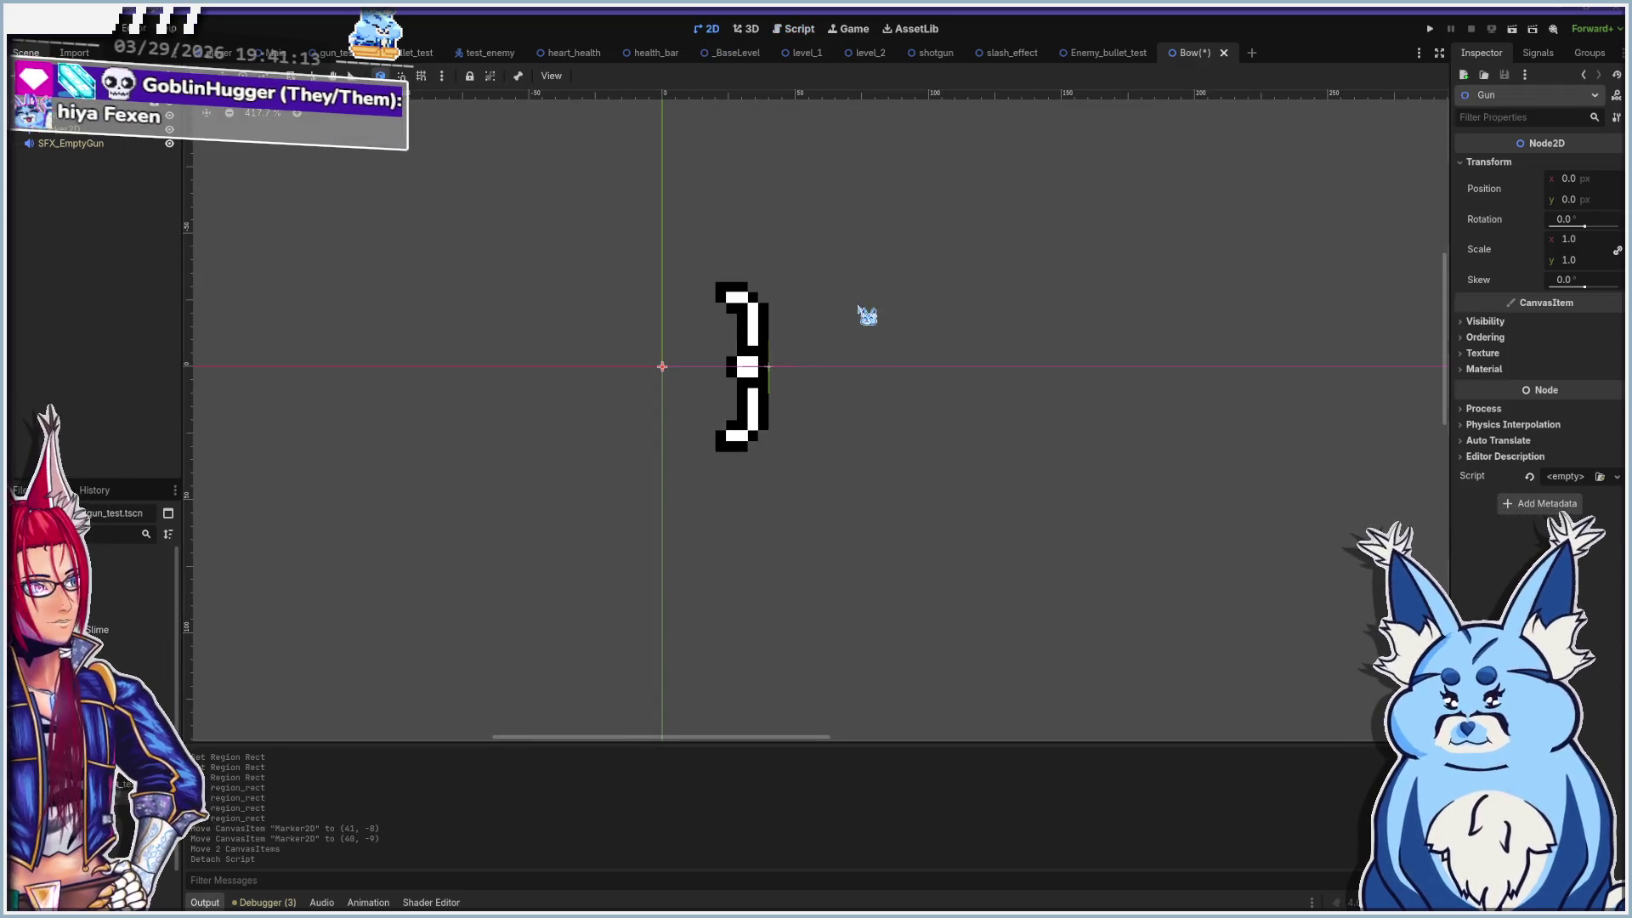
{"action": "key", "text": "ctrl+s"}
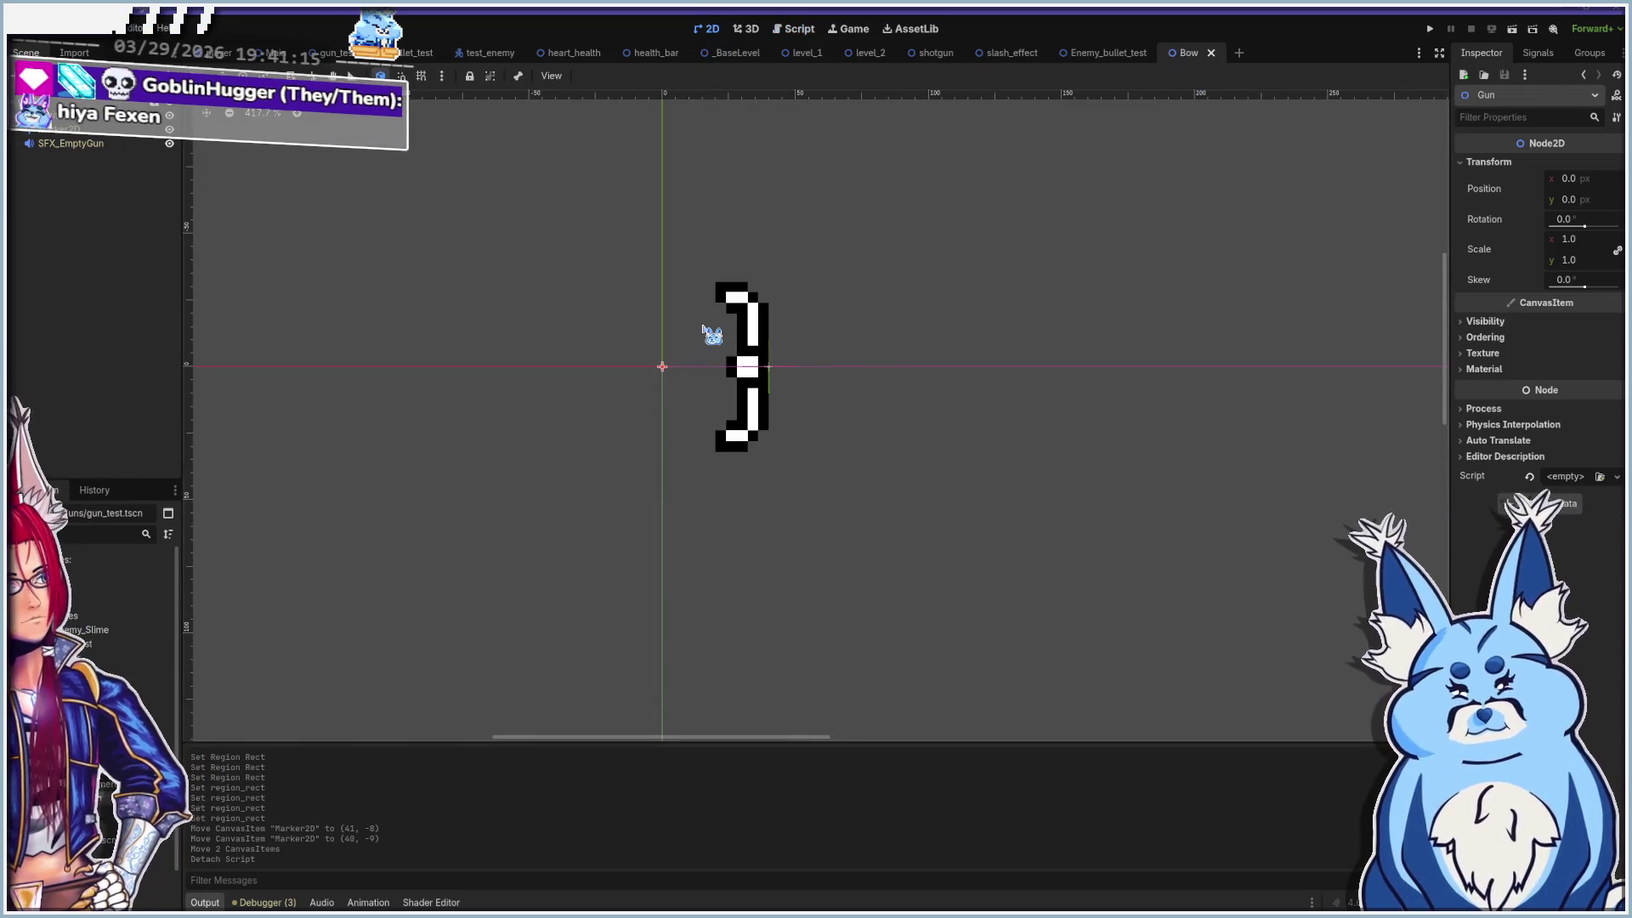
{"action": "left_click", "coordinate": [153, 76]}
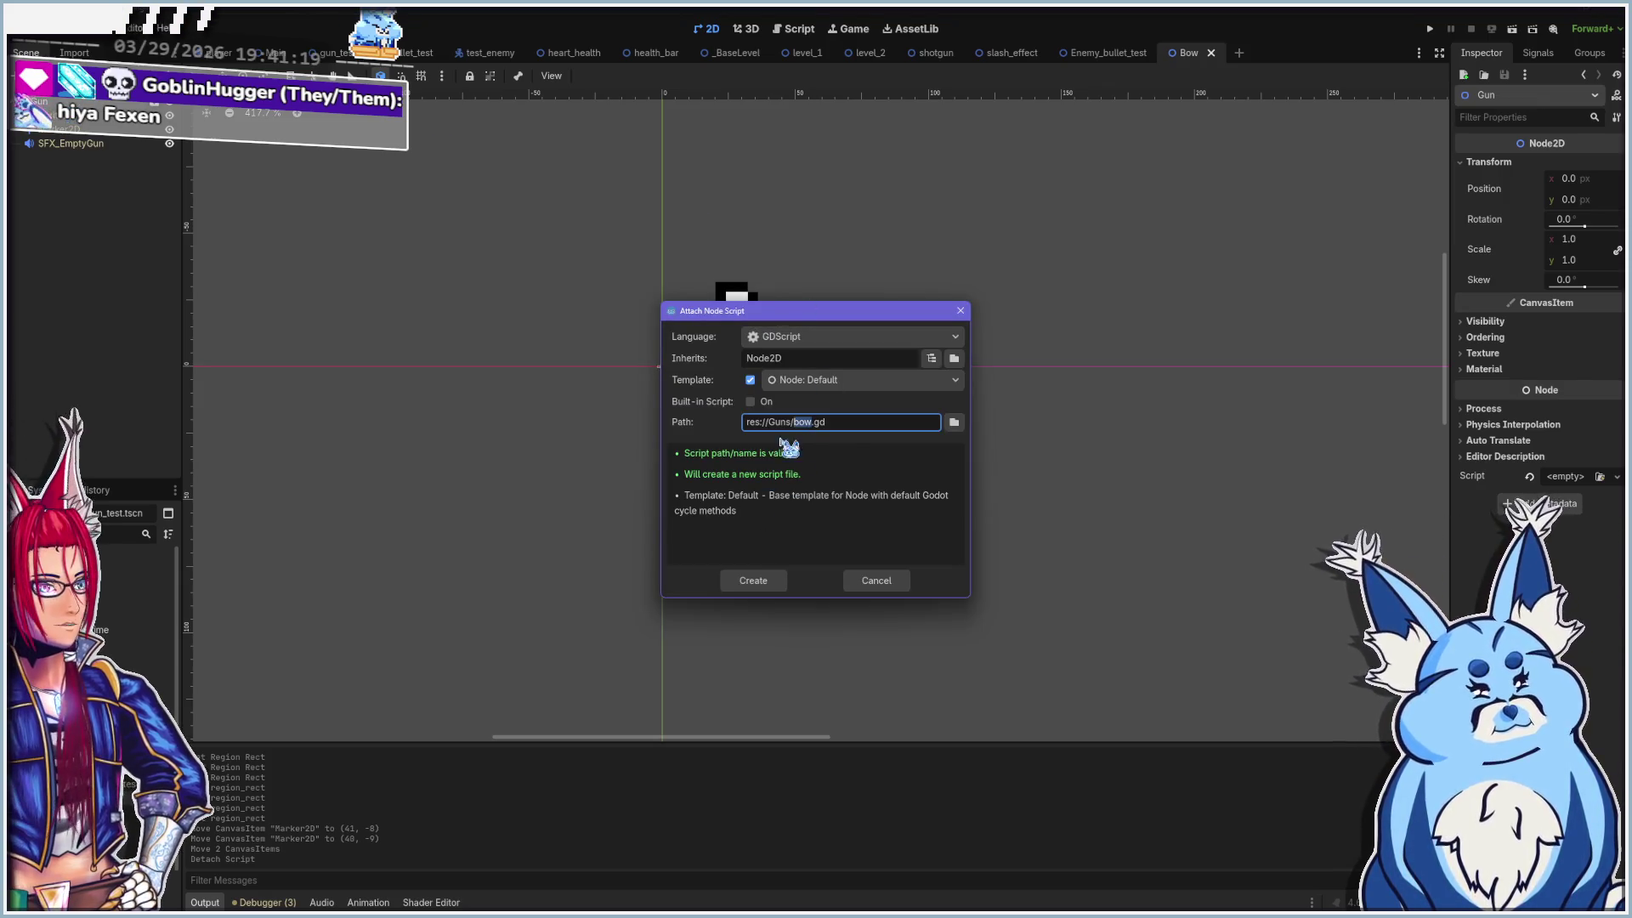
{"action": "left_click", "coordinate": [754, 581]}
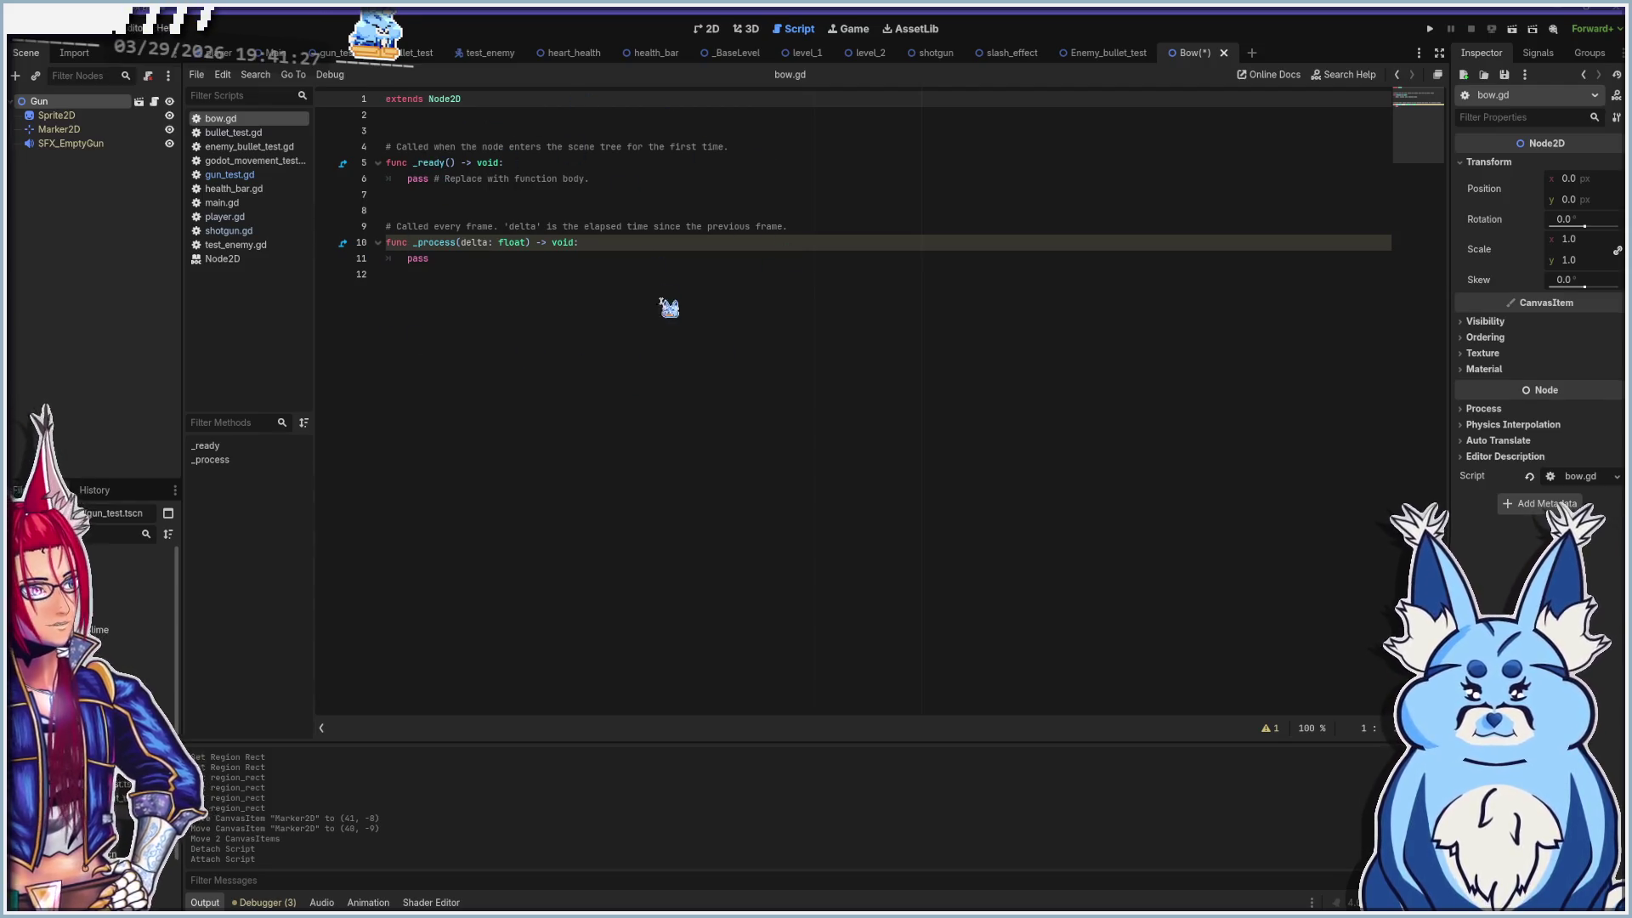
Copy all of gun_test.gd's code, closing the Node2D reference page that opened
{"action": "left_click", "coordinate": [230, 174]}
{"action": "left_click", "coordinate": [388, 100]}
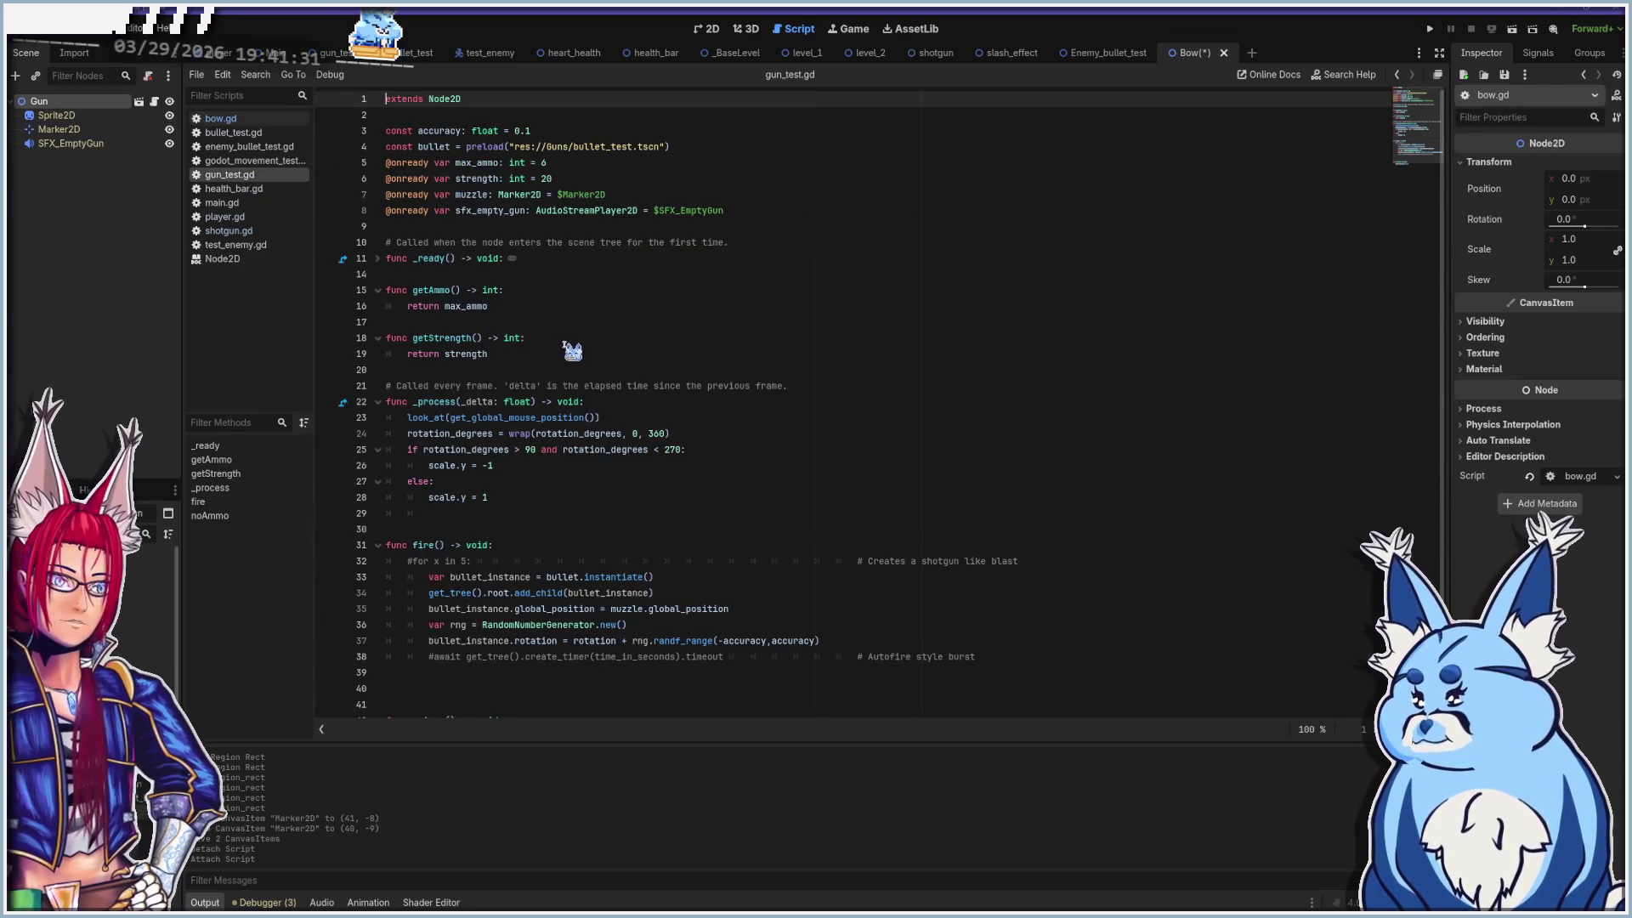
{"action": "scroll", "coordinate": [571, 351], "scroll_direction": "down", "scroll_amount": 1}
{"action": "left_click", "coordinate": [543, 693], "text": "shift"}
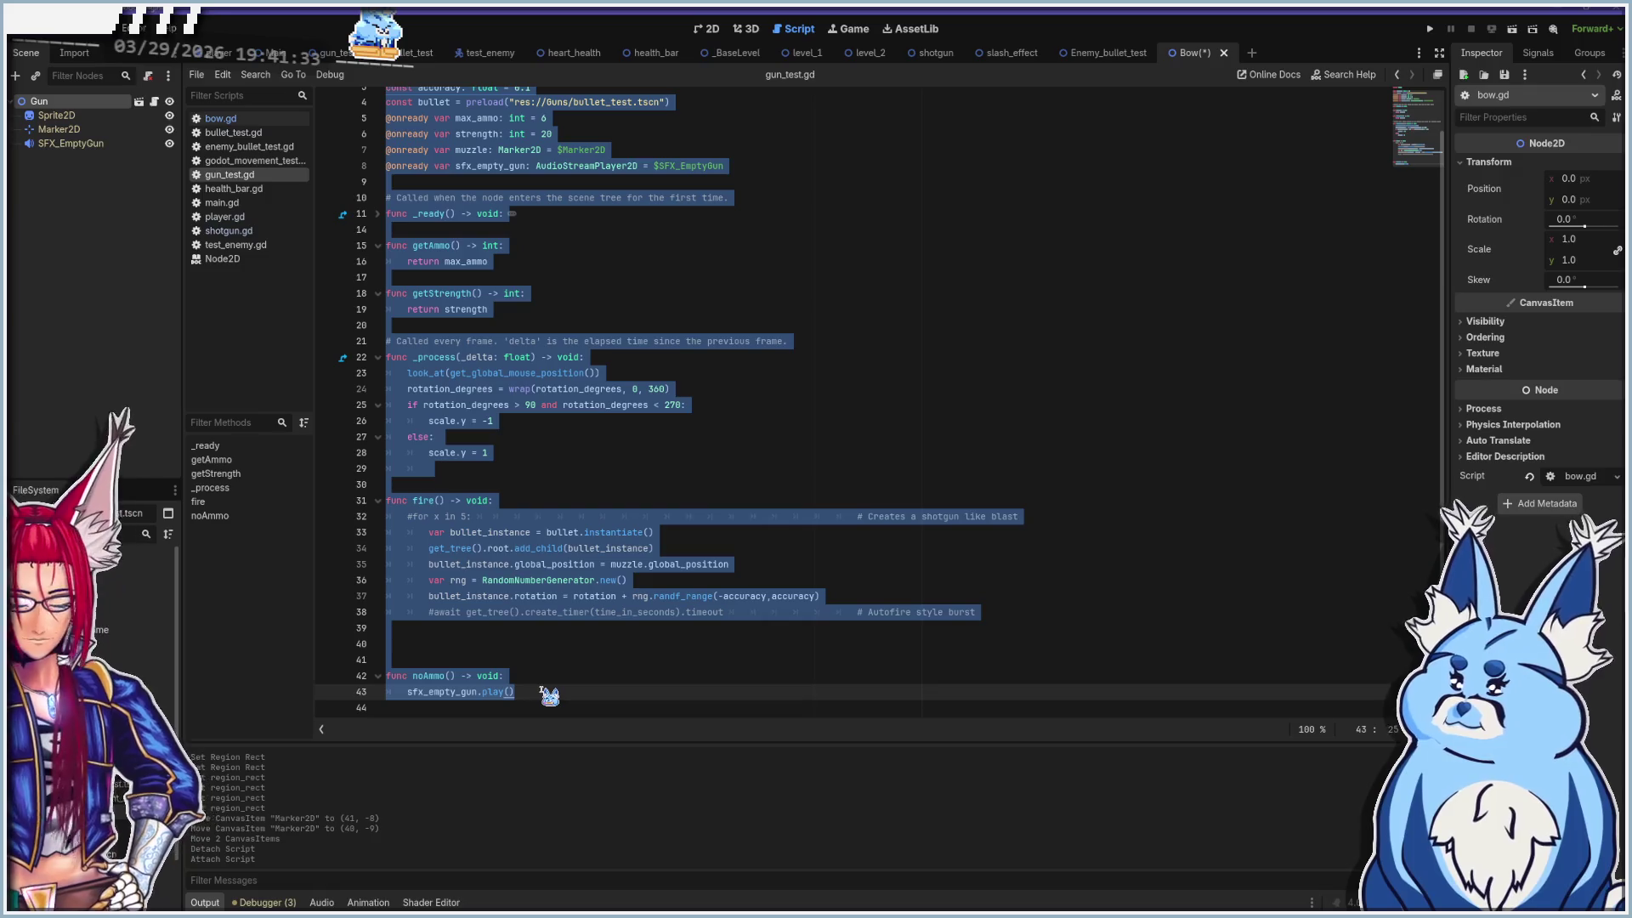
{"action": "left_click", "coordinate": [226, 261]}
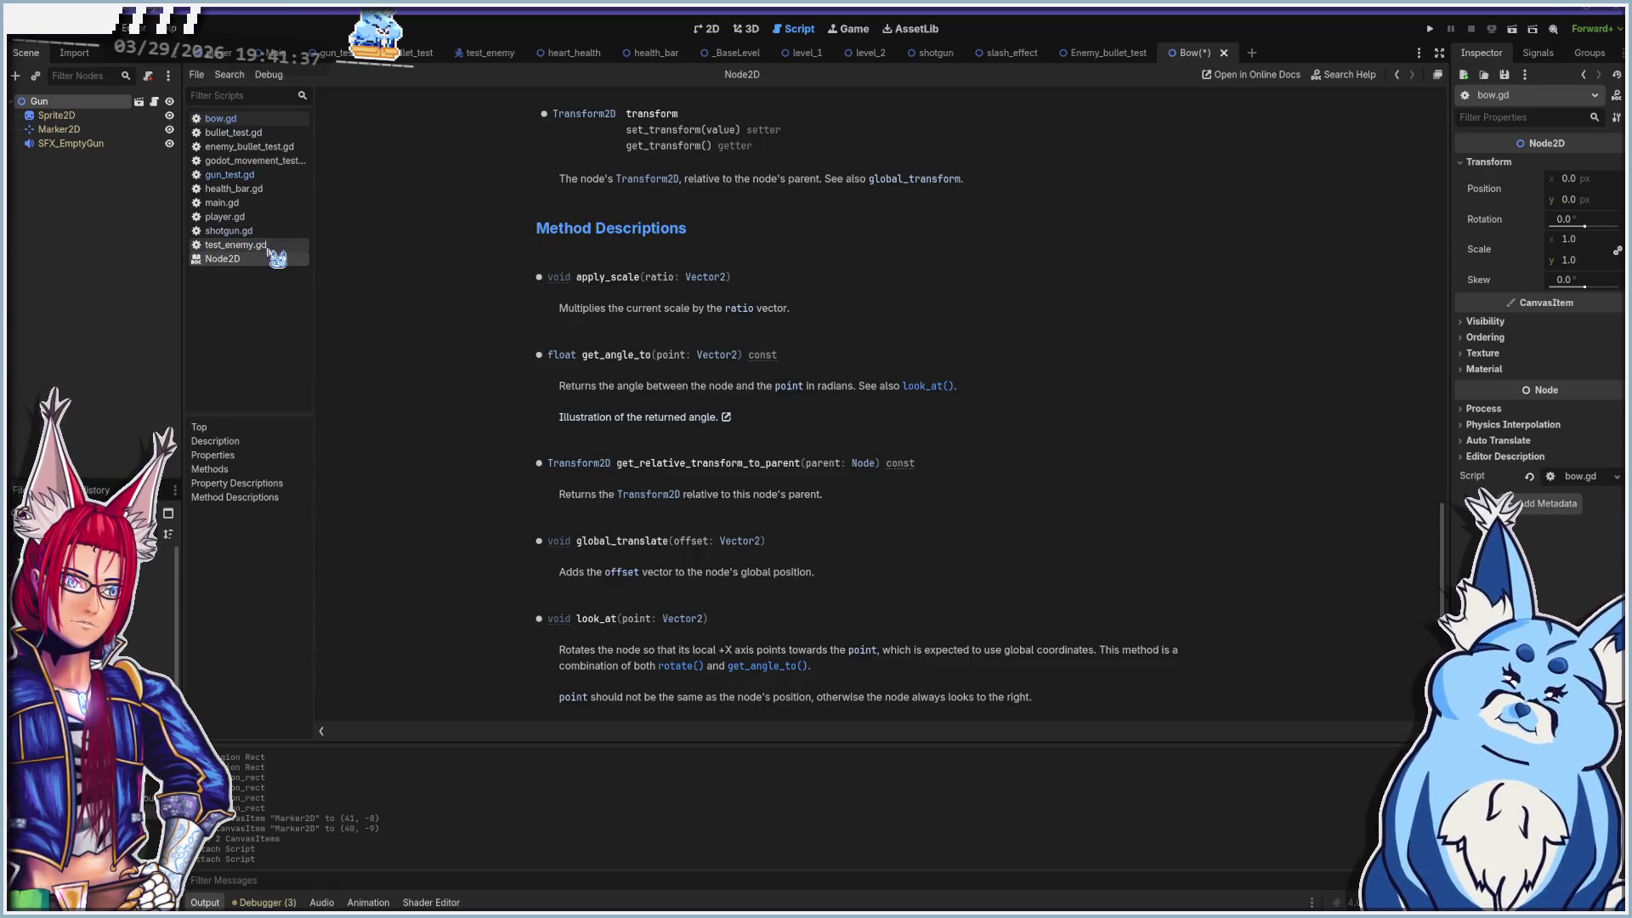
{"action": "right_click", "coordinate": [230, 270]}
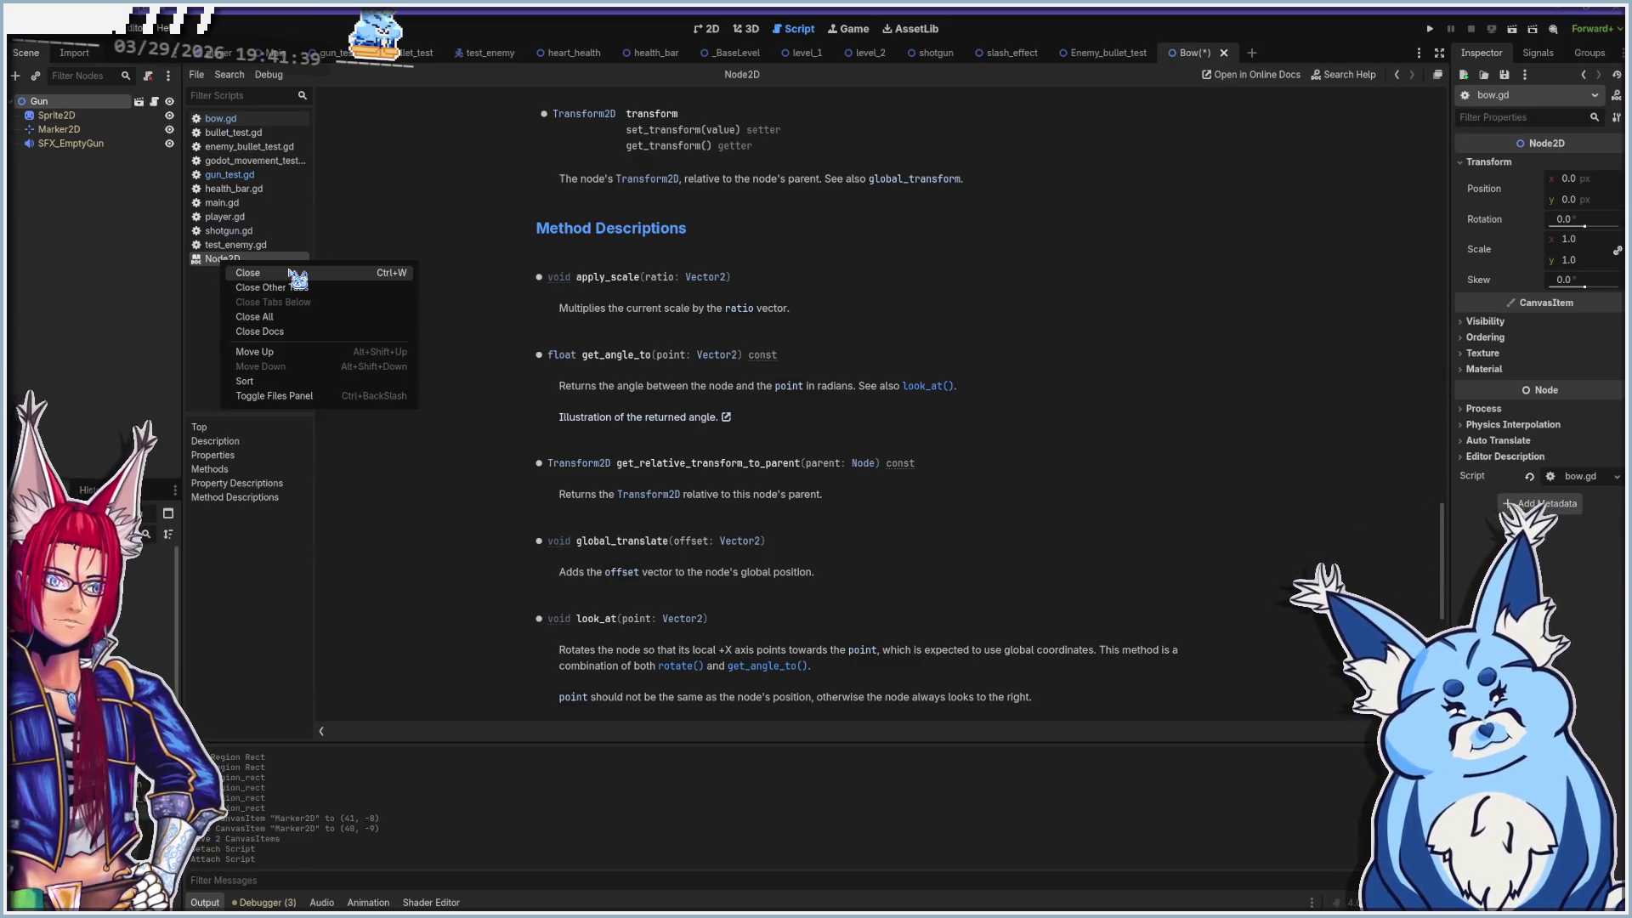
{"action": "left_click", "coordinate": [247, 281]}
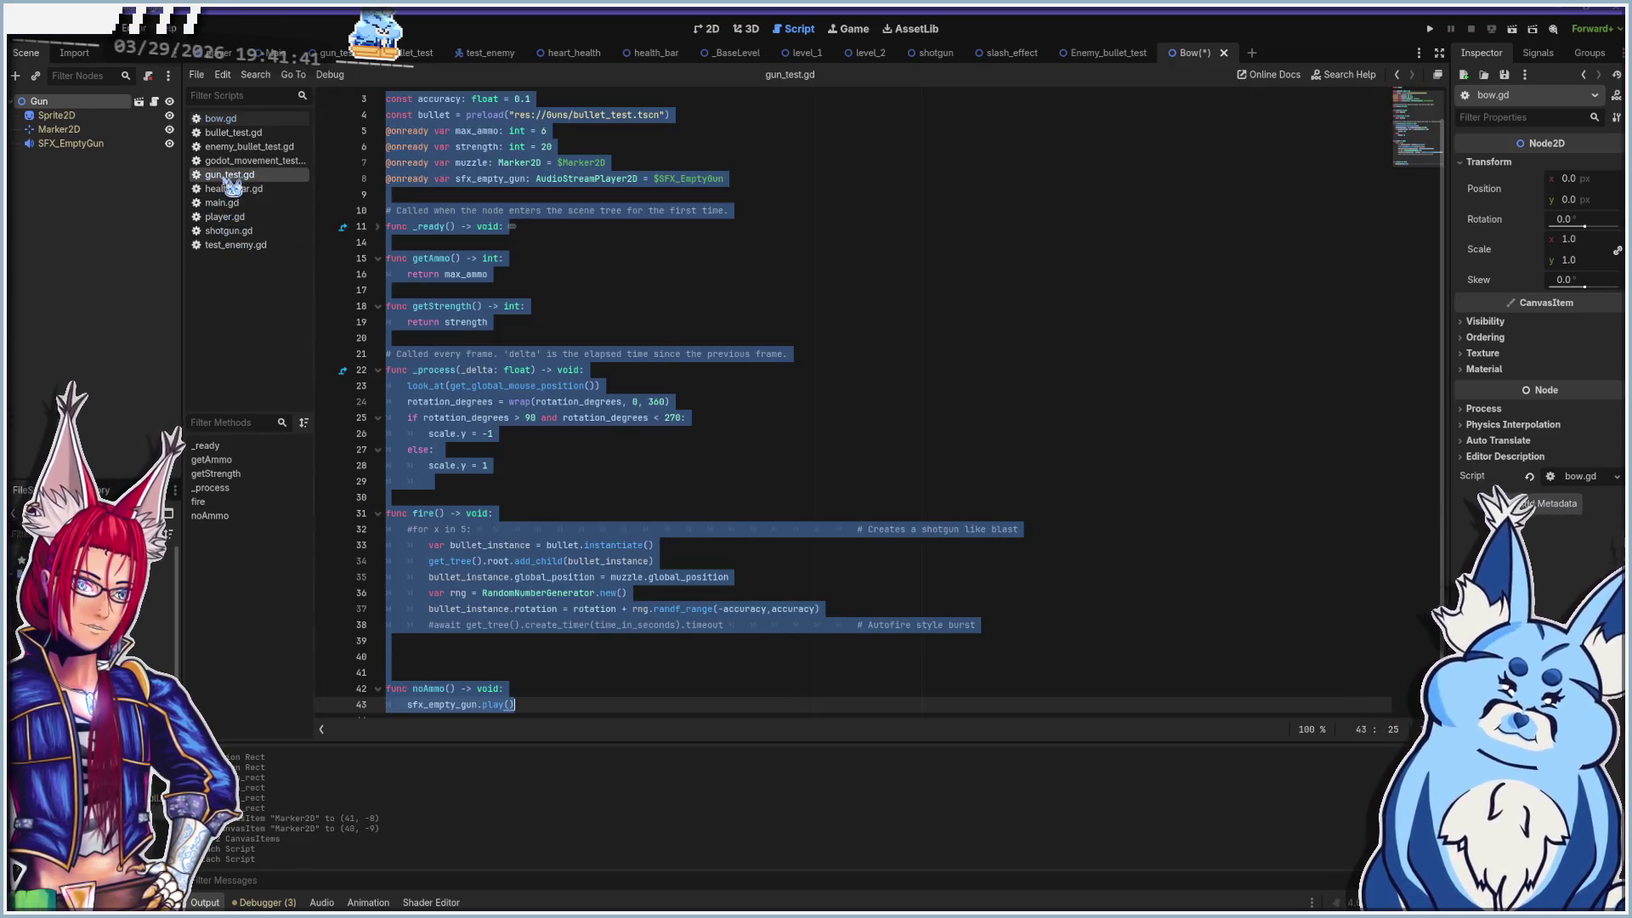
Replace bow.gd's template code with the copied gun code
{"action": "left_click", "coordinate": [230, 120]}
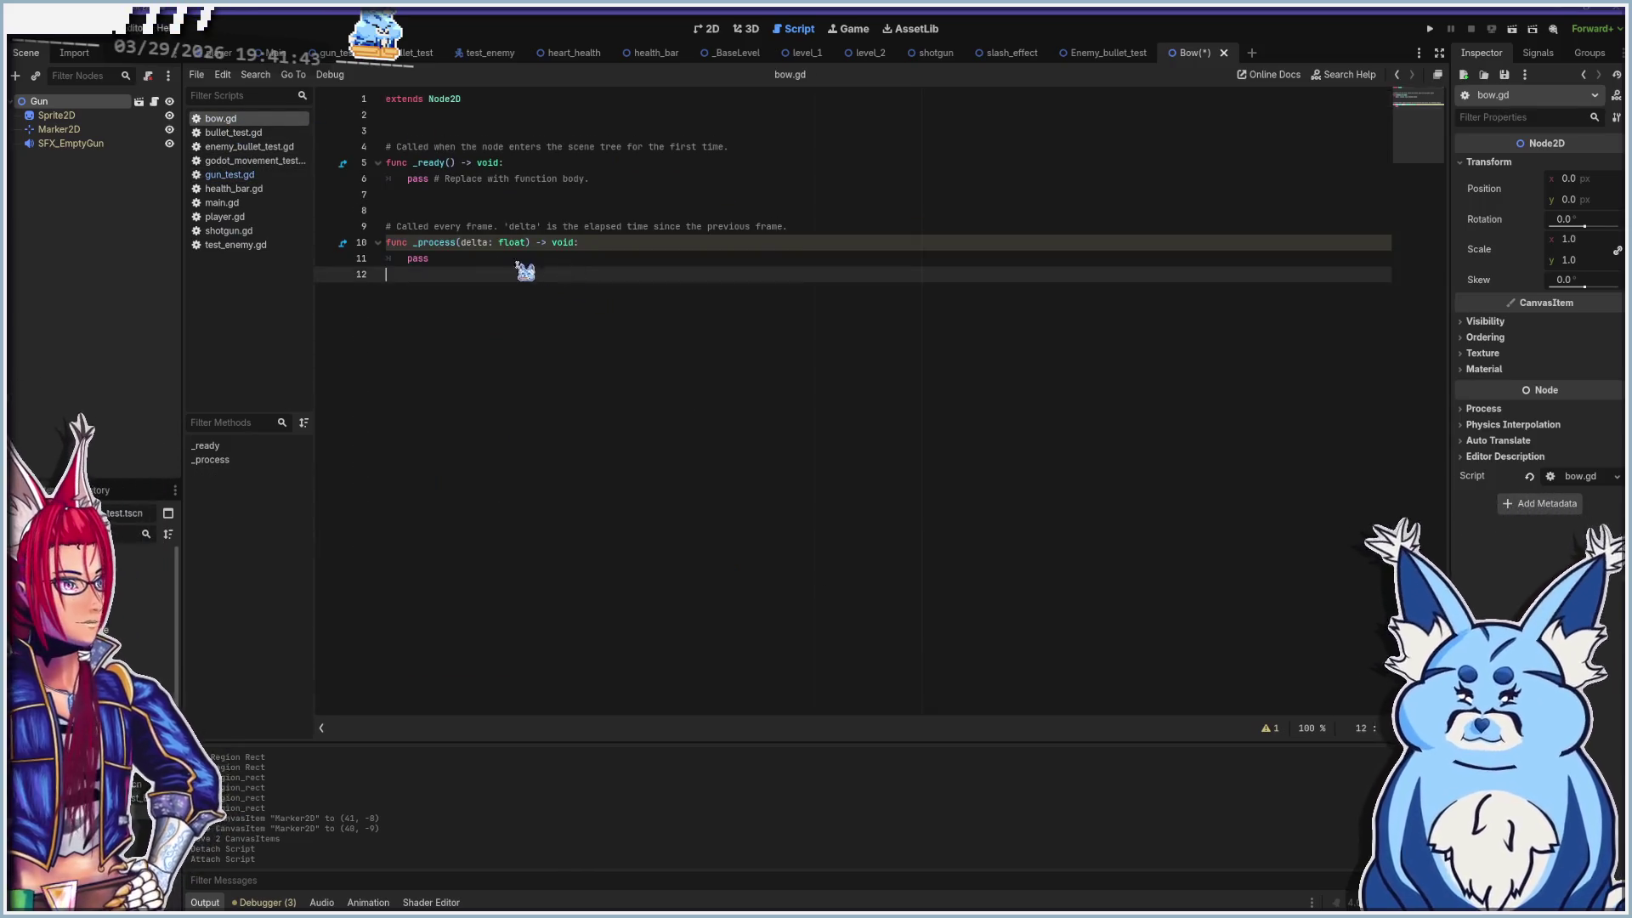
{"action": "left_click_drag", "start_coordinate": [521, 270], "coordinate": [212, 90]}
{"action": "key", "text": "ctrl+v"}
{"action": "scroll", "coordinate": [611, 500], "scroll_direction": "up", "scroll_amount": 2}
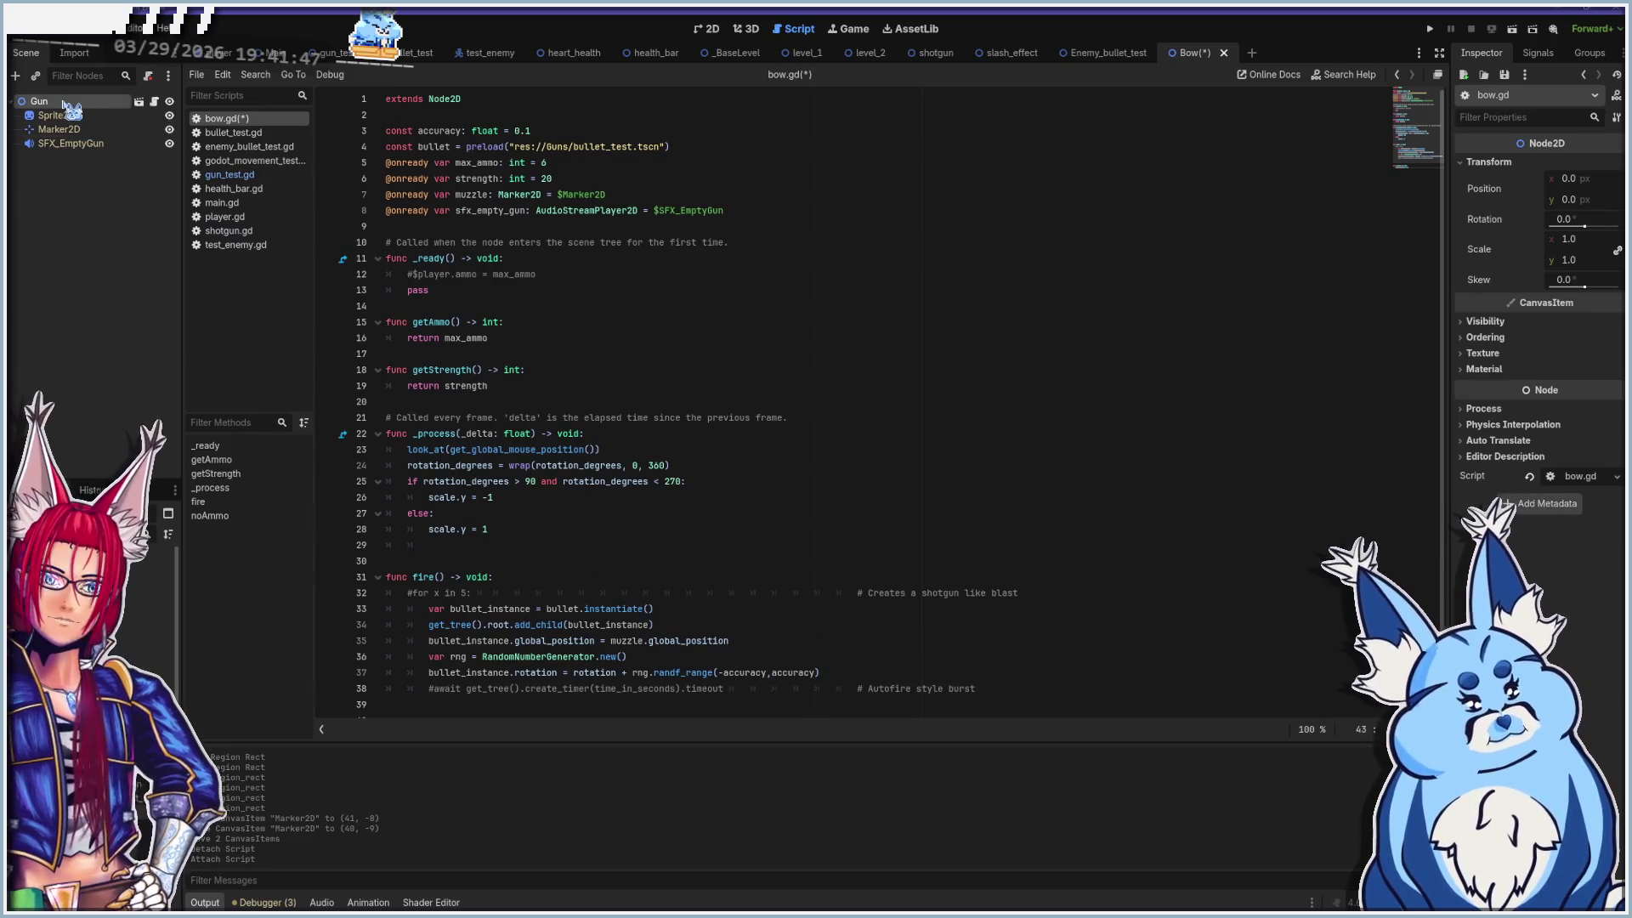
In bow.gd, change accuracy to 0.0, max_ammo to 1 and strength to 100
{"action": "left_click", "coordinate": [430, 131]}
{"action": "type", "text": "8"}
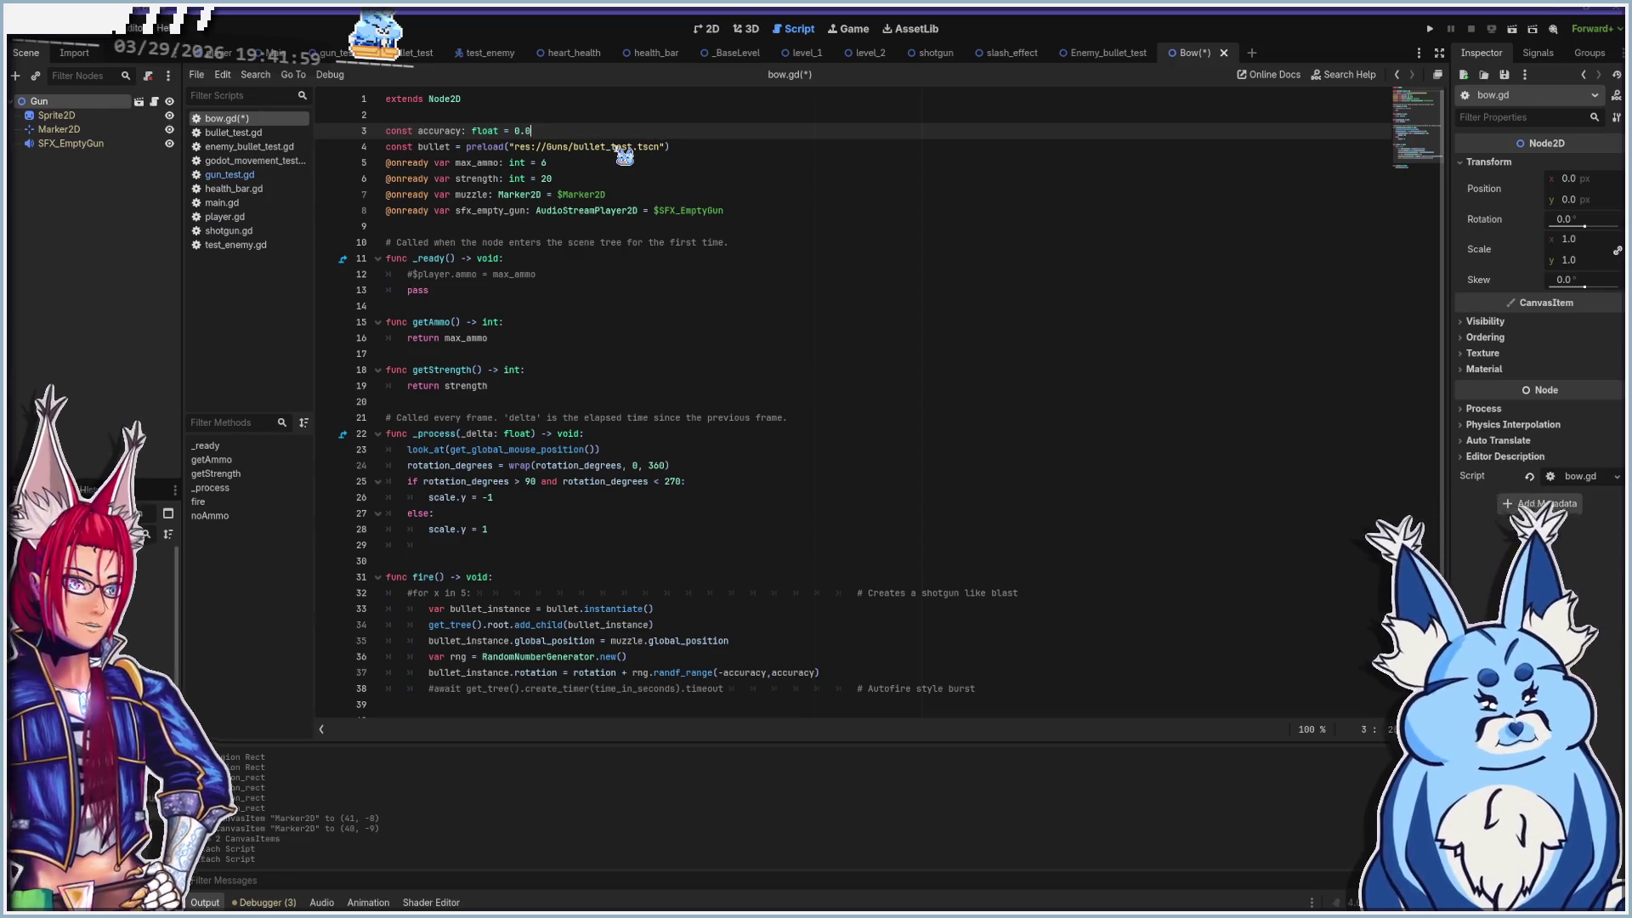
{"action": "left_click", "coordinate": [565, 162]}
{"action": "type", "text": "1"}
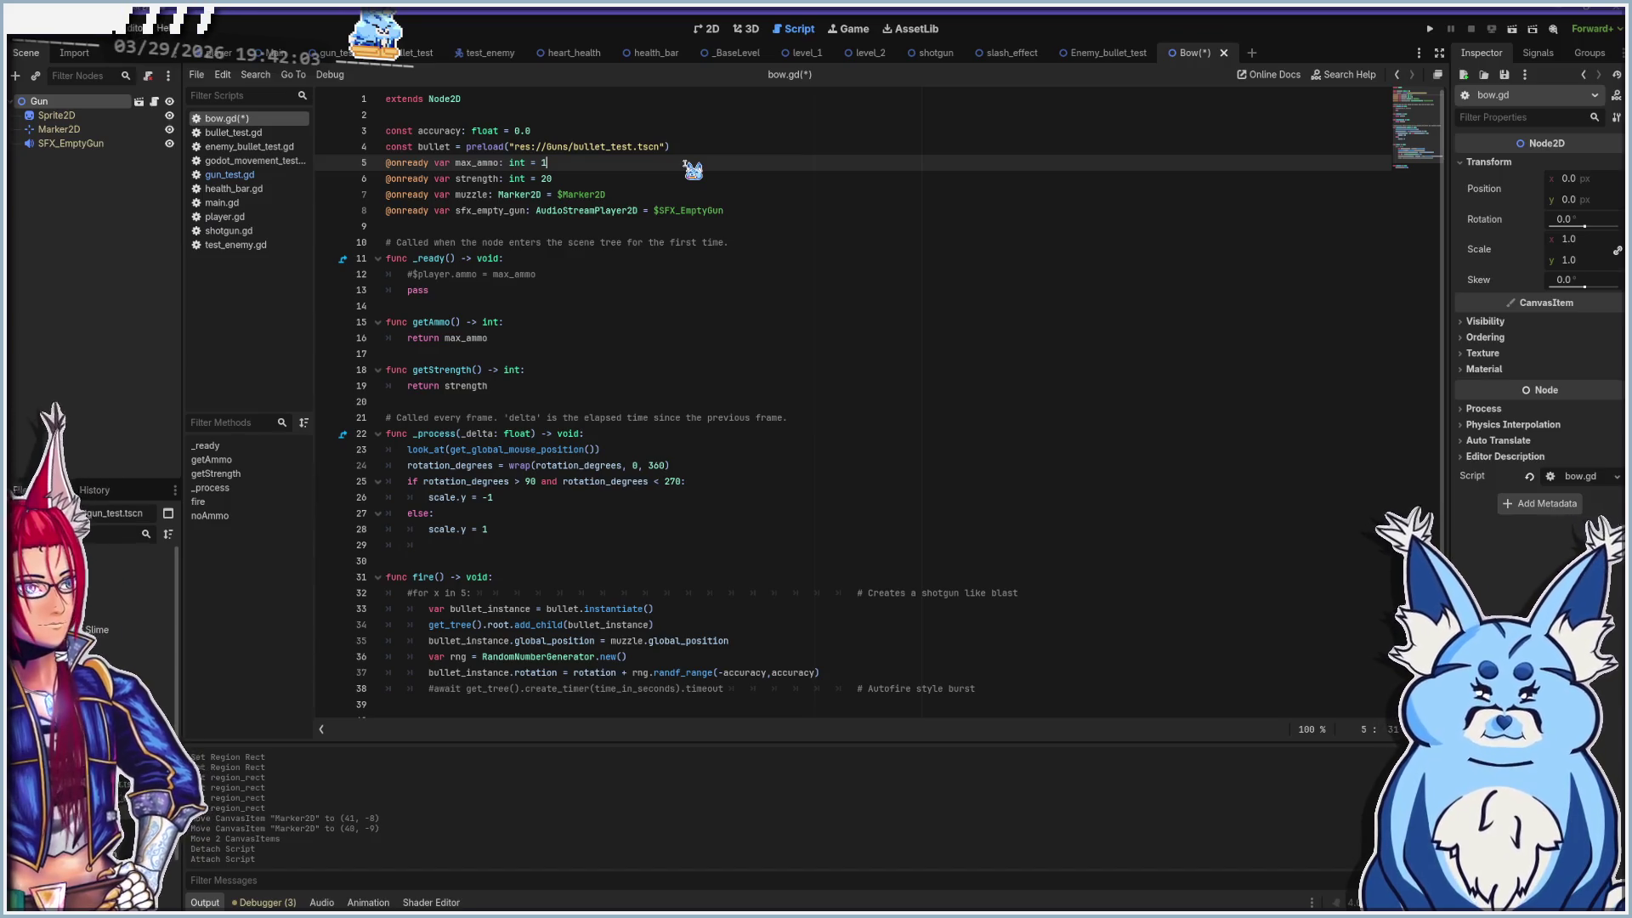
{"action": "key", "text": "Down"}
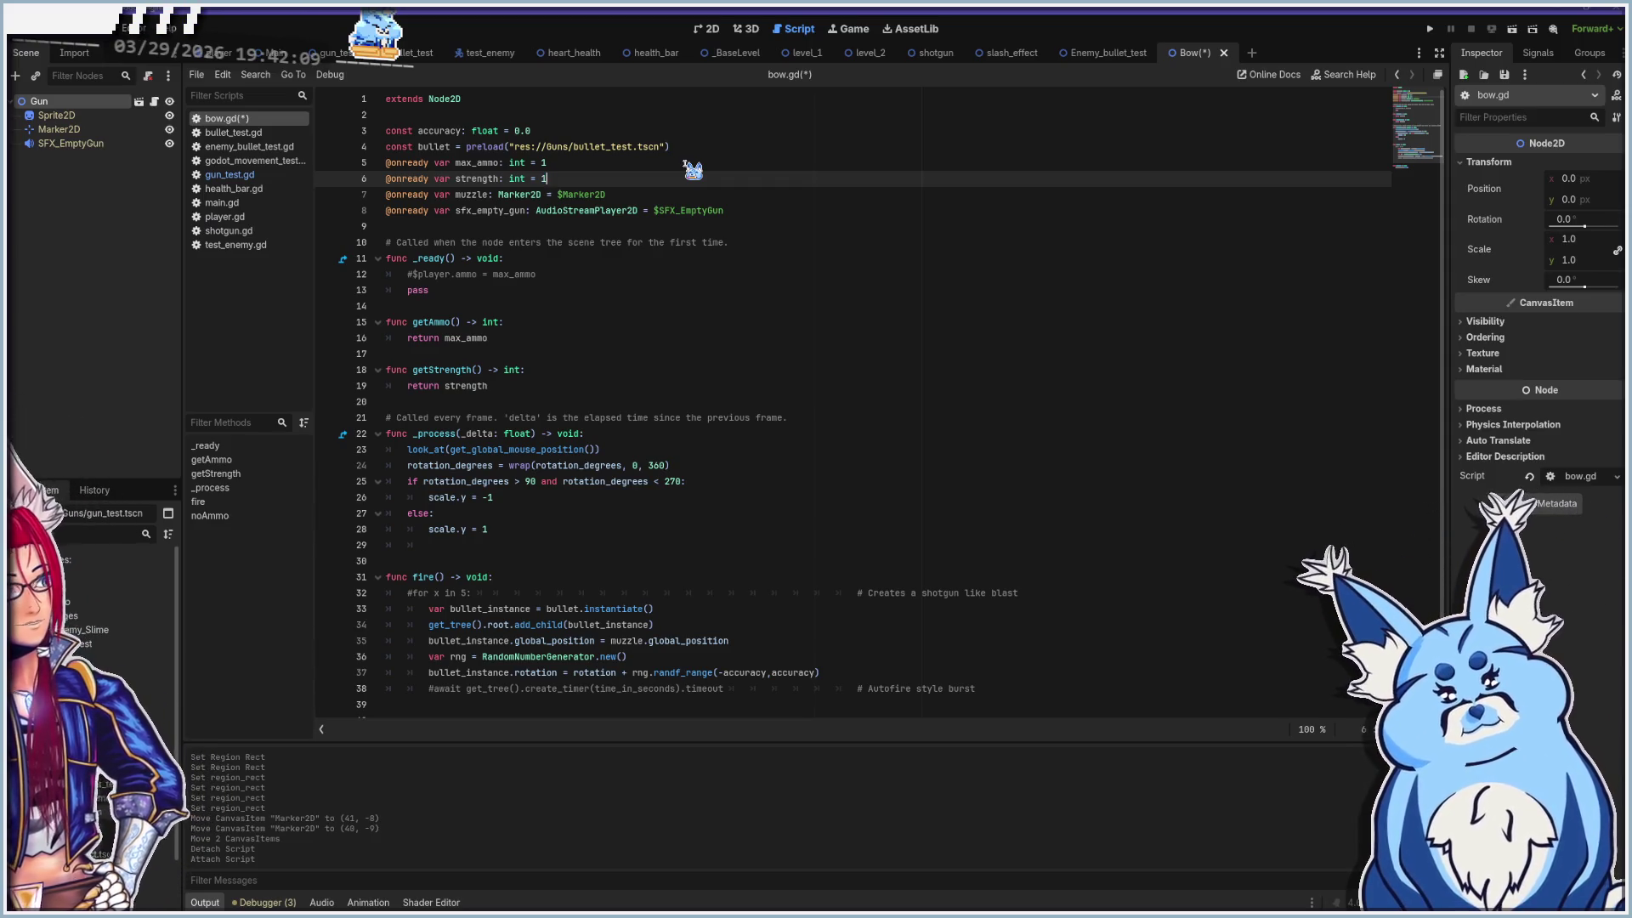
{"action": "type", "text": "00"}
{"action": "left_click", "coordinate": [628, 196]}
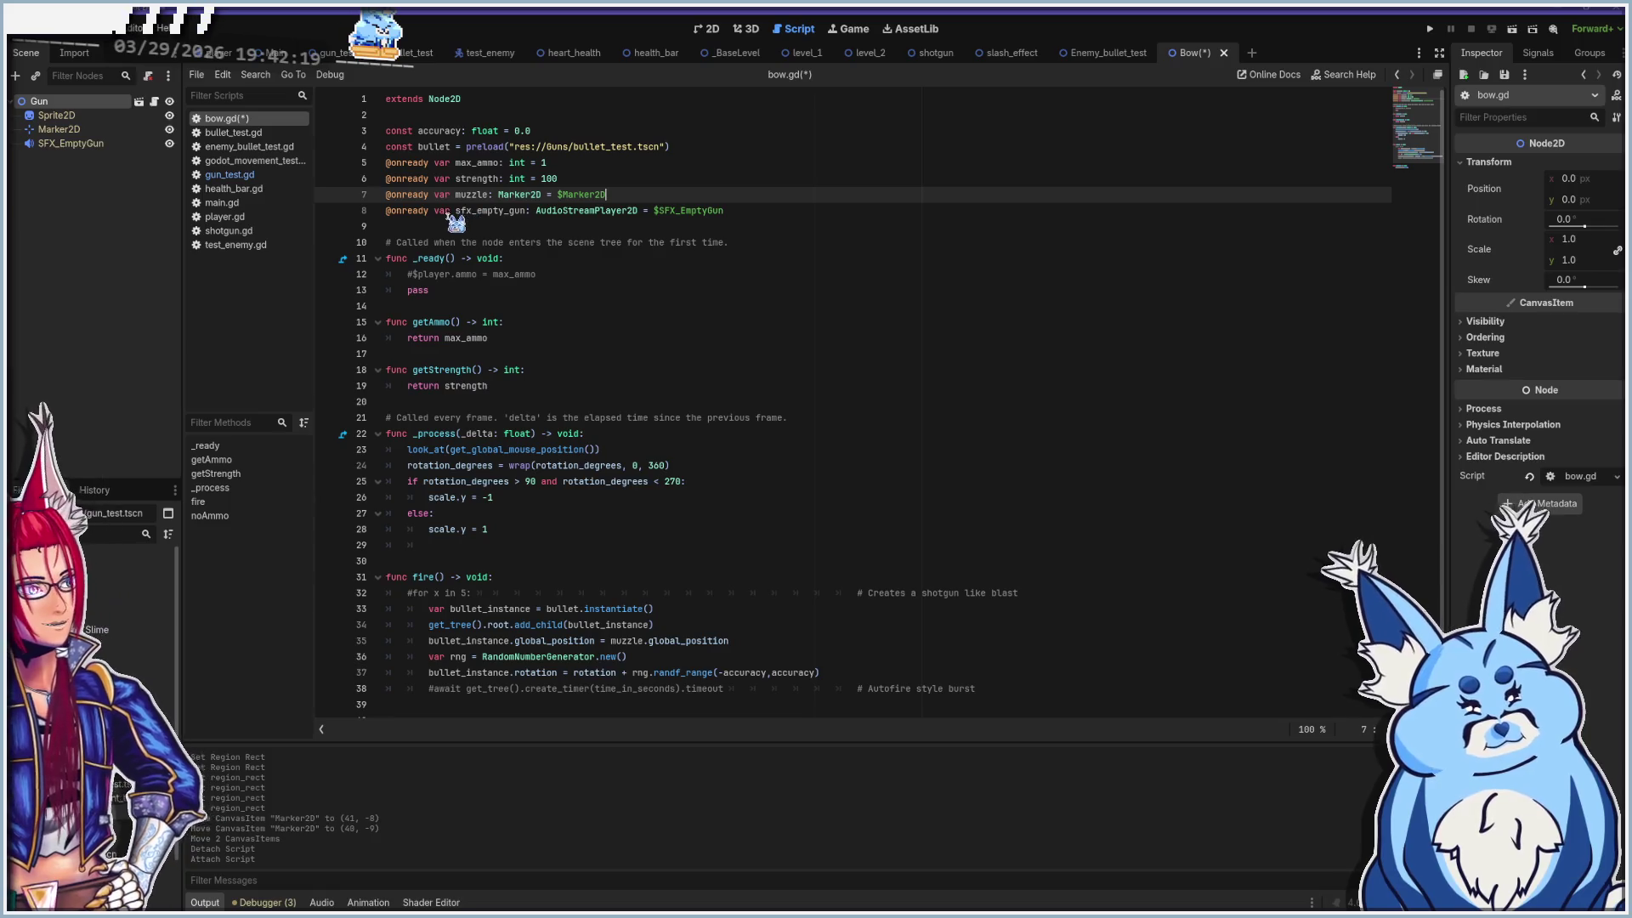
{"action": "left_click", "coordinate": [743, 213]}
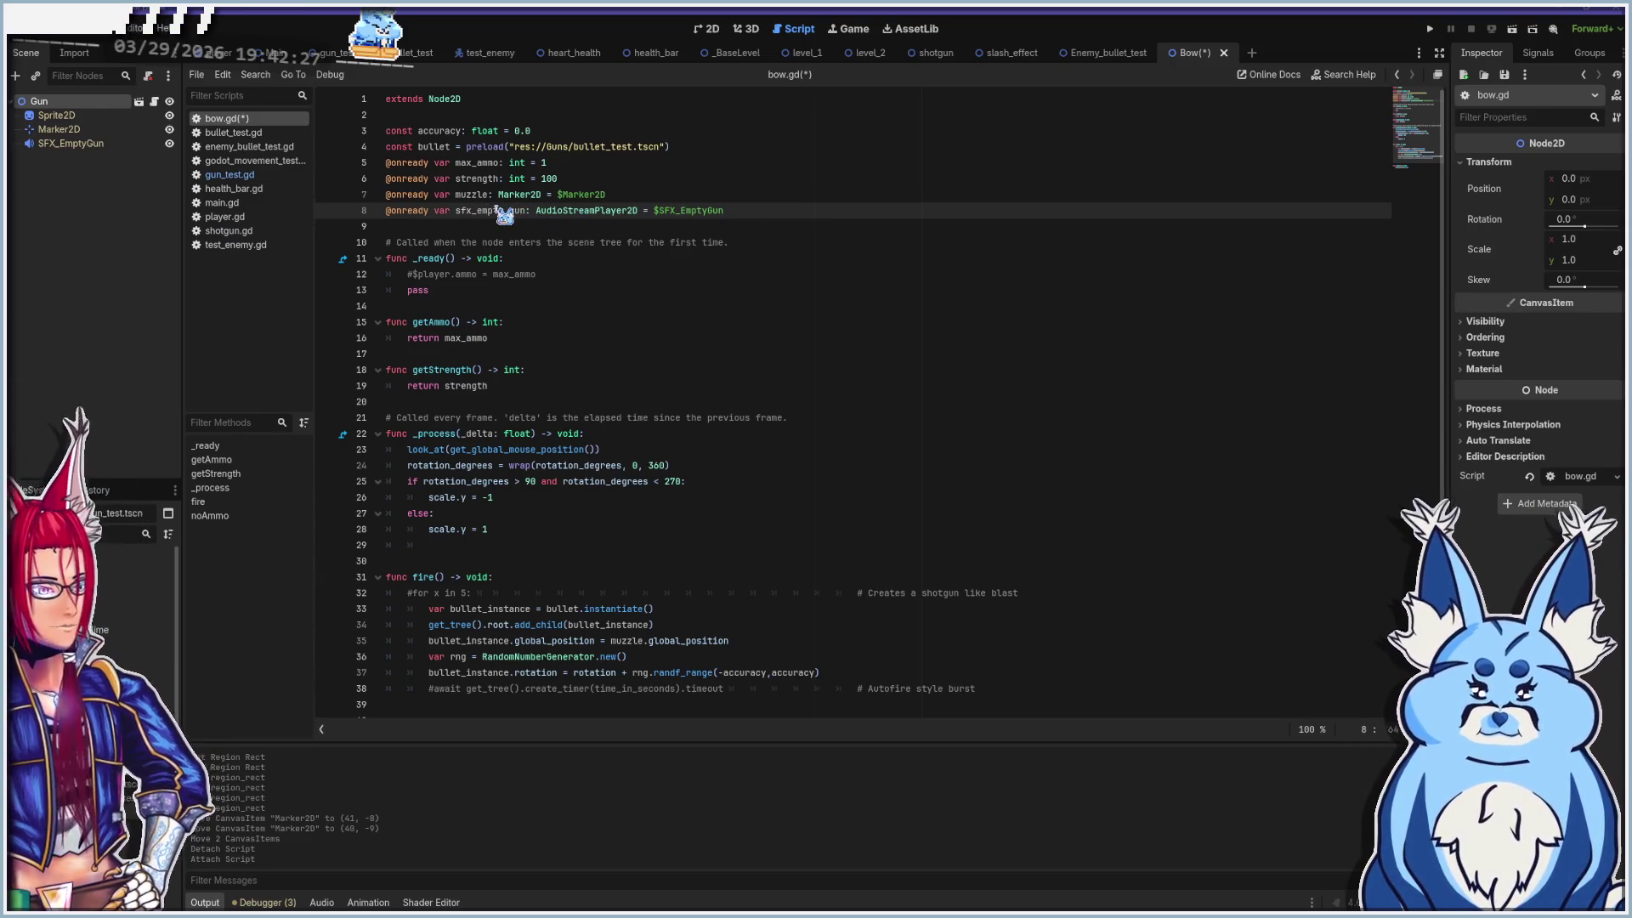
{"action": "left_click", "coordinate": [531, 260]}
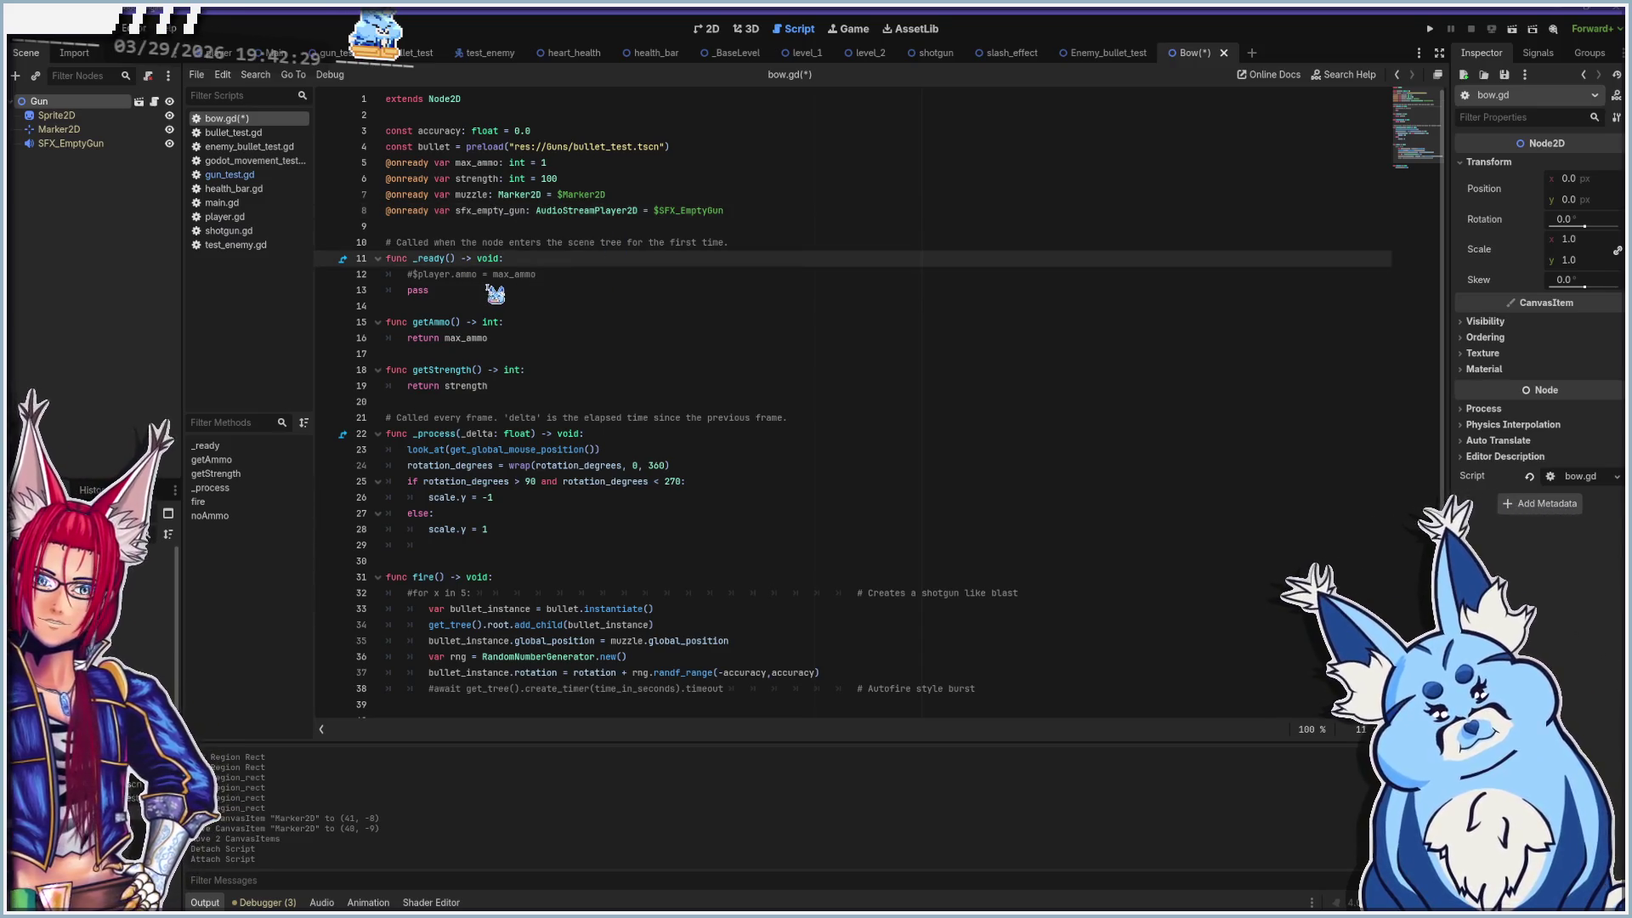
Review bow.gd's _ready code and collapse the getAmmo and getStrength functions
{"action": "left_click", "coordinate": [459, 289]}
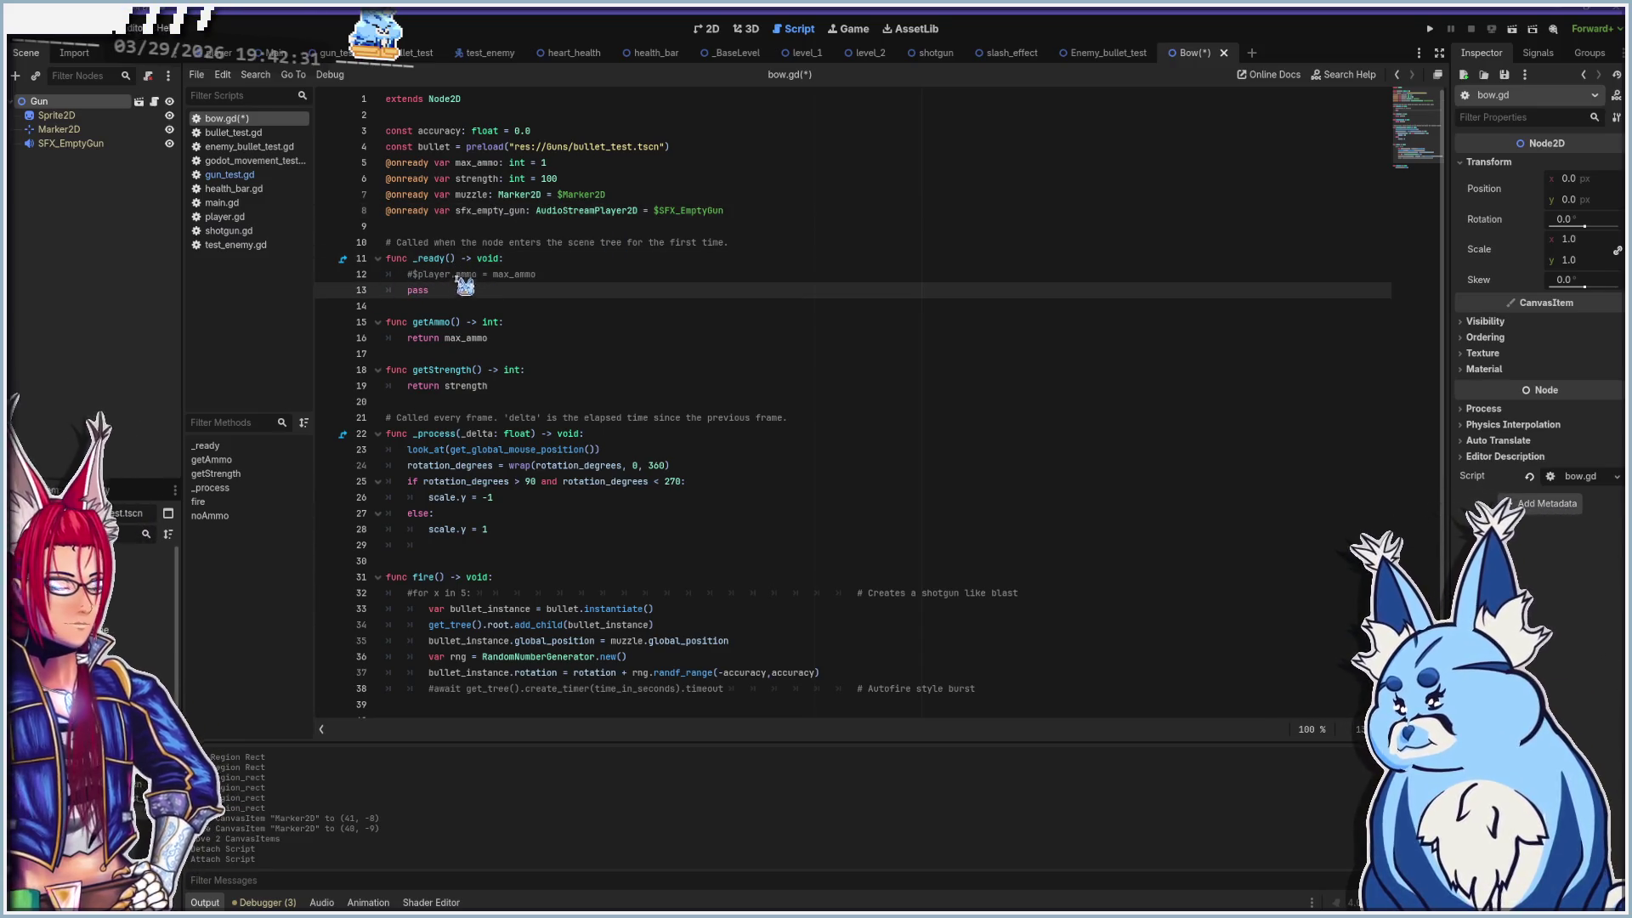
{"action": "left_click", "coordinate": [527, 338]}
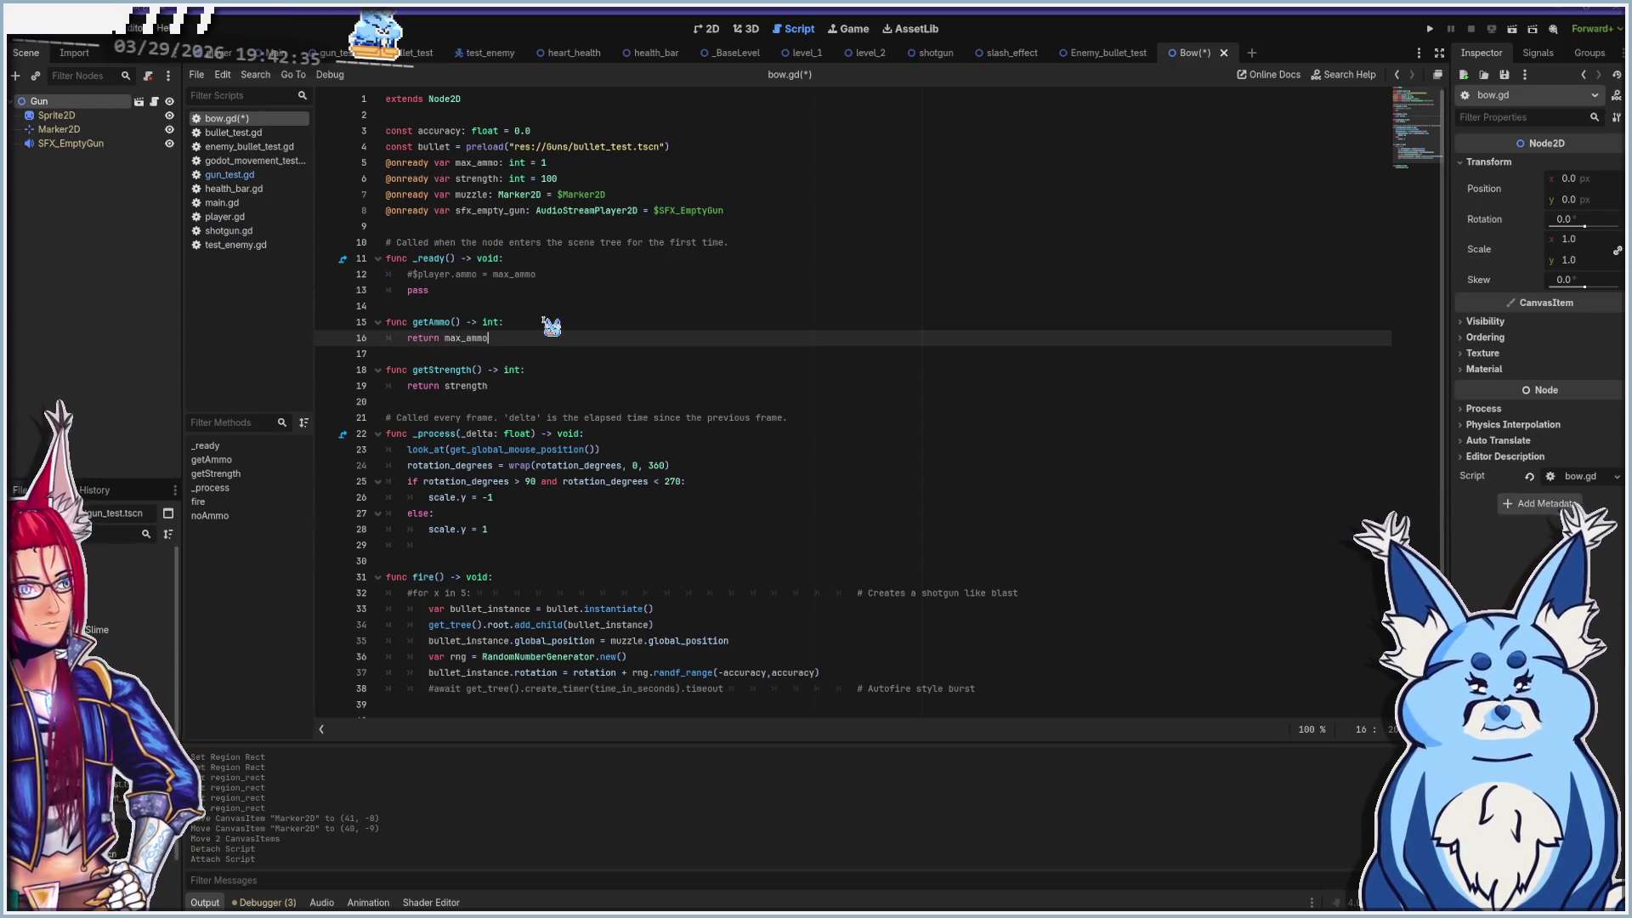
{"action": "scroll", "coordinate": [551, 327], "scroll_direction": "down", "scroll_amount": 1}
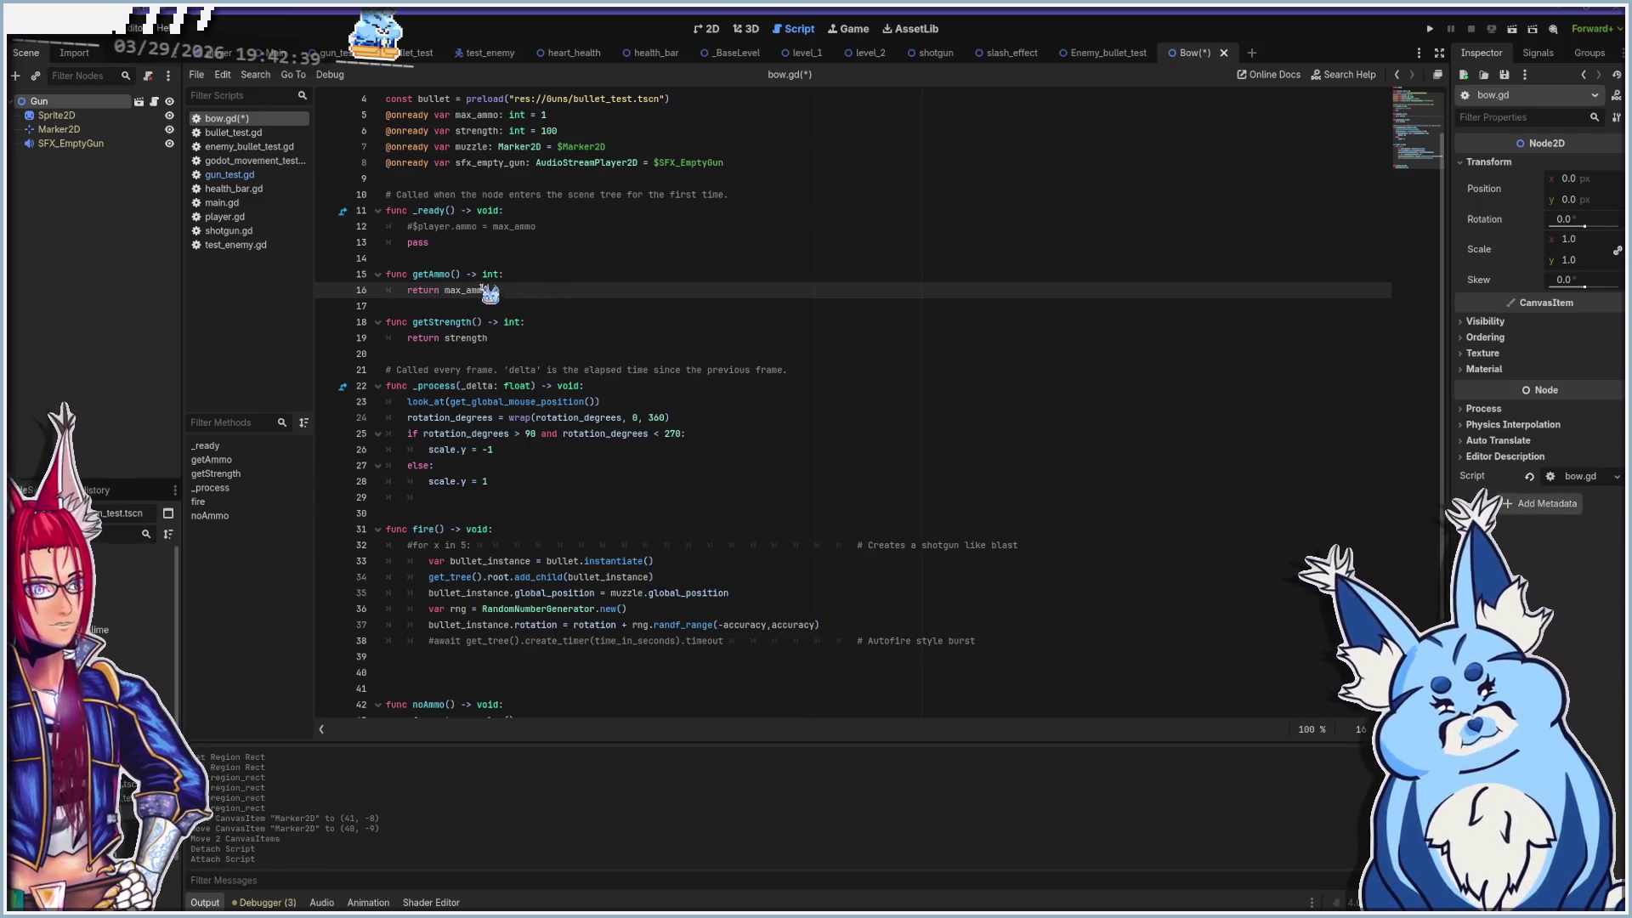
{"action": "scroll", "coordinate": [548, 338], "scroll_direction": "up", "scroll_amount": 1}
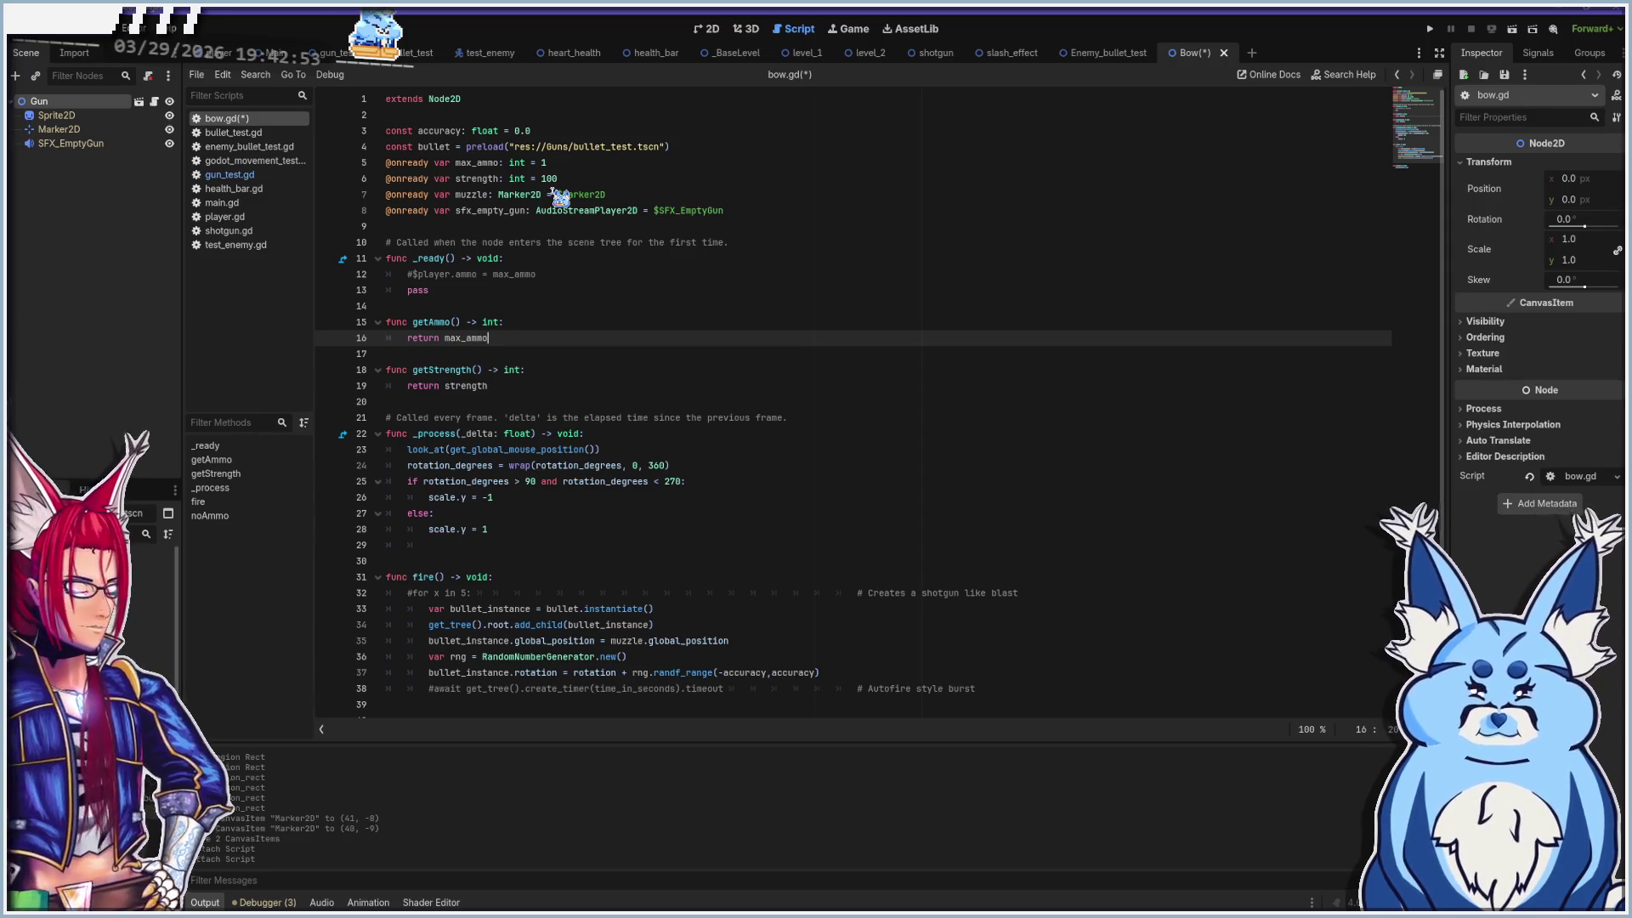
{"action": "left_click", "coordinate": [377, 322]}
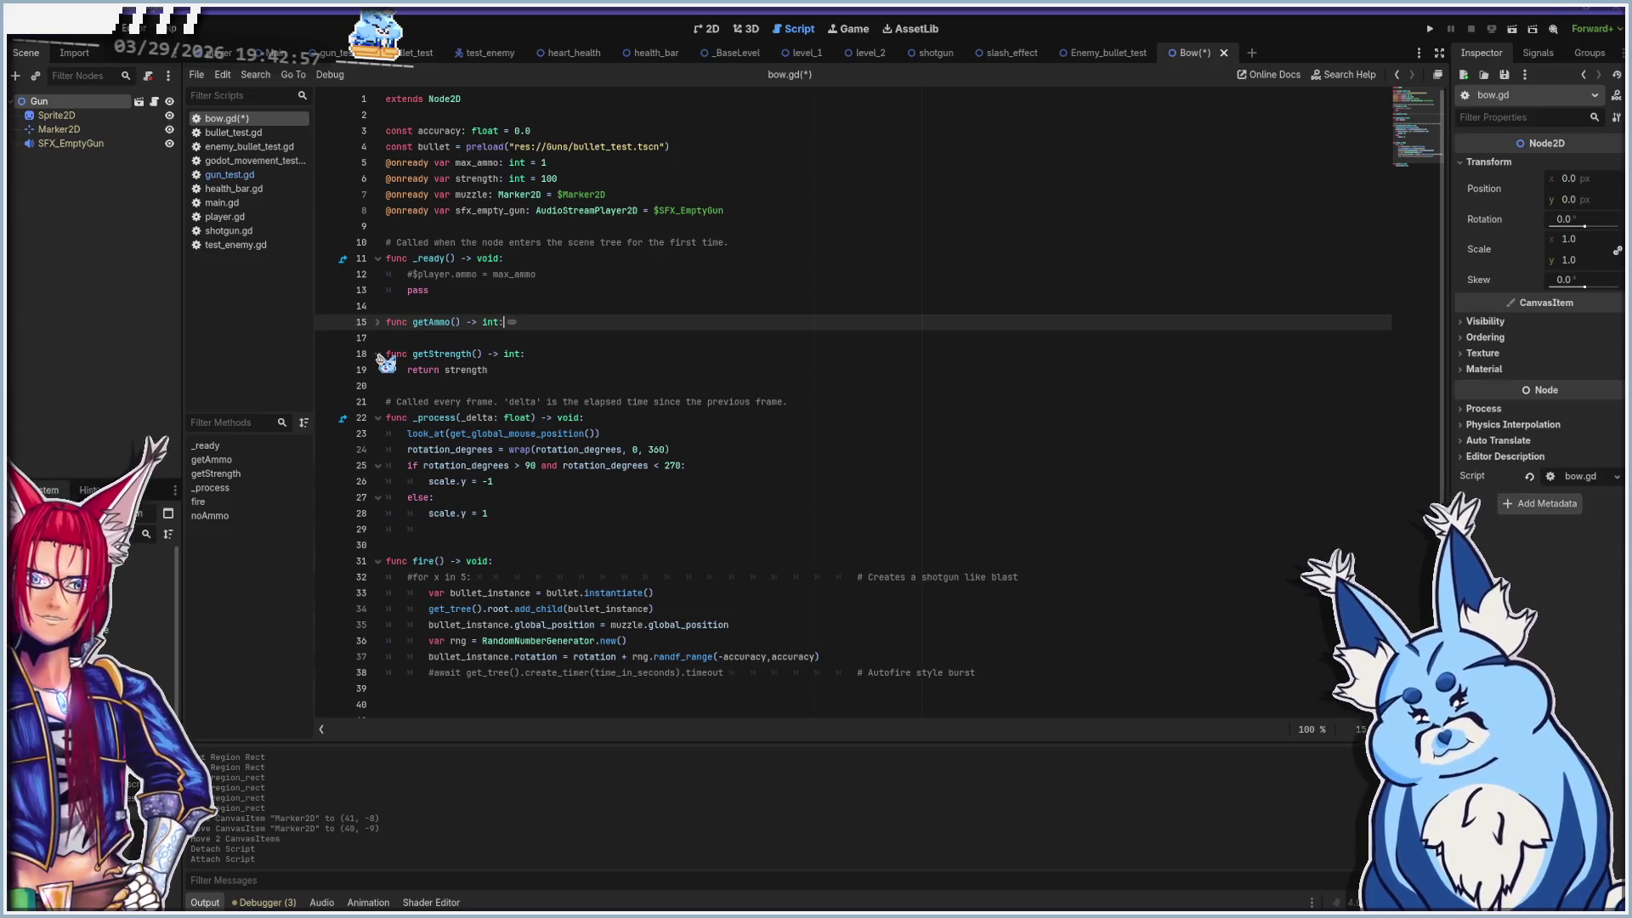
{"action": "left_click", "coordinate": [377, 354]}
{"action": "left_click", "coordinate": [531, 403]}
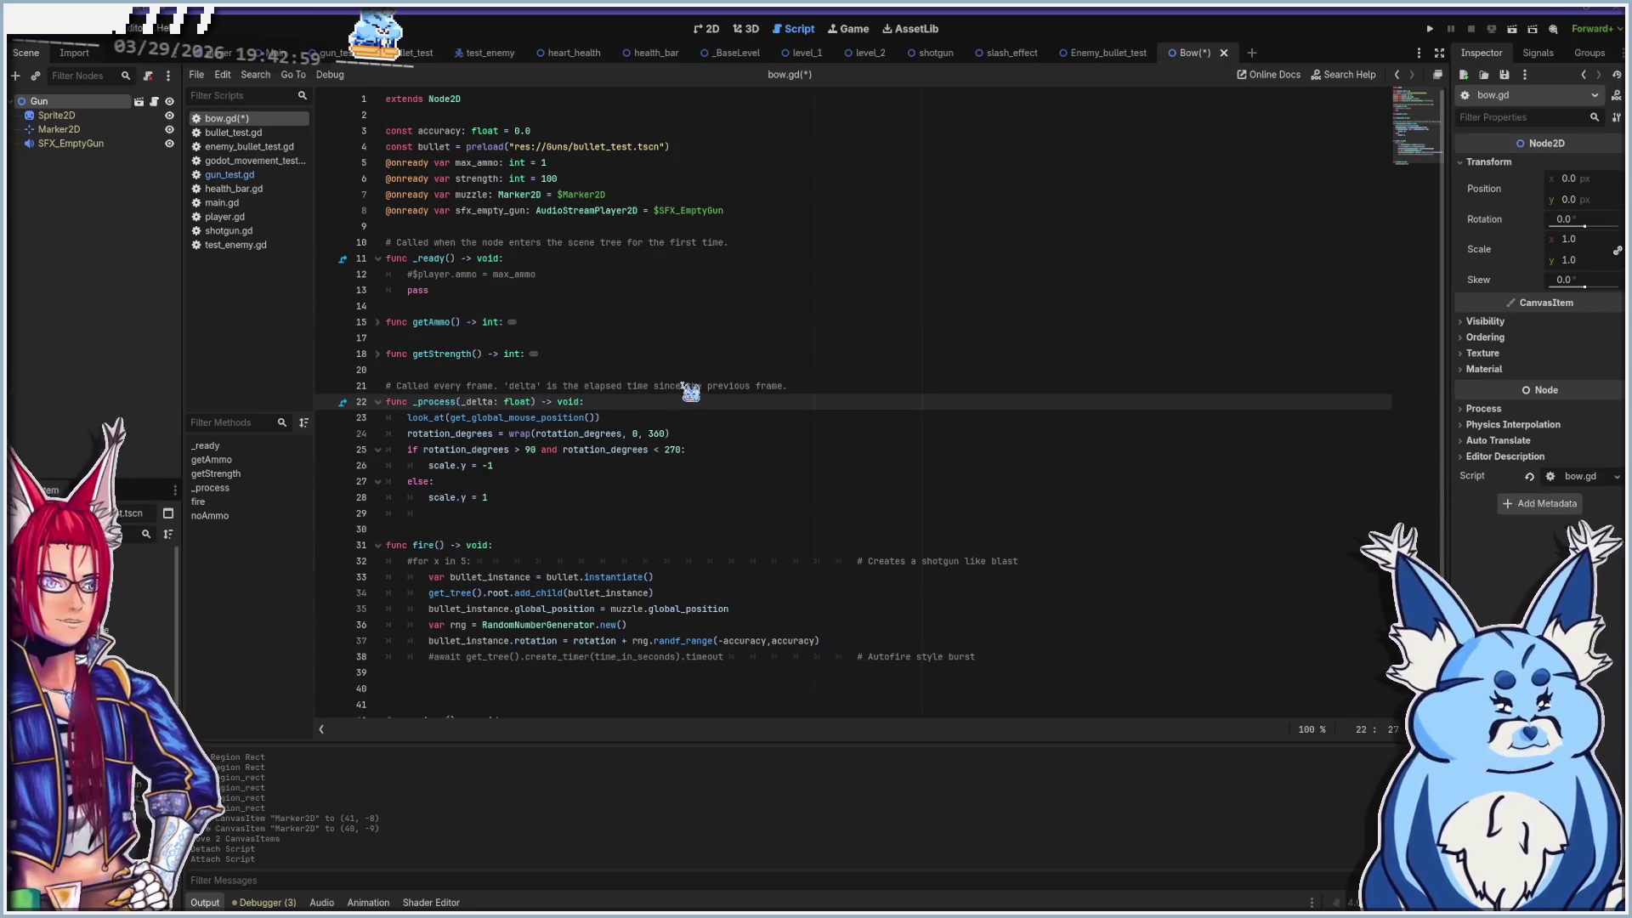
Look over the _process look_at and fire code, then save bow.gd
{"action": "scroll", "coordinate": [690, 391], "scroll_direction": "down", "scroll_amount": 1}
{"action": "left_click", "coordinate": [449, 391]}
{"action": "left_click", "coordinate": [651, 390]}
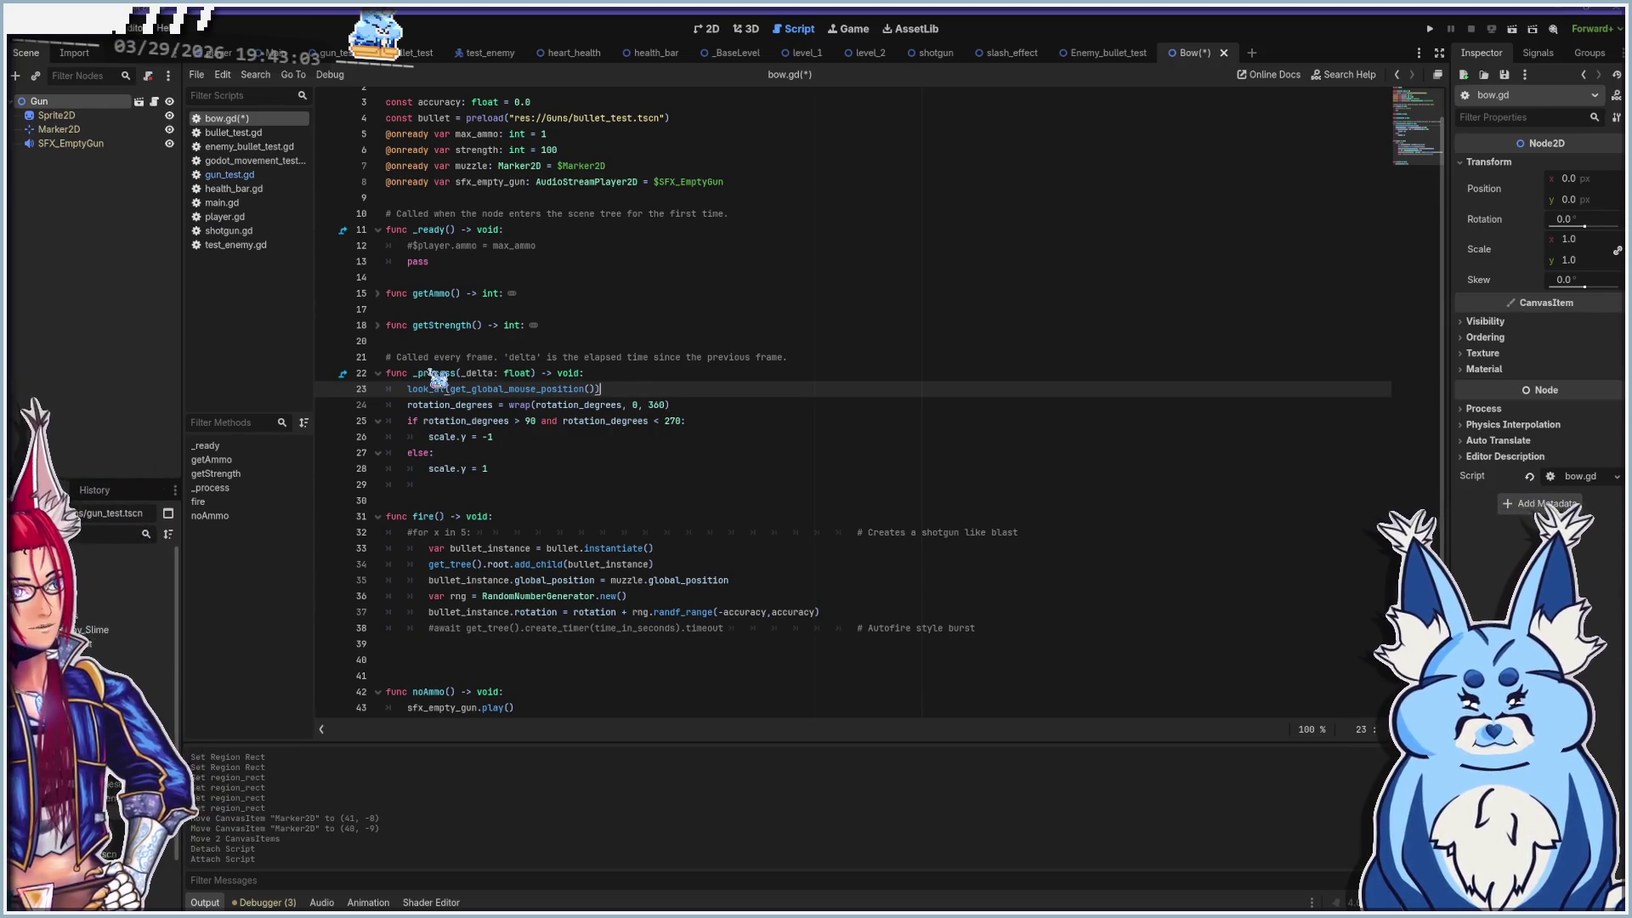
{"action": "mouse_move", "coordinate": [448, 369]}
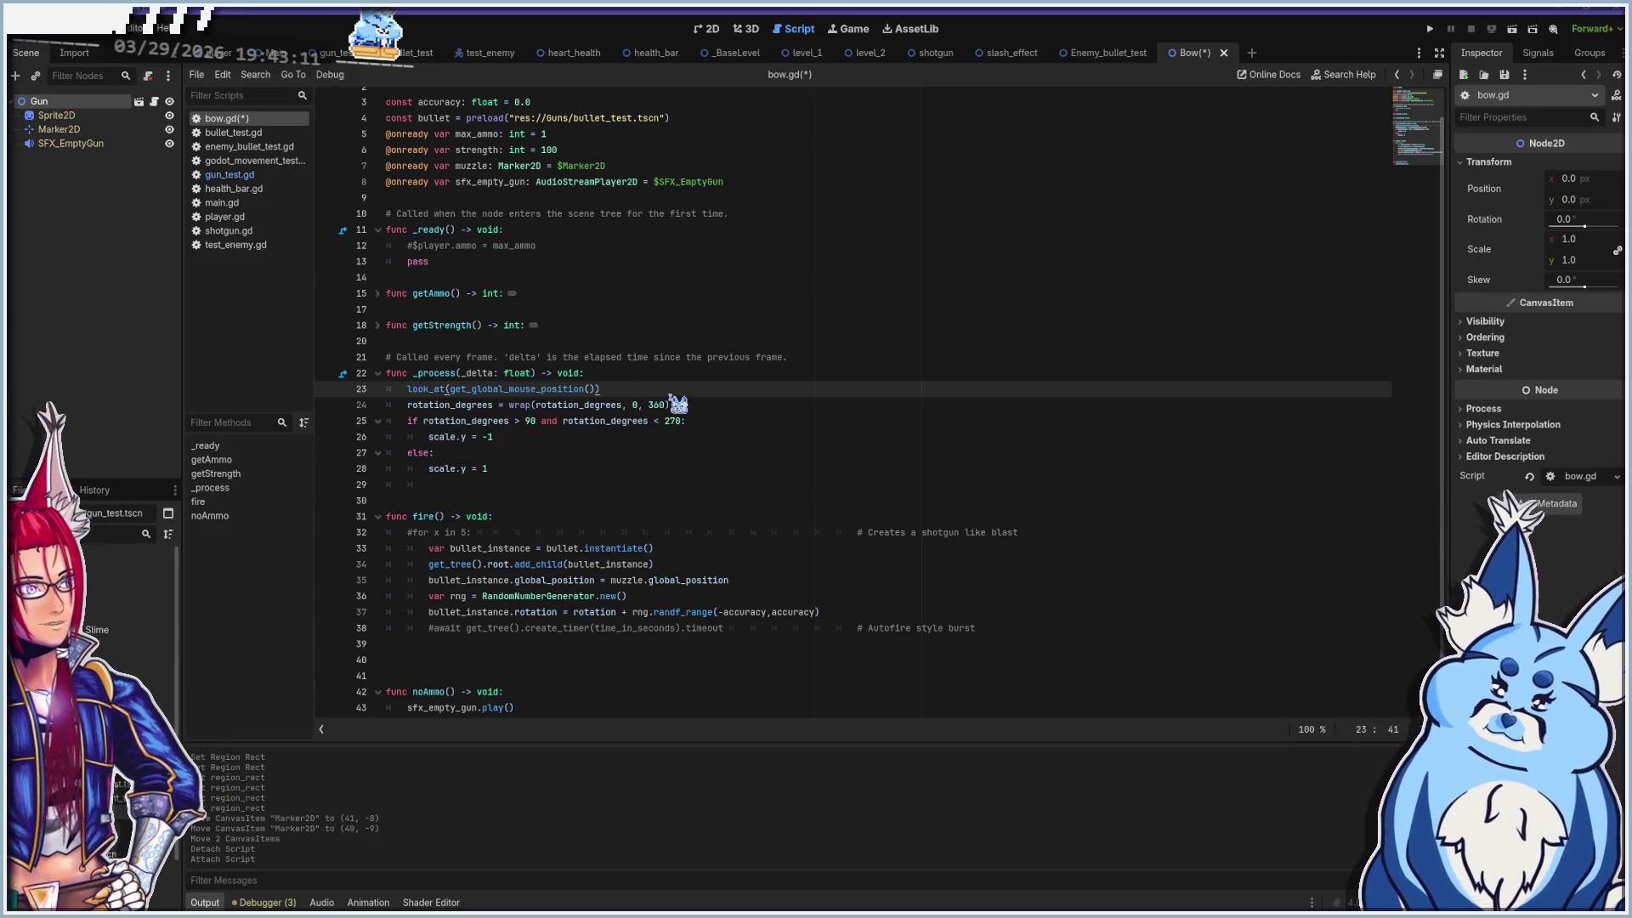
{"action": "left_click", "coordinate": [700, 404]}
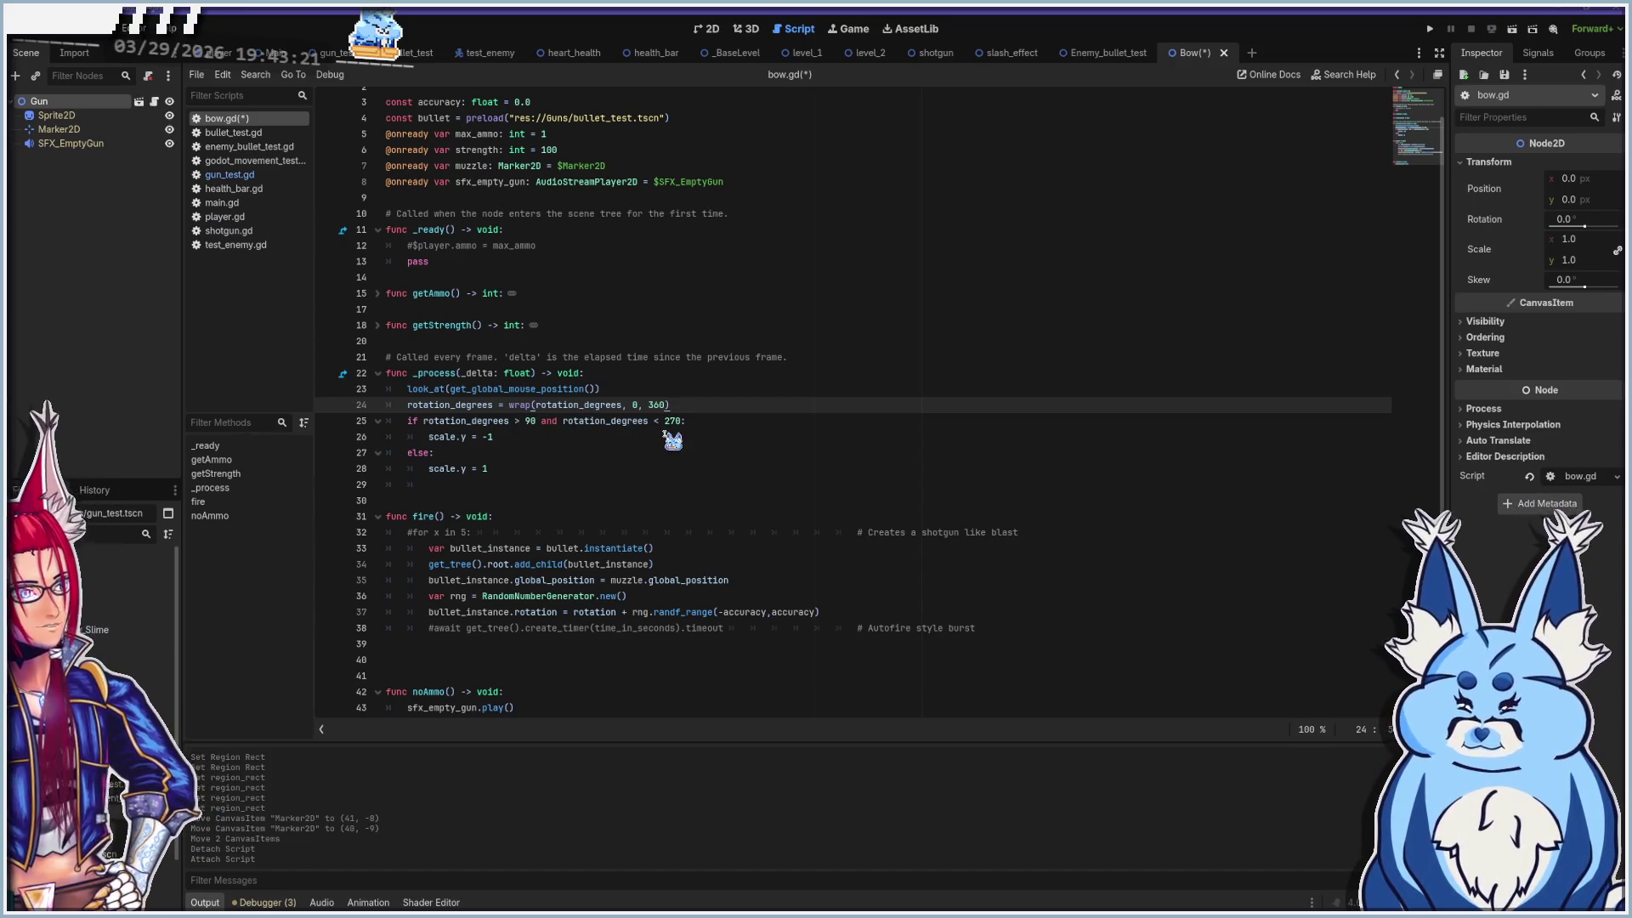
{"action": "left_click", "coordinate": [618, 452]}
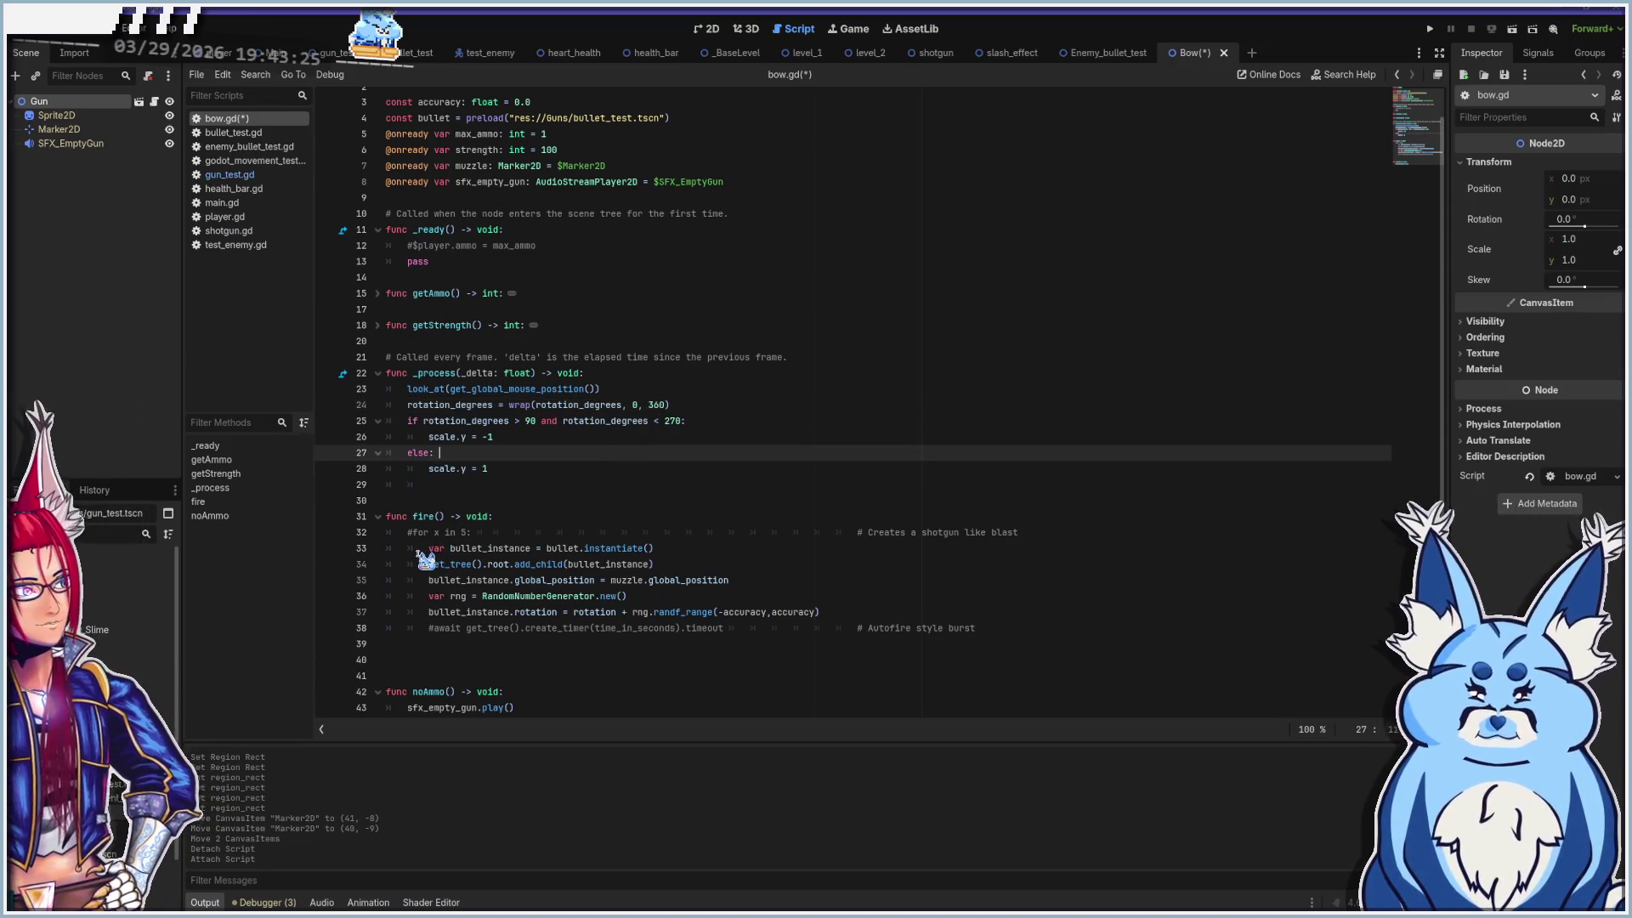
{"action": "left_click", "coordinate": [417, 549]}
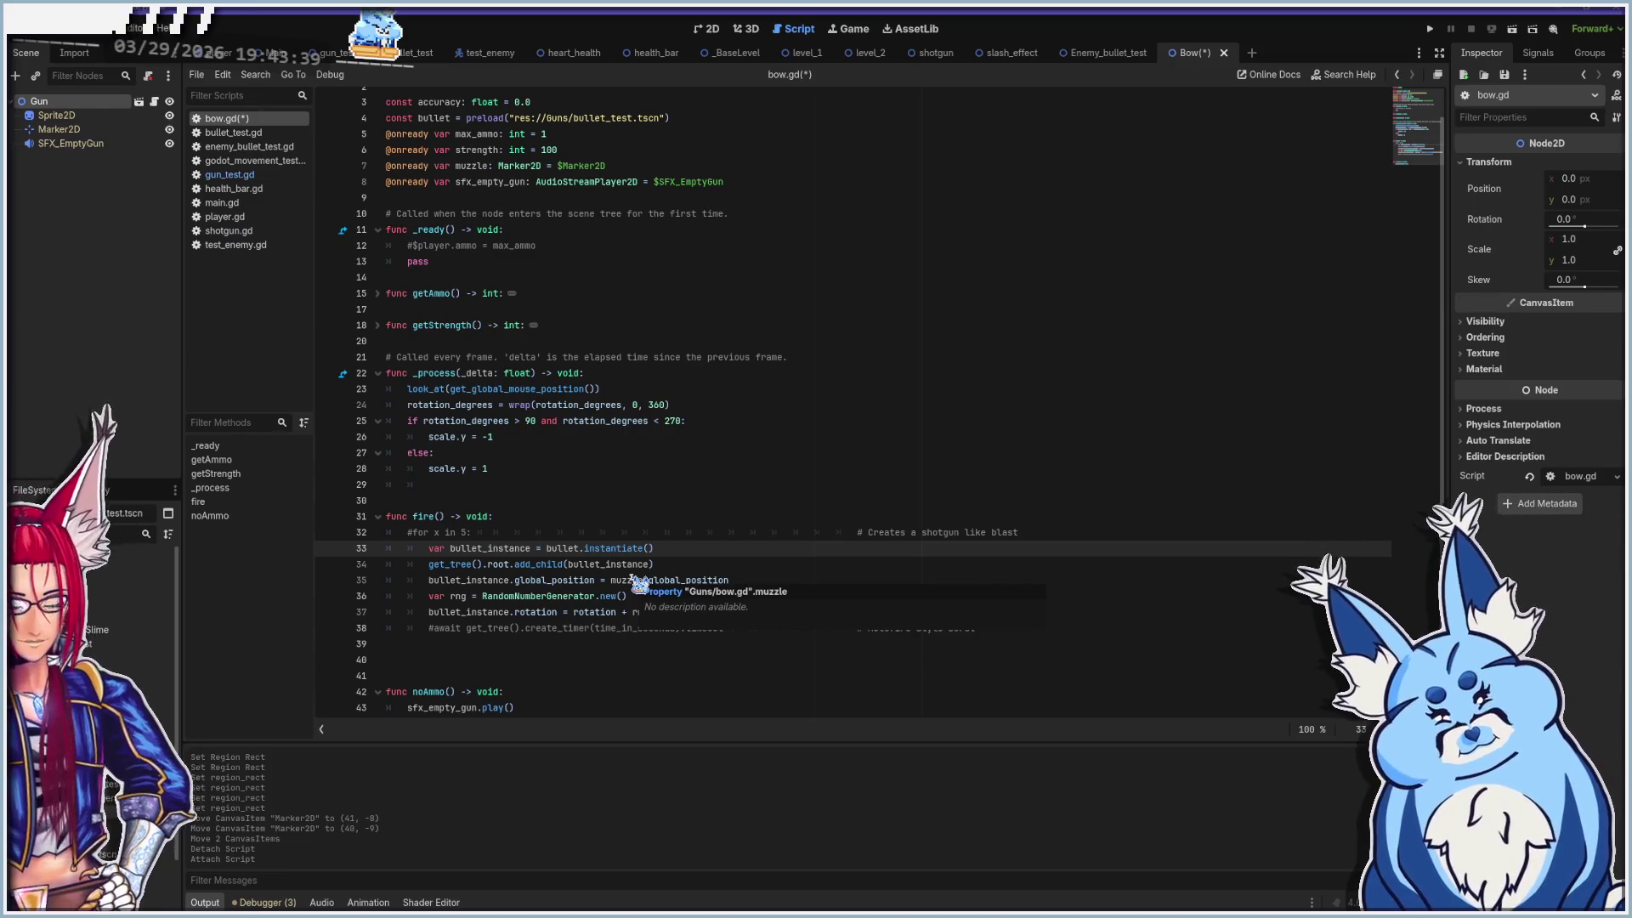
{"action": "key", "text": "ctrl+s"}
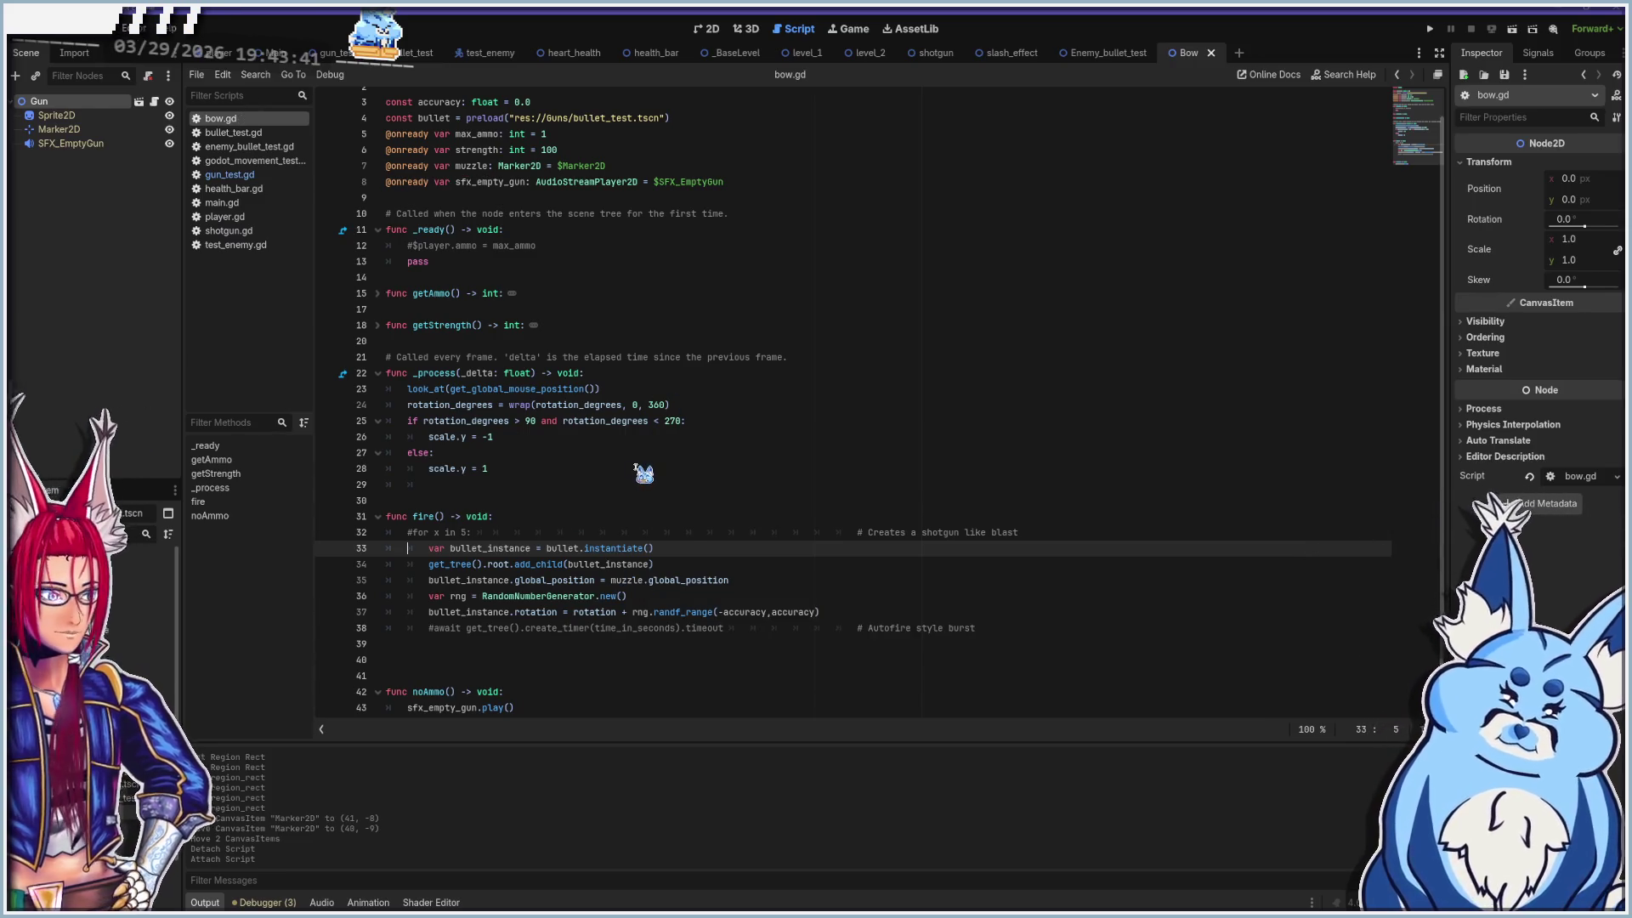
{"action": "scroll", "coordinate": [608, 610], "scroll_direction": "up", "scroll_amount": 1}
{"action": "scroll", "coordinate": [608, 610], "scroll_direction": "down", "scroll_amount": 1}
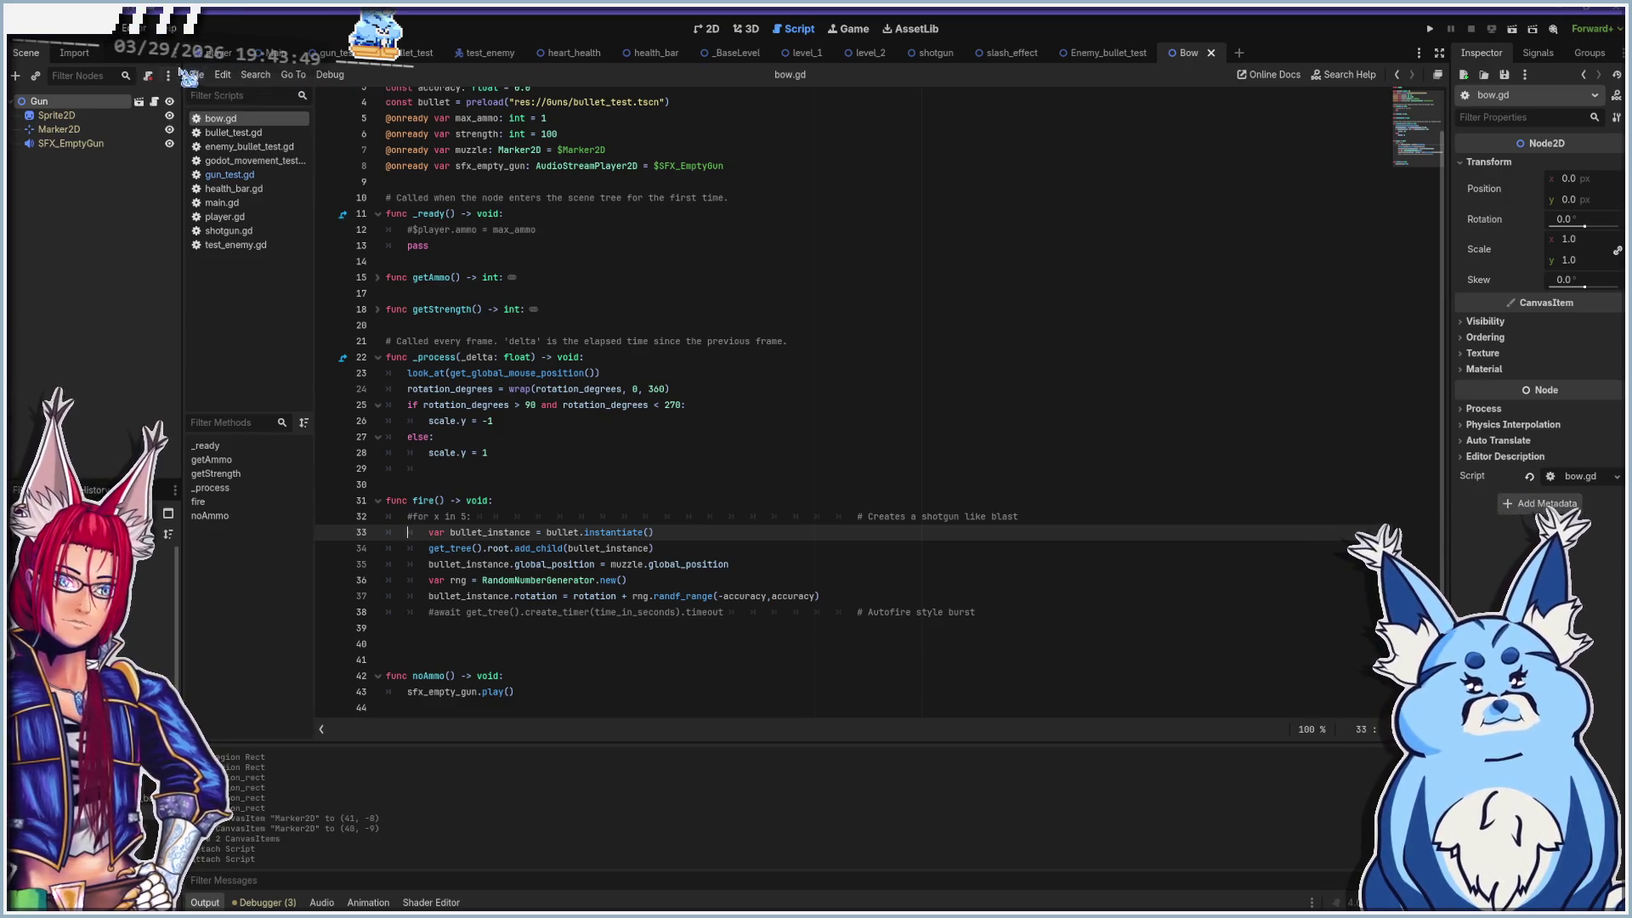
Open player.gd and unfold process_gun to show its Gun 1 and Gun 2 checks
{"action": "left_click", "coordinate": [238, 217]}
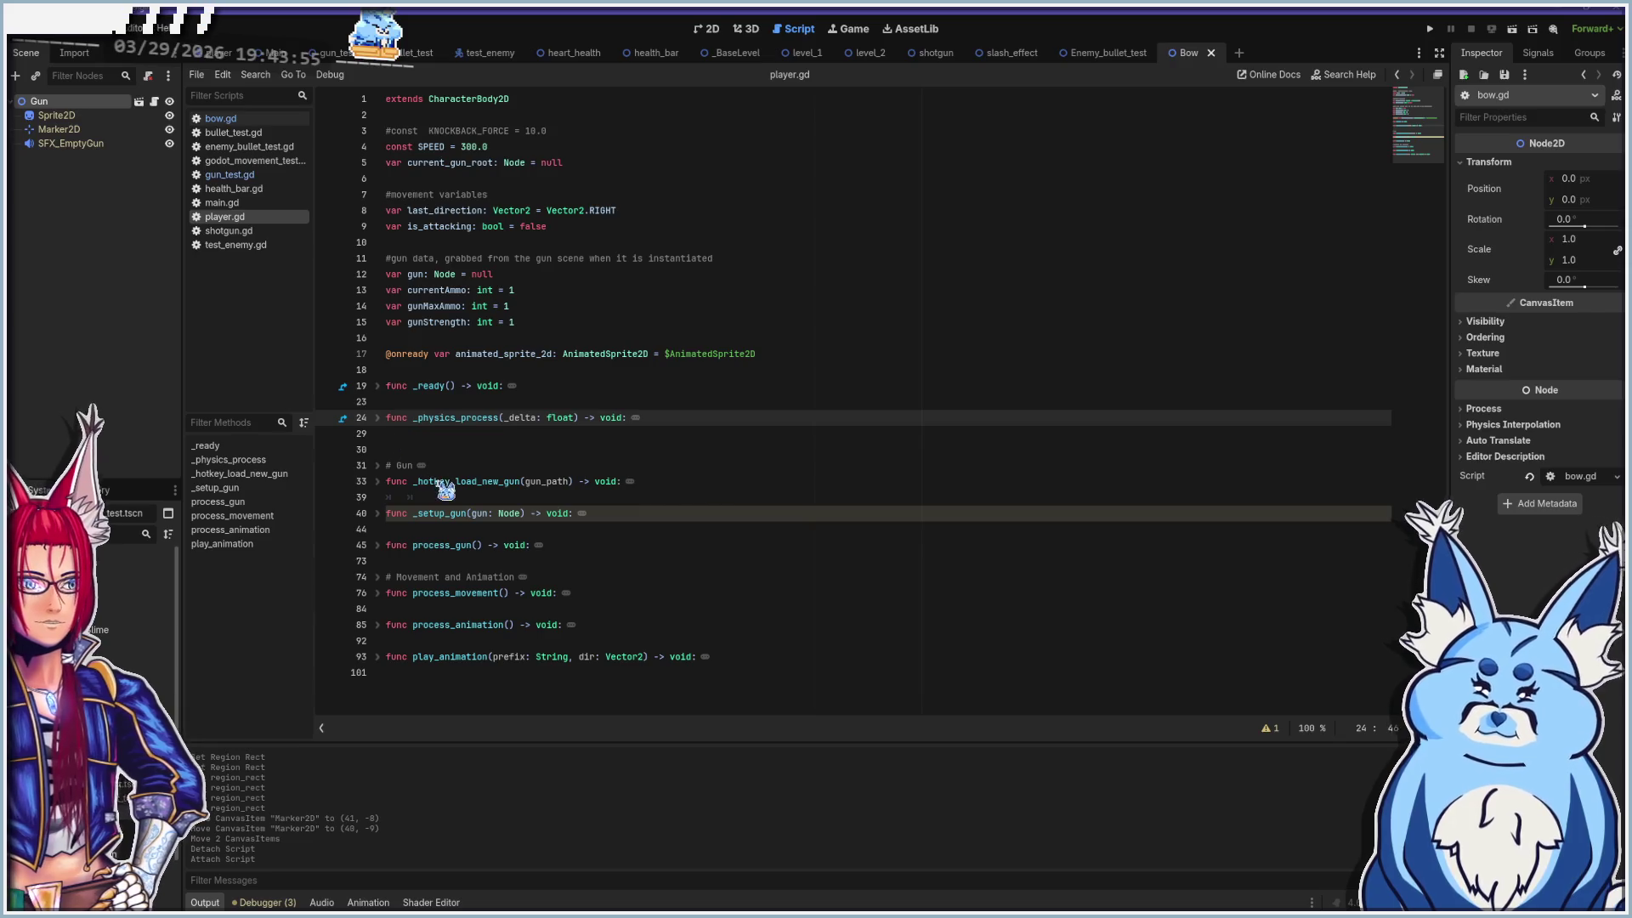
{"action": "left_click", "coordinate": [378, 481]}
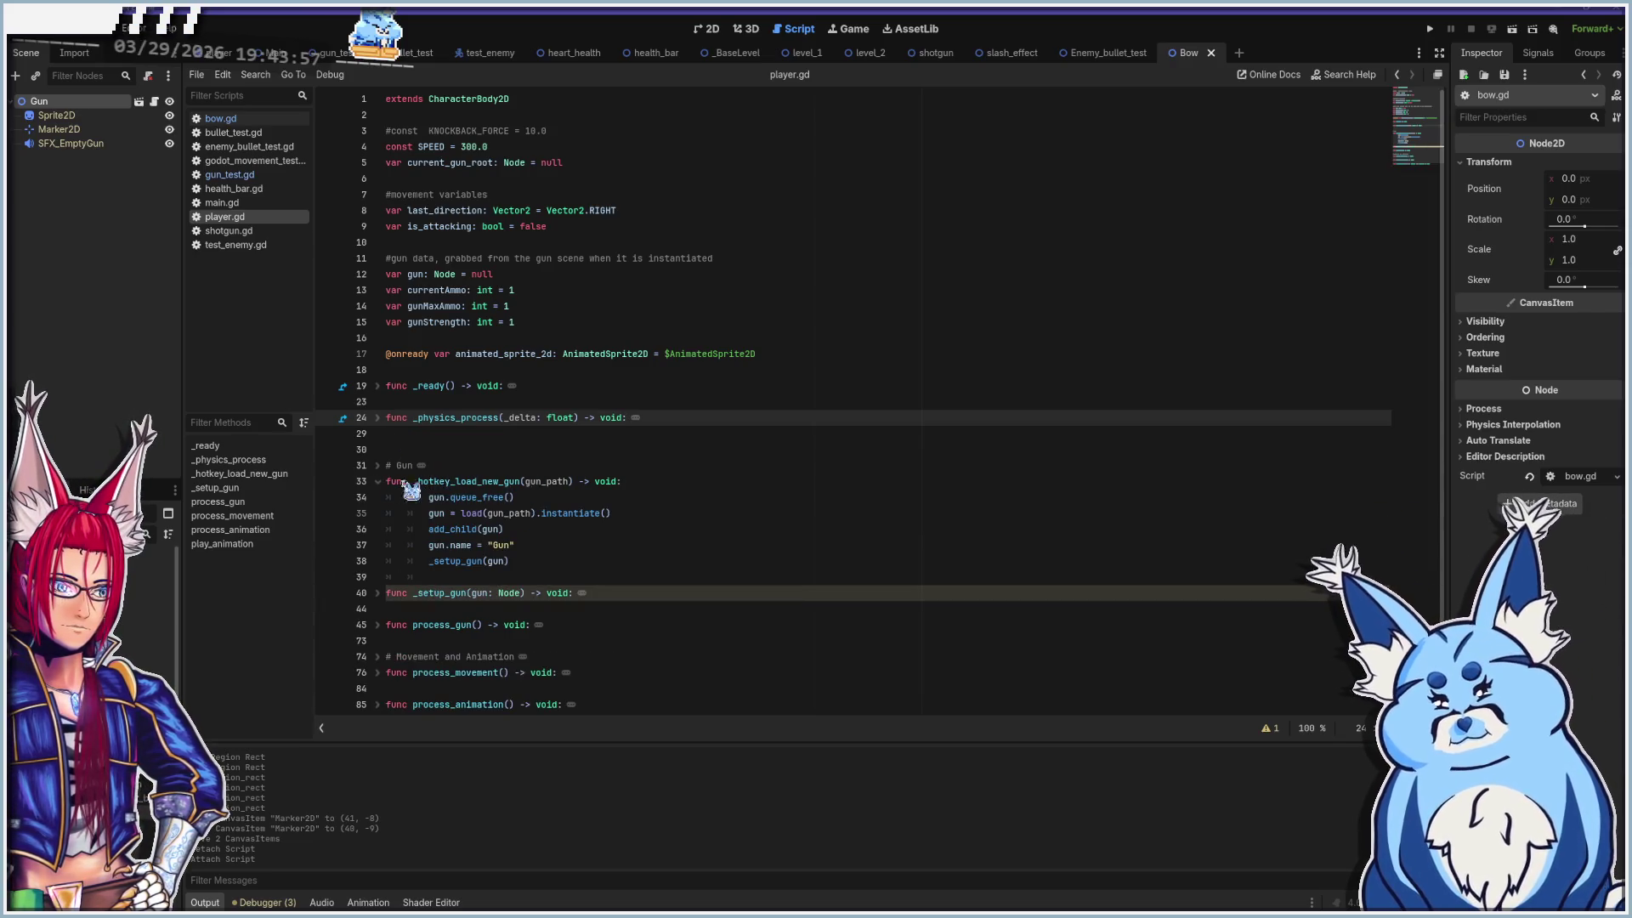
{"action": "left_click", "coordinate": [377, 482]}
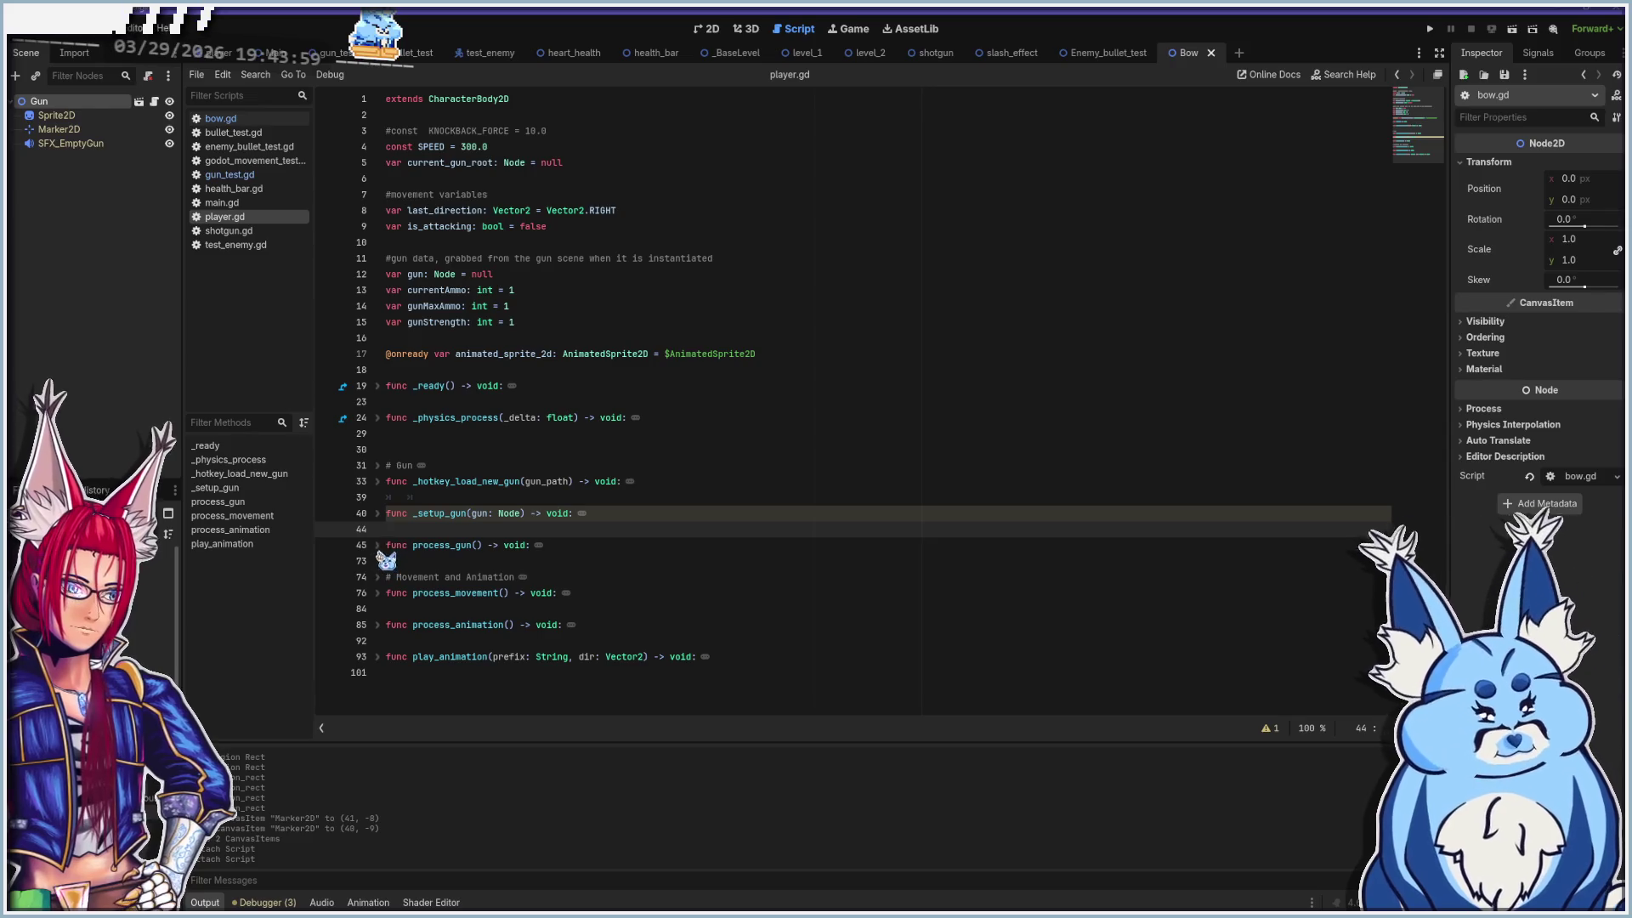
{"action": "left_click", "coordinate": [377, 545]}
{"action": "scroll", "coordinate": [505, 503], "scroll_direction": "down", "scroll_amount": 3}
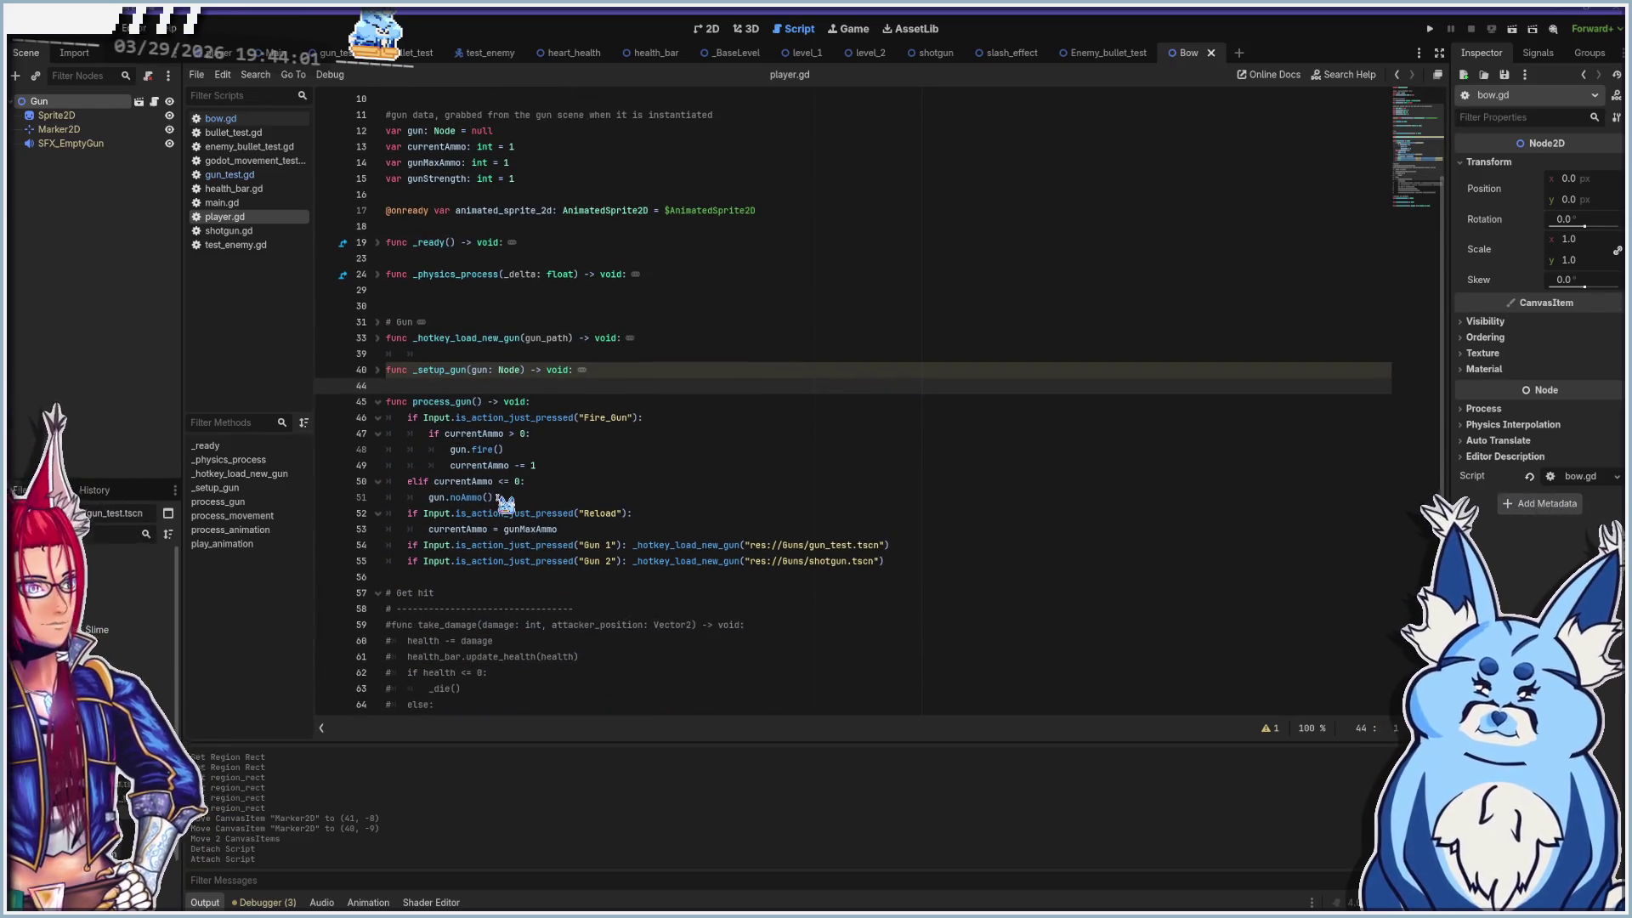
{"action": "left_click", "coordinate": [913, 565]}
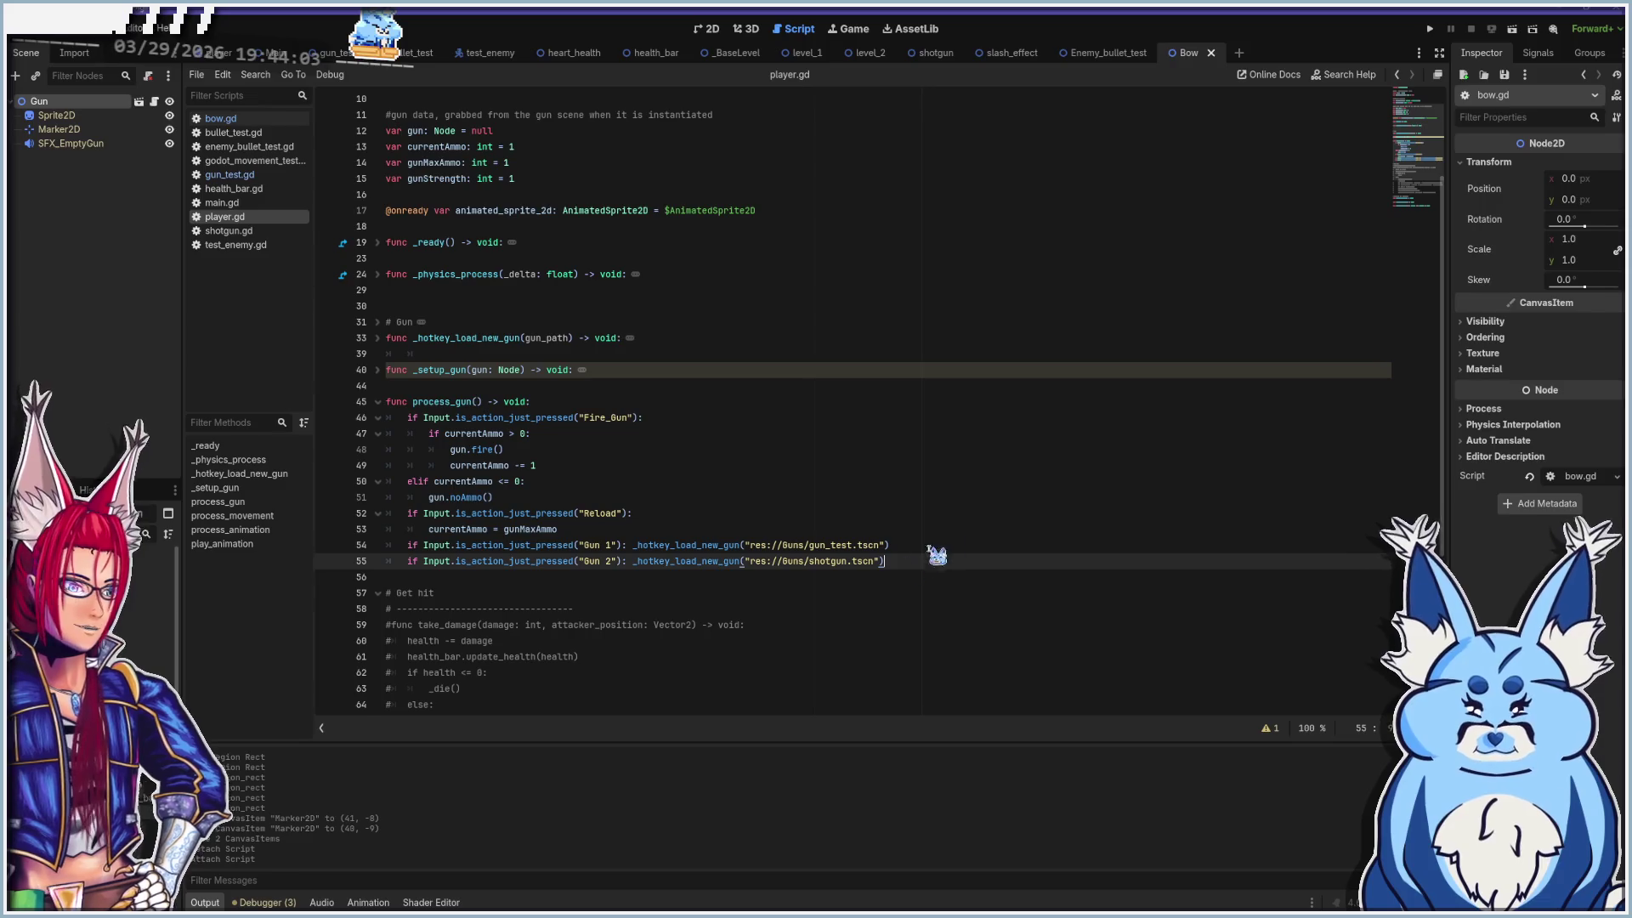
Duplicate the Gun 2 line as a Gun 3 check that loads bow instead of shotgun
{"action": "key", "text": "shift+Home"}
{"action": "key", "text": "ctrl+c"}
{"action": "key", "text": "End"}
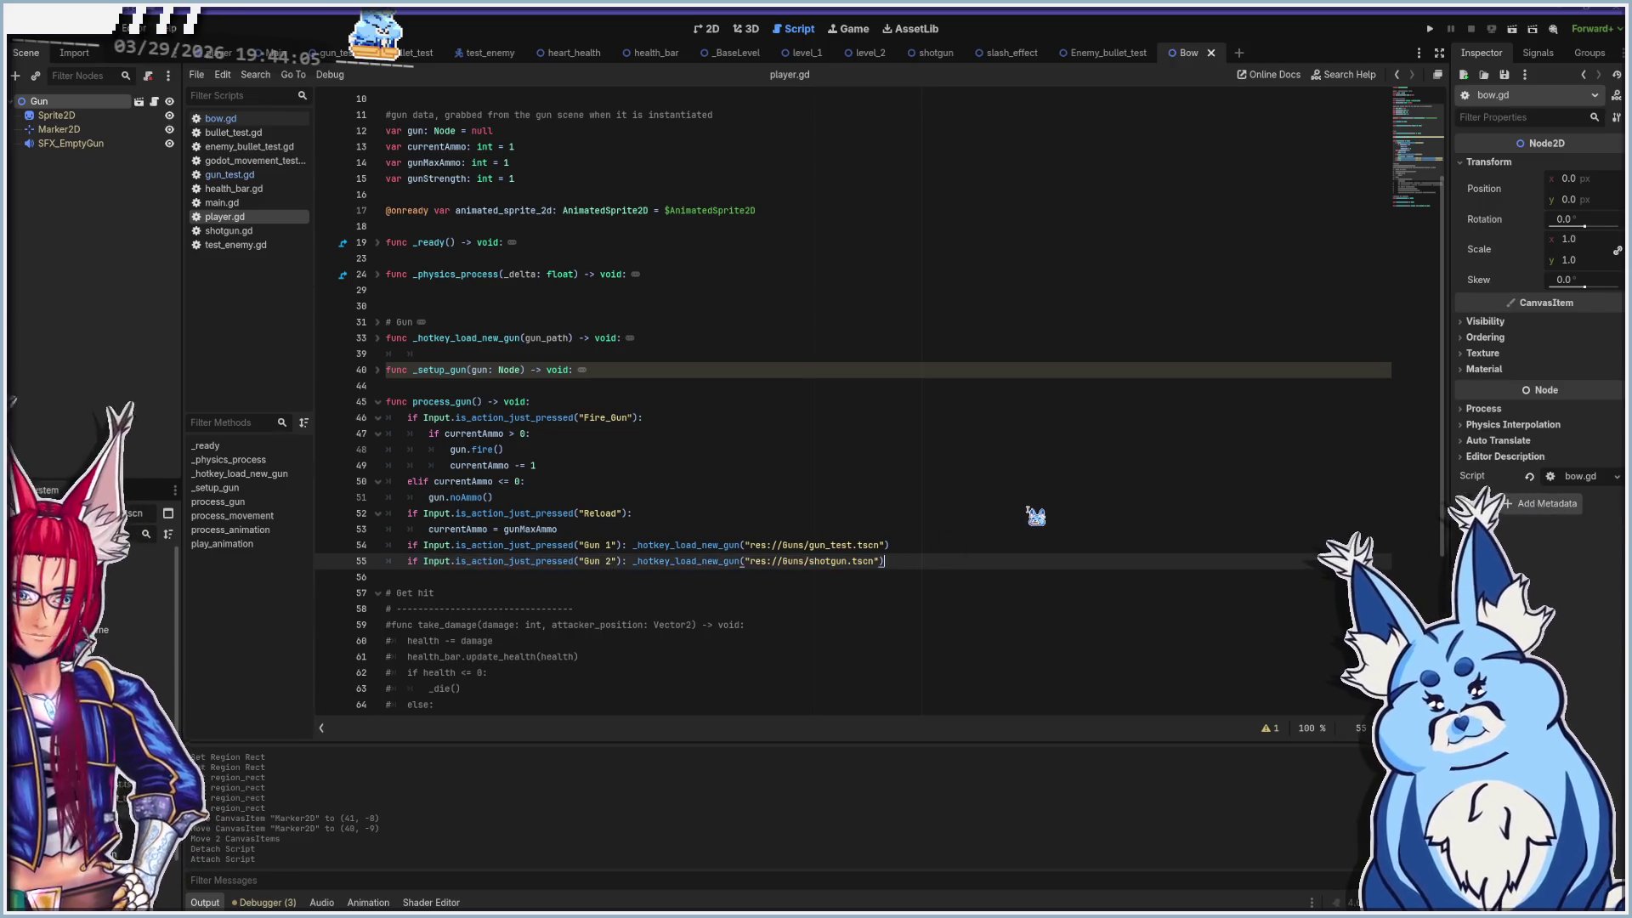
{"action": "key", "text": "Return"}
{"action": "key", "text": "ctrl+v"}
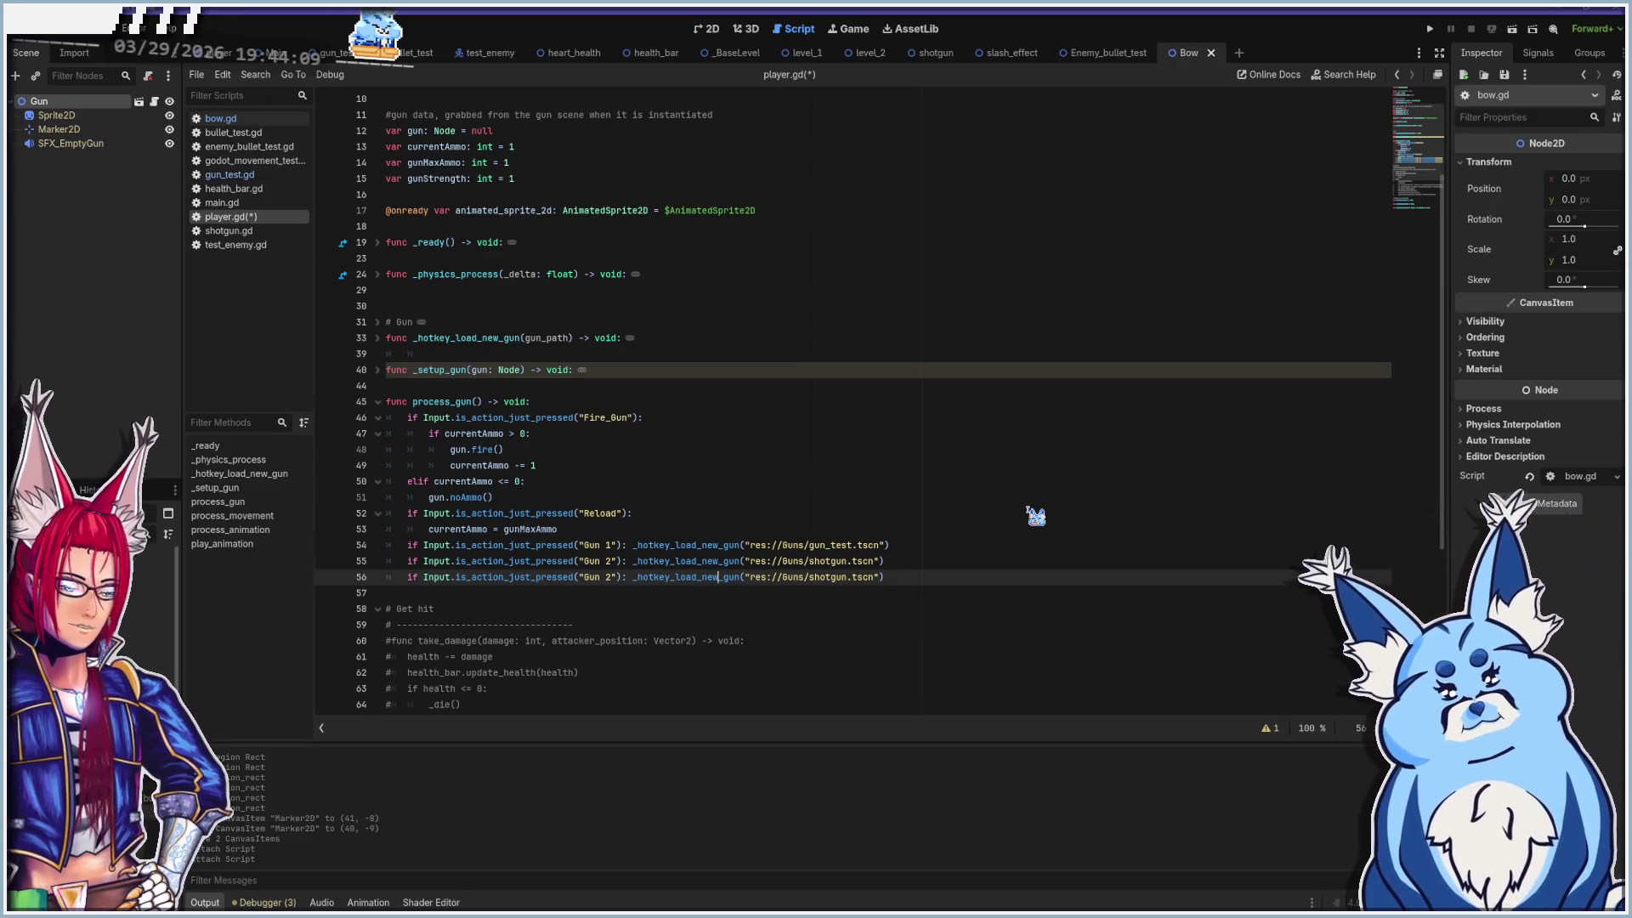
{"action": "type", "text": "3"}
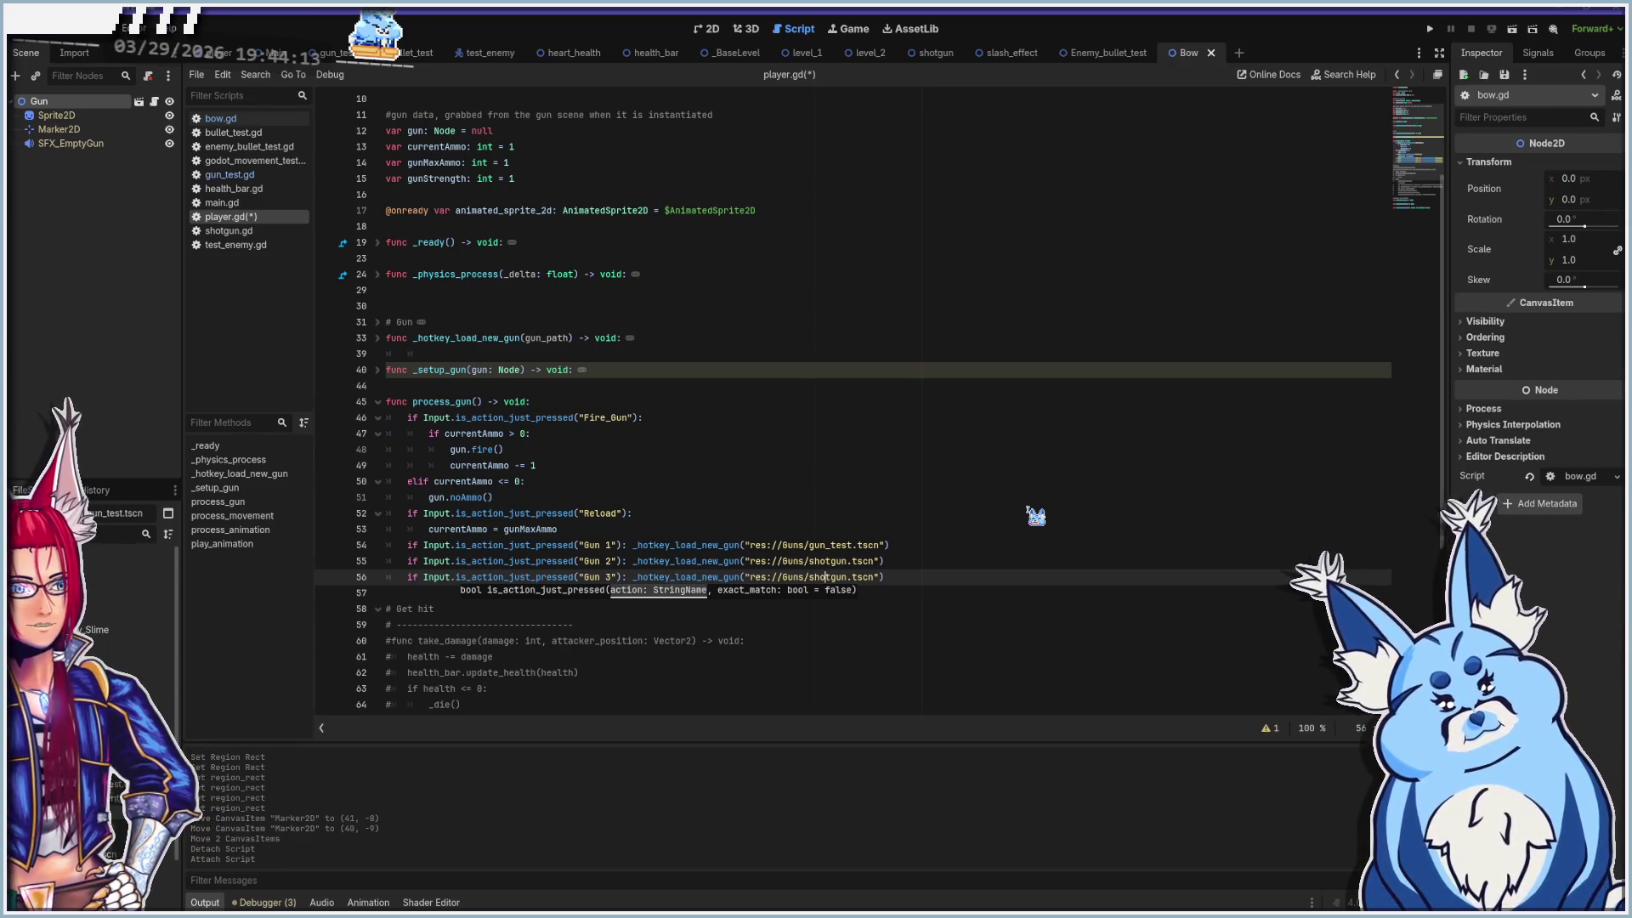
{"action": "key", "text": "shift+Right"}
{"action": "key", "text": "shift+Right"}
{"action": "key", "text": "shift+Right"}
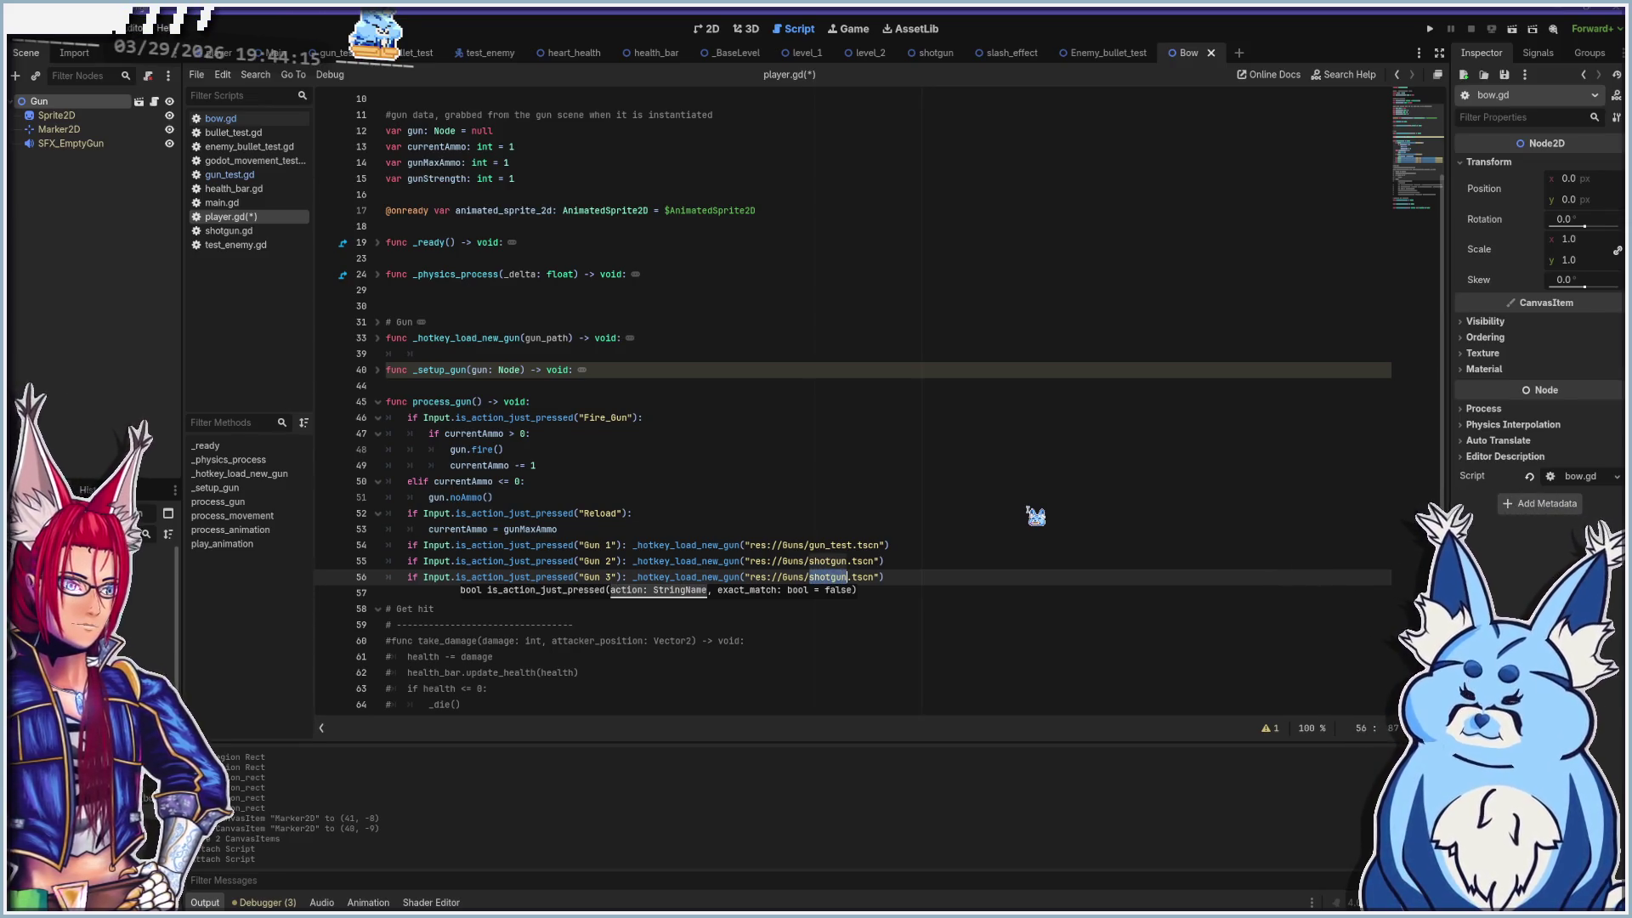
{"action": "type", "text": "bow"}
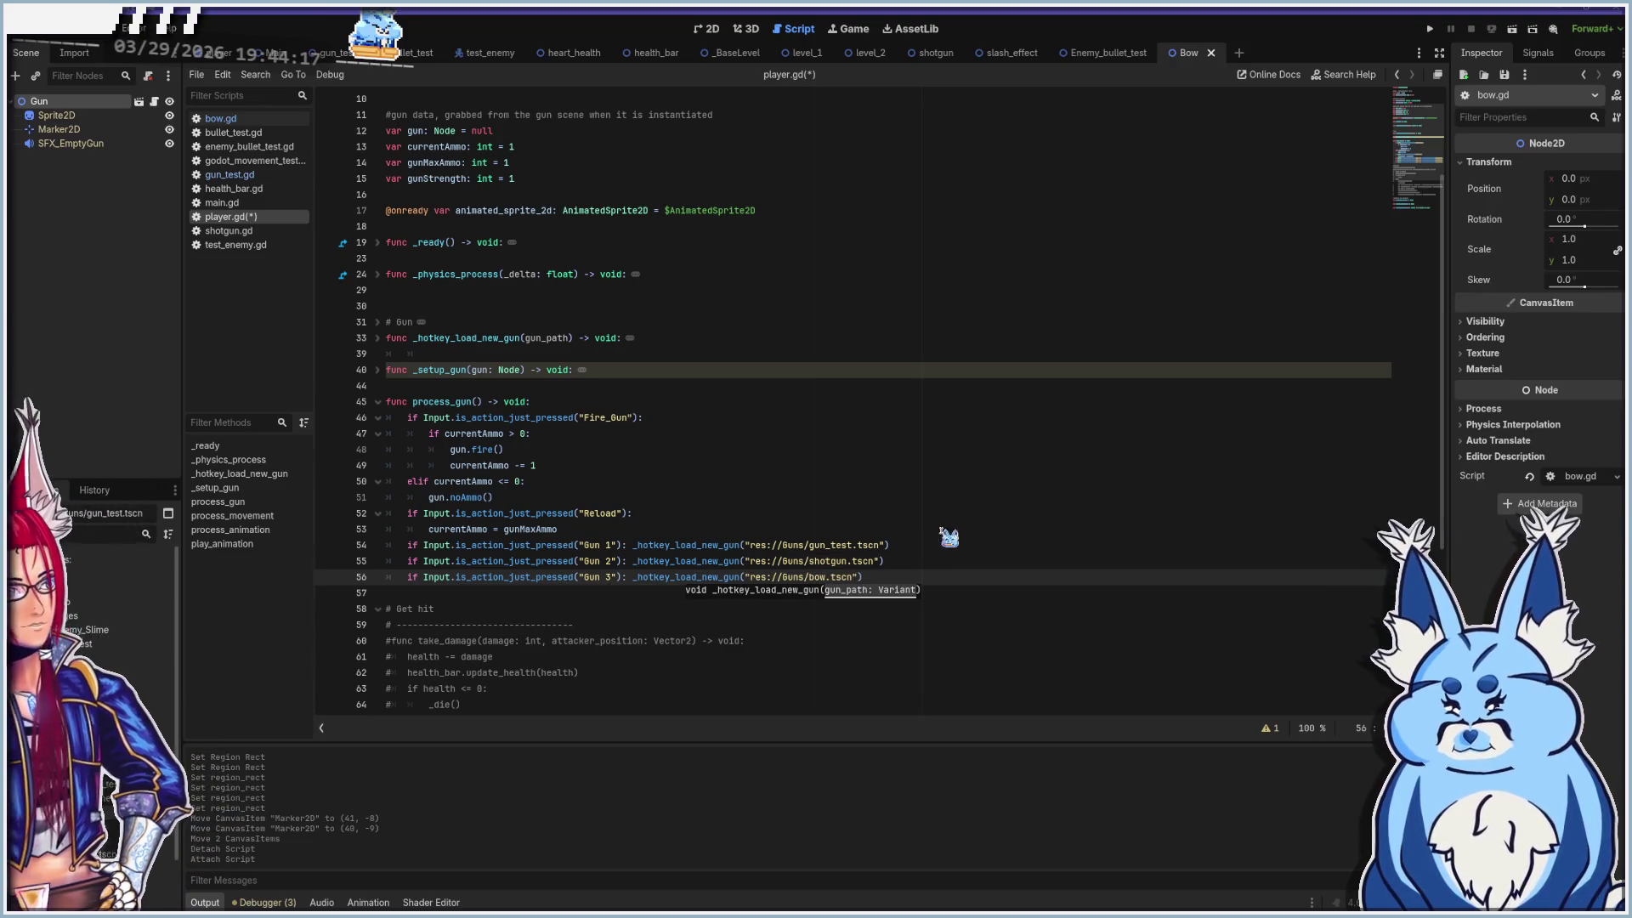
Select the 'Gun 3' action name on the new line 56
{"action": "left_click", "coordinate": [914, 582]}
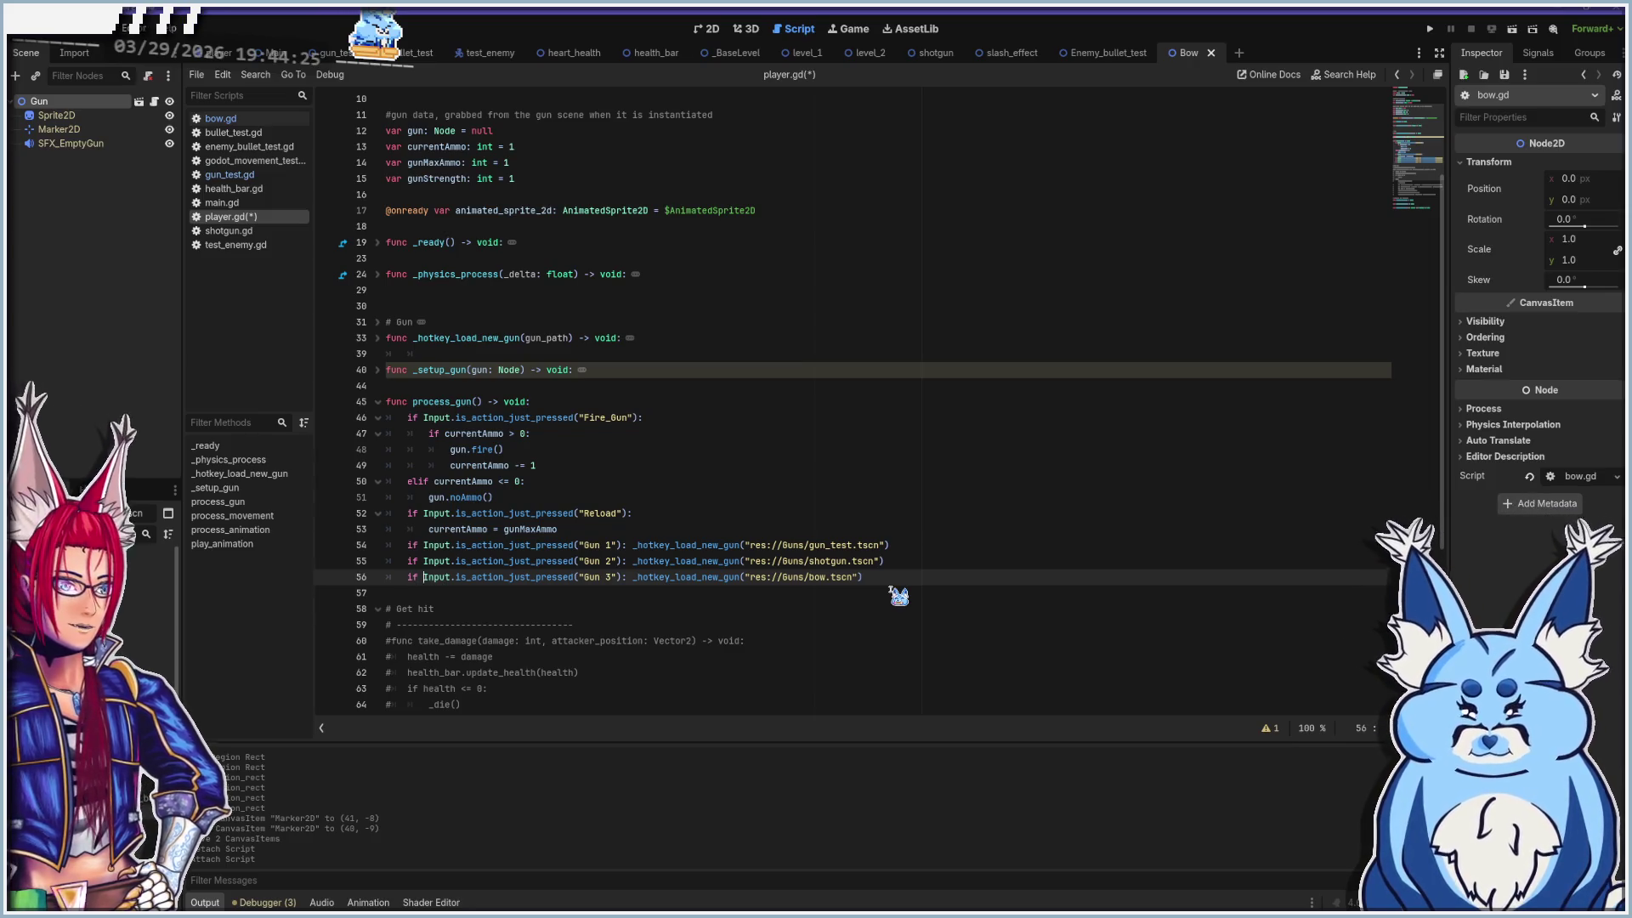
{"action": "key", "text": "shift+Right"}
{"action": "key", "text": "shift+Right"}
{"action": "key", "text": "shift+Right"}
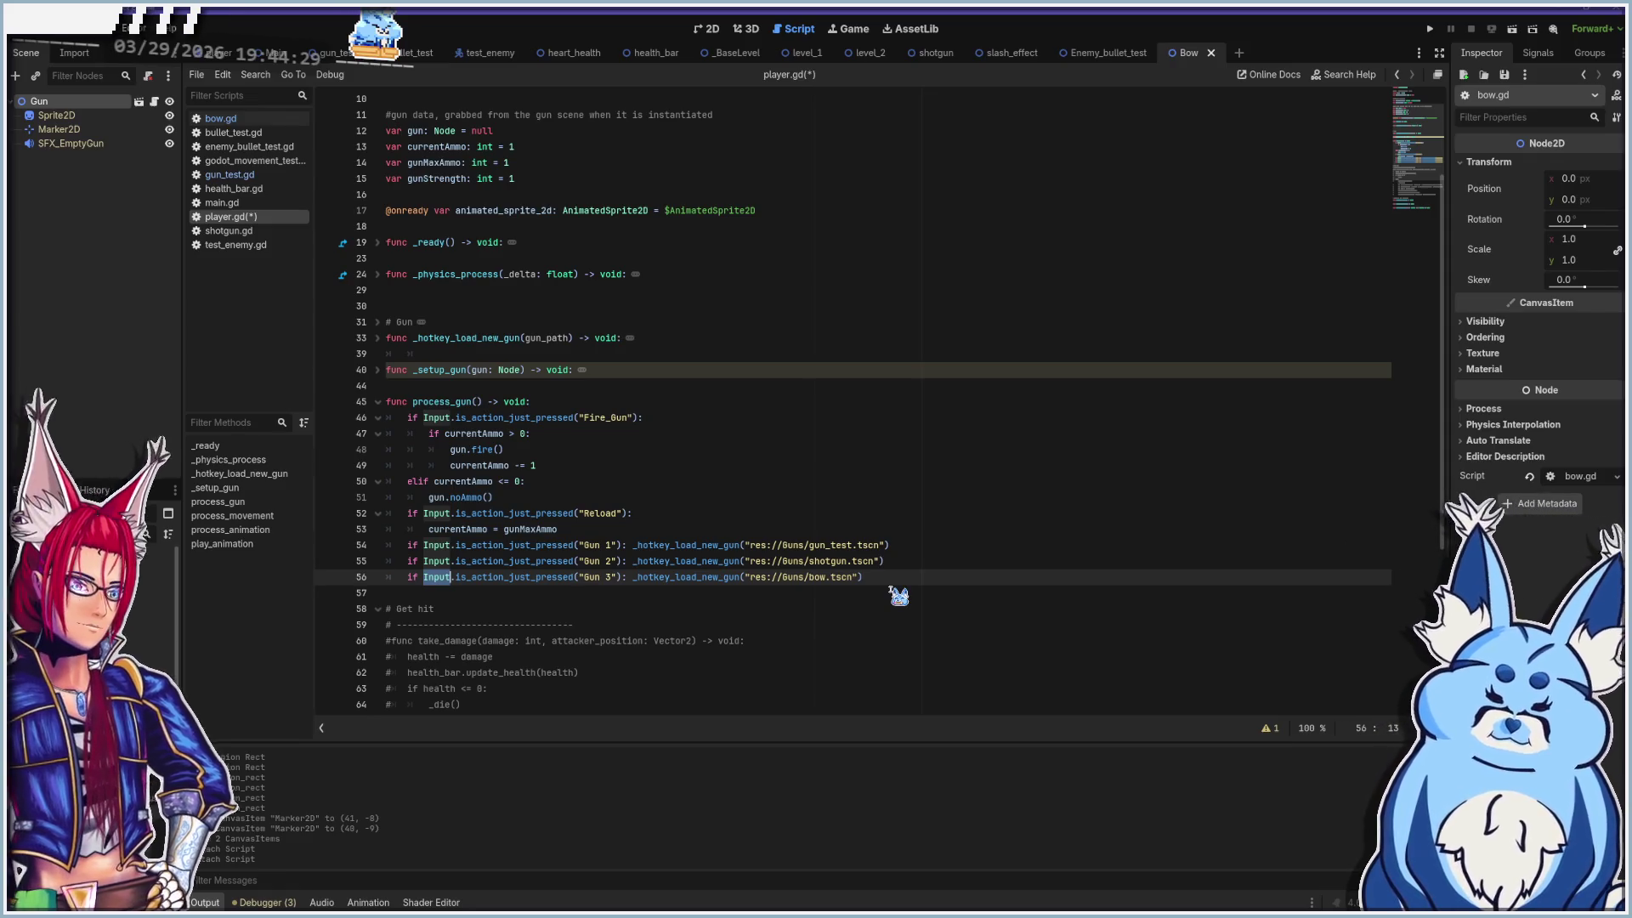
{"action": "key", "text": "Right"}
{"action": "key", "text": "Left"}
{"action": "key", "text": "Left"}
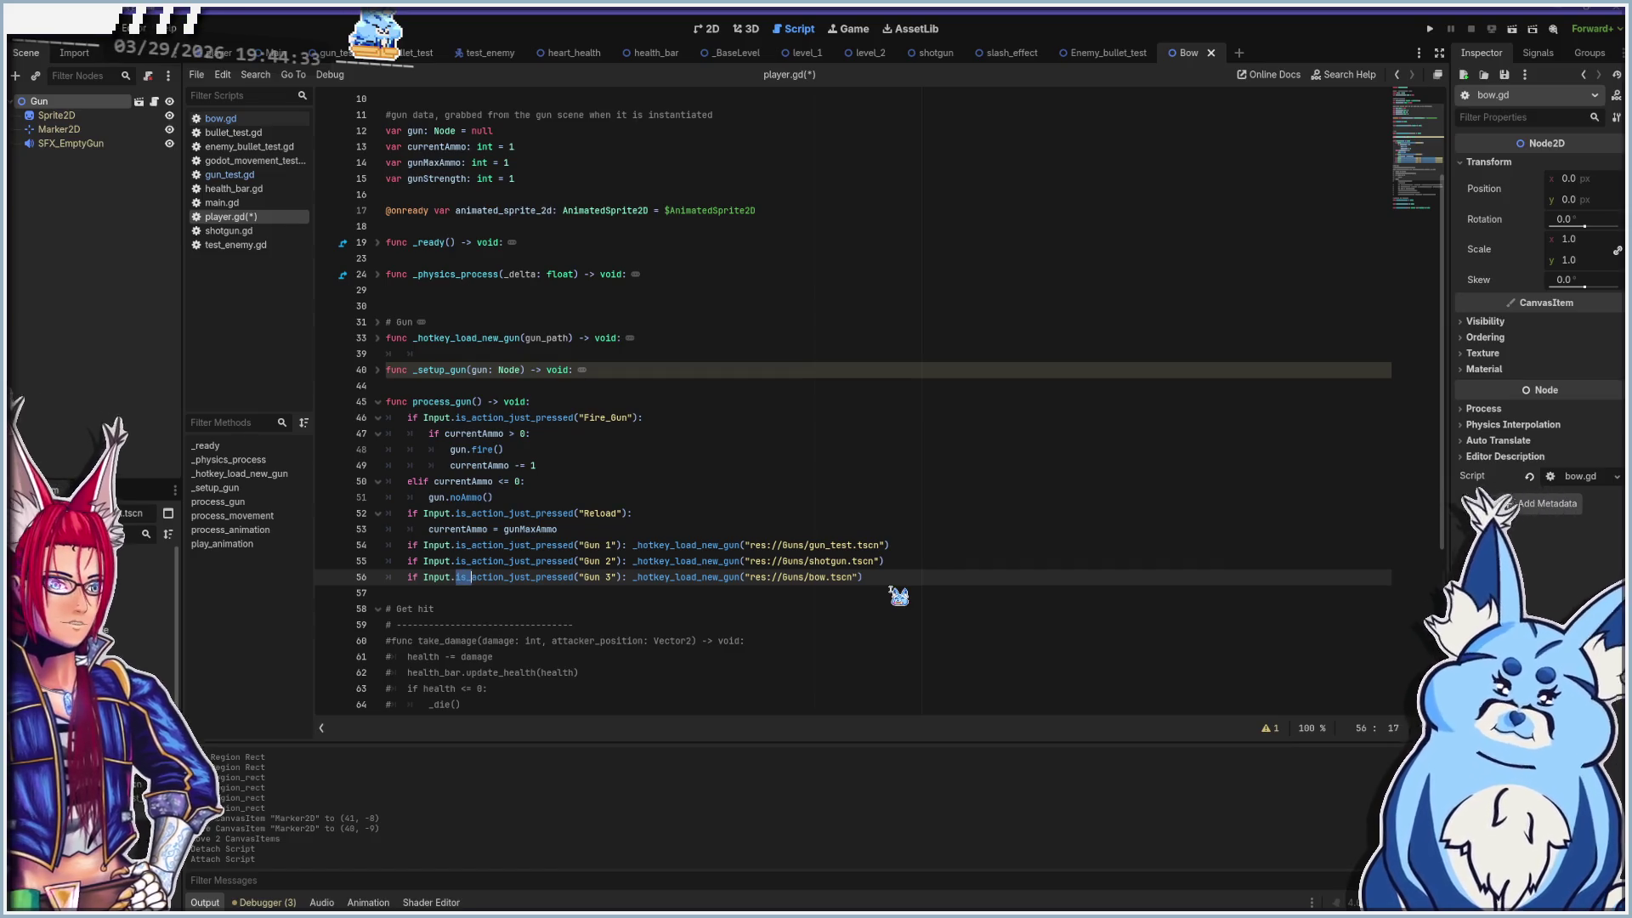
{"action": "key", "text": "shift+Right"}
{"action": "key", "text": "shift+Right"}
{"action": "key", "text": "shift+Right"}
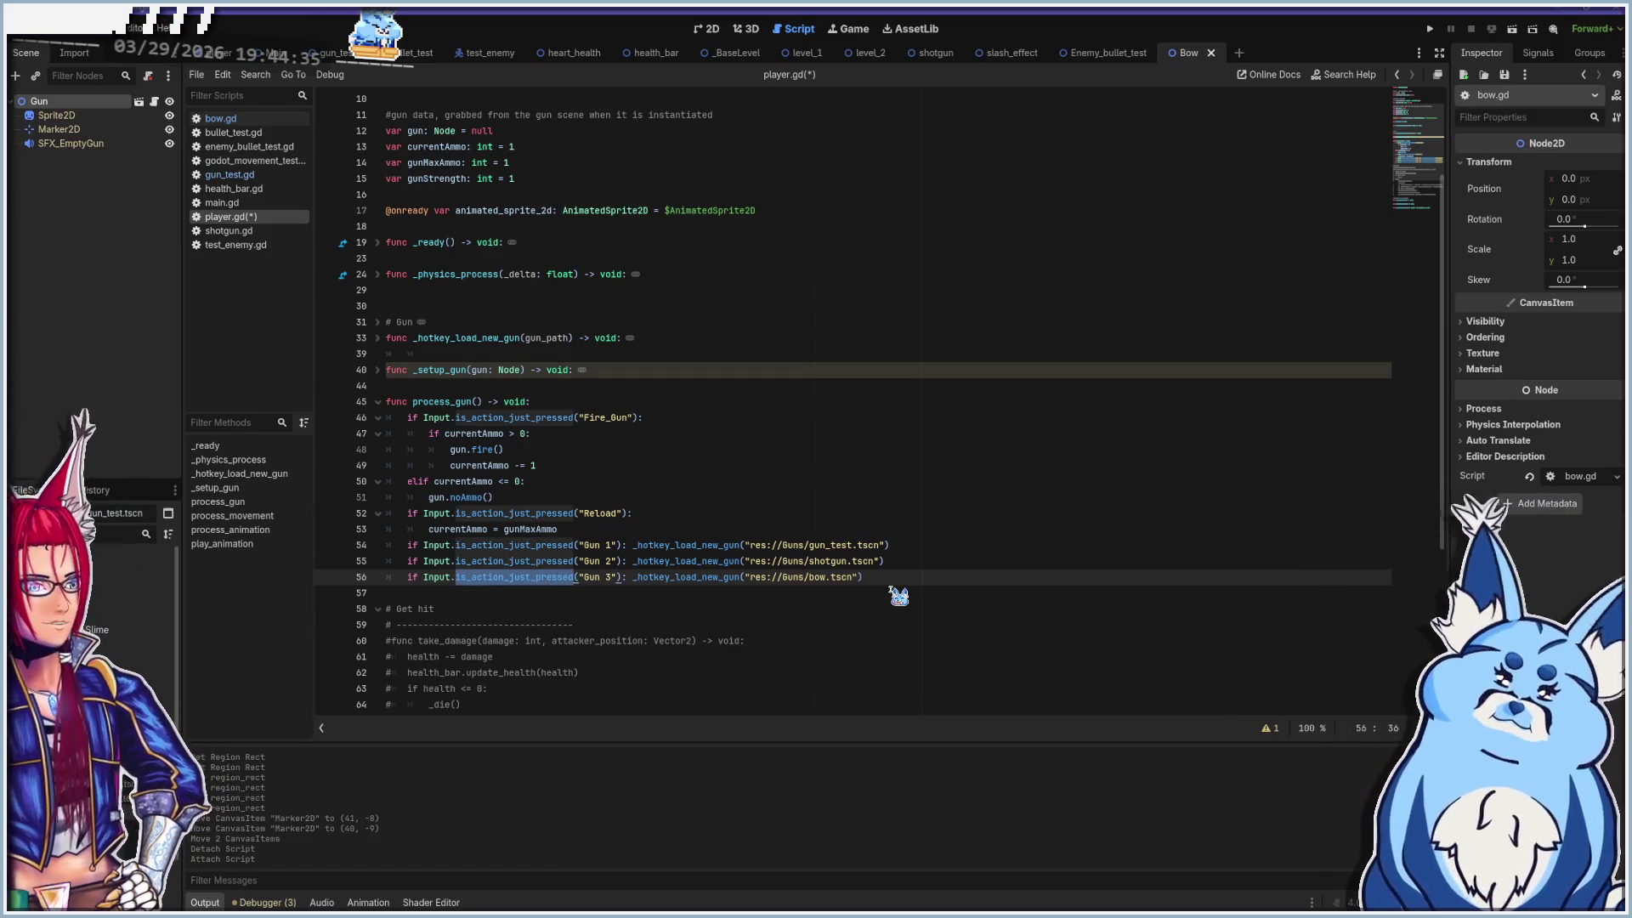
{"action": "key", "text": "Right"}
{"action": "key", "text": "Right"}
{"action": "key", "text": "Right"}
{"action": "key", "text": "shift+Right"}
{"action": "key", "text": "shift+Right"}
{"action": "key", "text": "shift+Right"}
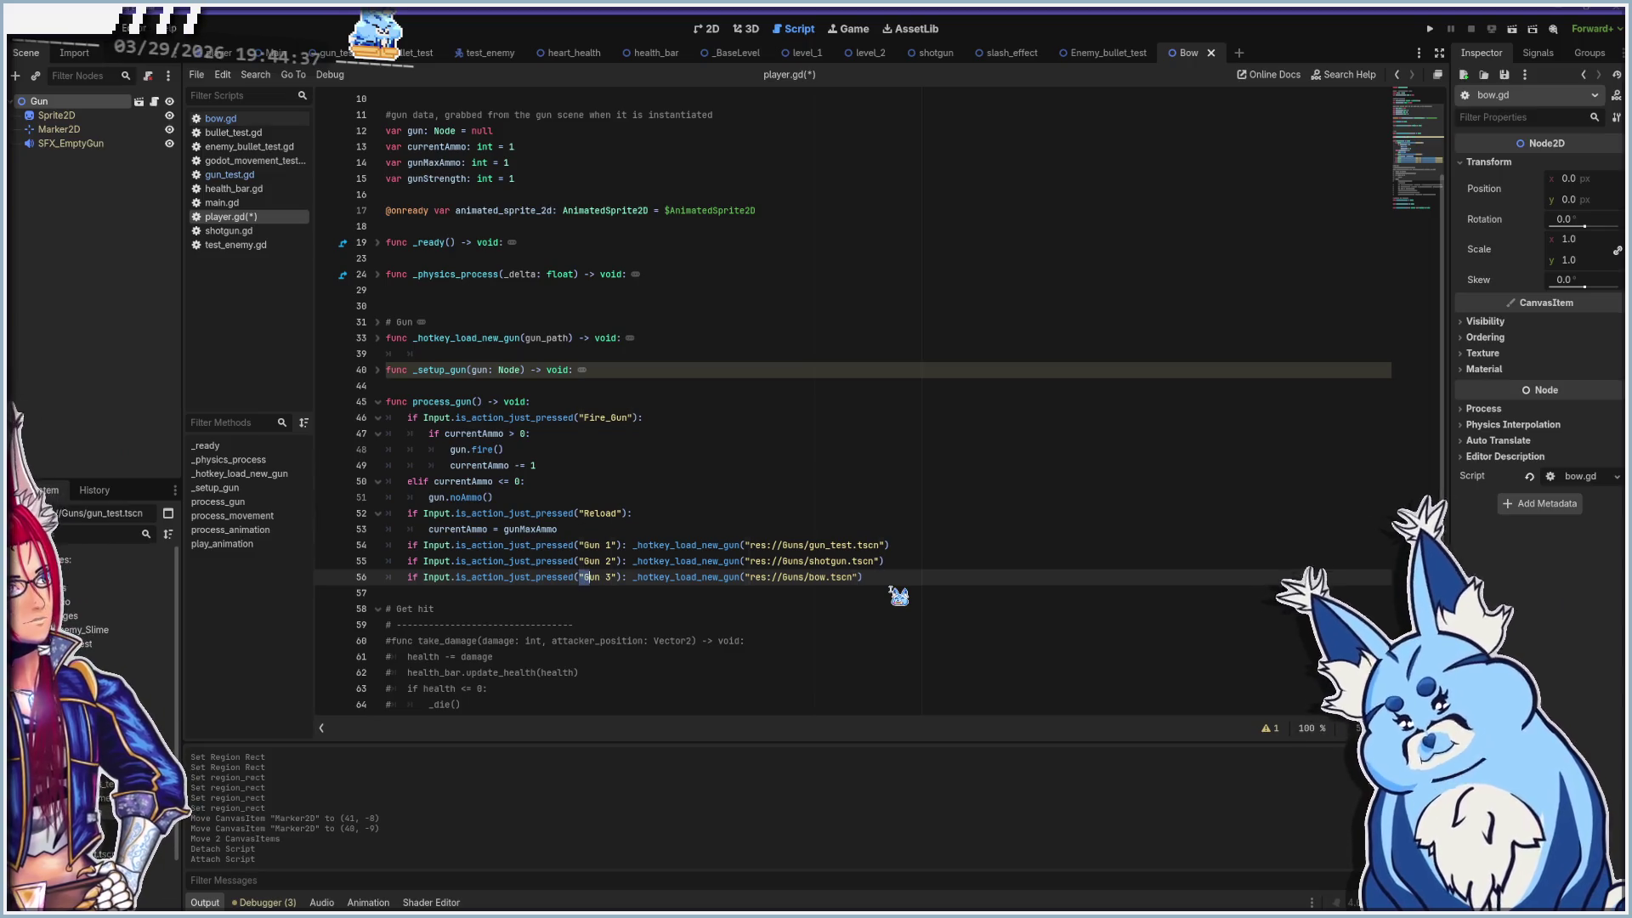
{"action": "key", "text": "shift+Right"}
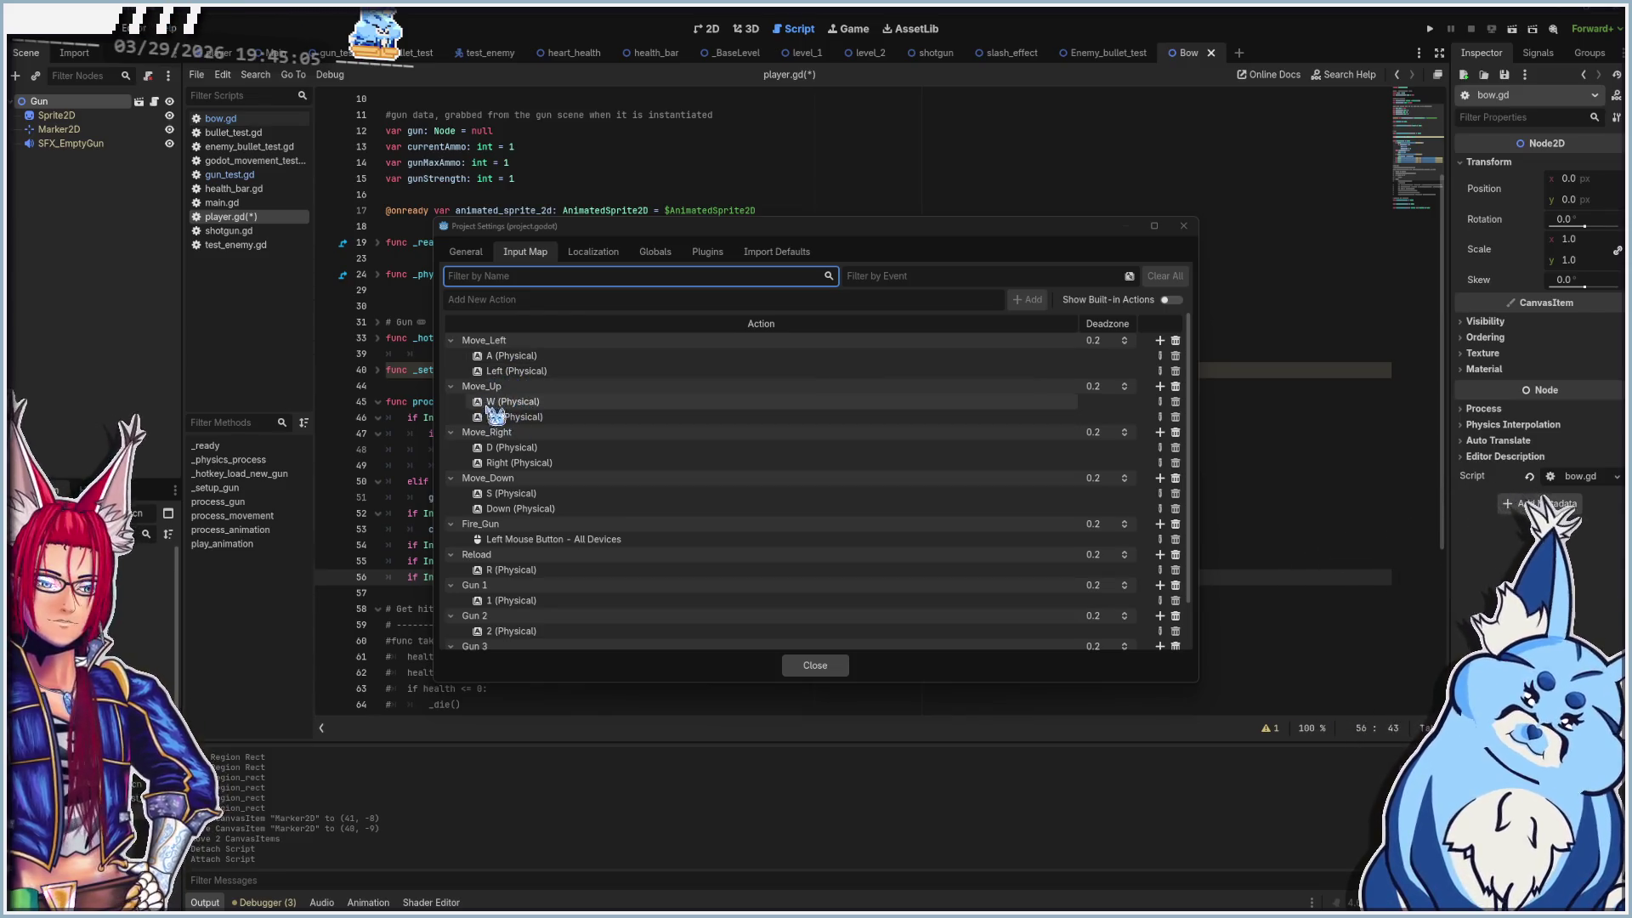
Collapse the Move and Fire_Gun actions, confirm Gun 3 uses key 3, and close Project Settings
{"action": "left_click", "coordinate": [451, 340]}
{"action": "left_click", "coordinate": [452, 355]}
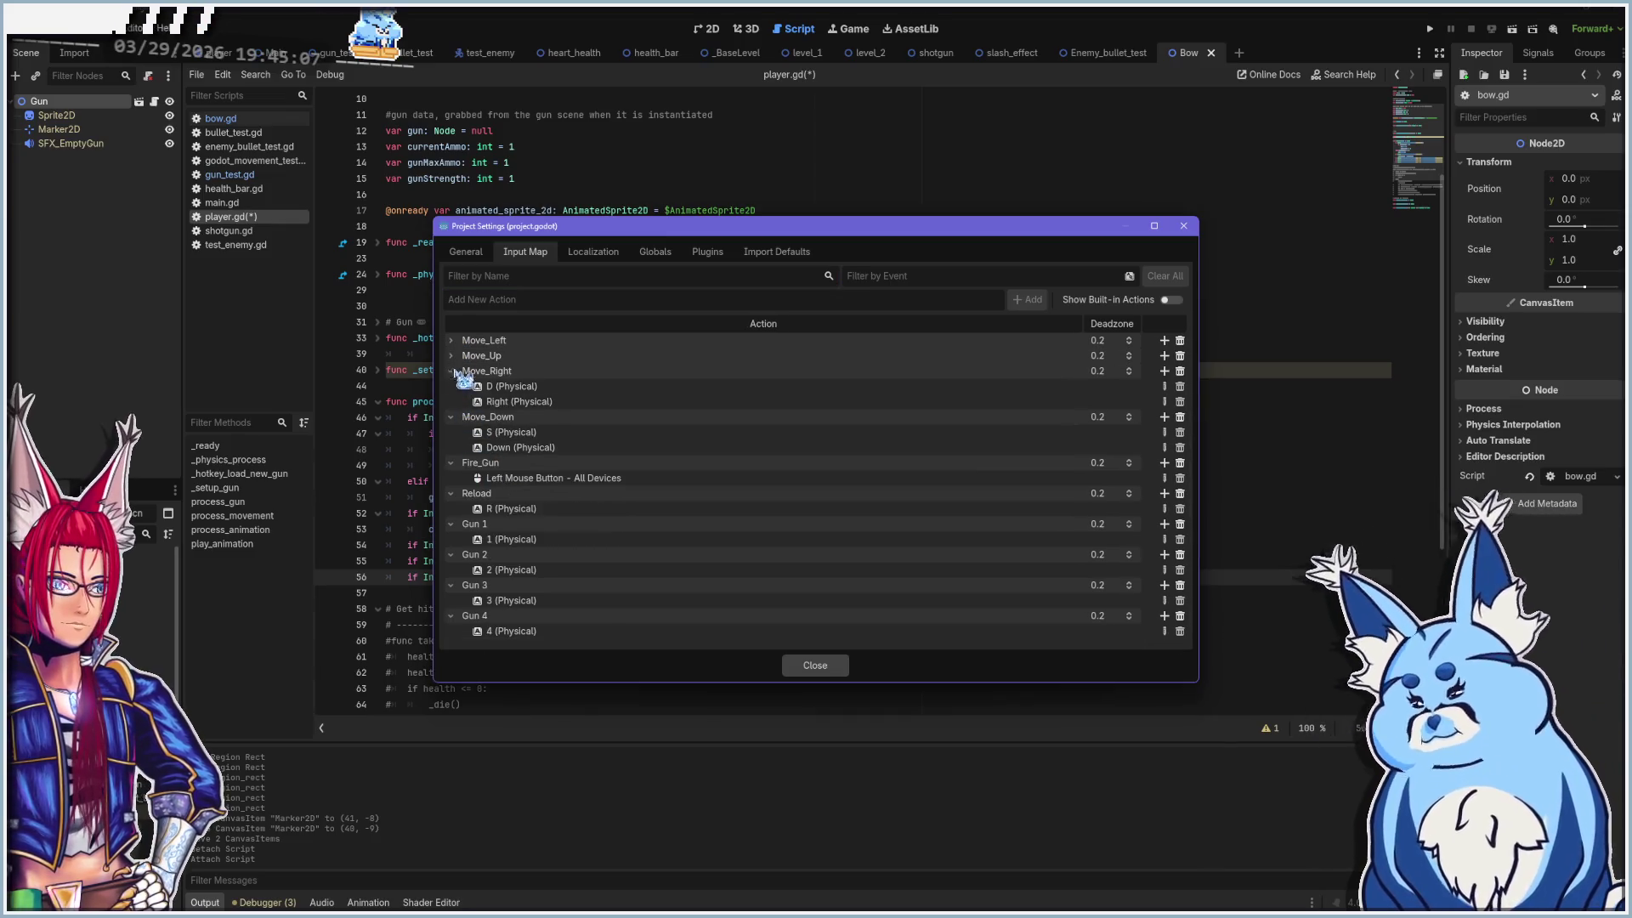
{"action": "left_click", "coordinate": [451, 371]}
{"action": "left_click", "coordinate": [451, 385]}
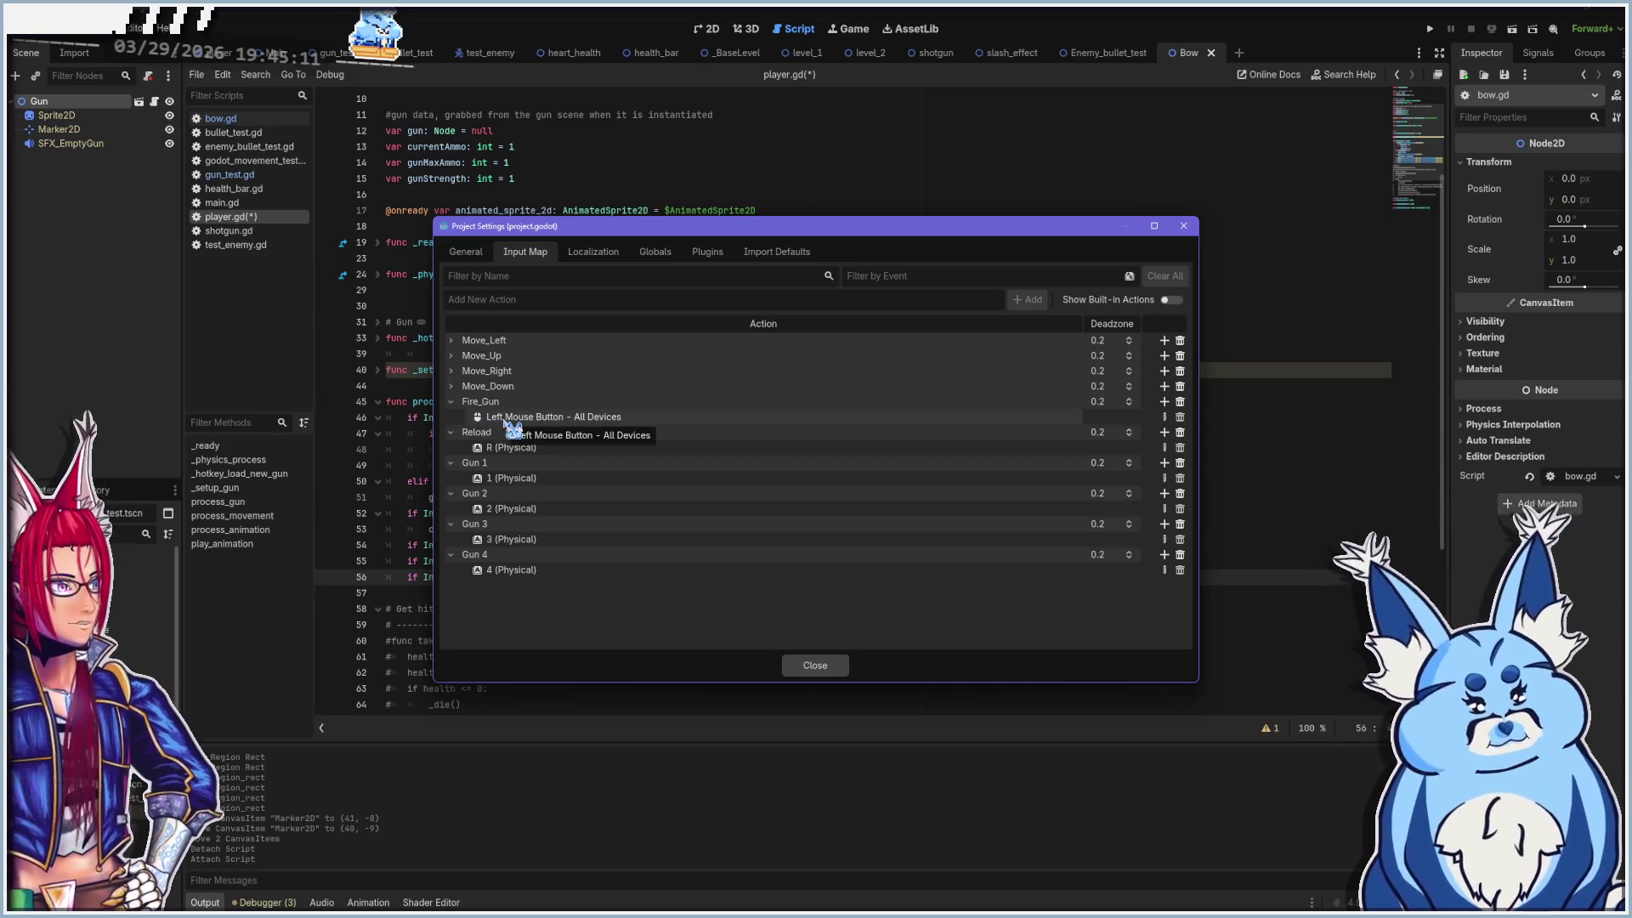
{"action": "left_click", "coordinate": [453, 401]}
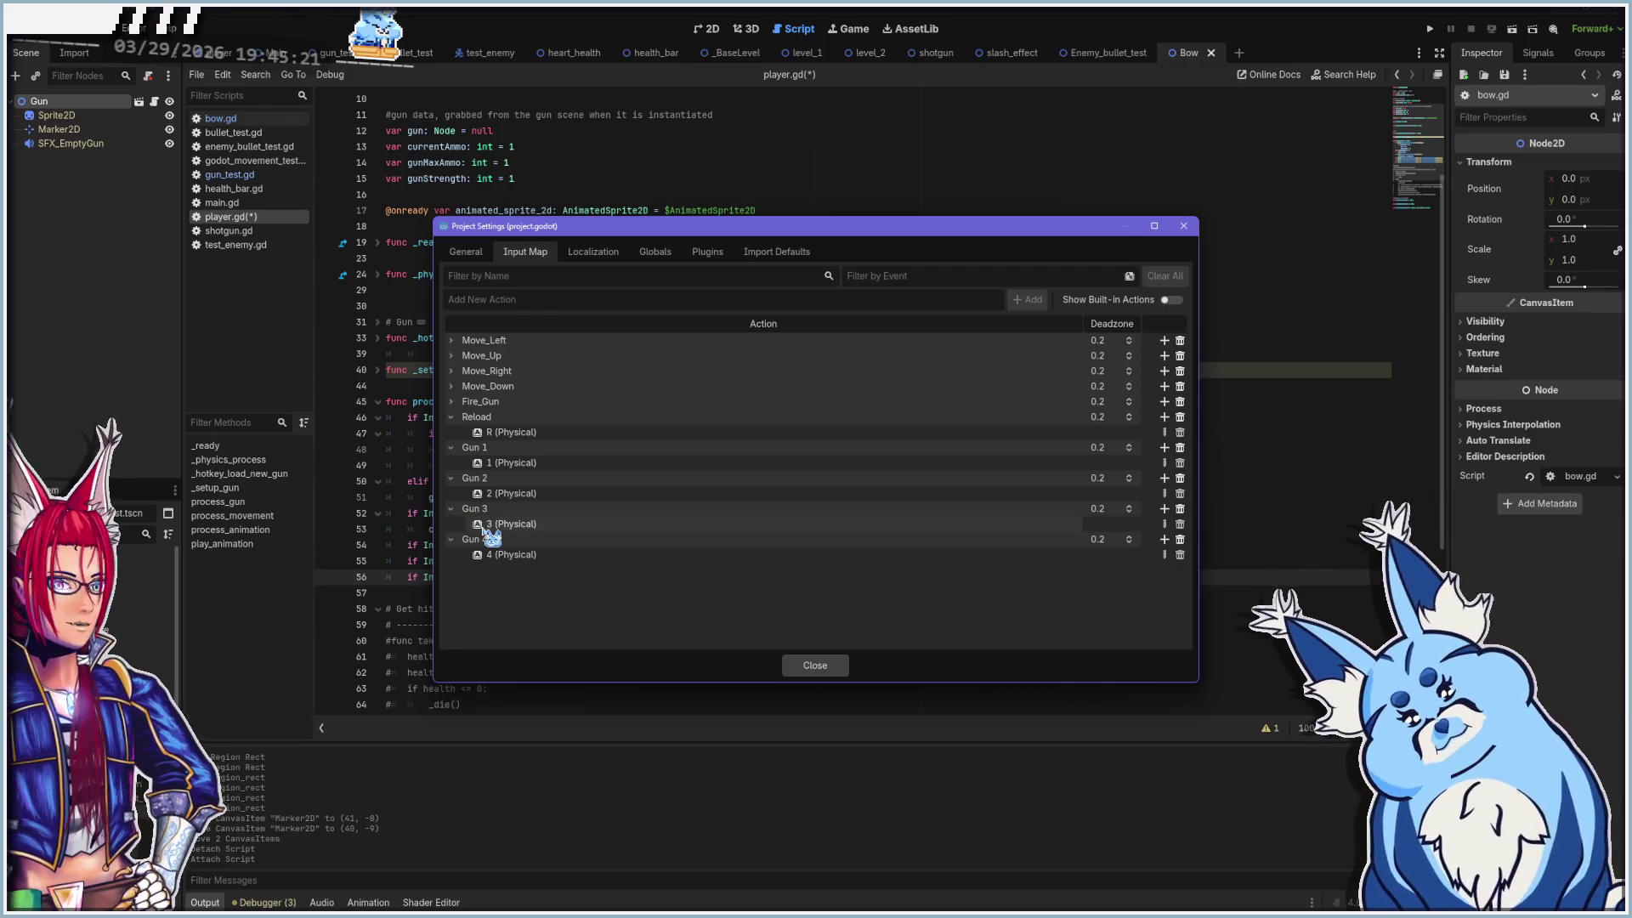
{"action": "left_click", "coordinate": [821, 668]}
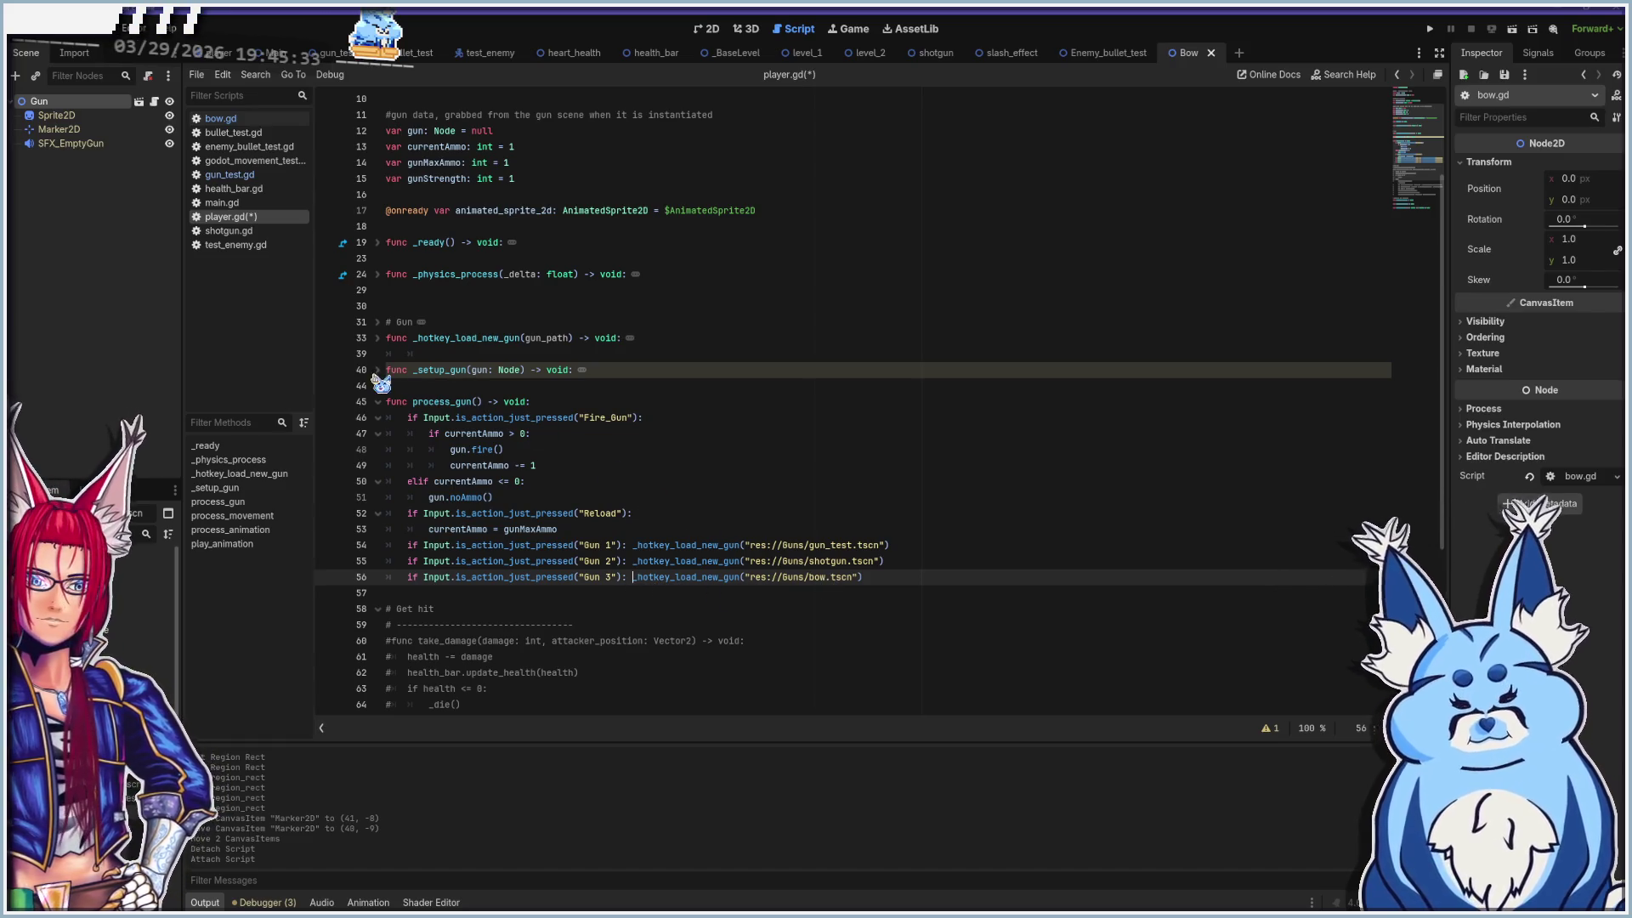
Unfold _hotkey_load_new_gun in player.gd and inspect its queue_free line
{"action": "left_click", "coordinate": [379, 339]}
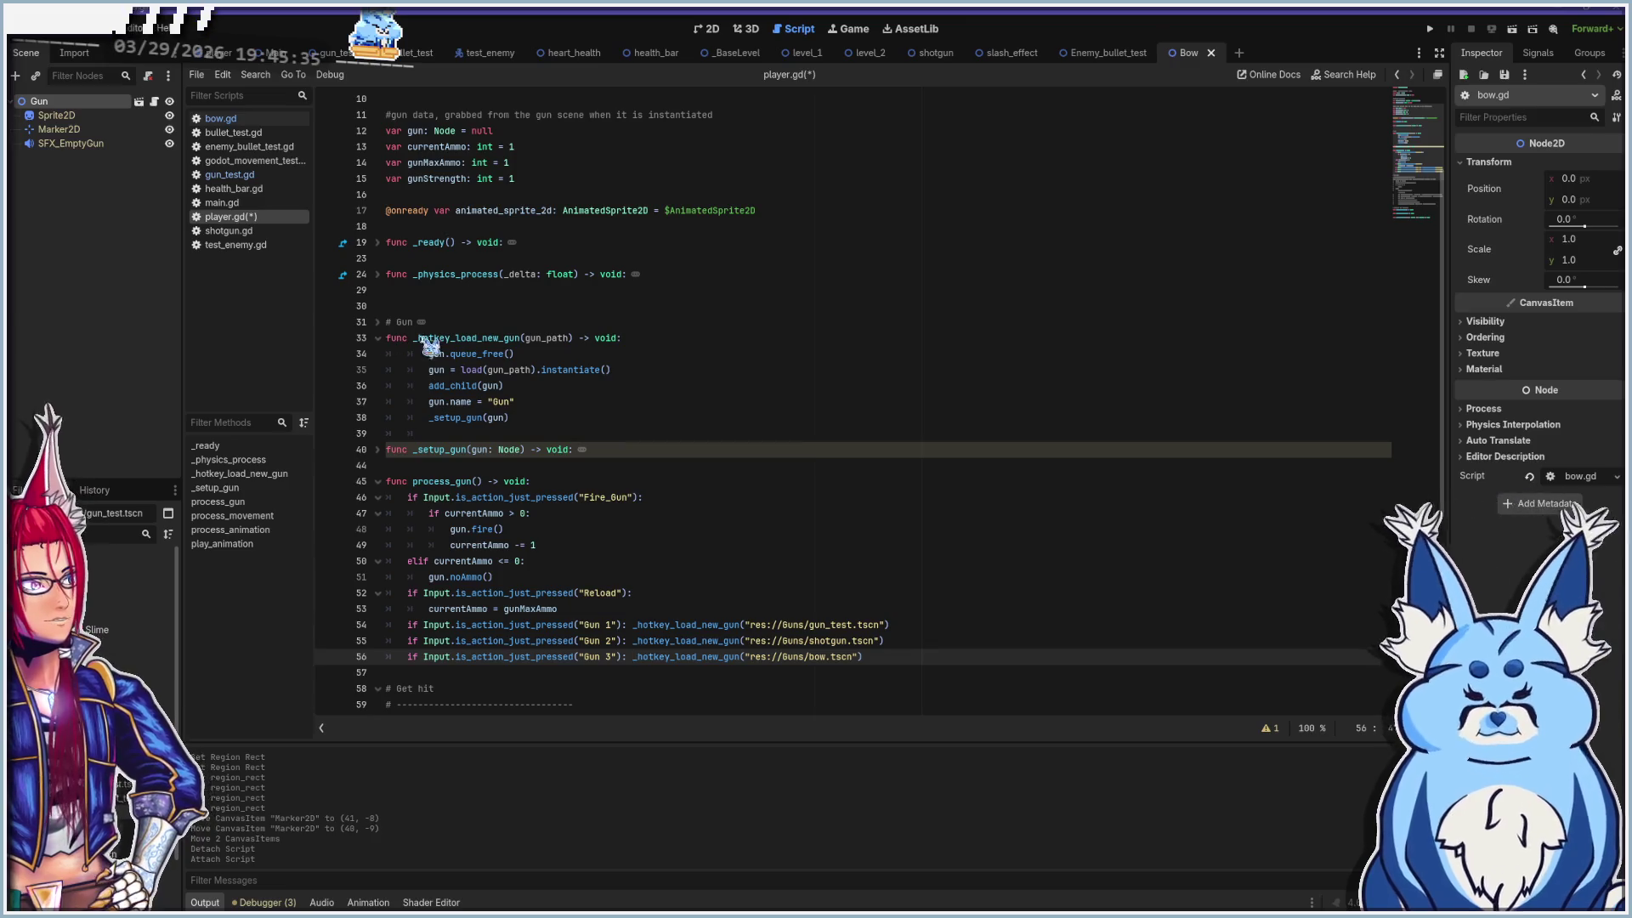
{"action": "left_click", "coordinate": [523, 354]}
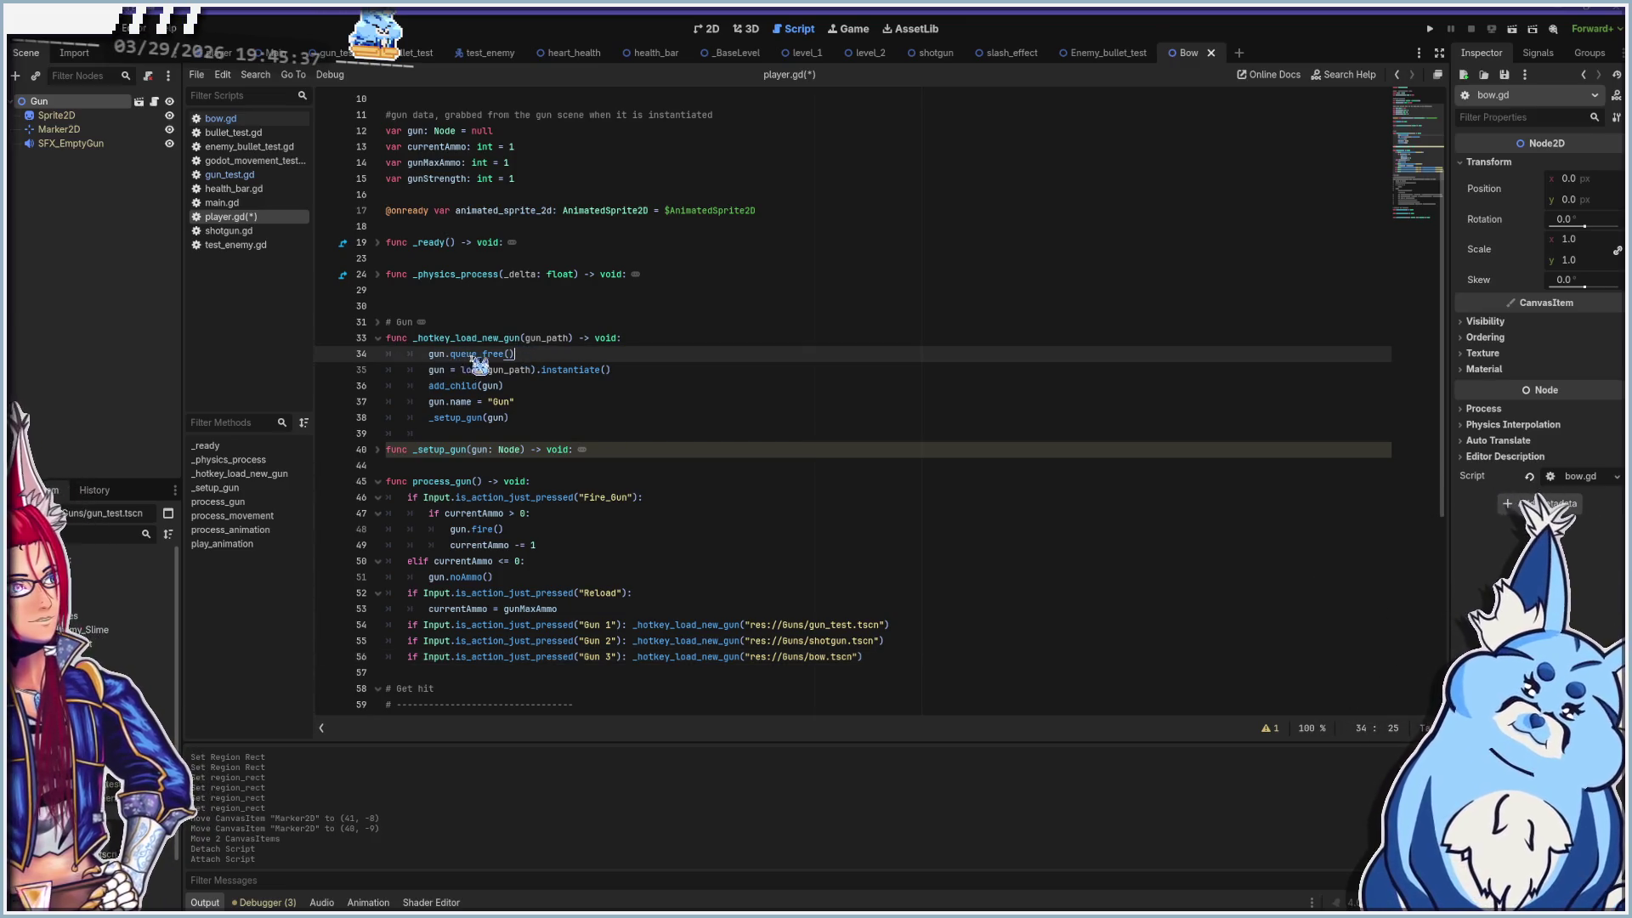
{"action": "mouse_move", "coordinate": [516, 355]}
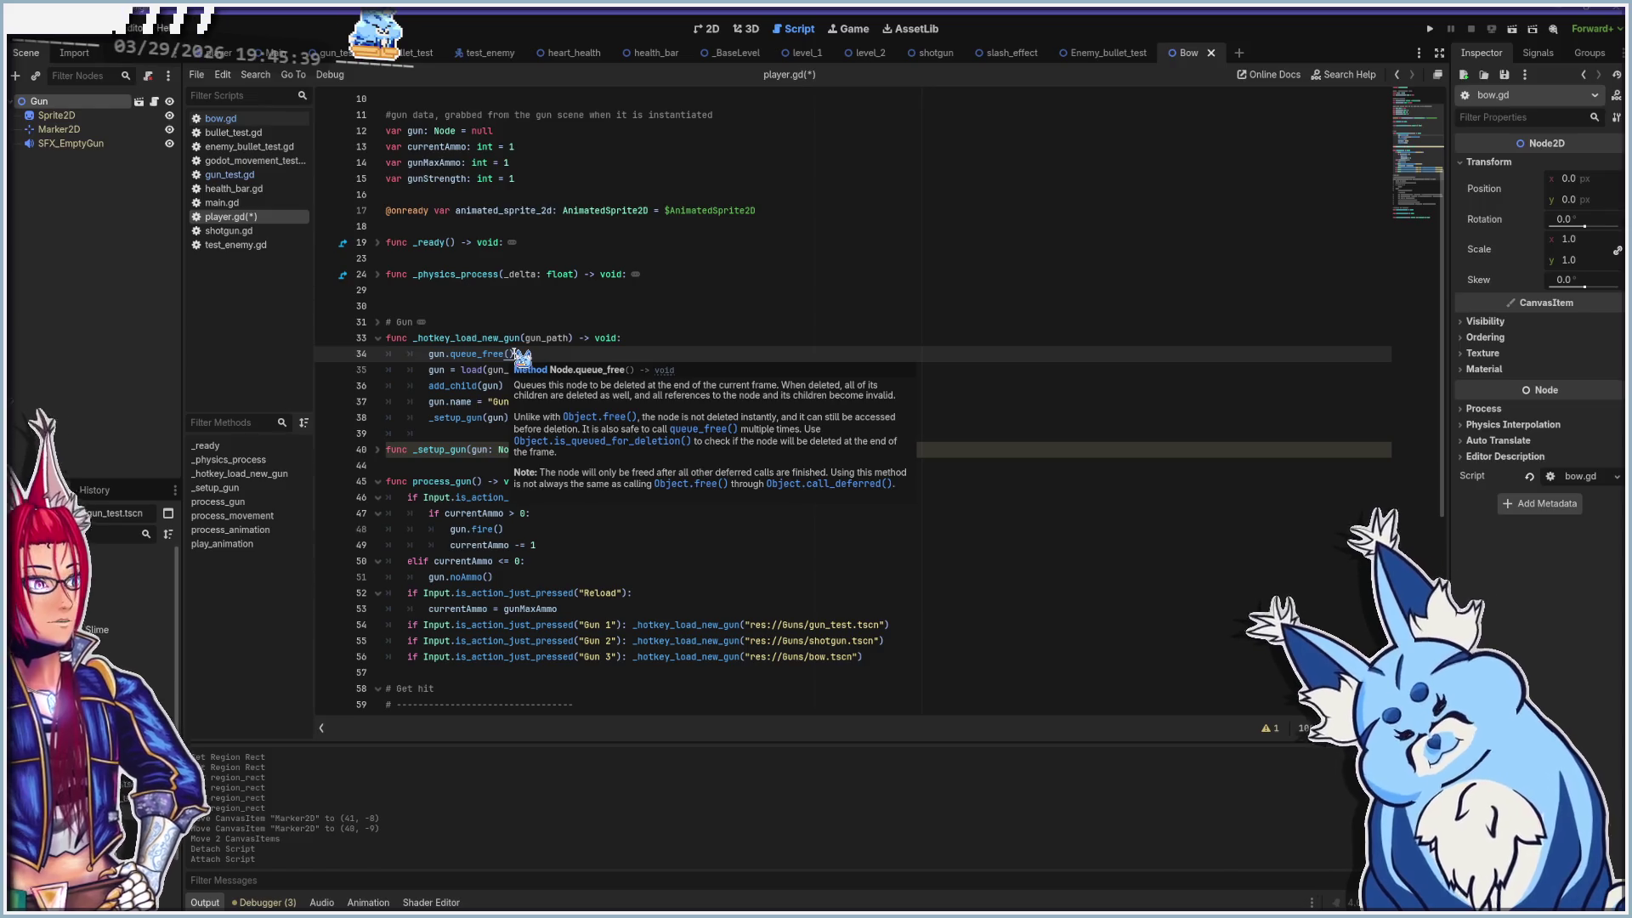
{"action": "left_click", "coordinate": [430, 370]}
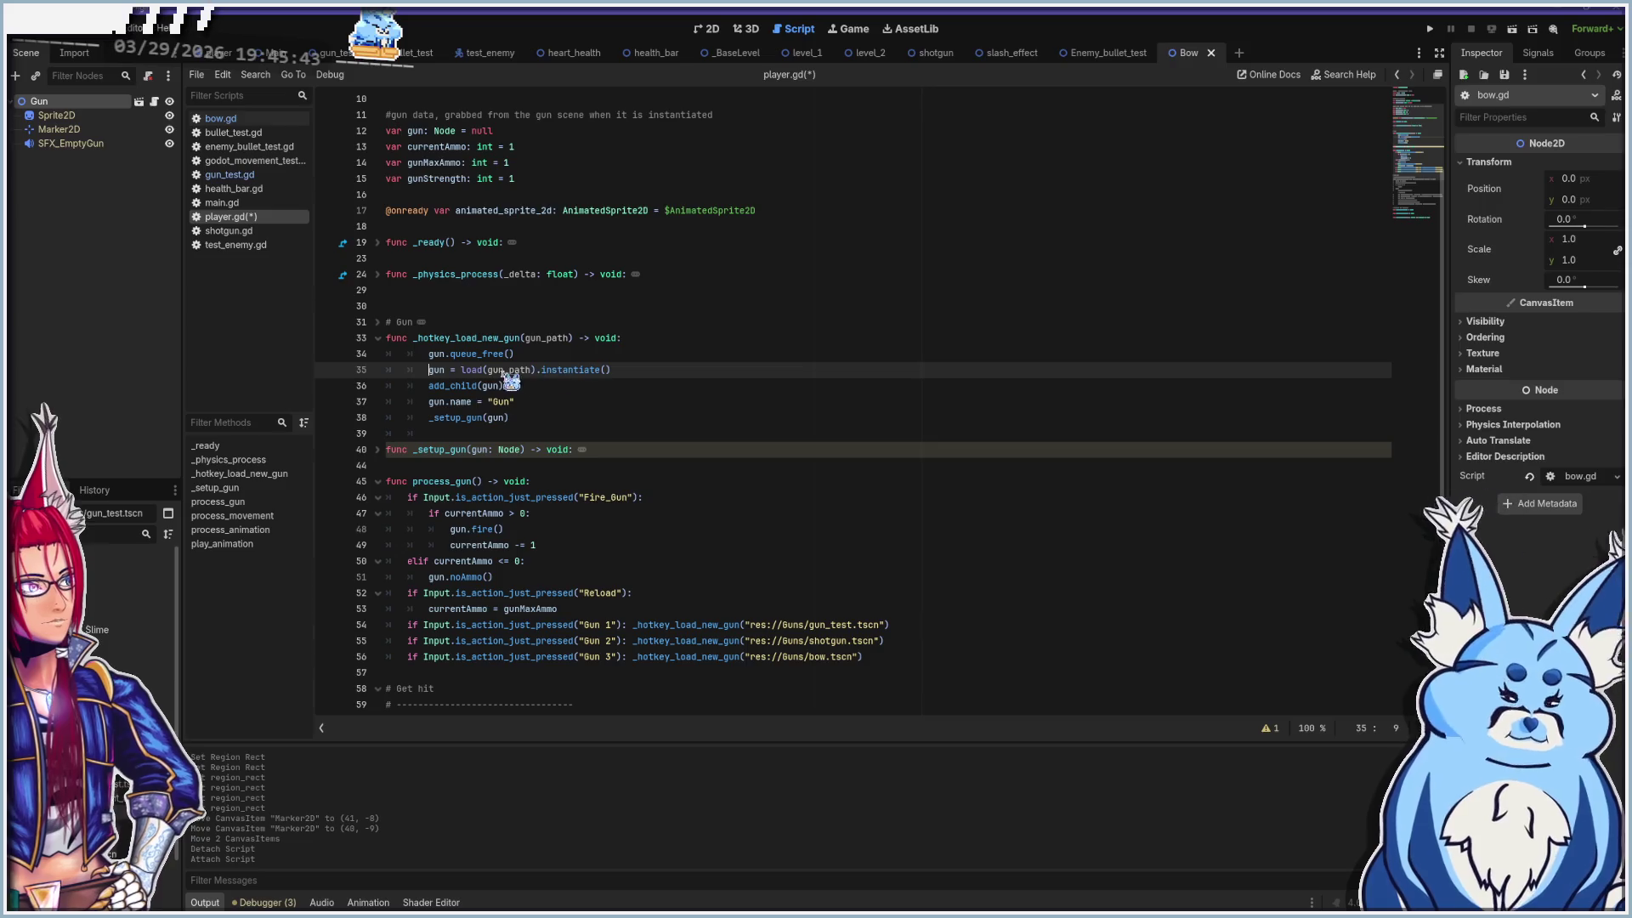
Check the res://Guns/bow.tscn path on line 56, then show the Bow scene in 2D
{"action": "left_click", "coordinate": [748, 657]}
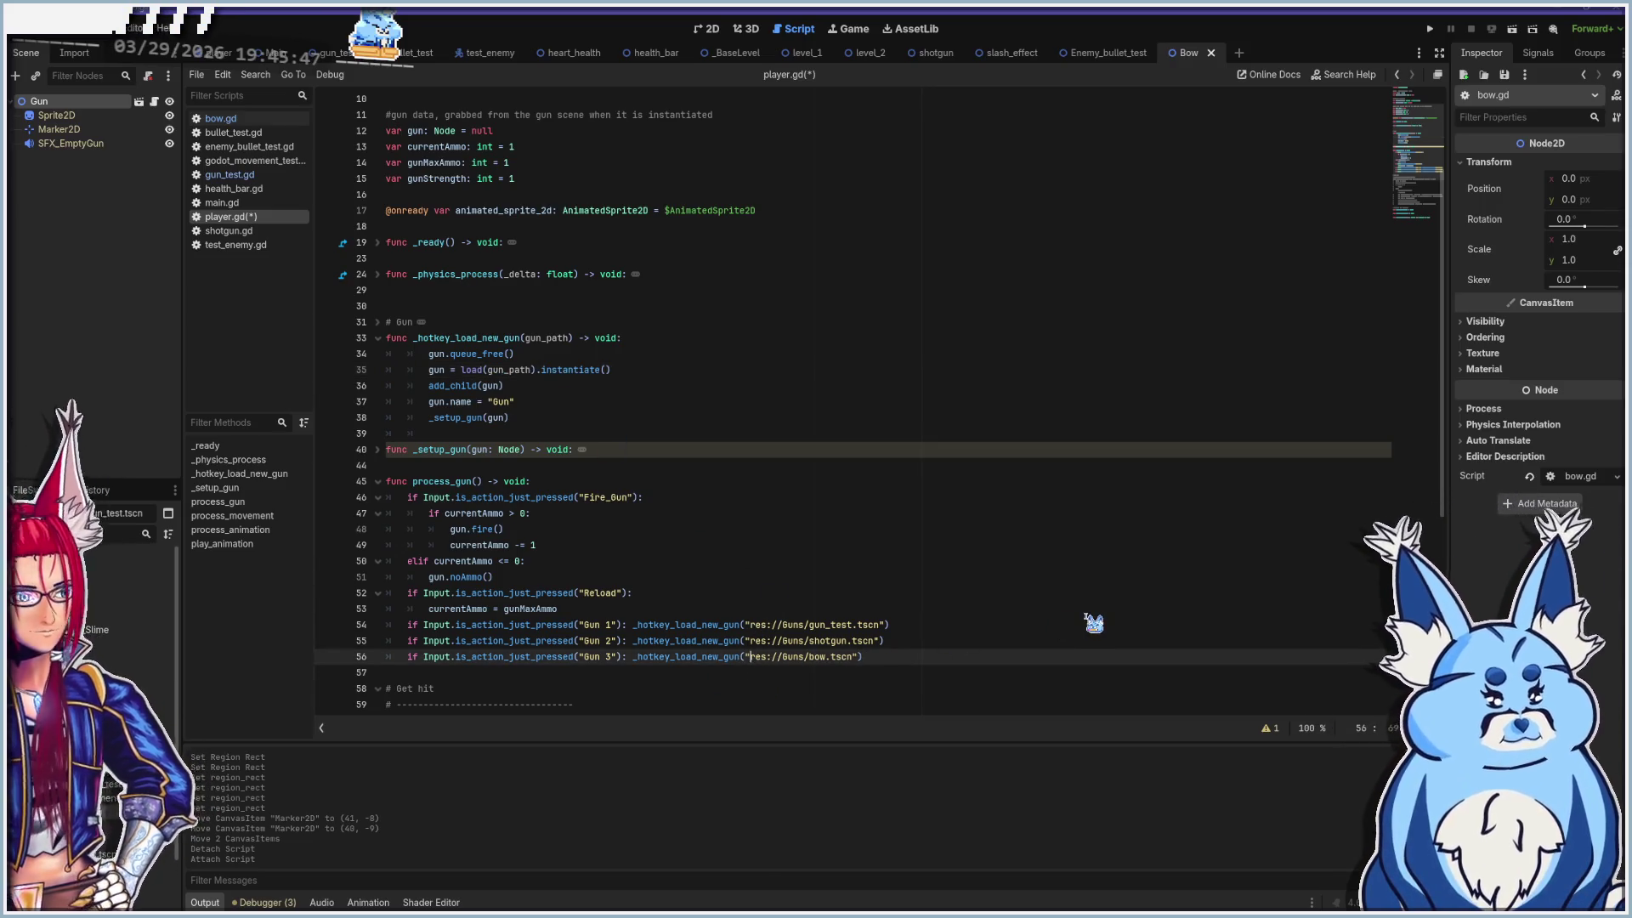
{"action": "key", "text": "shift+End"}
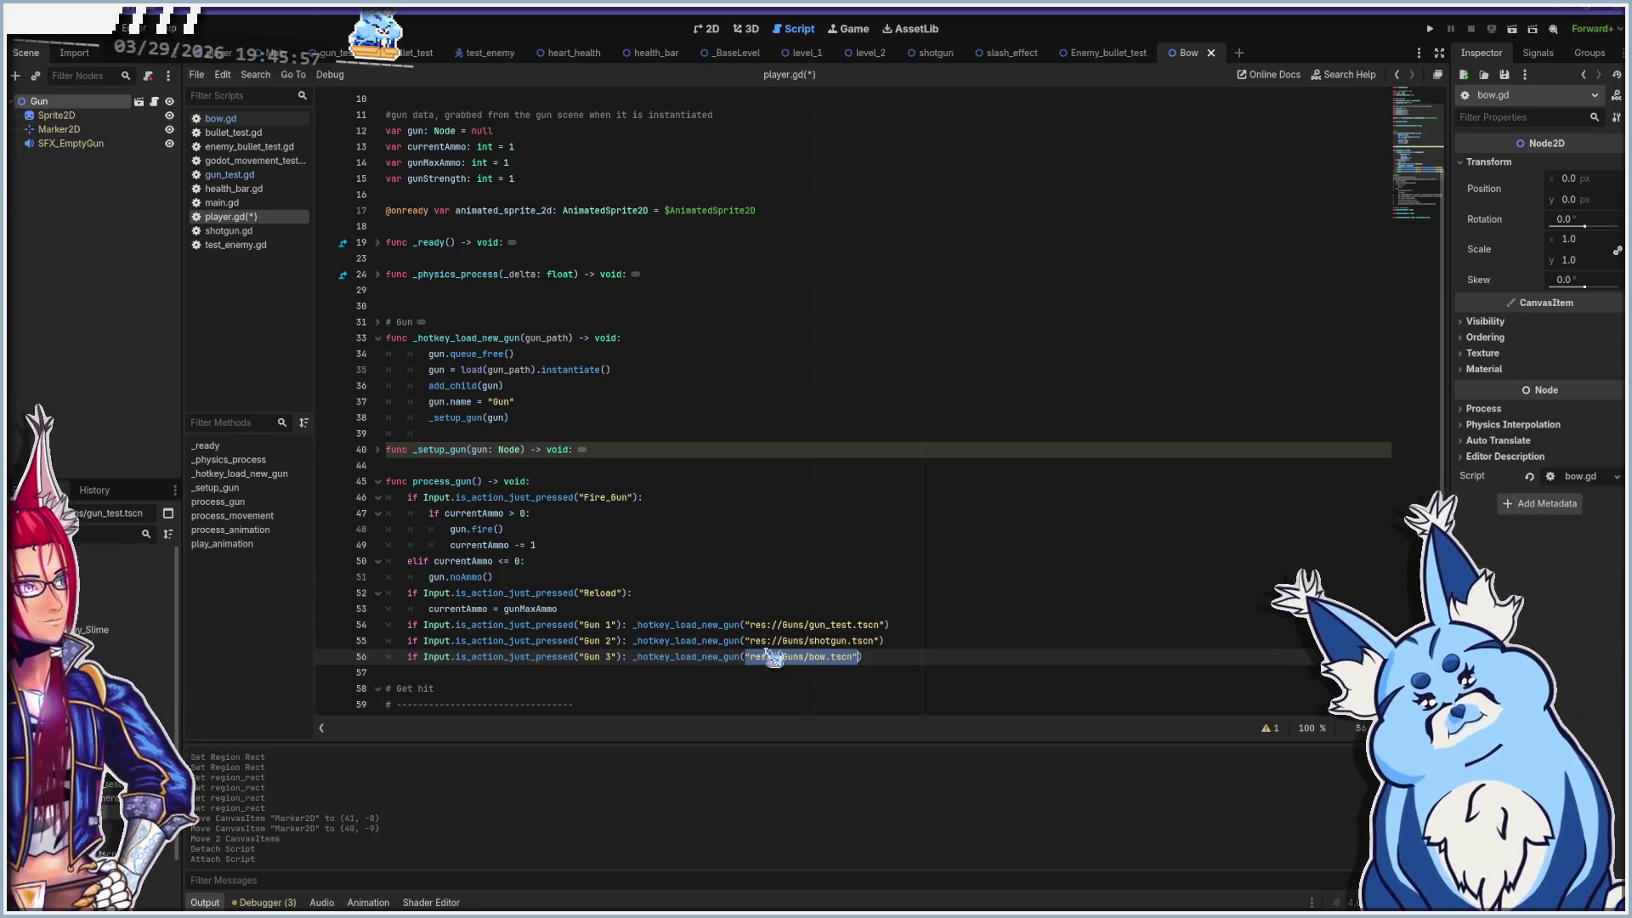
{"action": "mouse_move", "coordinate": [786, 655]}
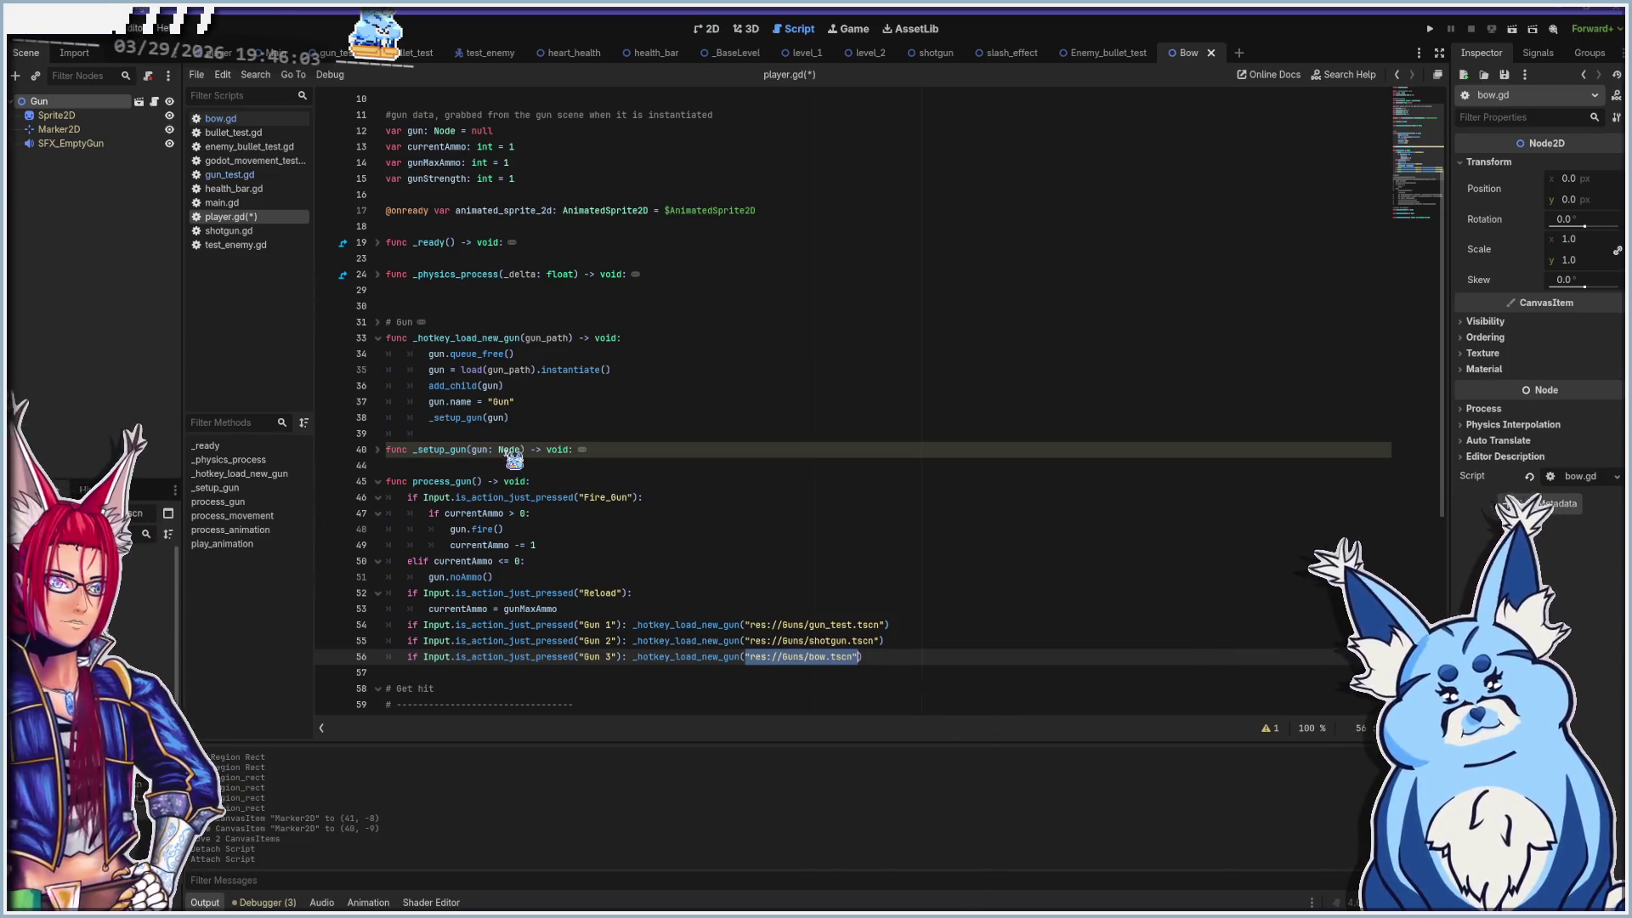
{"action": "left_click", "coordinate": [475, 450]}
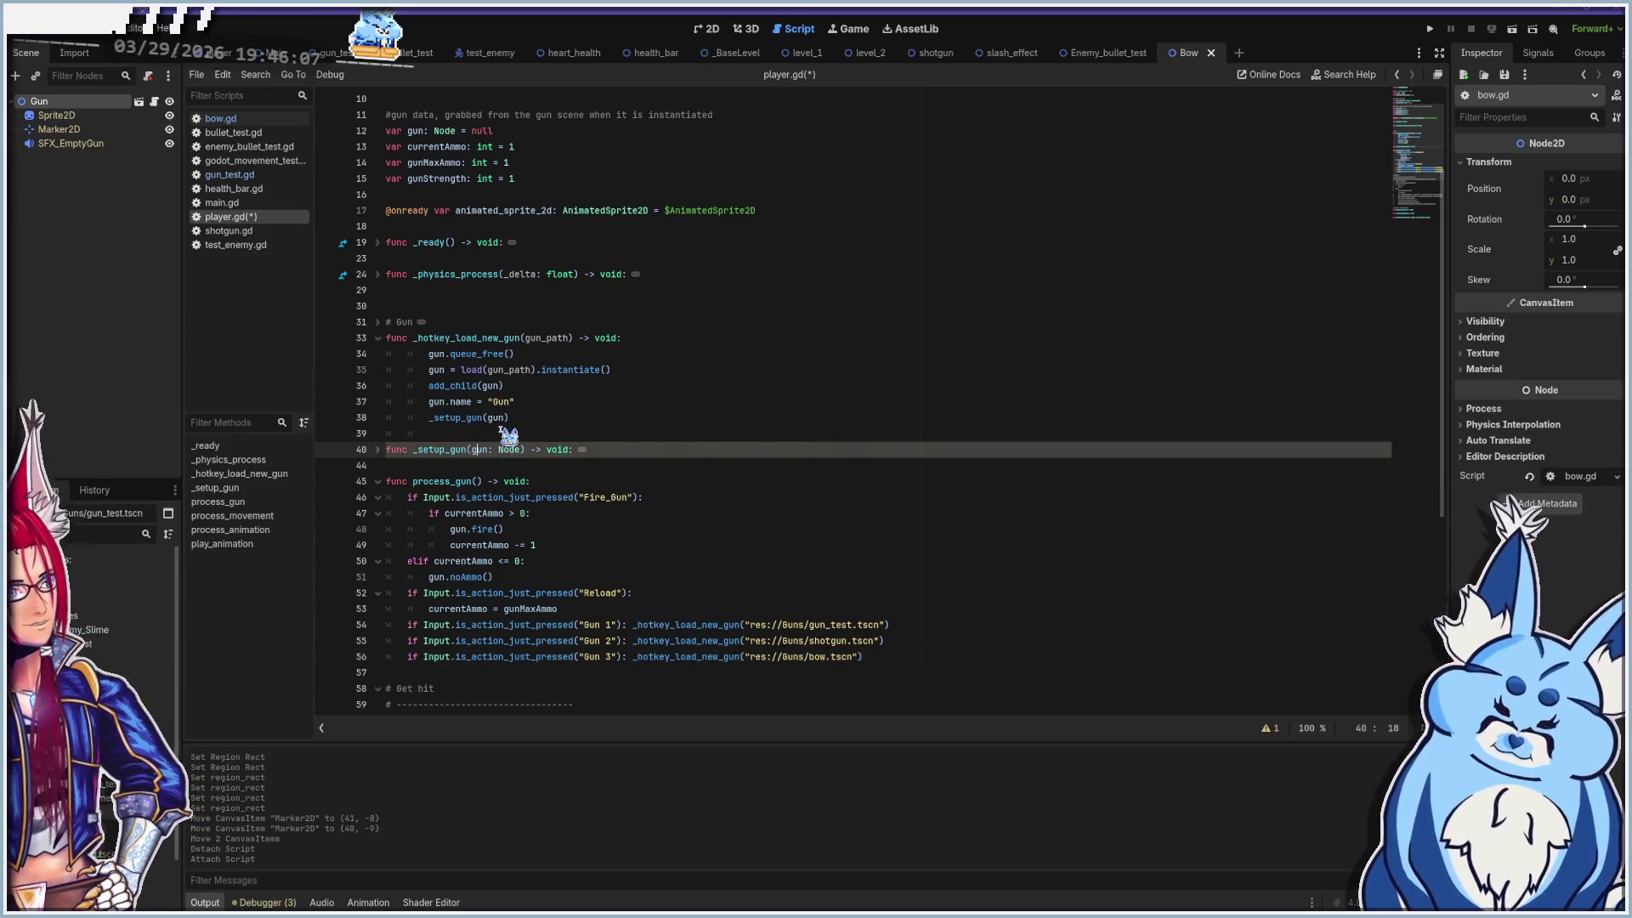
{"action": "mouse_move", "coordinate": [515, 460]}
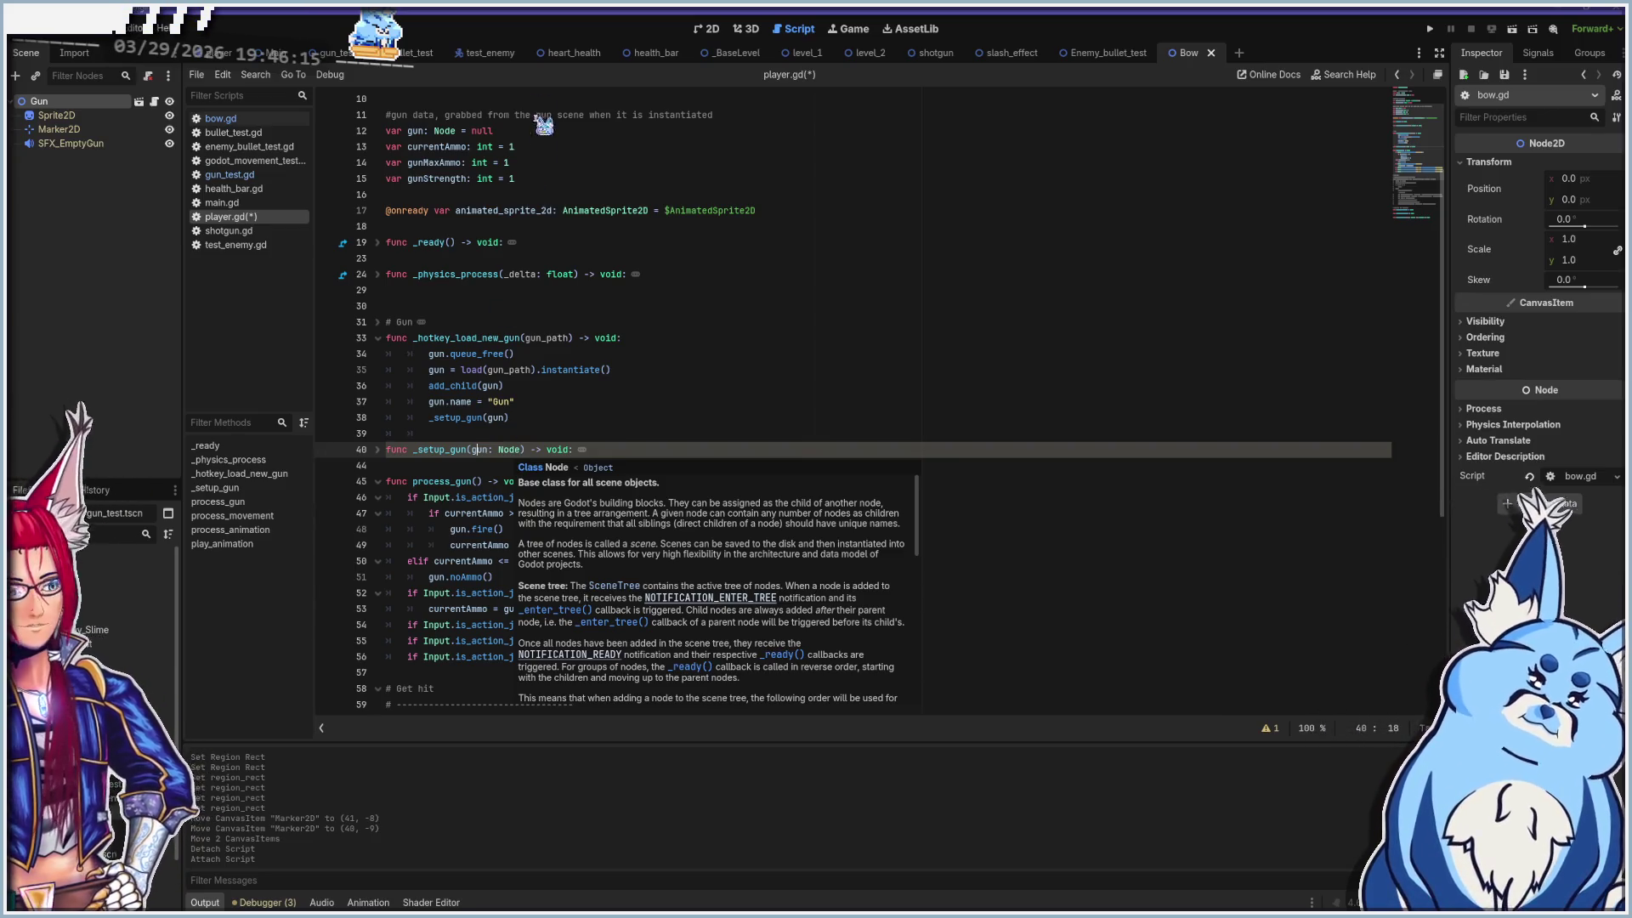
{"action": "left_click", "coordinate": [709, 31]}
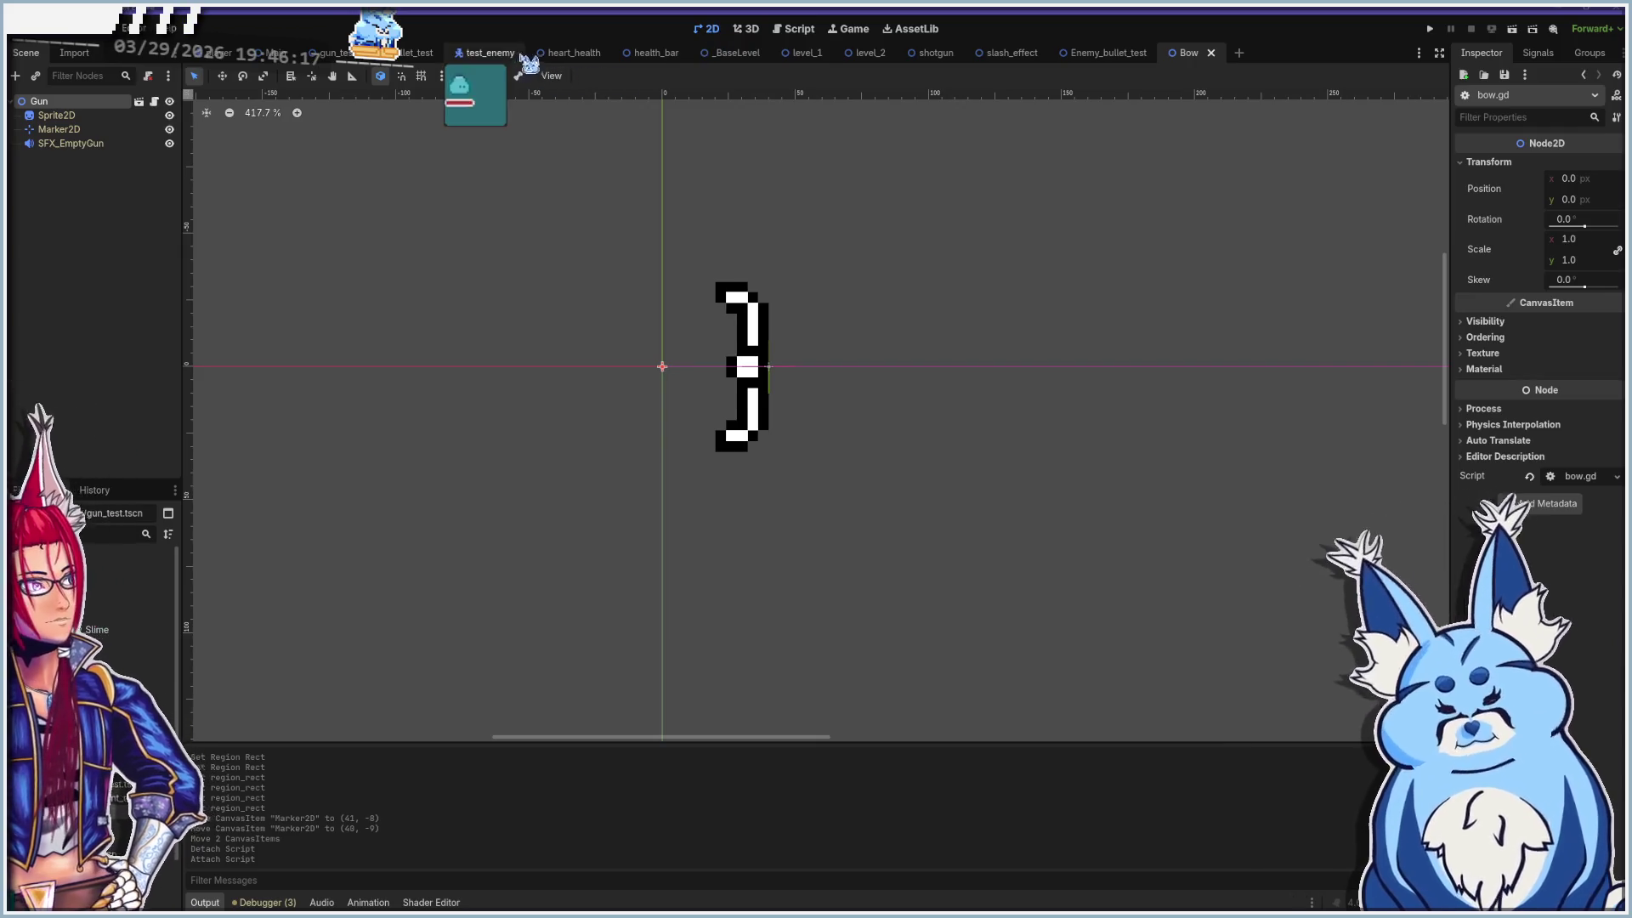
Step through the scene tabs to shotgun and switch to the Script workspace
{"action": "left_click", "coordinate": [566, 52]}
{"action": "left_click", "coordinate": [655, 53]}
{"action": "left_click", "coordinate": [755, 56]}
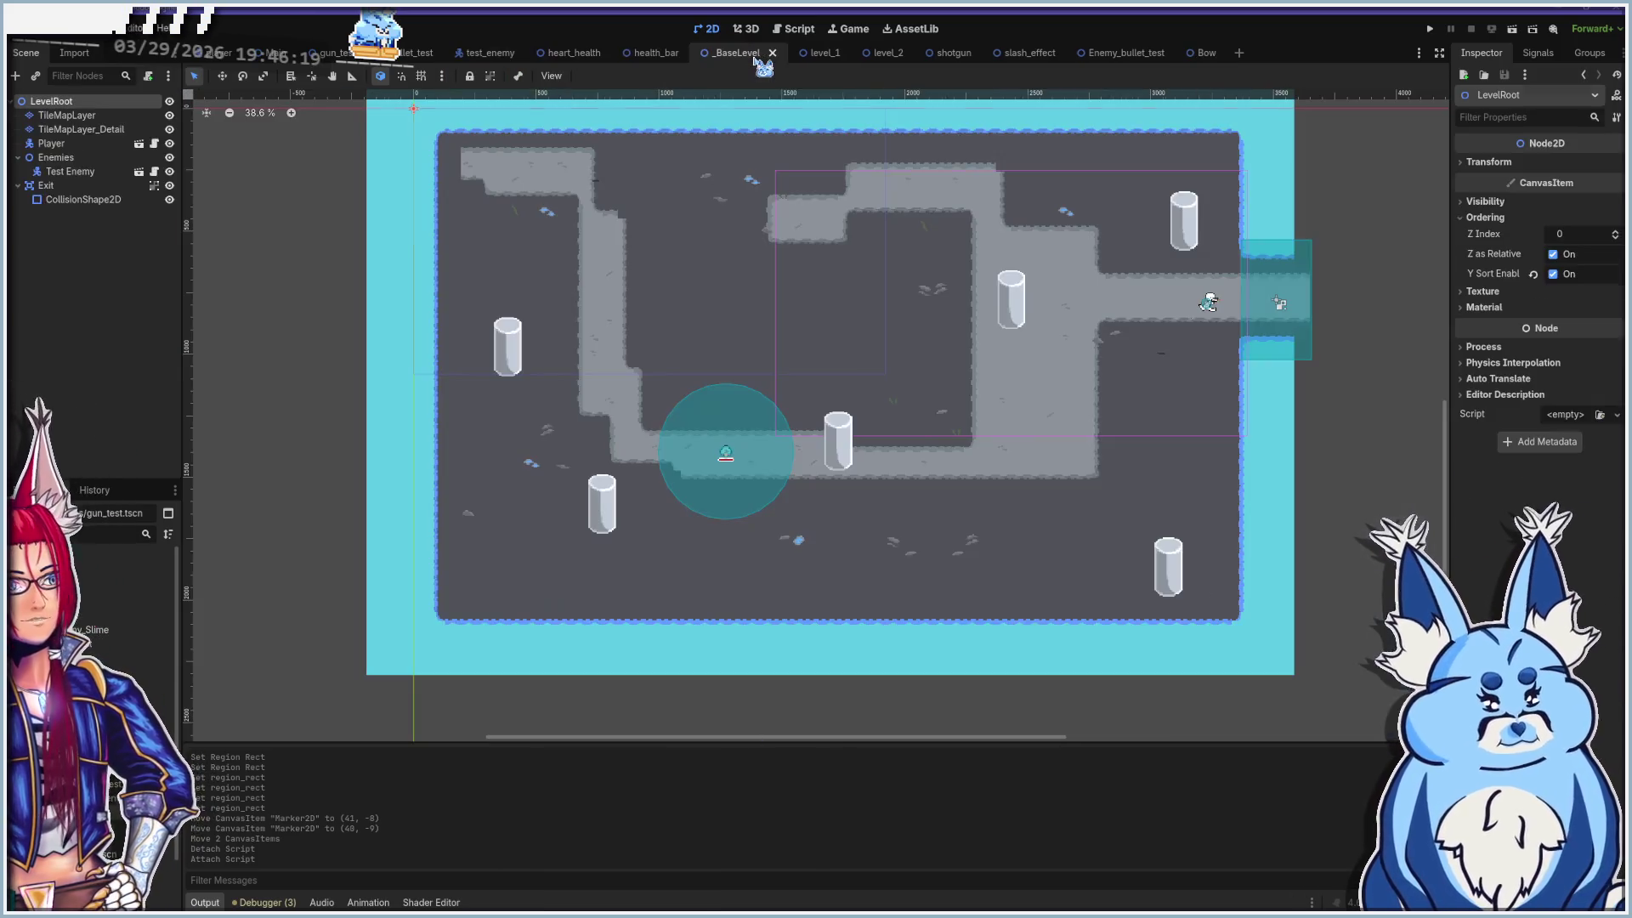
{"action": "left_click", "coordinate": [821, 53]}
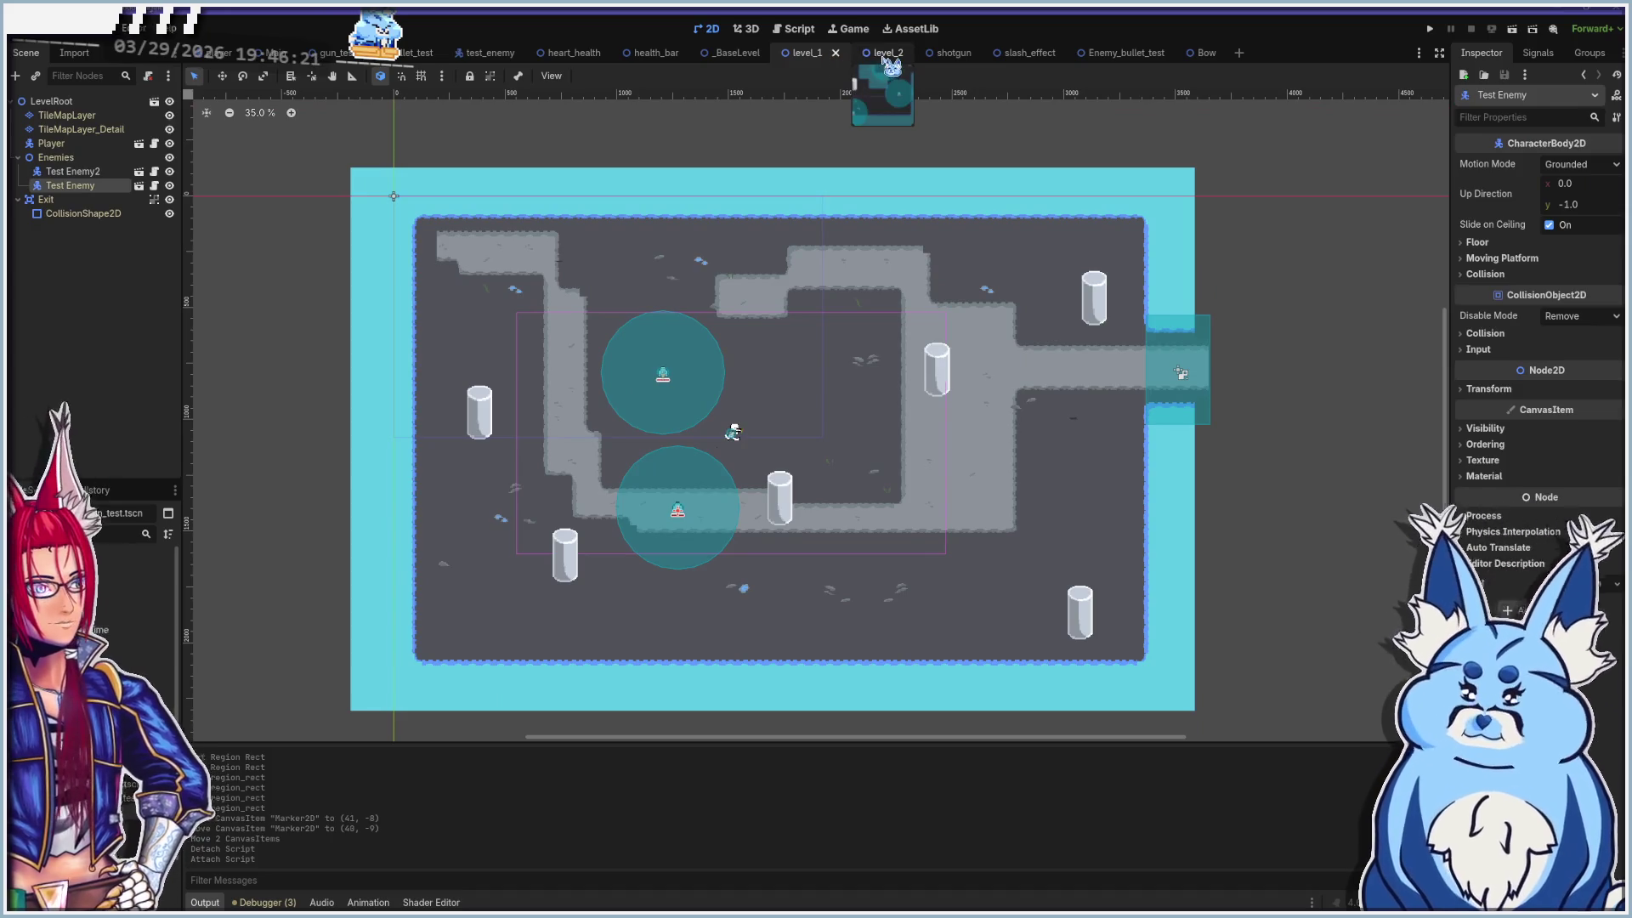
{"action": "left_click", "coordinate": [884, 53]}
{"action": "left_click", "coordinate": [959, 58]}
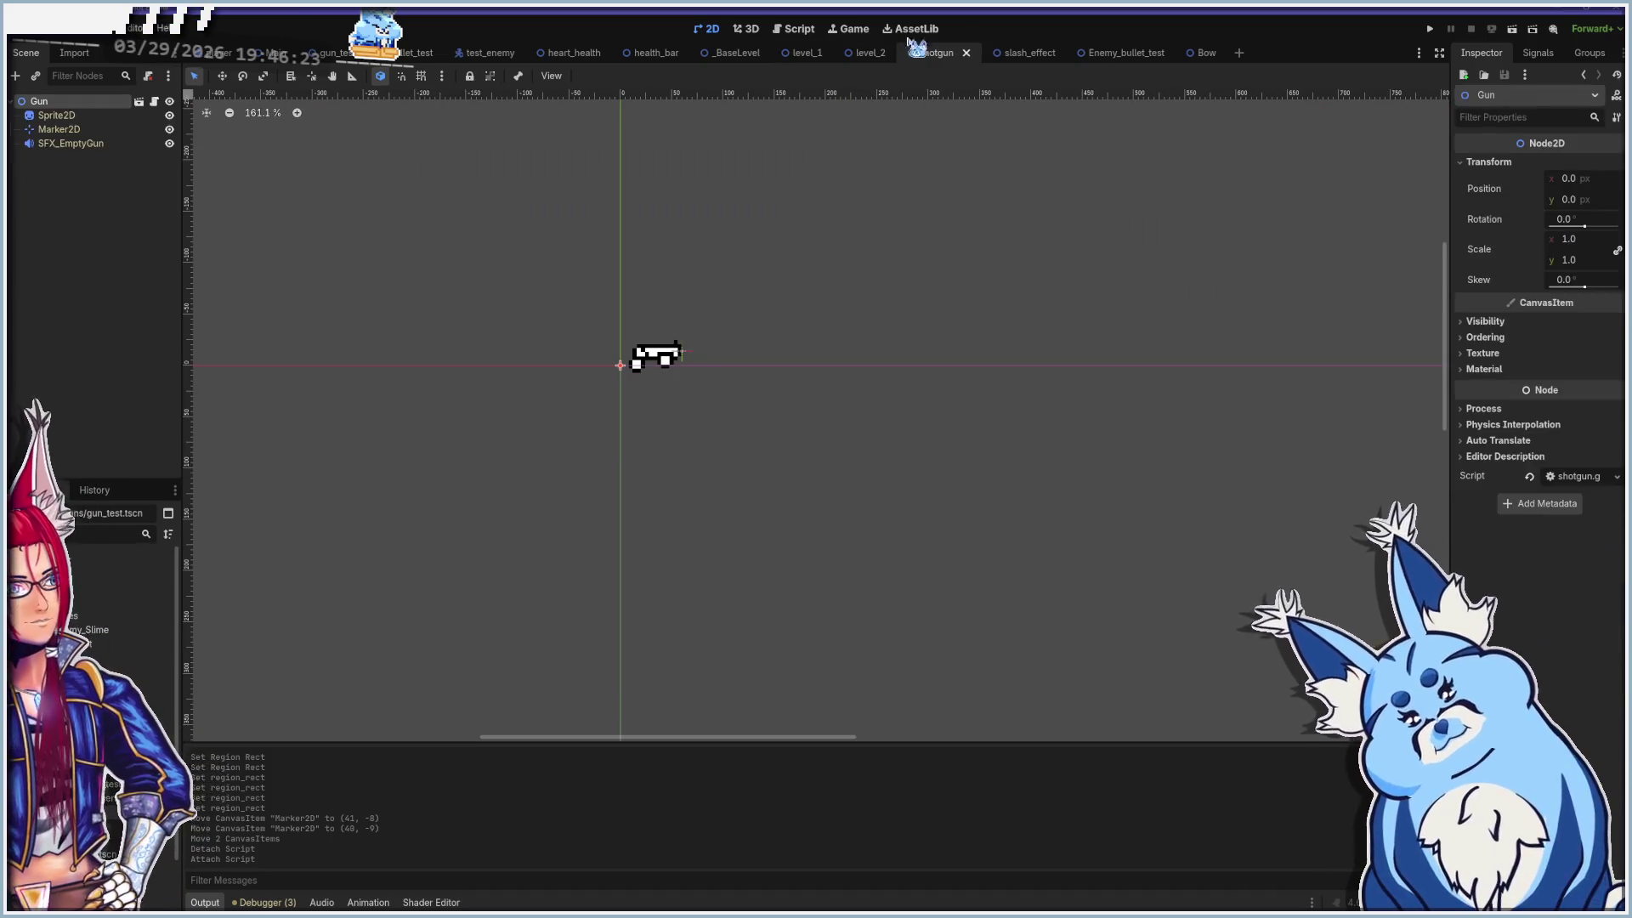
{"action": "left_click", "coordinate": [795, 31]}
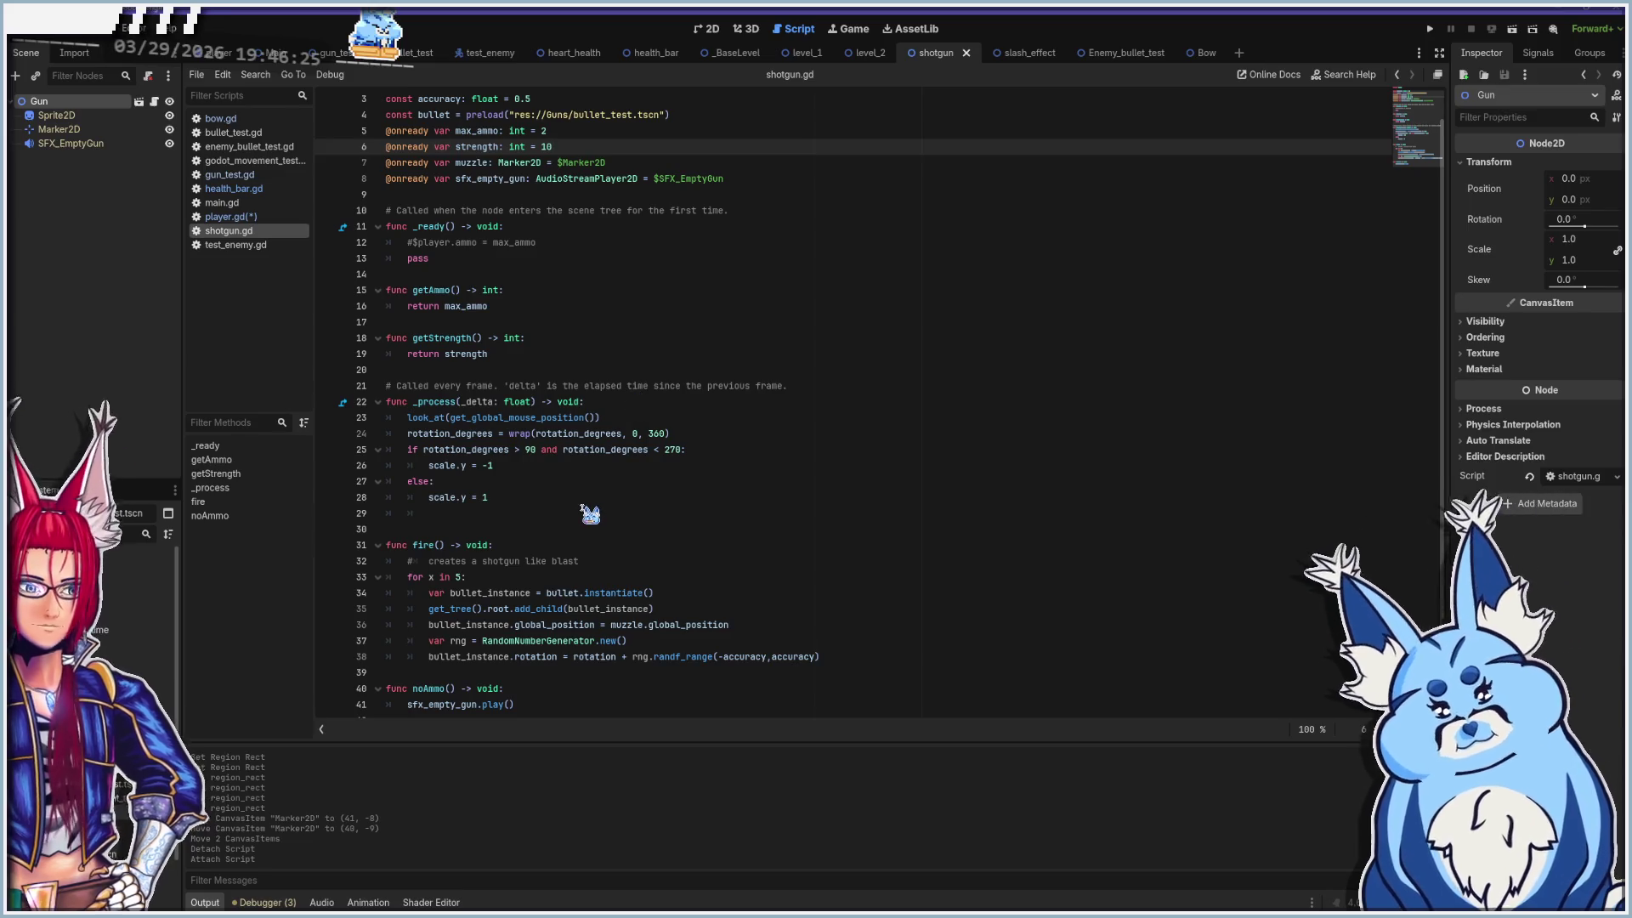
Save player.gd and run the project with F5, firing a first shot left
{"action": "scroll", "coordinate": [590, 514], "scroll_direction": "down", "scroll_amount": 1}
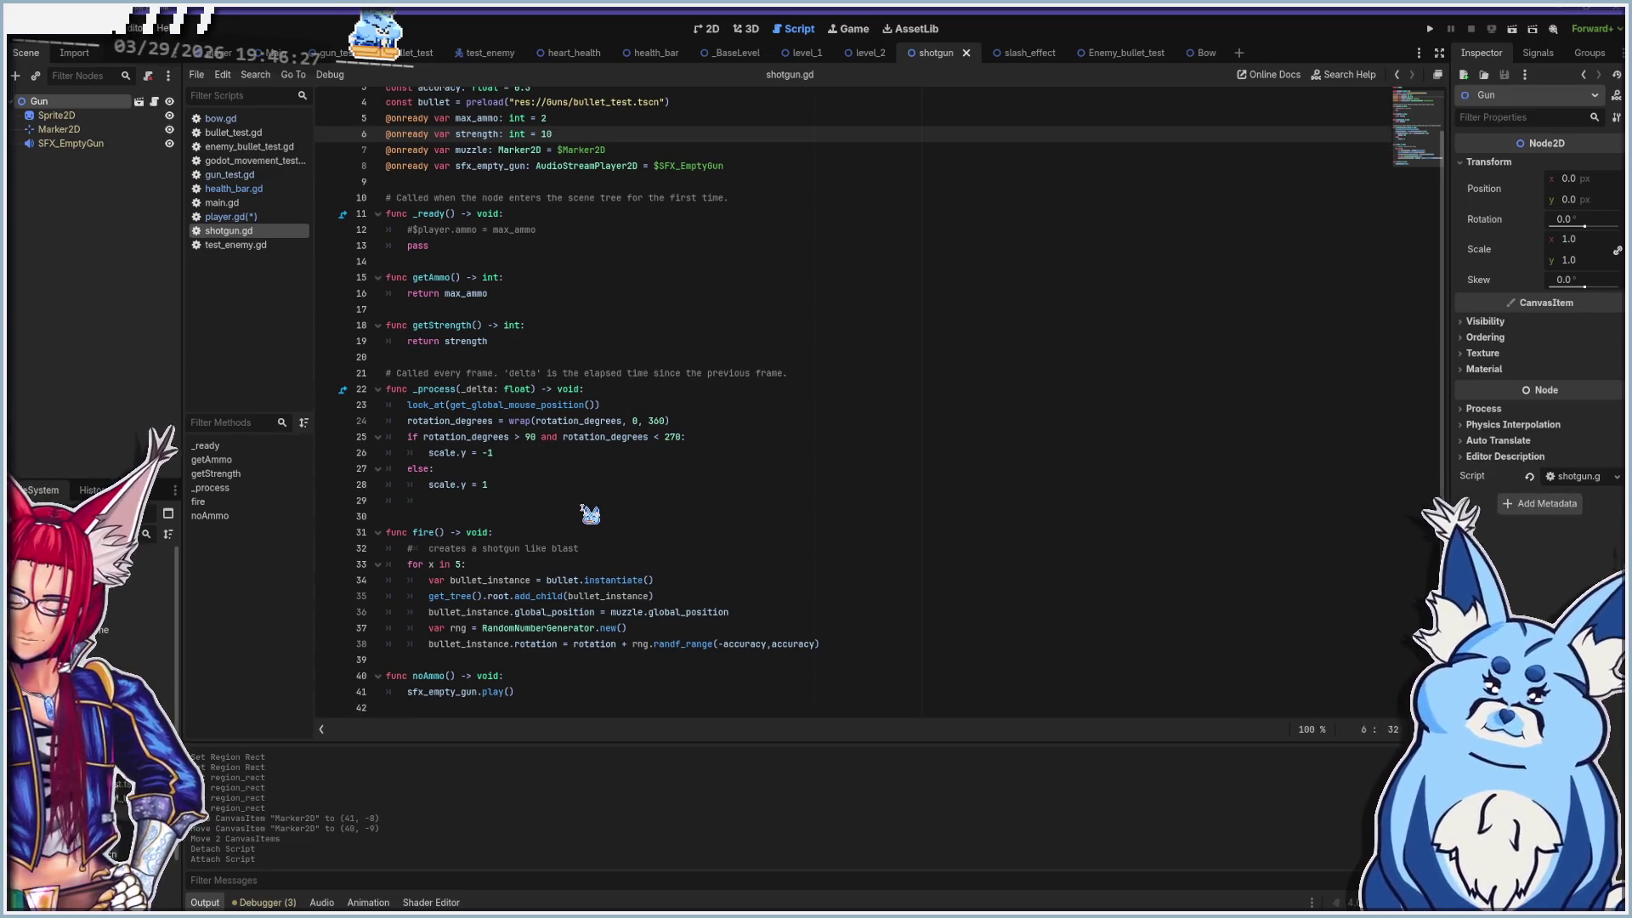
{"action": "key", "text": "ctrl+s"}
{"action": "key", "text": "F5"}
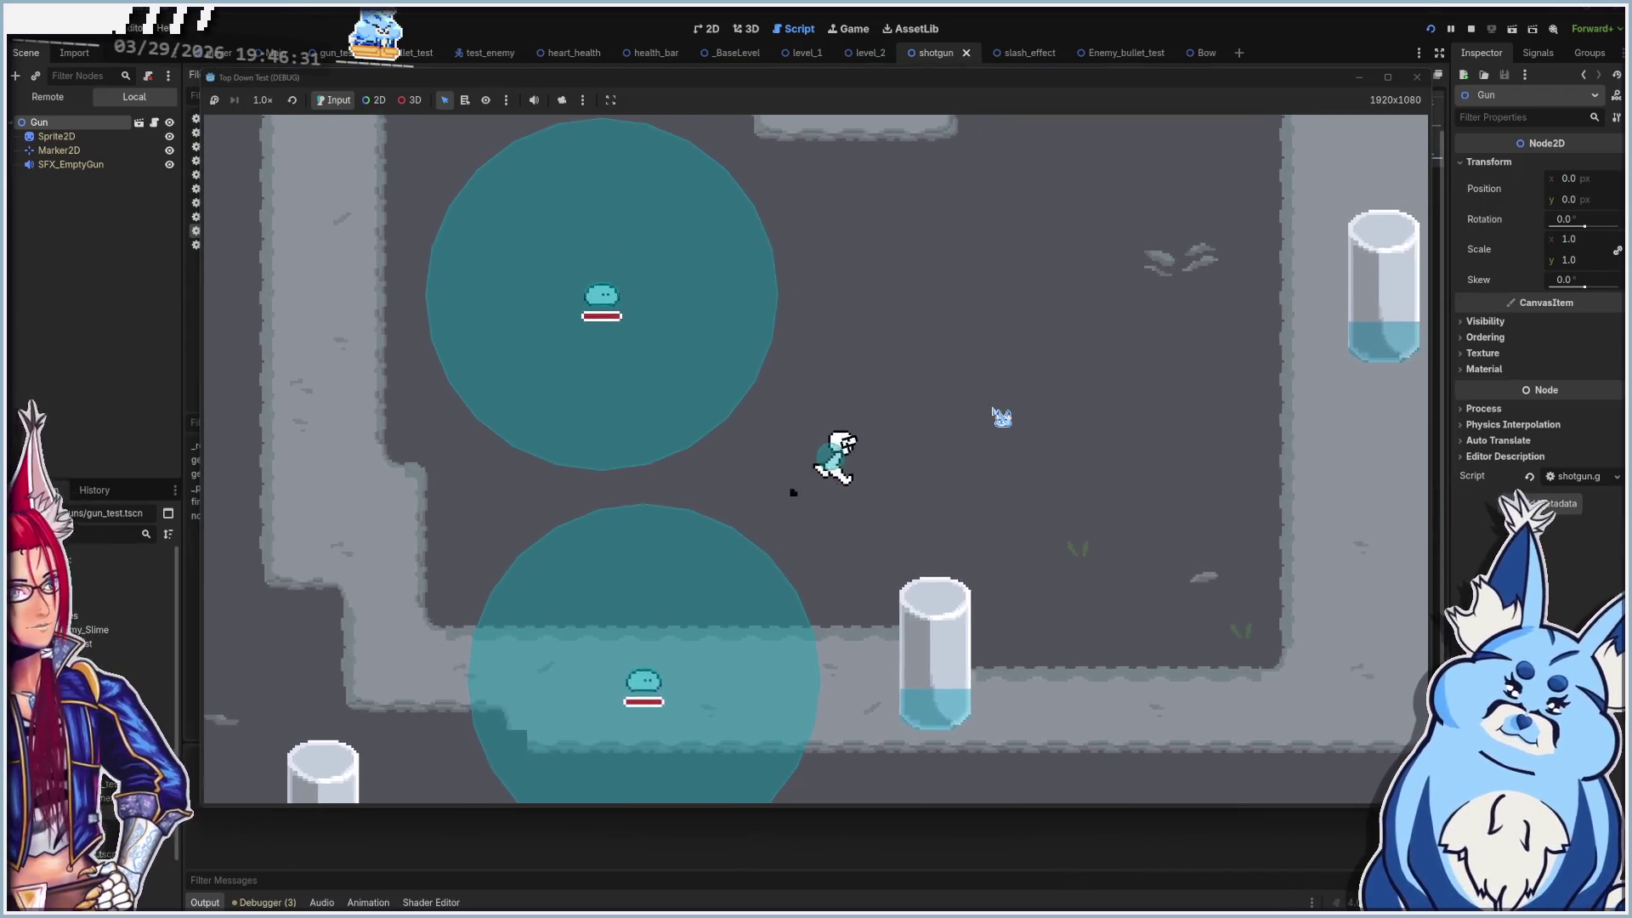
{"action": "left_click", "coordinate": [499, 521]}
Fire shotgun bursts to the right, roll, and shoot the upper-left slime
{"action": "left_click", "coordinate": [1020, 399]}
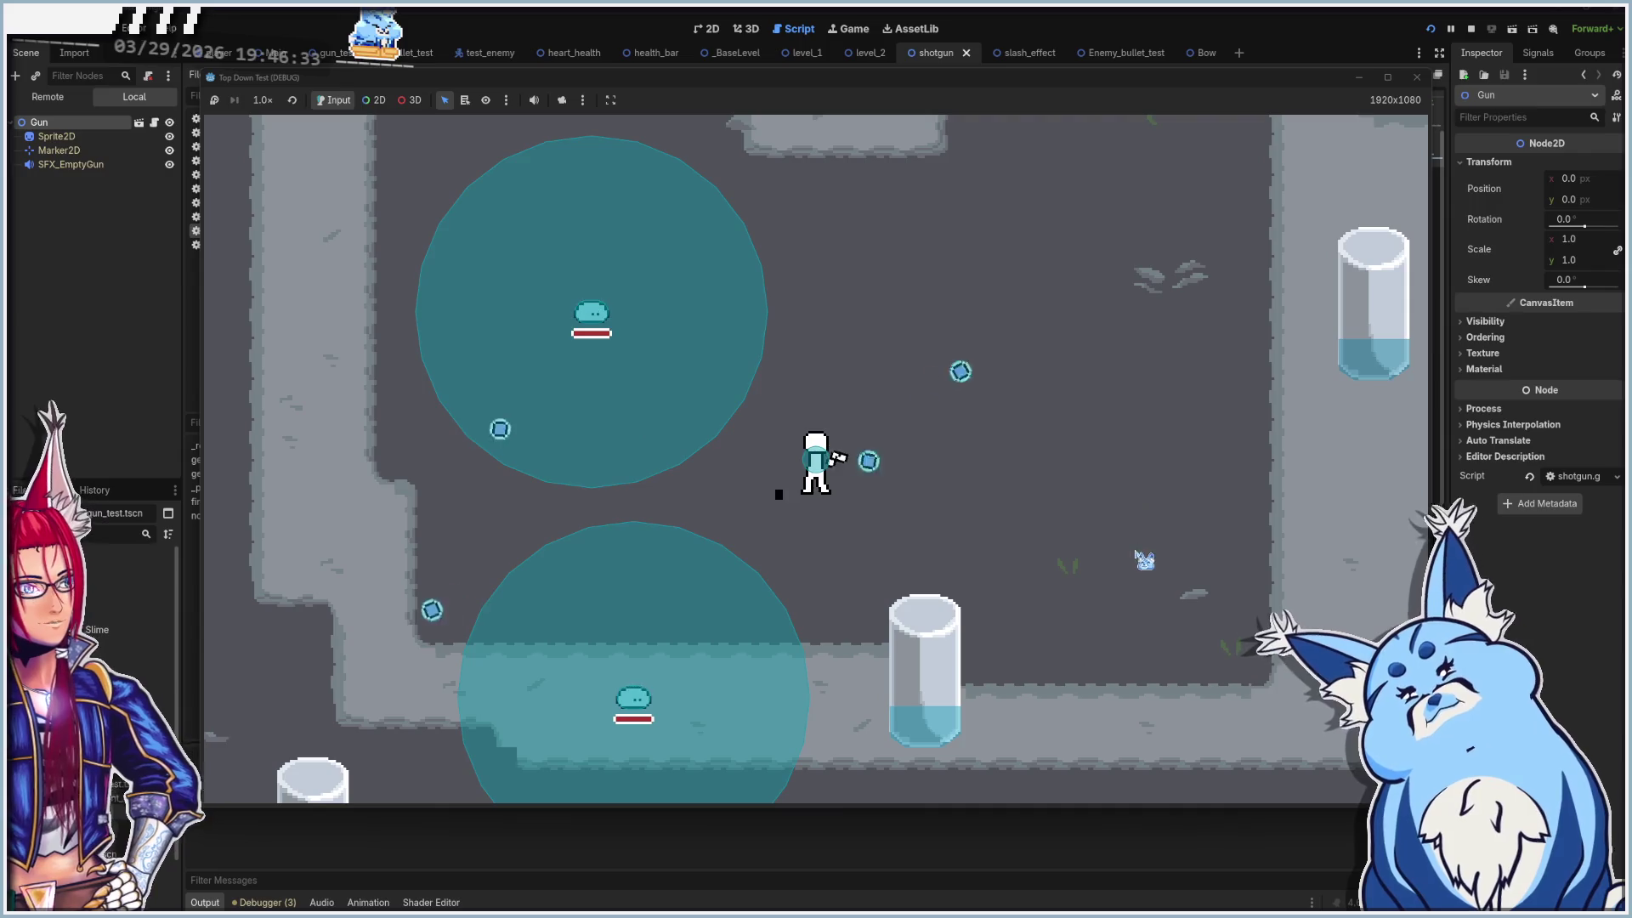
{"action": "left_click", "coordinate": [1148, 510]}
{"action": "left_click", "coordinate": [1169, 582]}
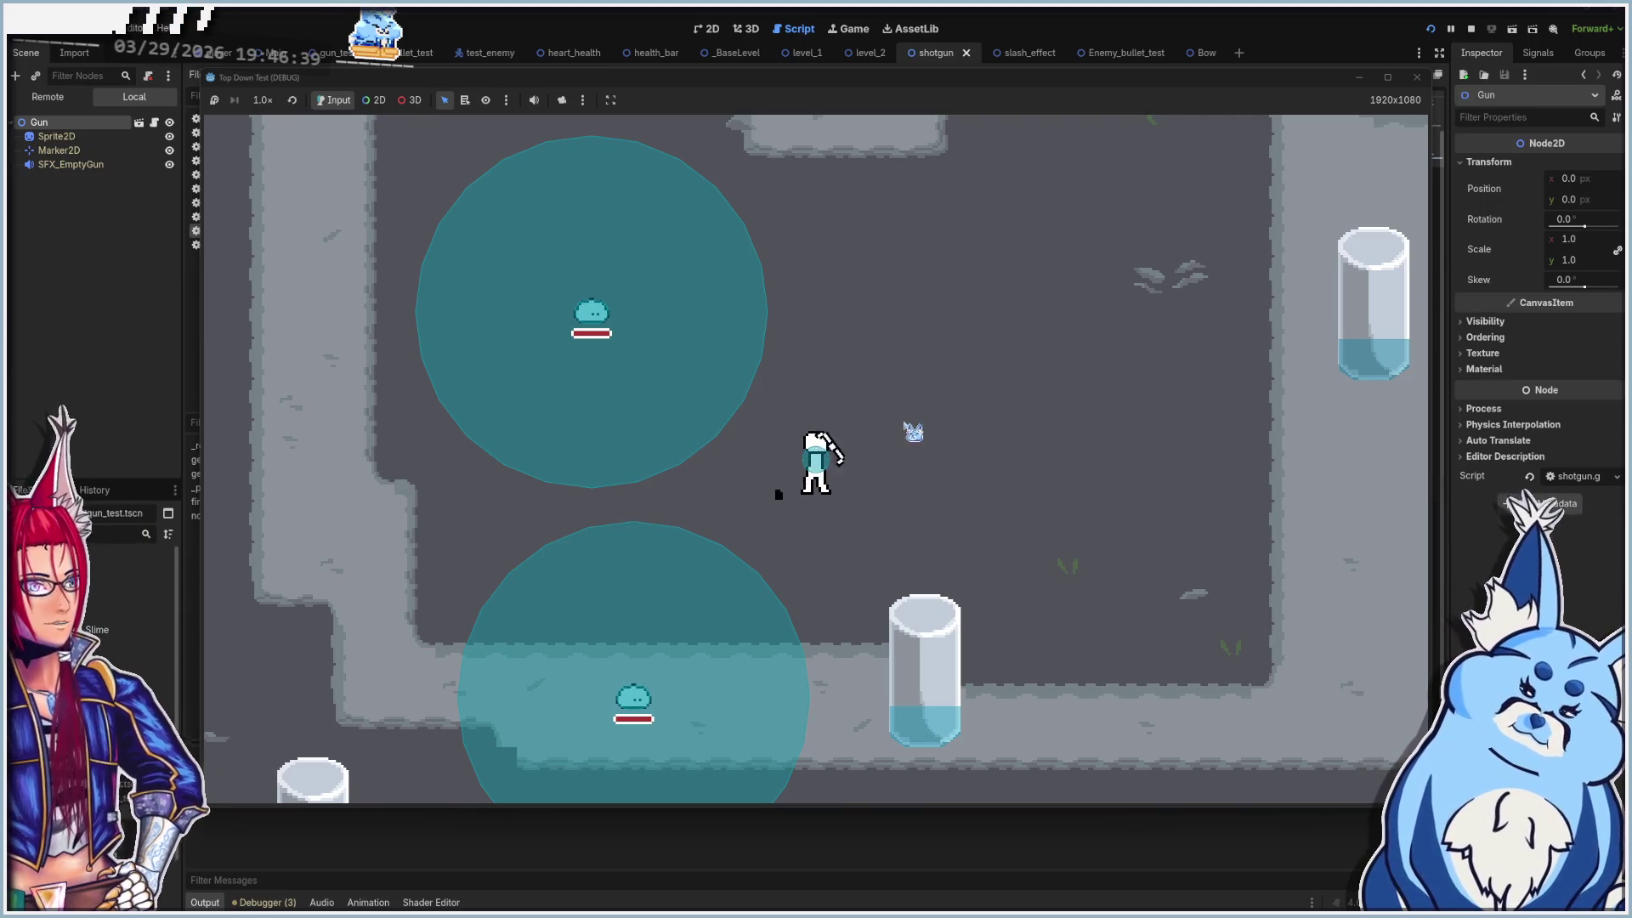
{"action": "key", "text": "space"}
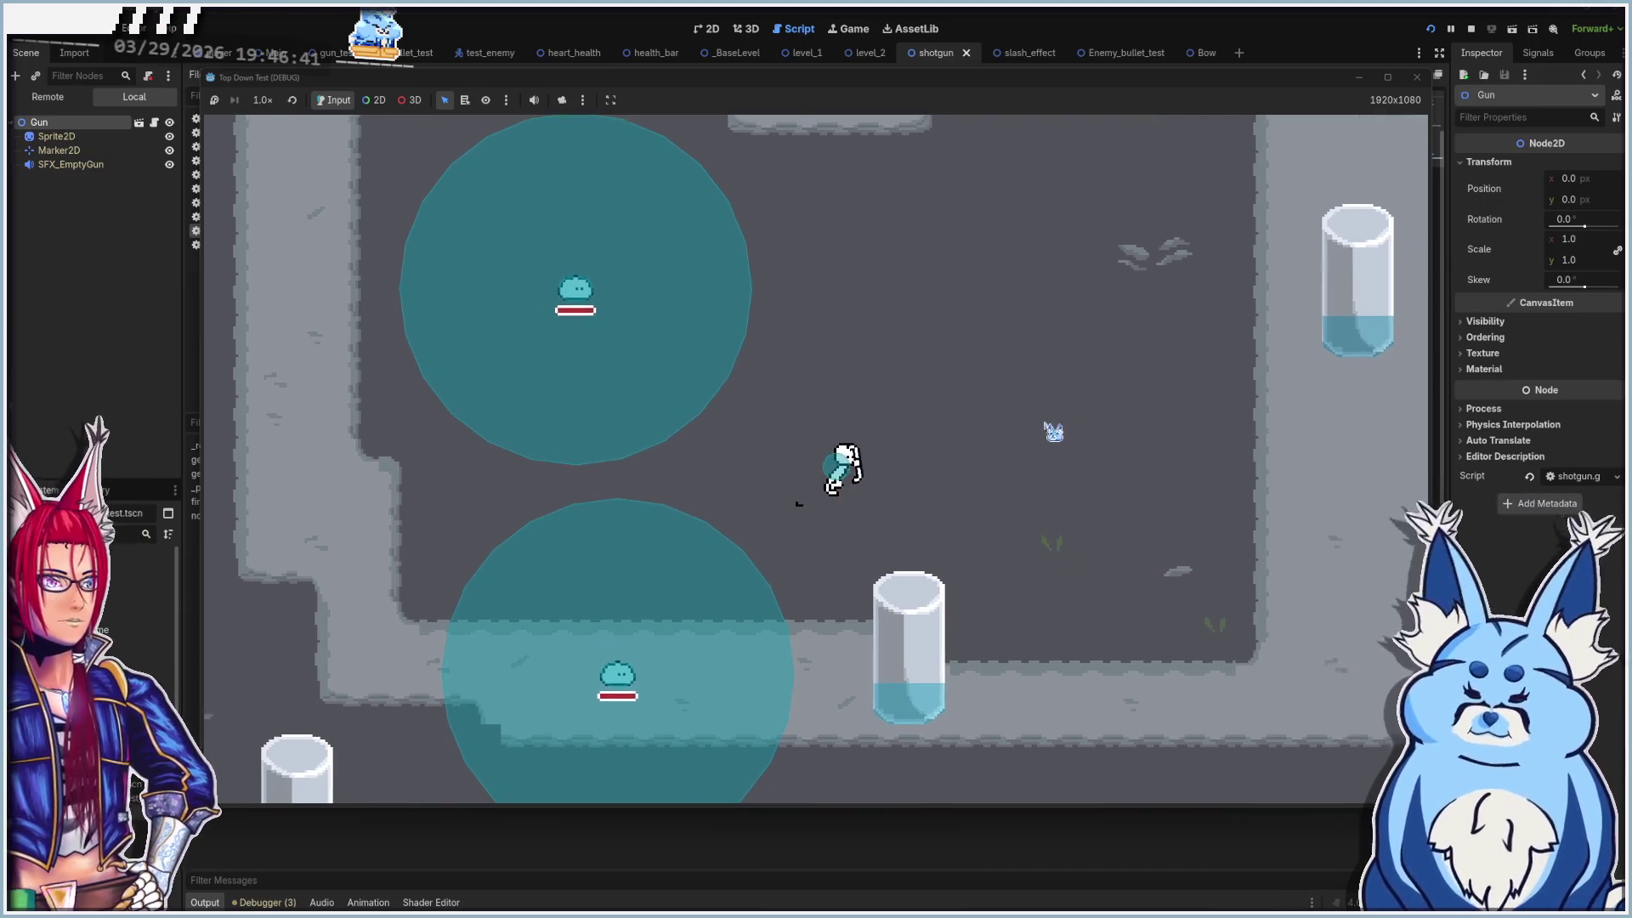
{"action": "left_click", "coordinate": [1049, 472]}
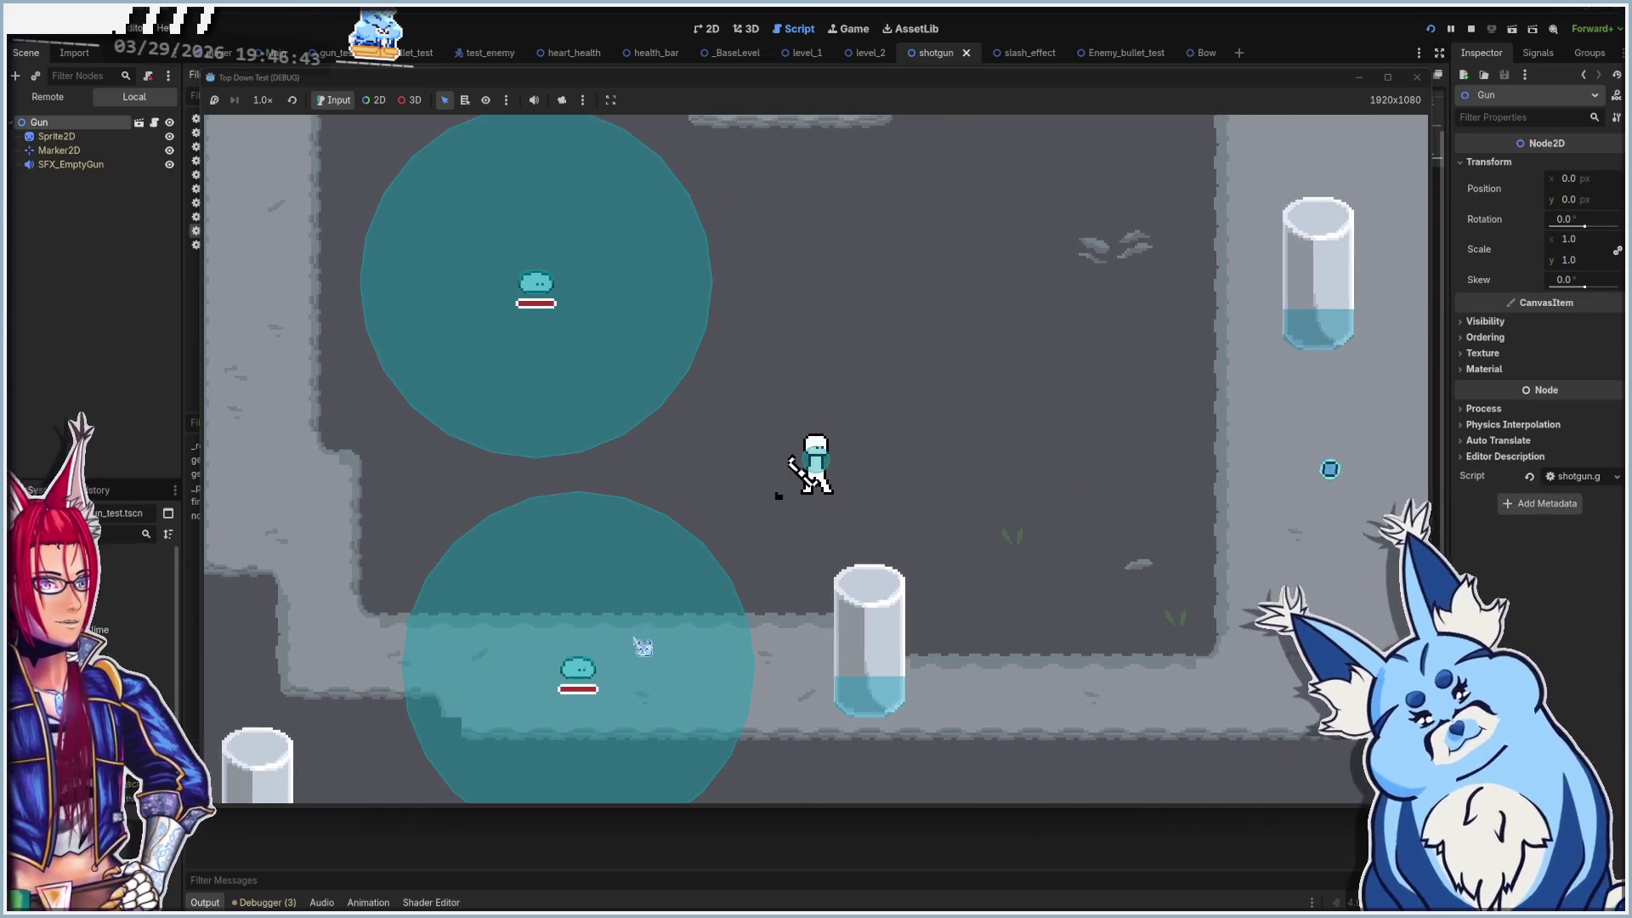
{"action": "left_click", "coordinate": [729, 404]}
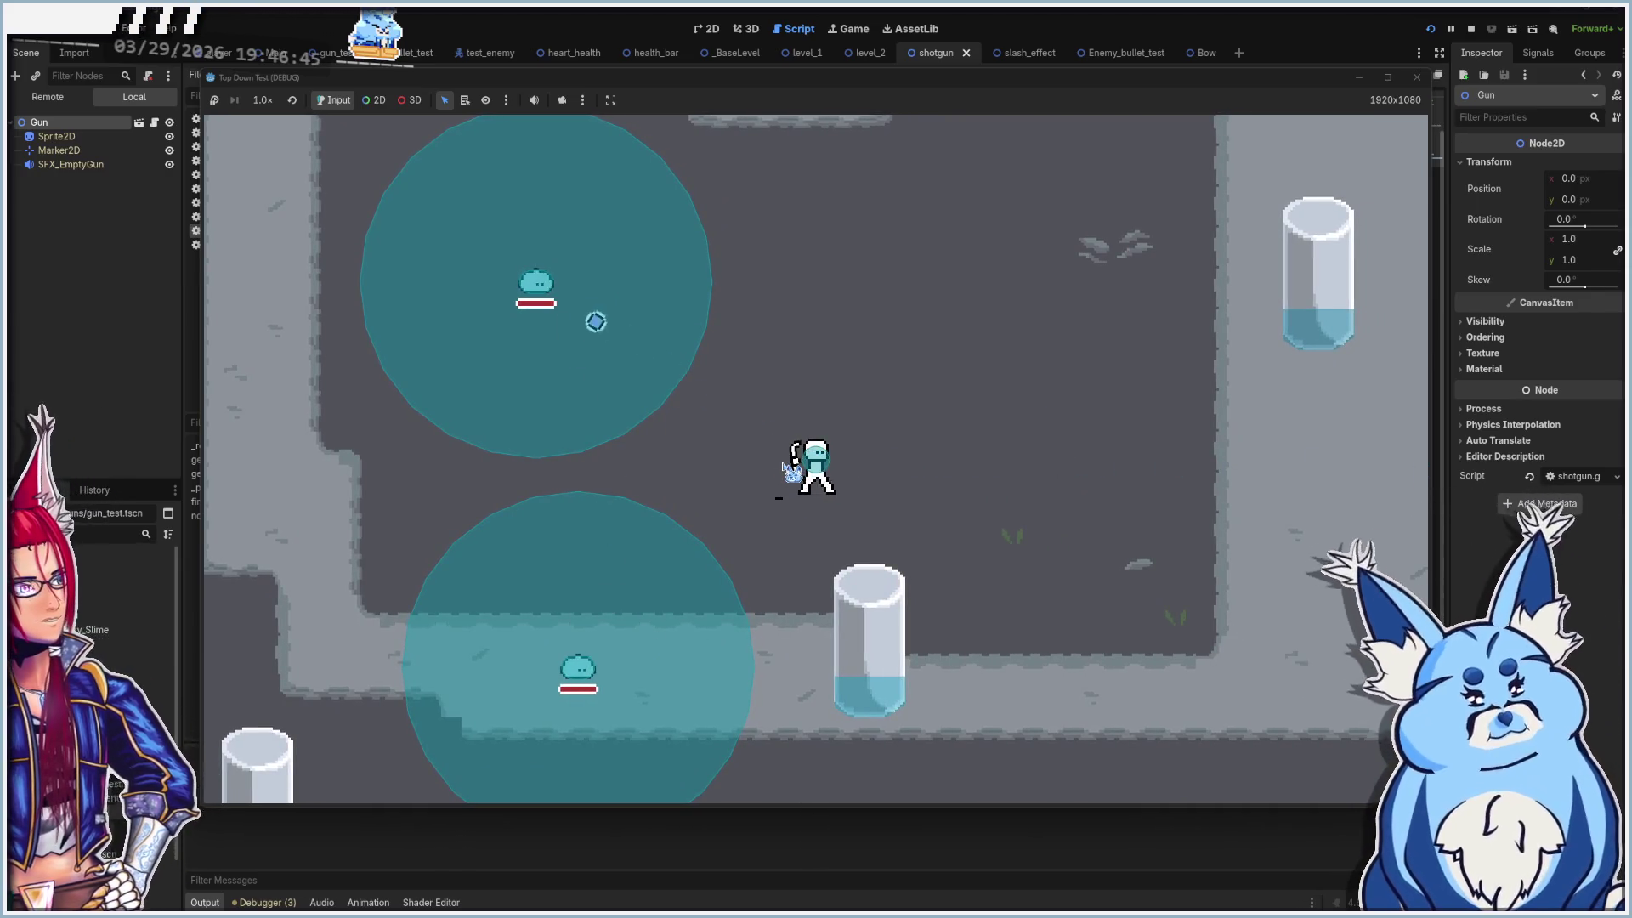
Walk around with WASD, shoot the upper slime, and close the game window
{"action": "key", "text": "w"}
{"action": "key", "text": "a"}
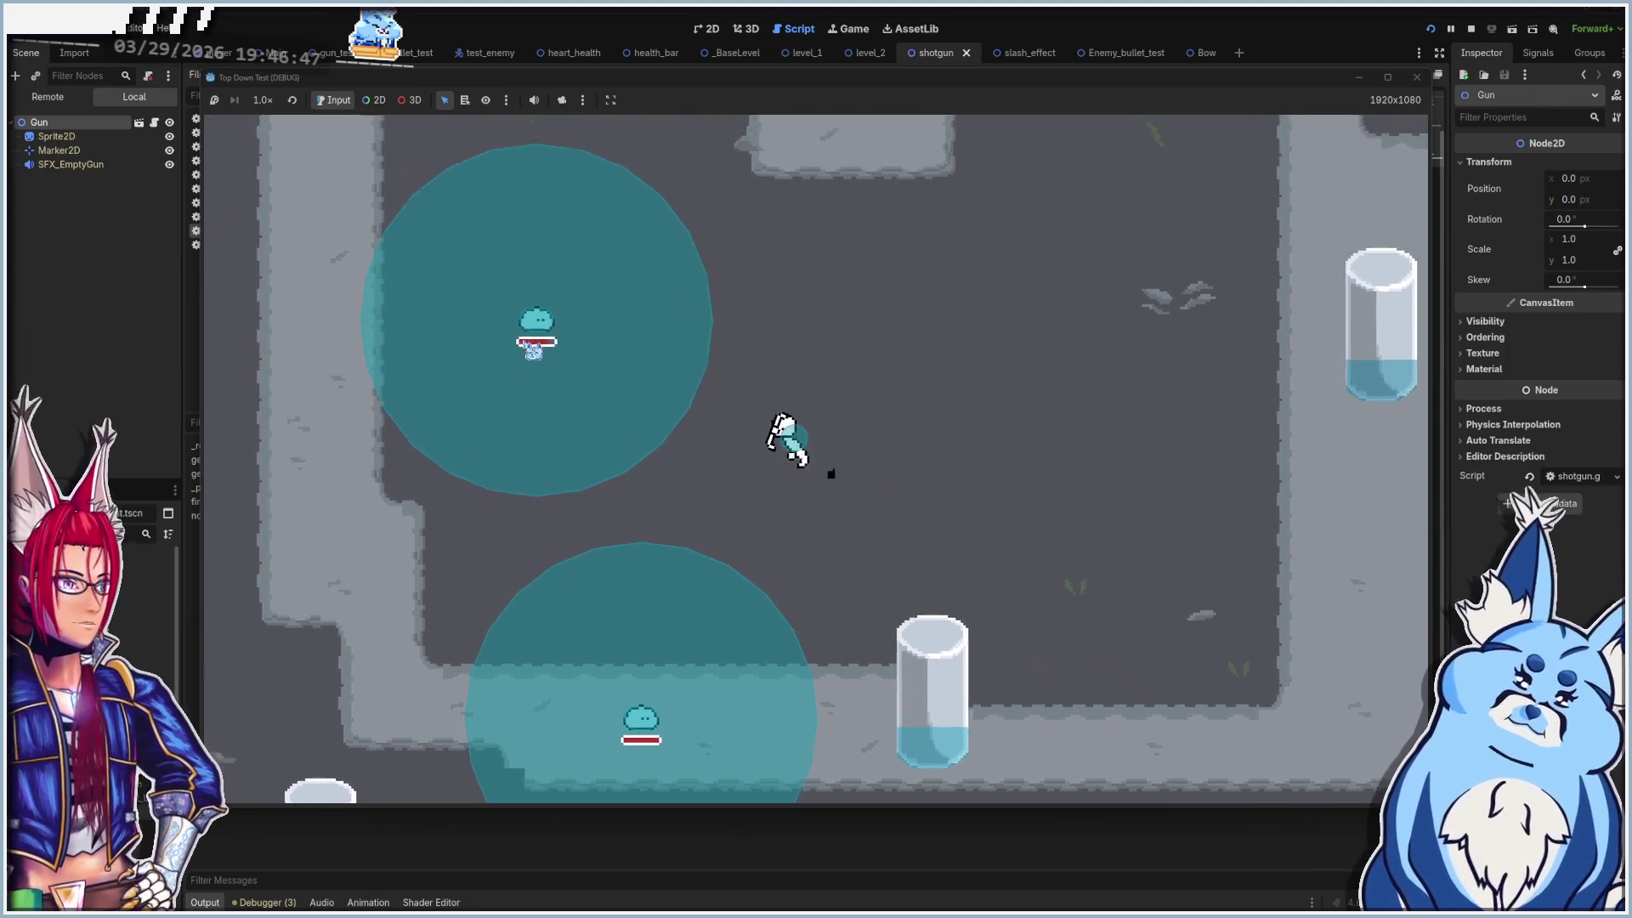
{"action": "key", "text": "s"}
{"action": "key", "text": "d"}
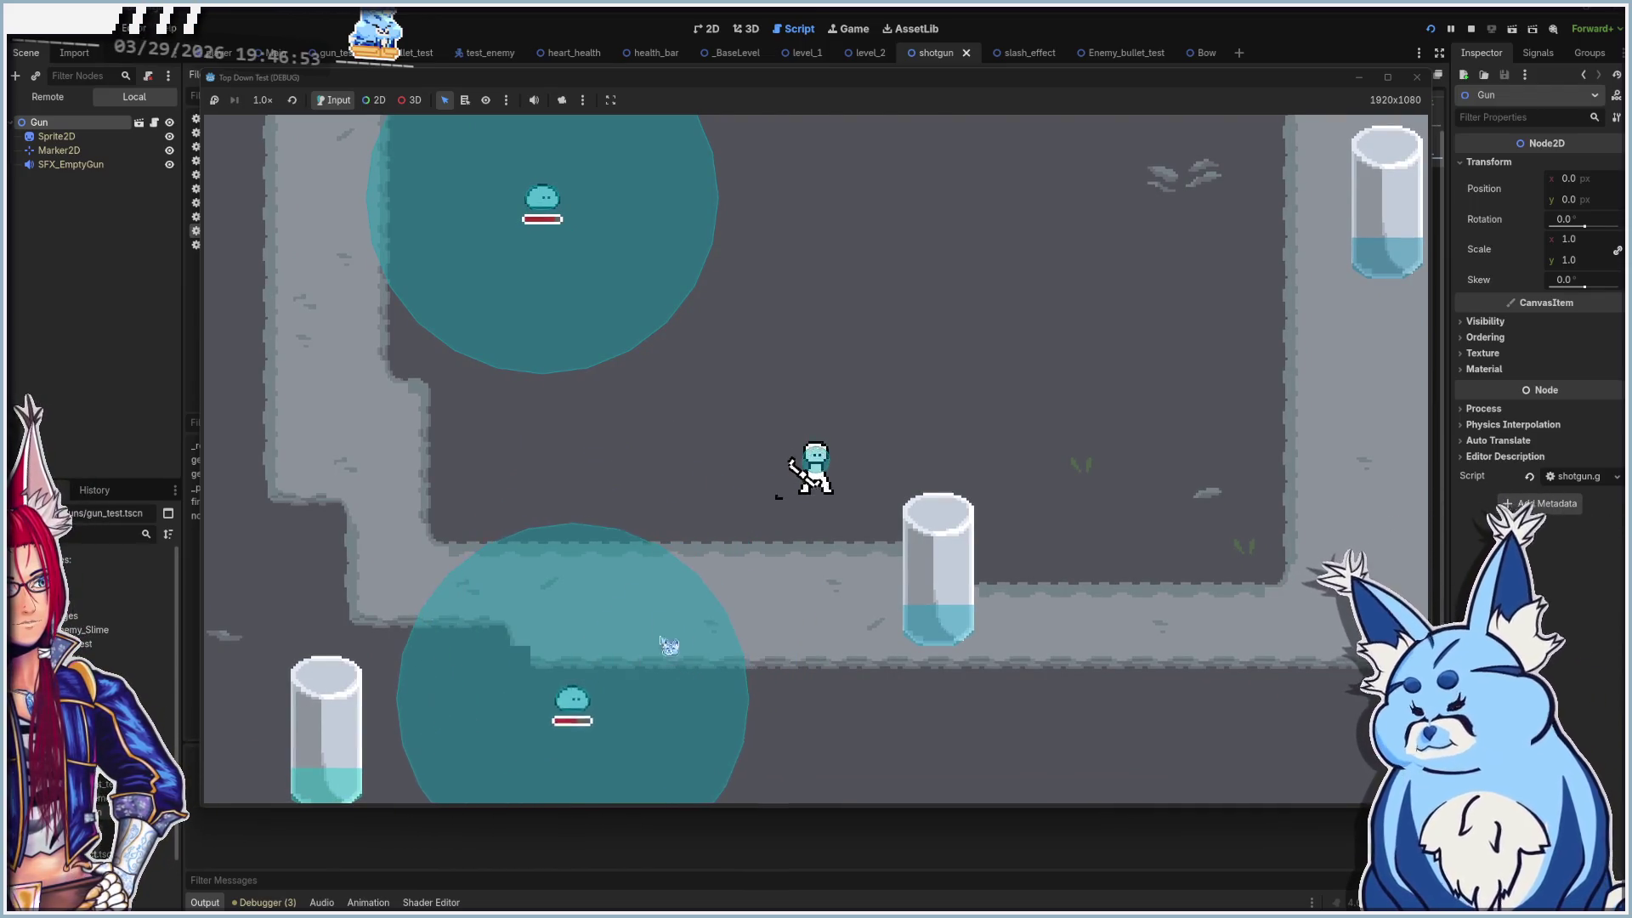
{"action": "key", "text": "w"}
{"action": "key", "text": "a"}
{"action": "left_click", "coordinate": [675, 430]}
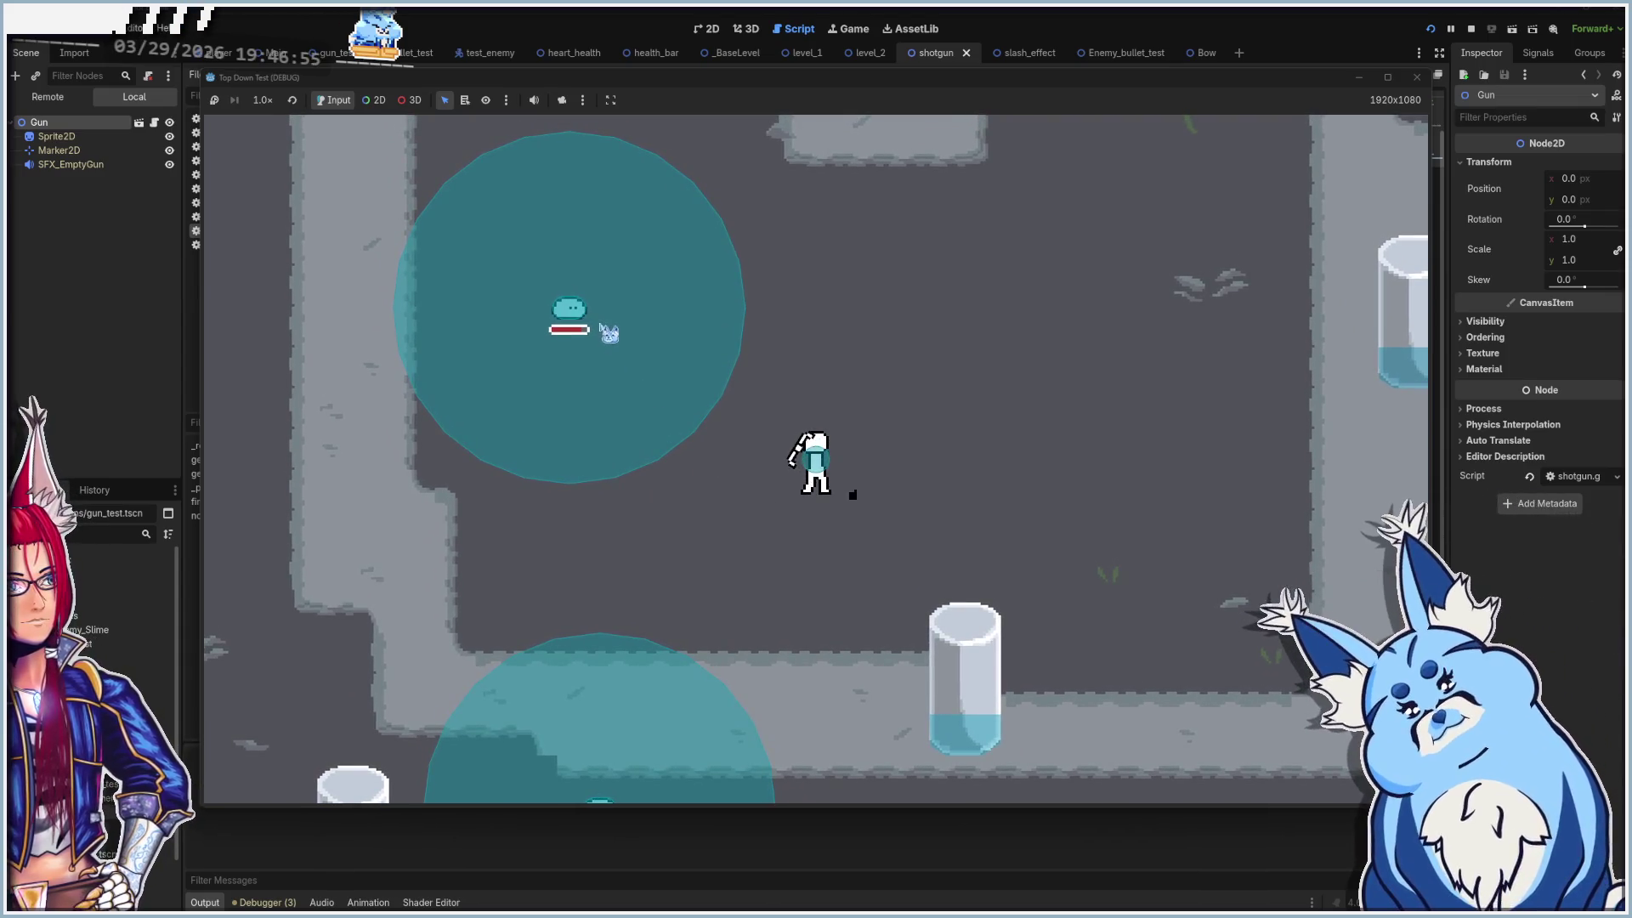
{"action": "left_click", "coordinate": [697, 433]}
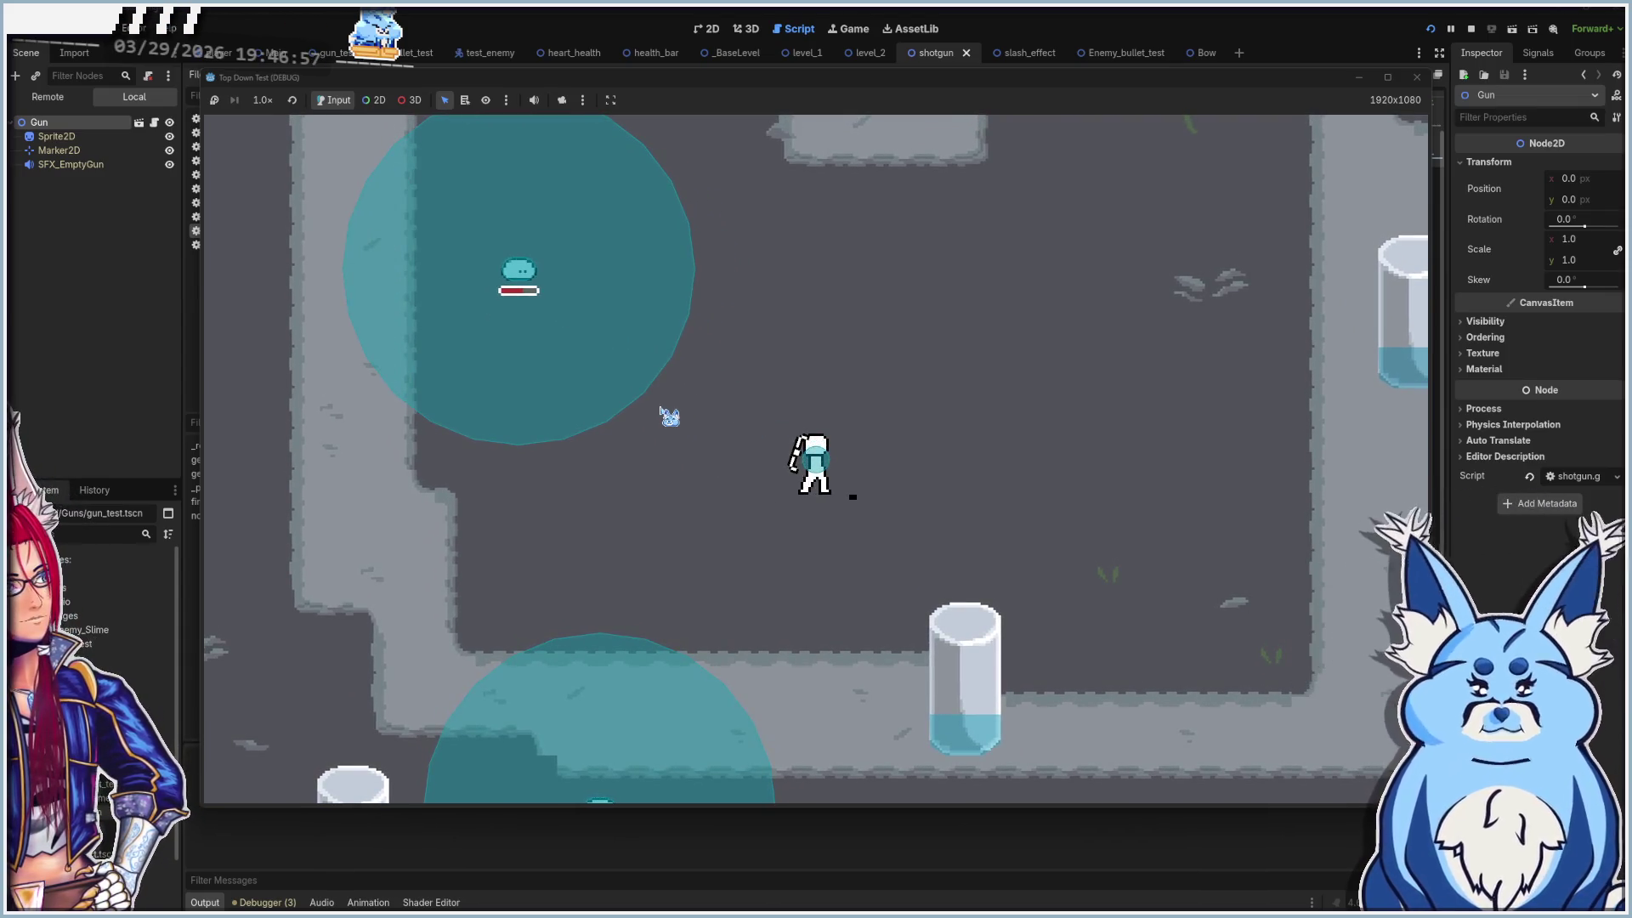
{"action": "left_click", "coordinate": [1416, 77]}
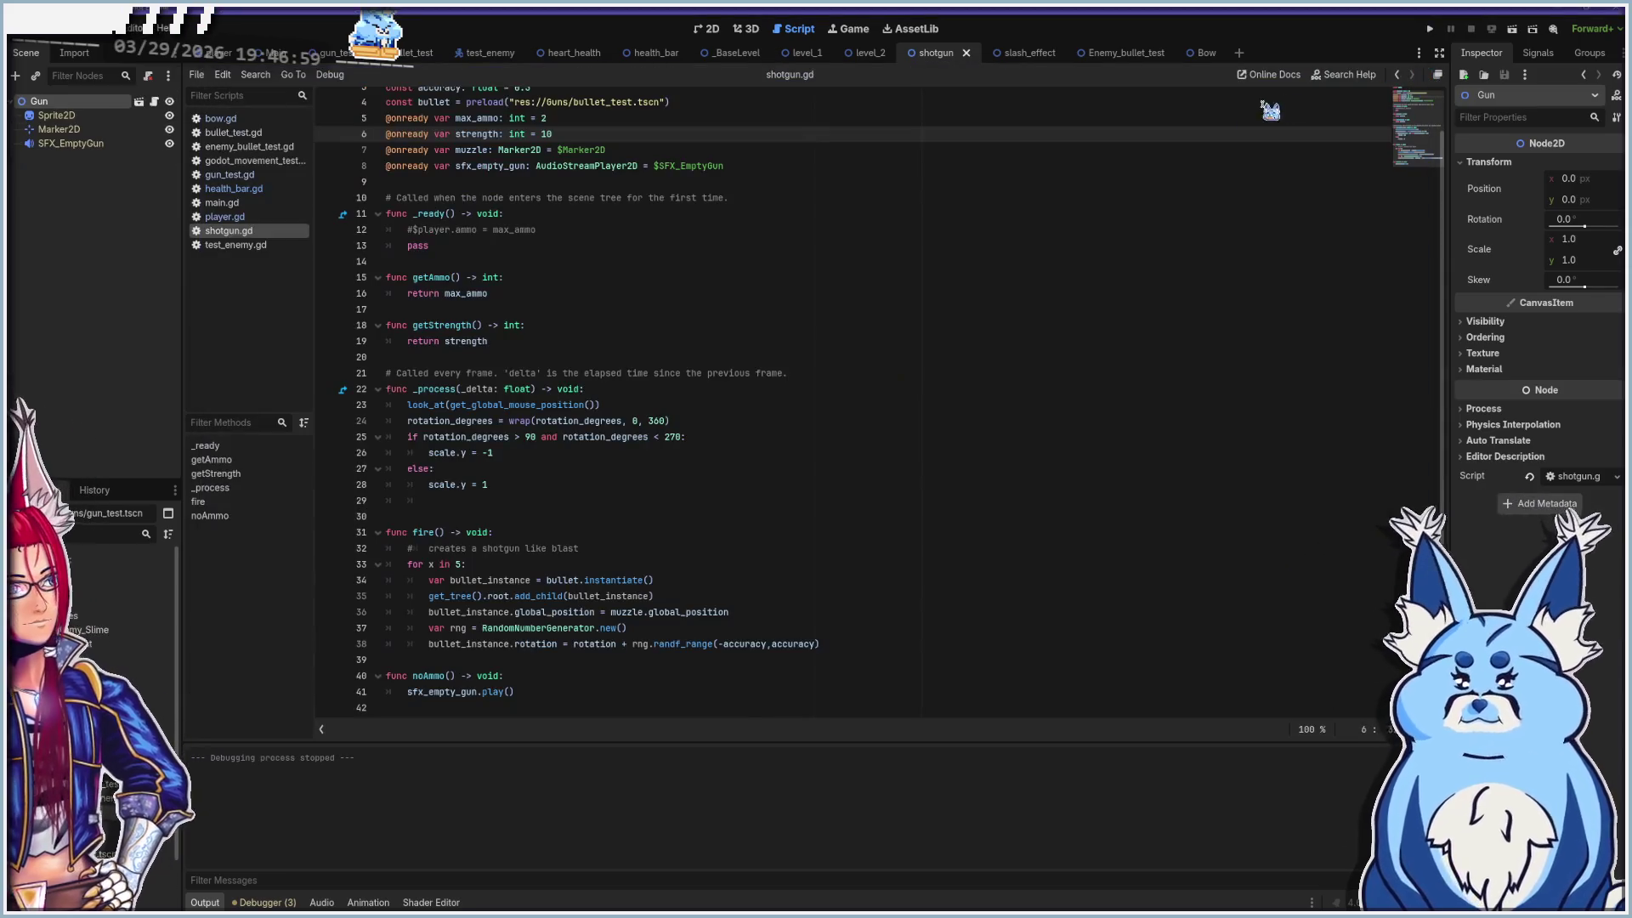
In bow.gd, check strength on line 6 and unfold getStrength, then return to player.gd
{"action": "scroll", "coordinate": [710, 417], "scroll_direction": "up", "scroll_amount": 1}
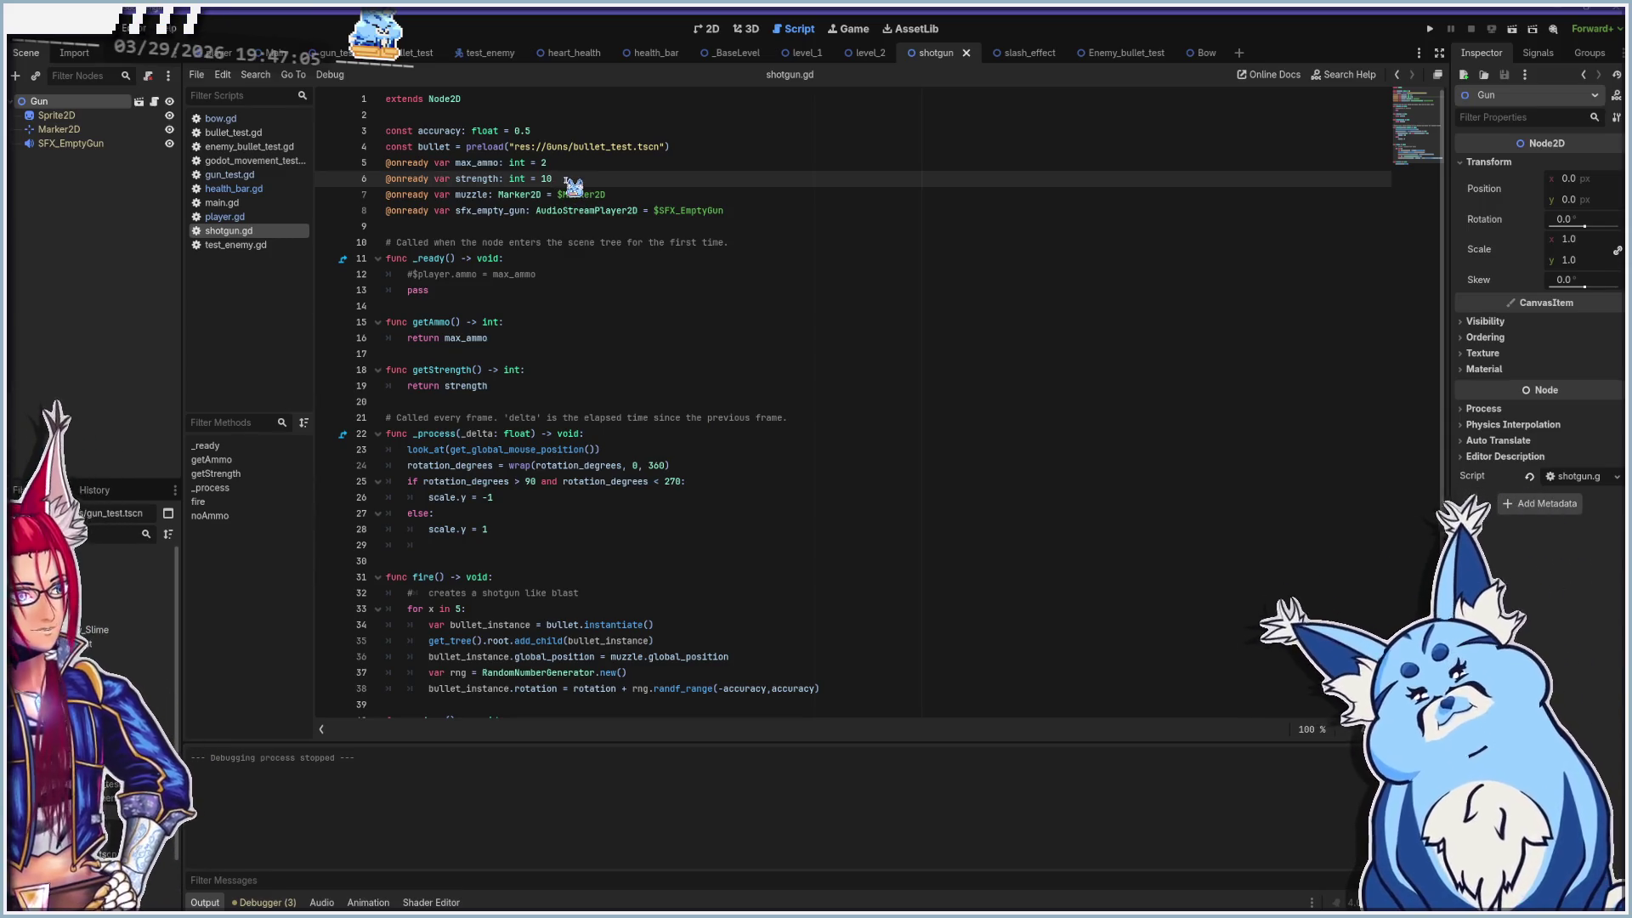
{"action": "left_click", "coordinate": [245, 119]}
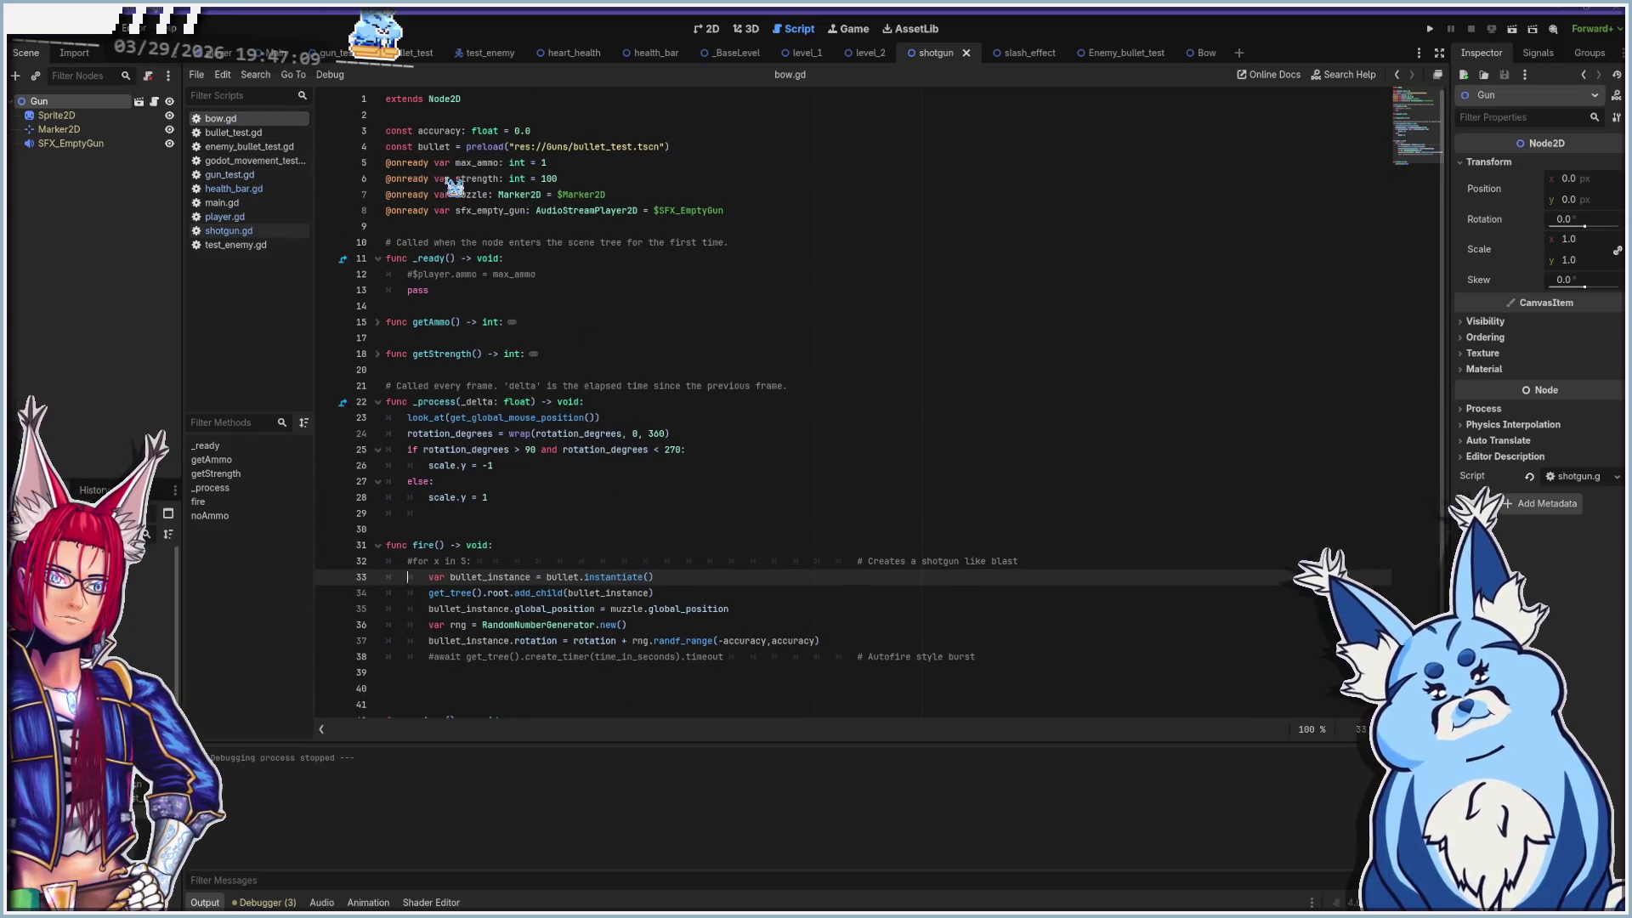
{"action": "left_click", "coordinate": [597, 179]}
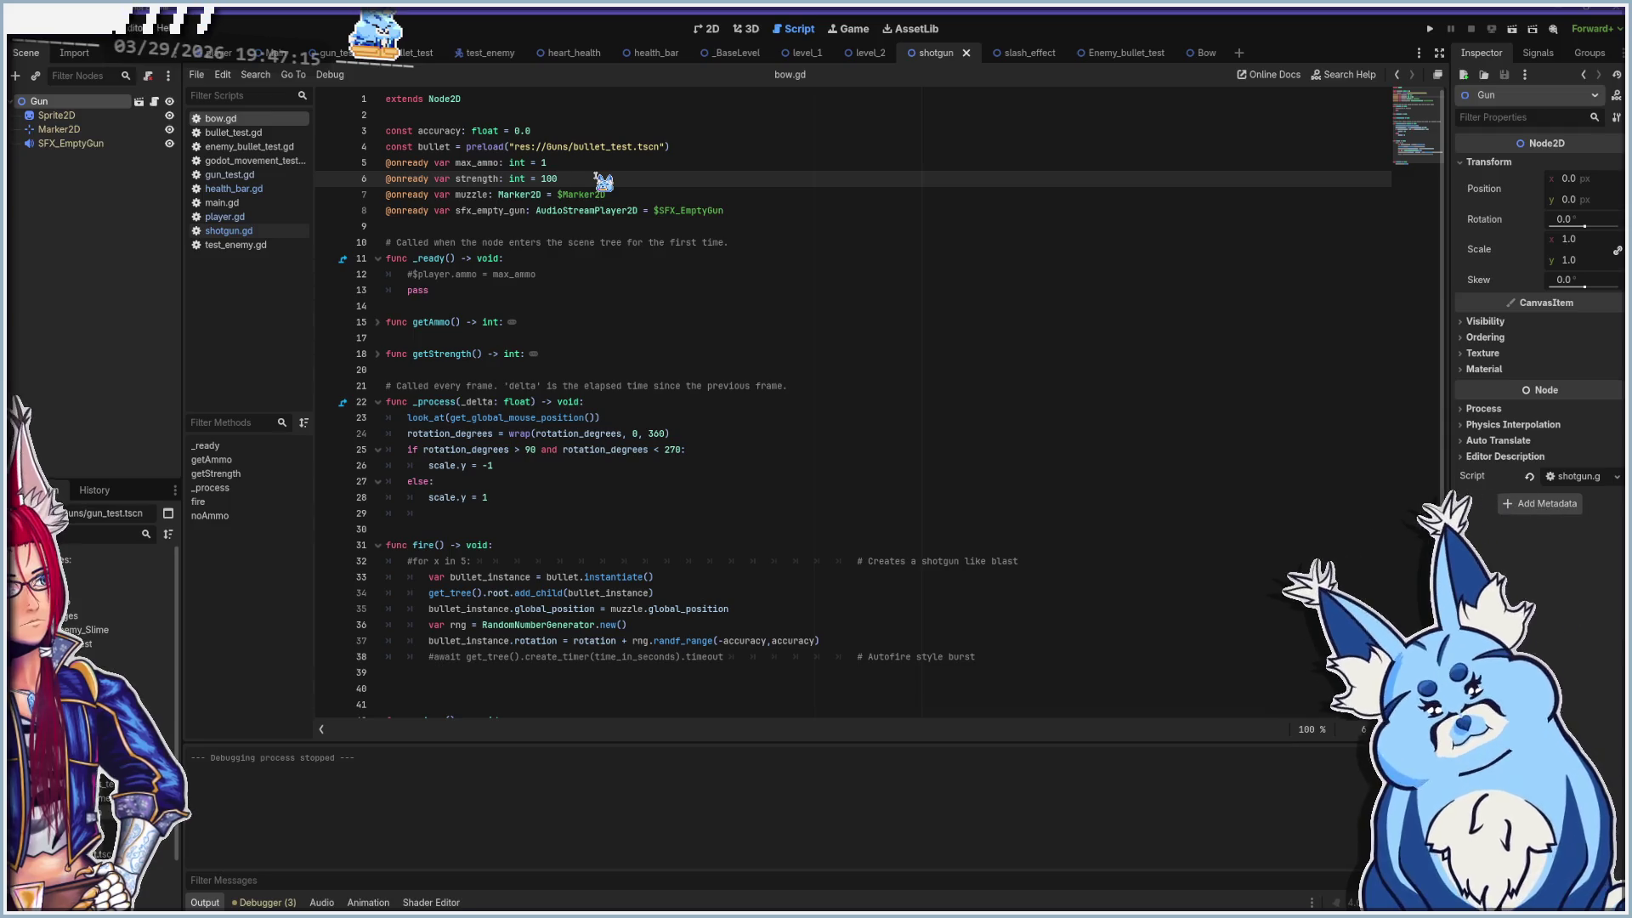
{"action": "left_click", "coordinate": [377, 353]}
{"action": "left_click", "coordinate": [507, 373]}
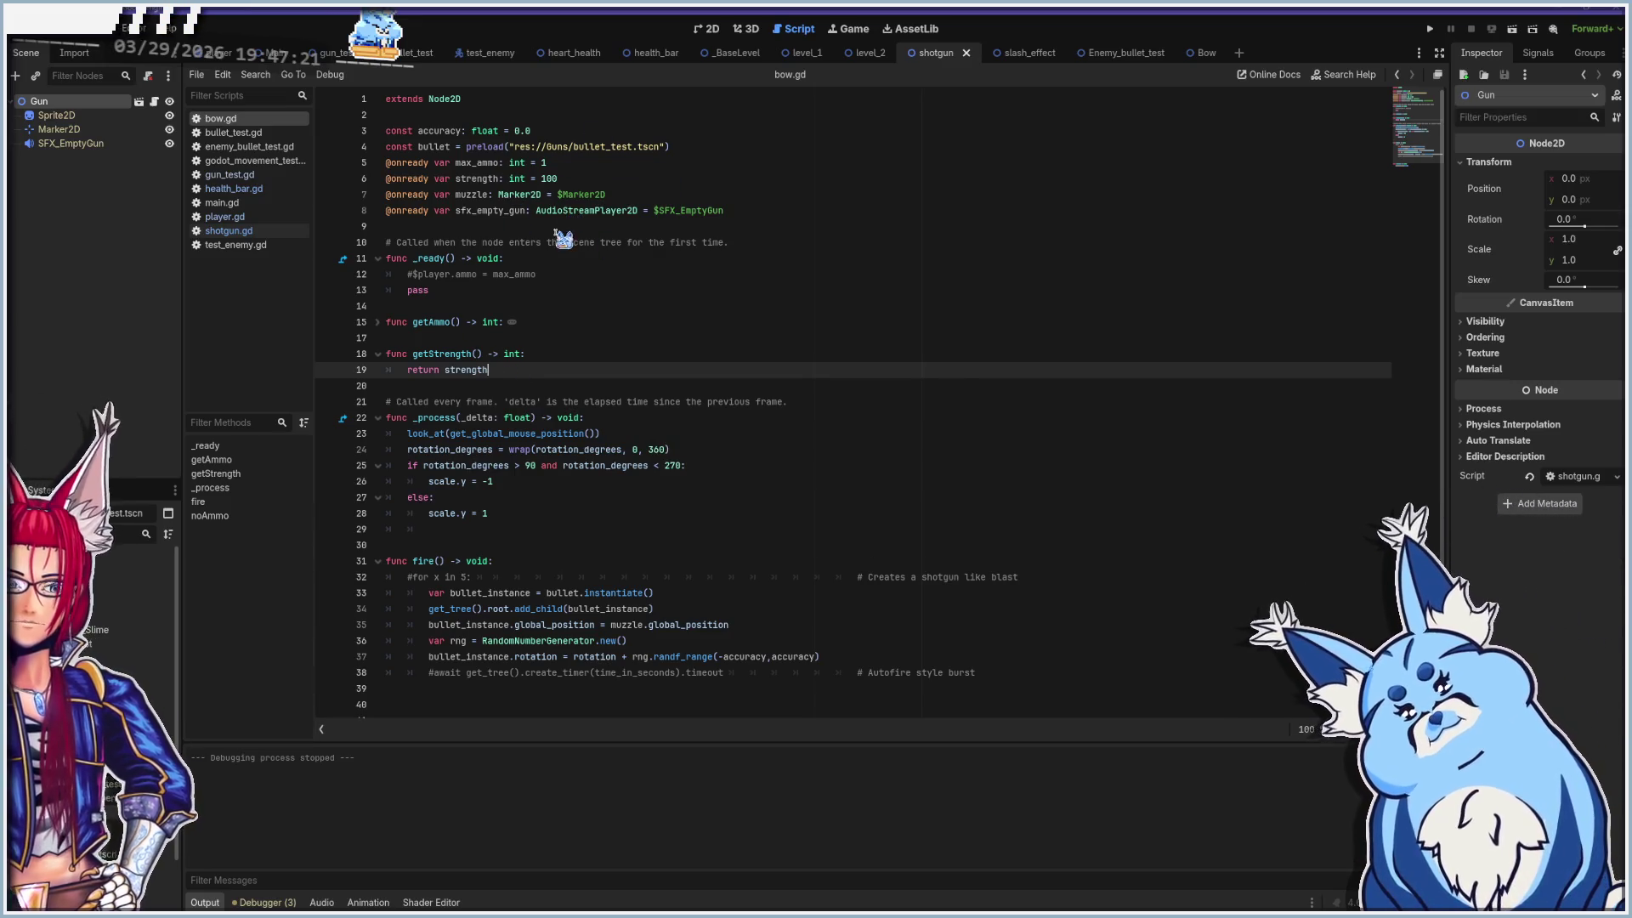
{"action": "mouse_move", "coordinate": [557, 207]}
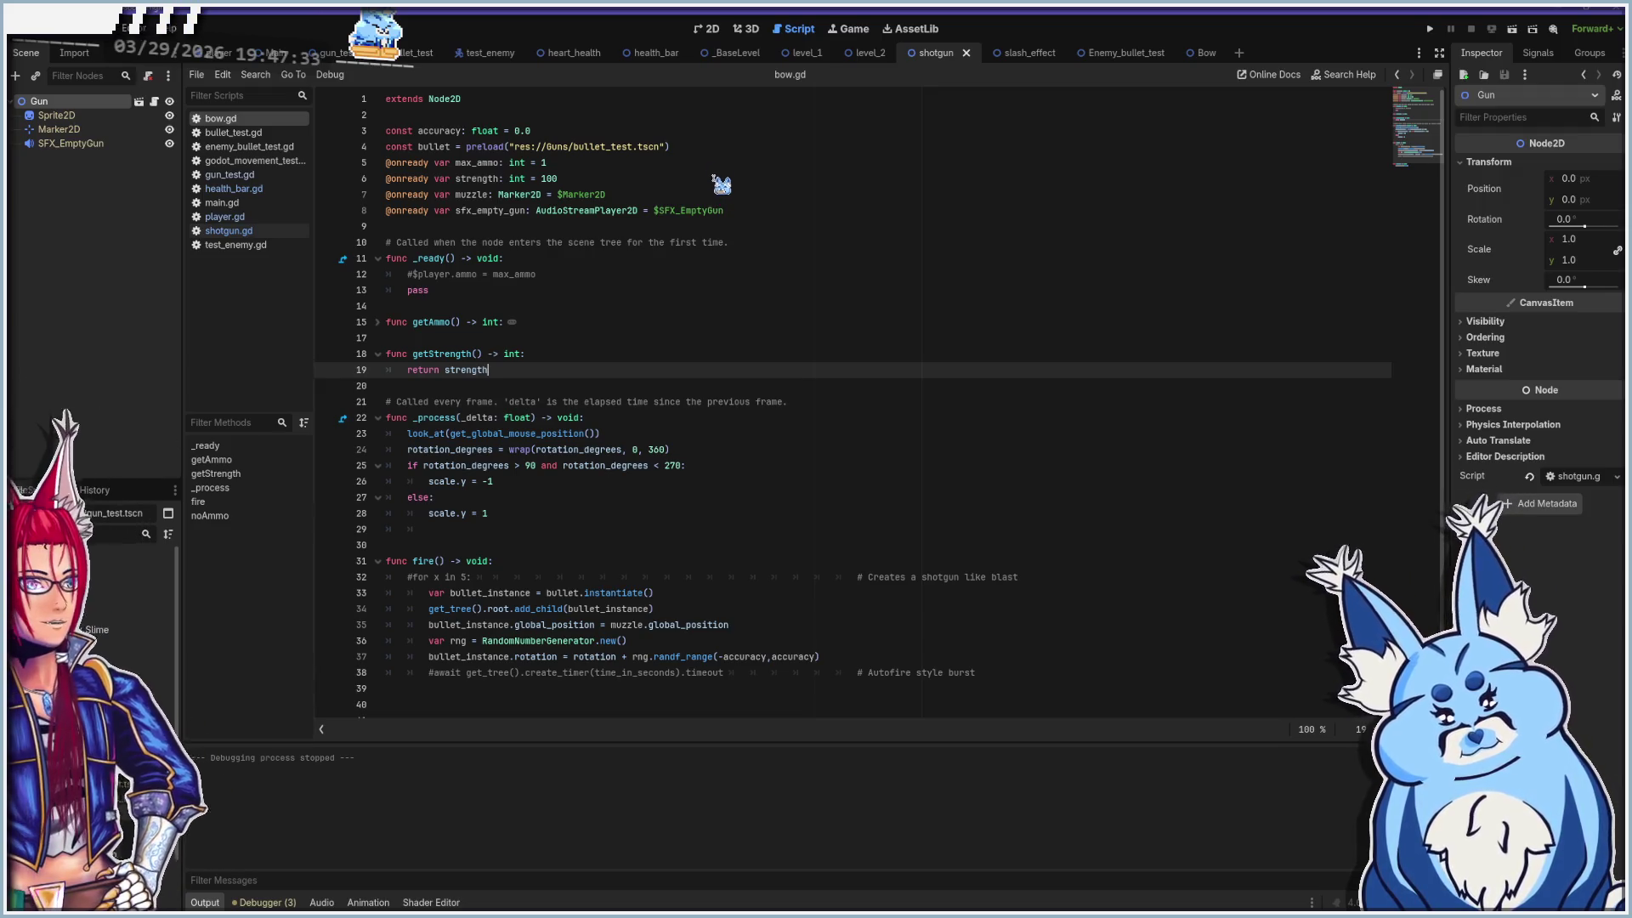
{"action": "left_click", "coordinate": [223, 216]}
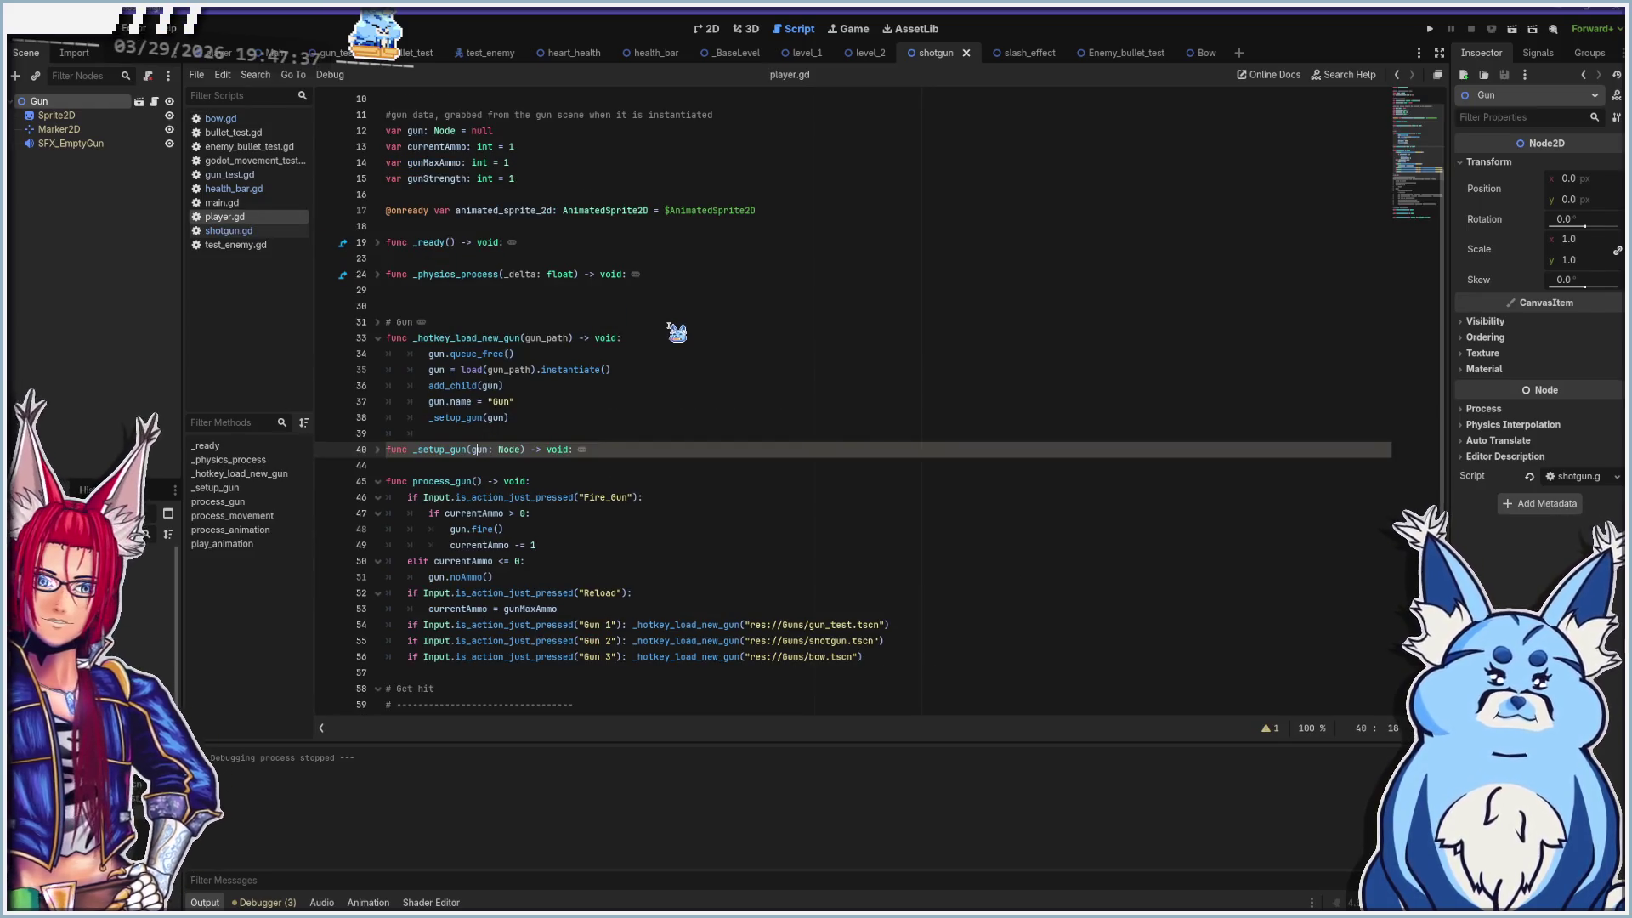
Fold the Get hit section, unfold _setup_gun to inspect line 41, then switch to bow.gd
{"action": "scroll", "coordinate": [683, 327], "scroll_direction": "down", "scroll_amount": 5}
{"action": "scroll", "coordinate": [682, 327], "scroll_direction": "up", "scroll_amount": 5}
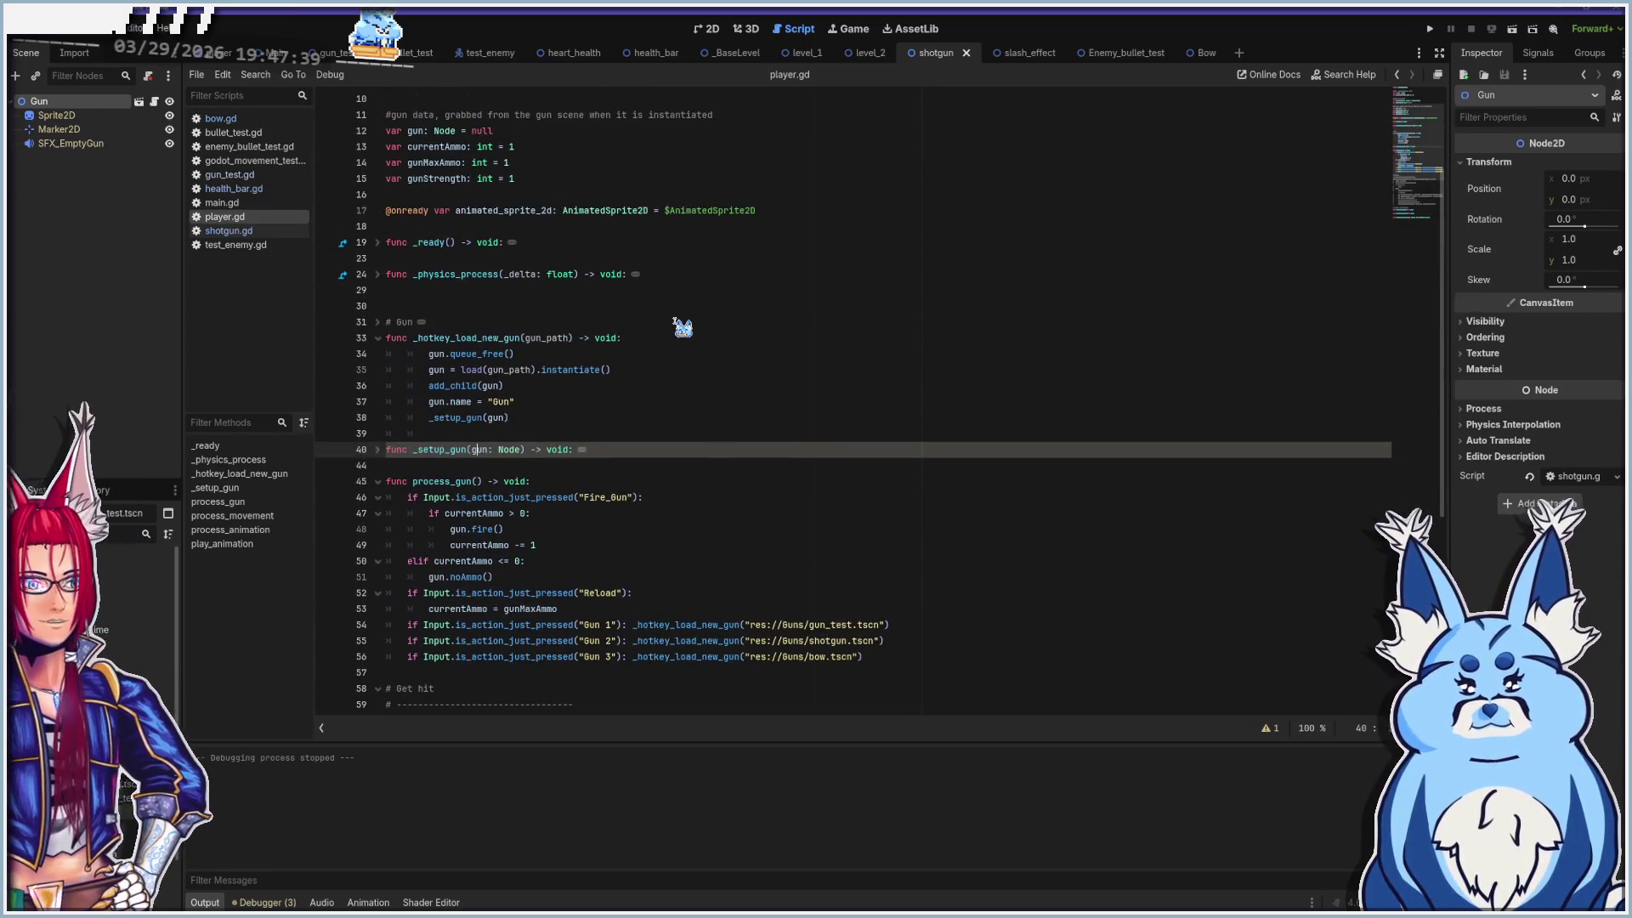
{"action": "scroll", "coordinate": [683, 327], "scroll_direction": "down", "scroll_amount": 2}
{"action": "scroll", "coordinate": [683, 327], "scroll_direction": "down", "scroll_amount": 5}
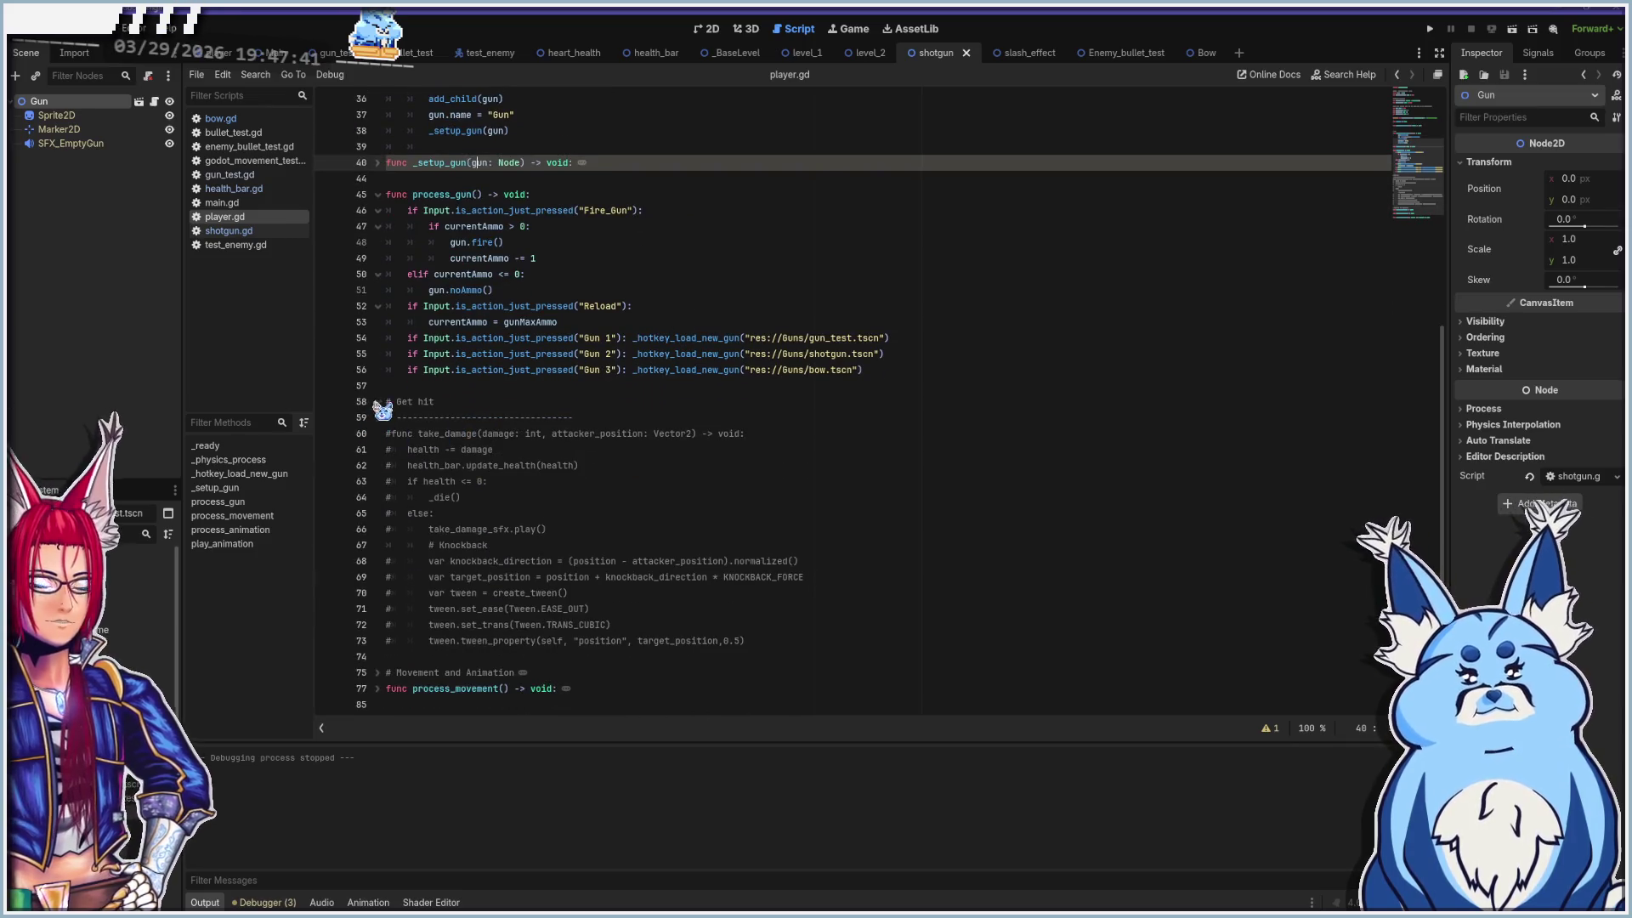
{"action": "left_click", "coordinate": [378, 402]}
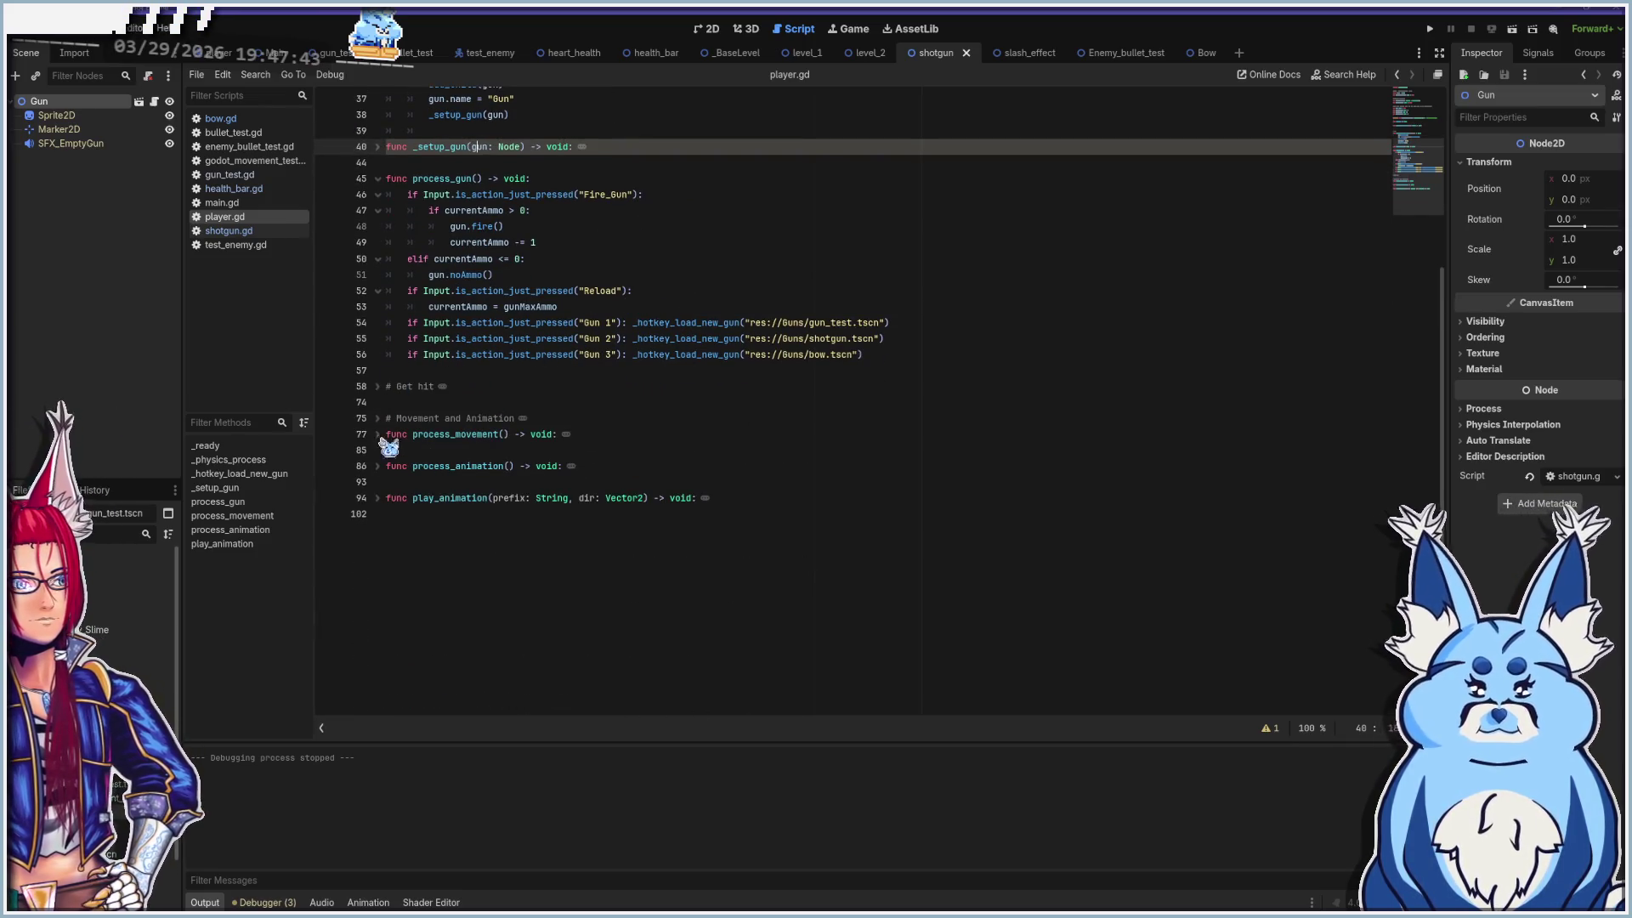
{"action": "scroll", "coordinate": [485, 419], "scroll_direction": "up", "scroll_amount": 6}
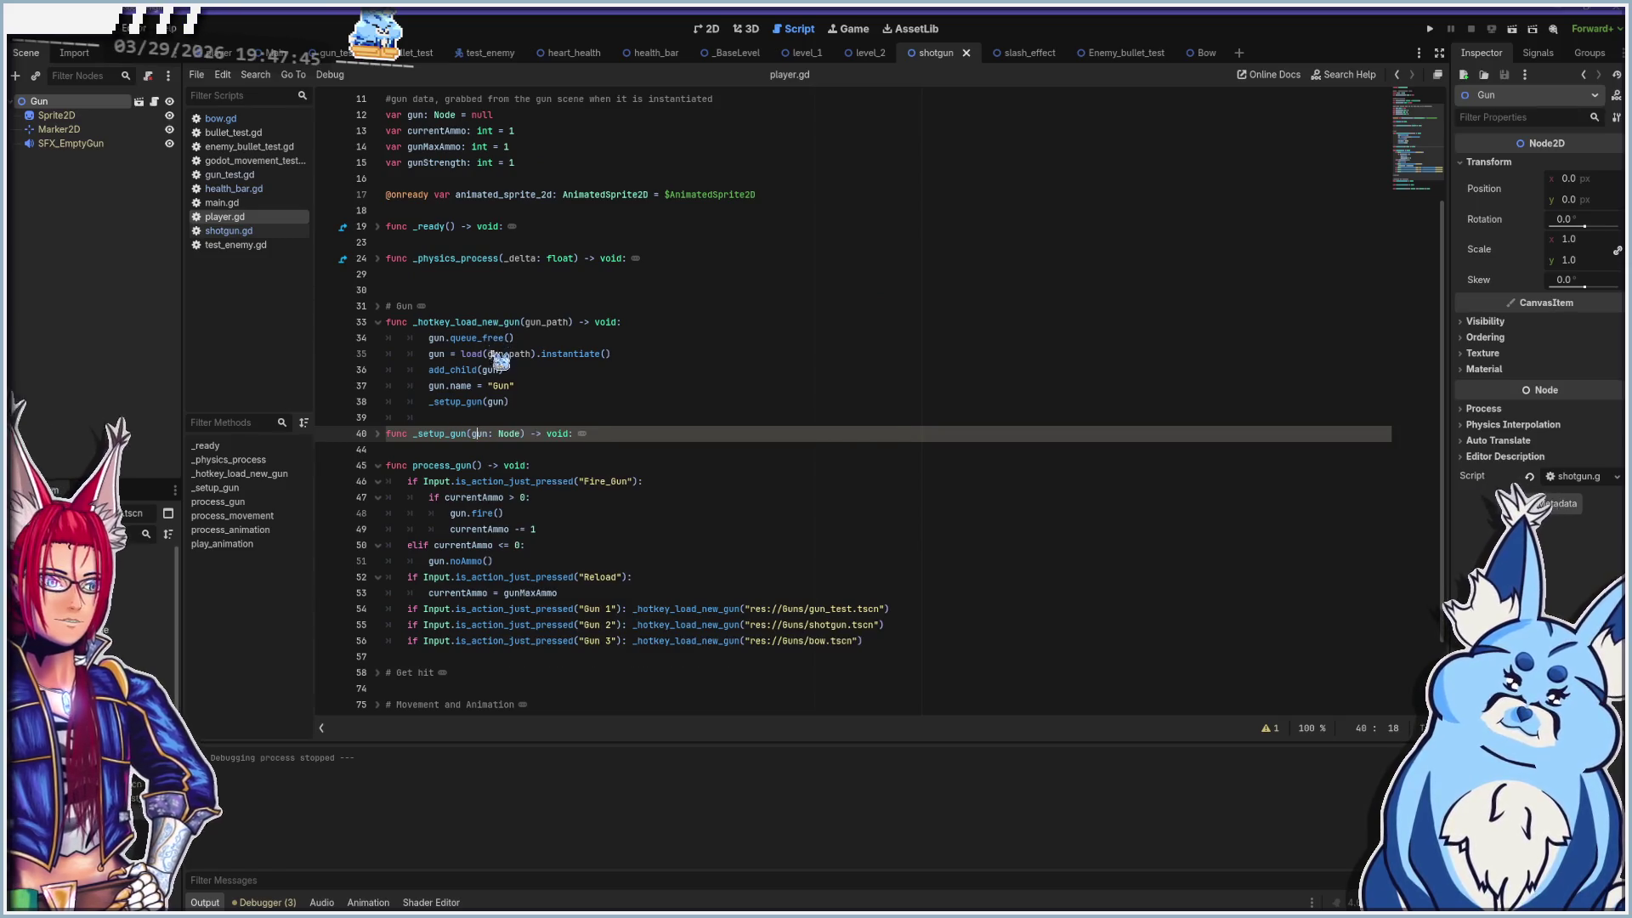
{"action": "left_click", "coordinate": [379, 434]}
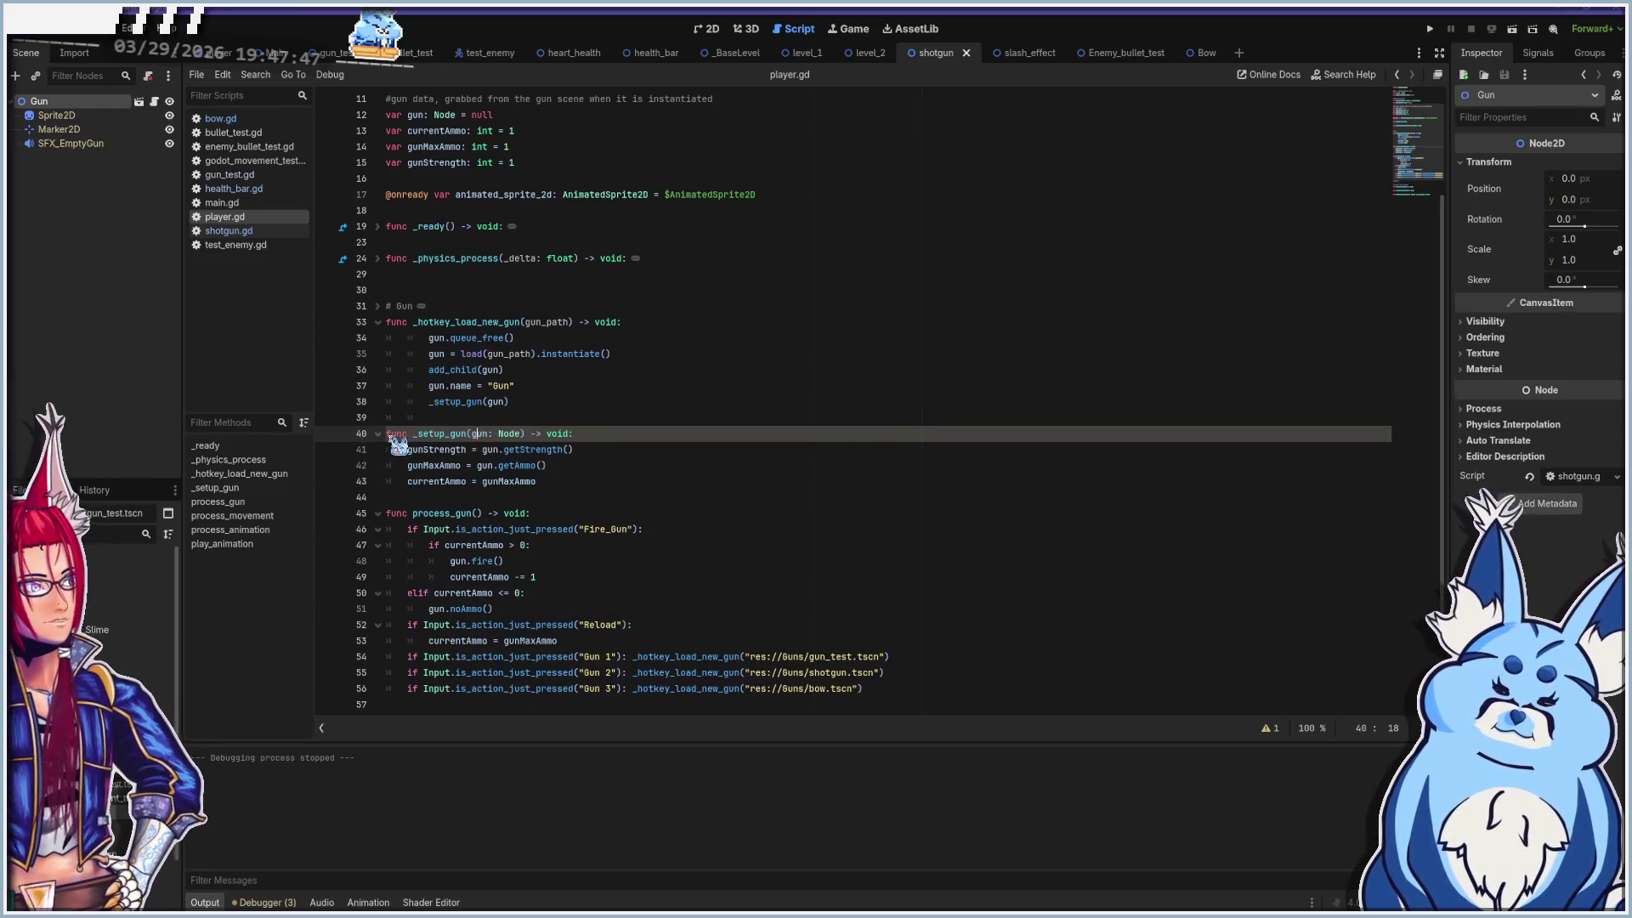
{"action": "left_click", "coordinate": [451, 456]}
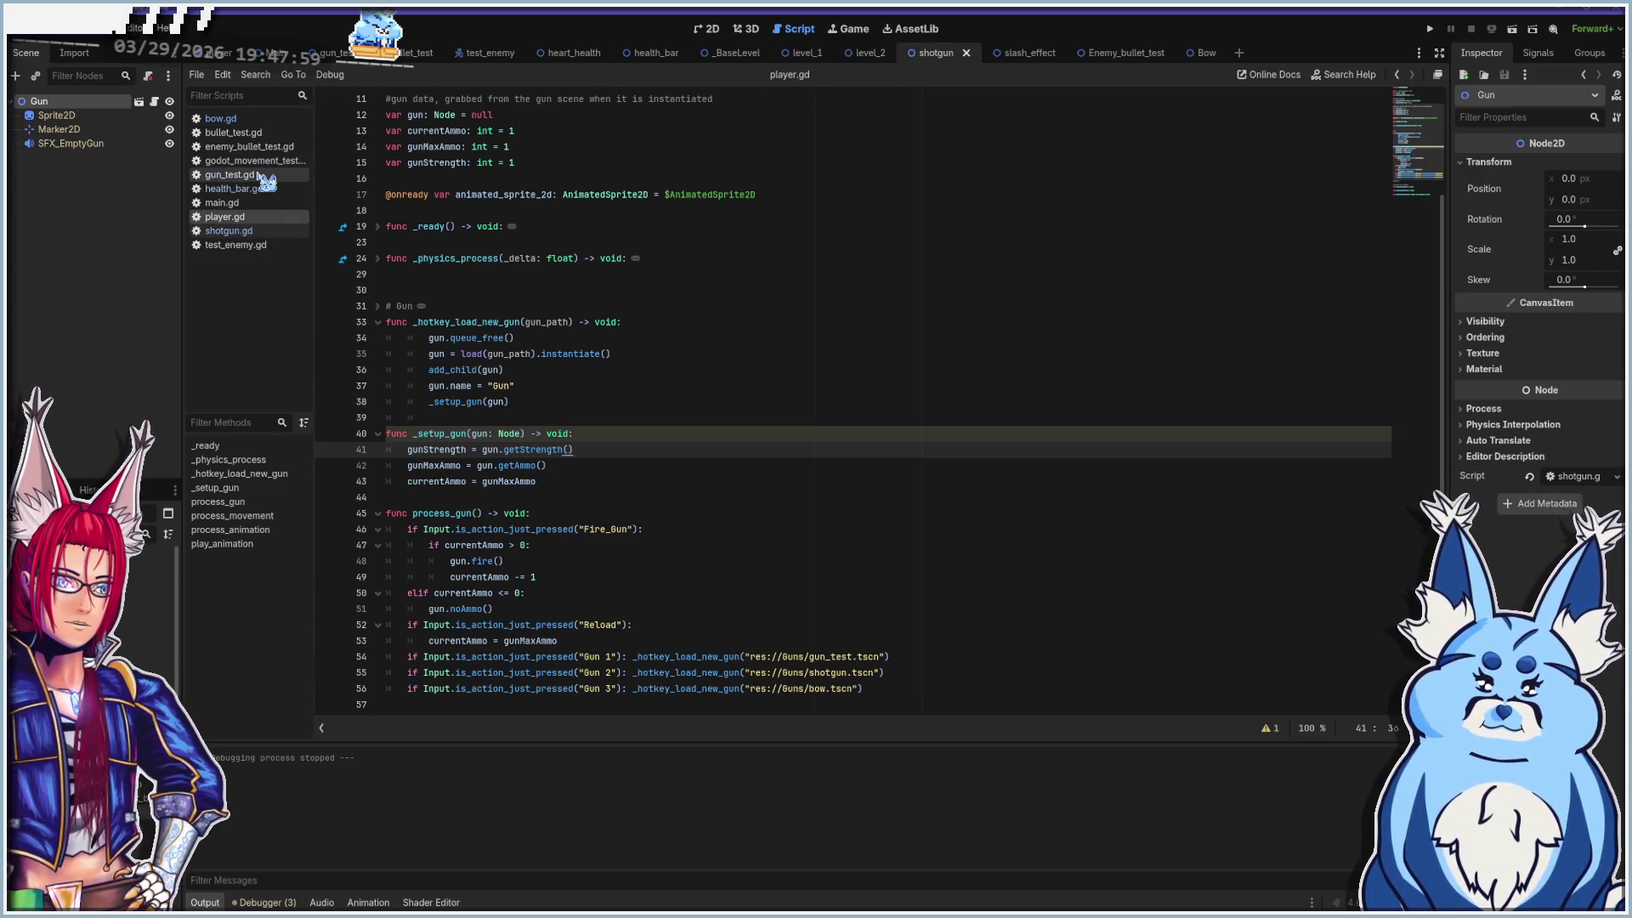
{"action": "left_click", "coordinate": [258, 121]}
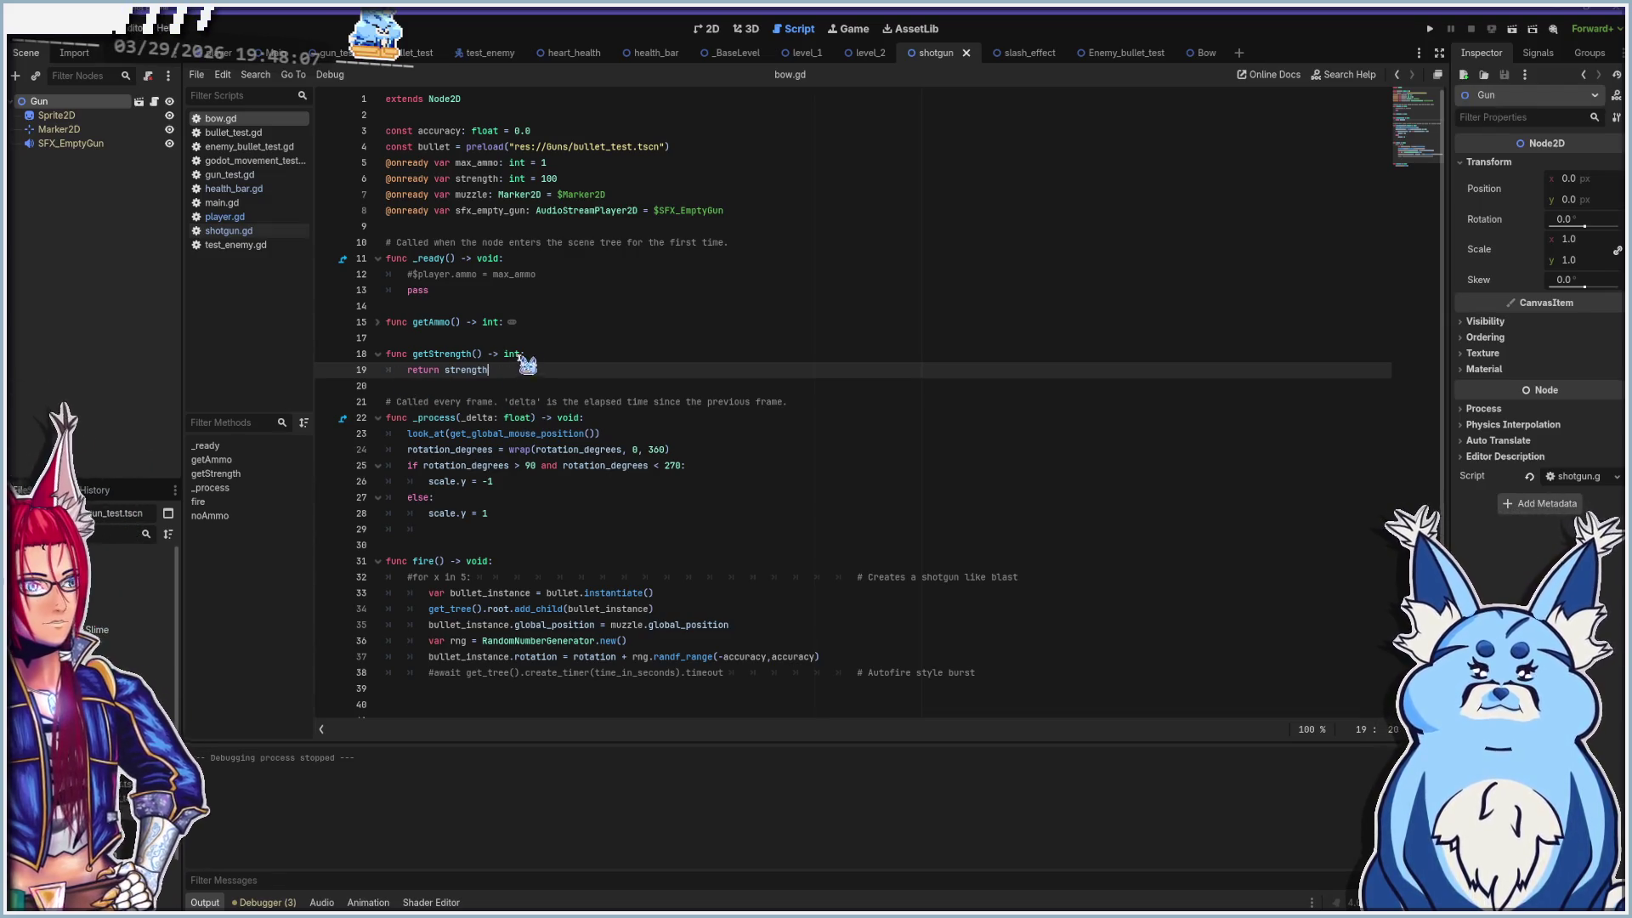
Insert print(strength) above return strength in bow.gd's getStrength and run the game
{"action": "left_click", "coordinate": [635, 349]}
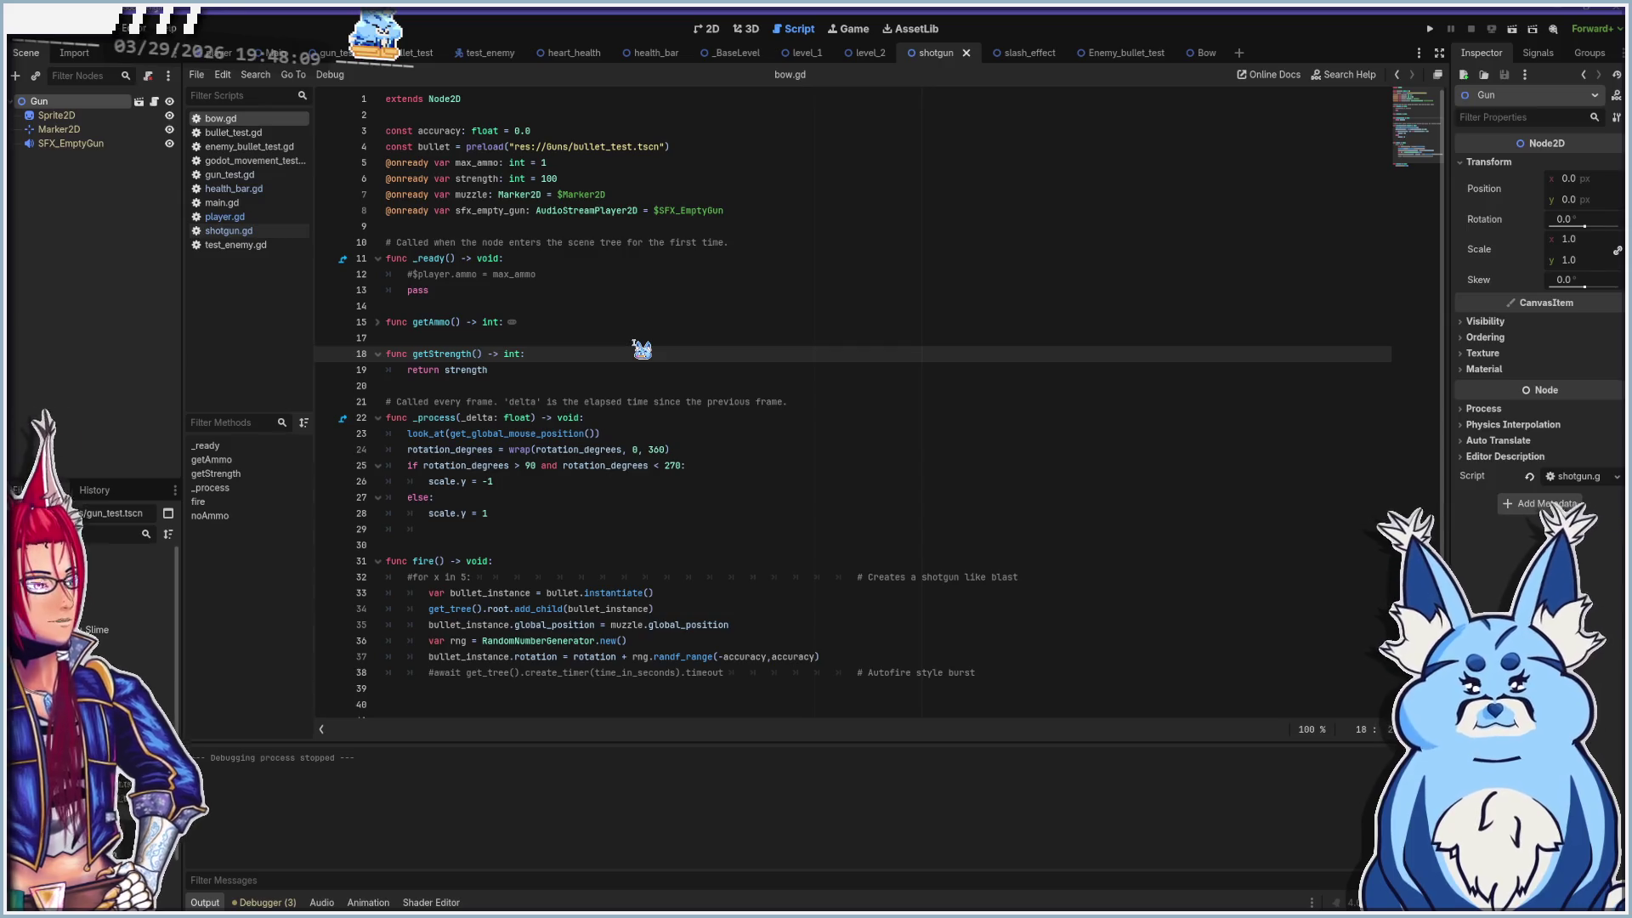
{"action": "key", "text": "Return"}
{"action": "type", "text": "print"}
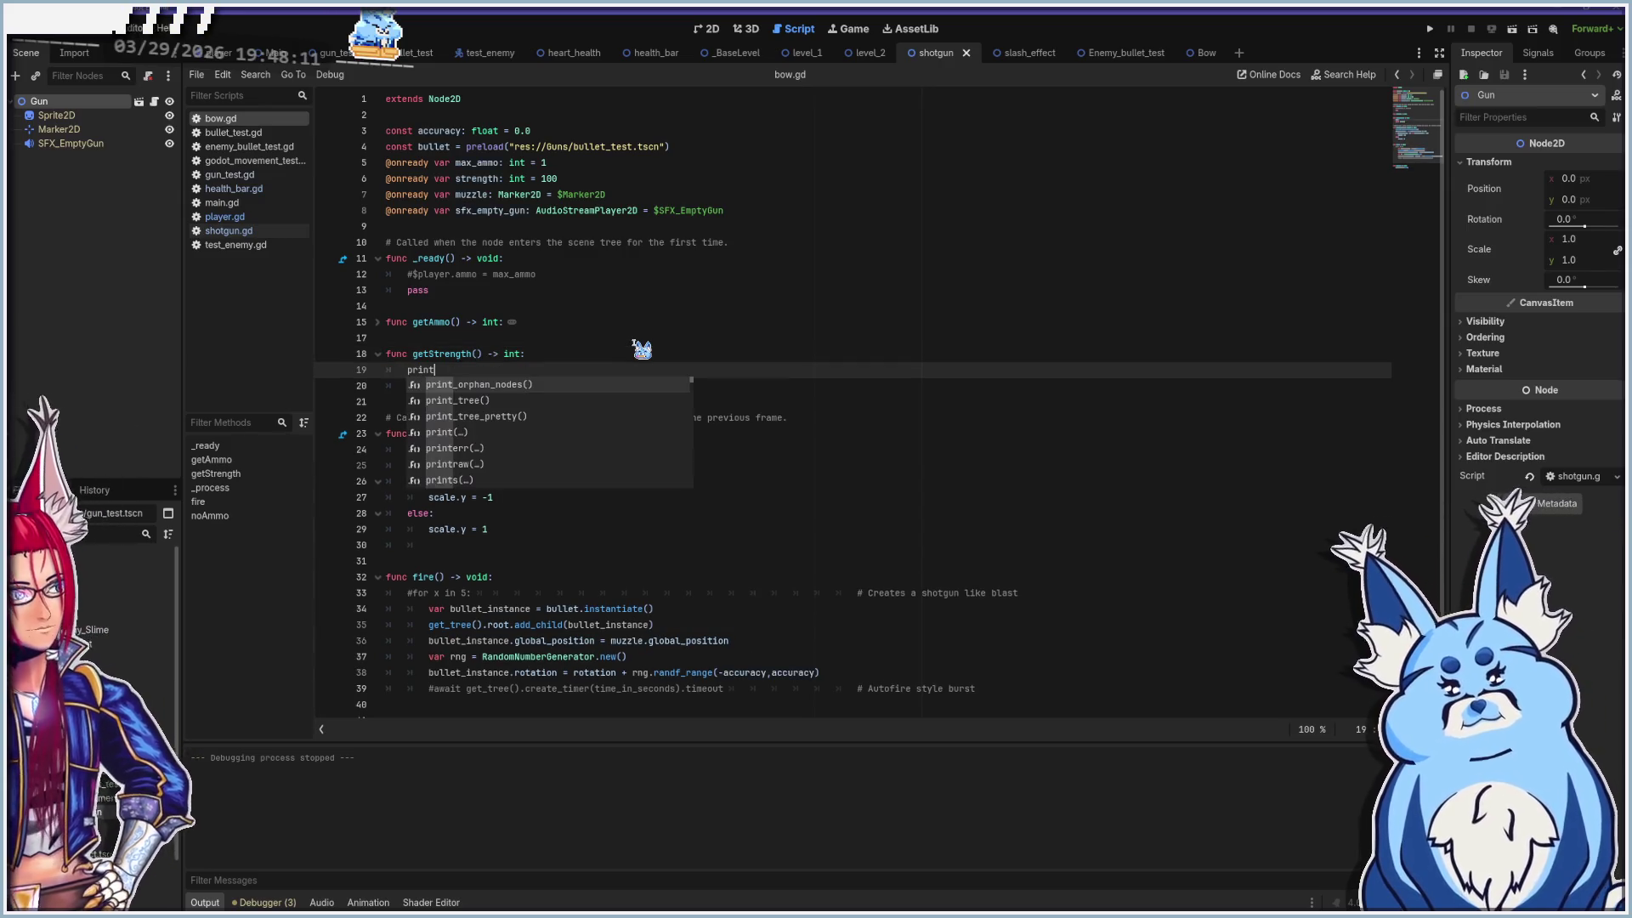
{"action": "type", "text": "(st"}
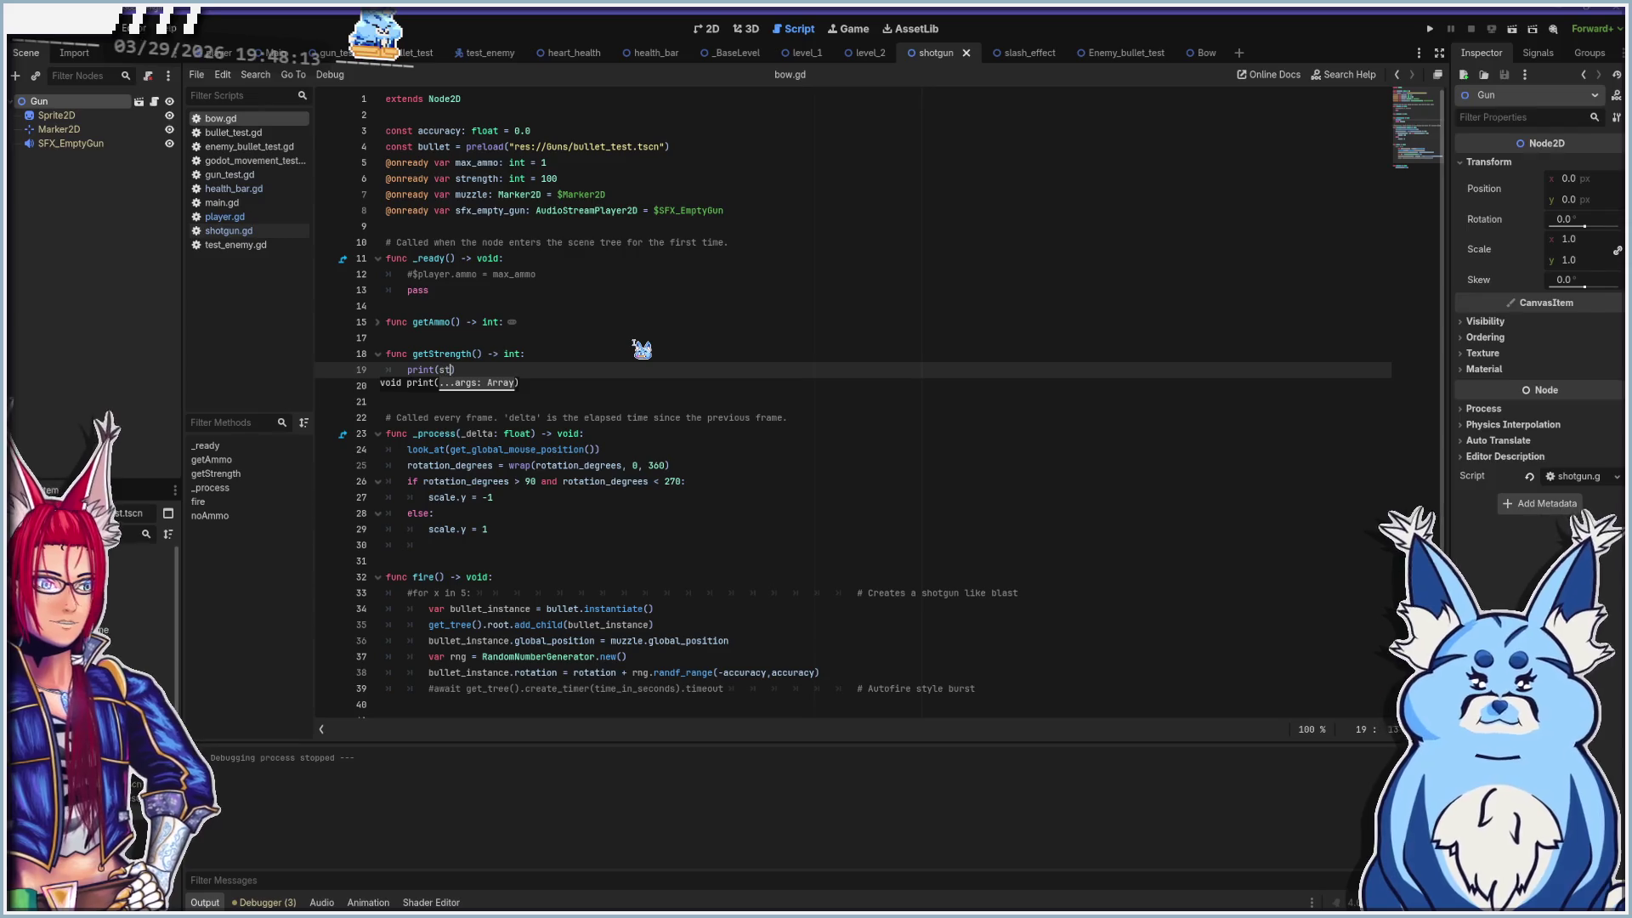
{"action": "type", "text": "rength"}
{"action": "key", "text": "Return"}
{"action": "type", "text": "return "}
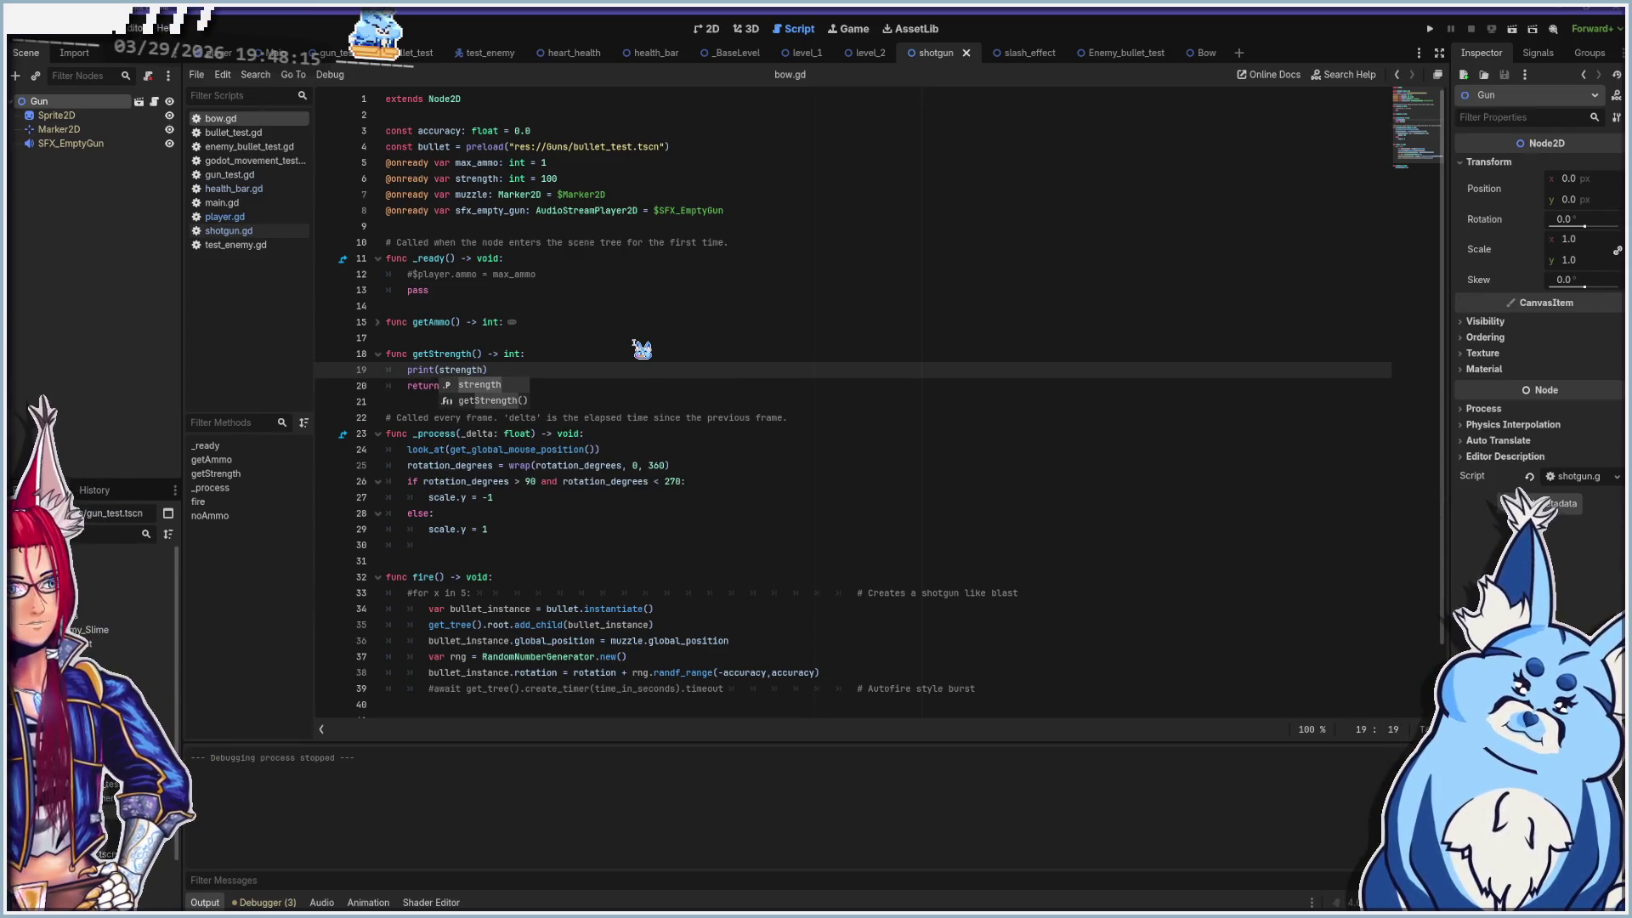
{"action": "type", "text": ")"}
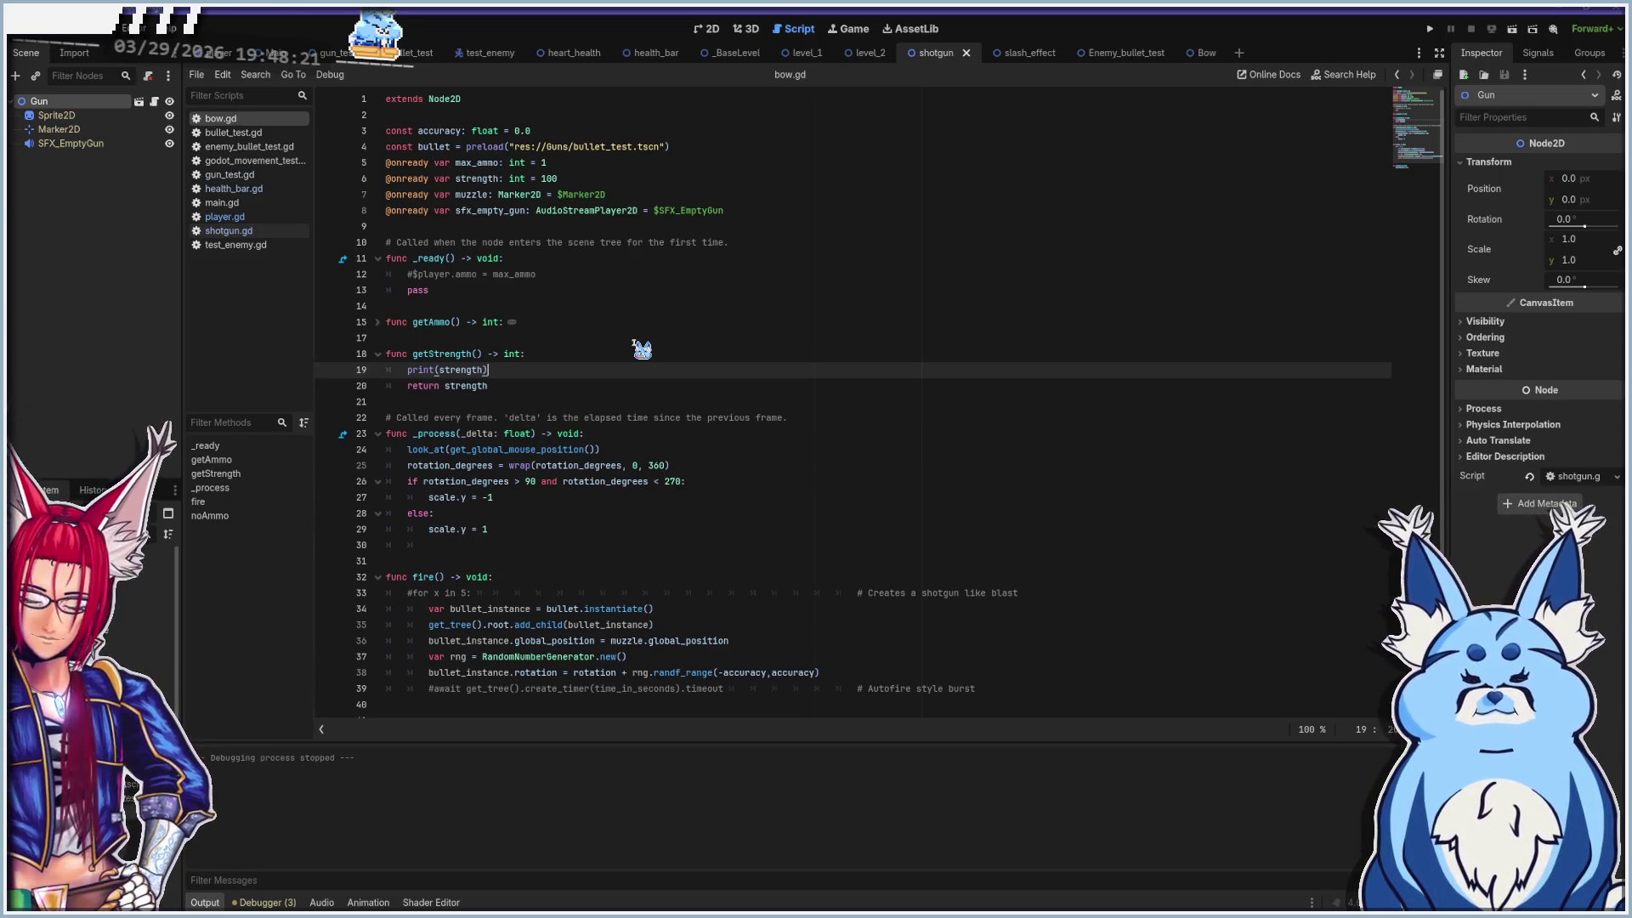
{"action": "key", "text": "F5"}
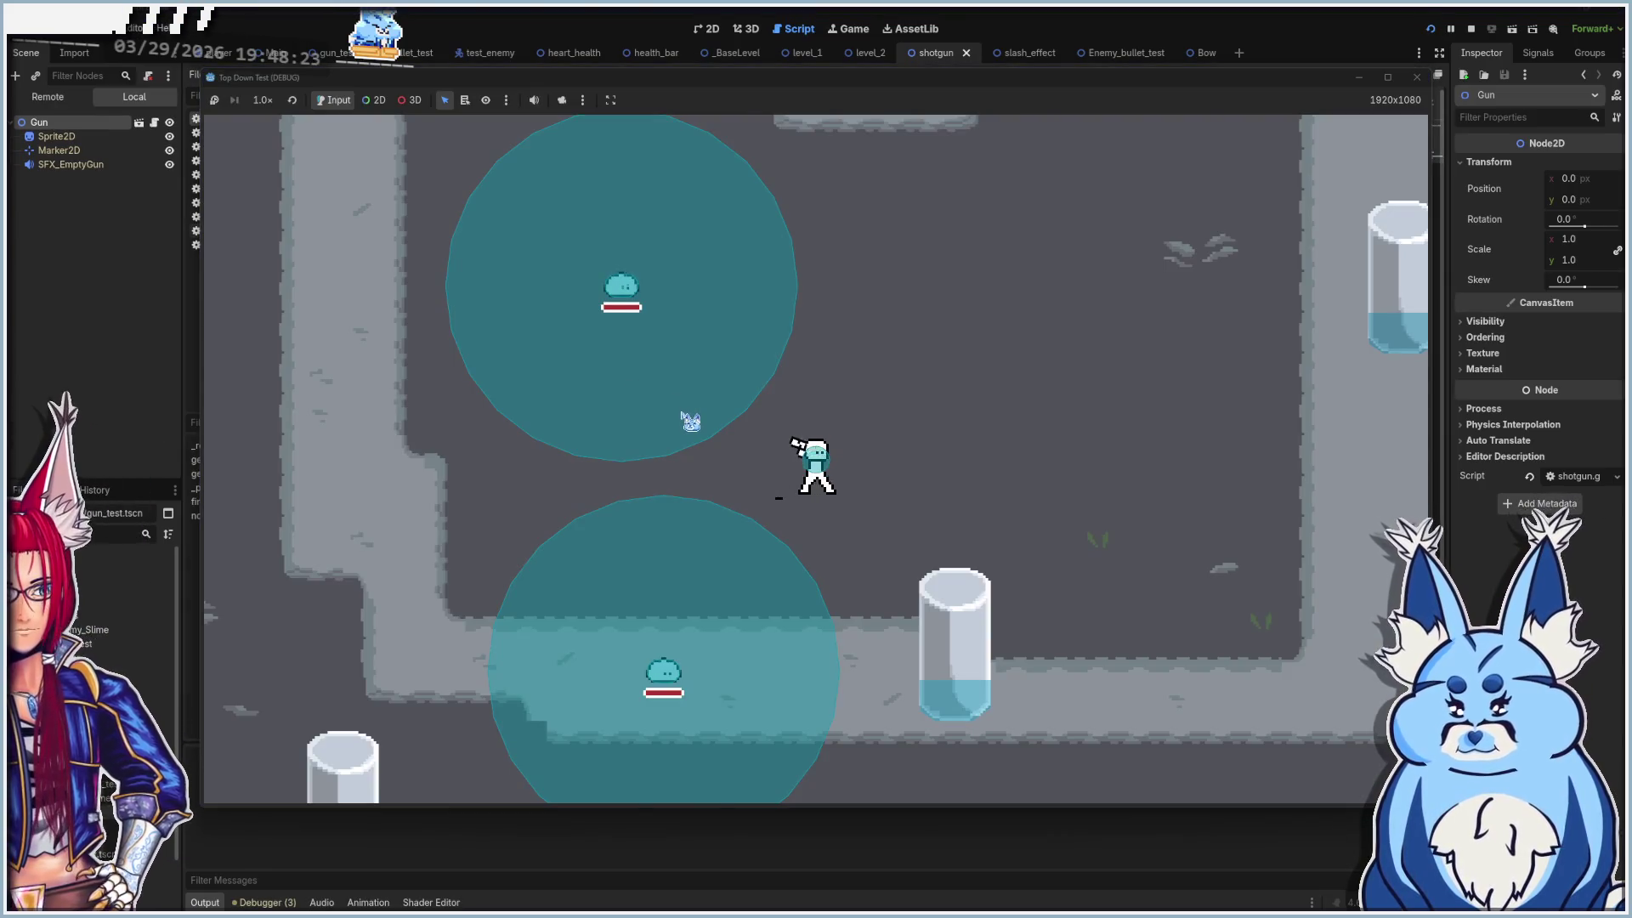
Check the Debugger Errors and Output logs, rerun the game, stop it, then switch to player.gd
{"action": "left_click", "coordinate": [266, 903]}
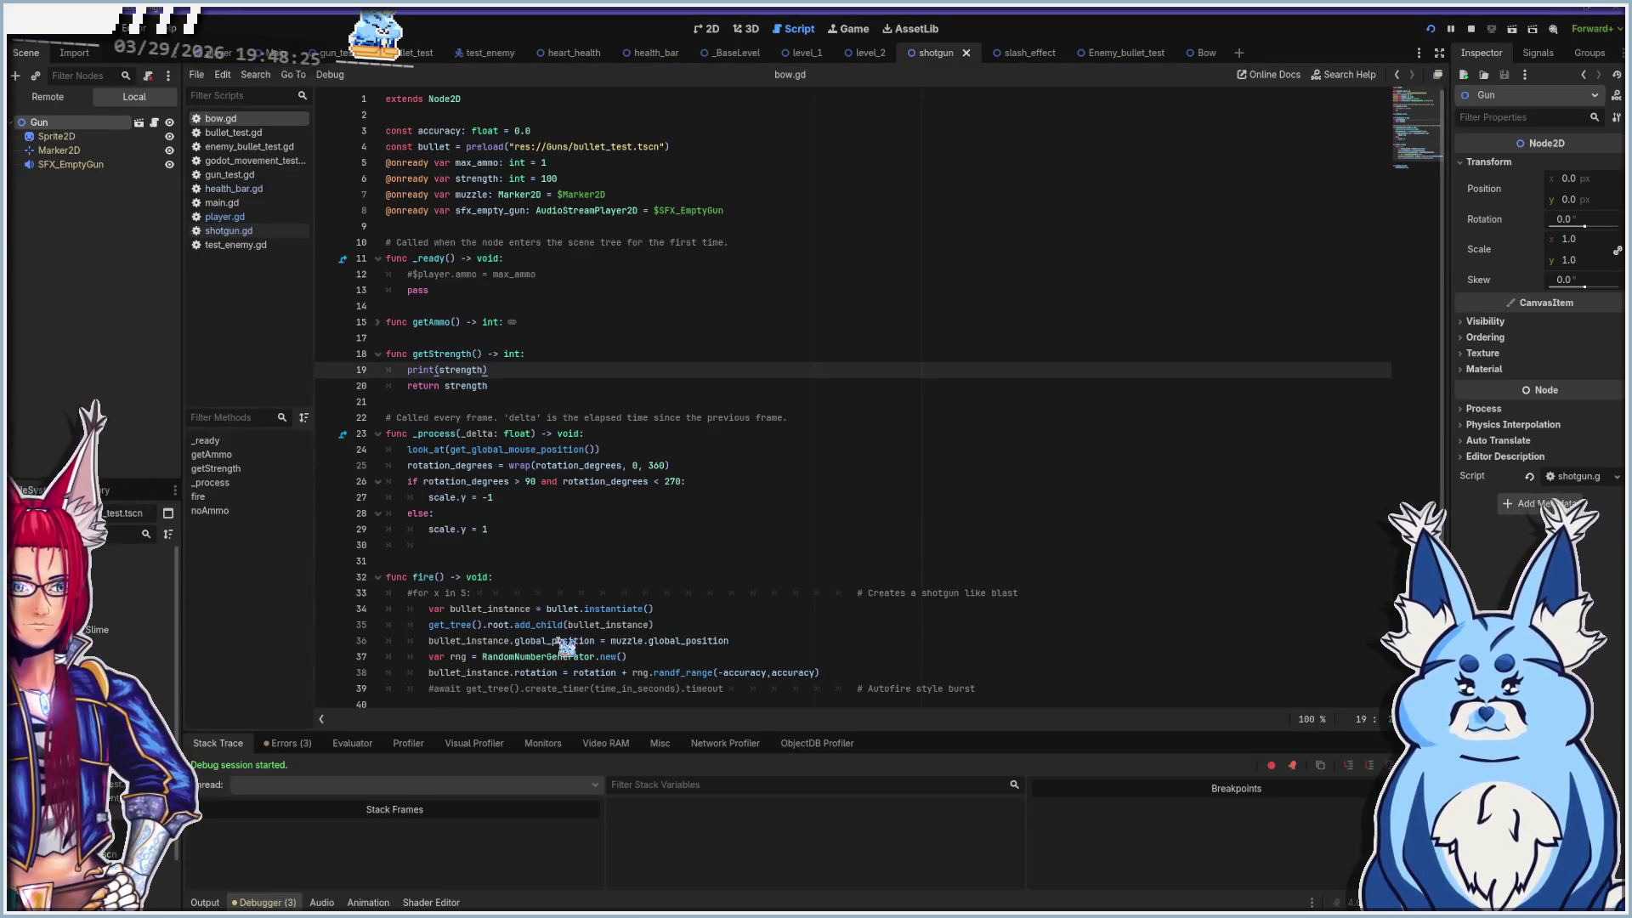
{"action": "left_click", "coordinate": [289, 744]}
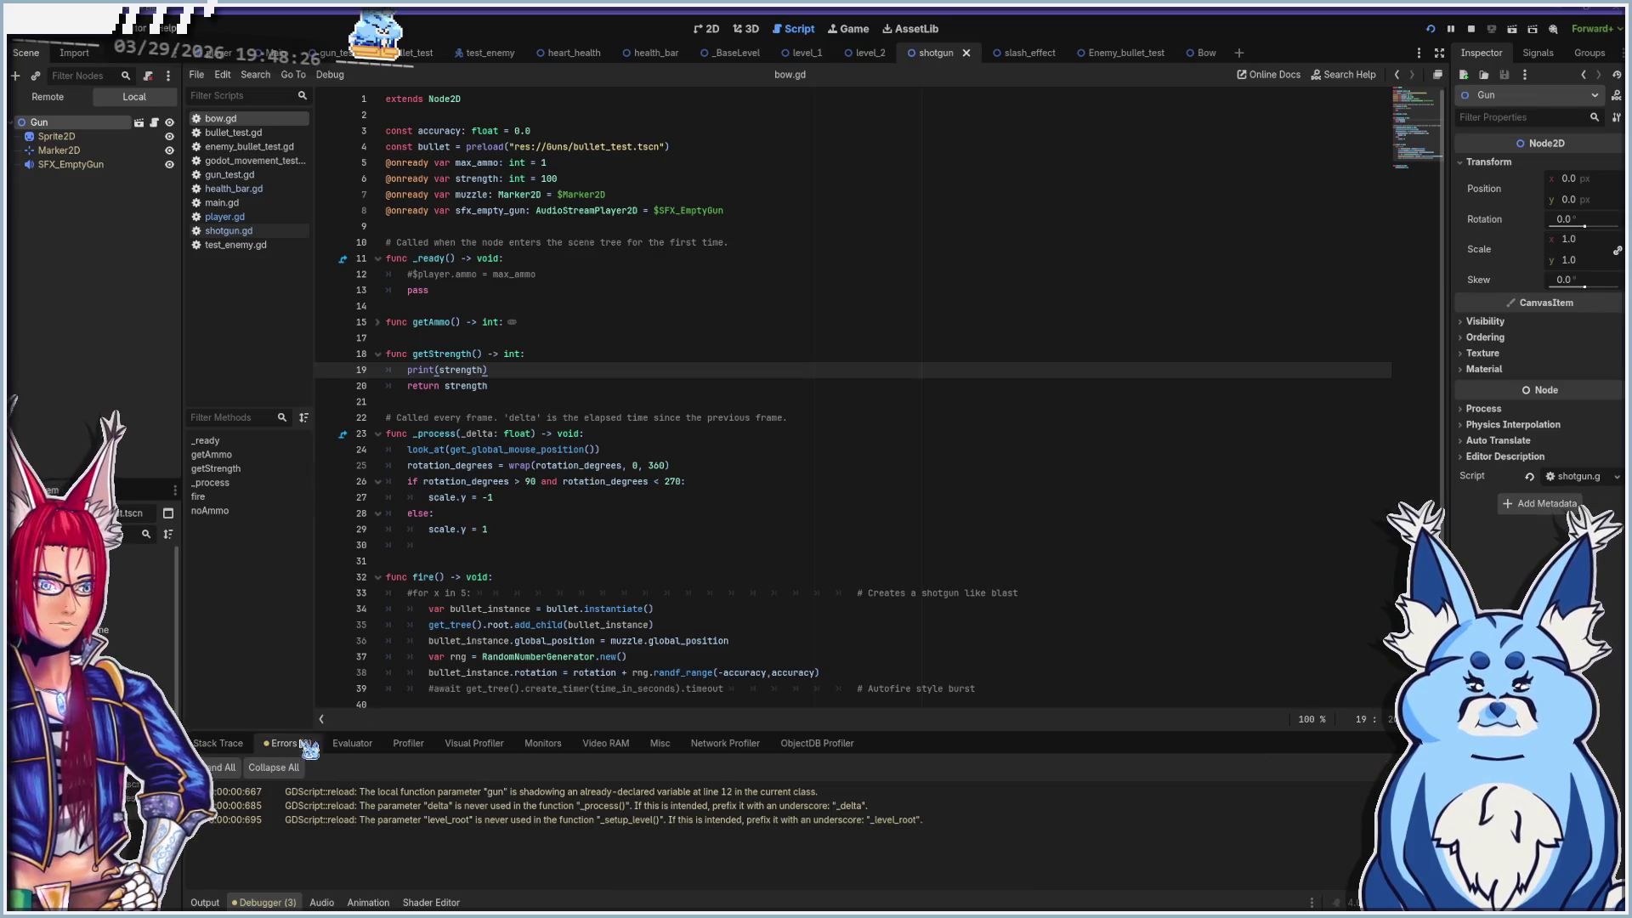
{"action": "left_click", "coordinate": [205, 903]}
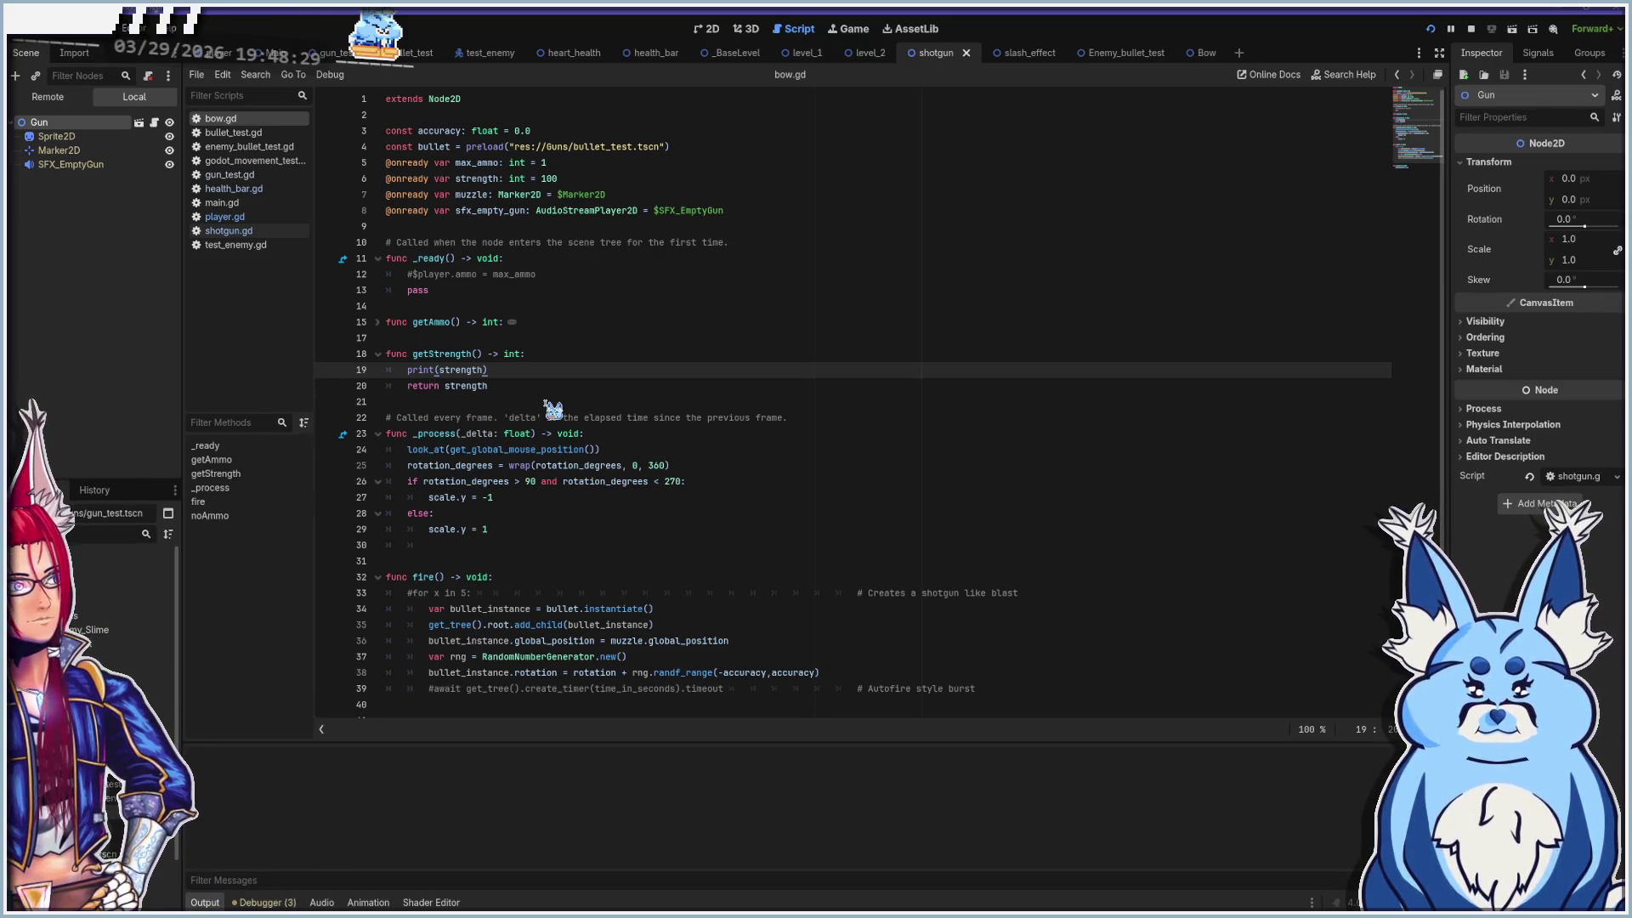
{"action": "key", "text": "F5"}
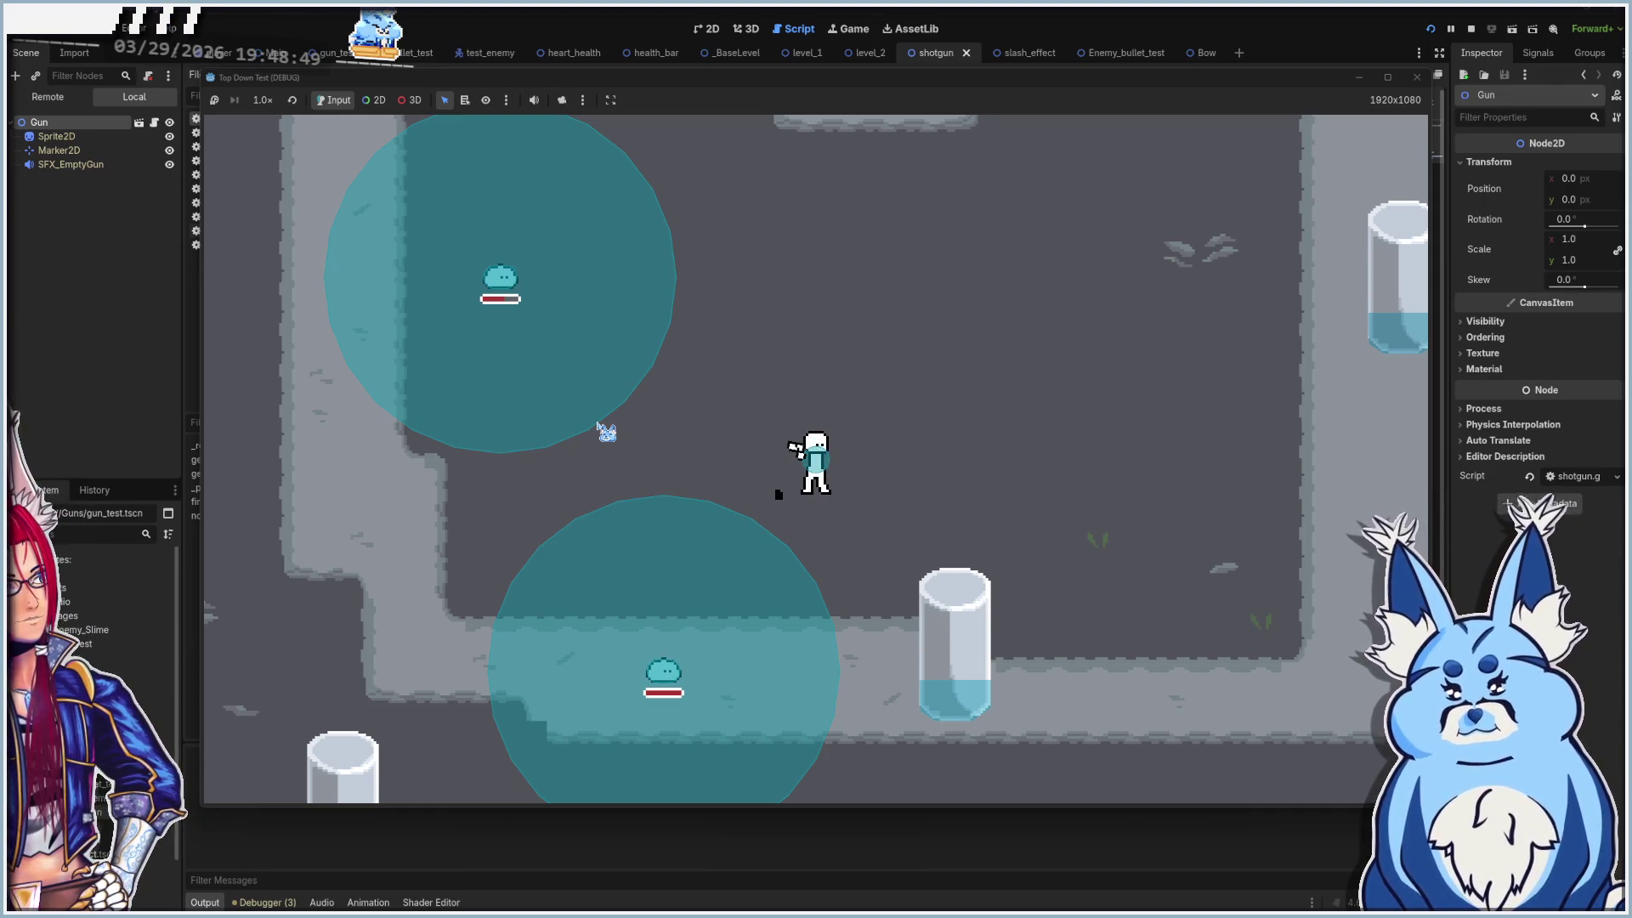
{"action": "left_click", "coordinate": [1416, 77]}
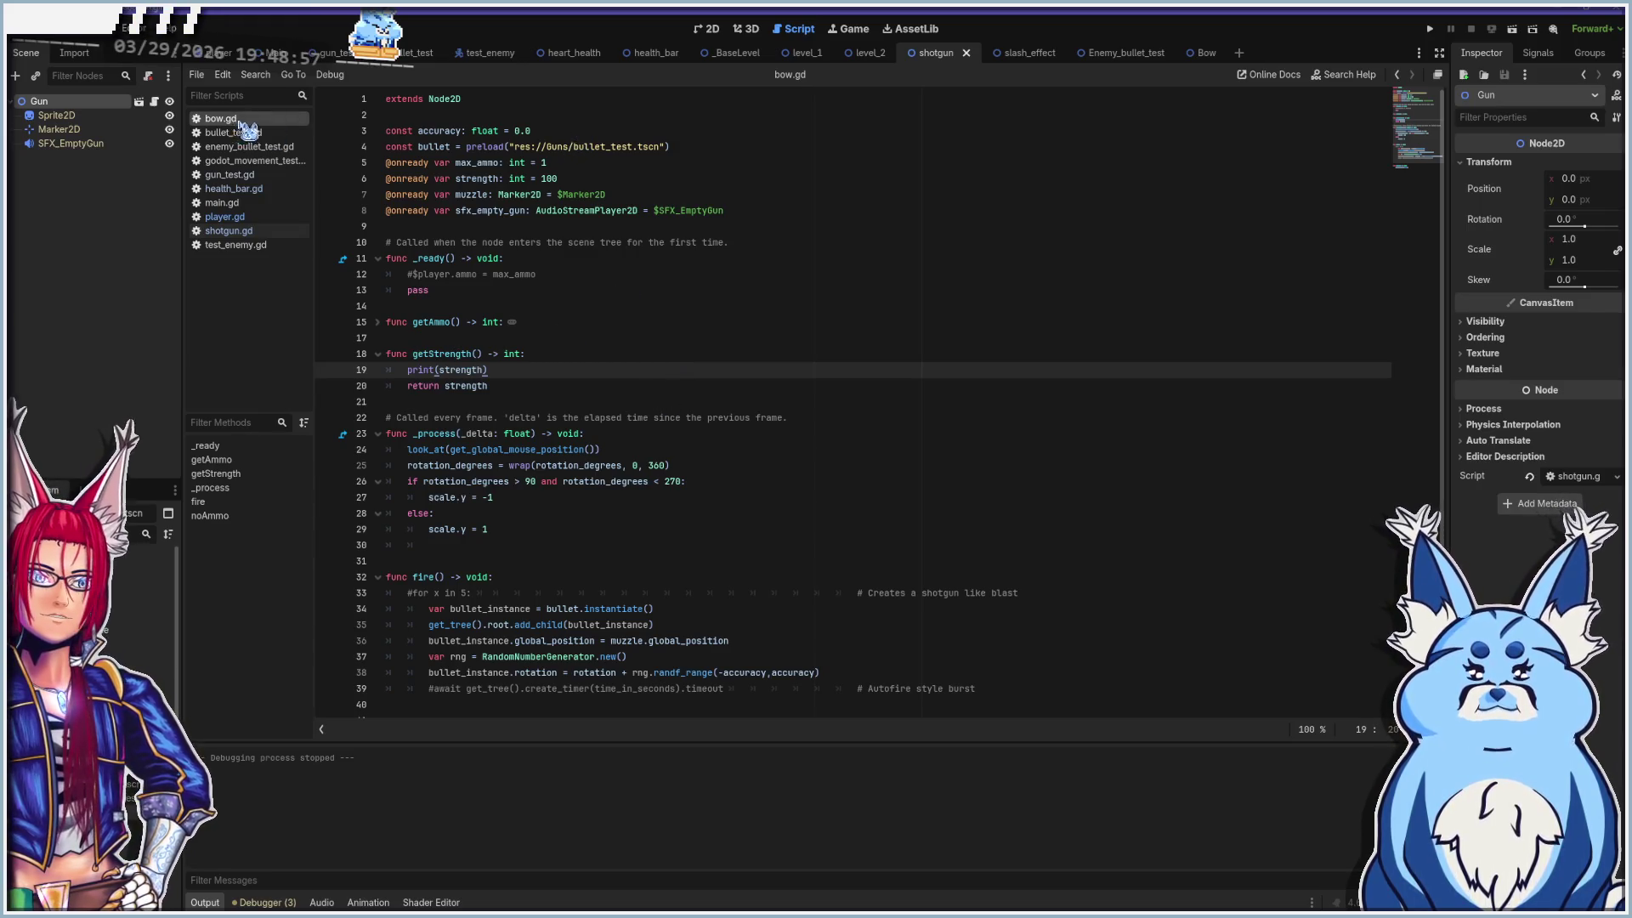
{"action": "left_click", "coordinate": [225, 218]}
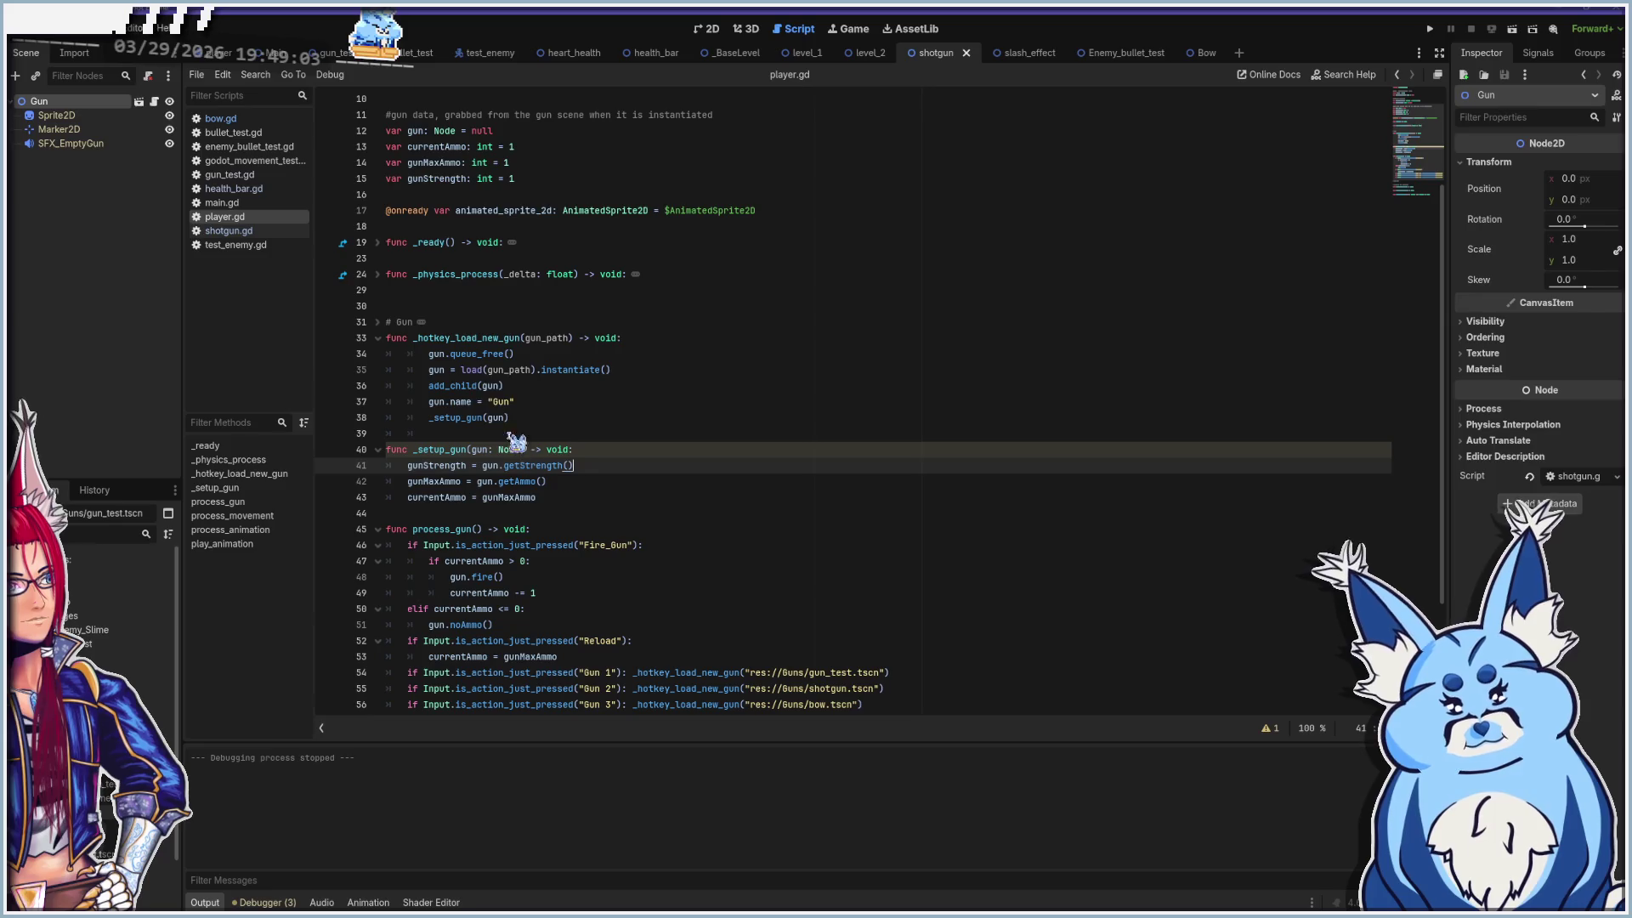
Fold process_gun, review lines 33–42, and add a blank line after the gunMaxAmmo assignment
{"action": "left_click", "coordinate": [377, 530]}
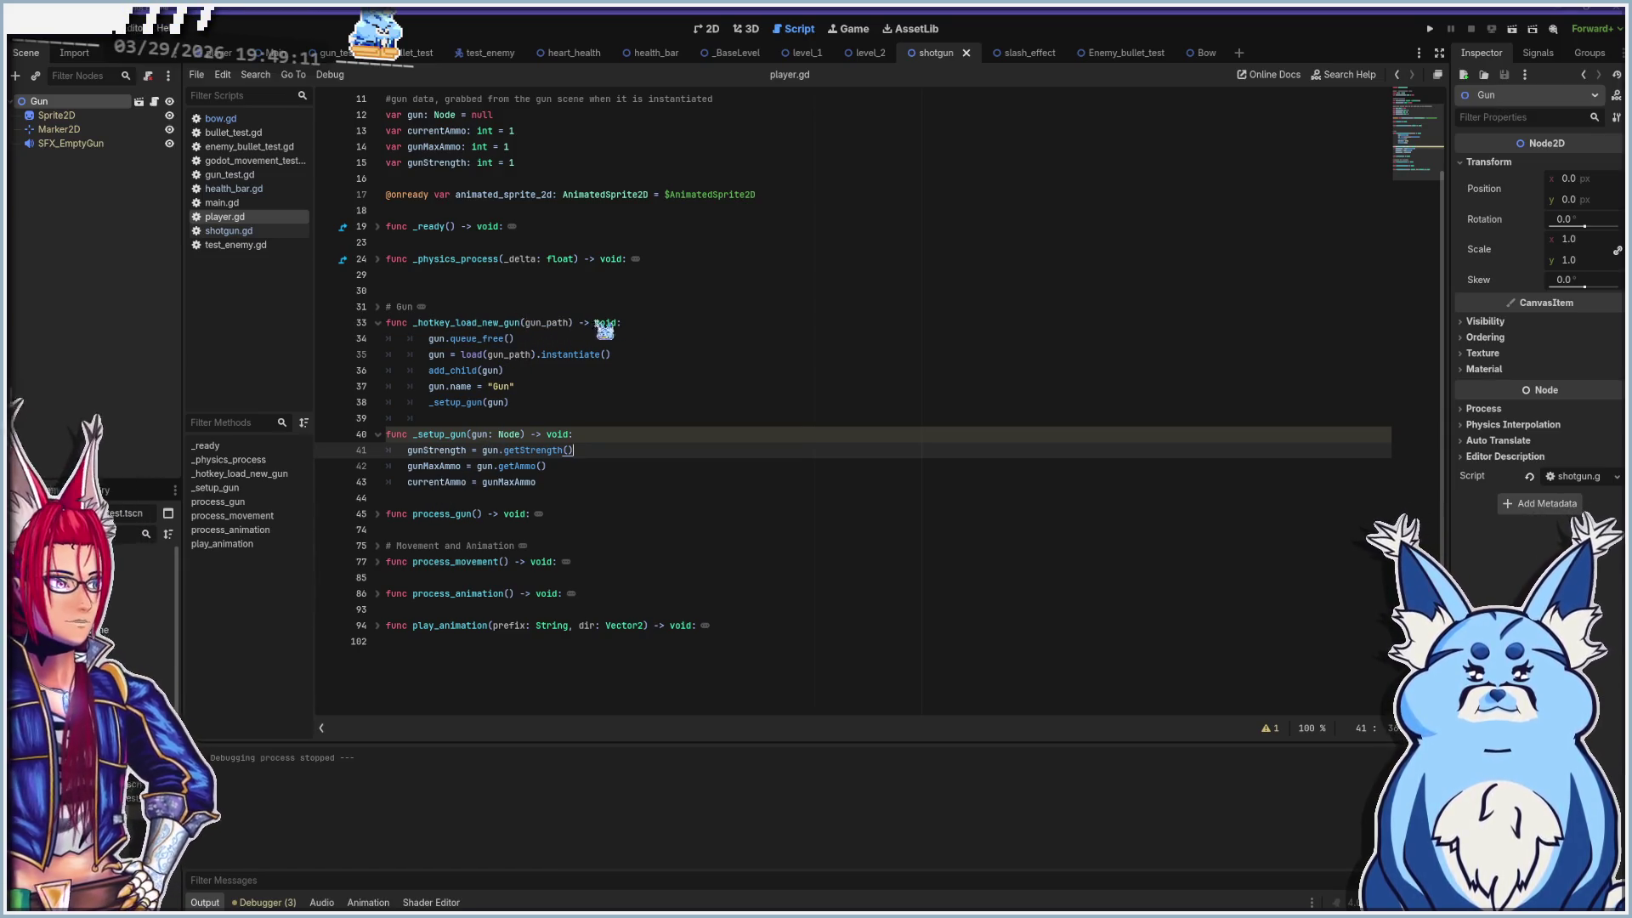
{"action": "left_click", "coordinate": [641, 324]}
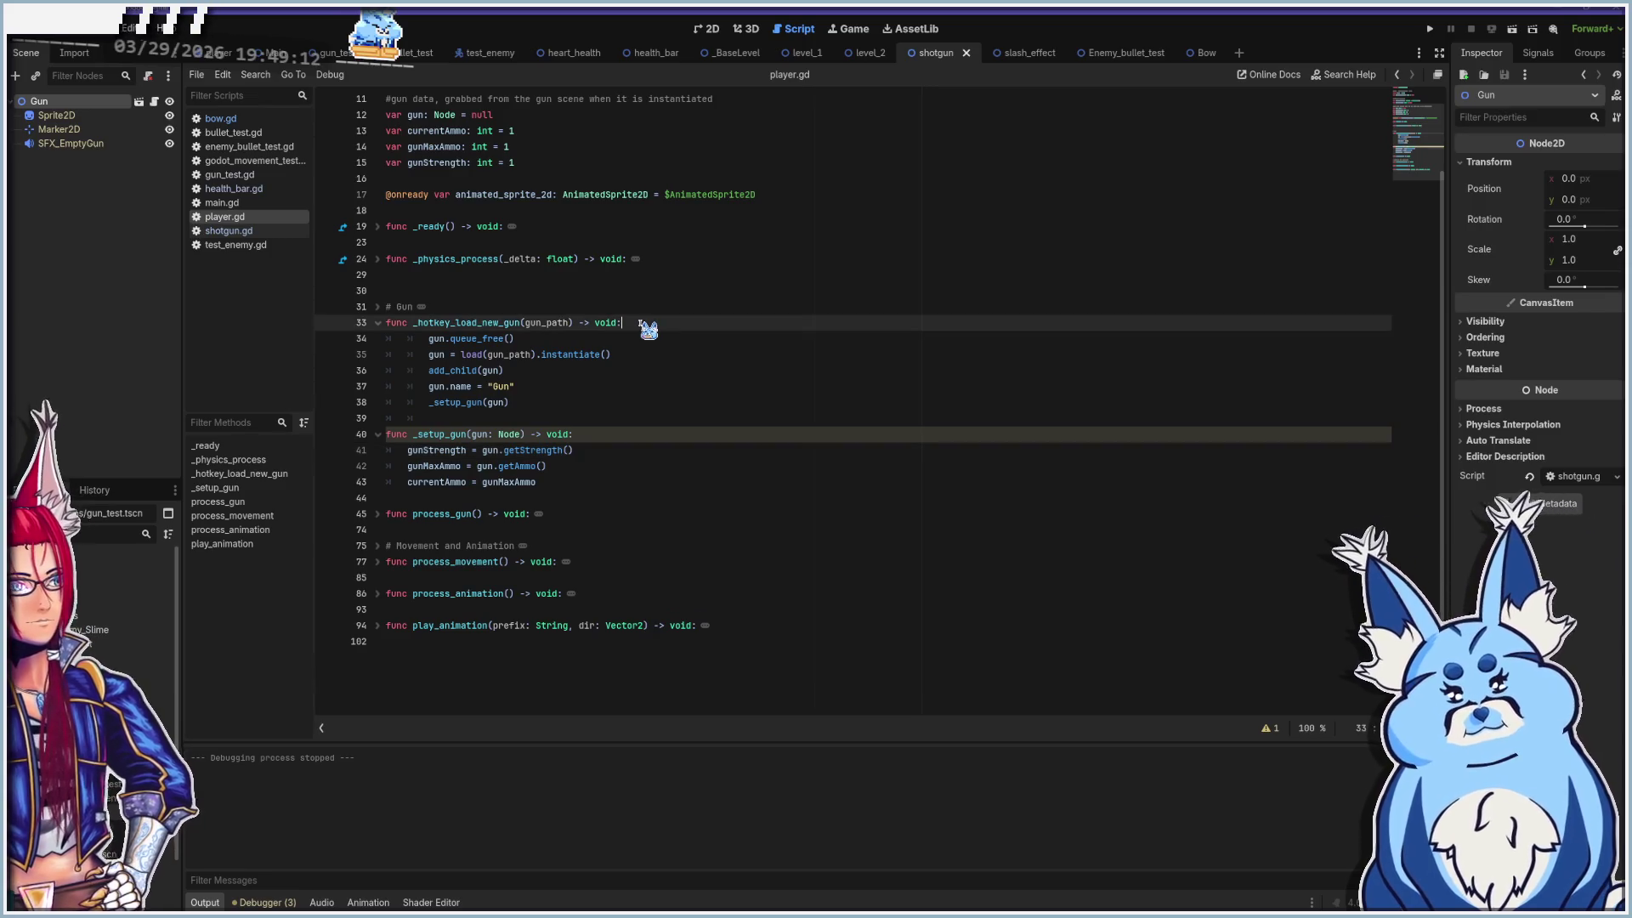
{"action": "left_click", "coordinate": [545, 341]}
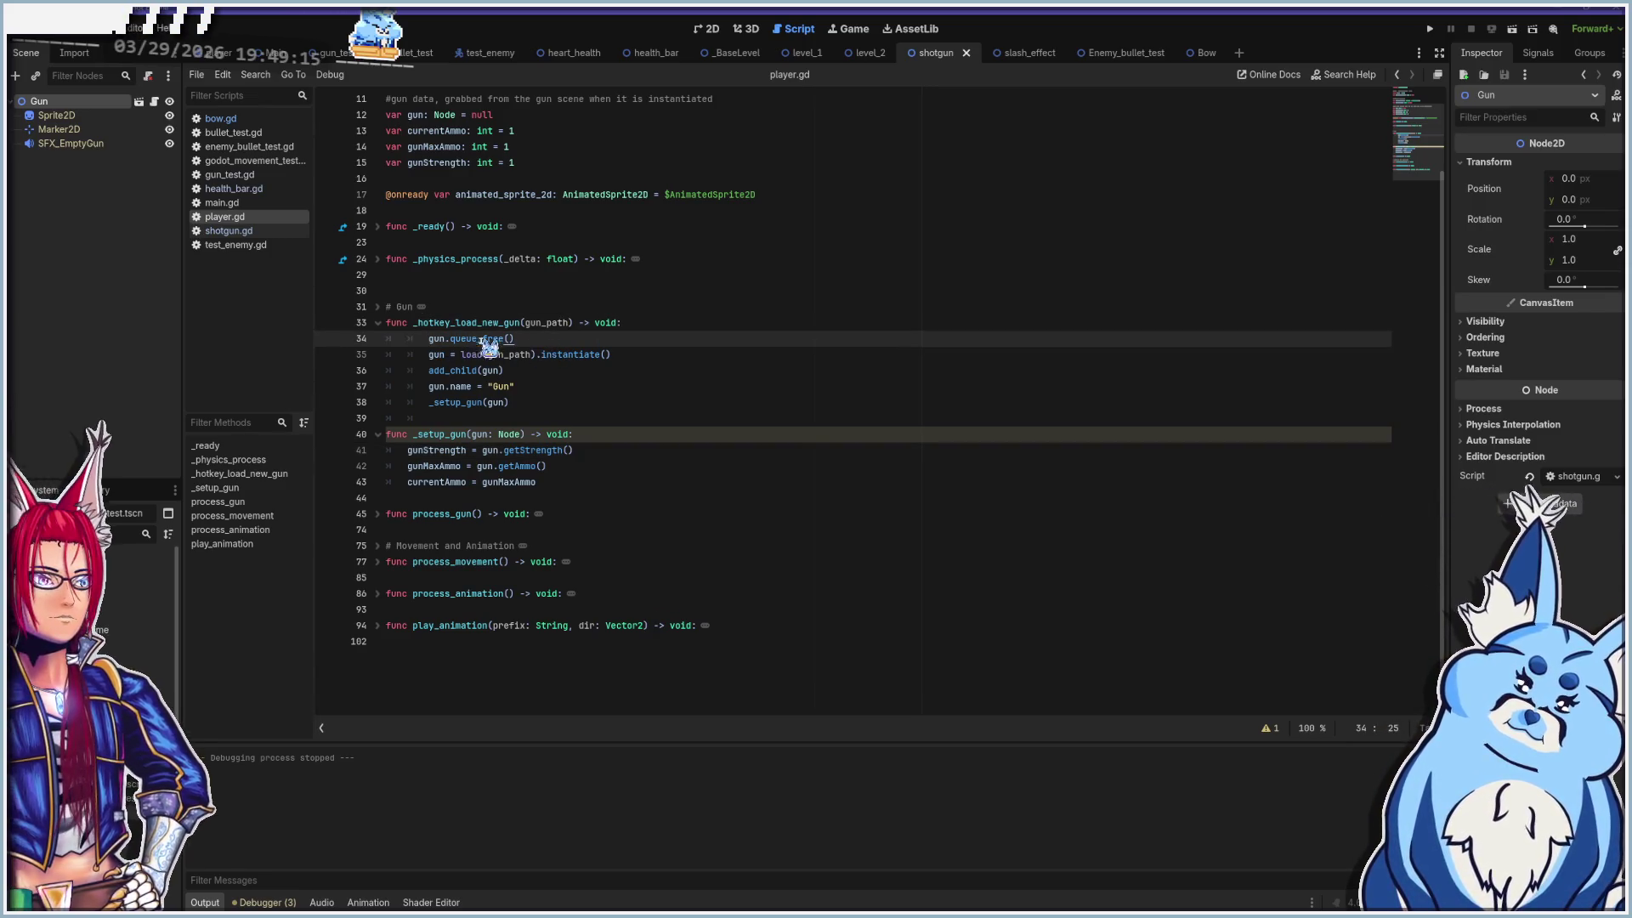
{"action": "left_click", "coordinate": [430, 354]}
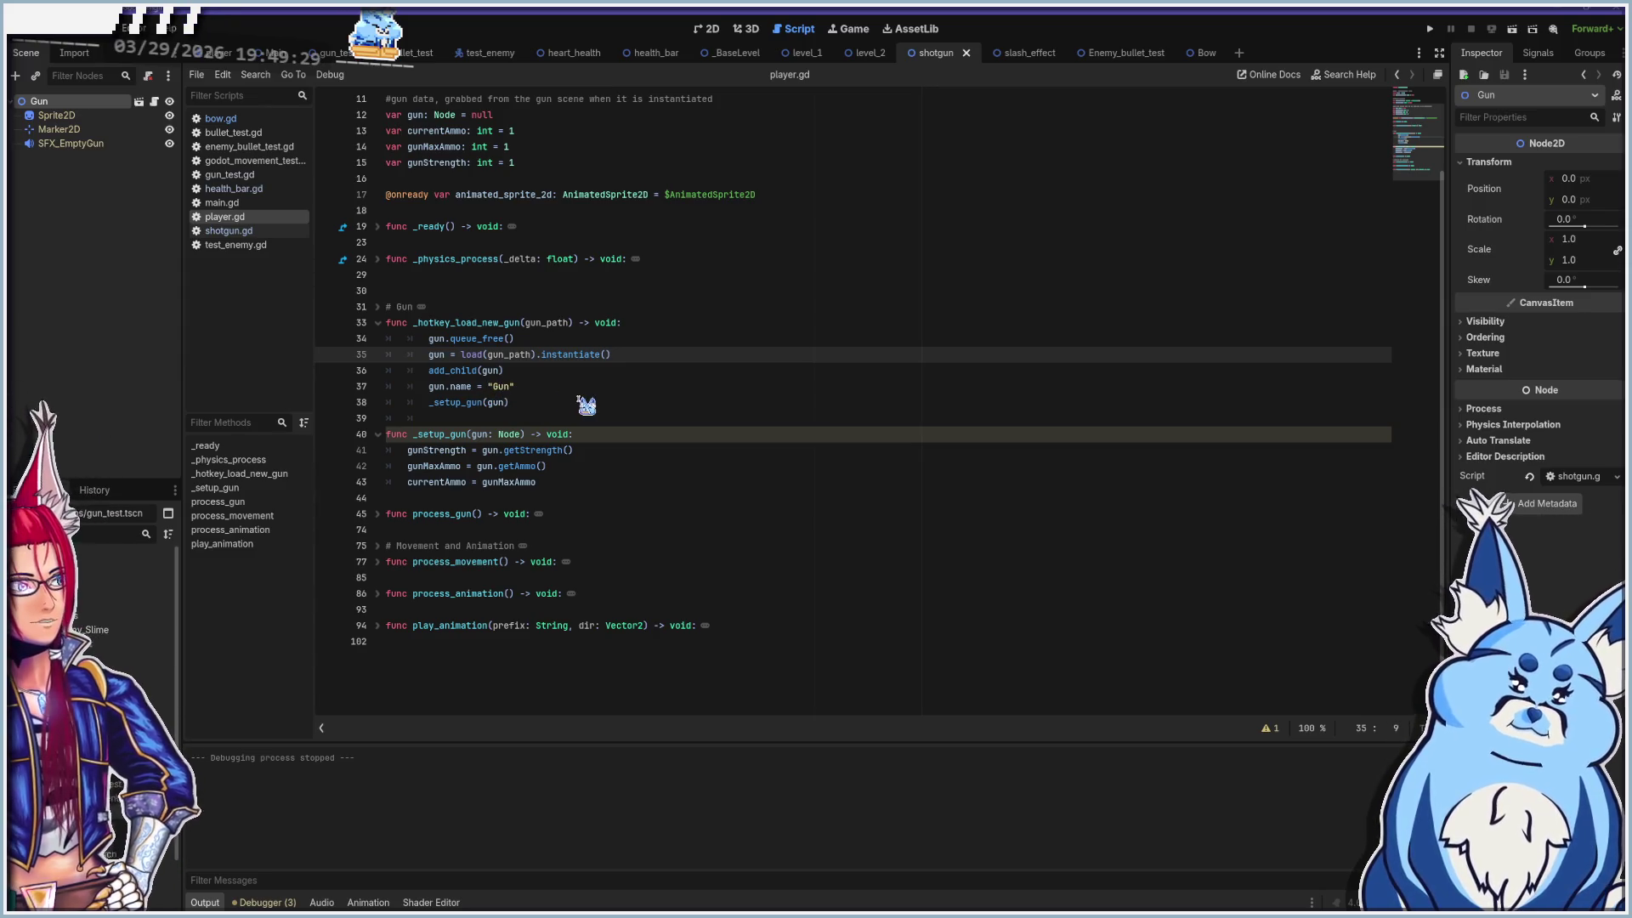
{"action": "left_click", "coordinate": [538, 406]}
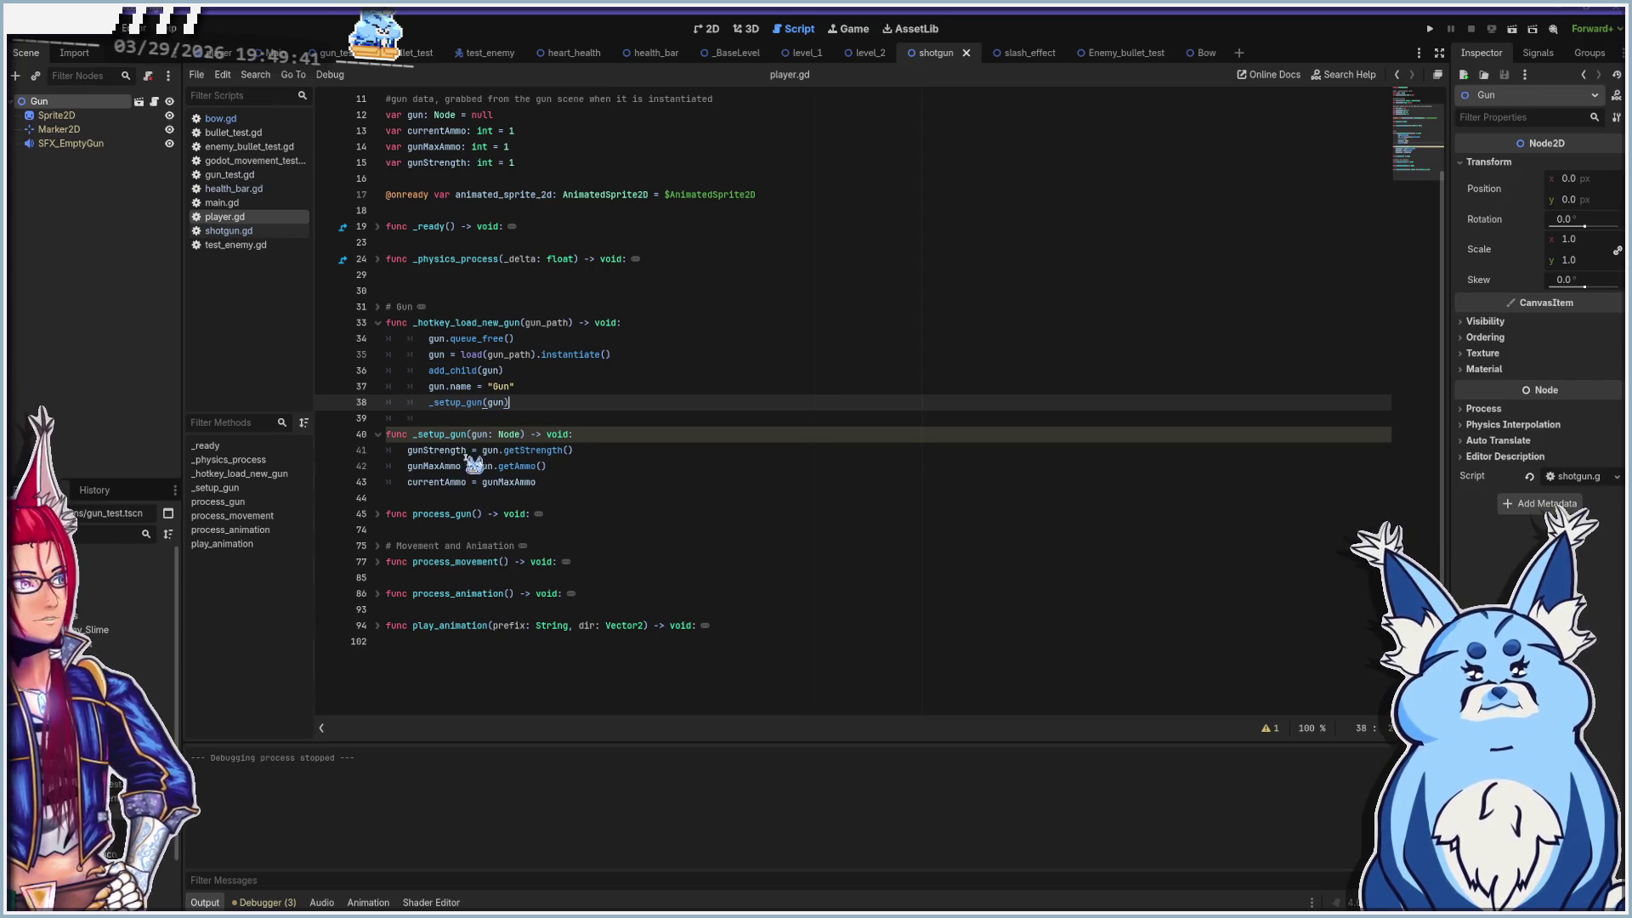
{"action": "left_click", "coordinate": [601, 465]}
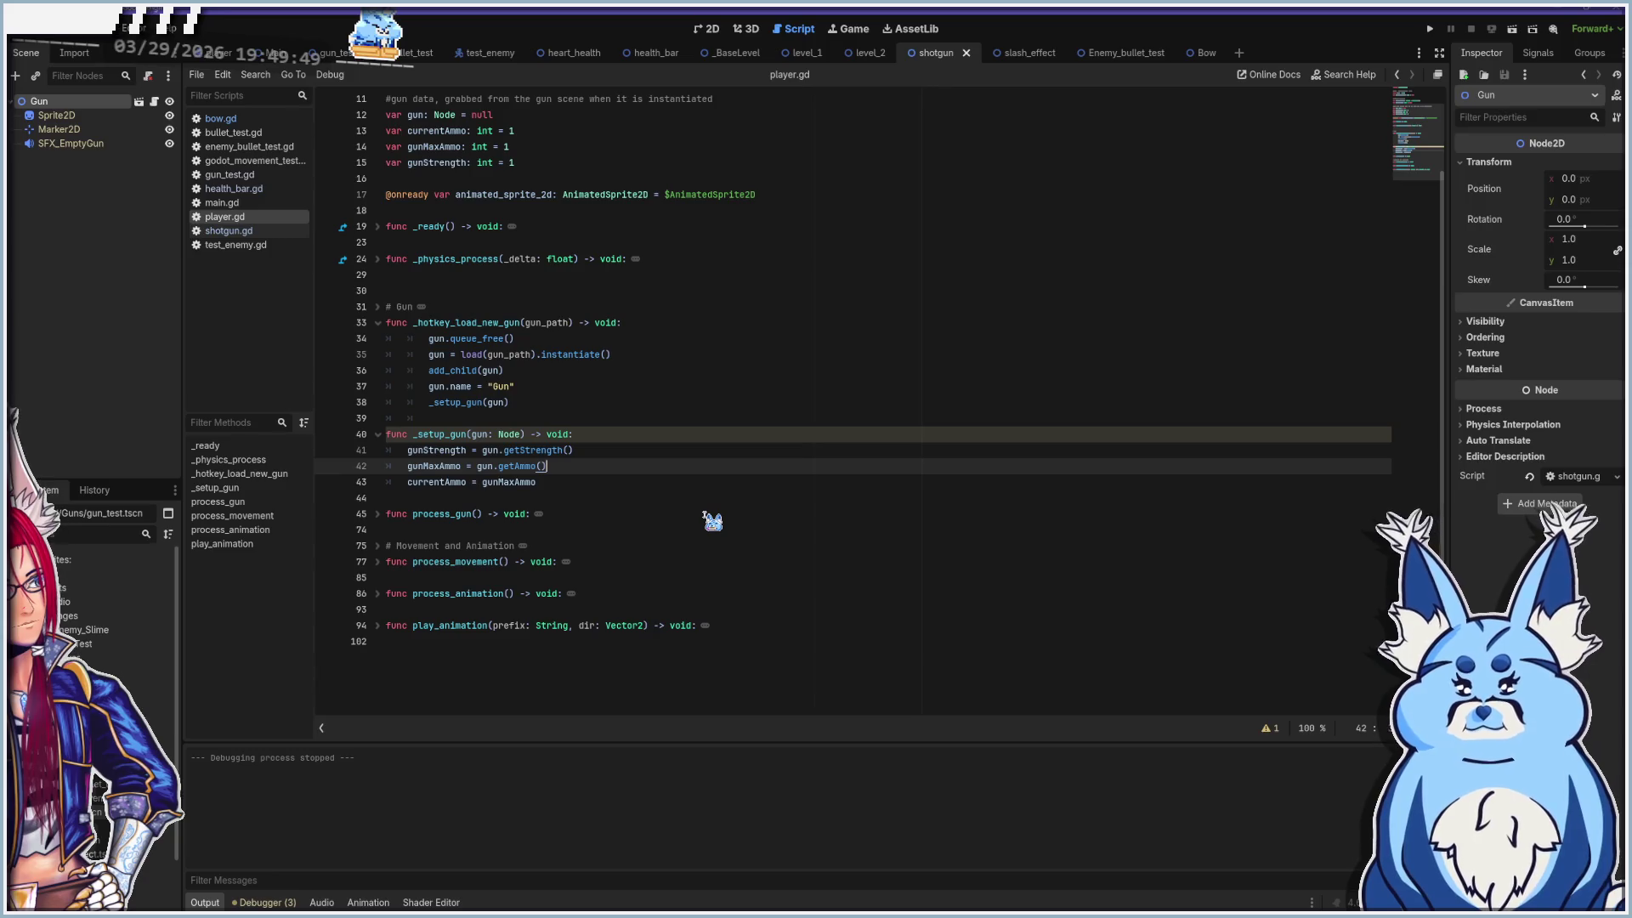
{"action": "key", "text": "Return"}
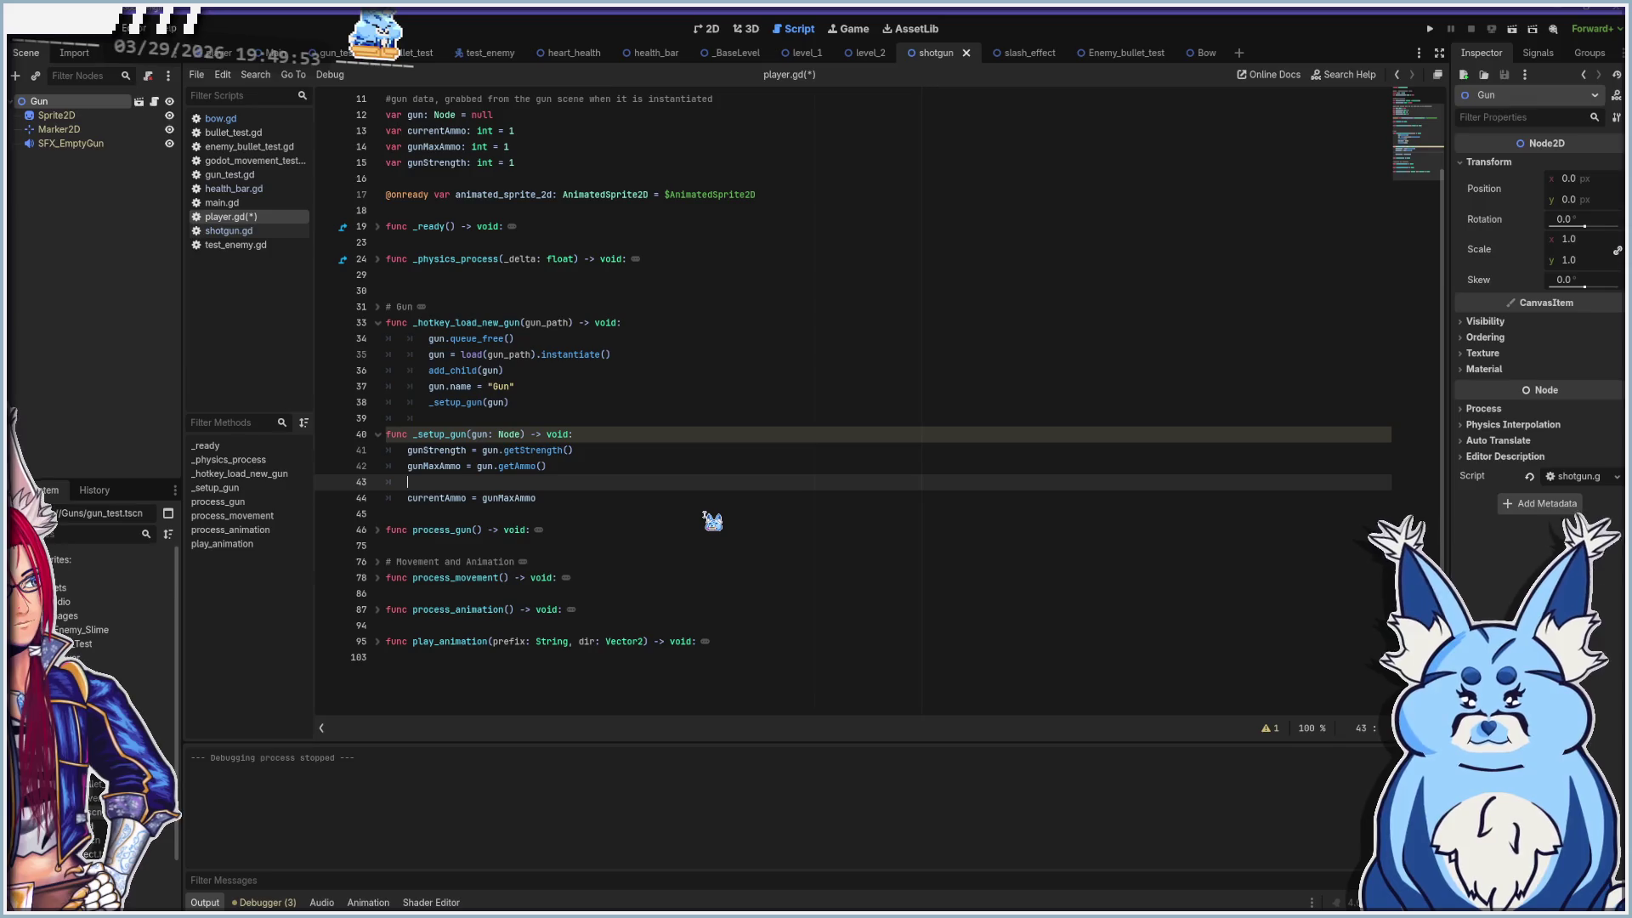
Add print(gun.name) after the gunMaxAmmo assignment in _setup_gun and do a quick test run
{"action": "type", "text": "print"}
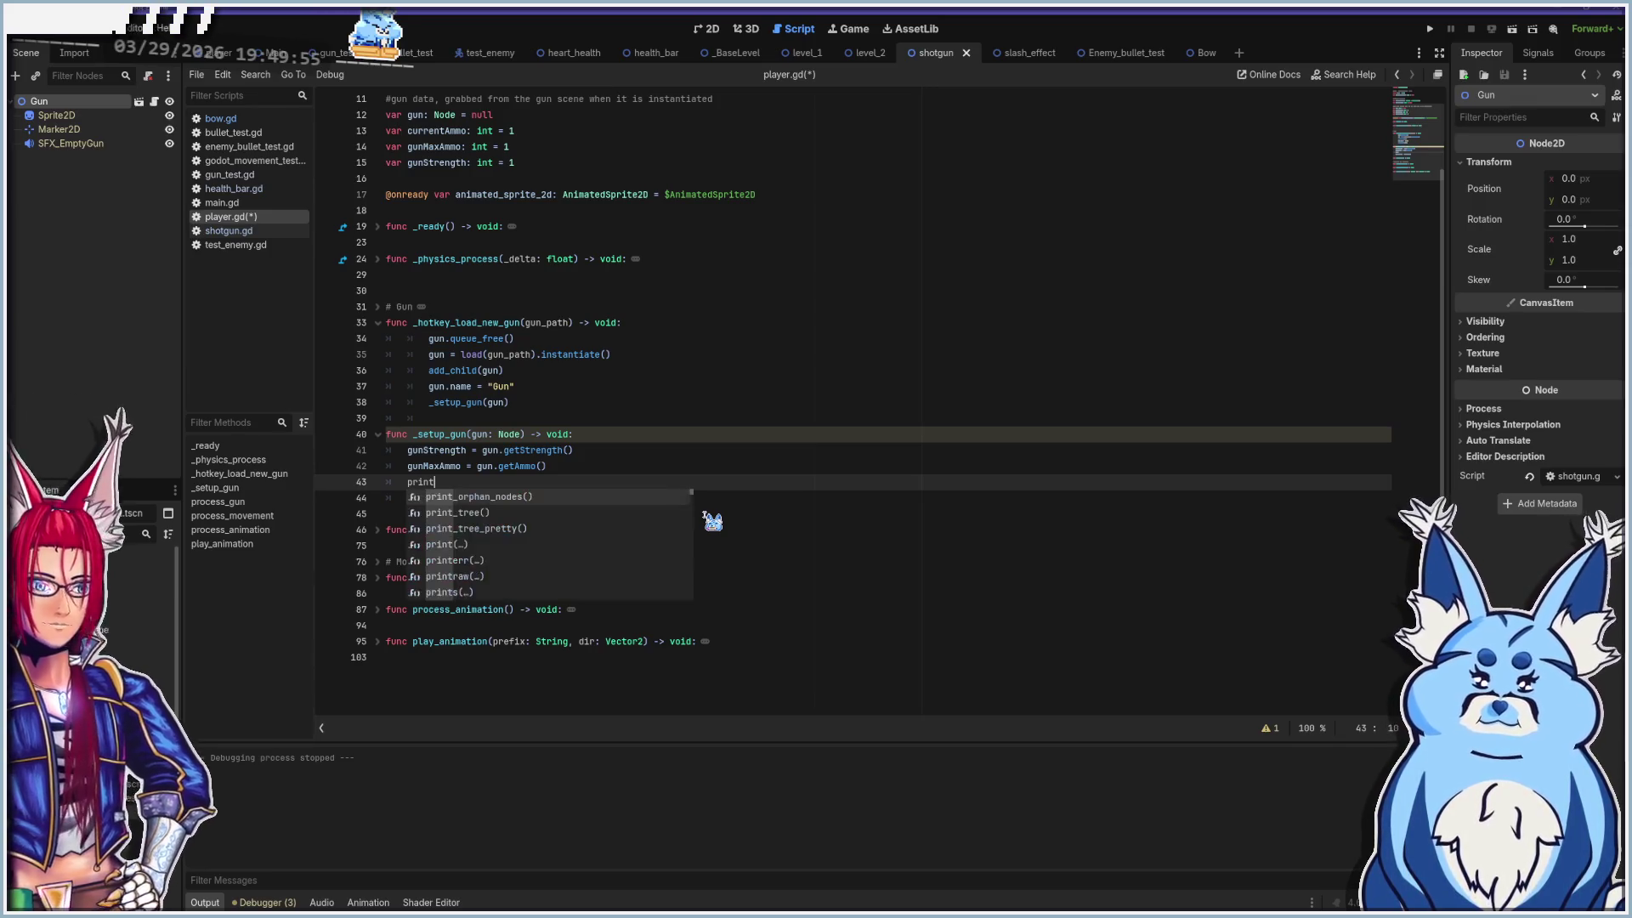
{"action": "type", "text": "(gun"}
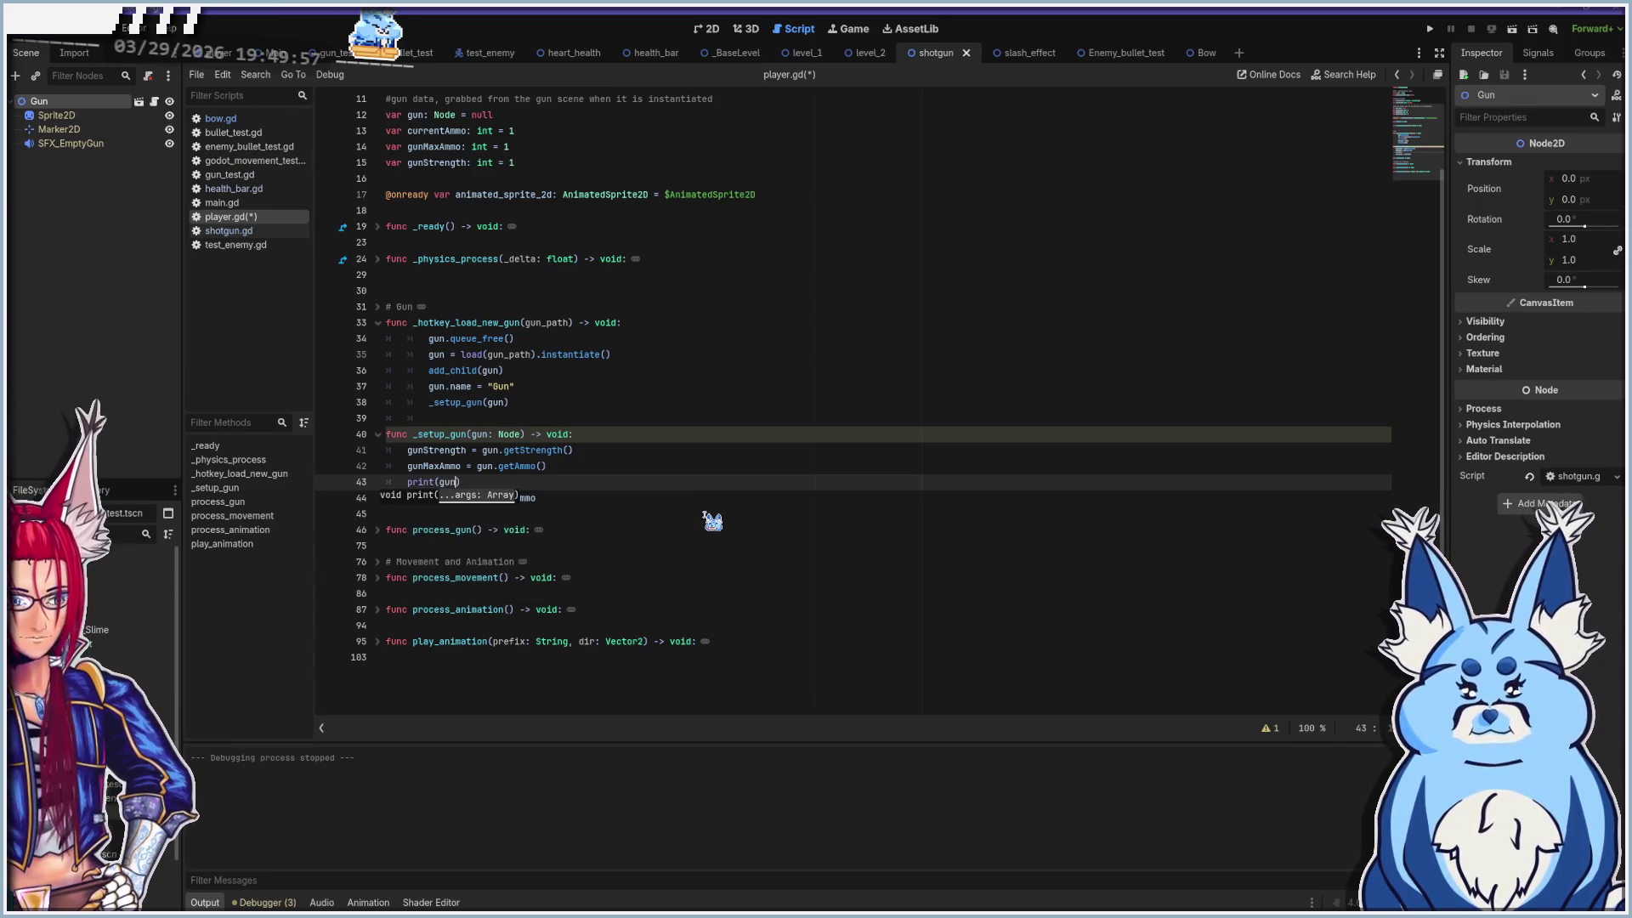
{"action": "type", "text": ".name"}
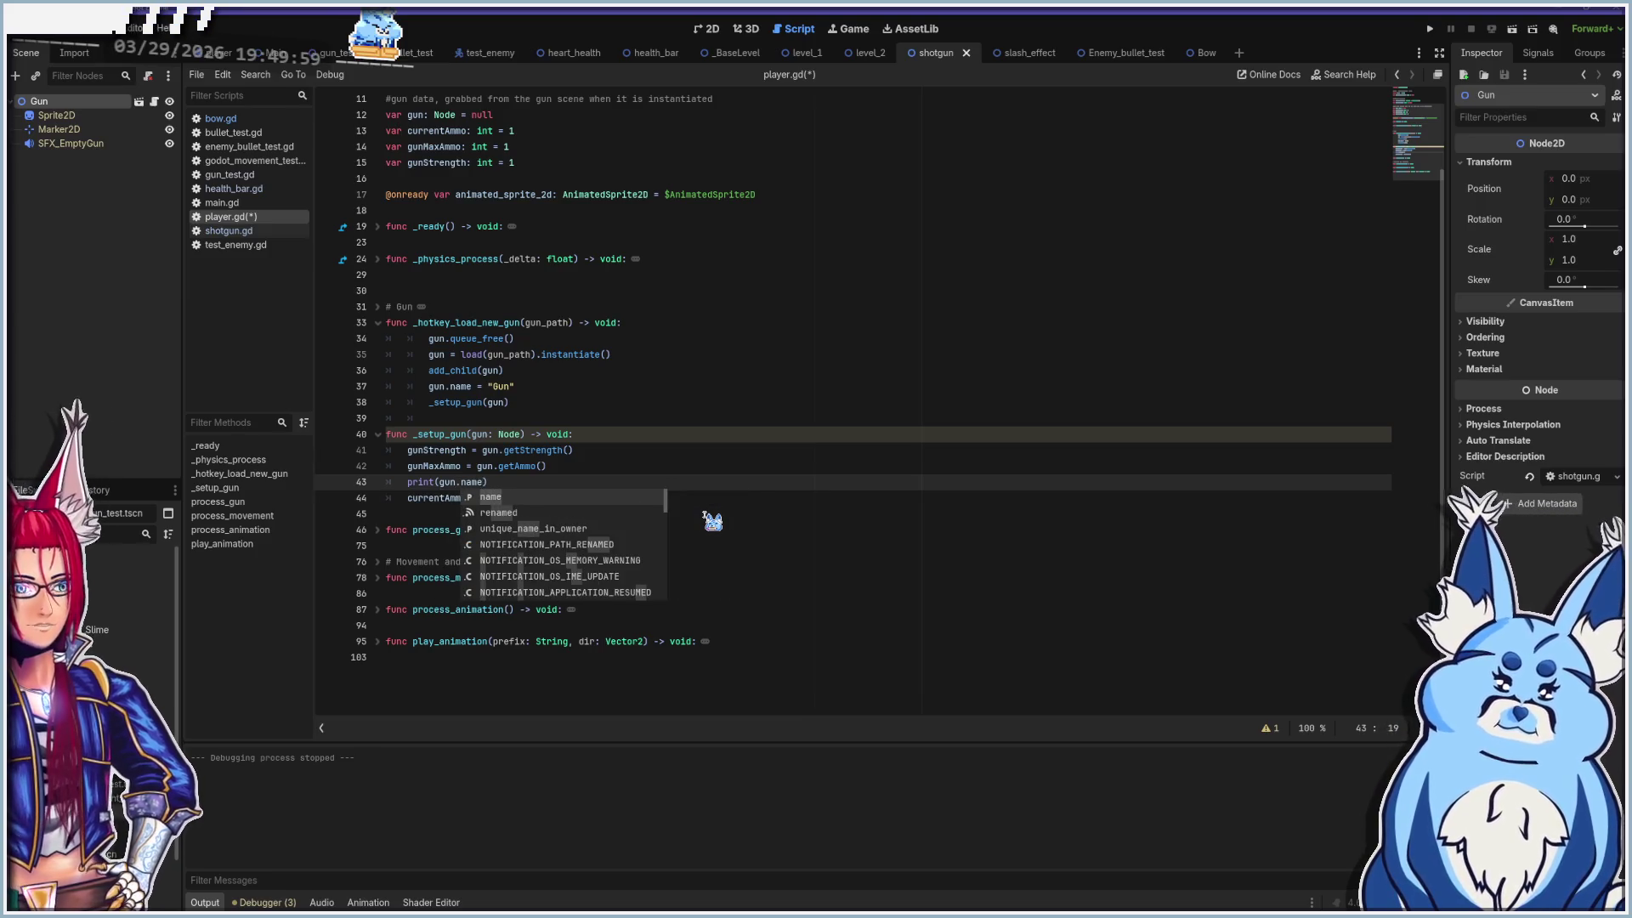
{"action": "type", "text": ")"}
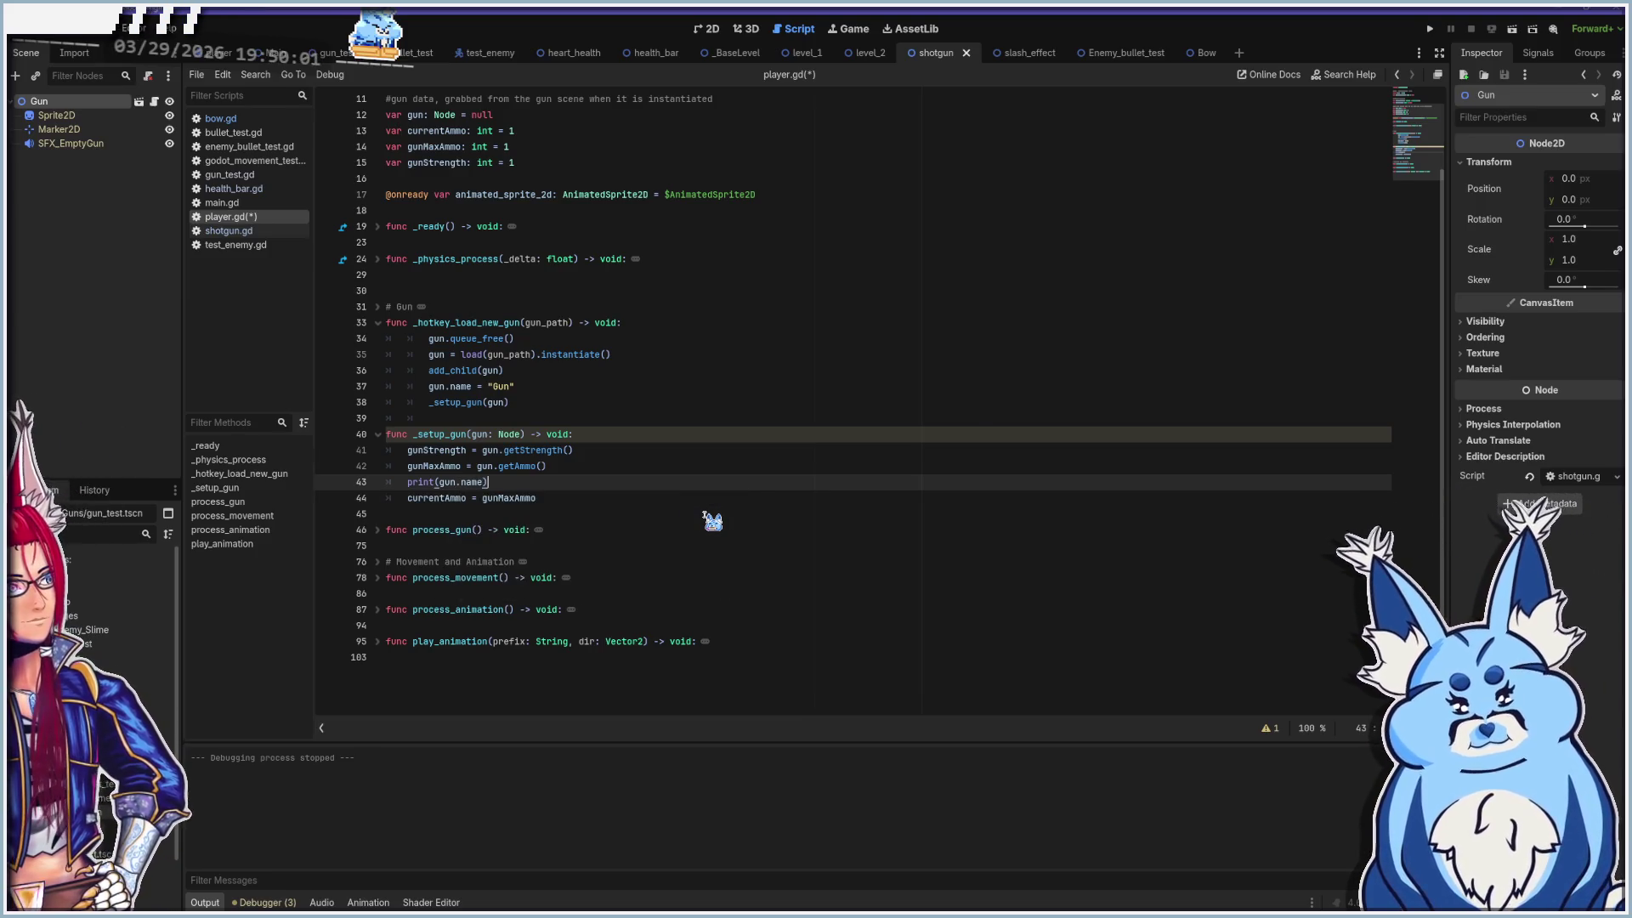
{"action": "key", "text": "F5"}
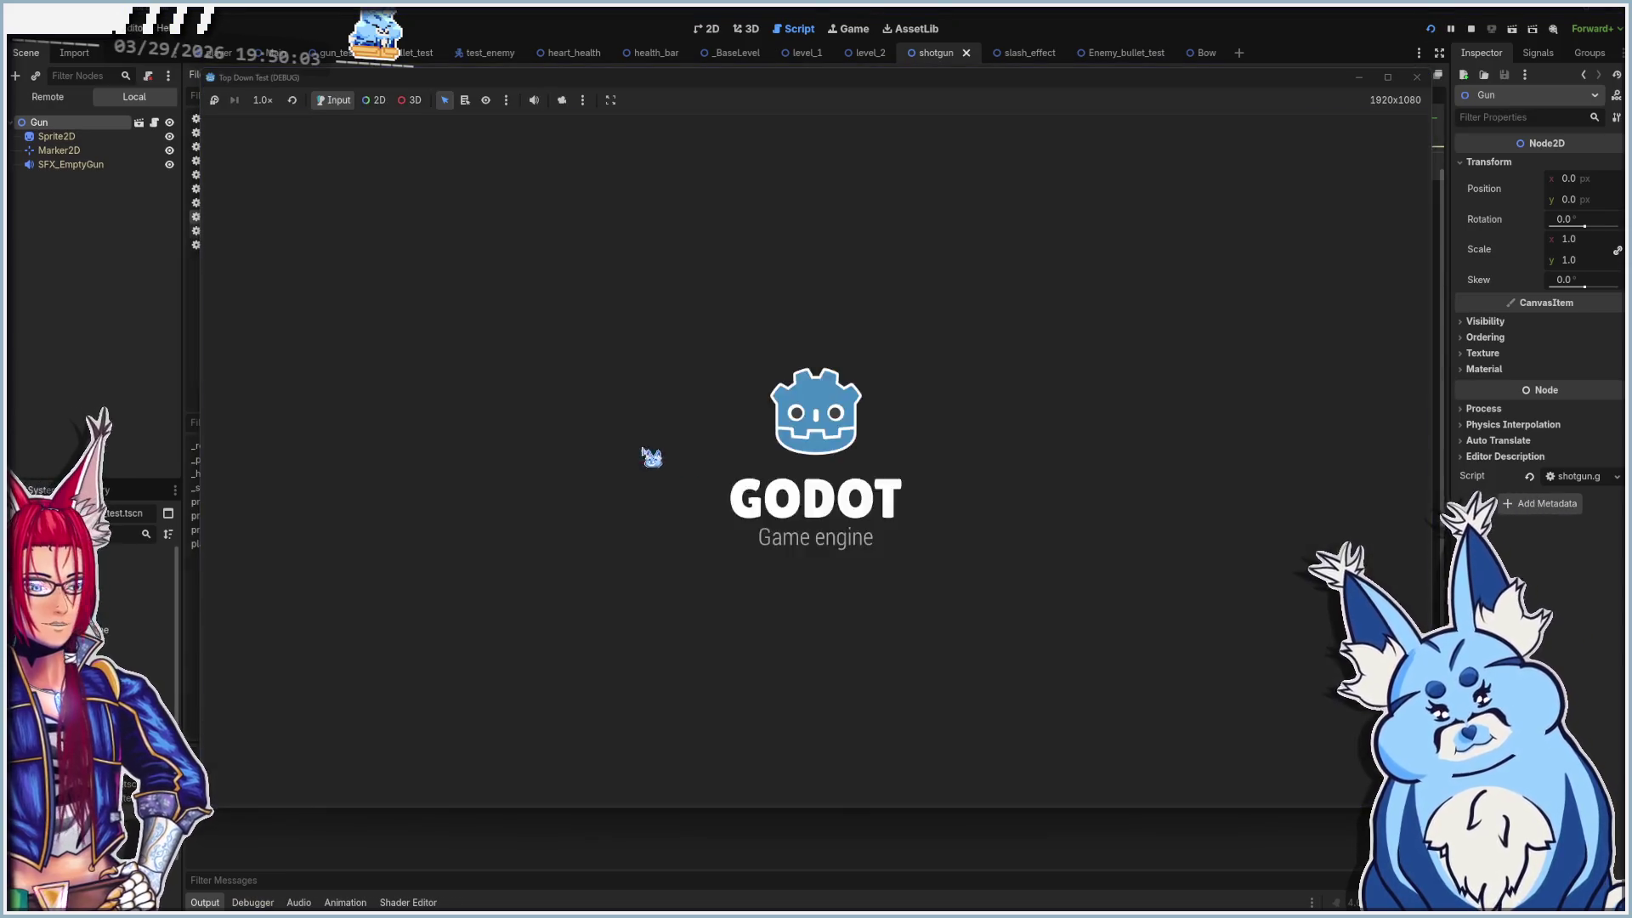
{"action": "key", "text": "F8"}
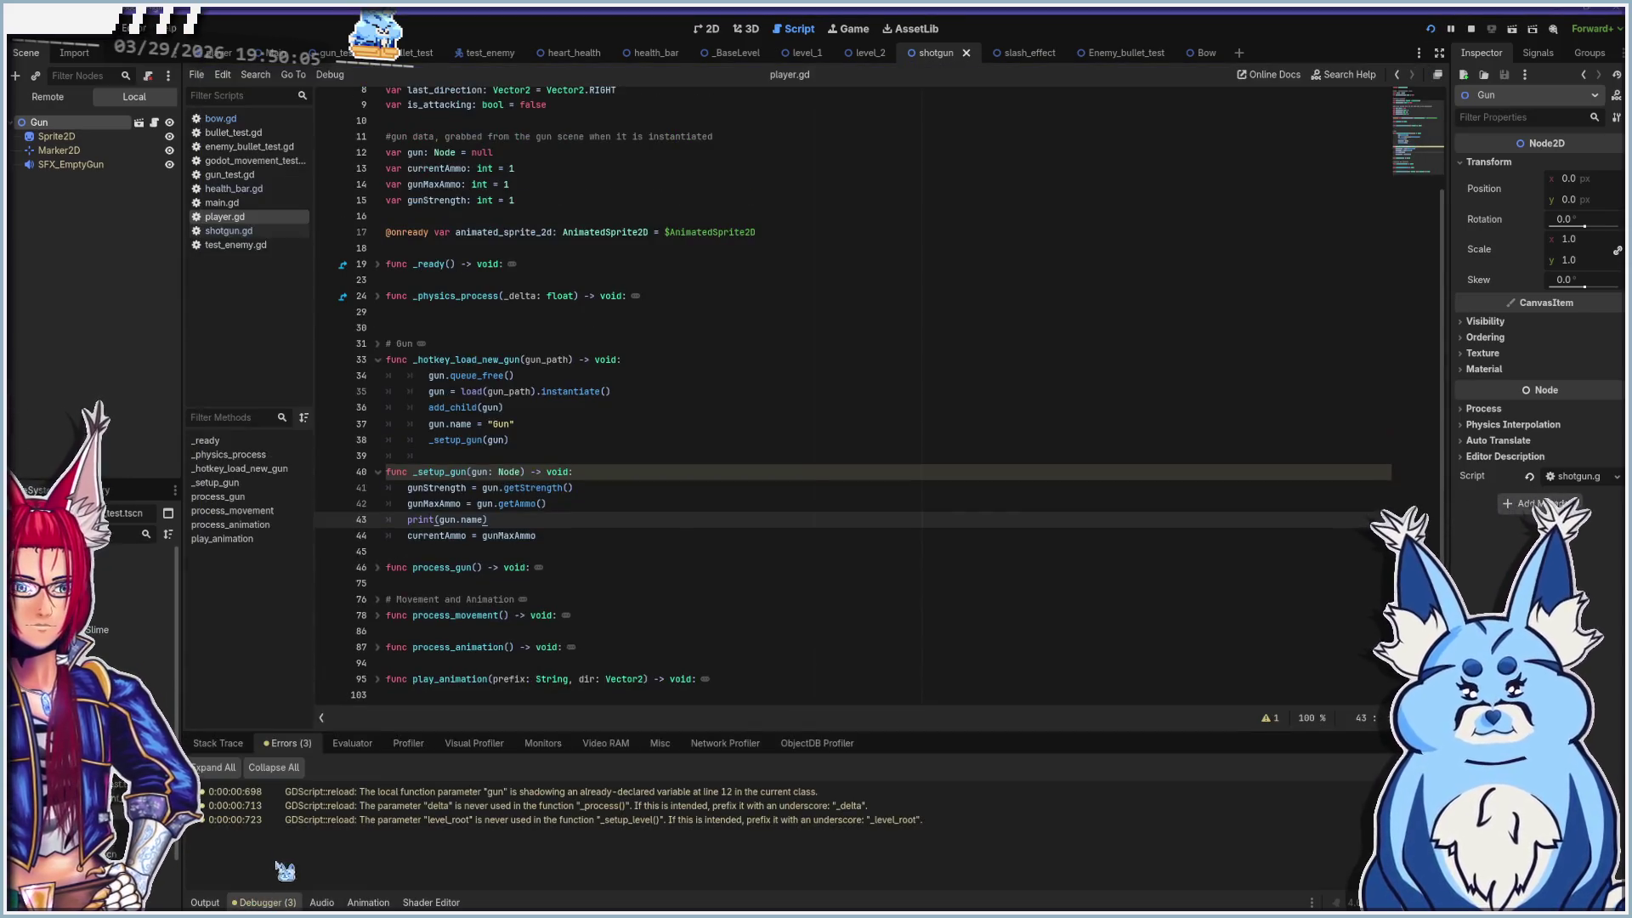
Check the Output log across repeated test runs of the game, then stop it
{"action": "left_click", "coordinate": [207, 901]}
{"action": "key", "text": "F5"}
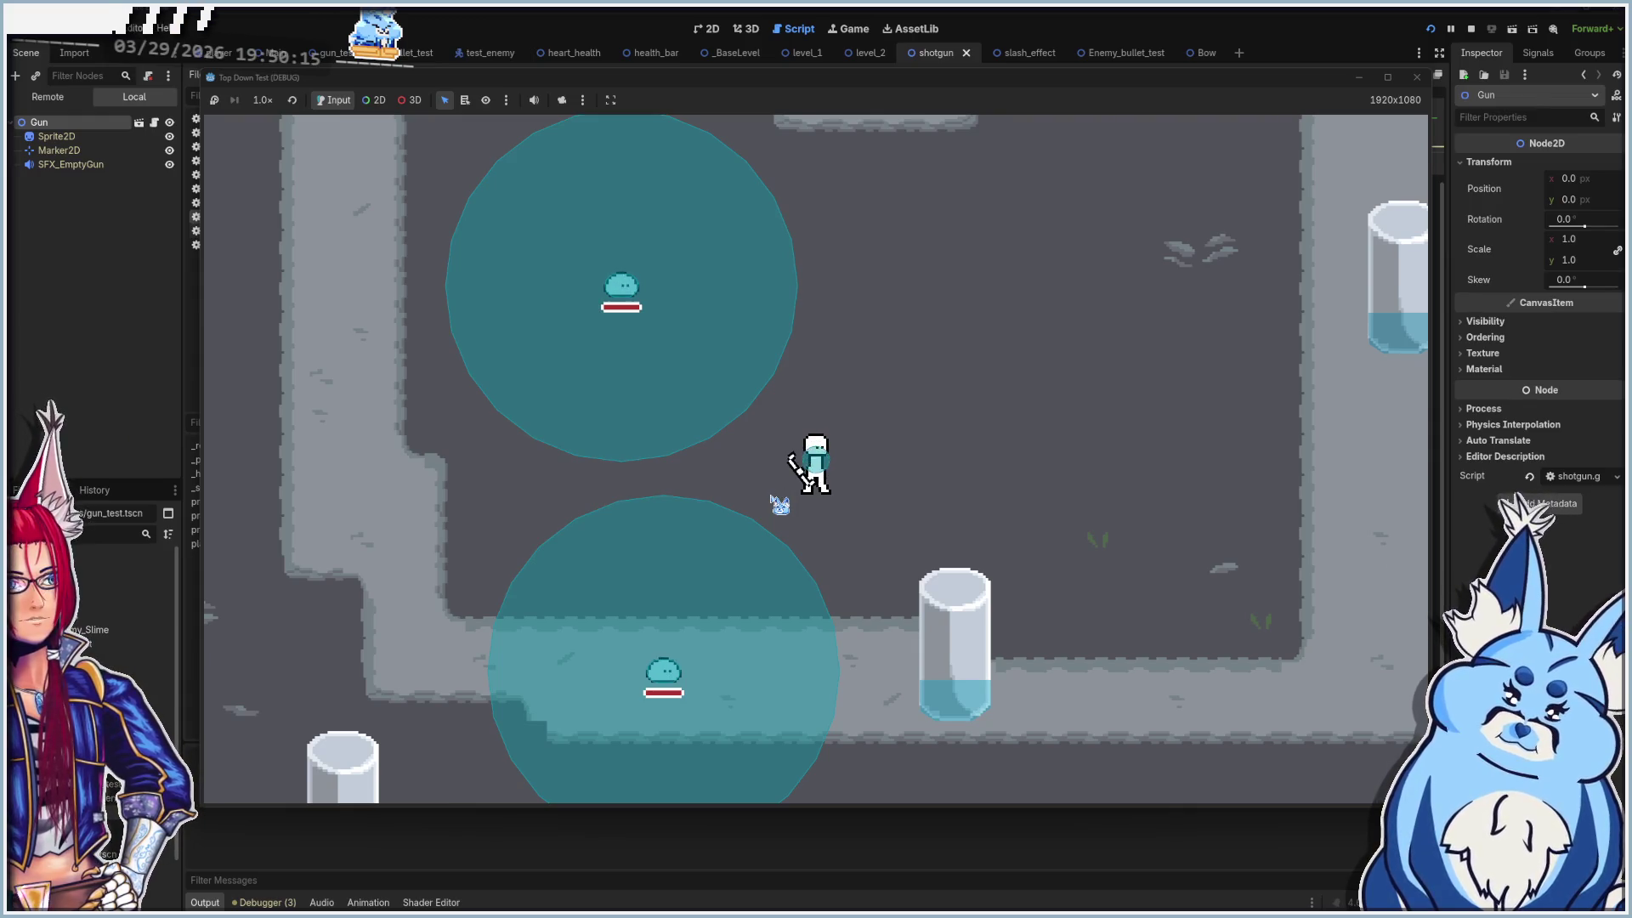
{"action": "left_click", "coordinate": [477, 856]}
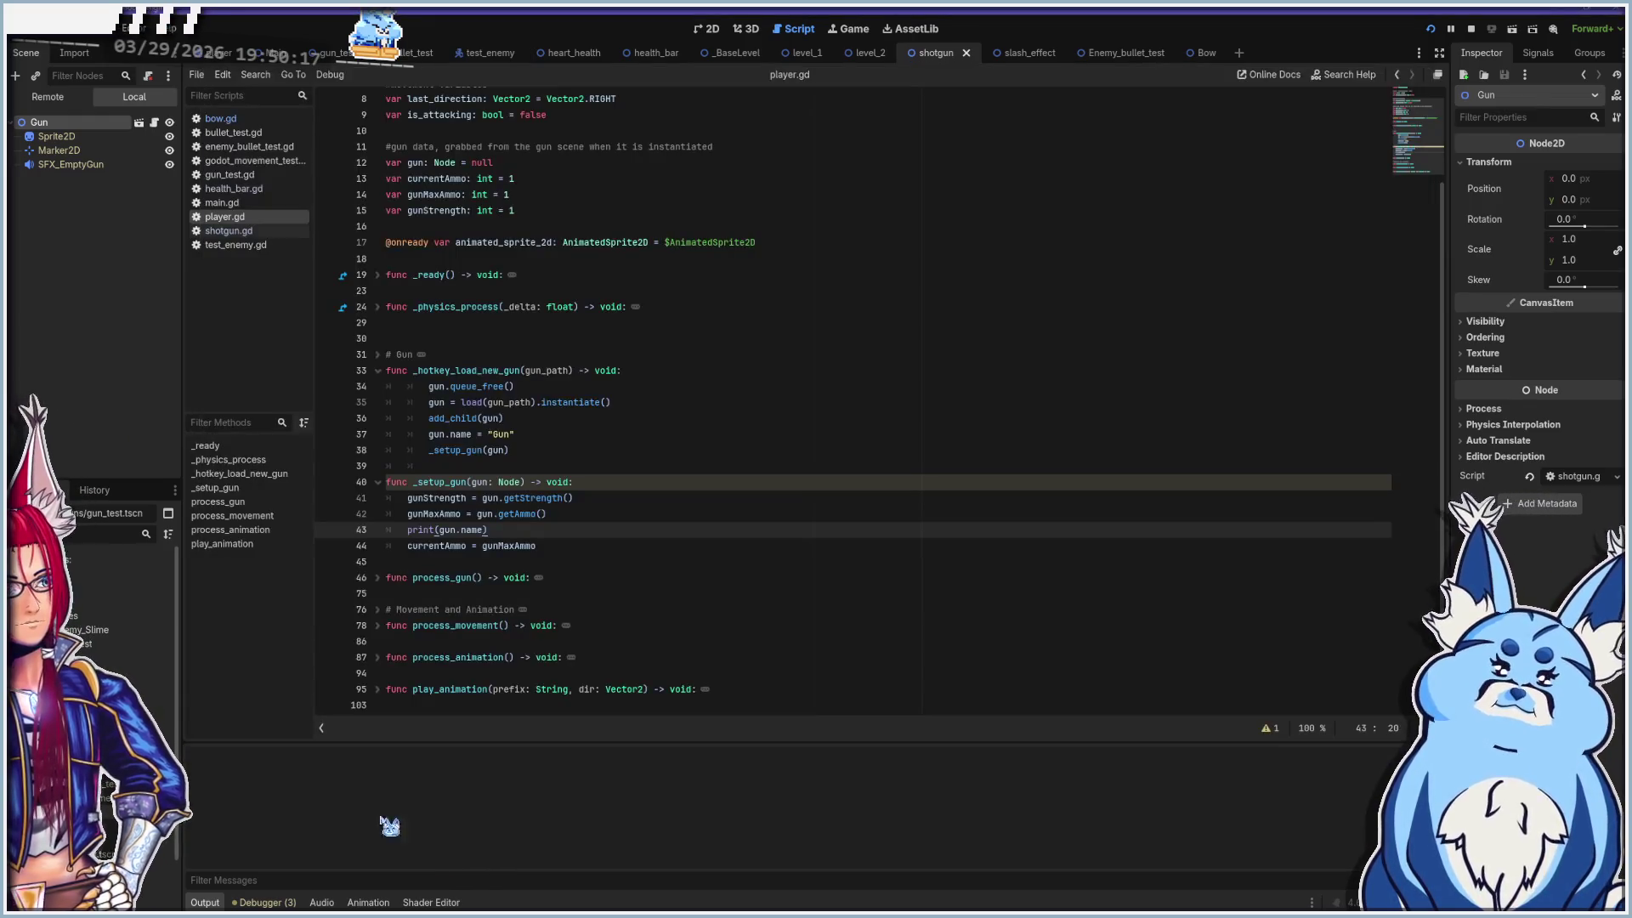
{"action": "left_click", "coordinate": [264, 903]}
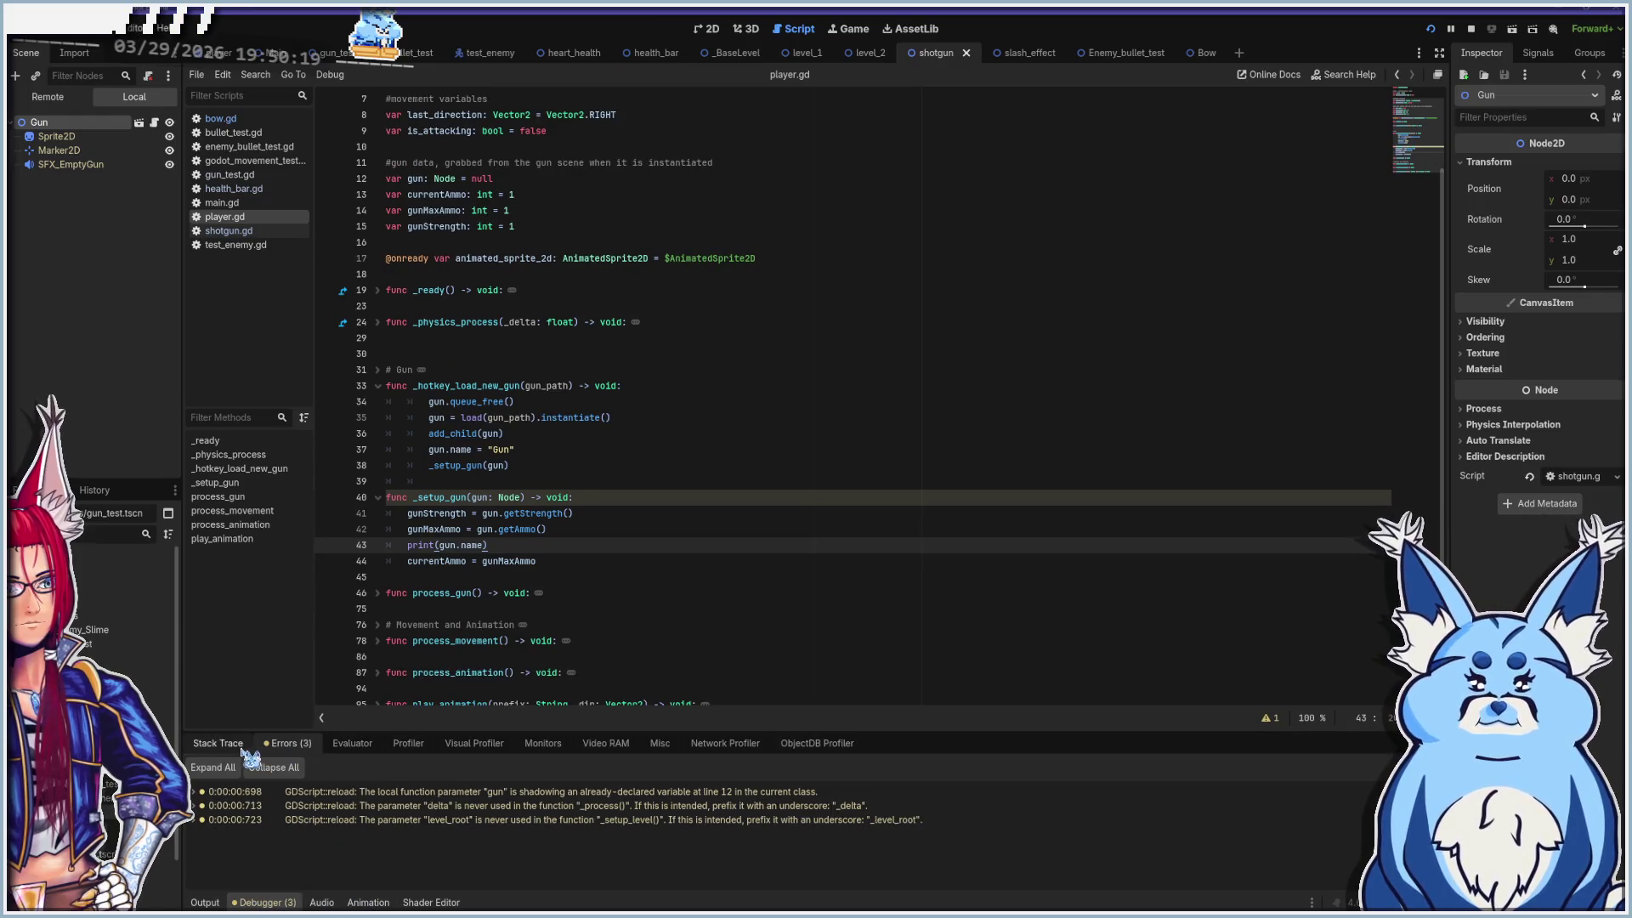
{"action": "left_click", "coordinate": [219, 904]}
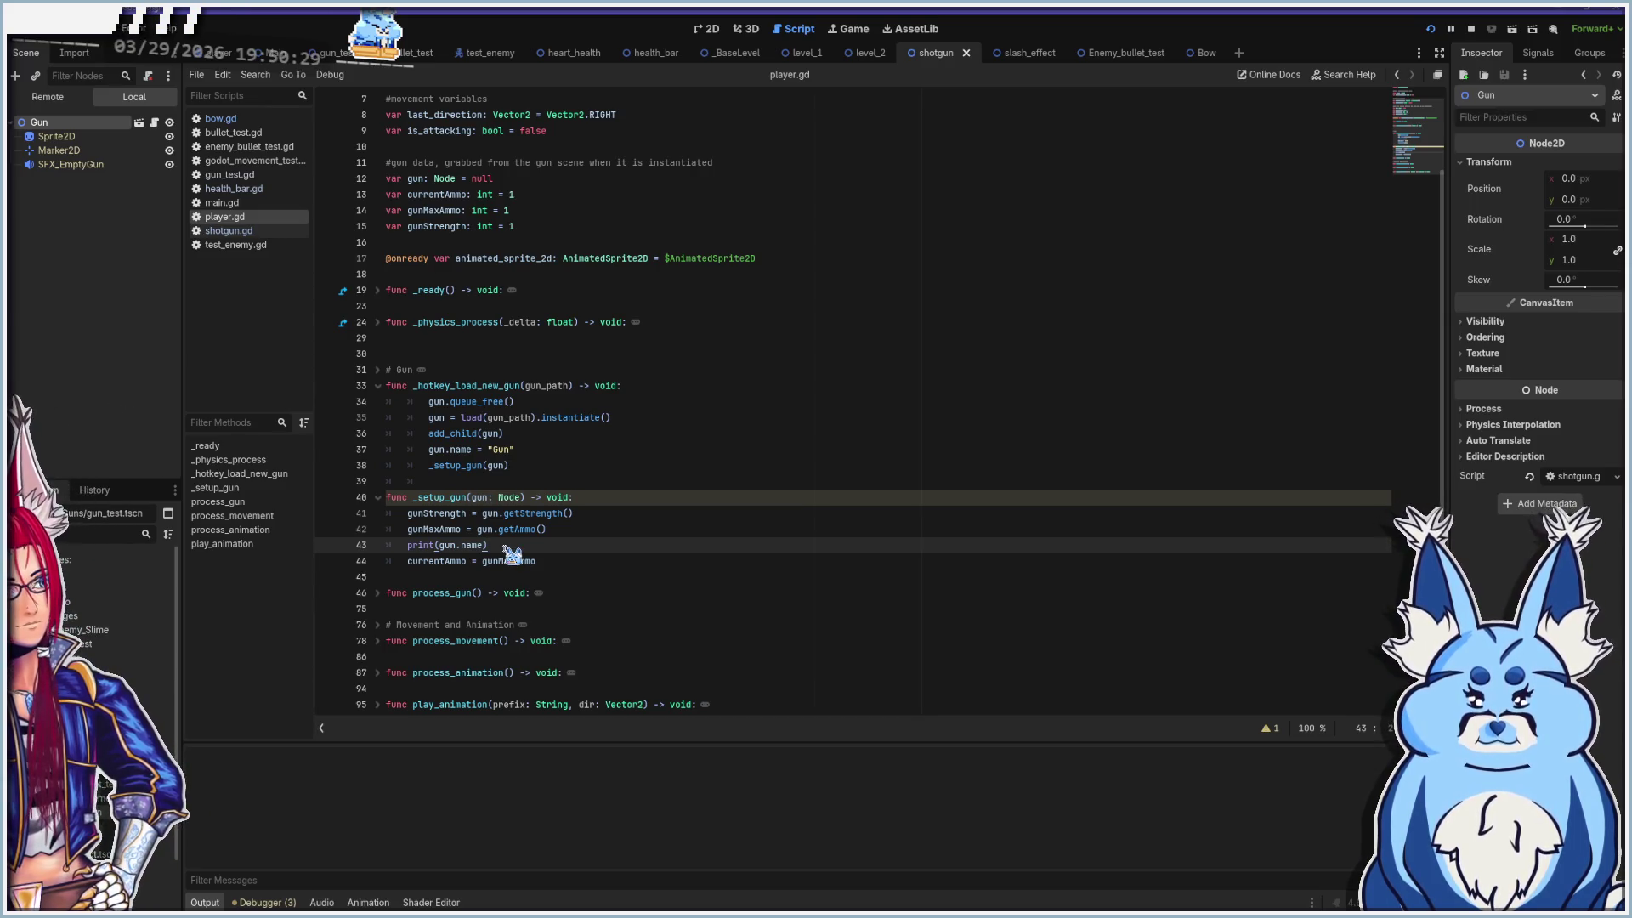
{"action": "key", "text": "F5"}
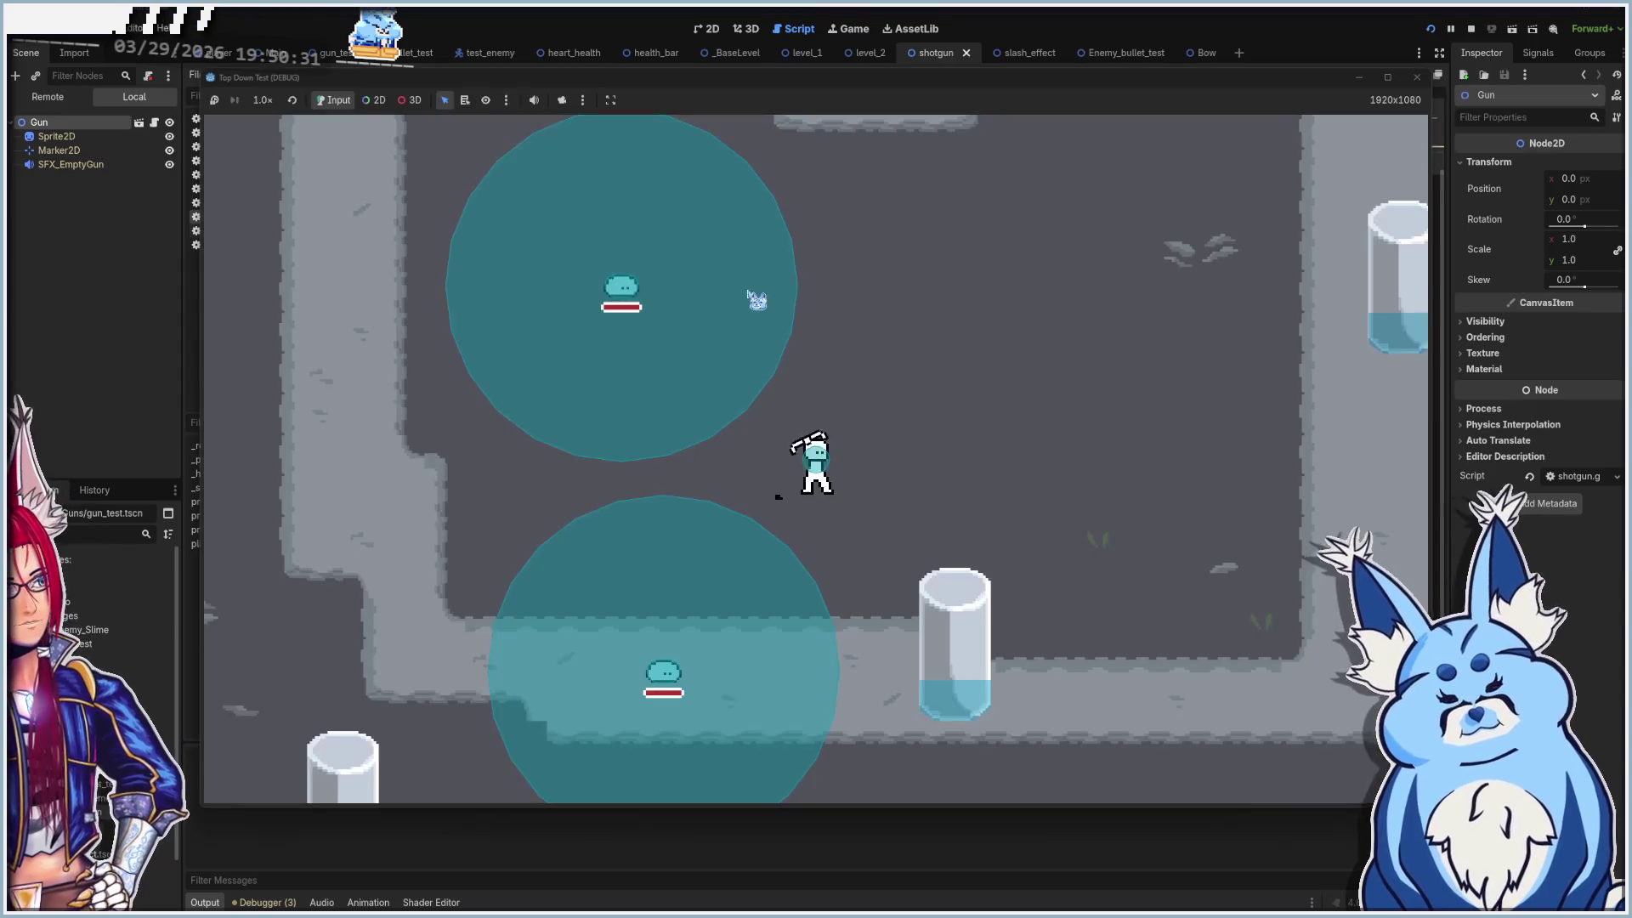
{"action": "key", "text": "F8"}
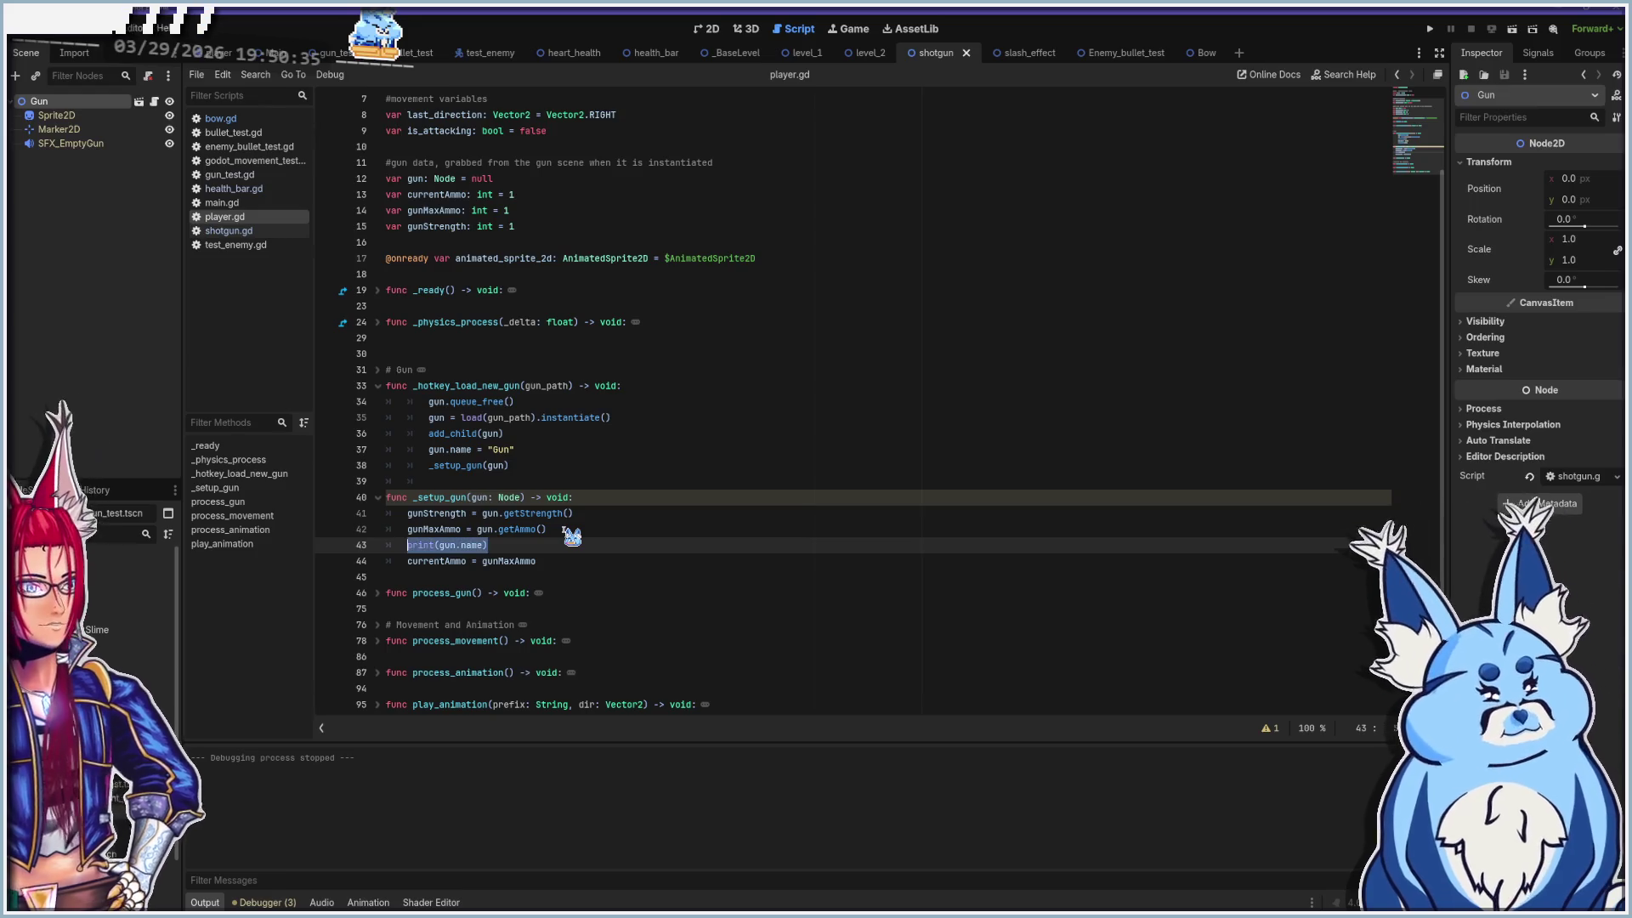
Delete the print(gun.name) debug line from _setup_gun
{"action": "key", "text": "shift+Home"}
{"action": "key", "text": "BackSpace"}
{"action": "key", "text": "BackSpace"}
{"action": "key", "text": "BackSpace"}
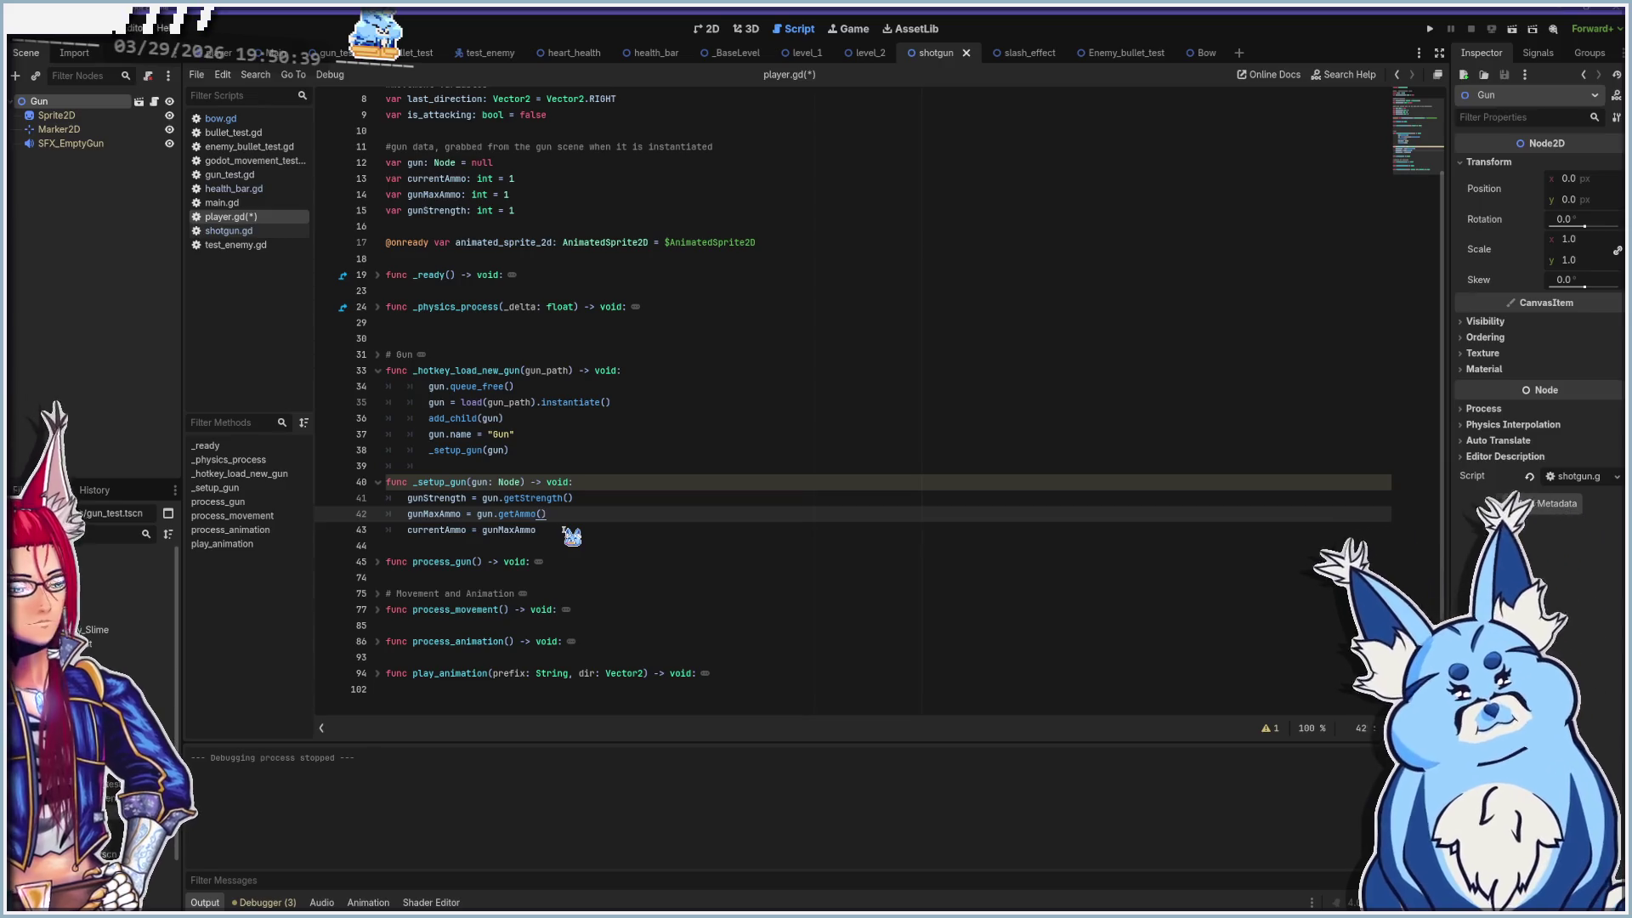
{"action": "key", "text": "Up"}
{"action": "key", "text": "Up"}
{"action": "key", "text": "Up"}
Unfold _ready and add a blank line after the _setup_gun(gun) call
{"action": "scroll", "coordinate": [541, 573], "scroll_direction": "up", "scroll_amount": 1}
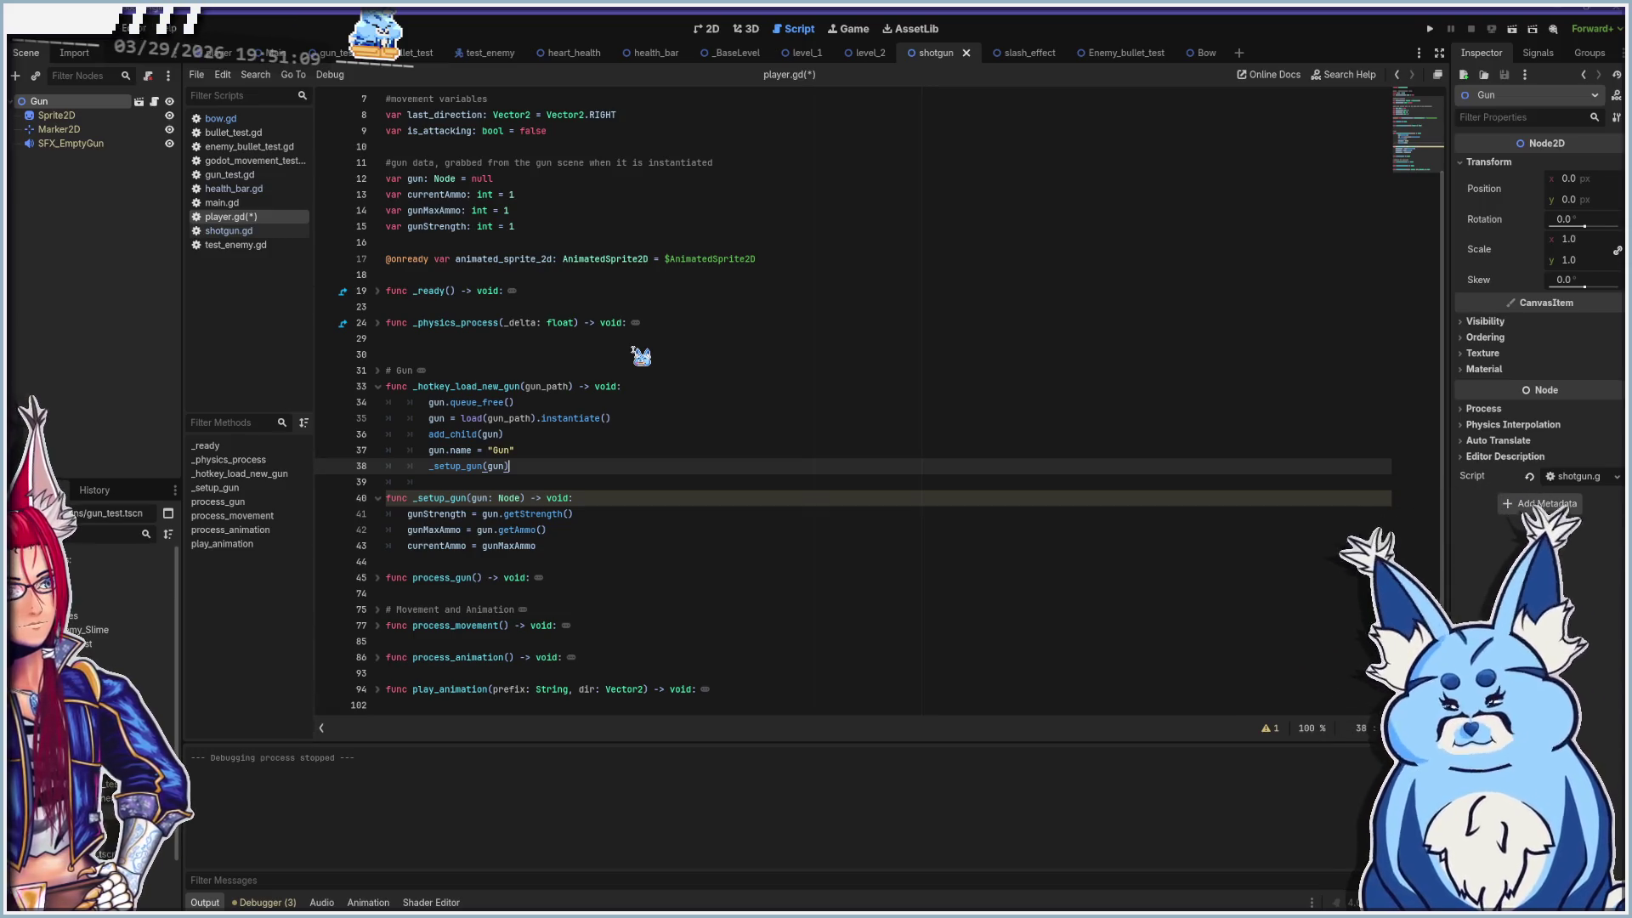
{"action": "scroll", "coordinate": [576, 437], "scroll_direction": "up", "scroll_amount": 2}
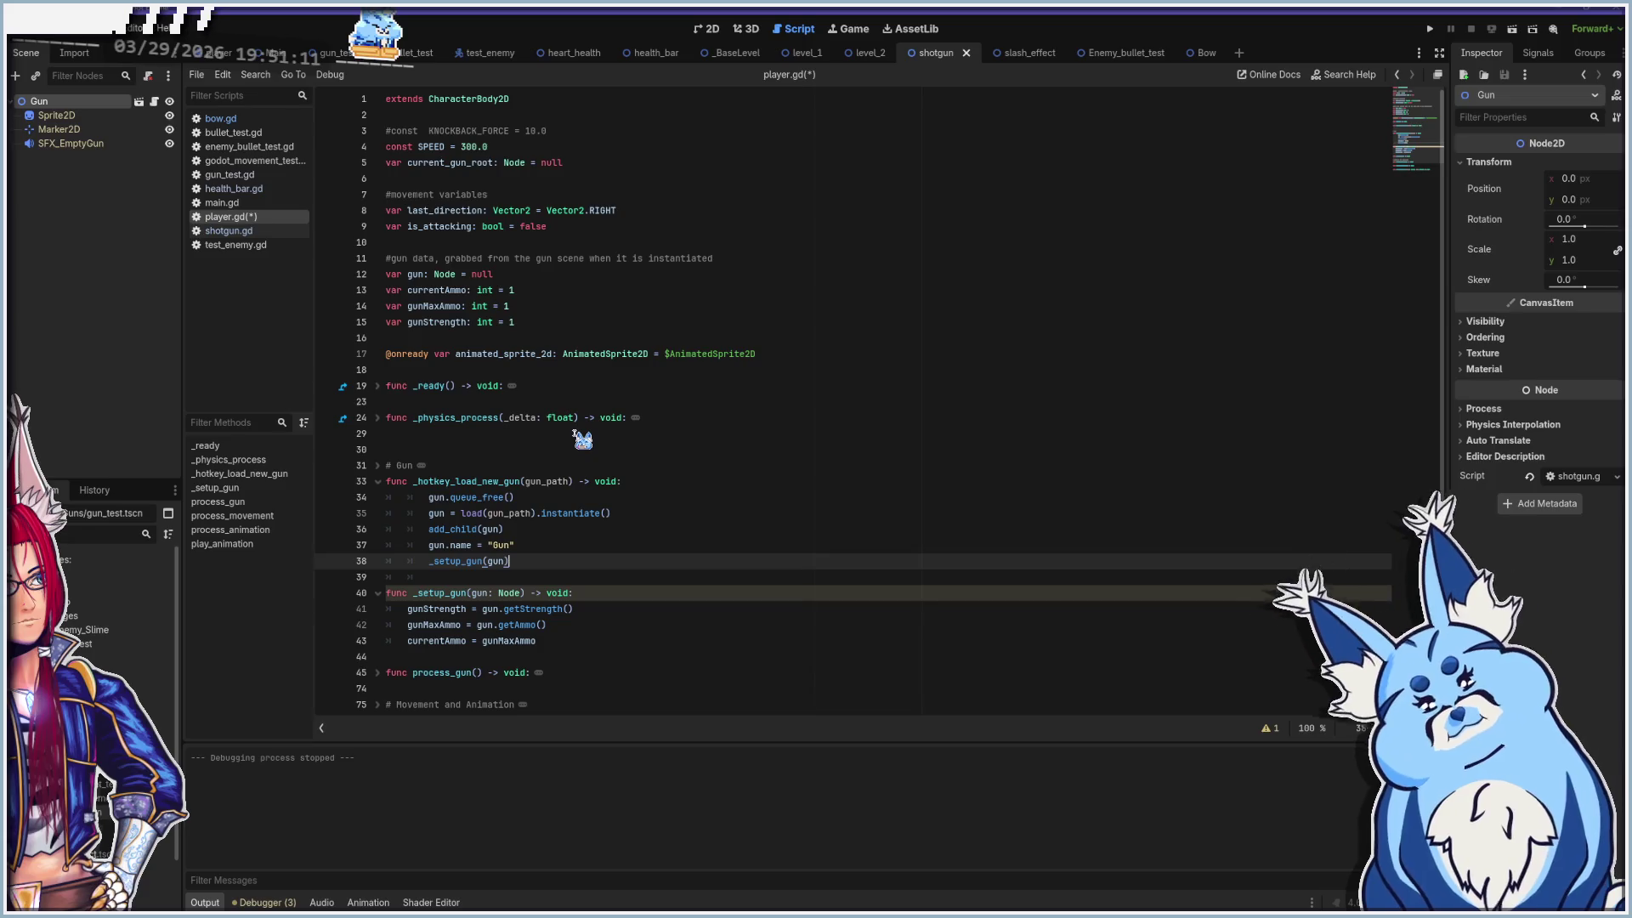
{"action": "left_click", "coordinate": [378, 386]}
{"action": "left_click", "coordinate": [510, 436]}
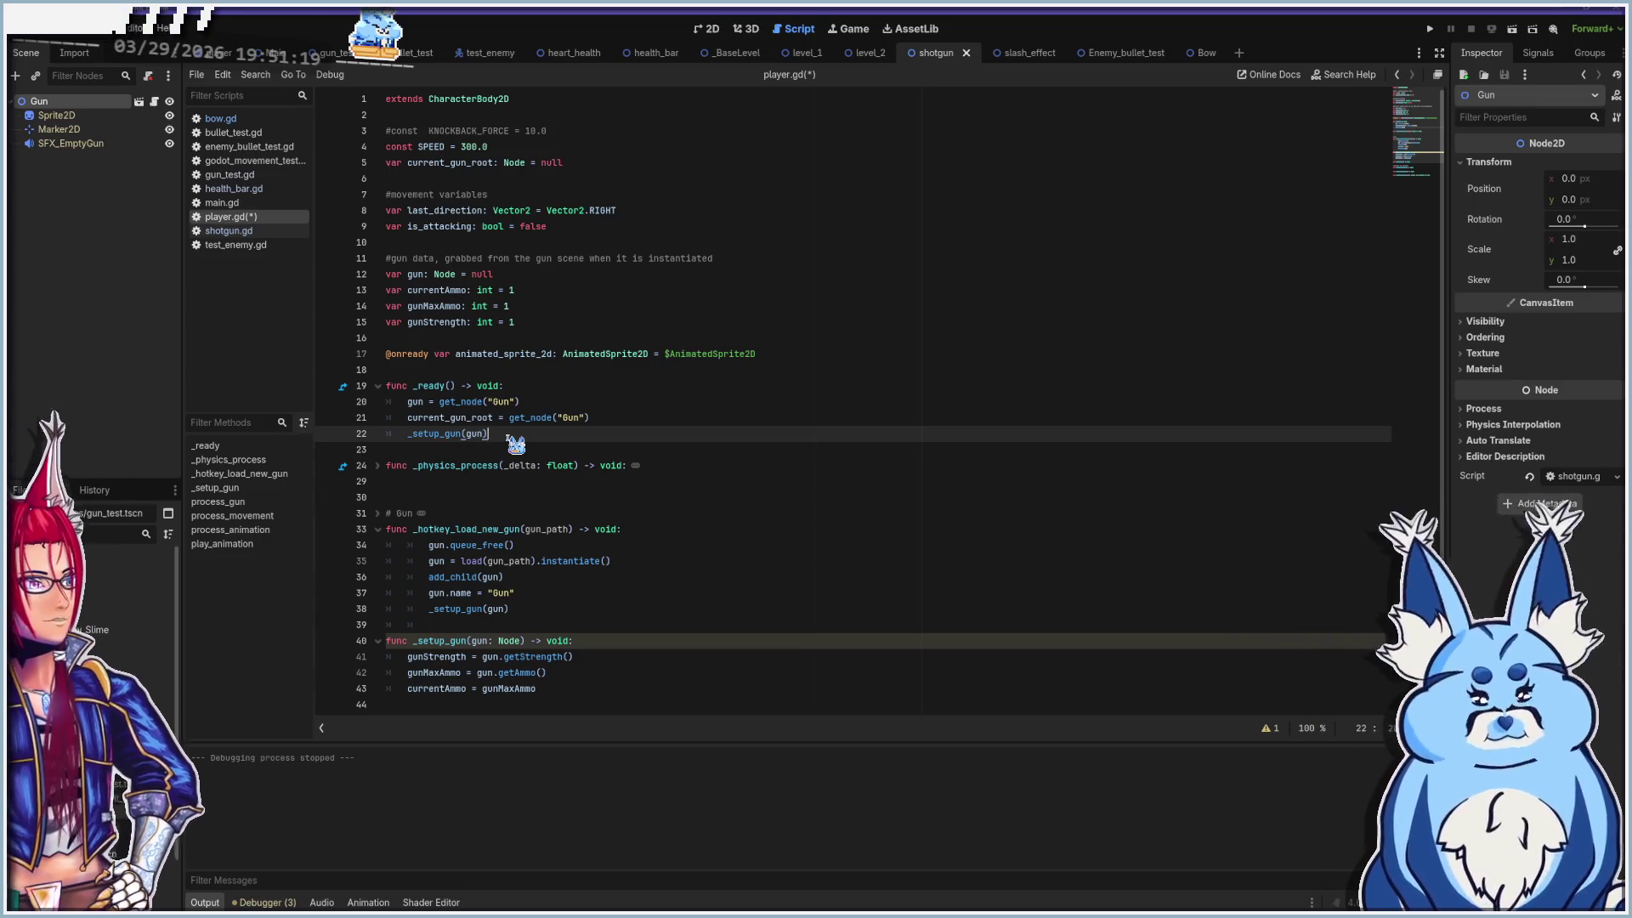
{"action": "key", "text": "Return"}
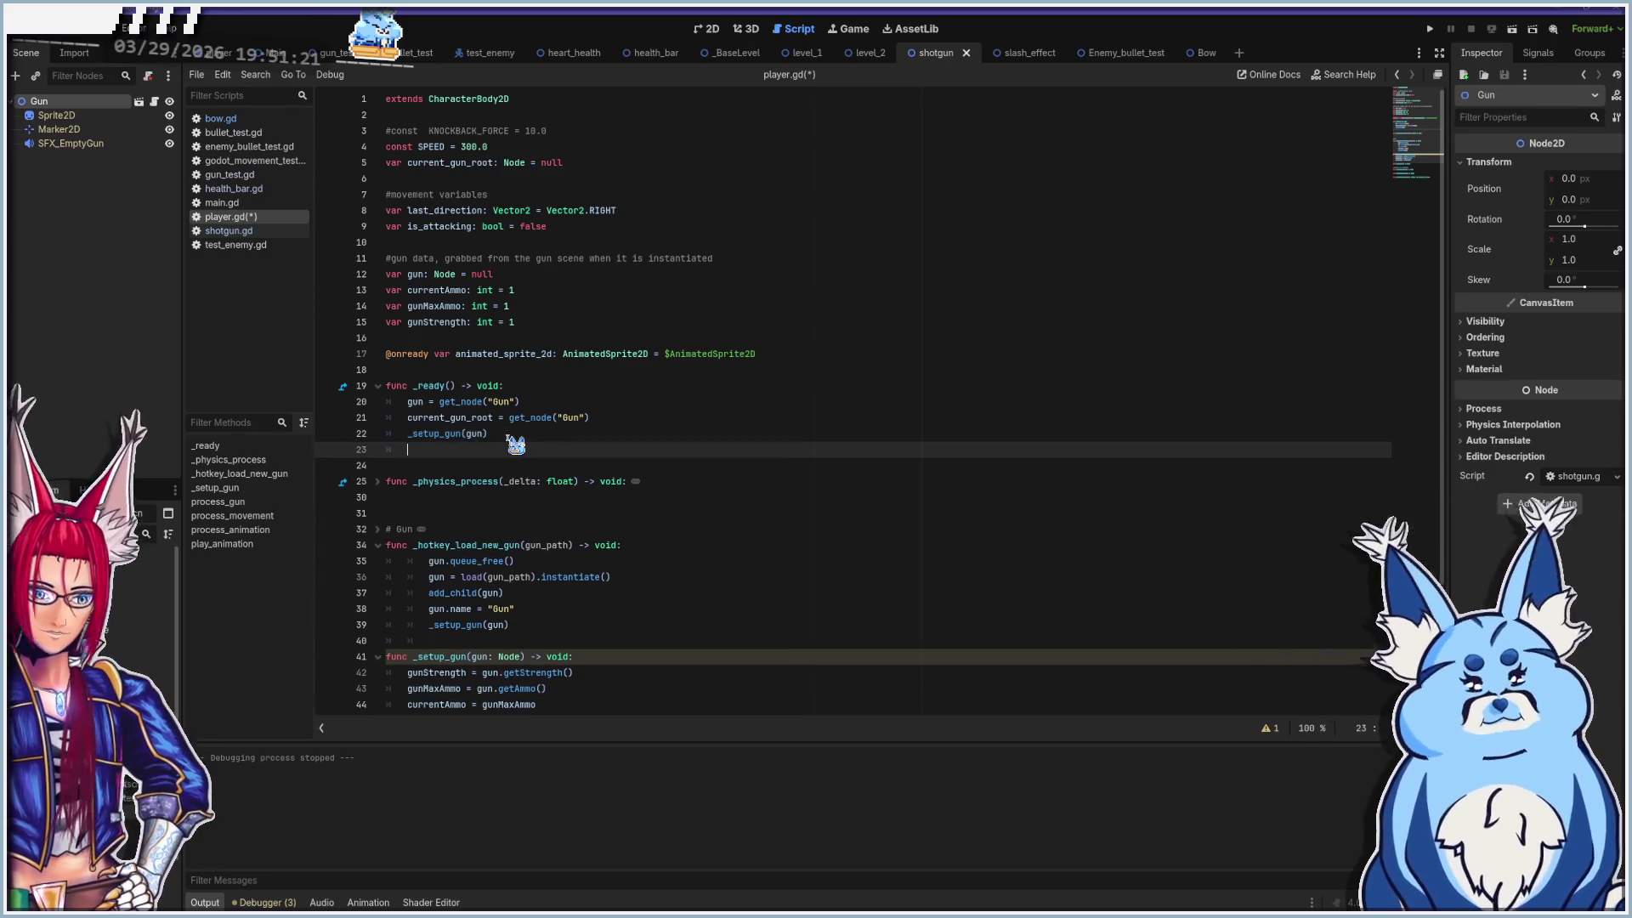
Add print("this is a test, player is _ready()") to _ready and save player.gd
{"action": "type", "text": "print(\"this is a test player is"}
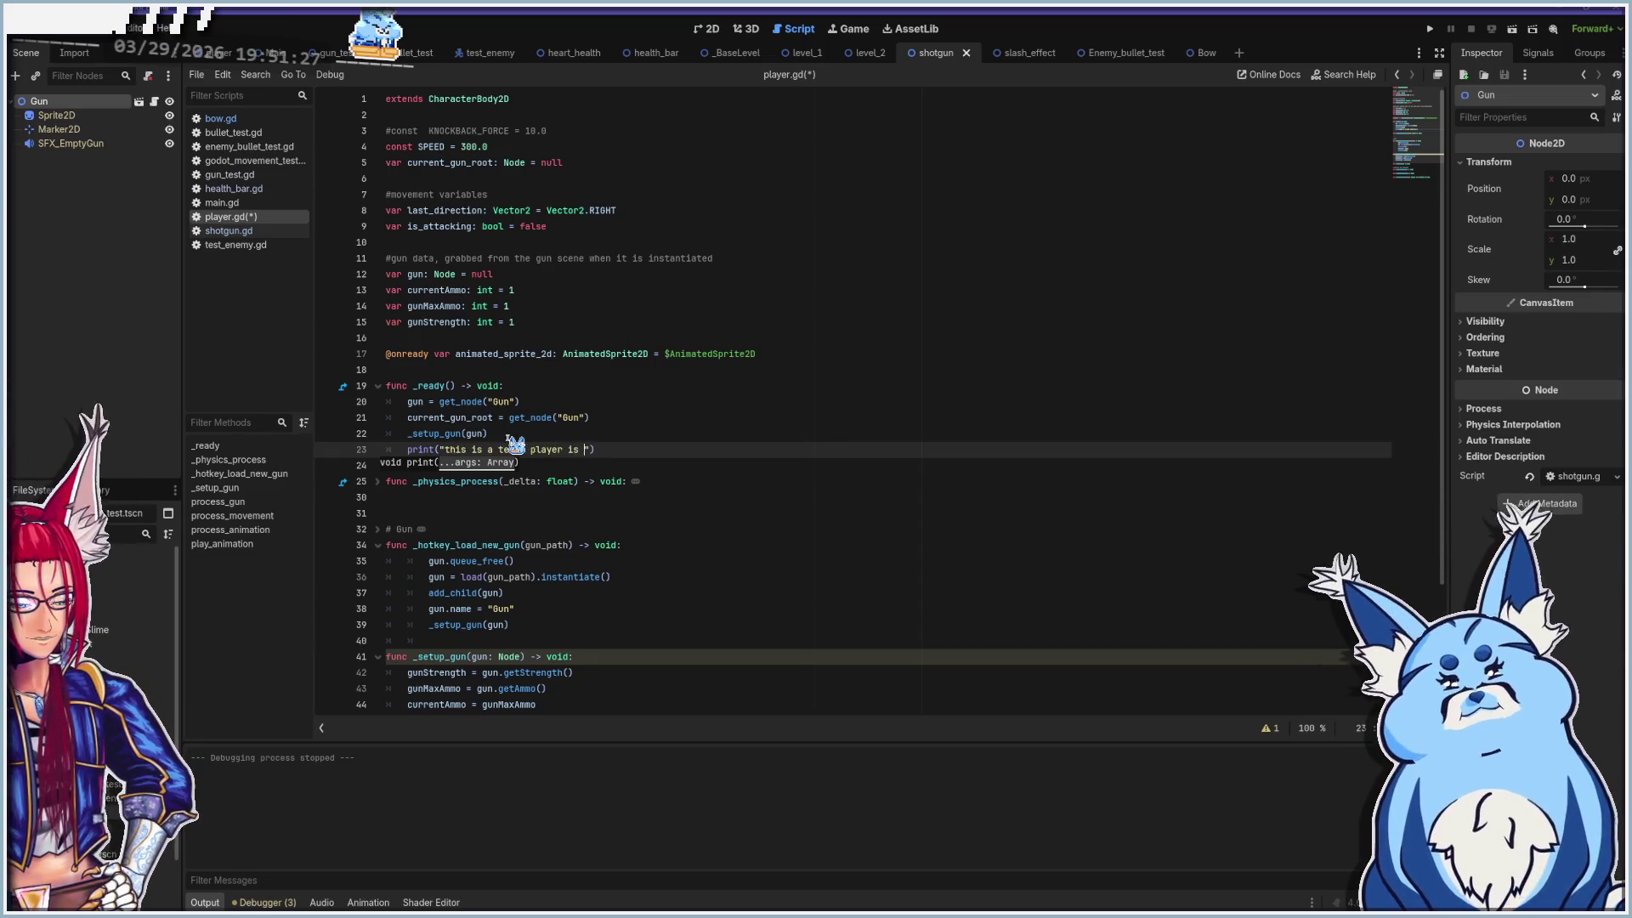
{"action": "type", "text": "_ready"}
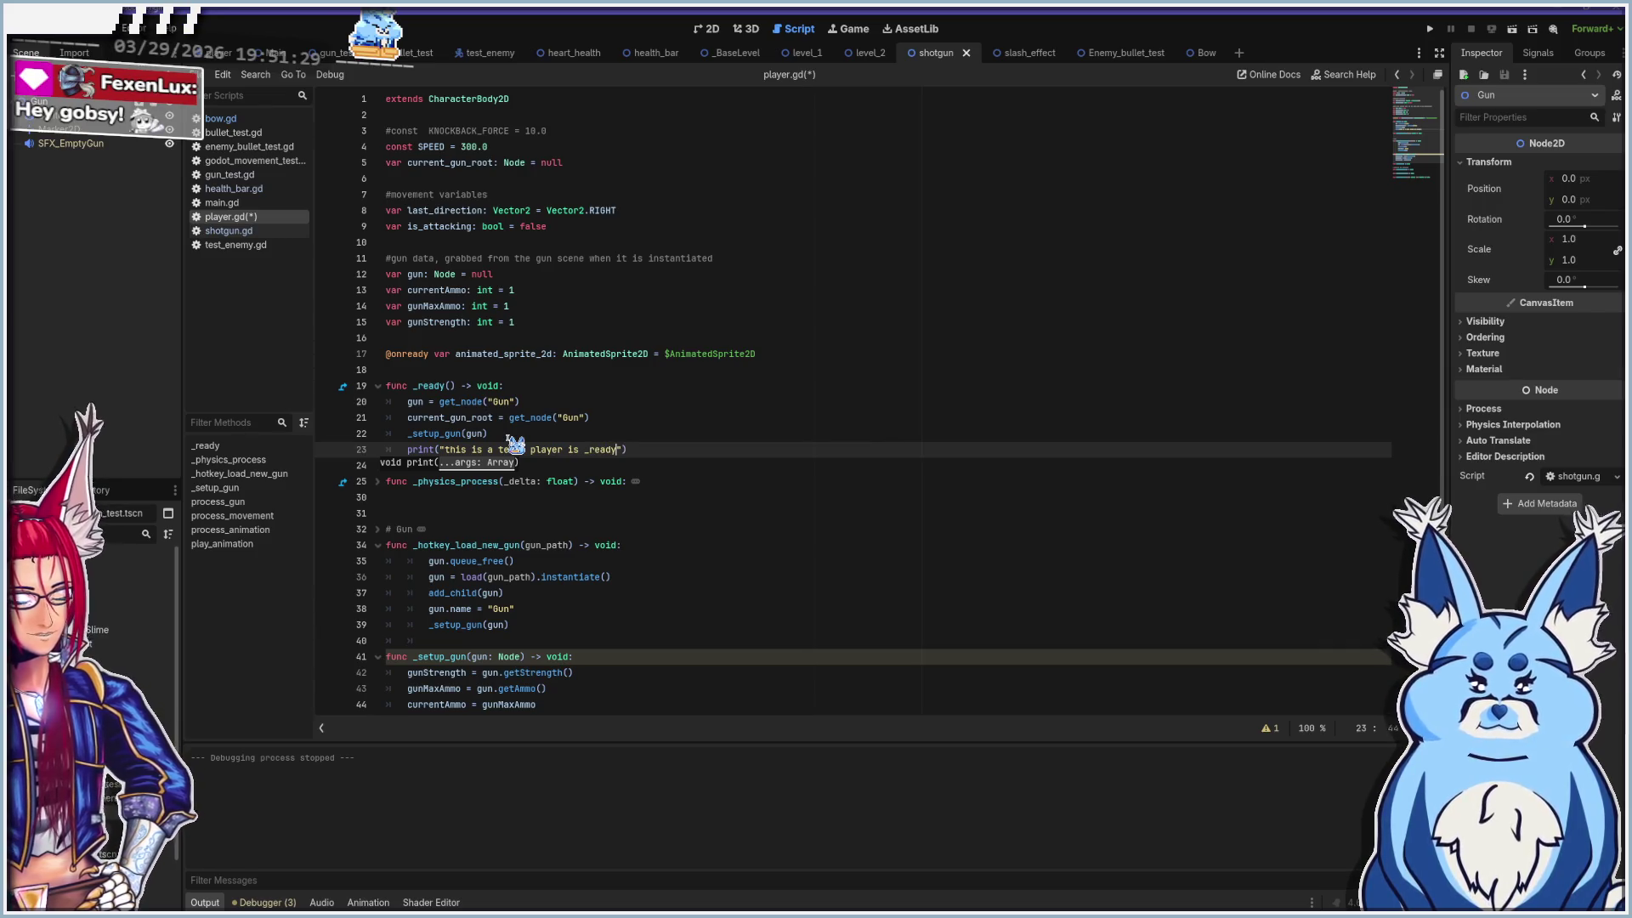
{"action": "type", "text": "("}
{"action": "key", "text": "ctrl+s"}
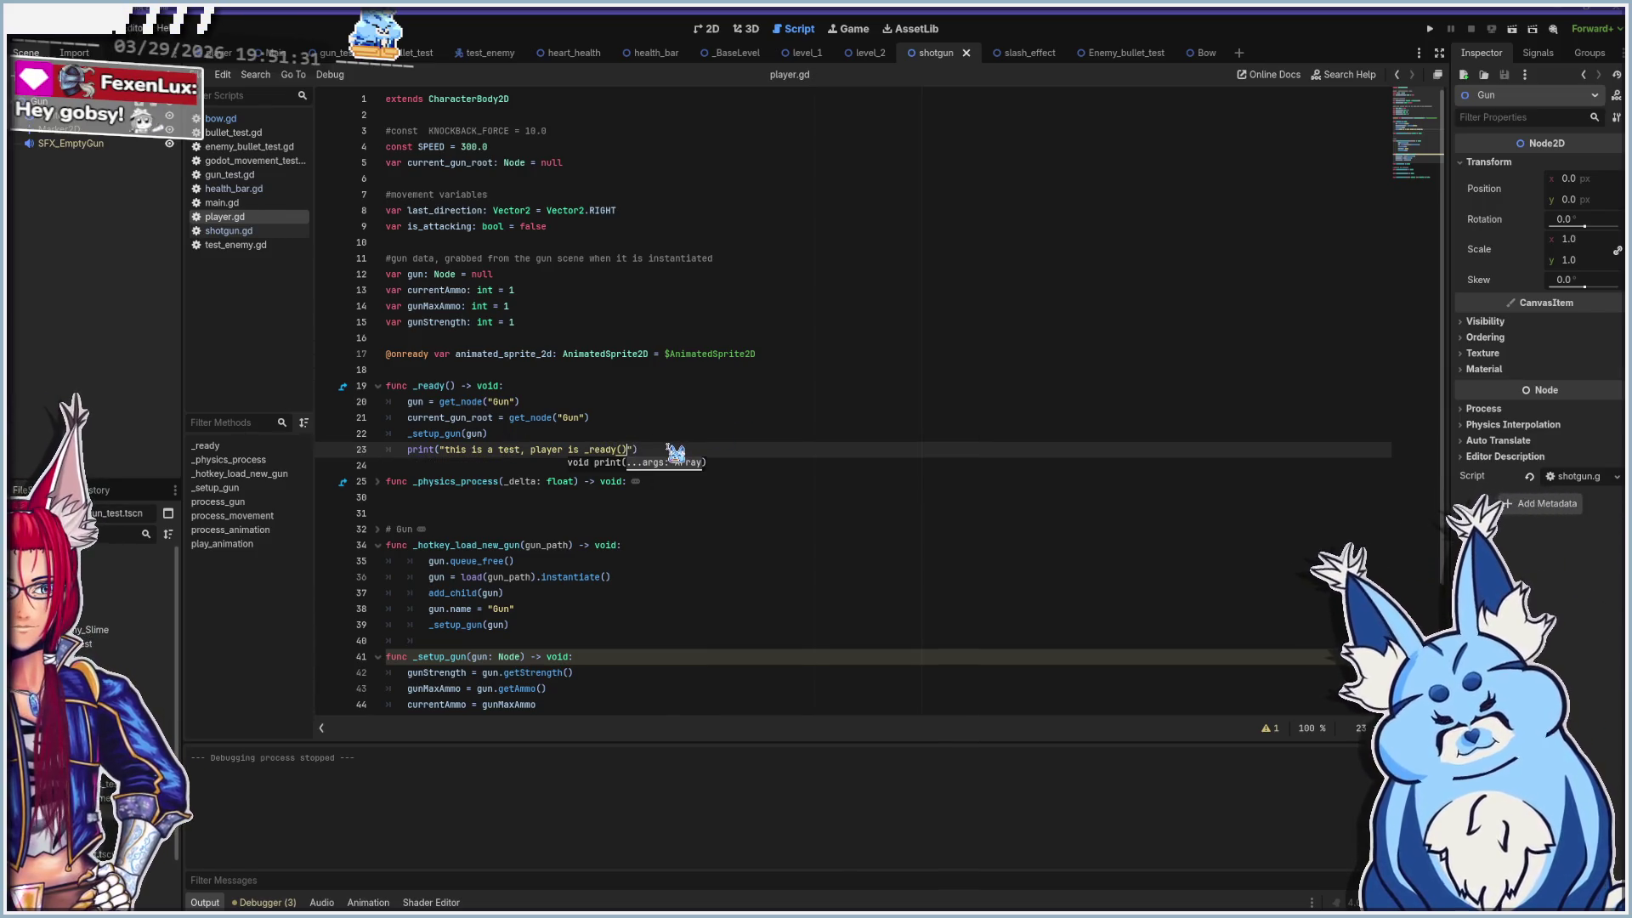
Run the game, check the Errors and Output logs, move the player around, then close it
{"action": "key", "text": "F5"}
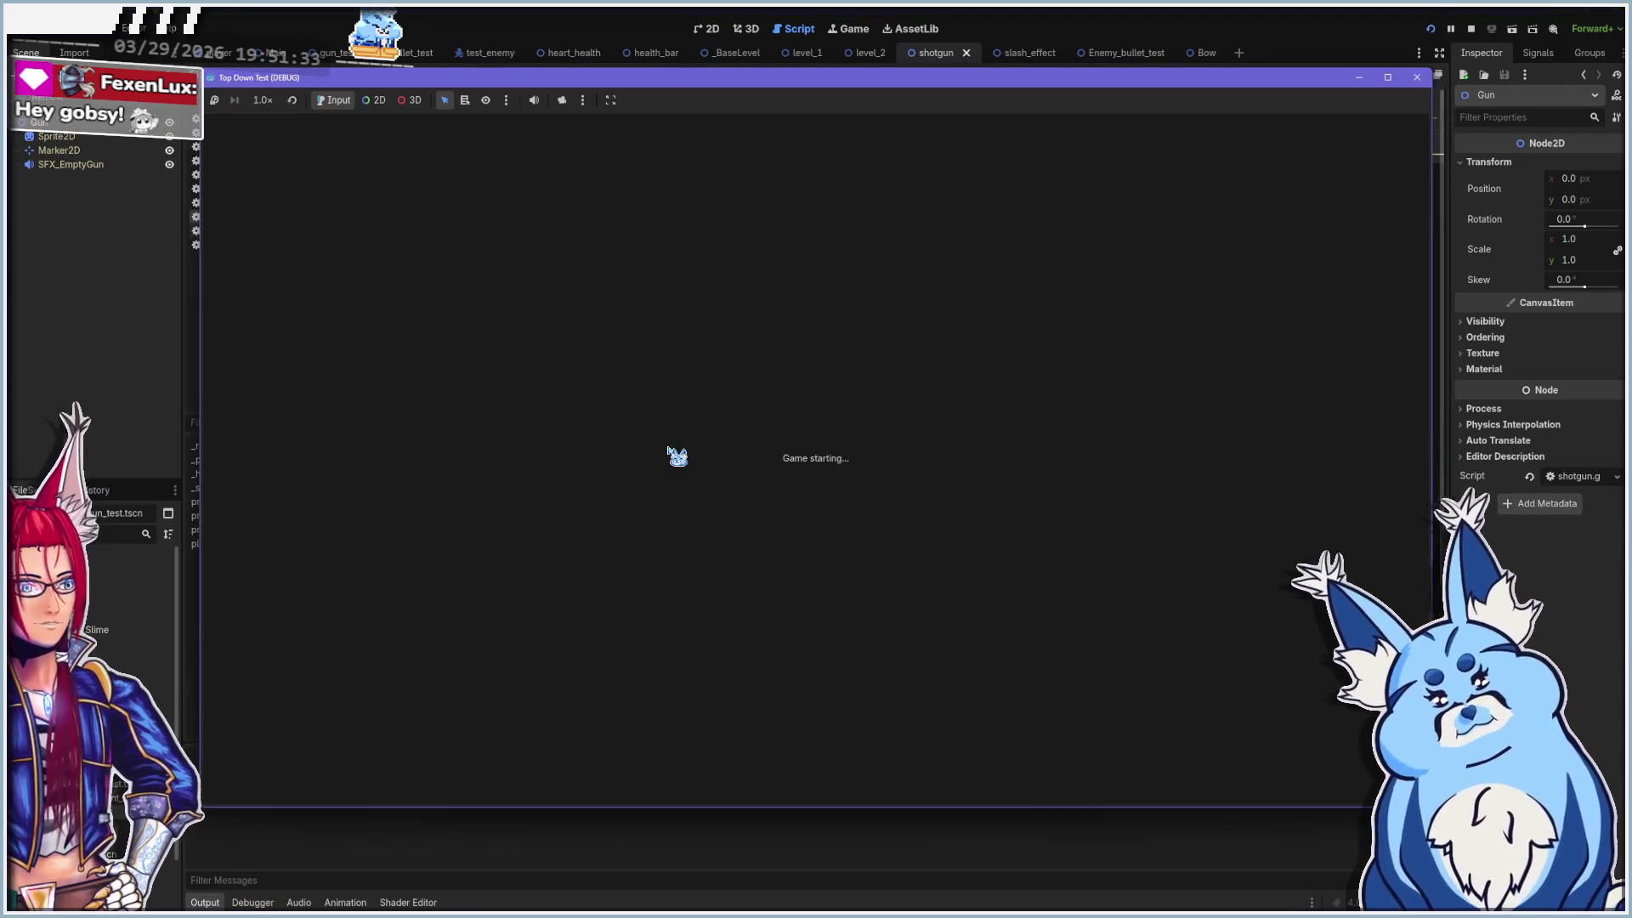
{"action": "left_click", "coordinate": [527, 901]}
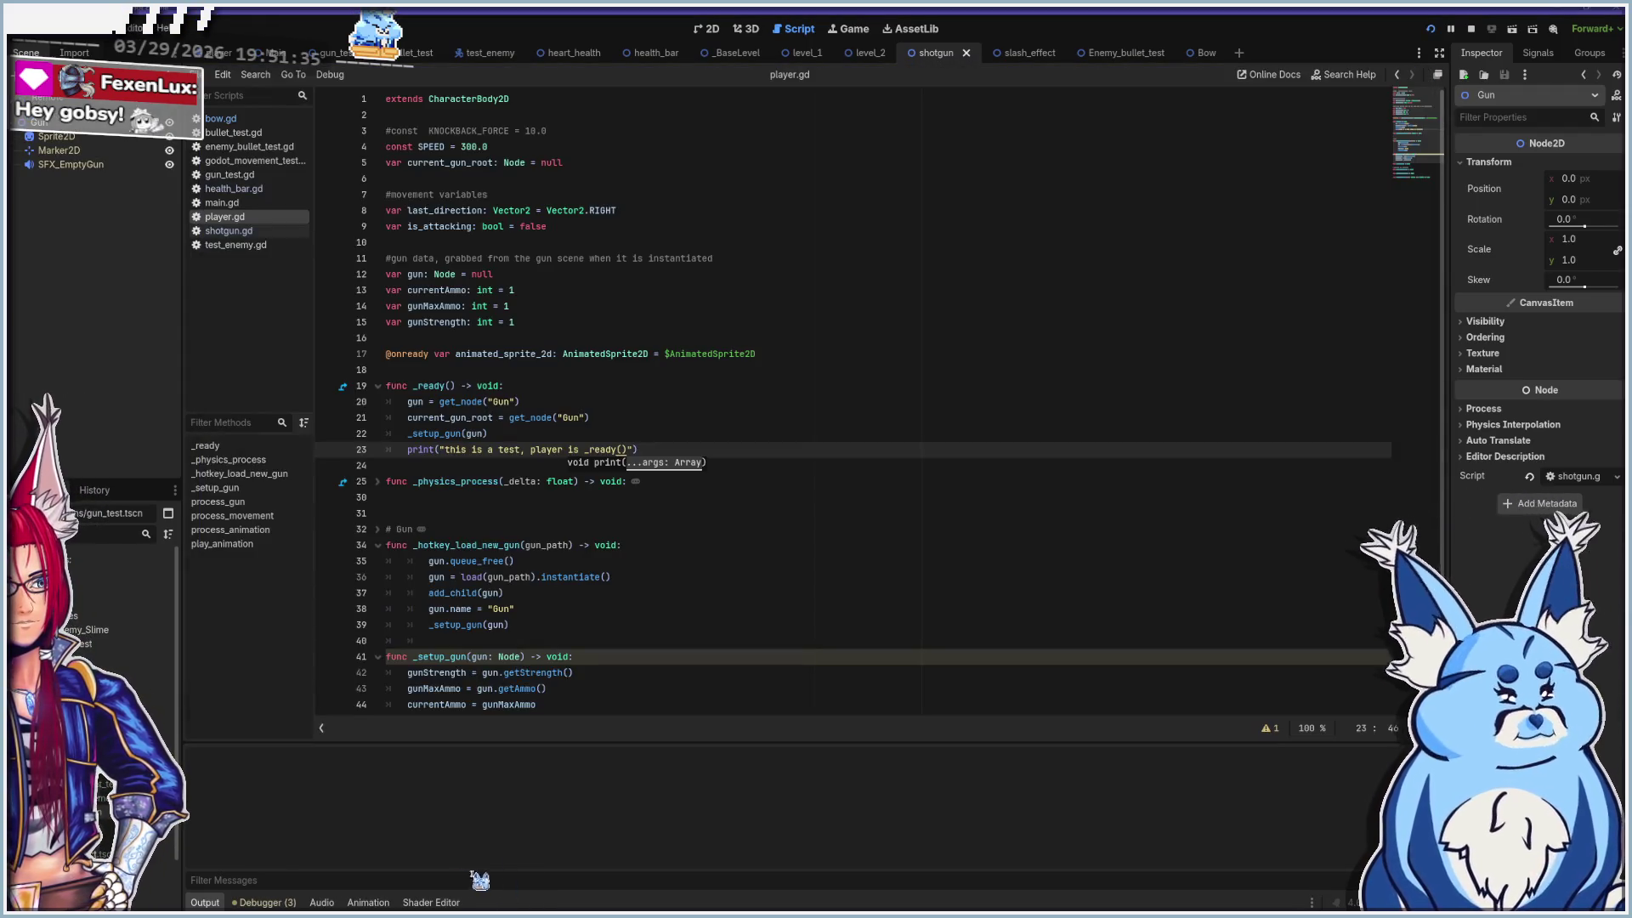
{"action": "left_click", "coordinate": [270, 901]}
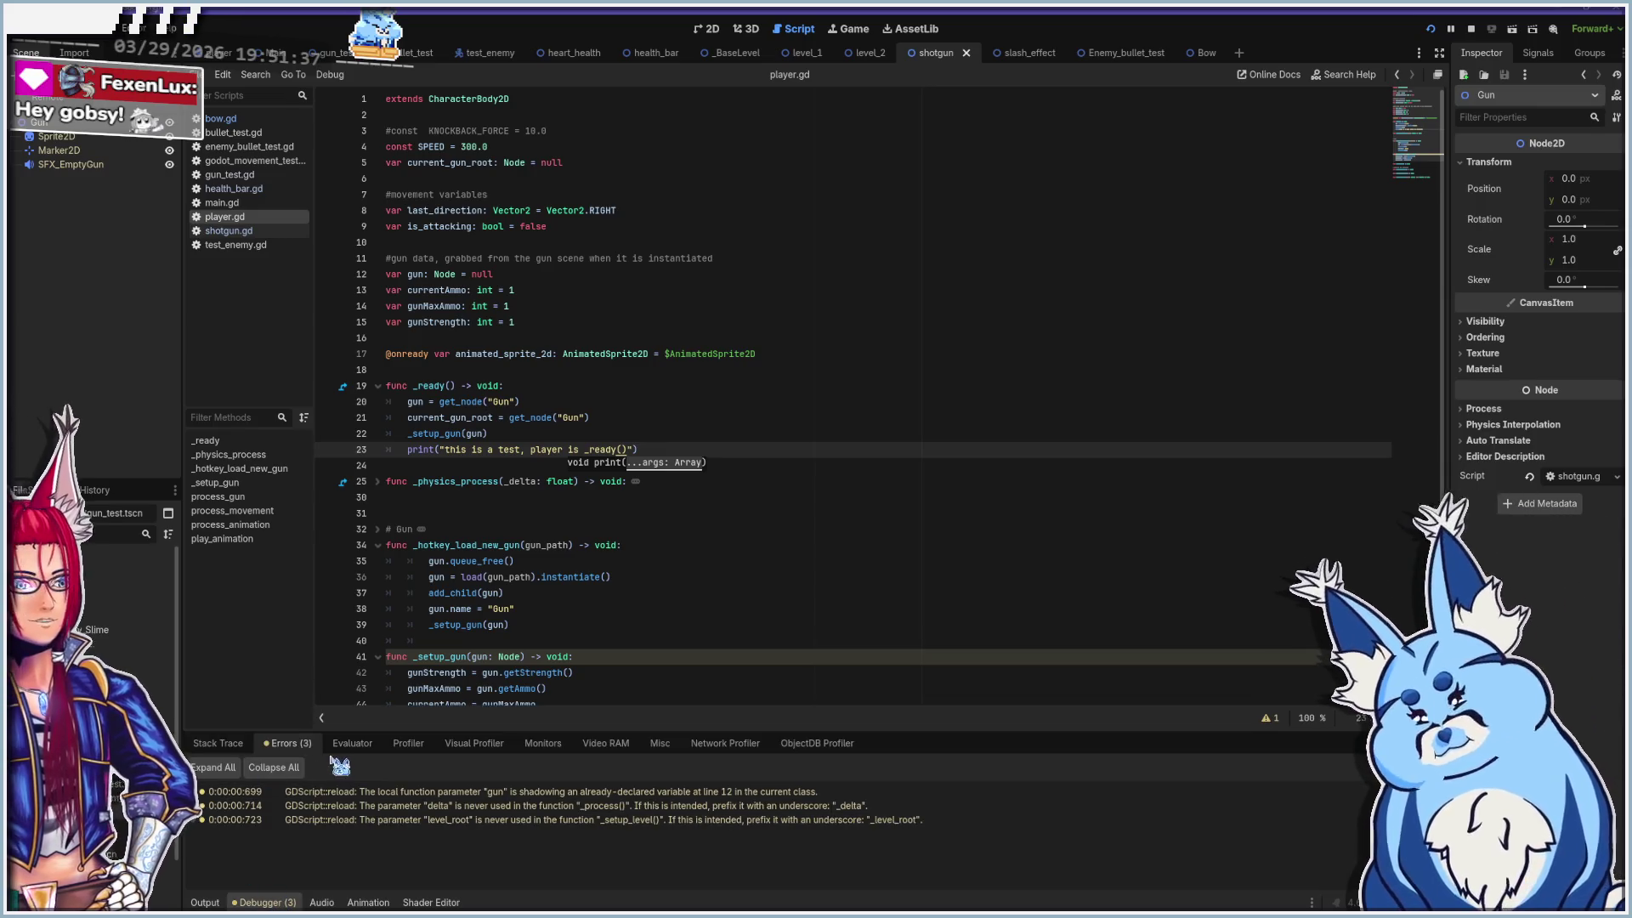
{"action": "left_click", "coordinate": [213, 905]}
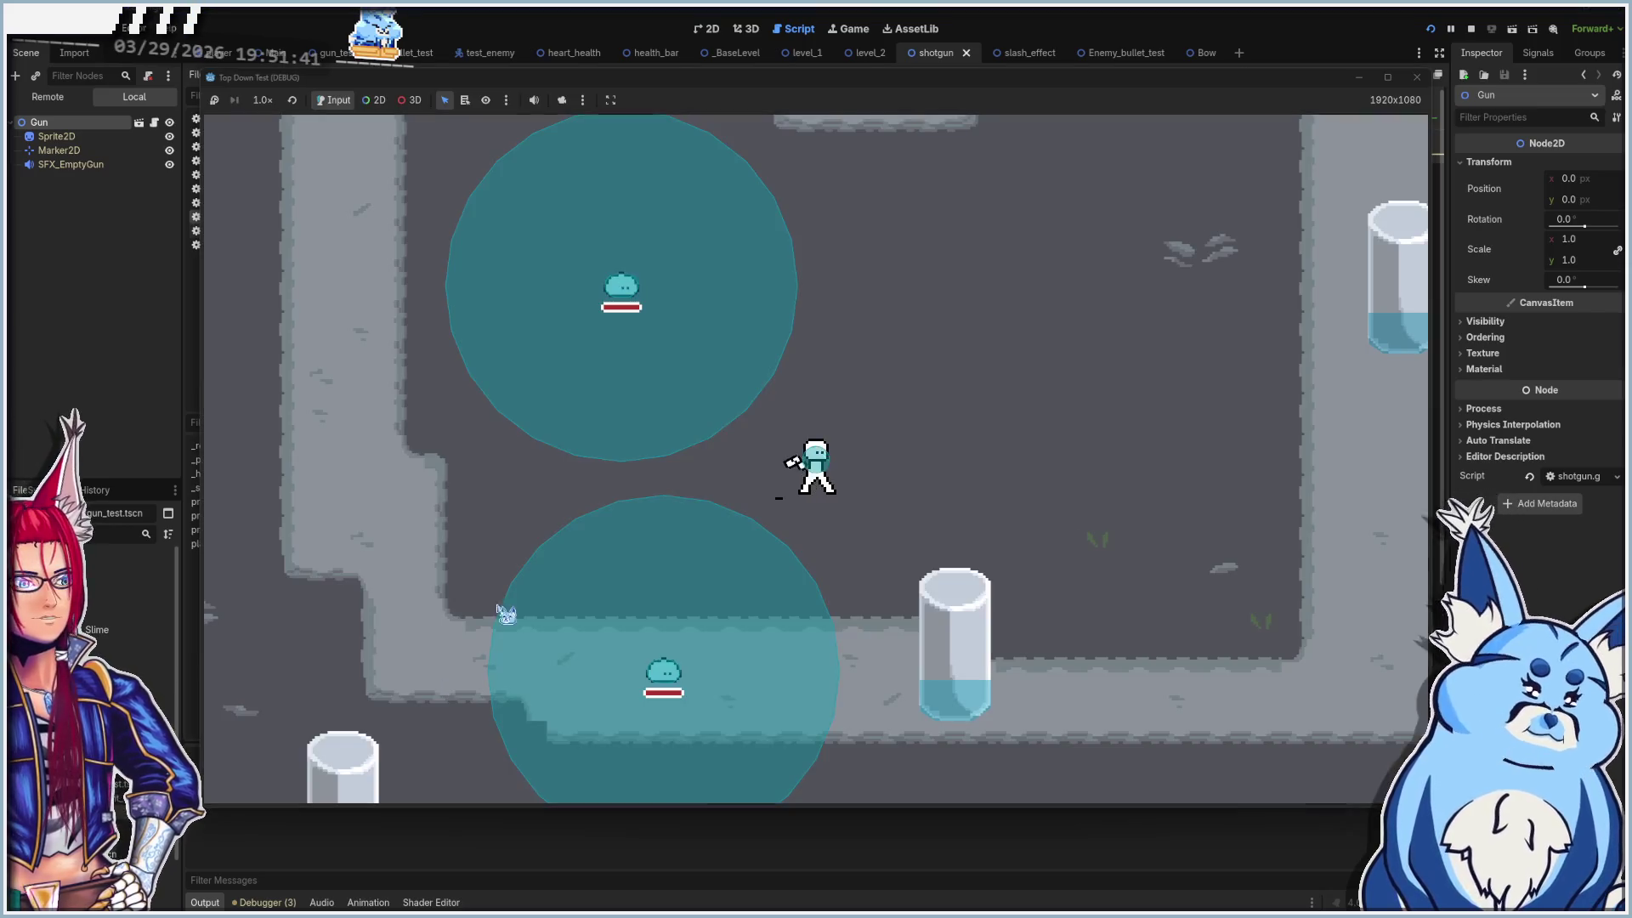
{"action": "key", "text": "s"}
{"action": "key", "text": "d"}
{"action": "key", "text": "a"}
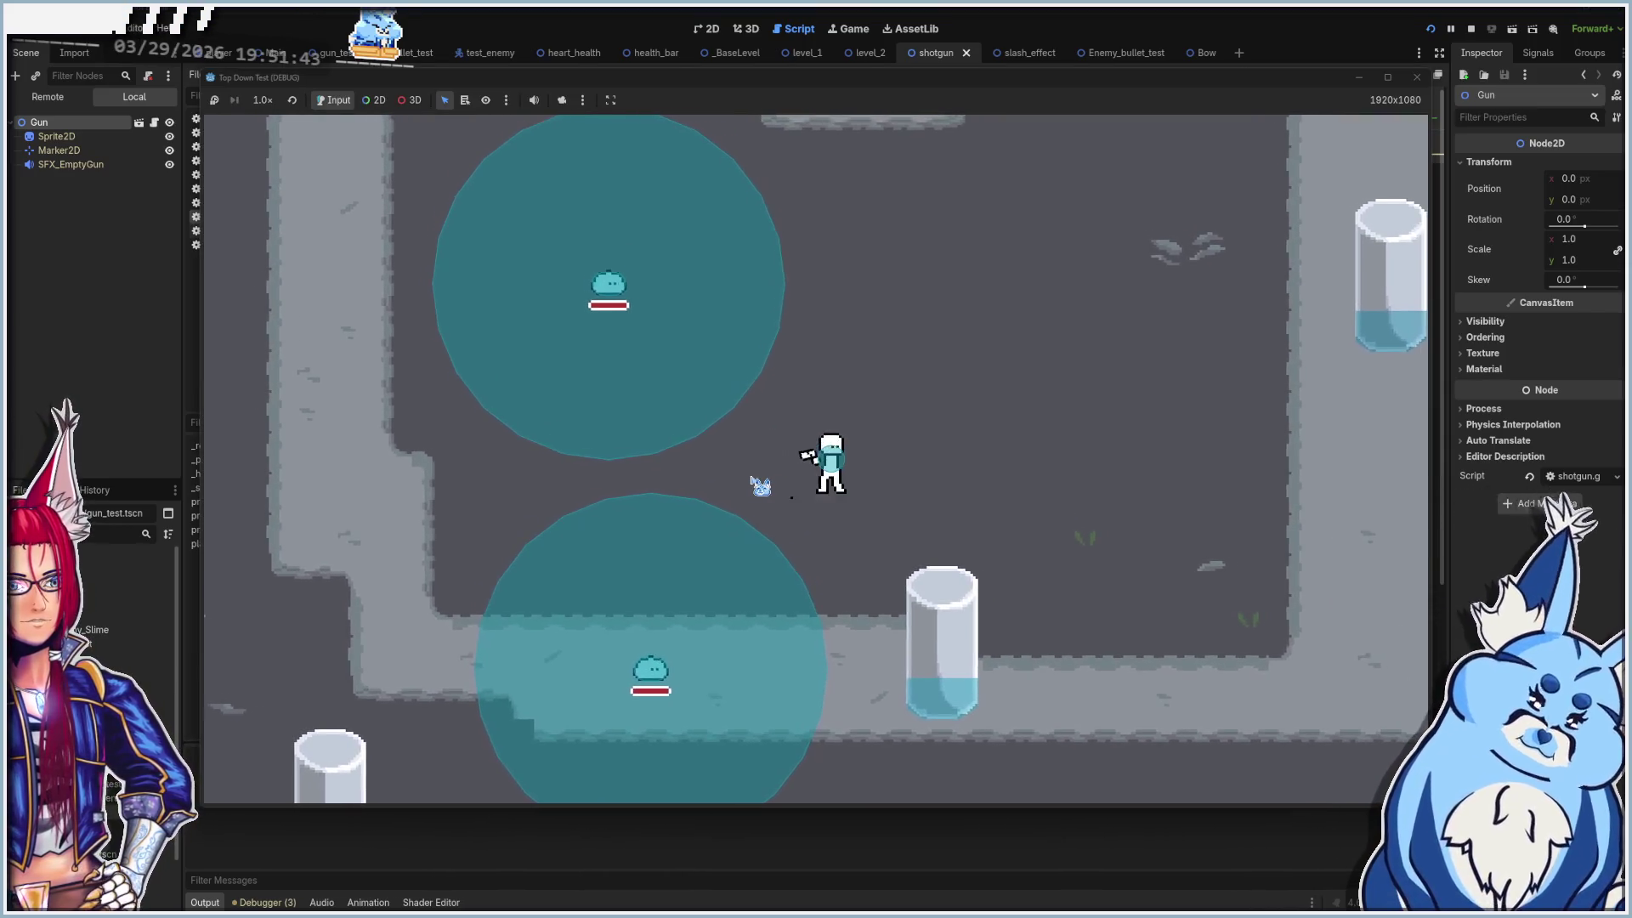
{"action": "left_click", "coordinate": [1416, 79]}
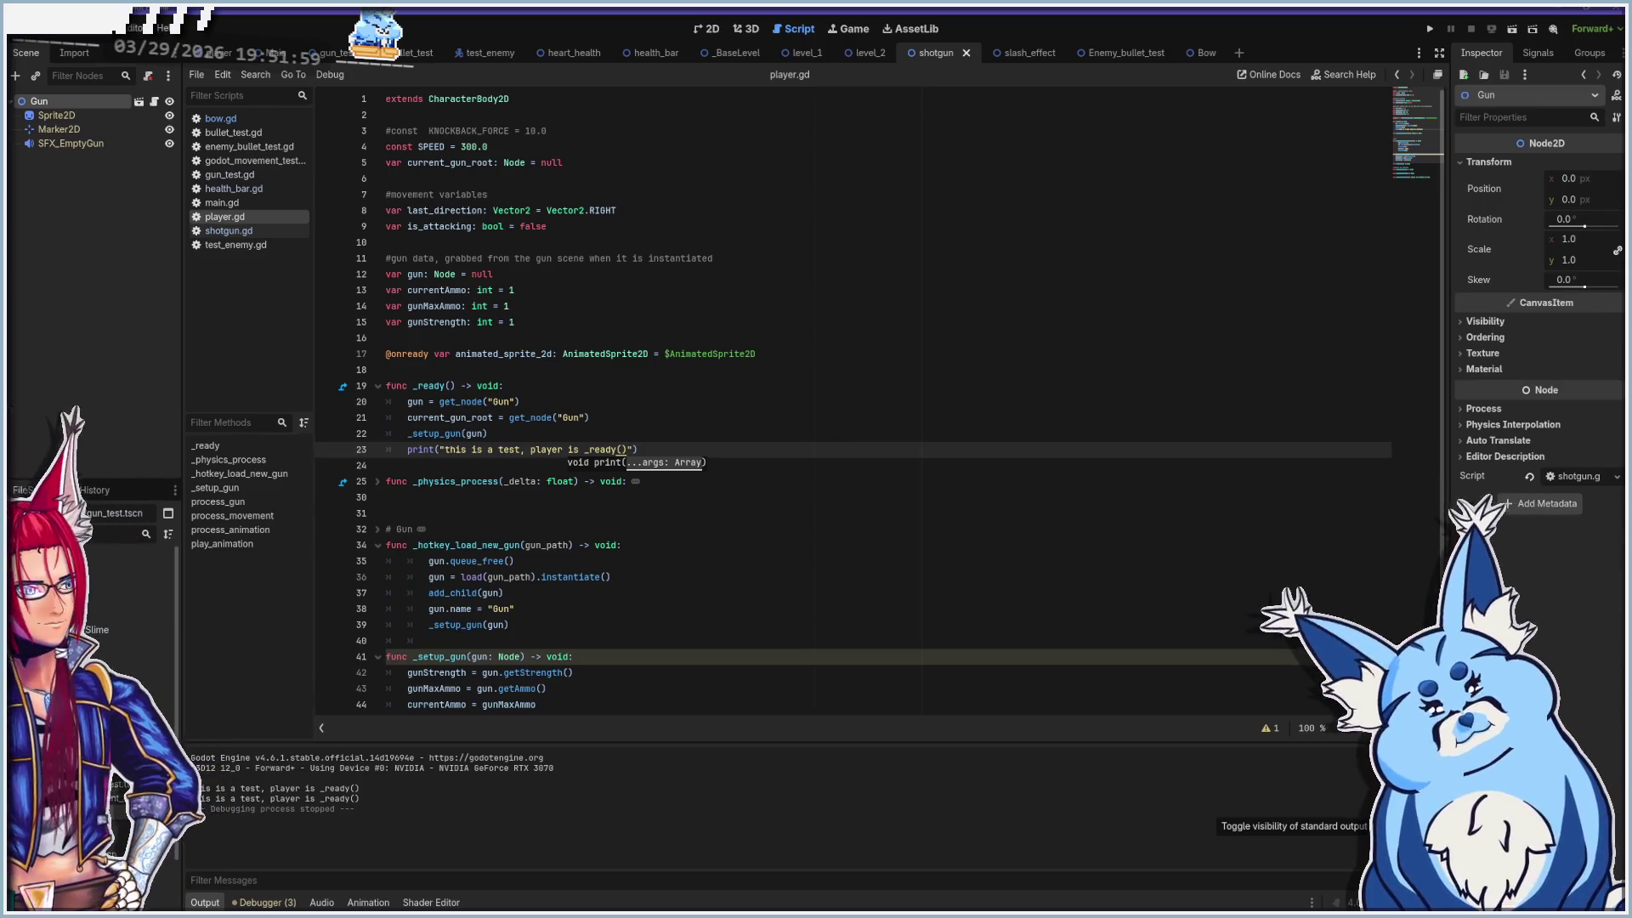
Delete the test print and its empty line 23 from _ready, then switch to bow.gd
{"action": "left_click", "coordinate": [657, 449]}
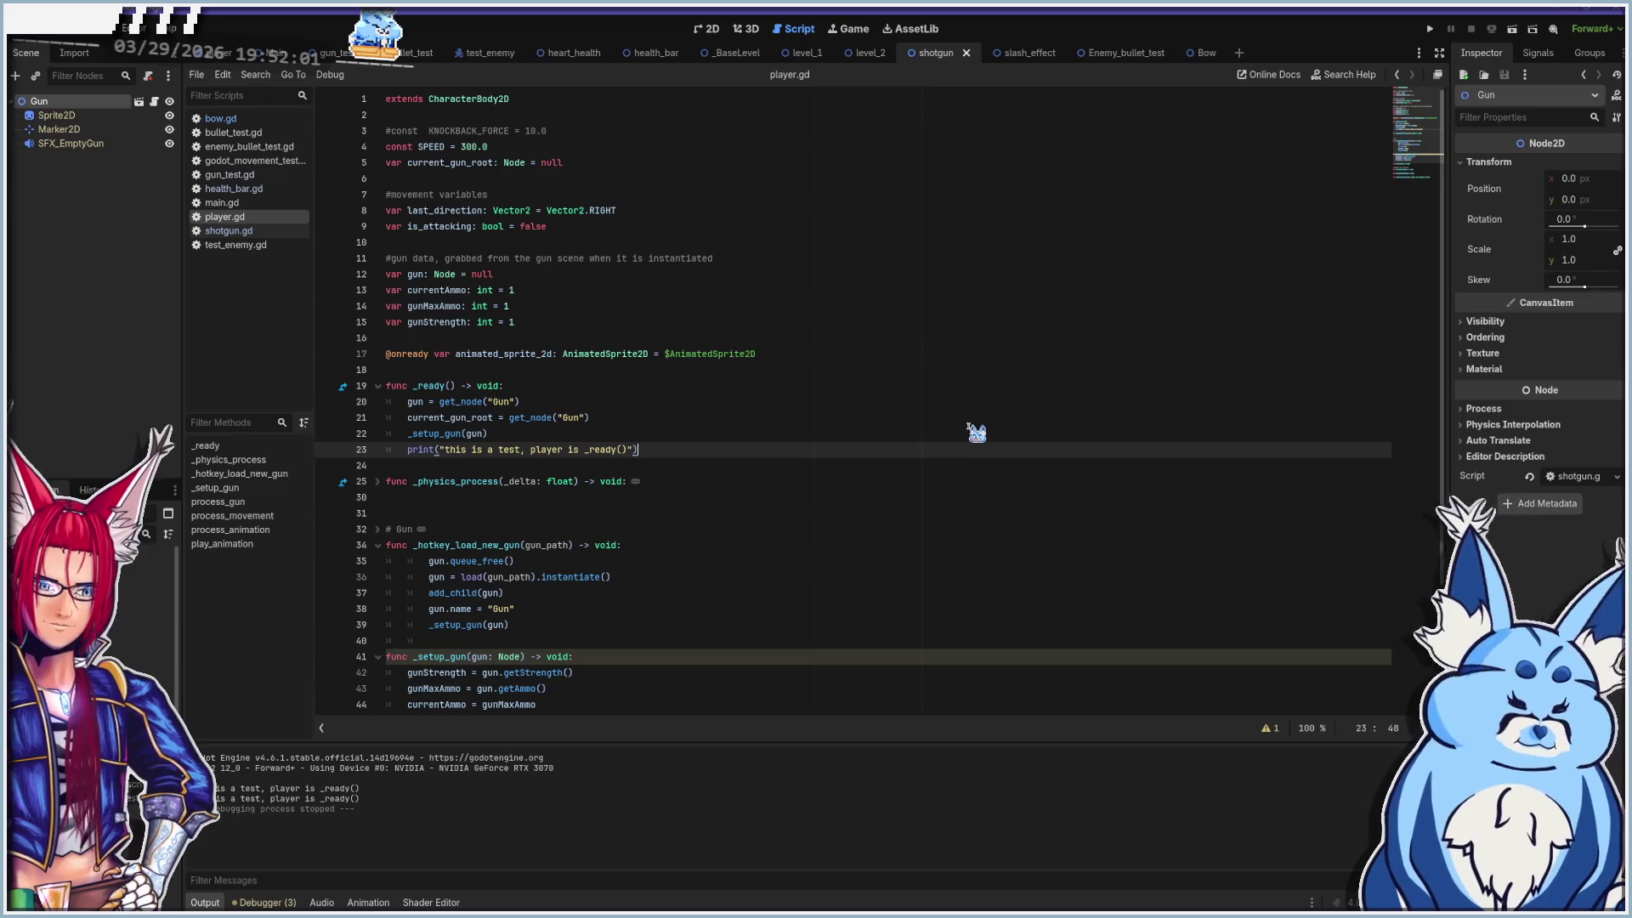
{"action": "key", "text": "shift+Home"}
{"action": "key", "text": "BackSpace"}
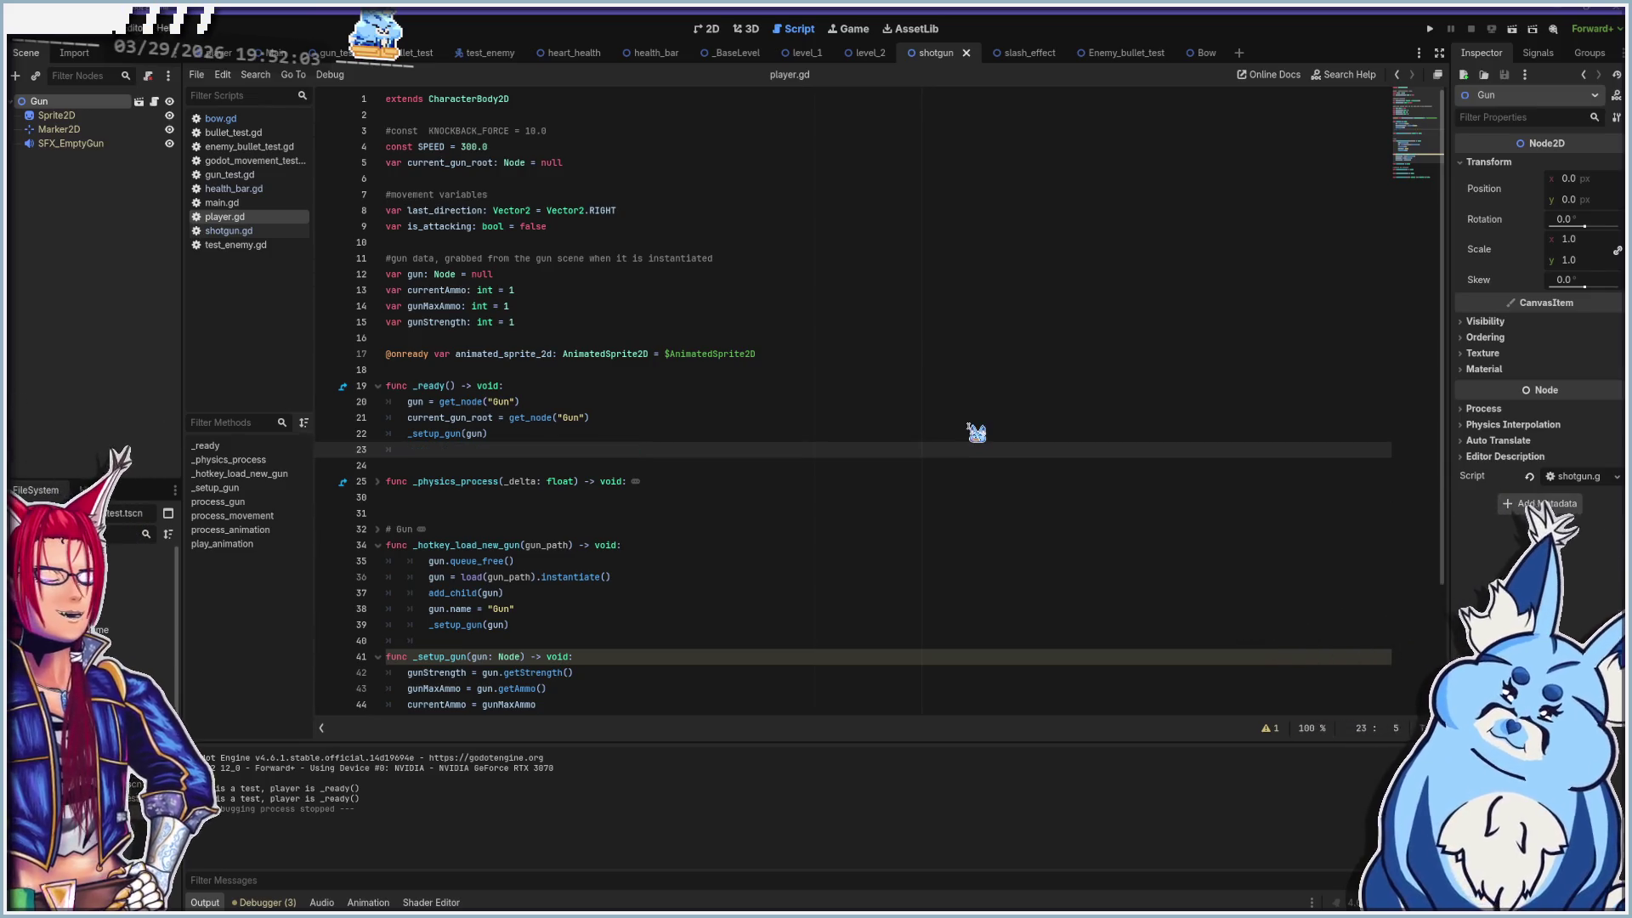
{"action": "key", "text": "BackSpace"}
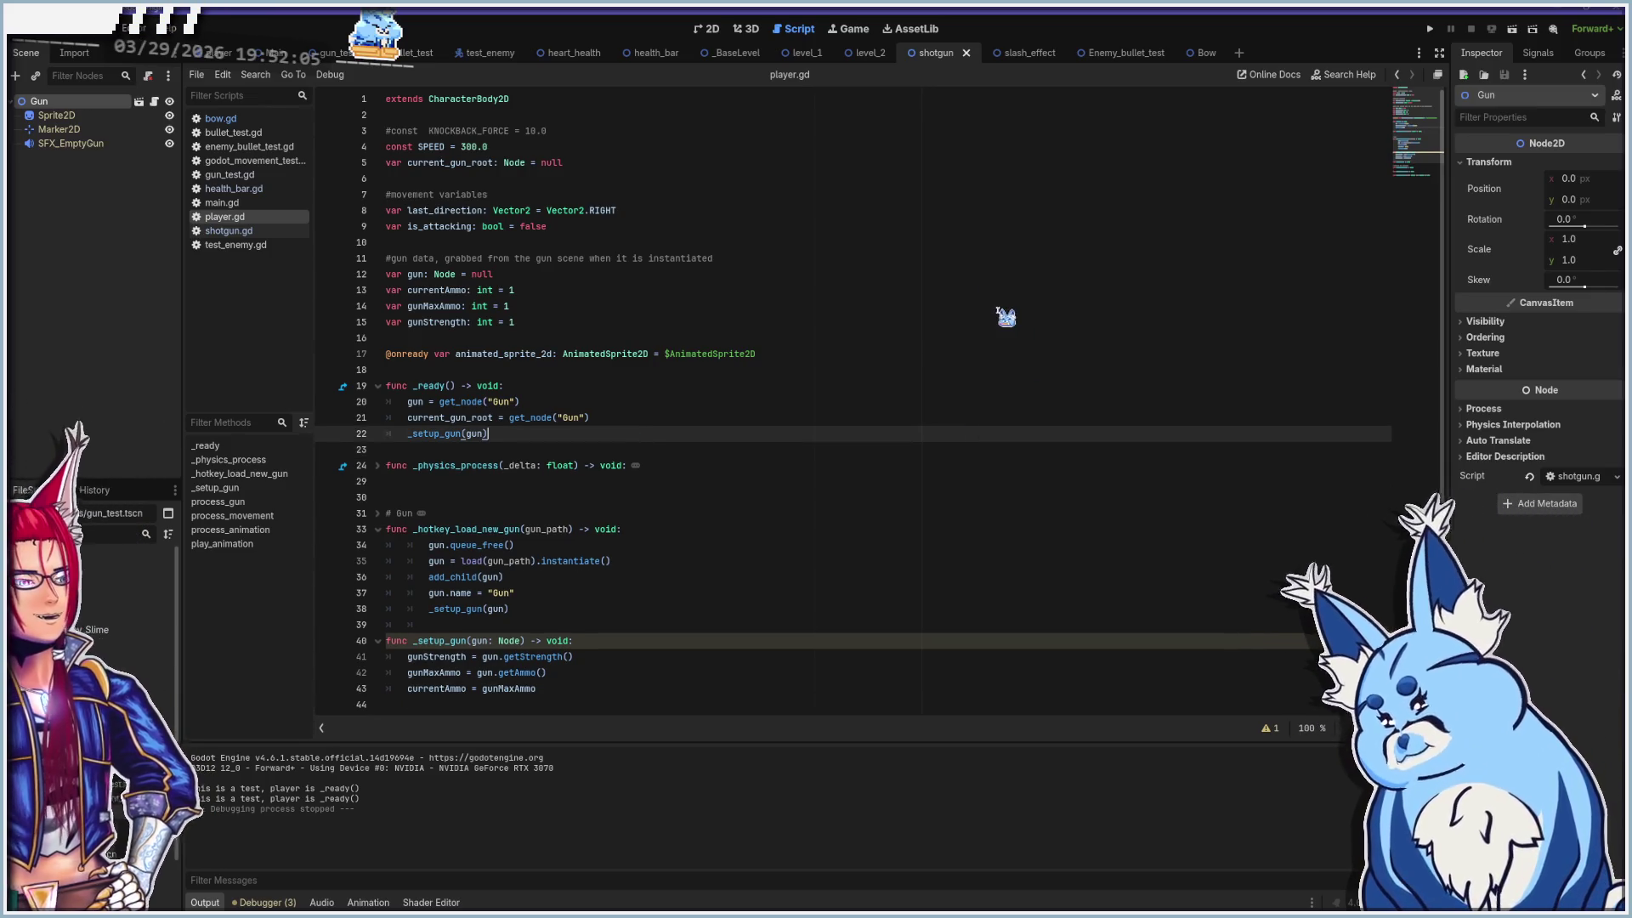
{"action": "mouse_move", "coordinate": [731, 354]}
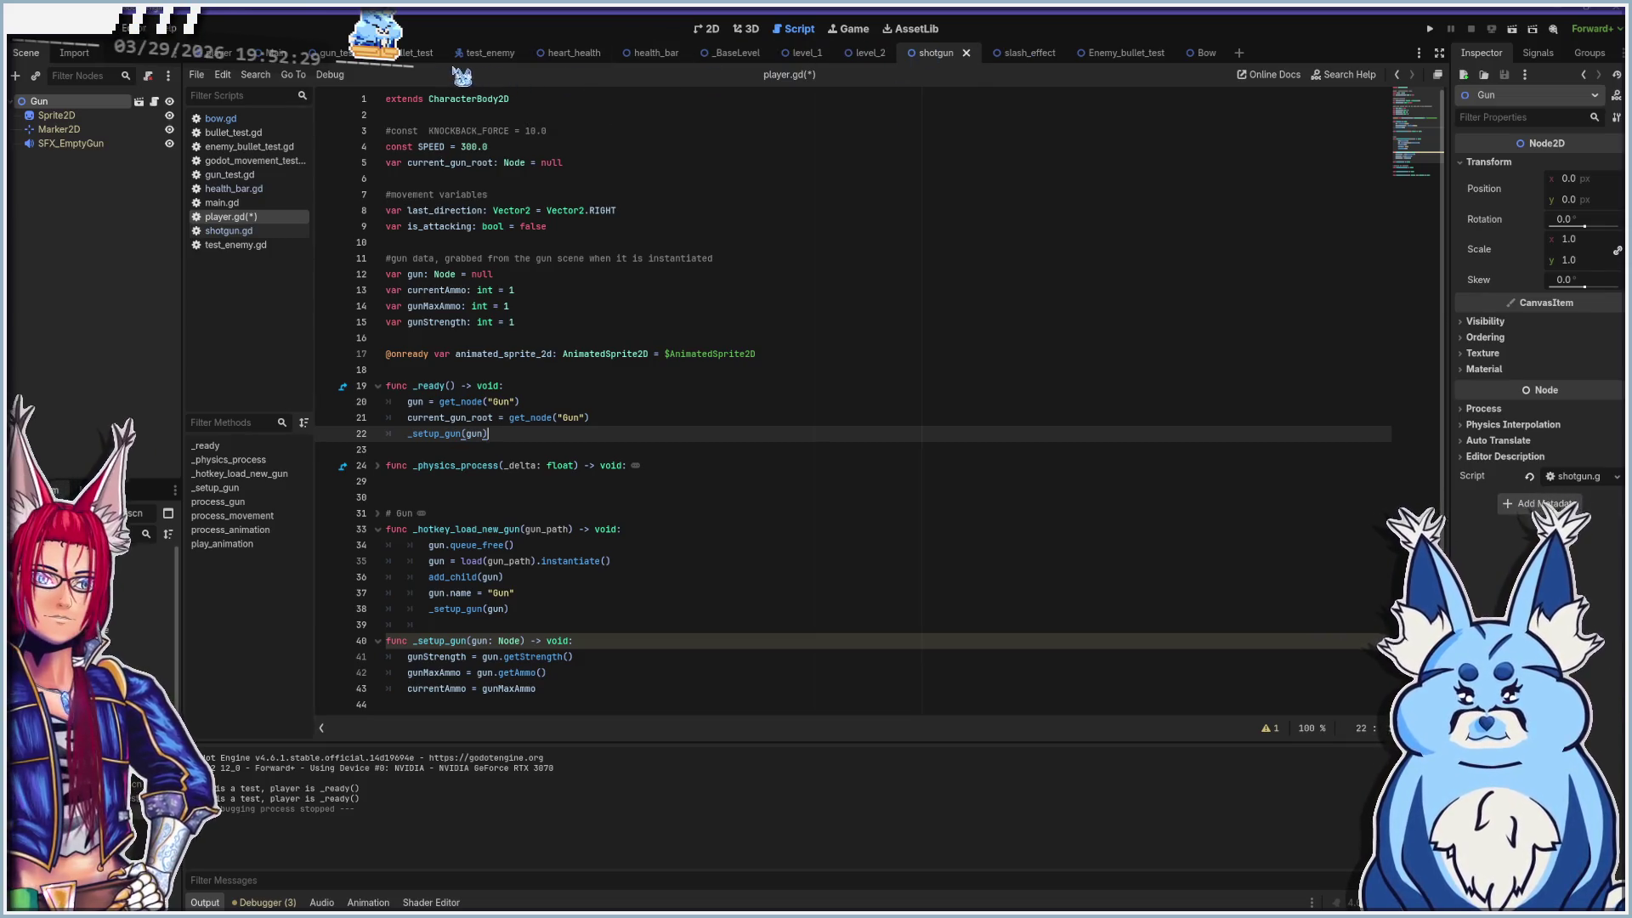
{"action": "left_click", "coordinate": [233, 120]}
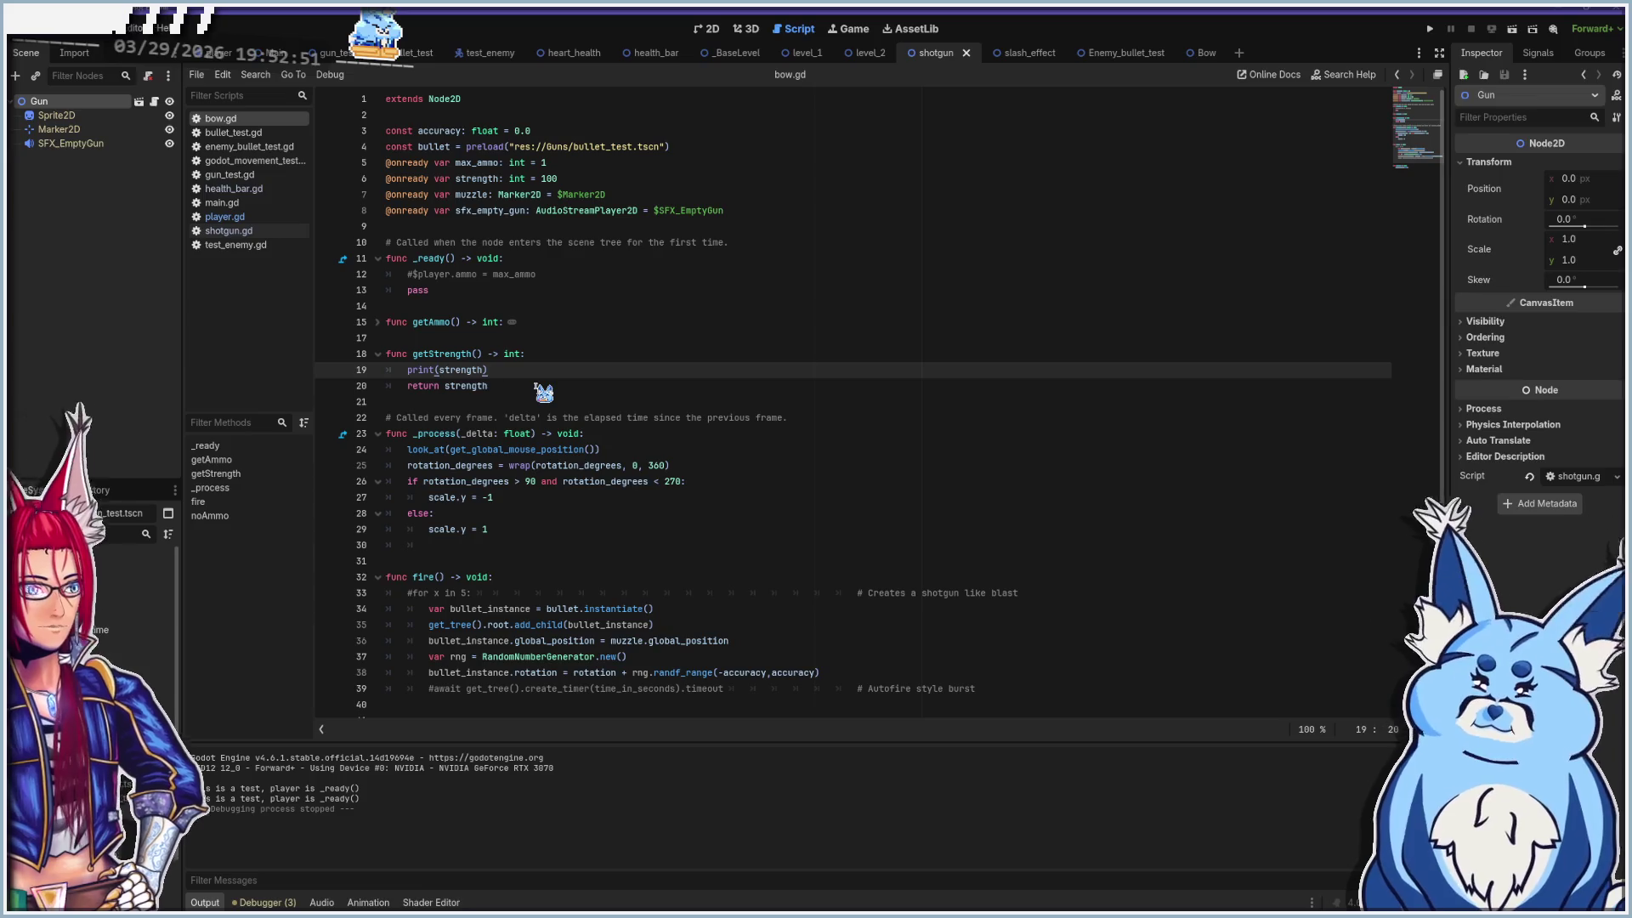
Run the game, fire a shot toward the upper slime, then stop it
{"action": "key", "text": "F5"}
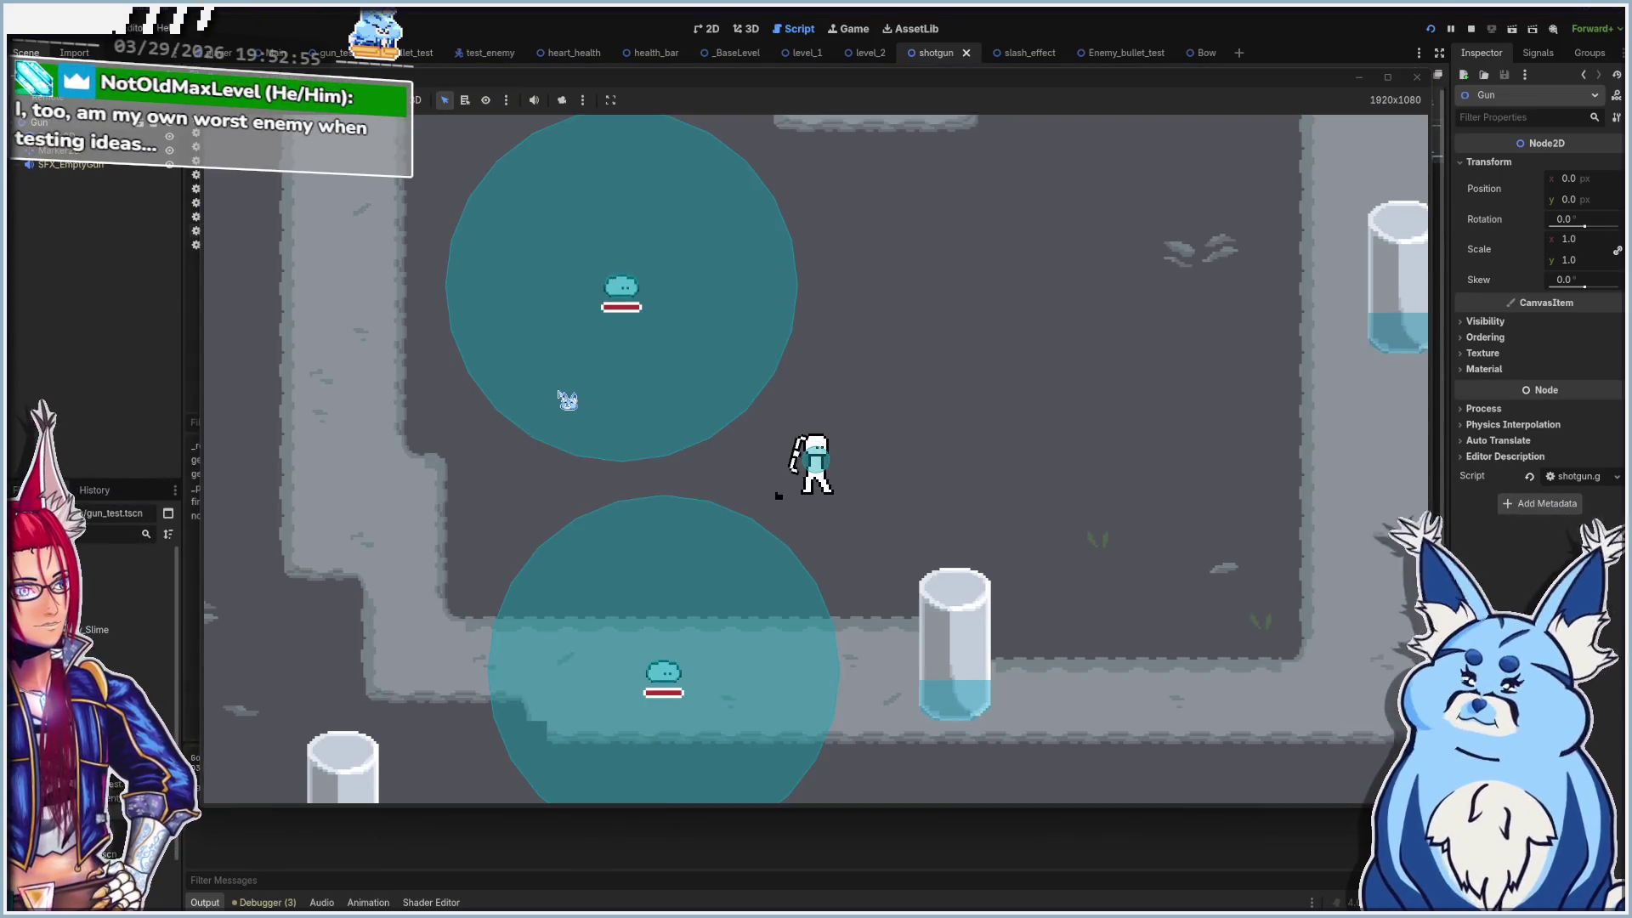
{"action": "left_click", "coordinate": [721, 85]}
{"action": "left_click_drag", "start_coordinate": [721, 85], "coordinate": [725, 51]}
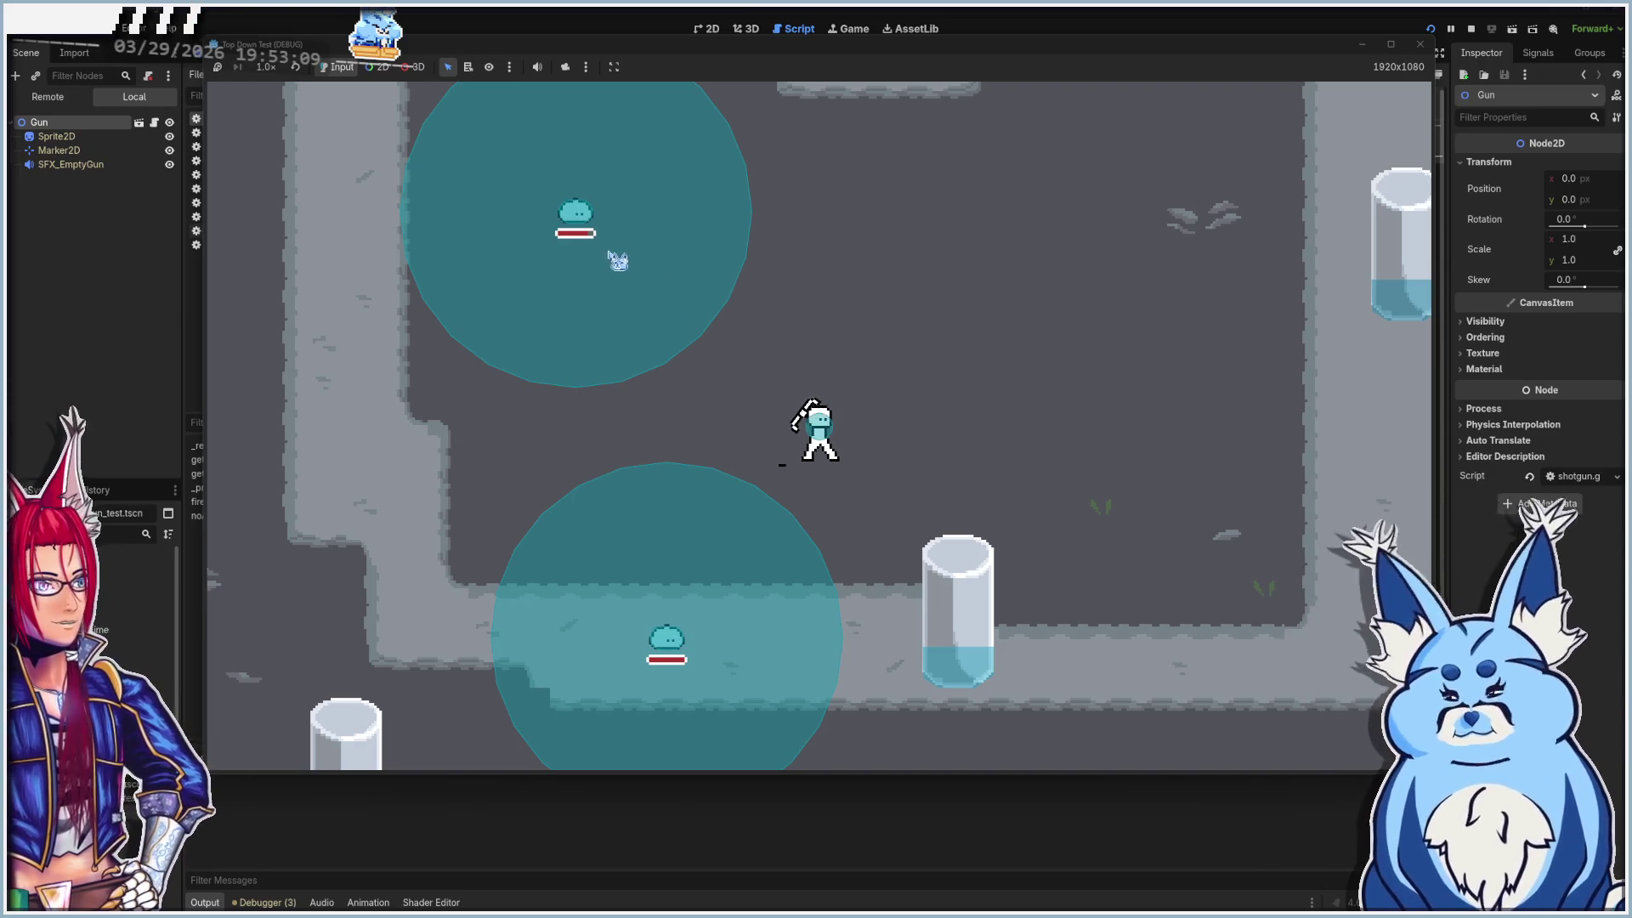
{"action": "left_click", "coordinate": [600, 244]}
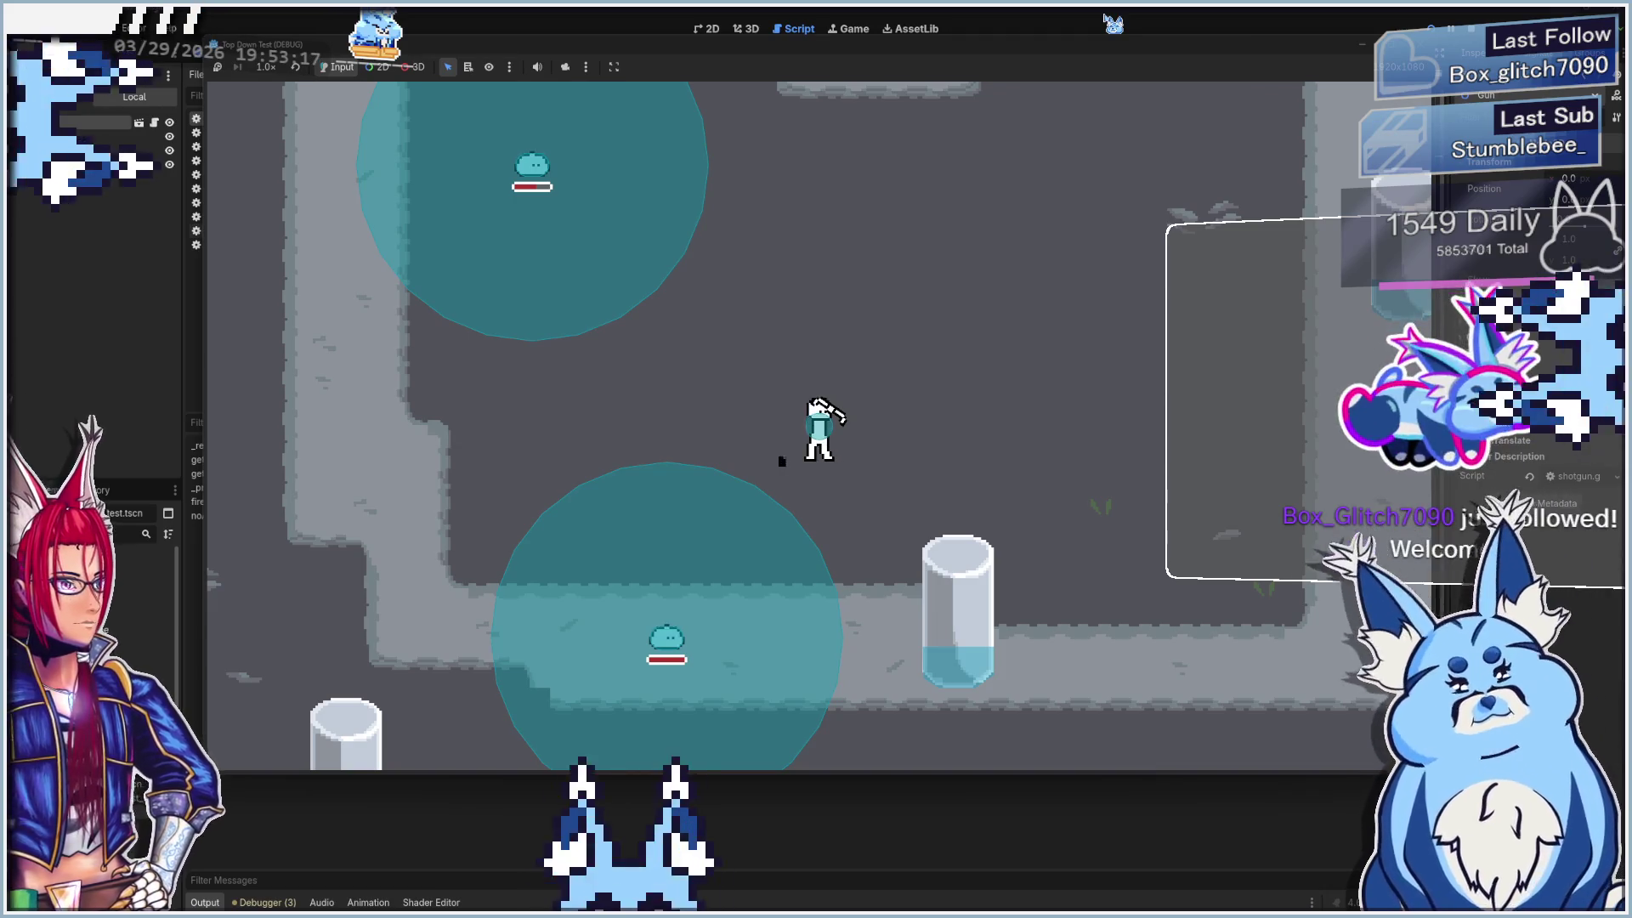
{"action": "key", "text": "F8"}
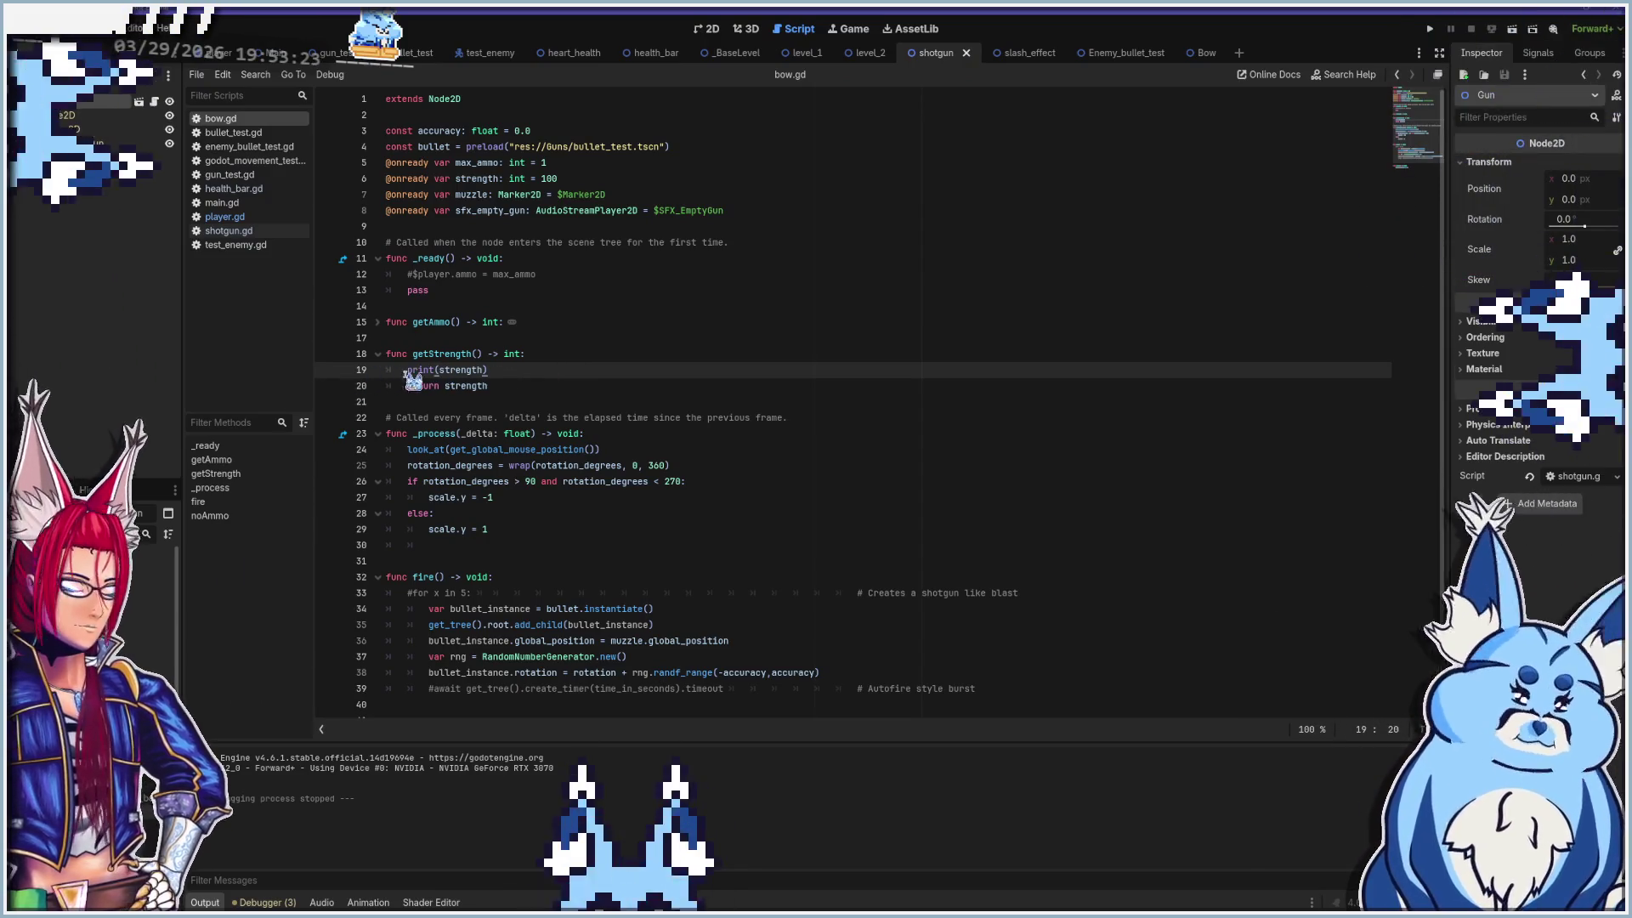
Delete the print(strength) line and its empty line 19 from getStrength
{"action": "key", "text": "shift+Home"}
{"action": "key", "text": "BackSpace"}
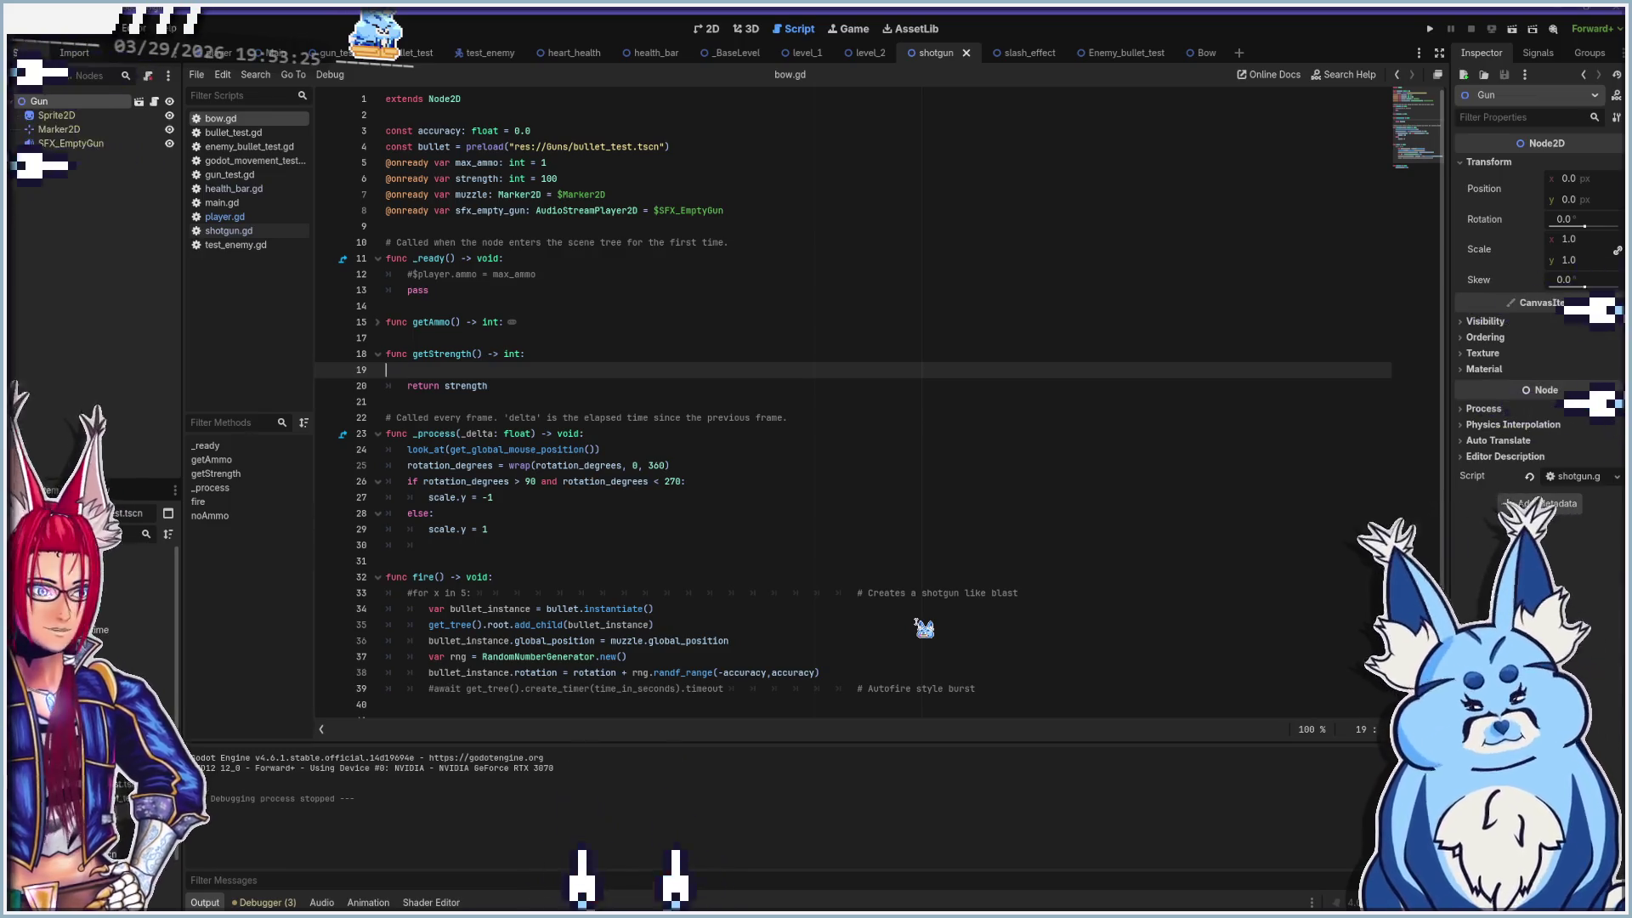
{"action": "key", "text": "BackSpace"}
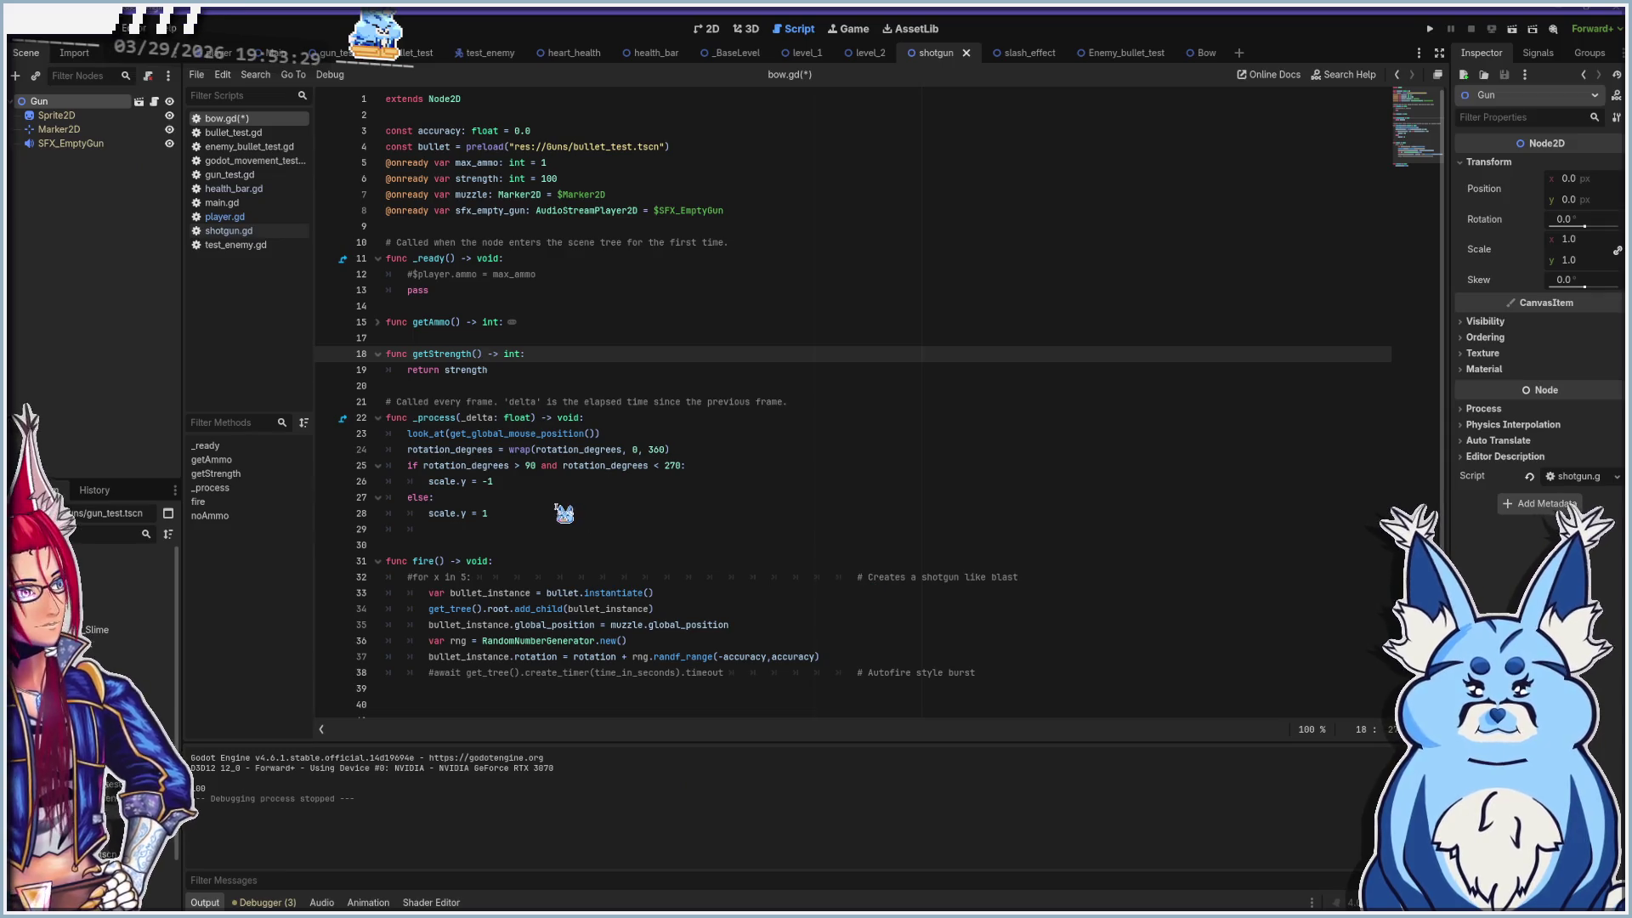
{"action": "scroll", "coordinate": [778, 555], "scroll_direction": "down", "scroll_amount": 2}
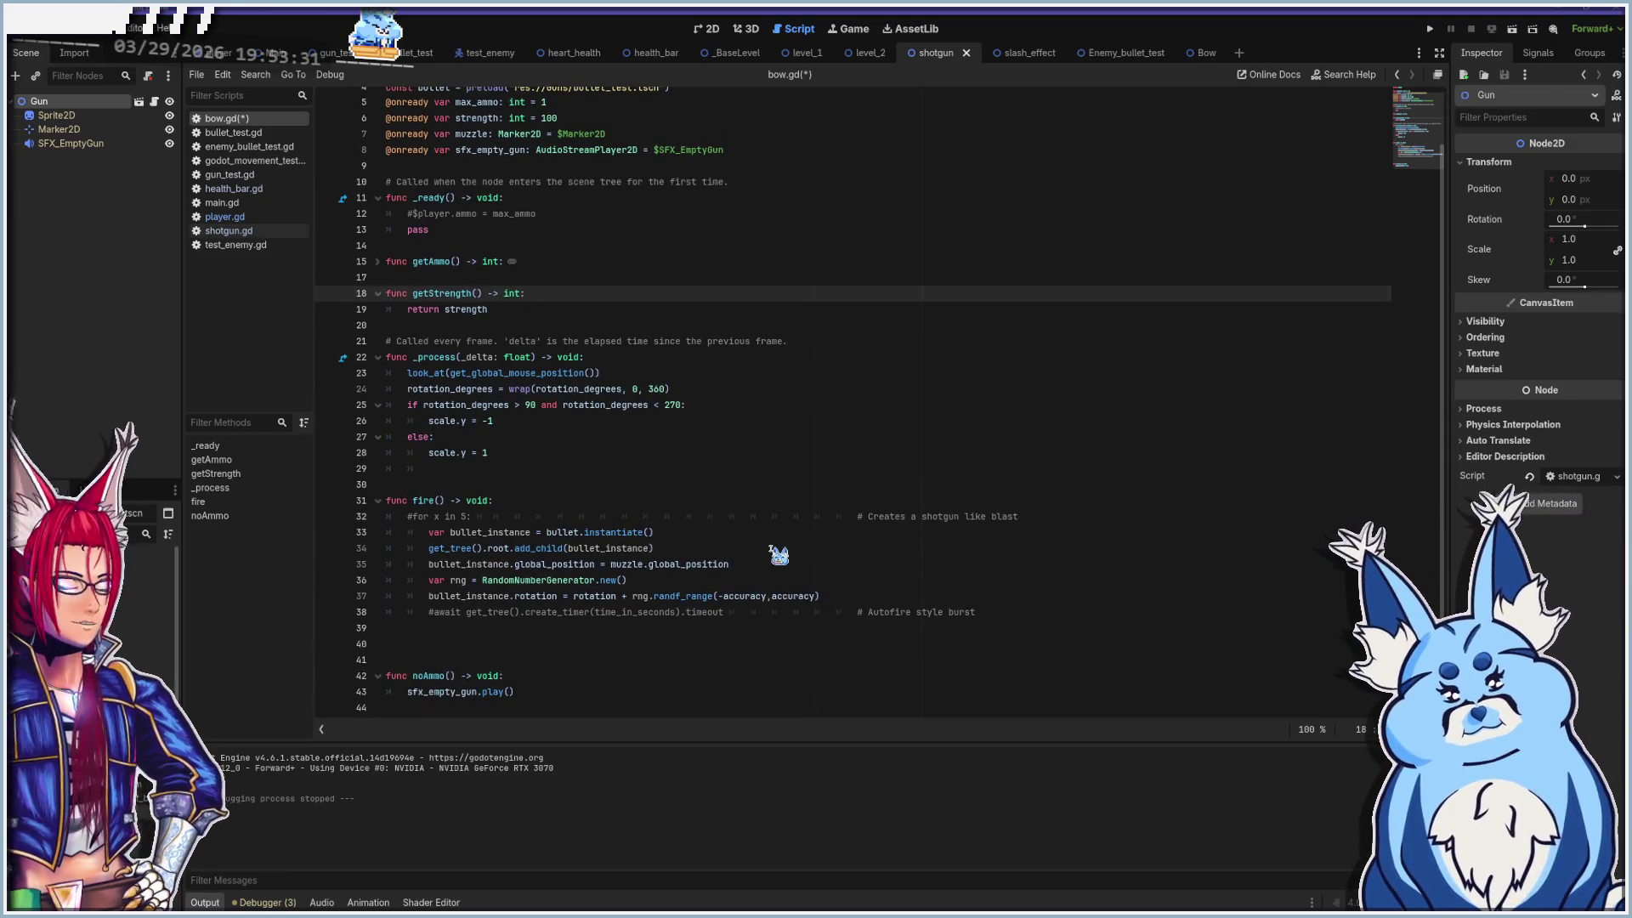
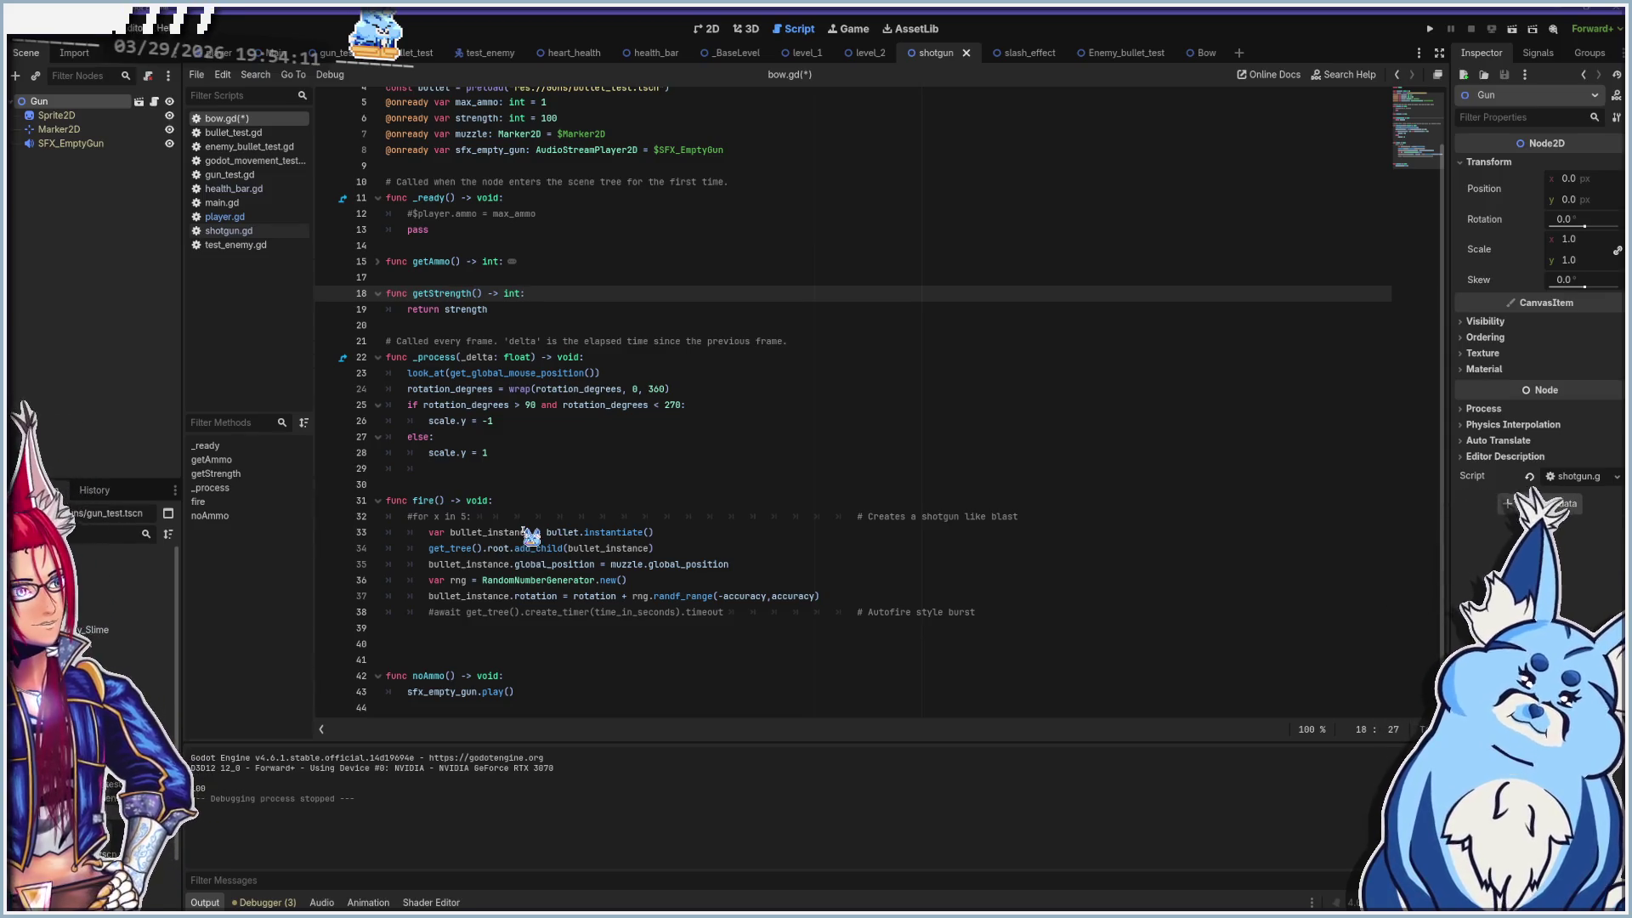
Remove the stray character from bow.gd and run the project with F5
{"action": "type", "text": "r"}
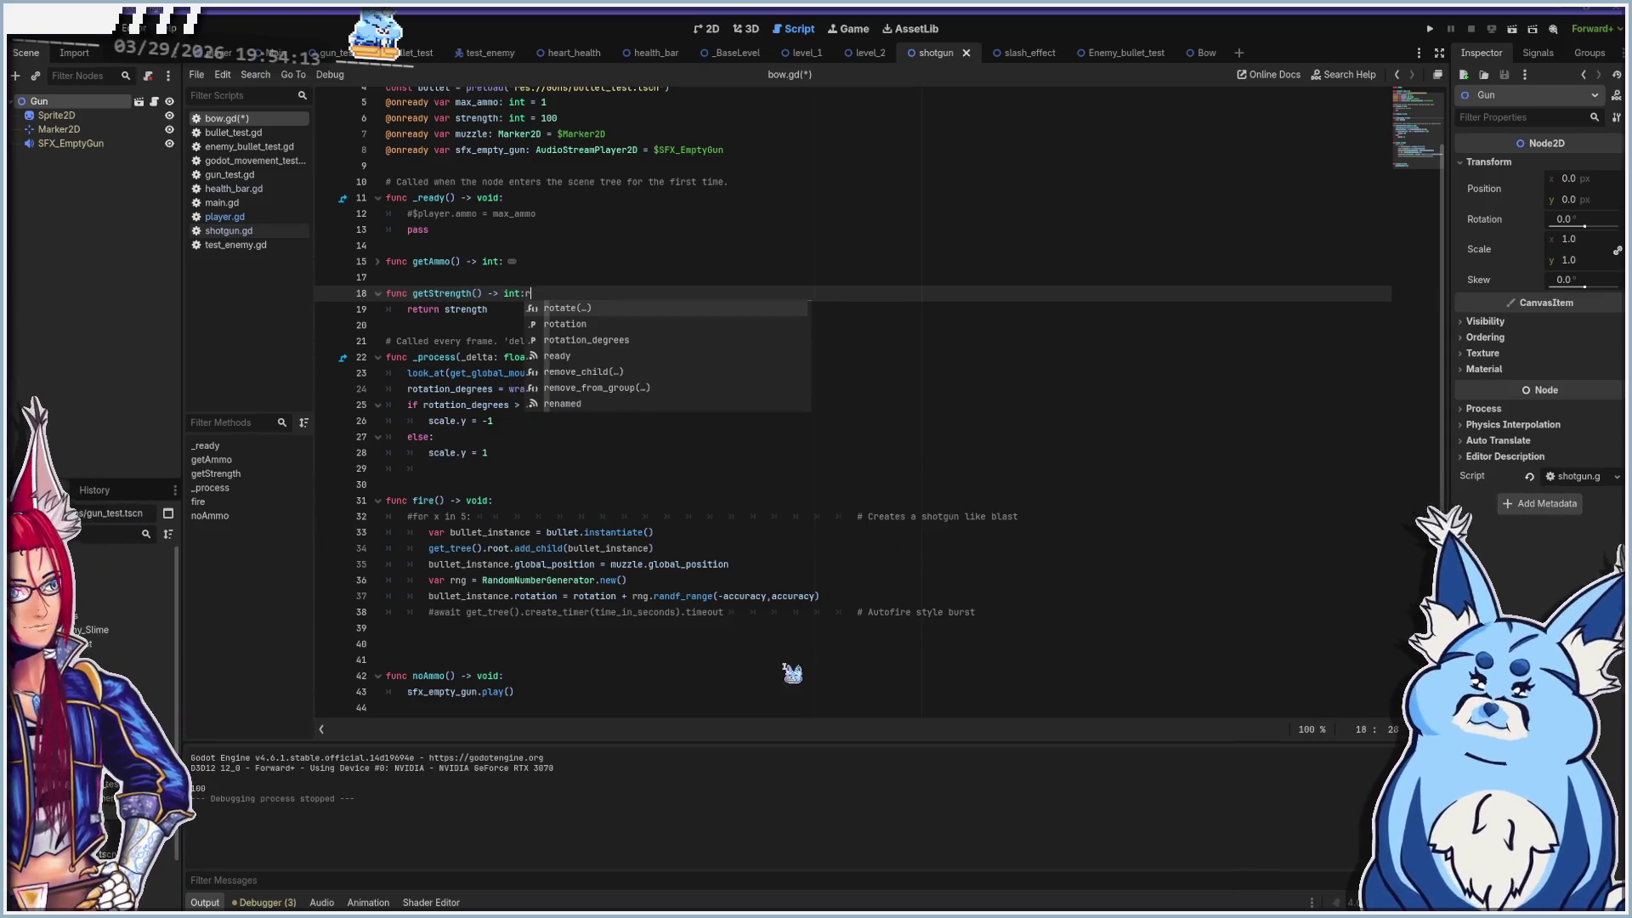
{"action": "key", "text": "BackSpace"}
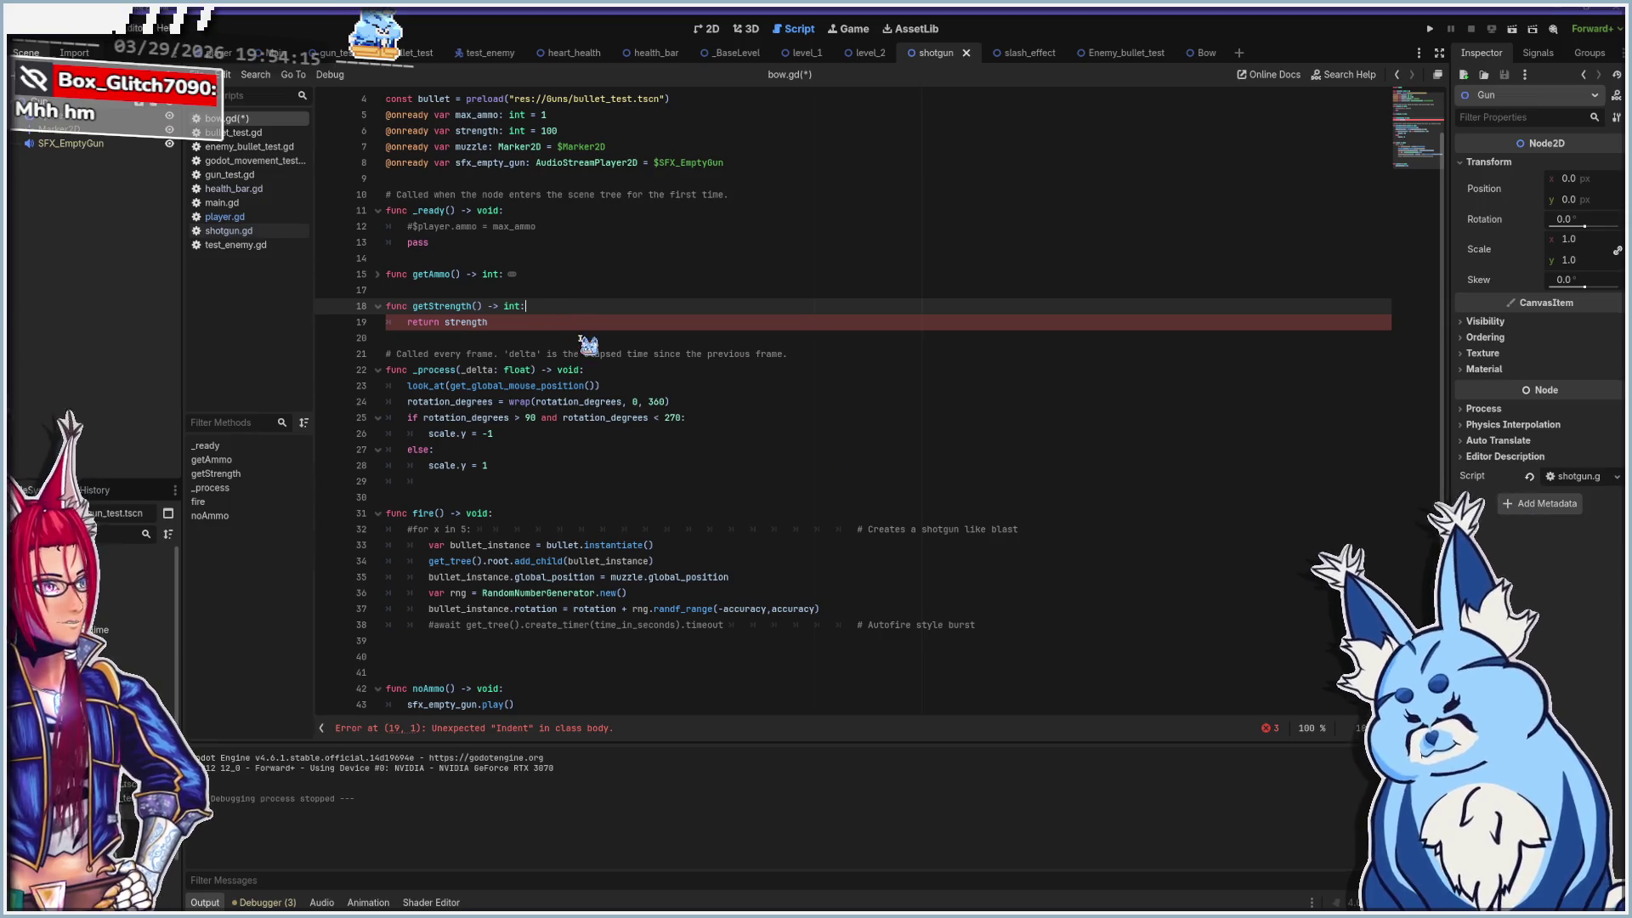
{"action": "key", "text": "F5"}
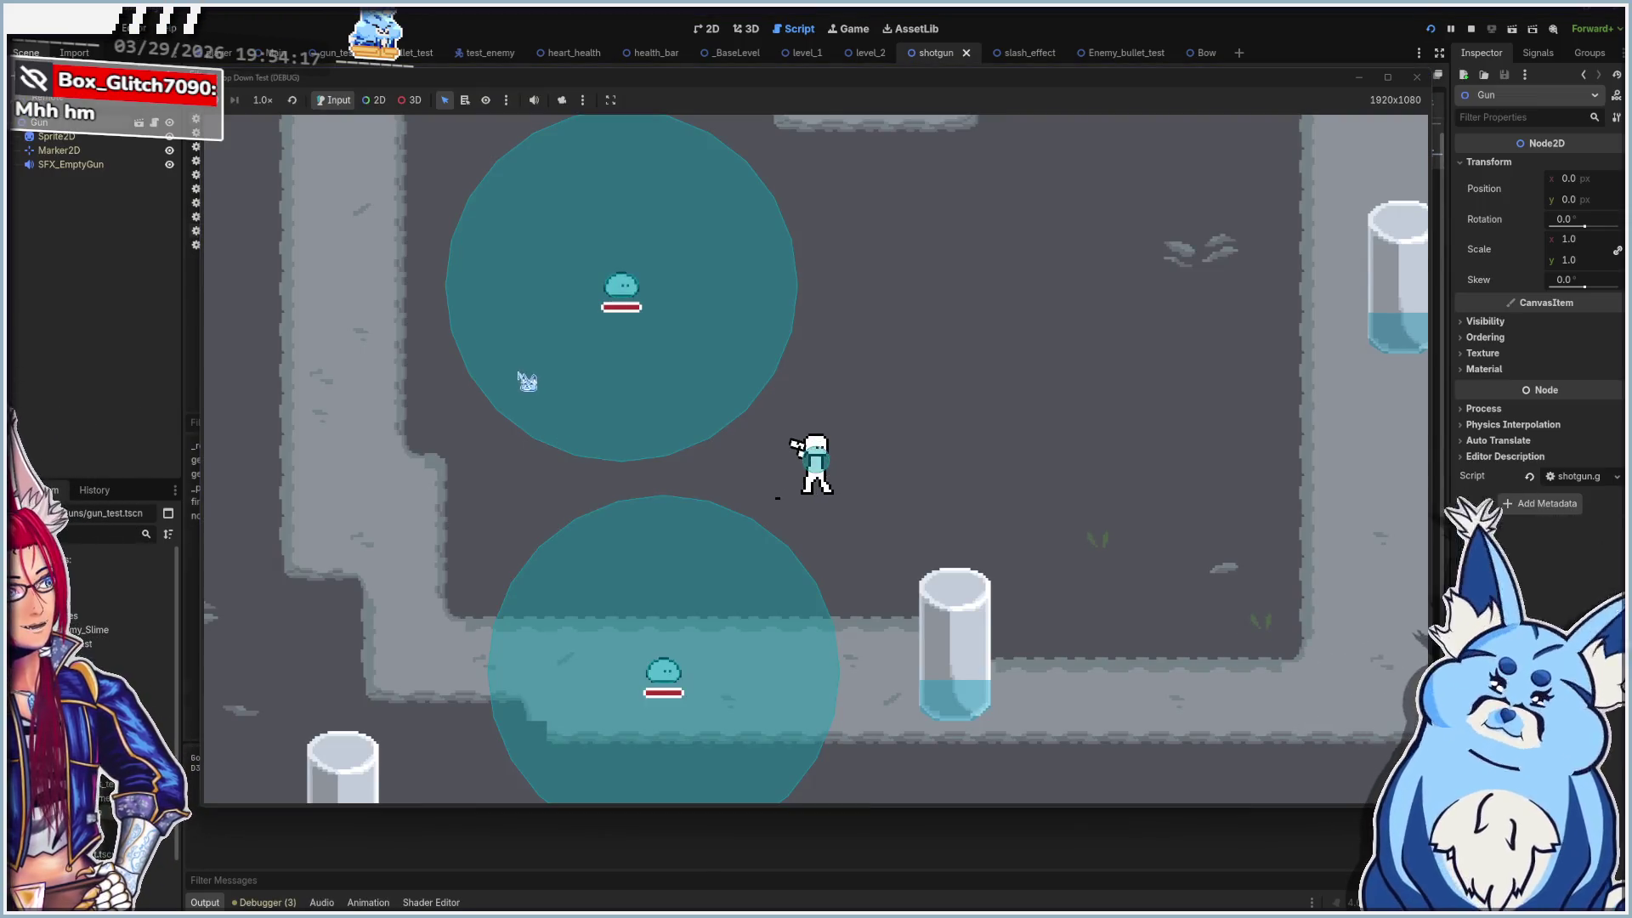
Move the player, fire the gun and shotgun at the slimes, then close the game window
{"action": "key", "text": "w"}
{"action": "left_click", "coordinate": [625, 397]}
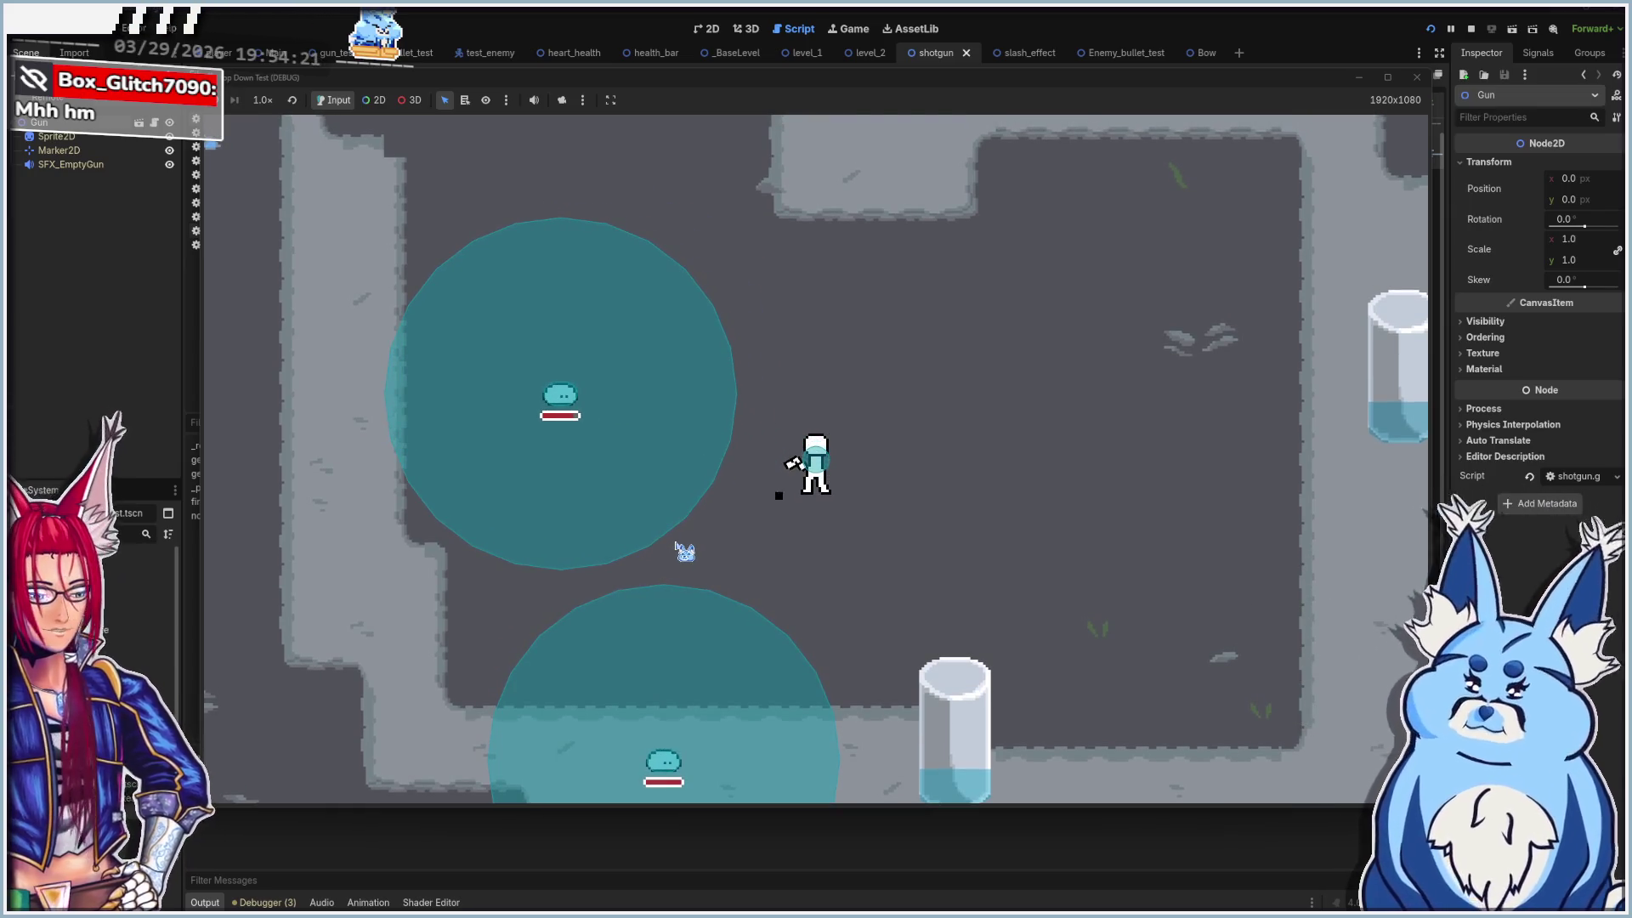
{"action": "left_click", "coordinate": [612, 468]}
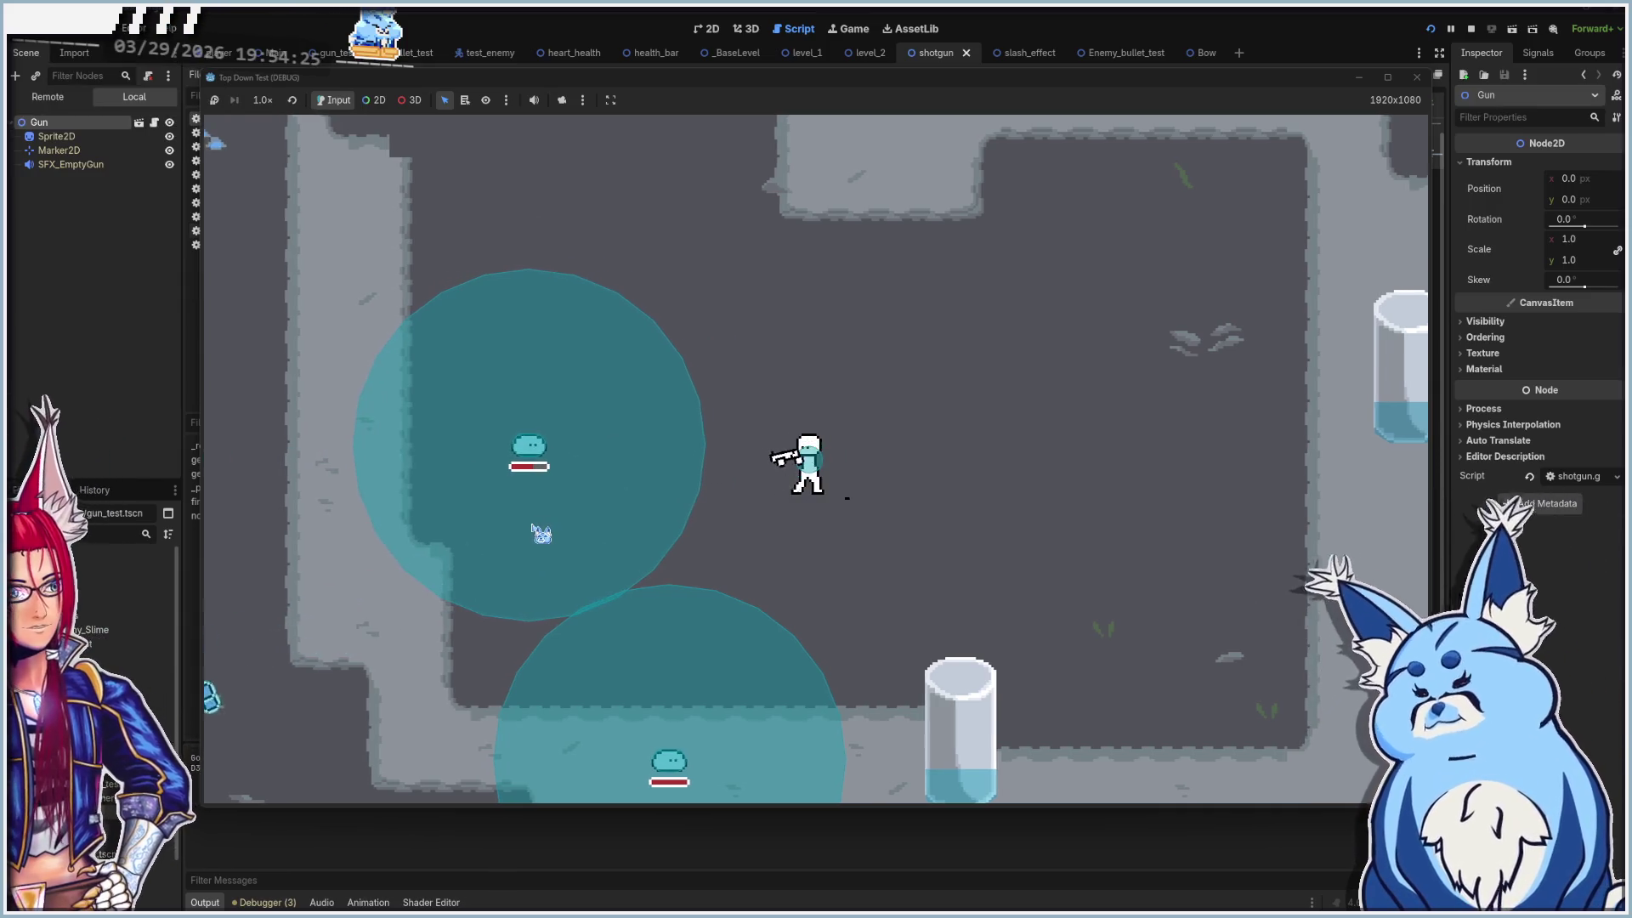
{"action": "left_click", "coordinate": [548, 451]}
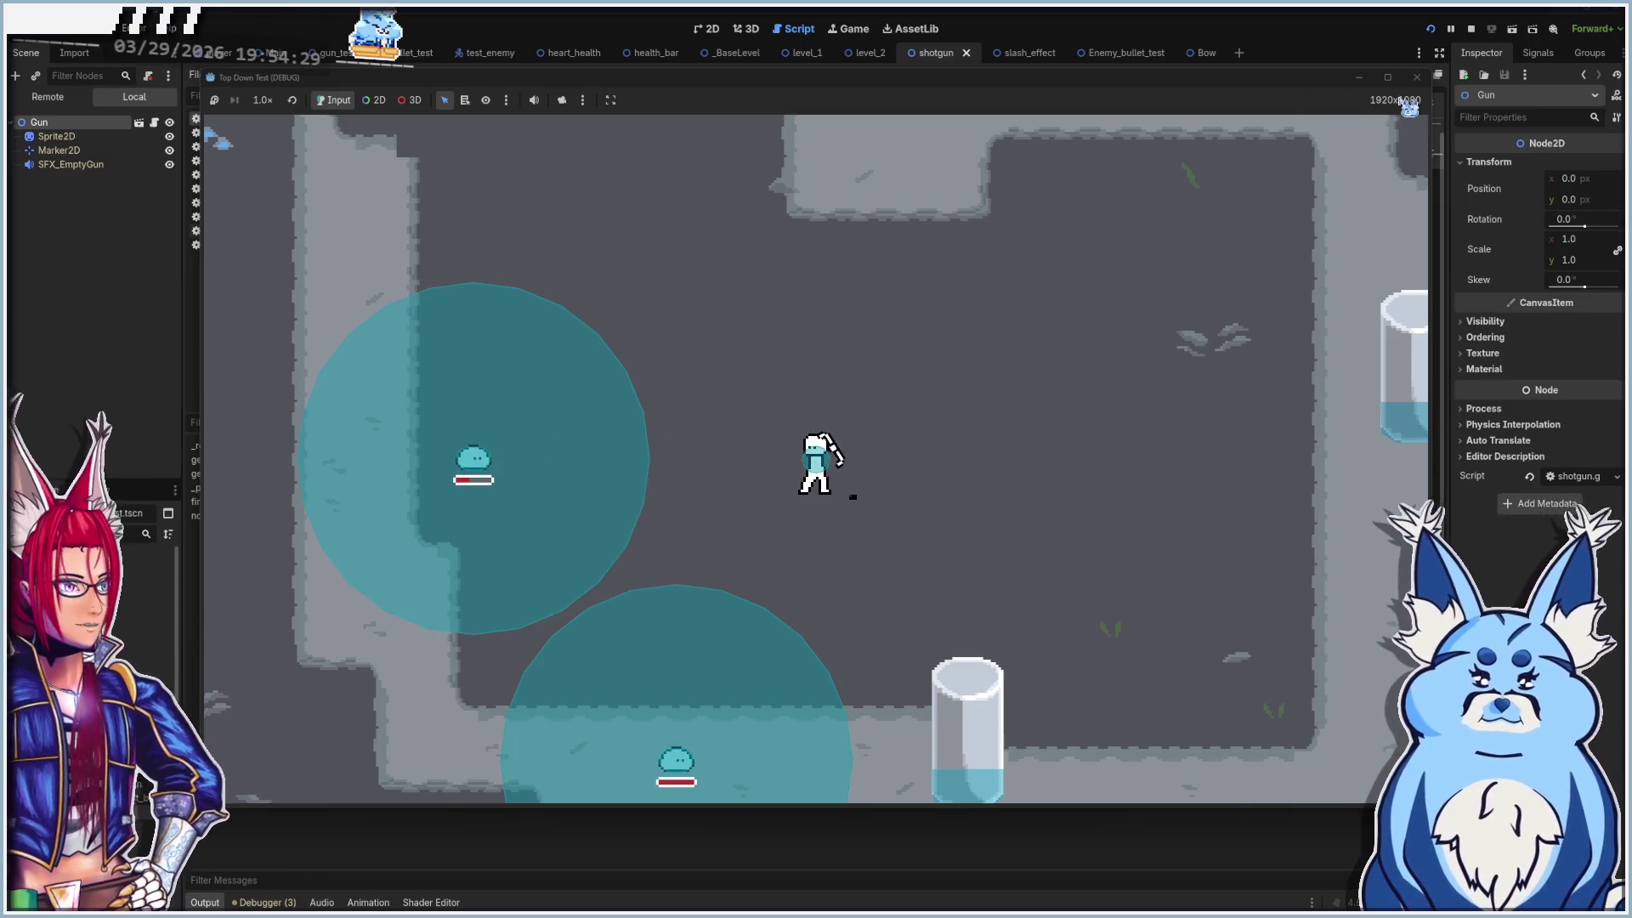
{"action": "left_click", "coordinate": [1416, 77]}
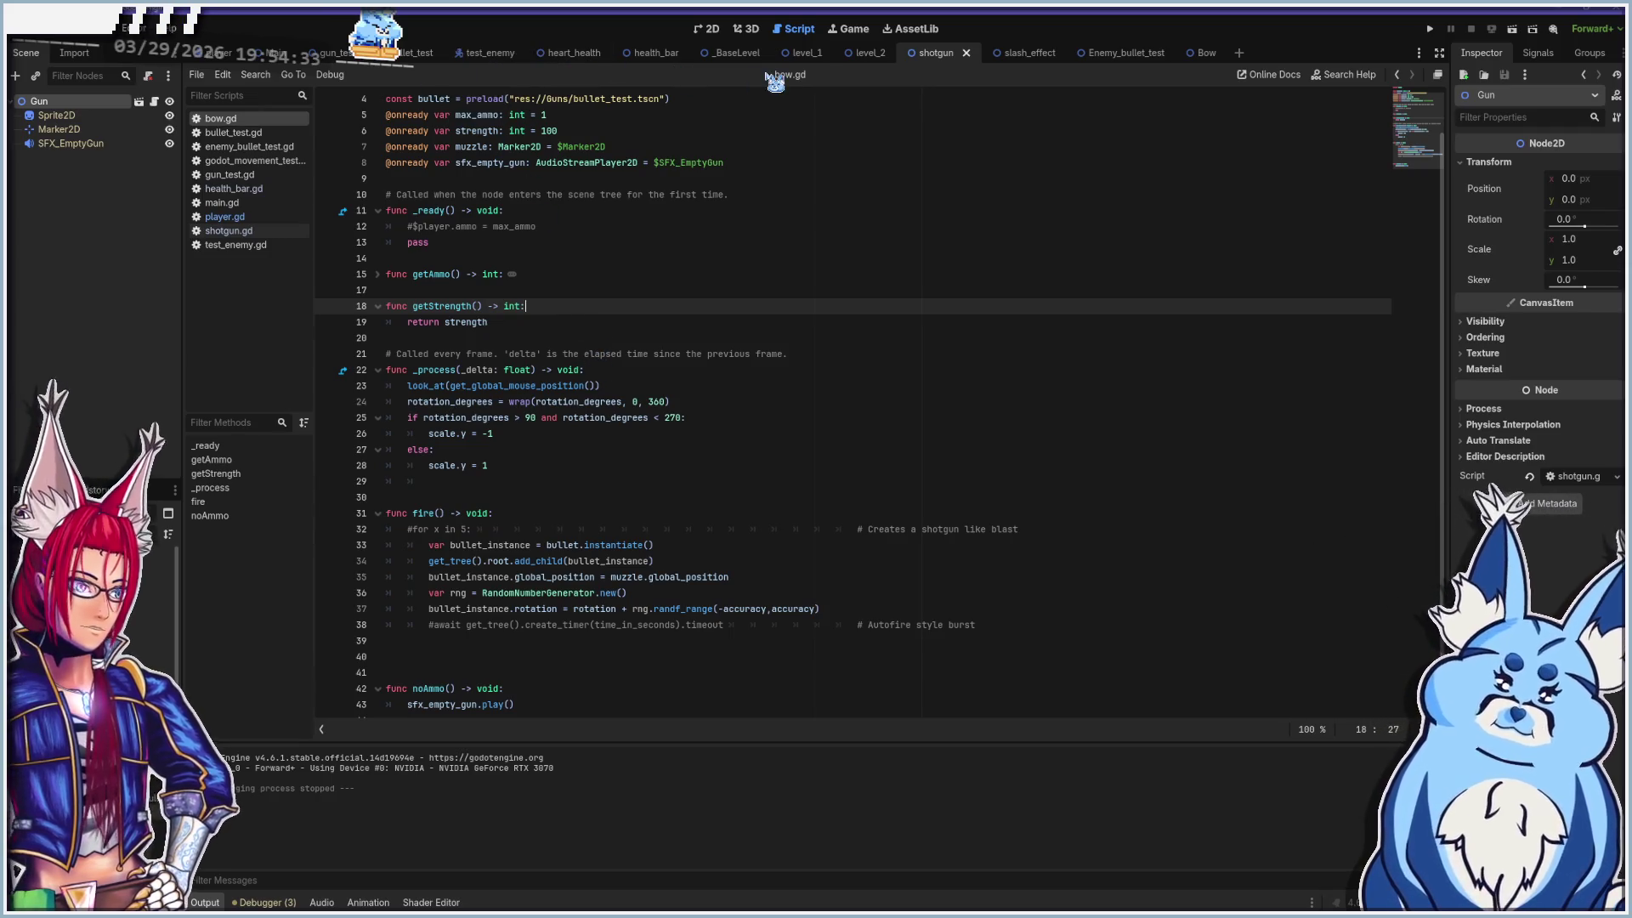
In bullet_test.gd, change the line 7 strength default from 20 to 1
{"action": "left_click", "coordinate": [414, 54]}
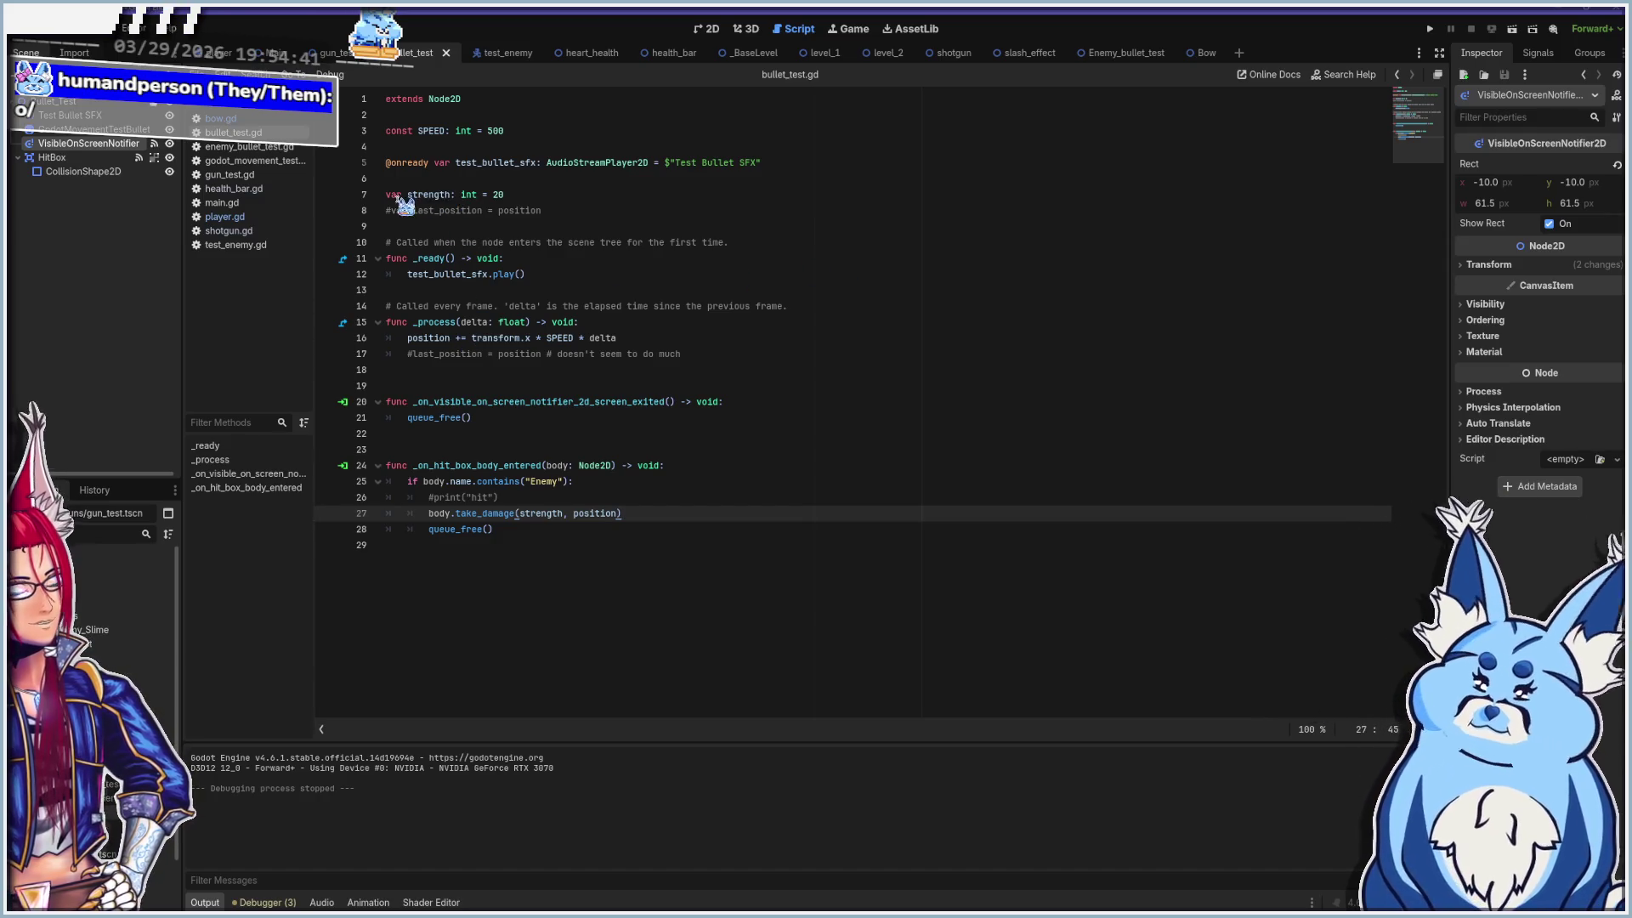
{"action": "left_click", "coordinate": [434, 194]}
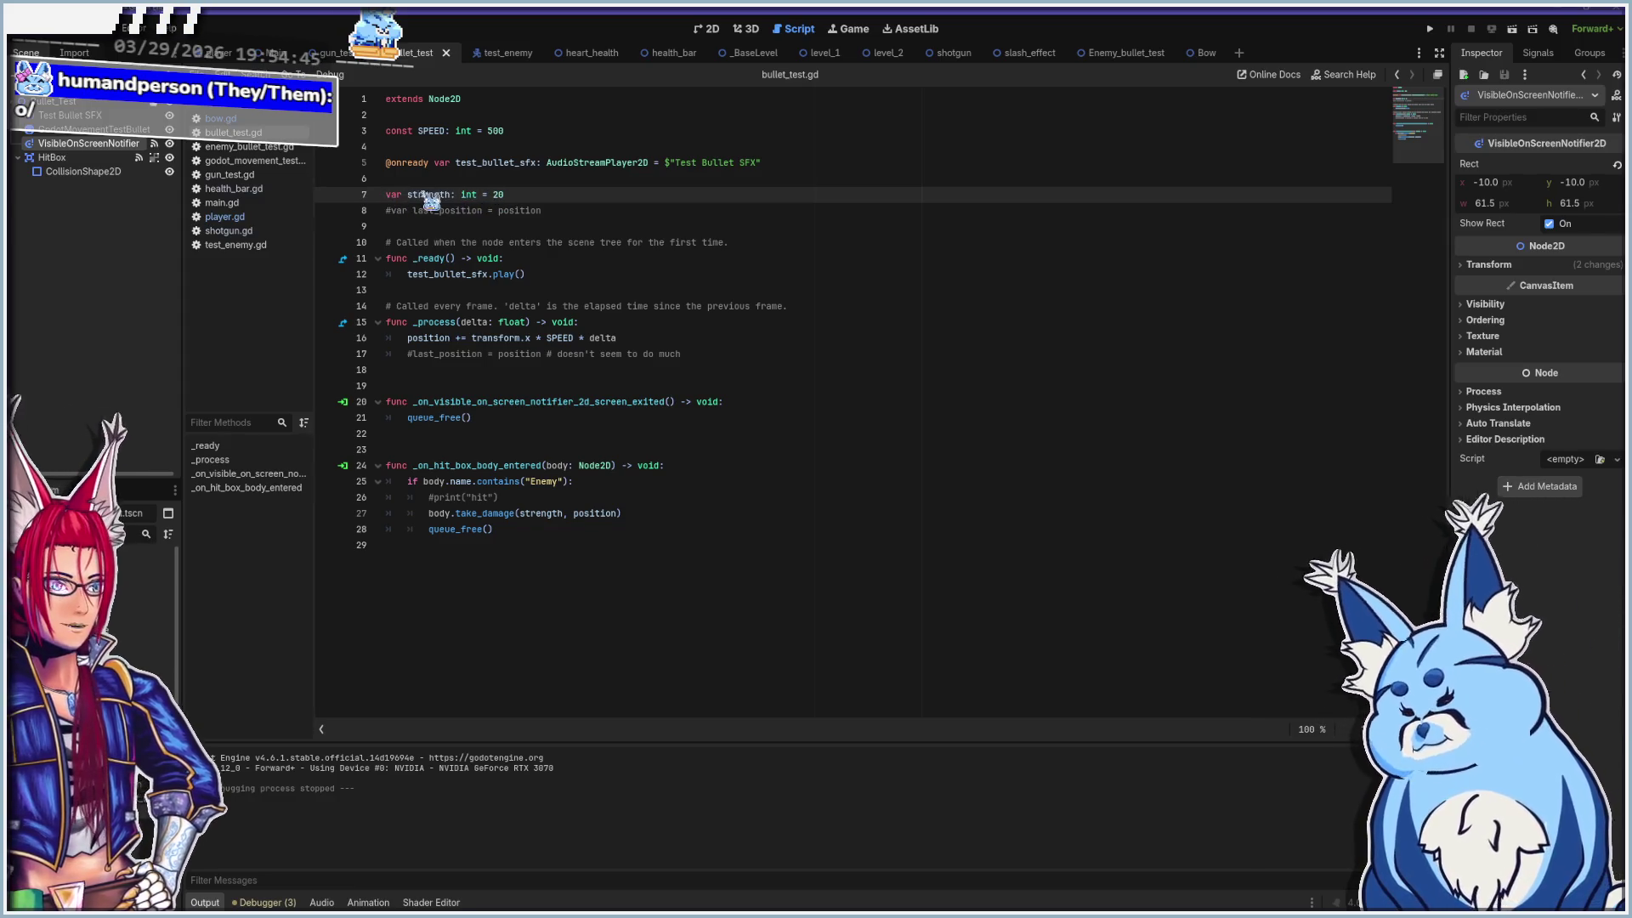
{"action": "left_click", "coordinate": [600, 201]}
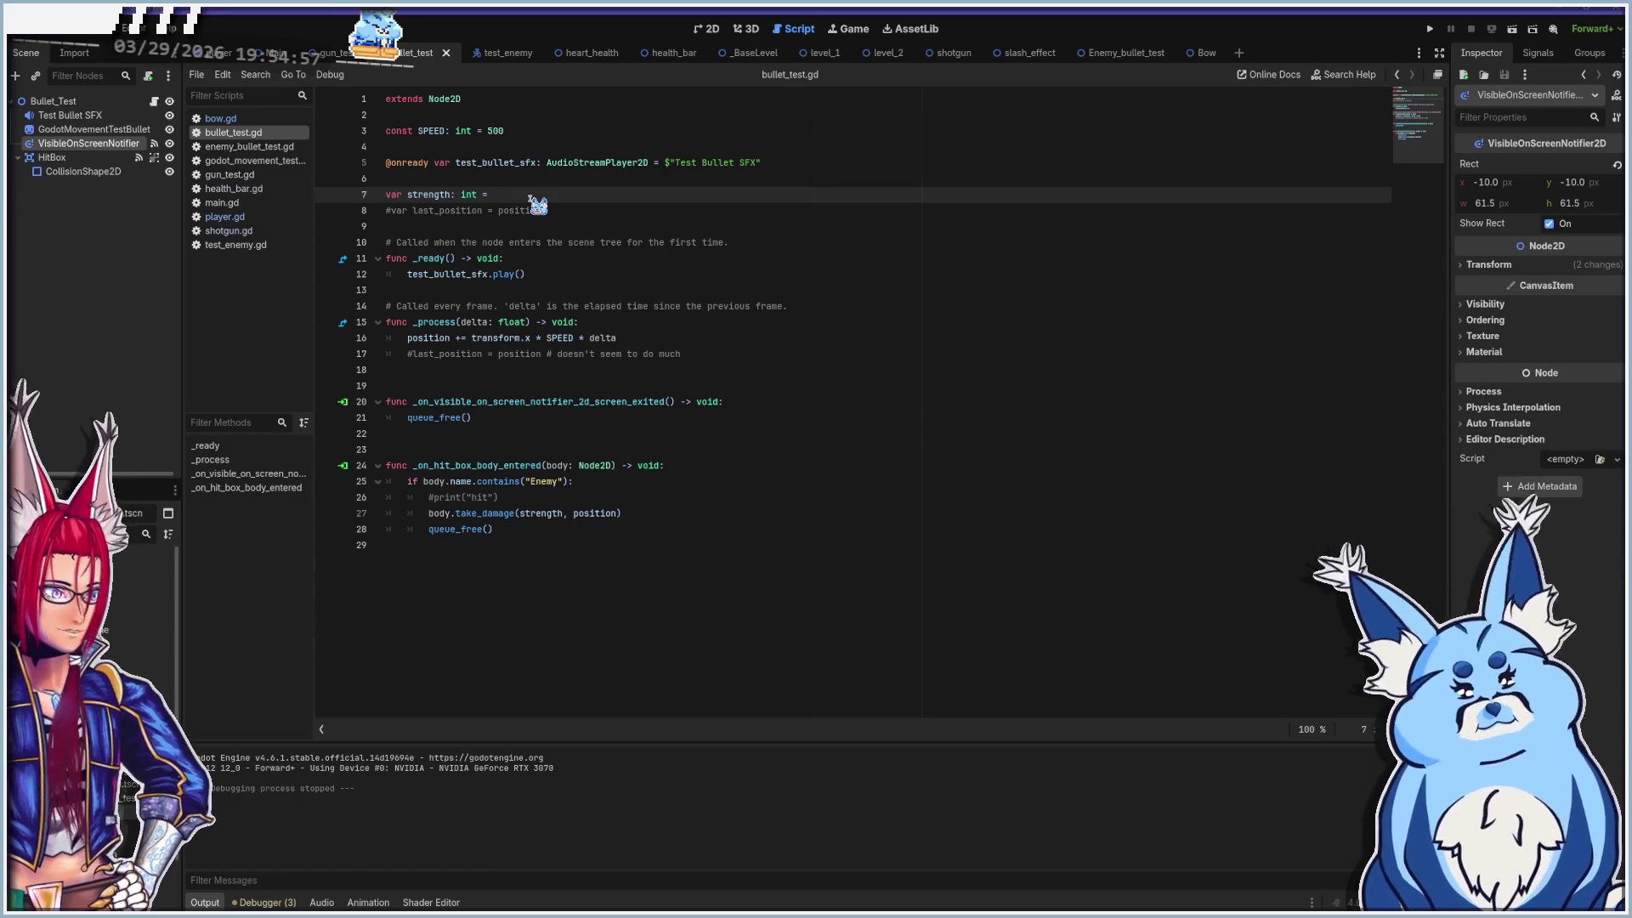
{"action": "key", "text": "BackSpace"}
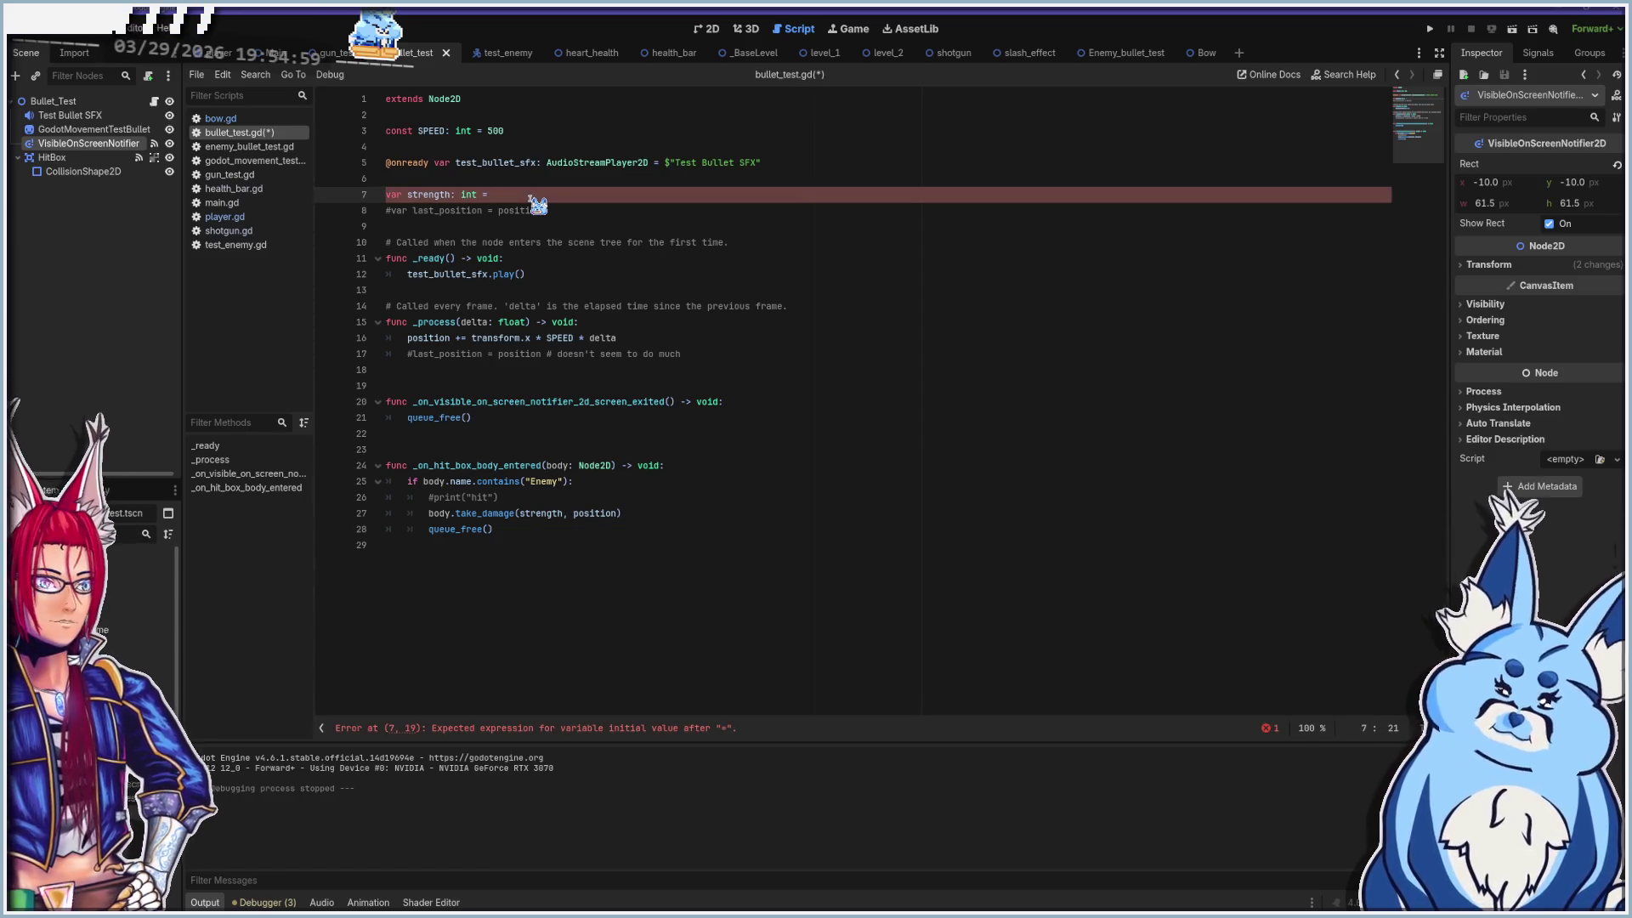
{"action": "type", "text": "0"}
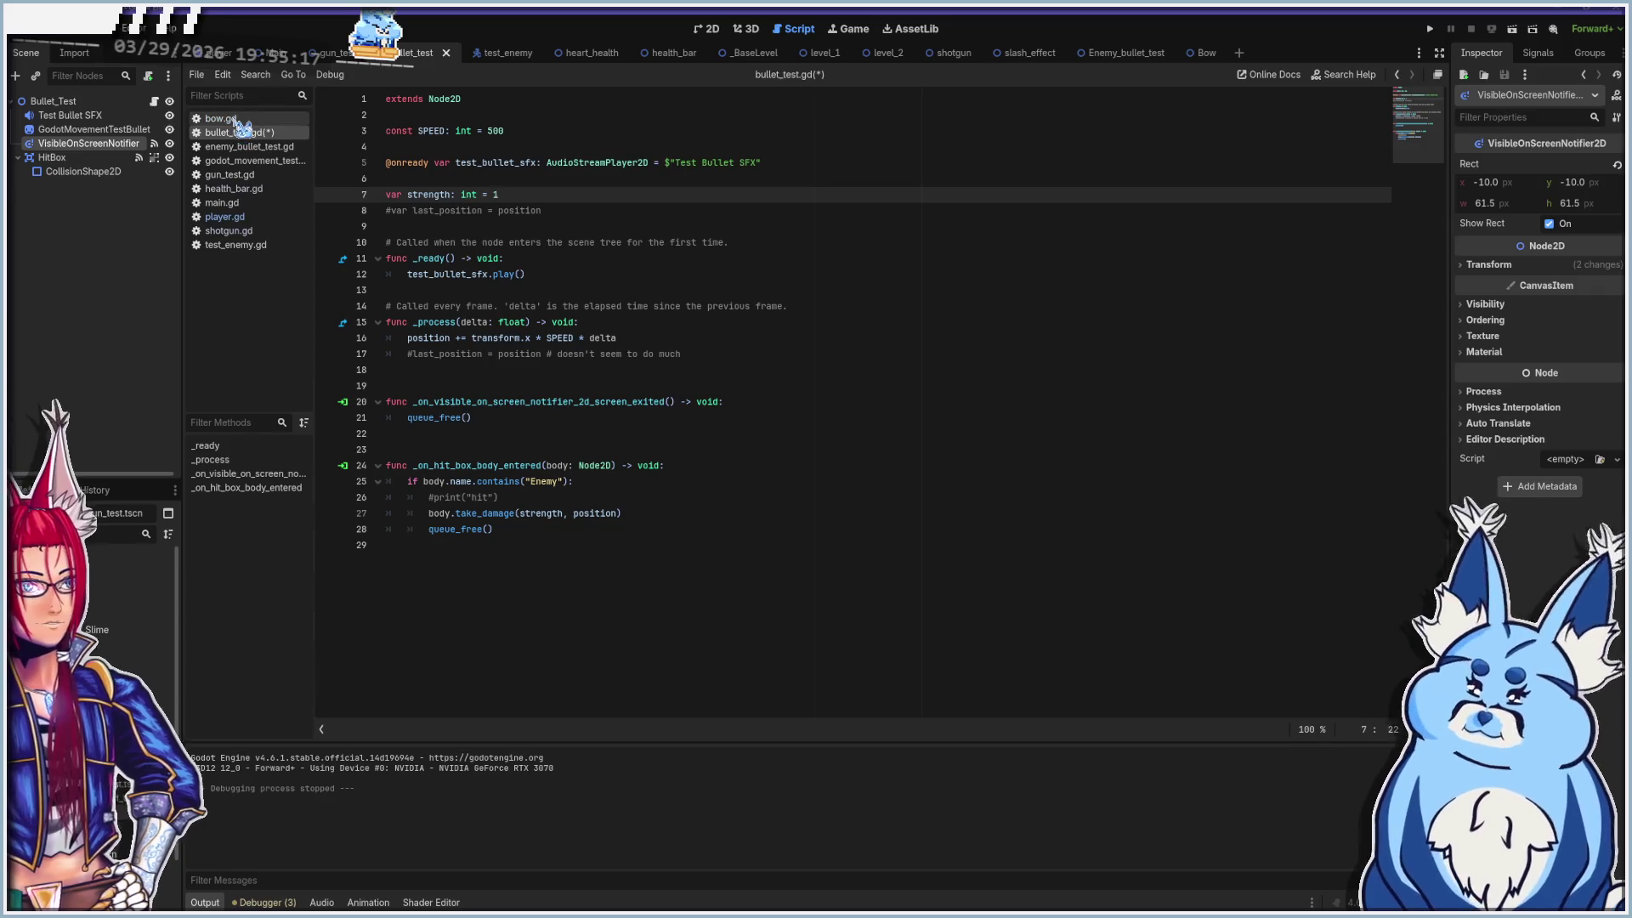
{"action": "left_click", "coordinate": [245, 215]}
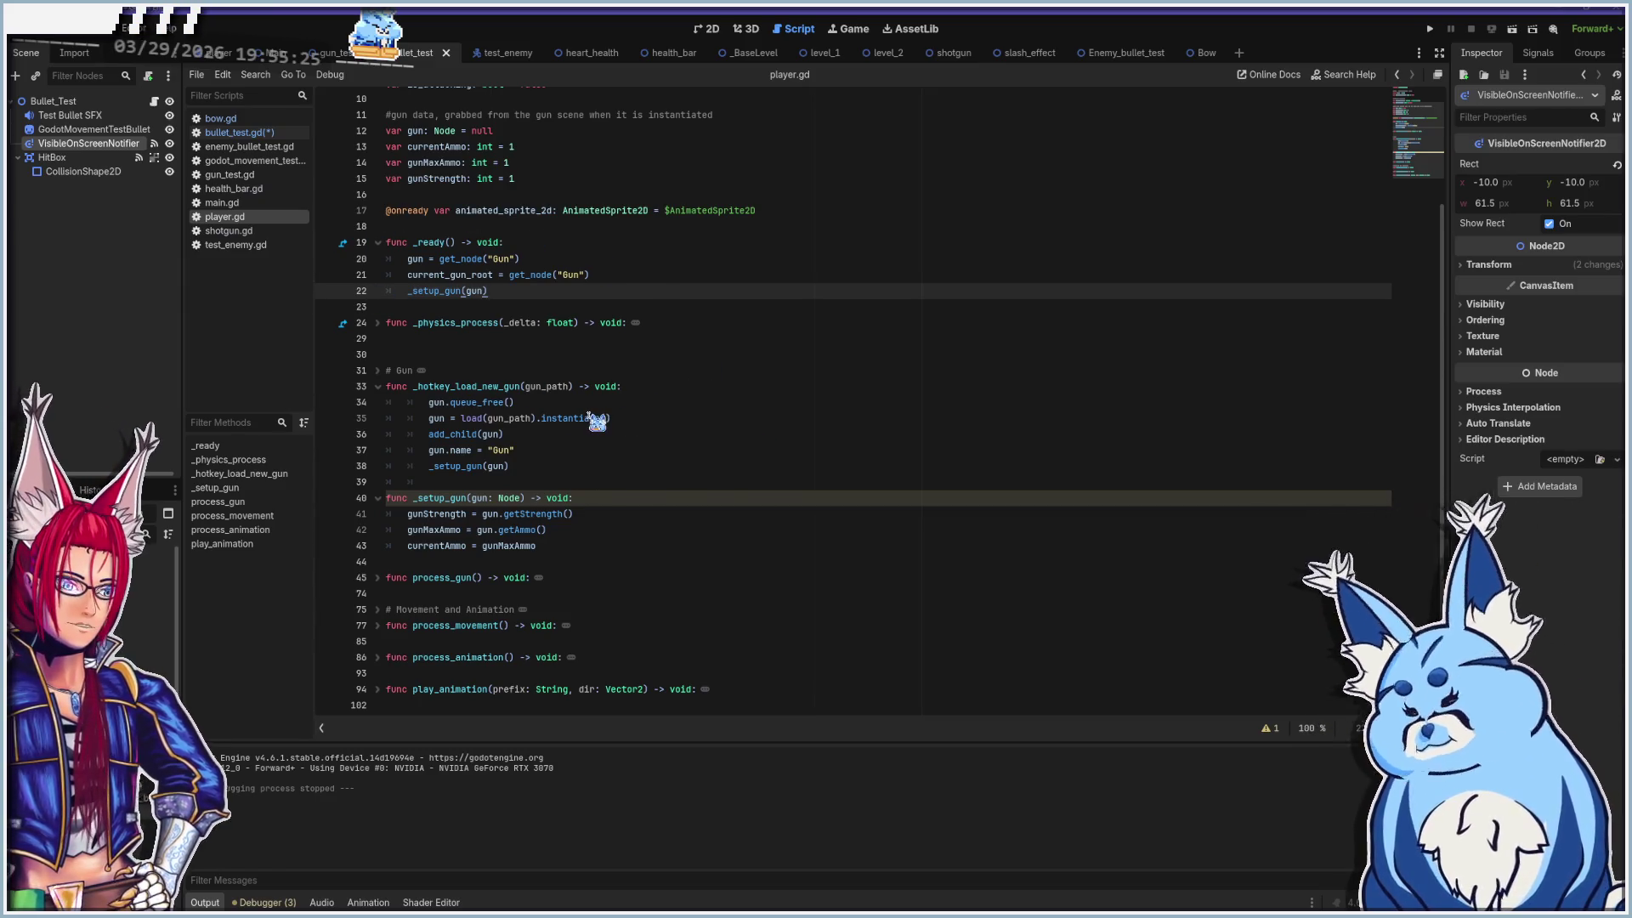
In player.gd's process_gun, pass gunStrength into the gun.fire() call on line 48
{"action": "left_click", "coordinate": [377, 579]}
{"action": "scroll", "coordinate": [602, 445], "scroll_direction": "down", "scroll_amount": 4}
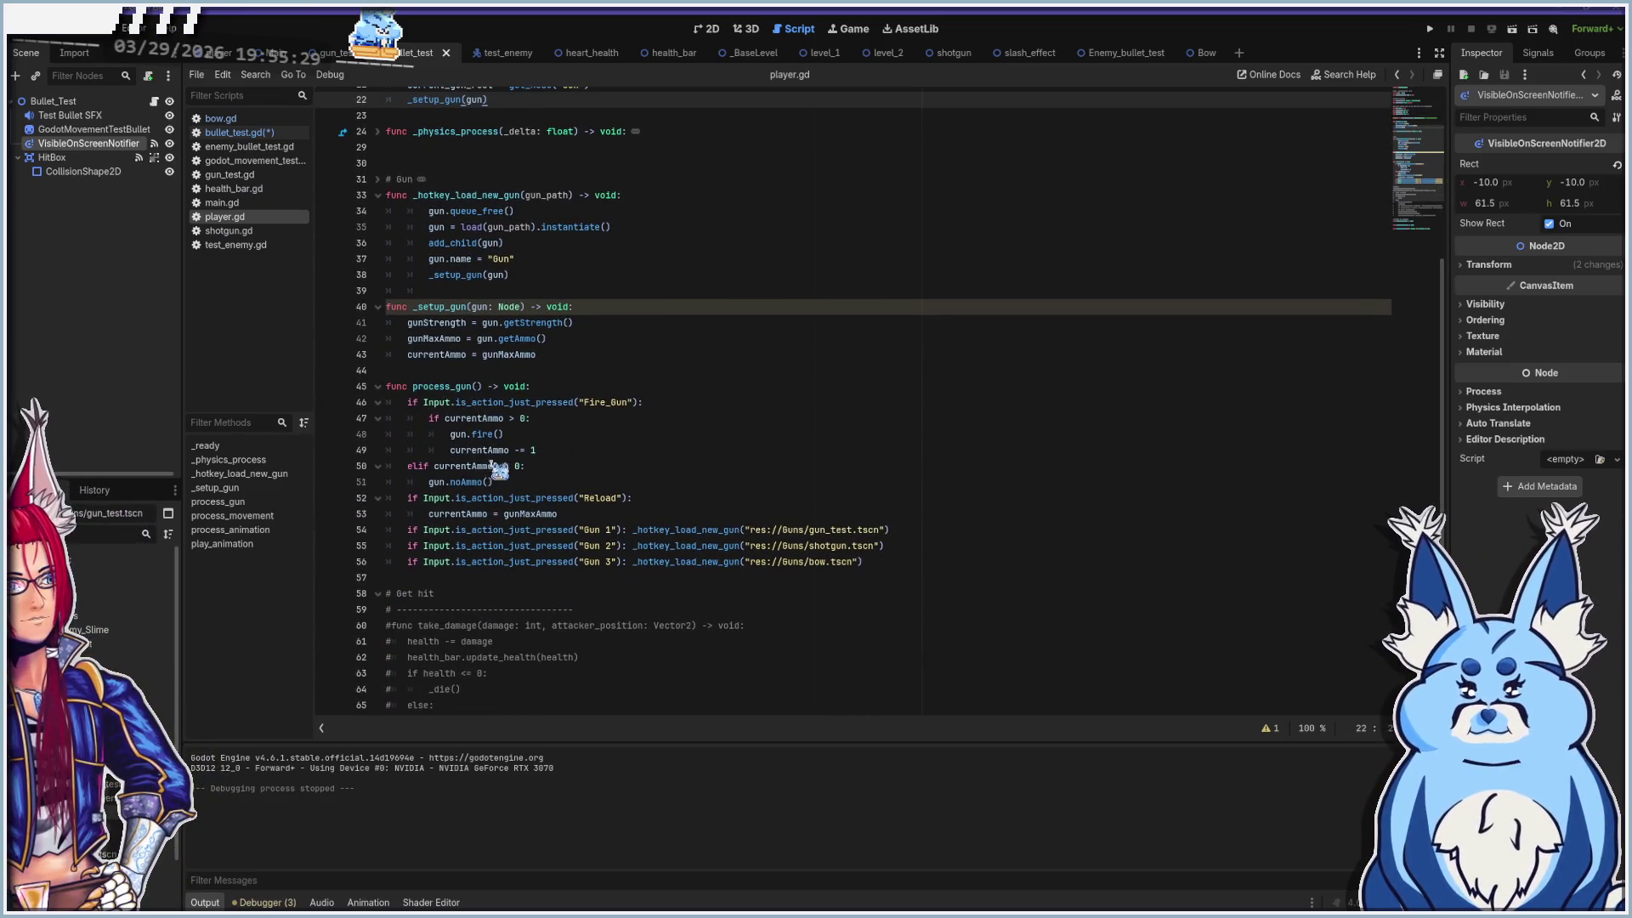
{"action": "left_click", "coordinate": [586, 521]}
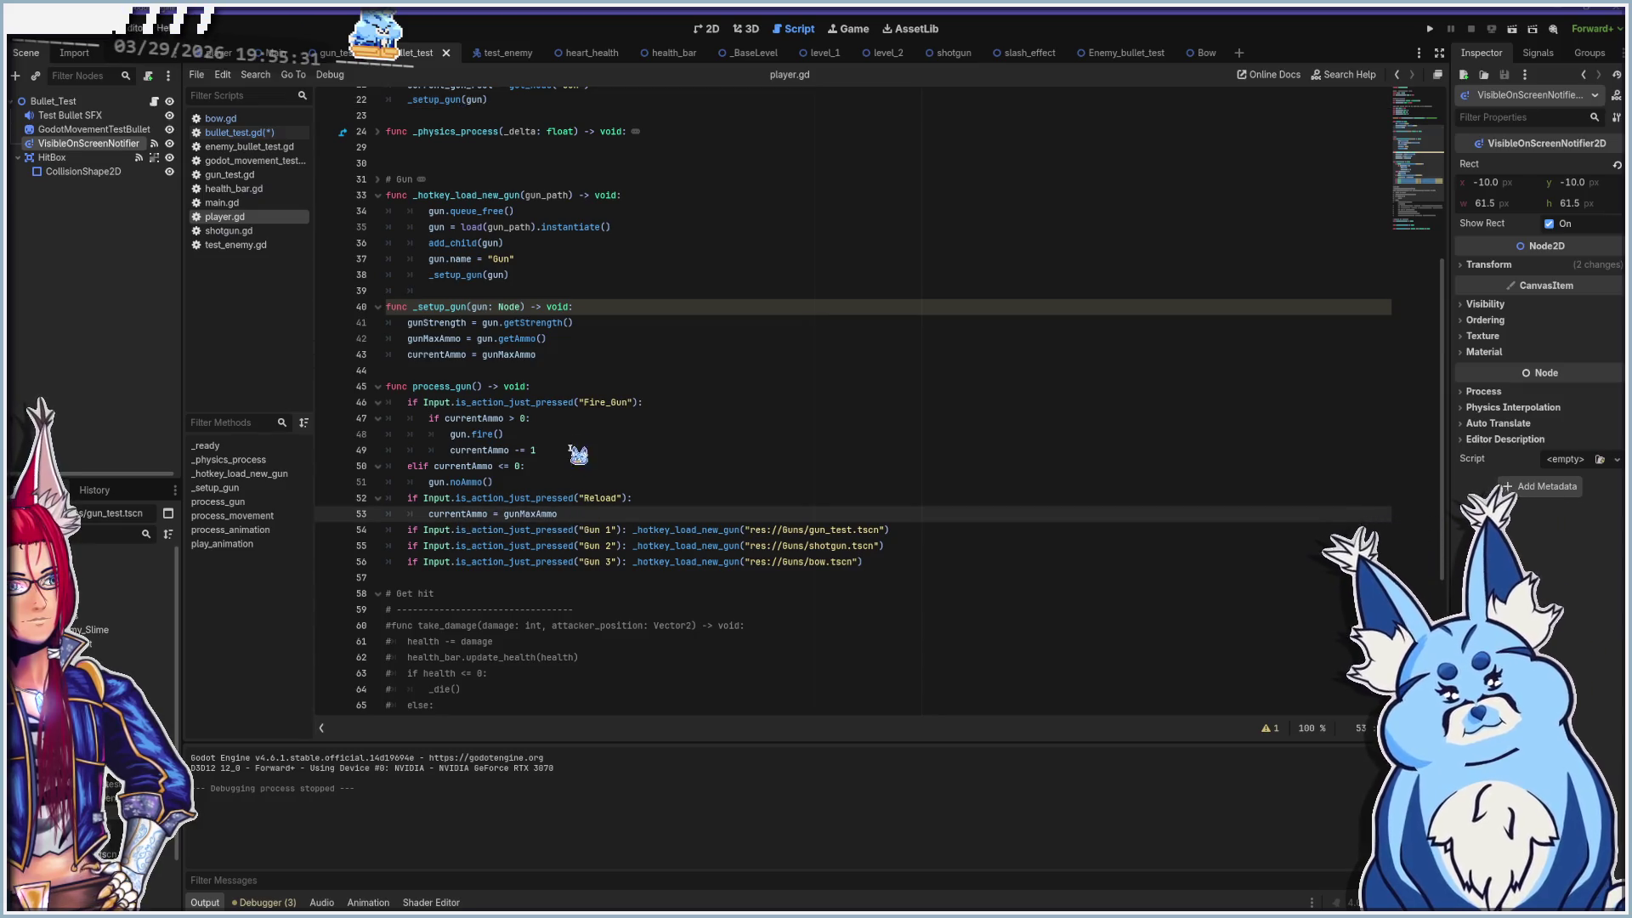
{"action": "left_click", "coordinate": [683, 402]}
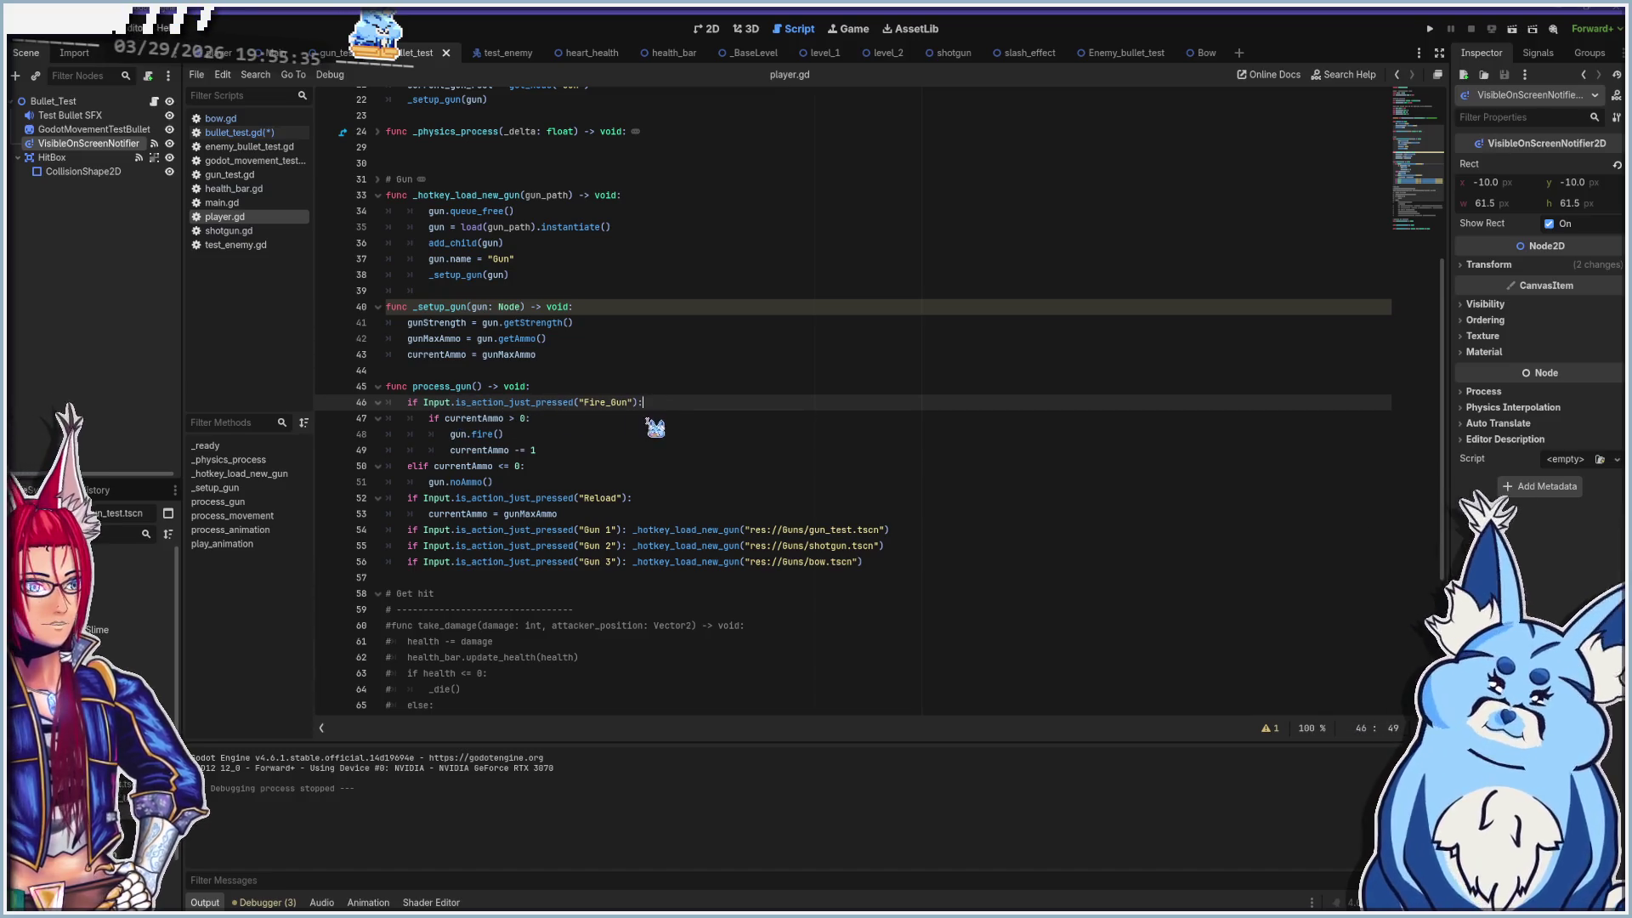
{"action": "left_click", "coordinate": [500, 434]}
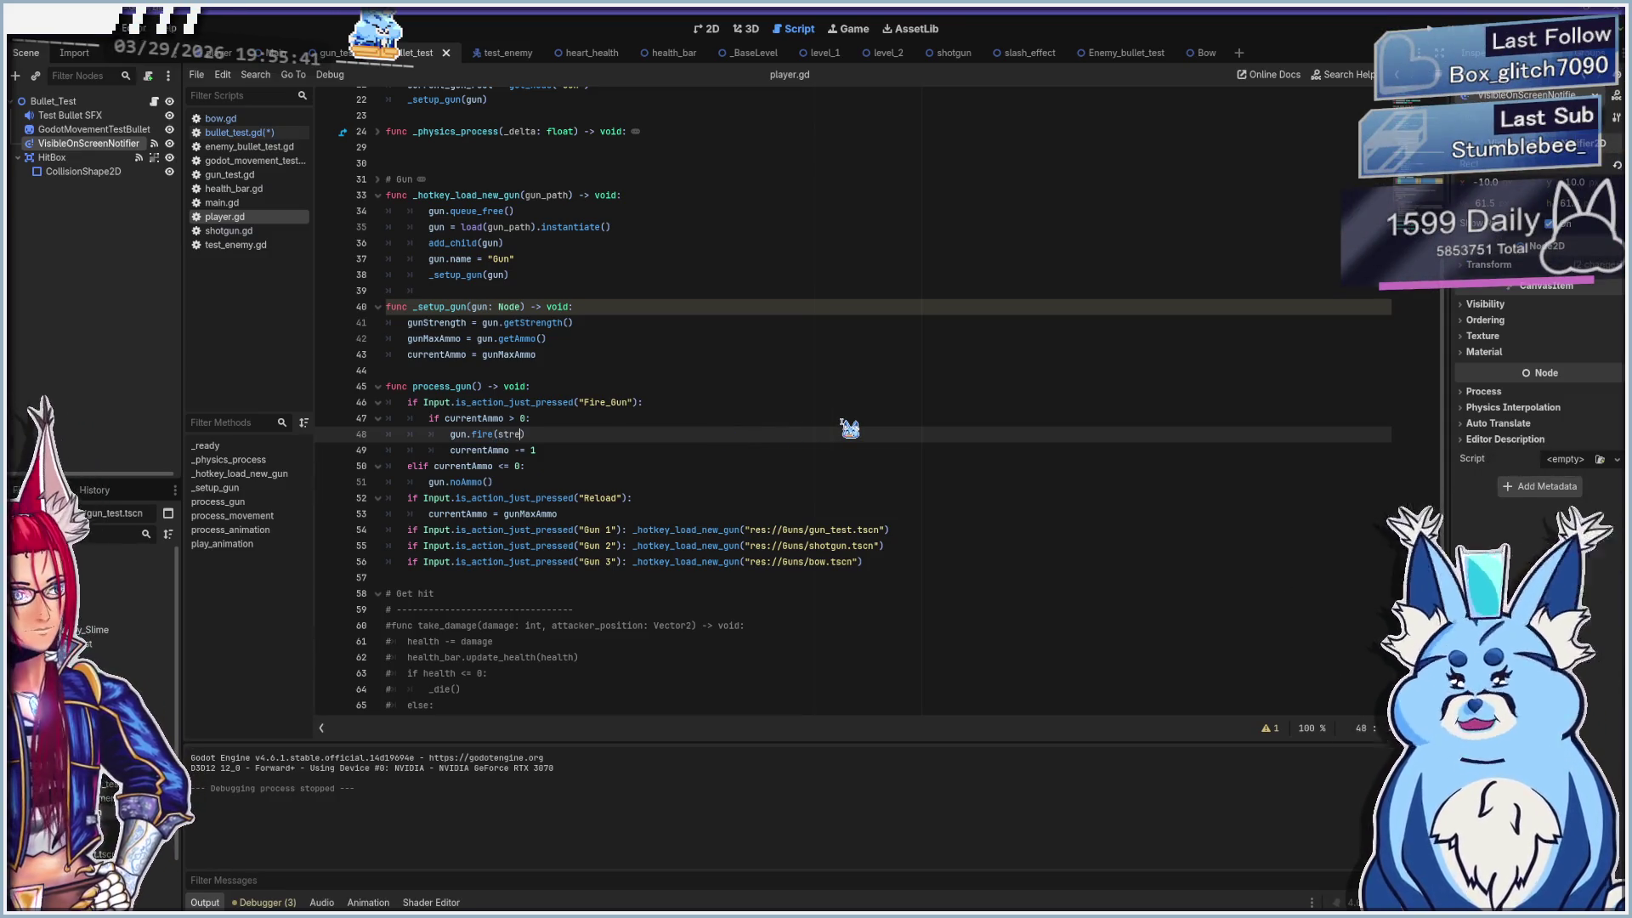
{"action": "type", "text": "ngth"}
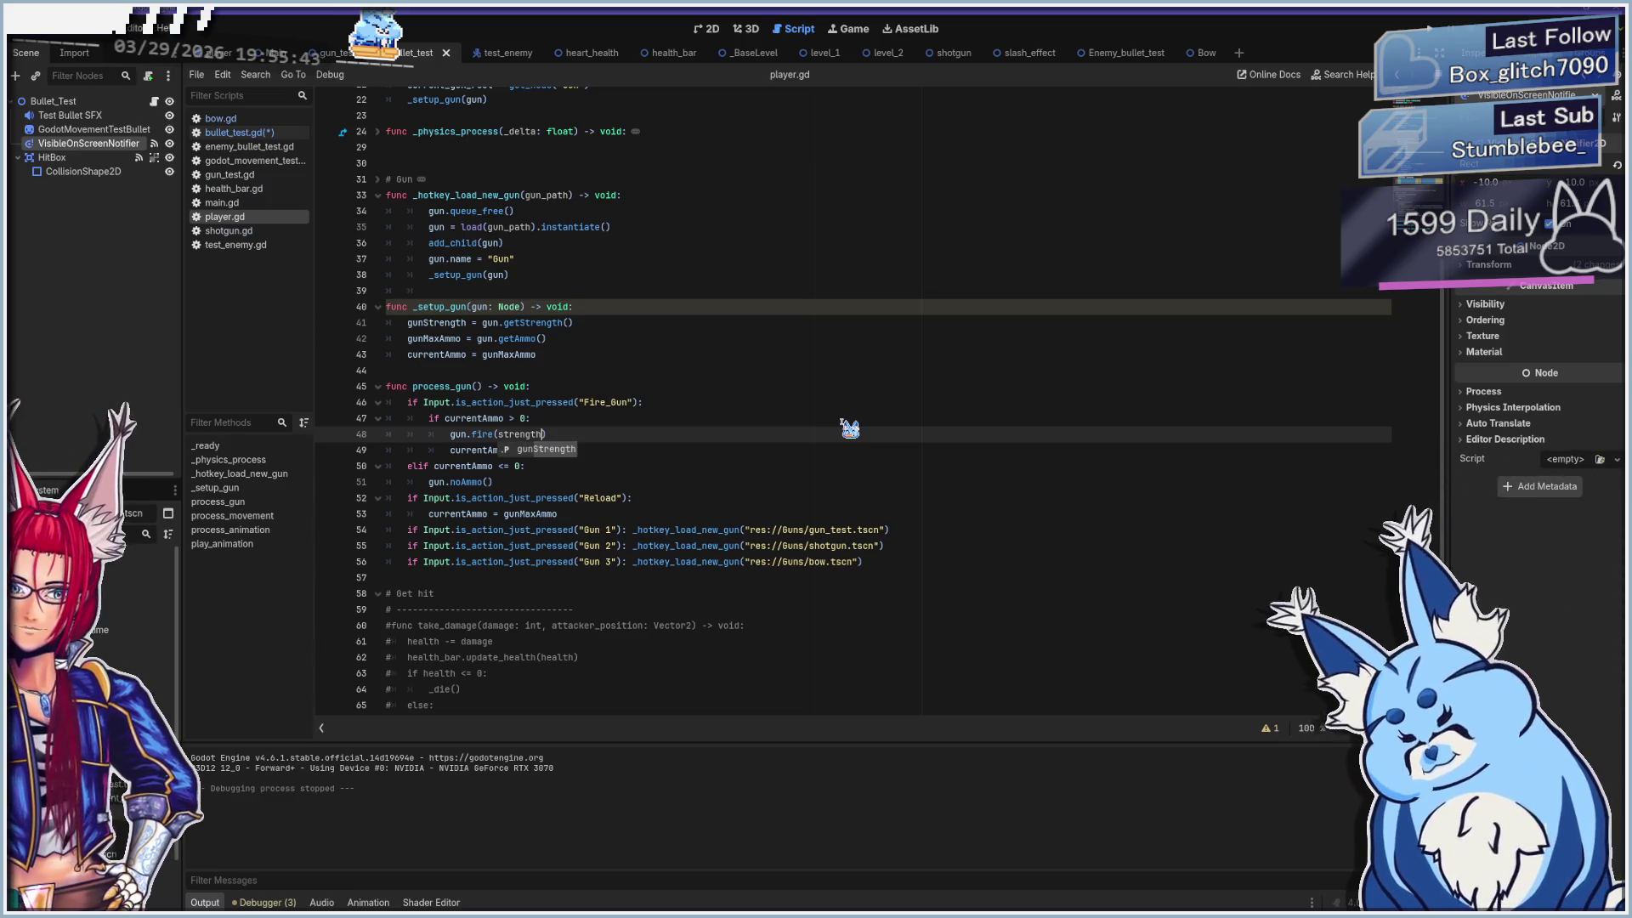
{"action": "key", "text": "Return"}
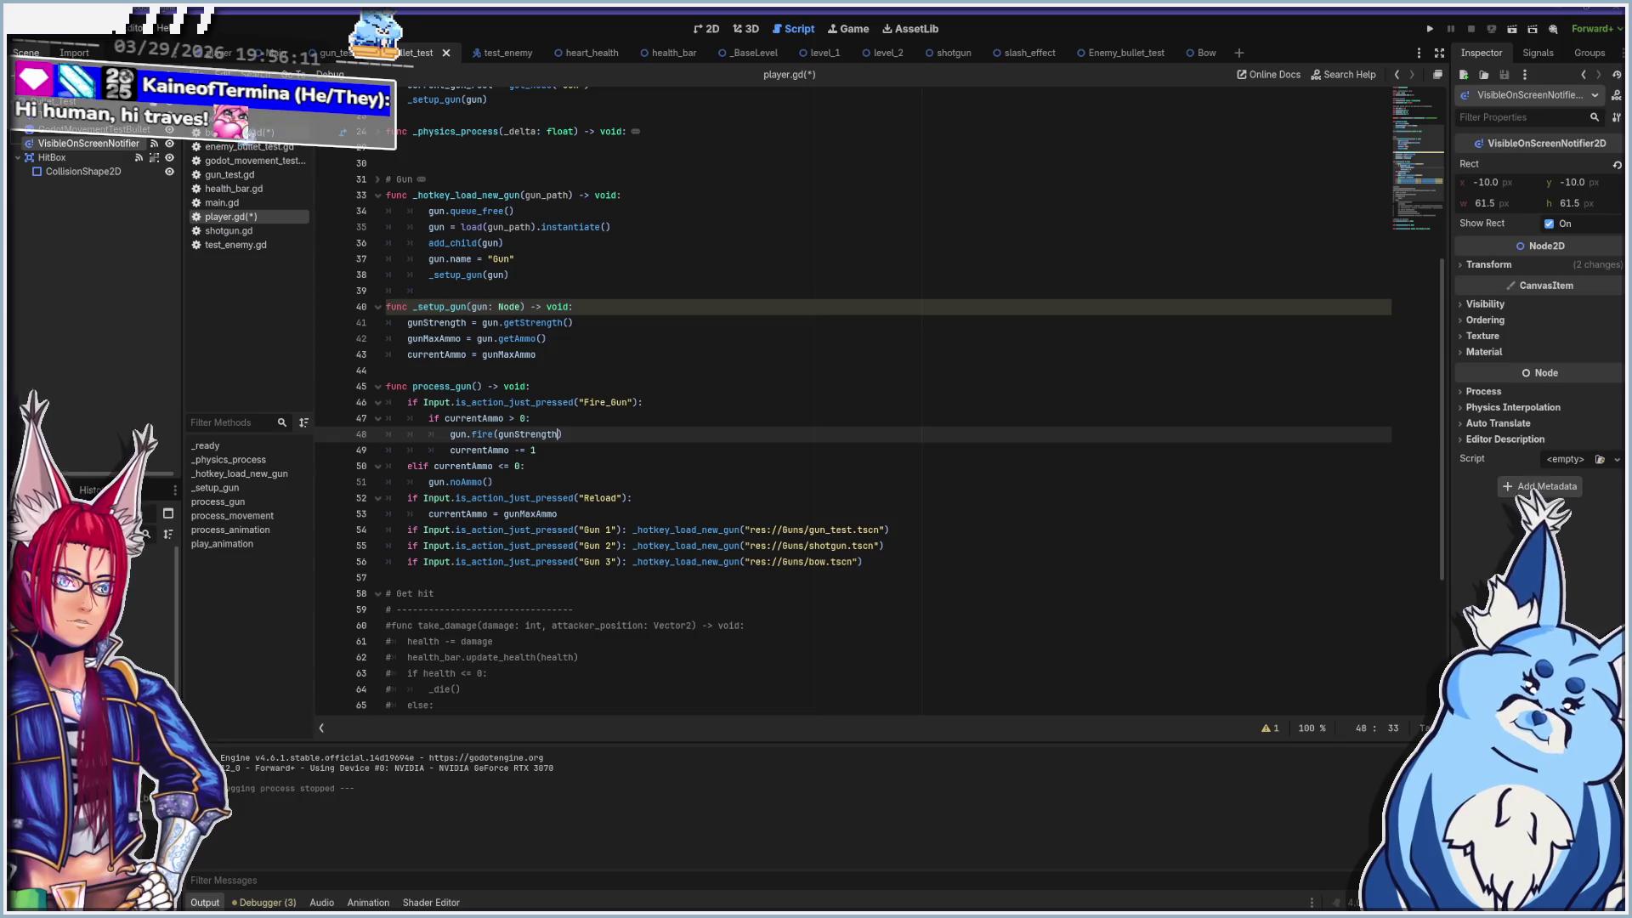
{"action": "left_click", "coordinate": [255, 134]}
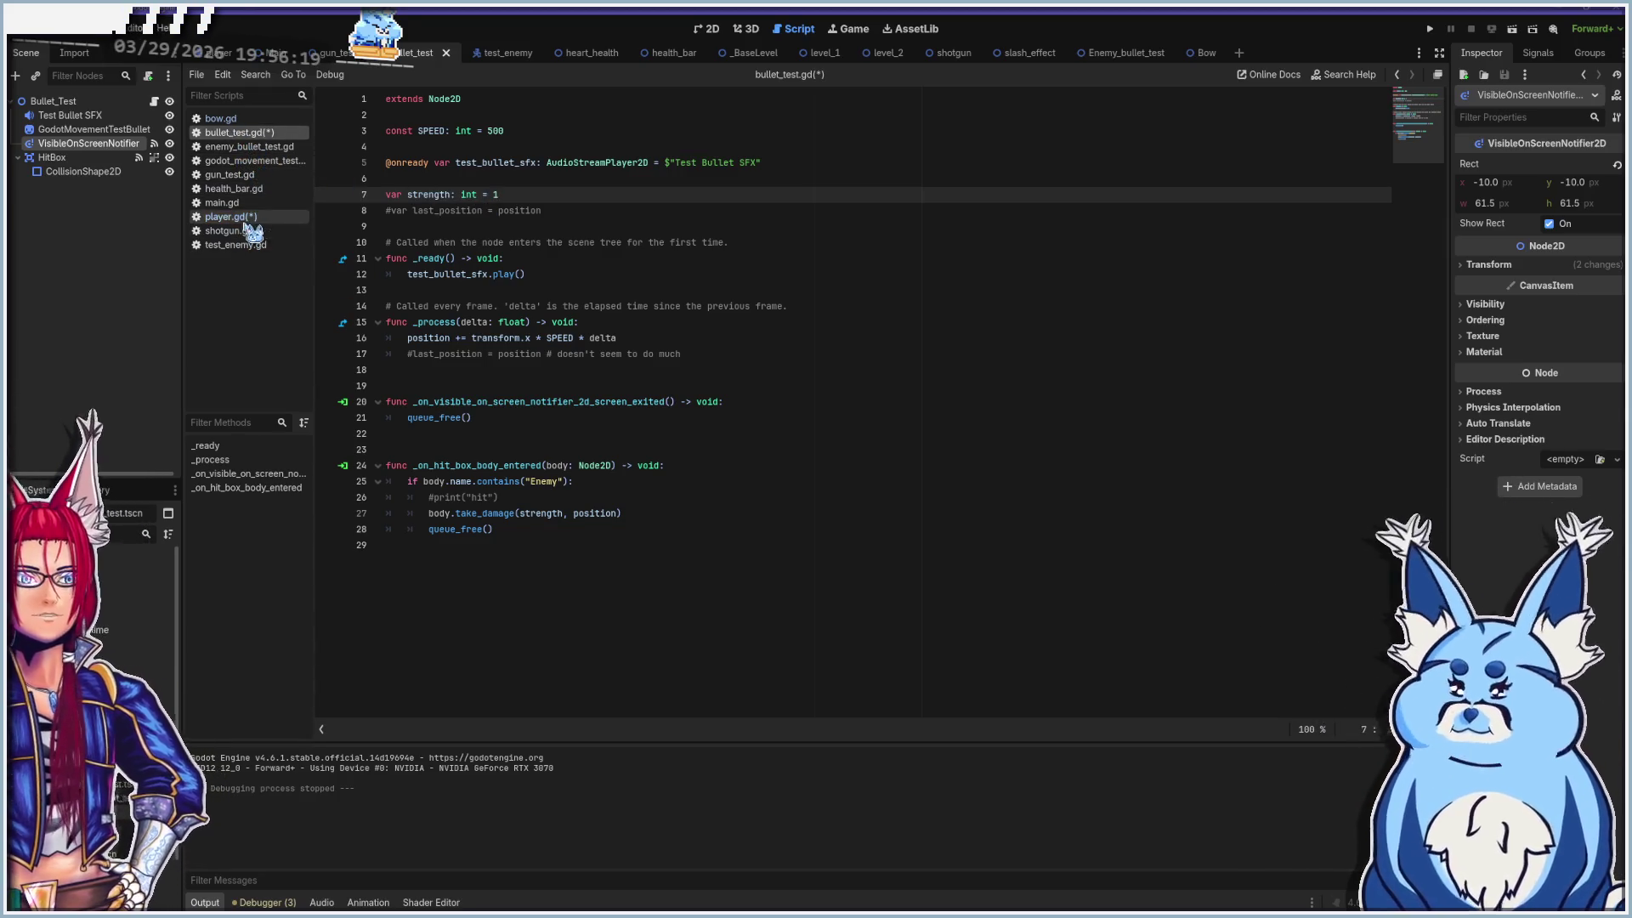
{"action": "left_click", "coordinate": [242, 174]}
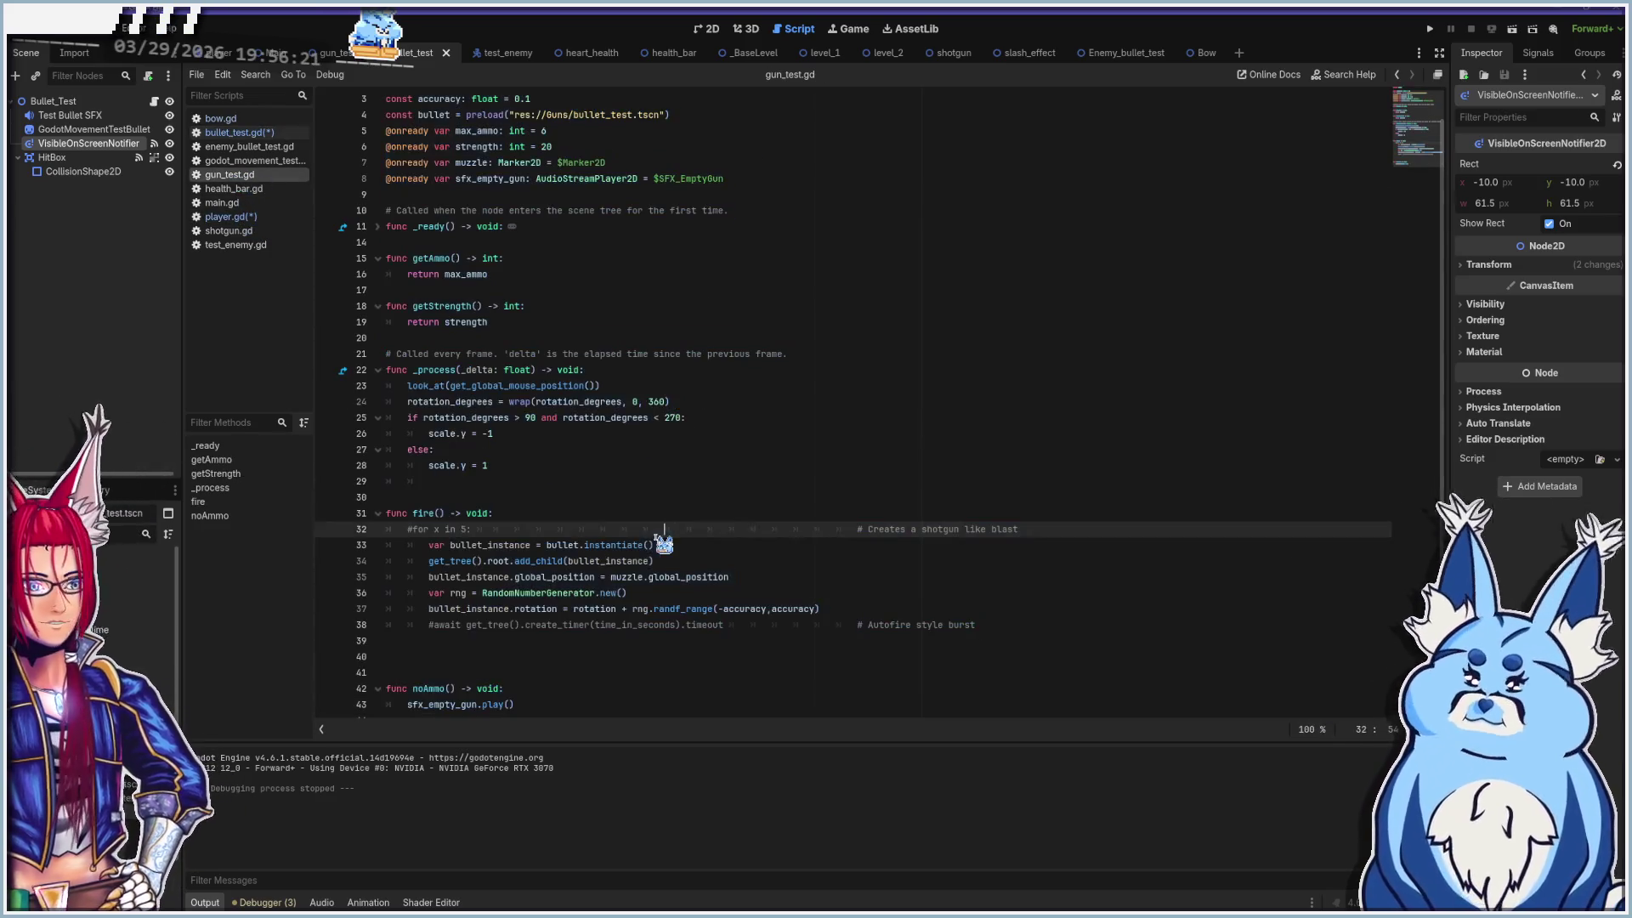
{"action": "left_click", "coordinate": [437, 502]}
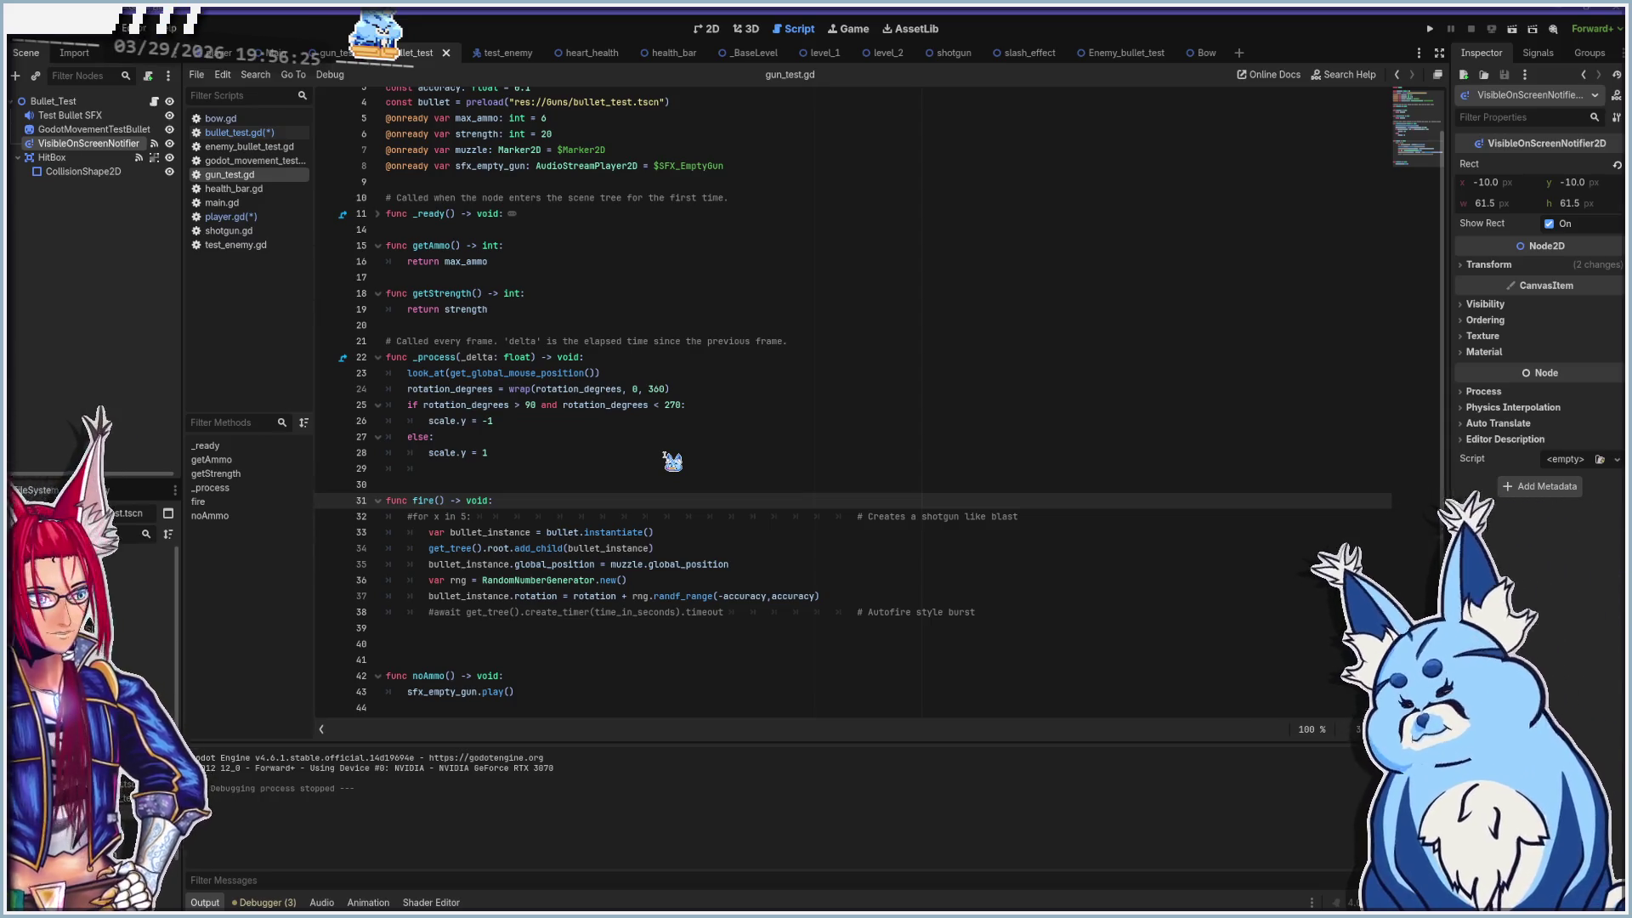
{"action": "type", "text": "atrength:"}
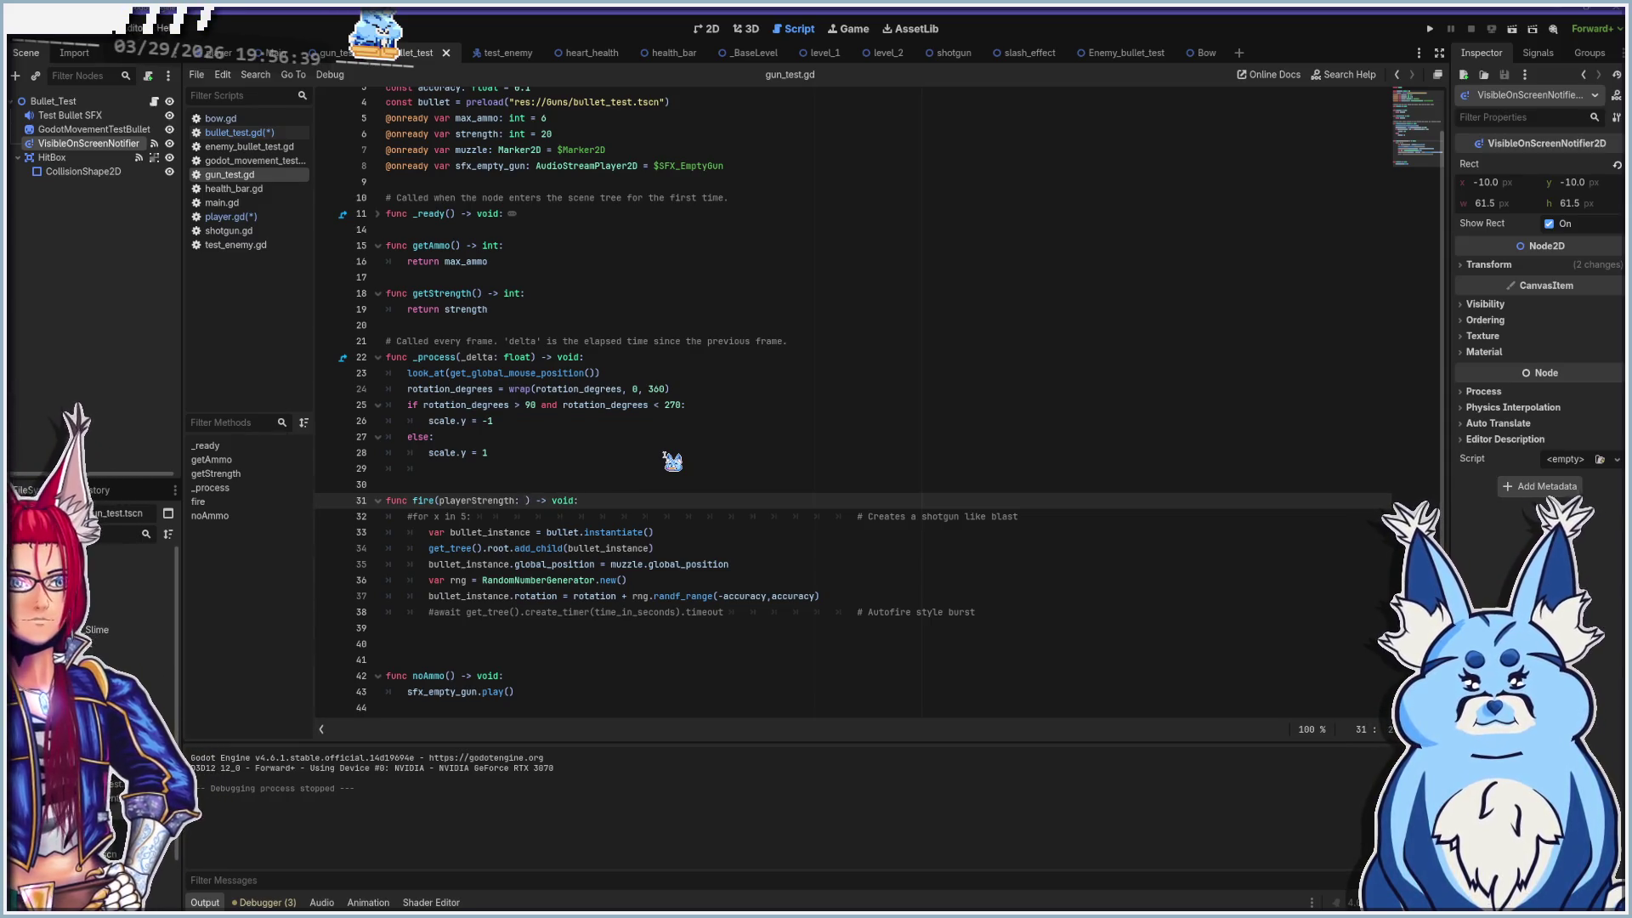
{"action": "type", "text": "int"}
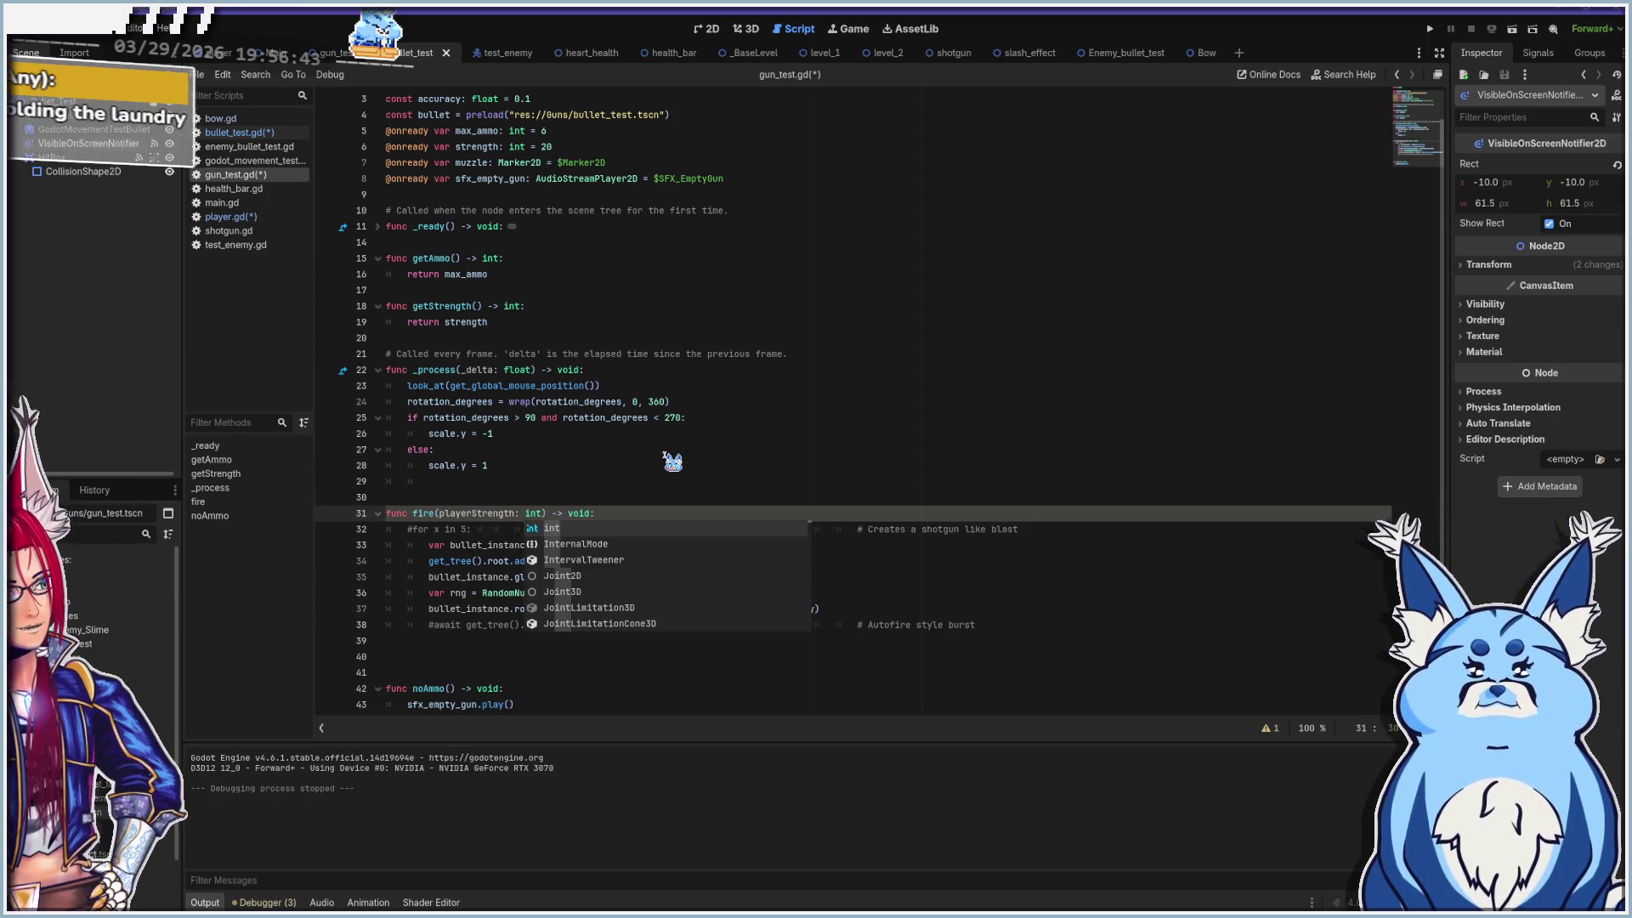
{"action": "left_click", "coordinate": [641, 513]}
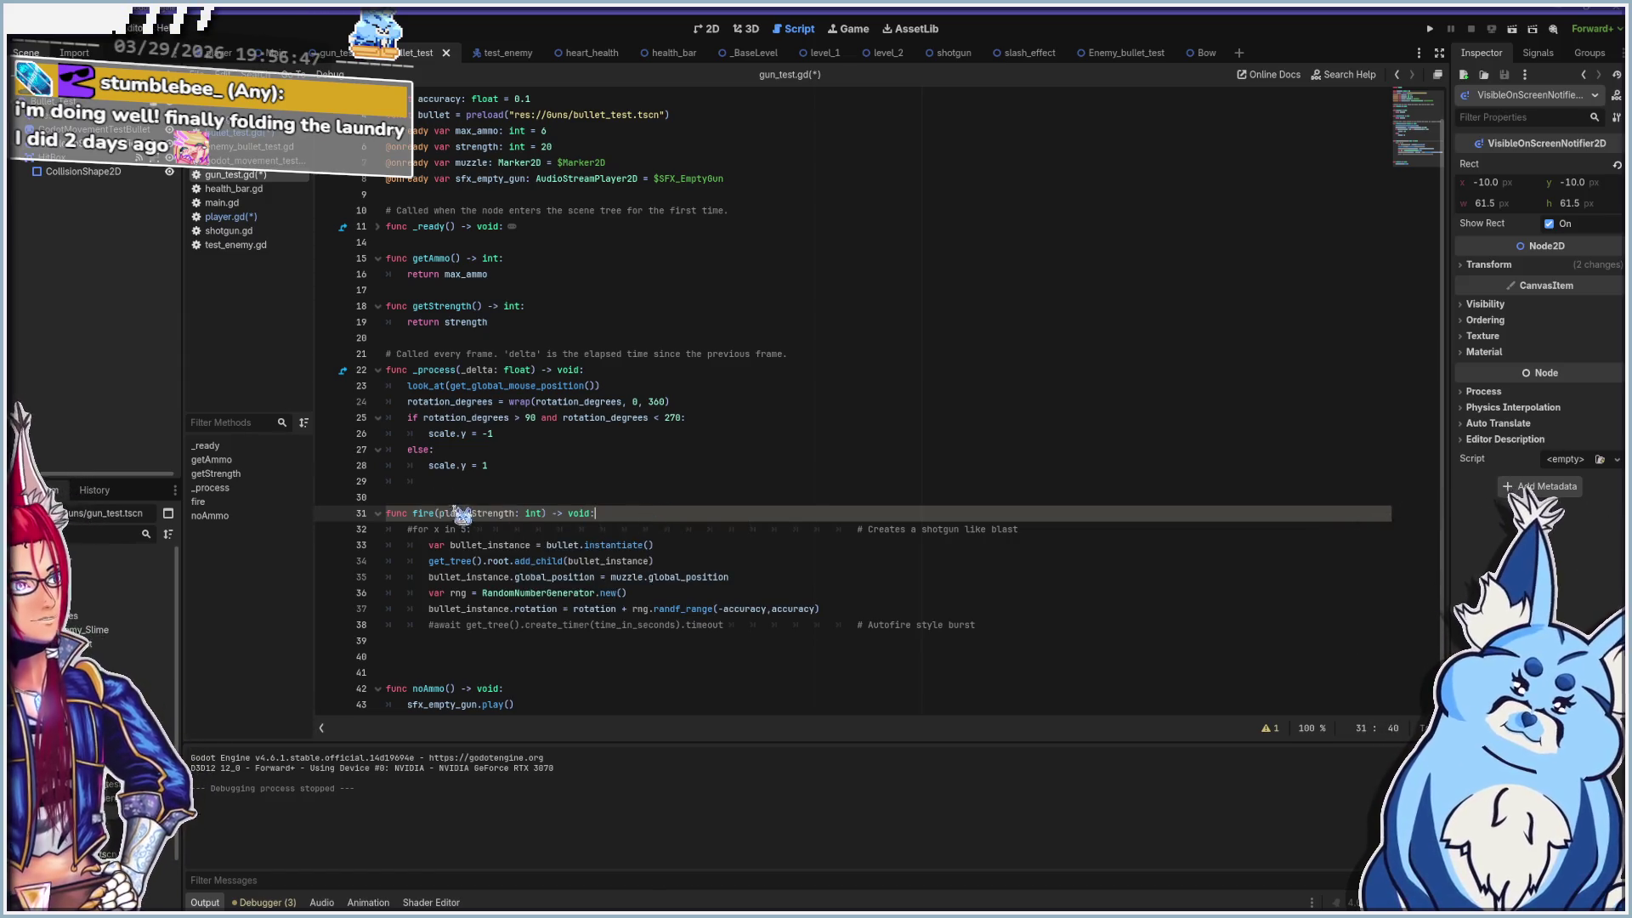
{"action": "left_click", "coordinate": [232, 217]}
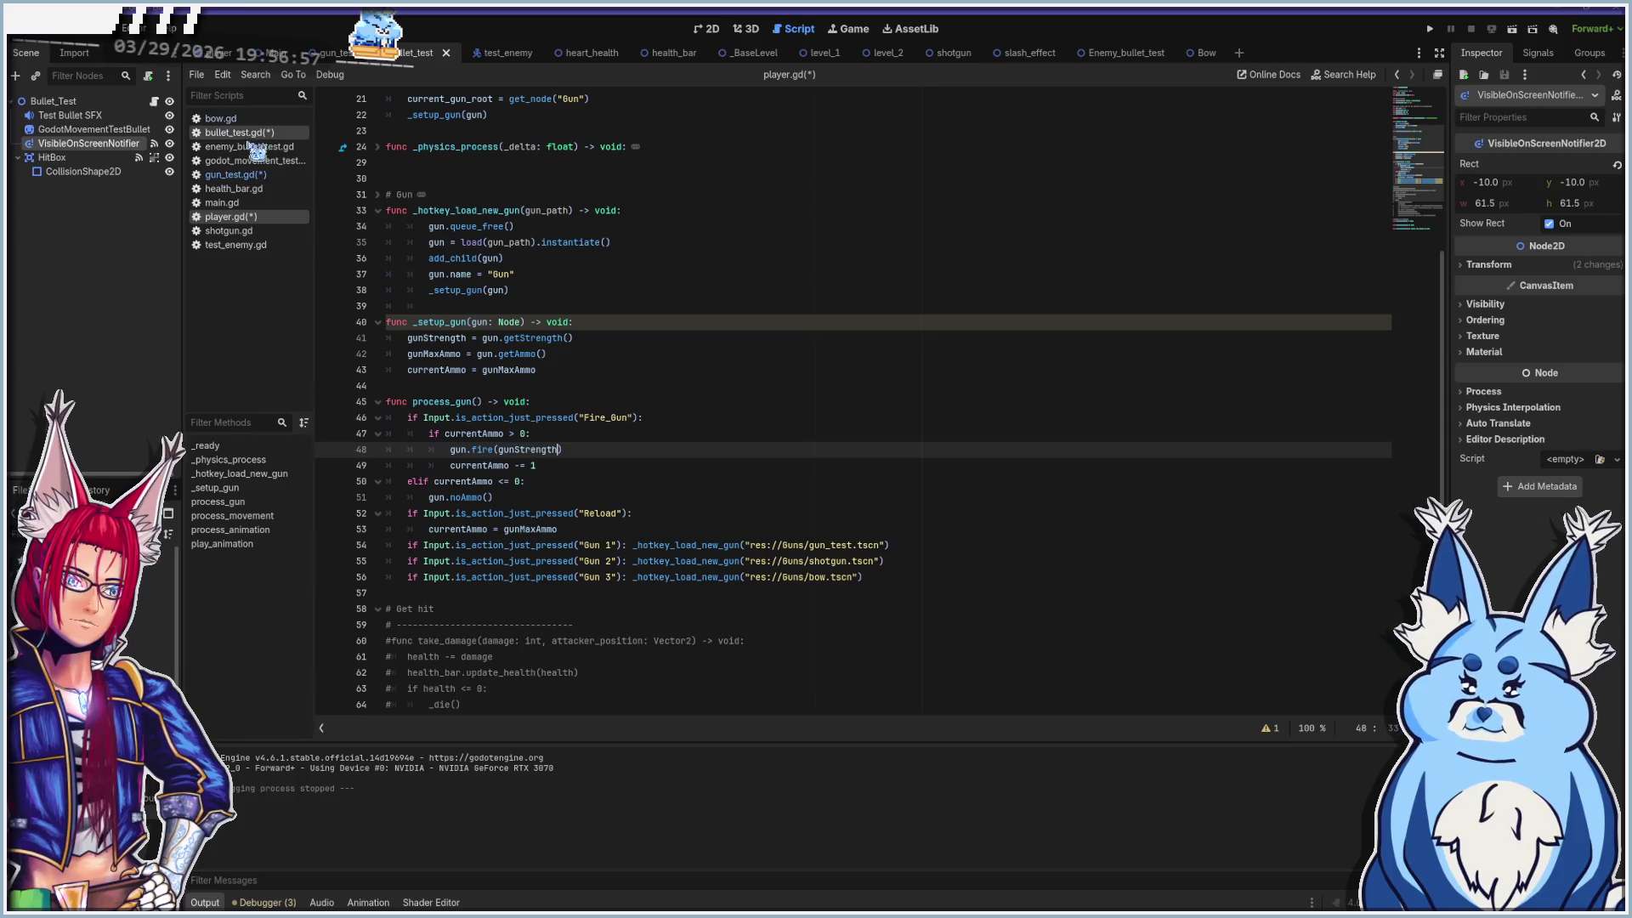
{"action": "left_click", "coordinate": [245, 176]}
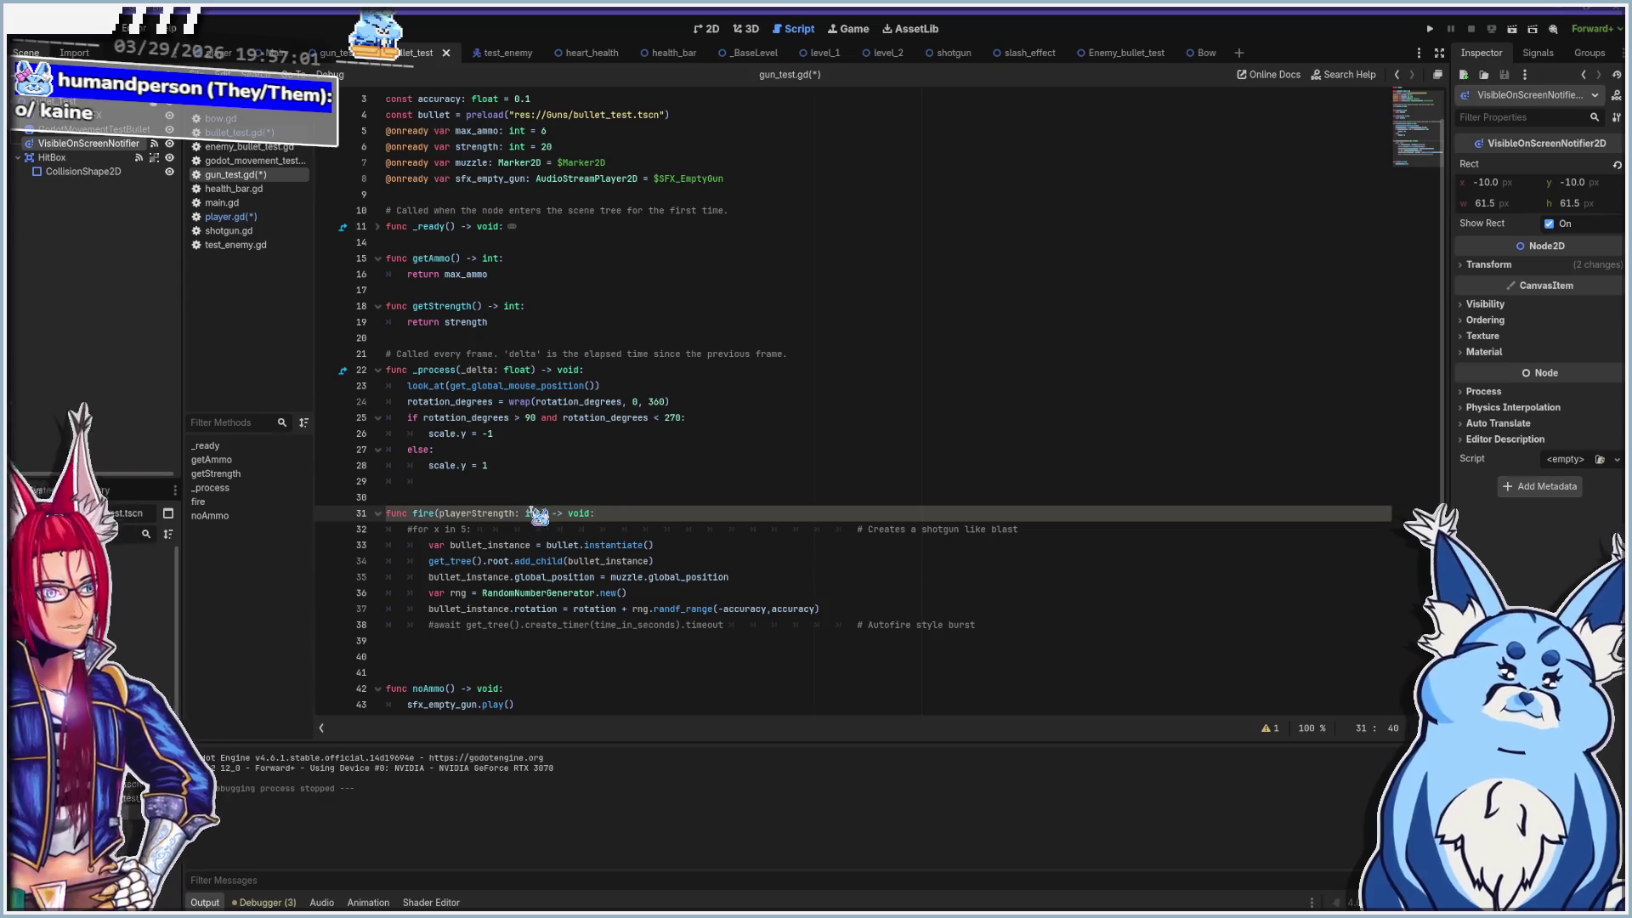
{"action": "left_click", "coordinate": [599, 529]}
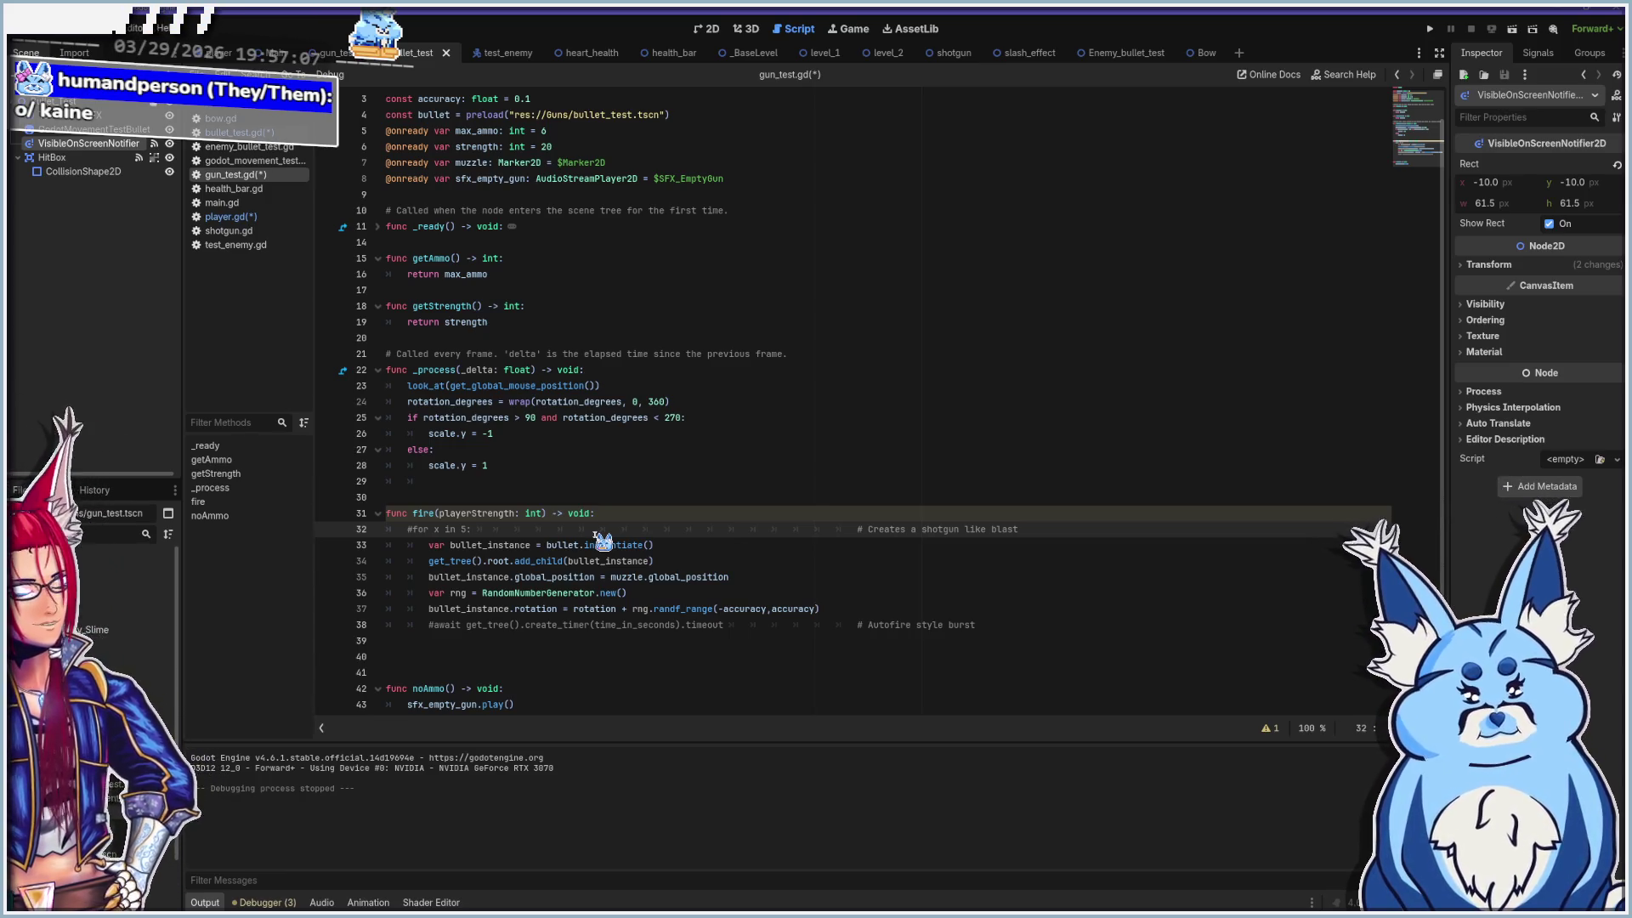
{"action": "left_click", "coordinate": [430, 545]}
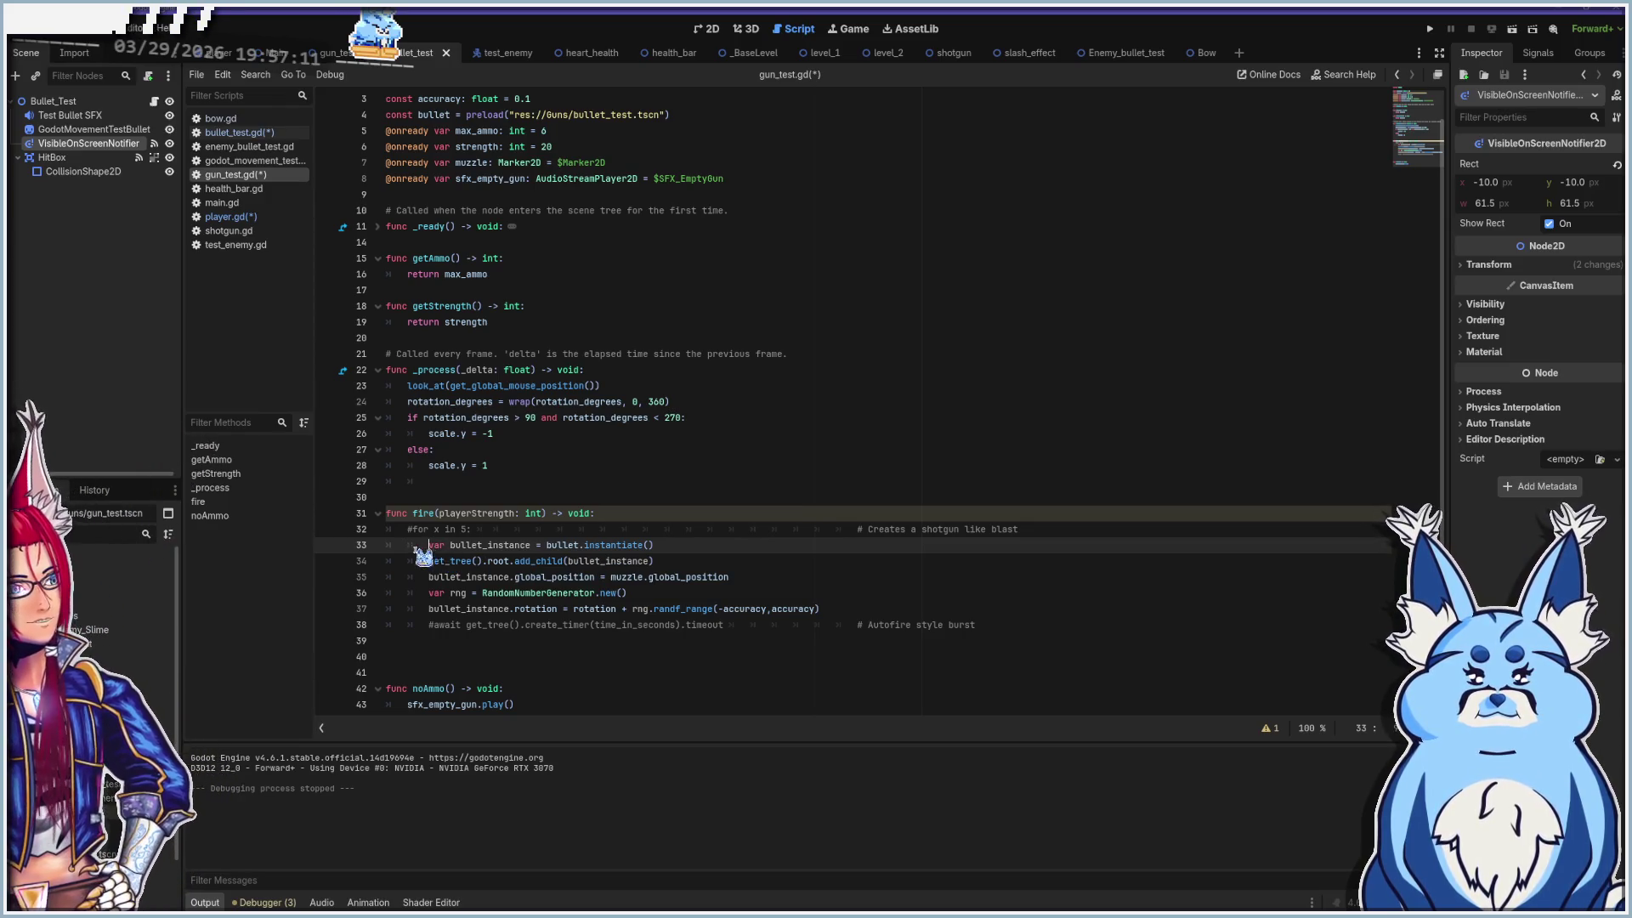
{"action": "left_click", "coordinate": [649, 545]}
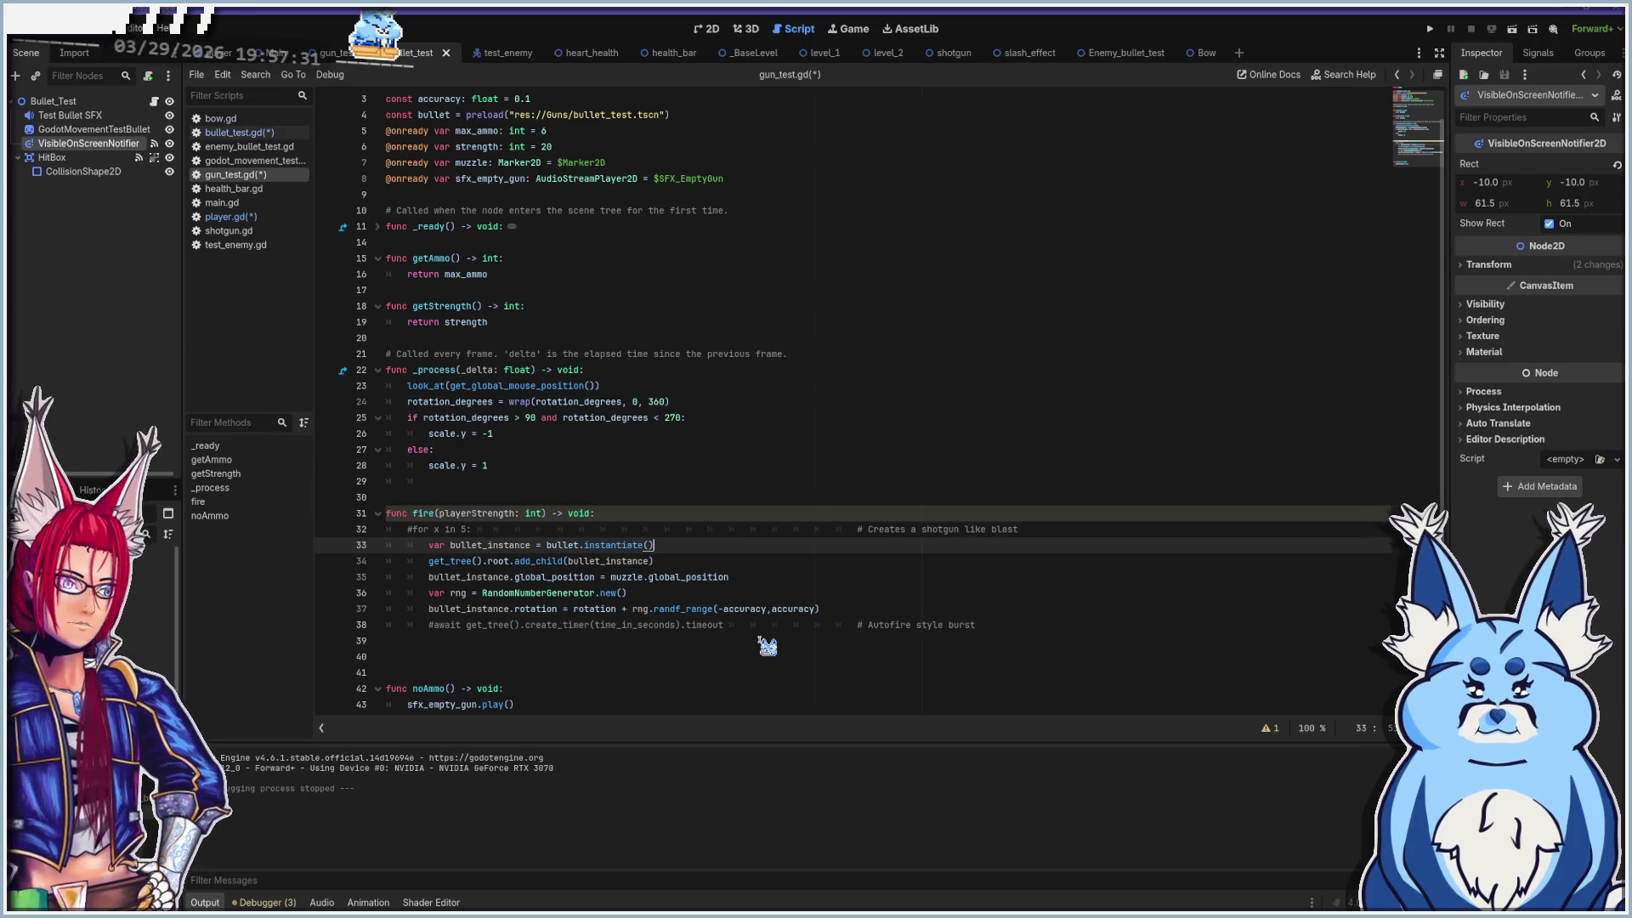
In gun_test.gd's fire, add bullet_instance.setStrength(playerStrength) below the instantiation line
{"action": "key", "text": "Return"}
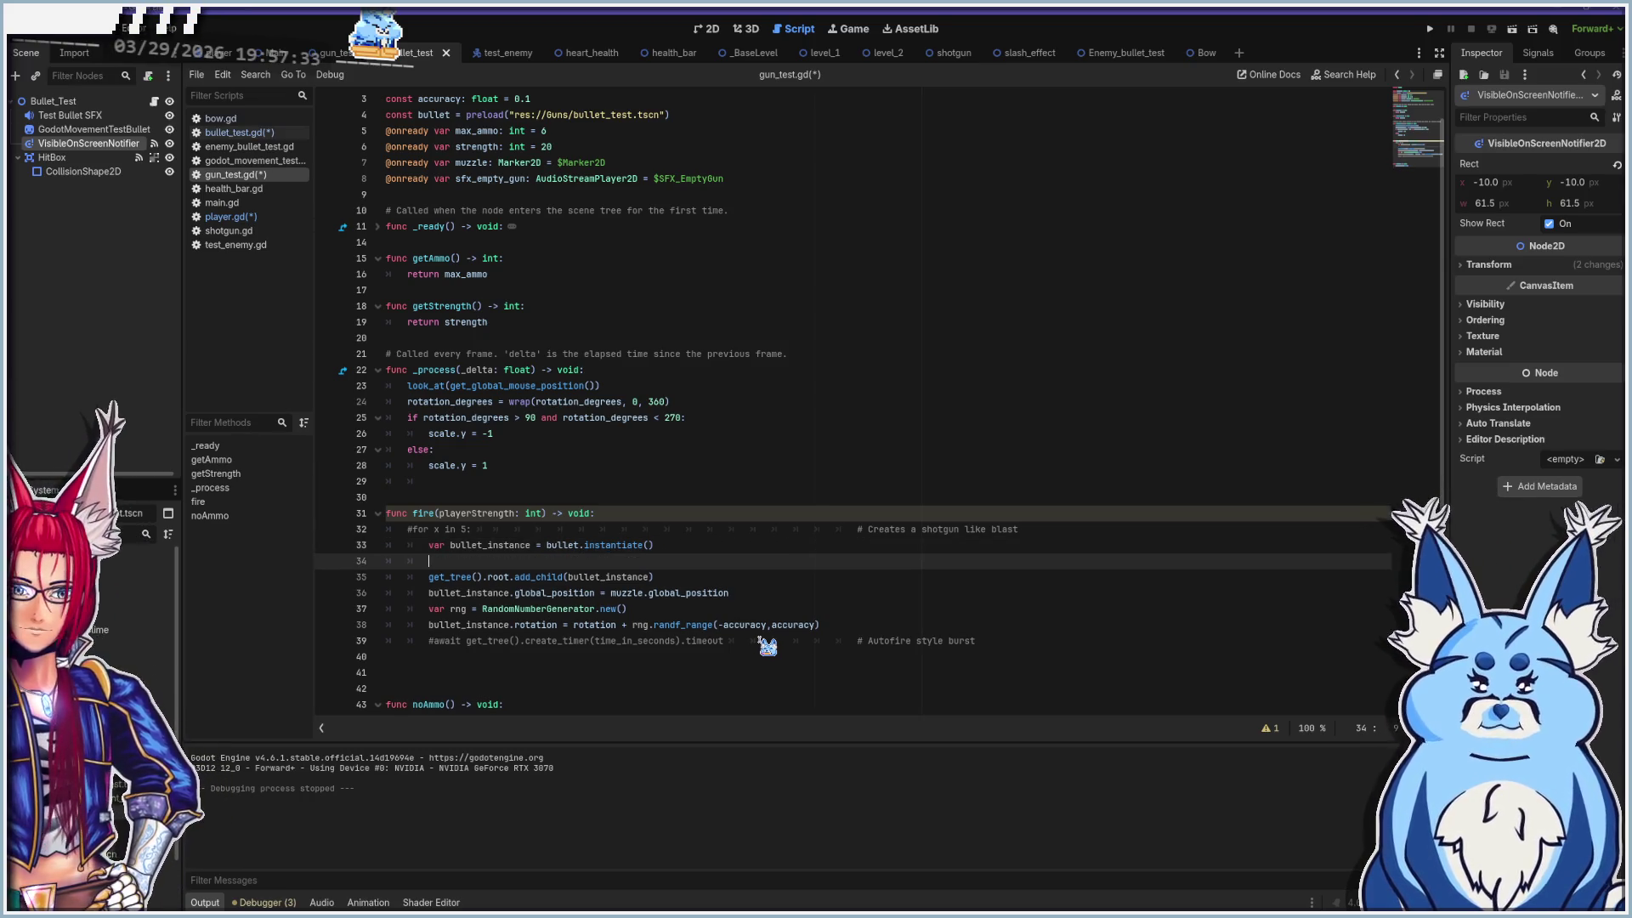
{"action": "type", "text": "bullet_inst"}
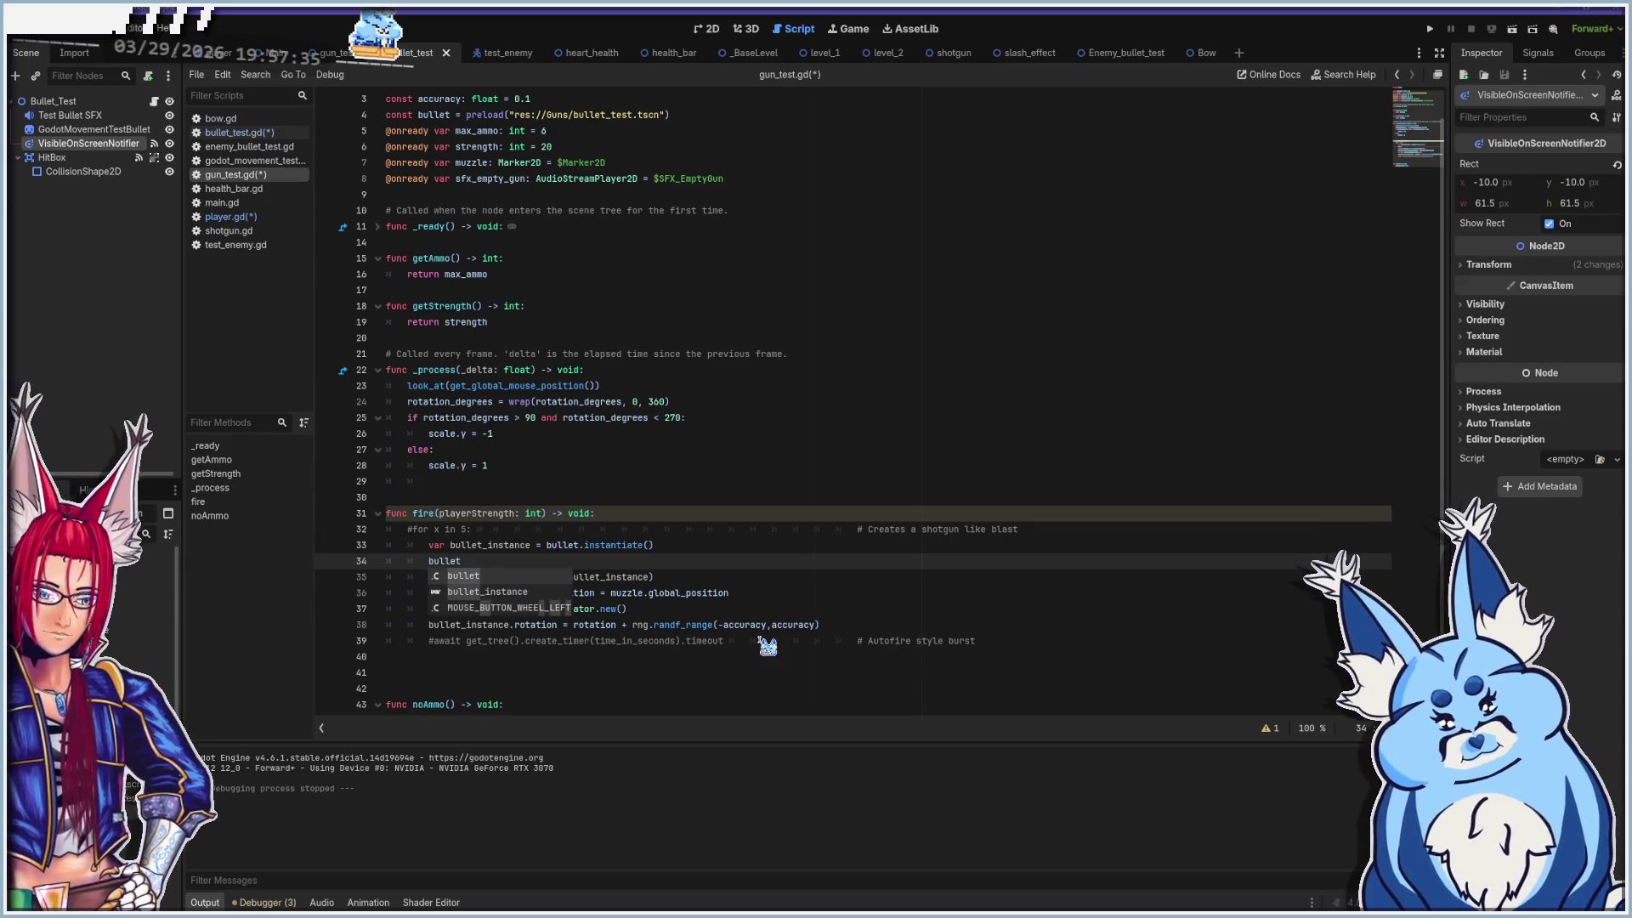
{"action": "type", "text": "ance"}
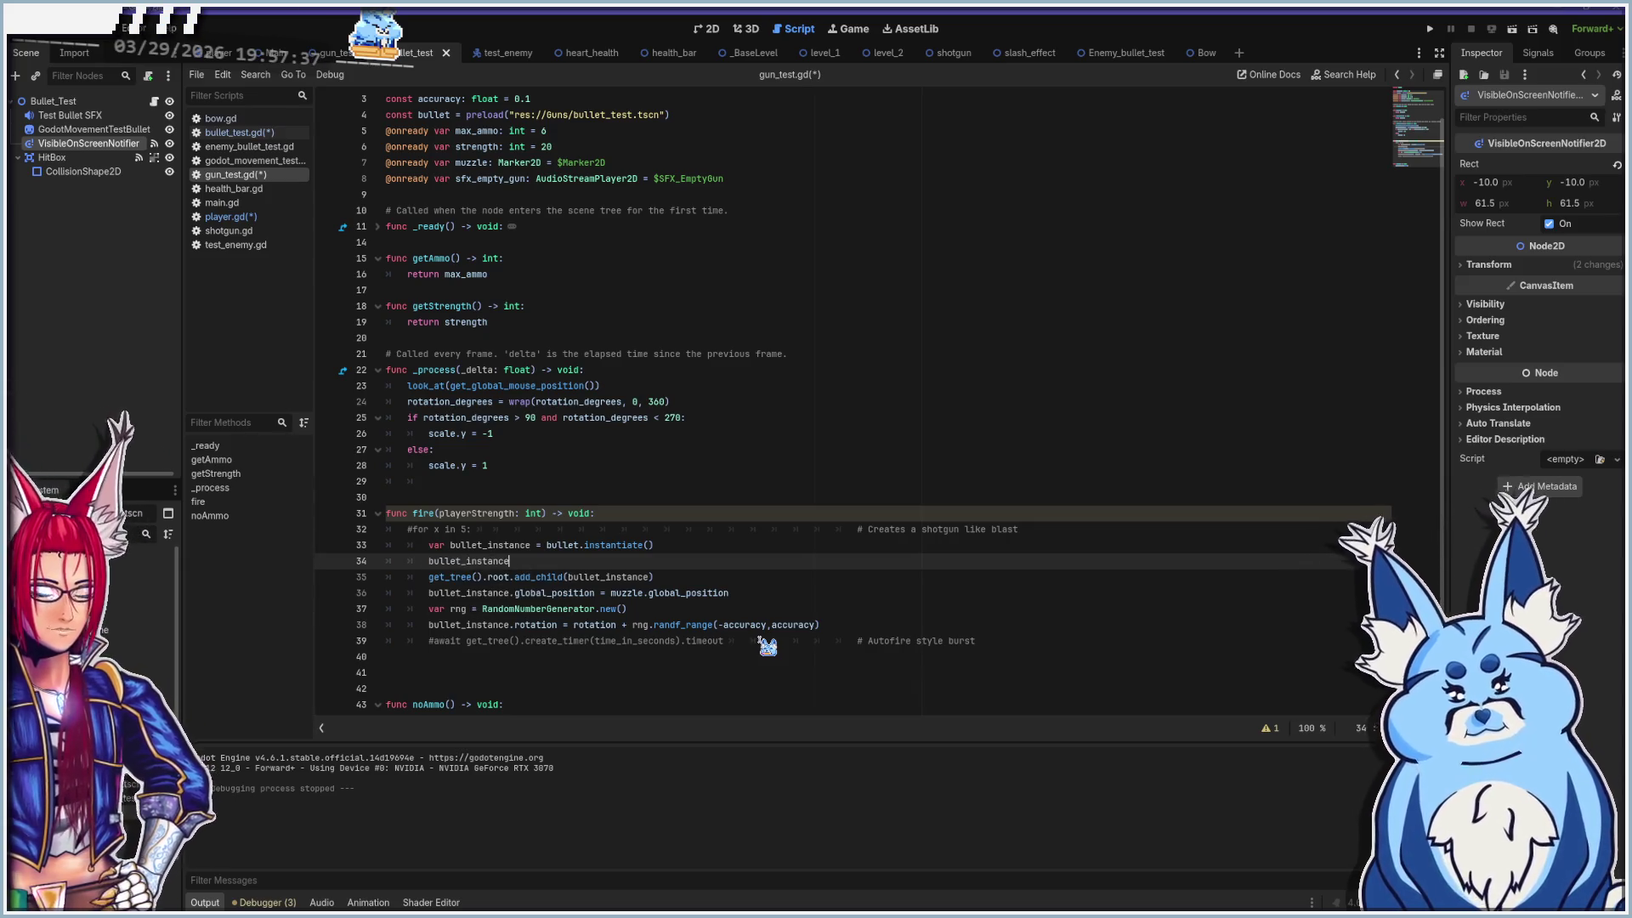
{"action": "type", "text": ".setStreng"}
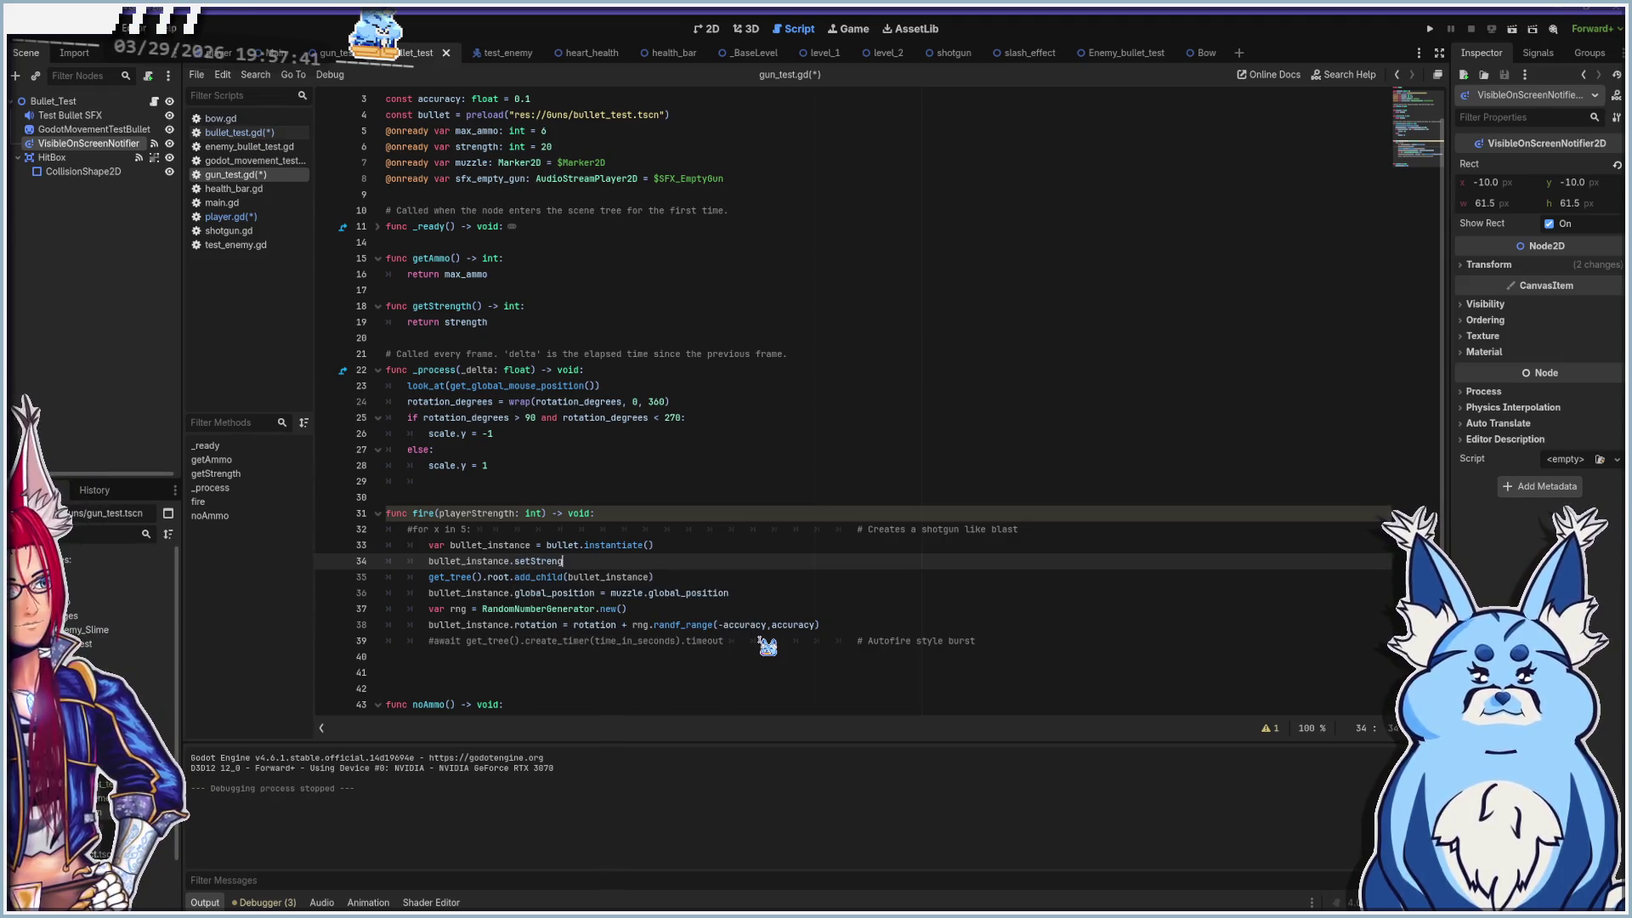
{"action": "type", "text": "th(p"}
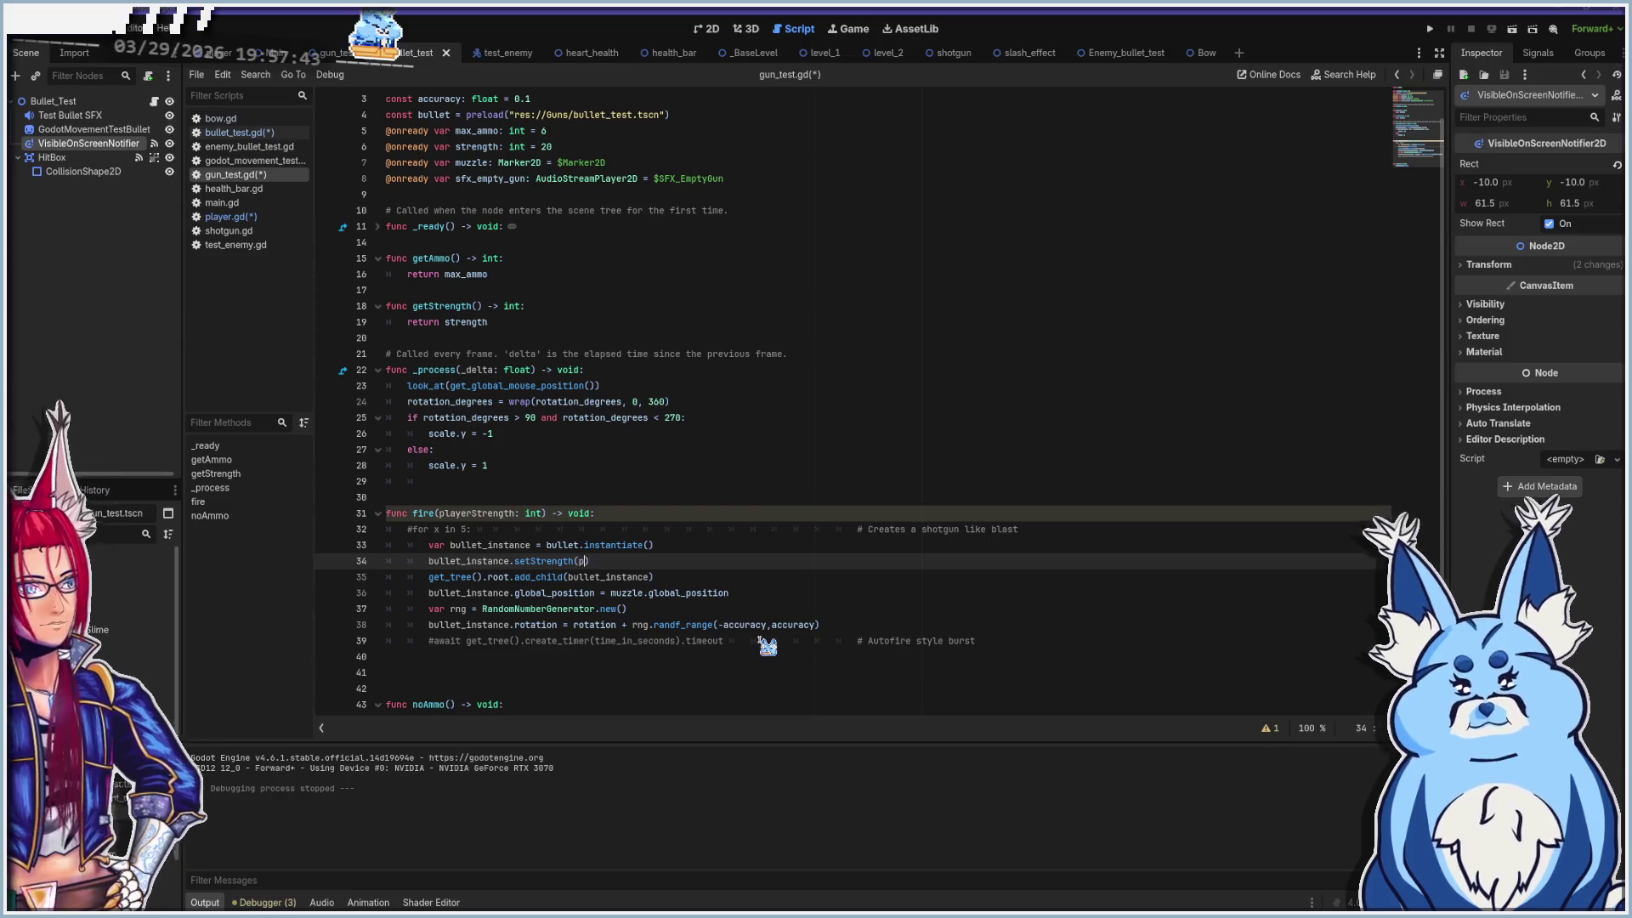
{"action": "type", "text": "Stren"}
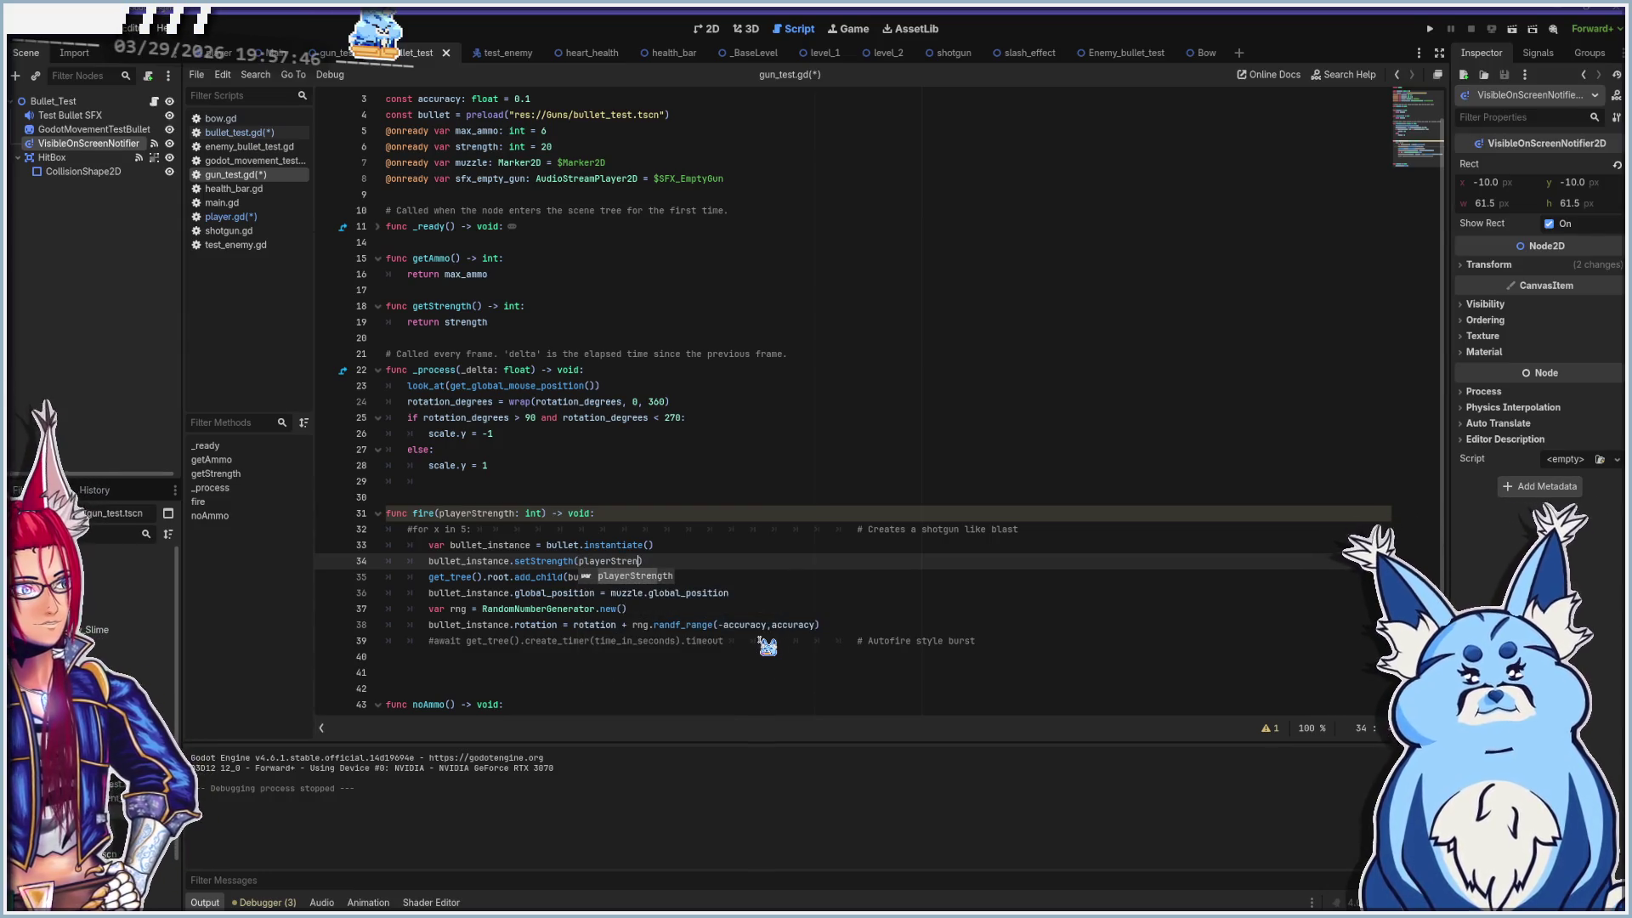
{"action": "key", "text": "Return"}
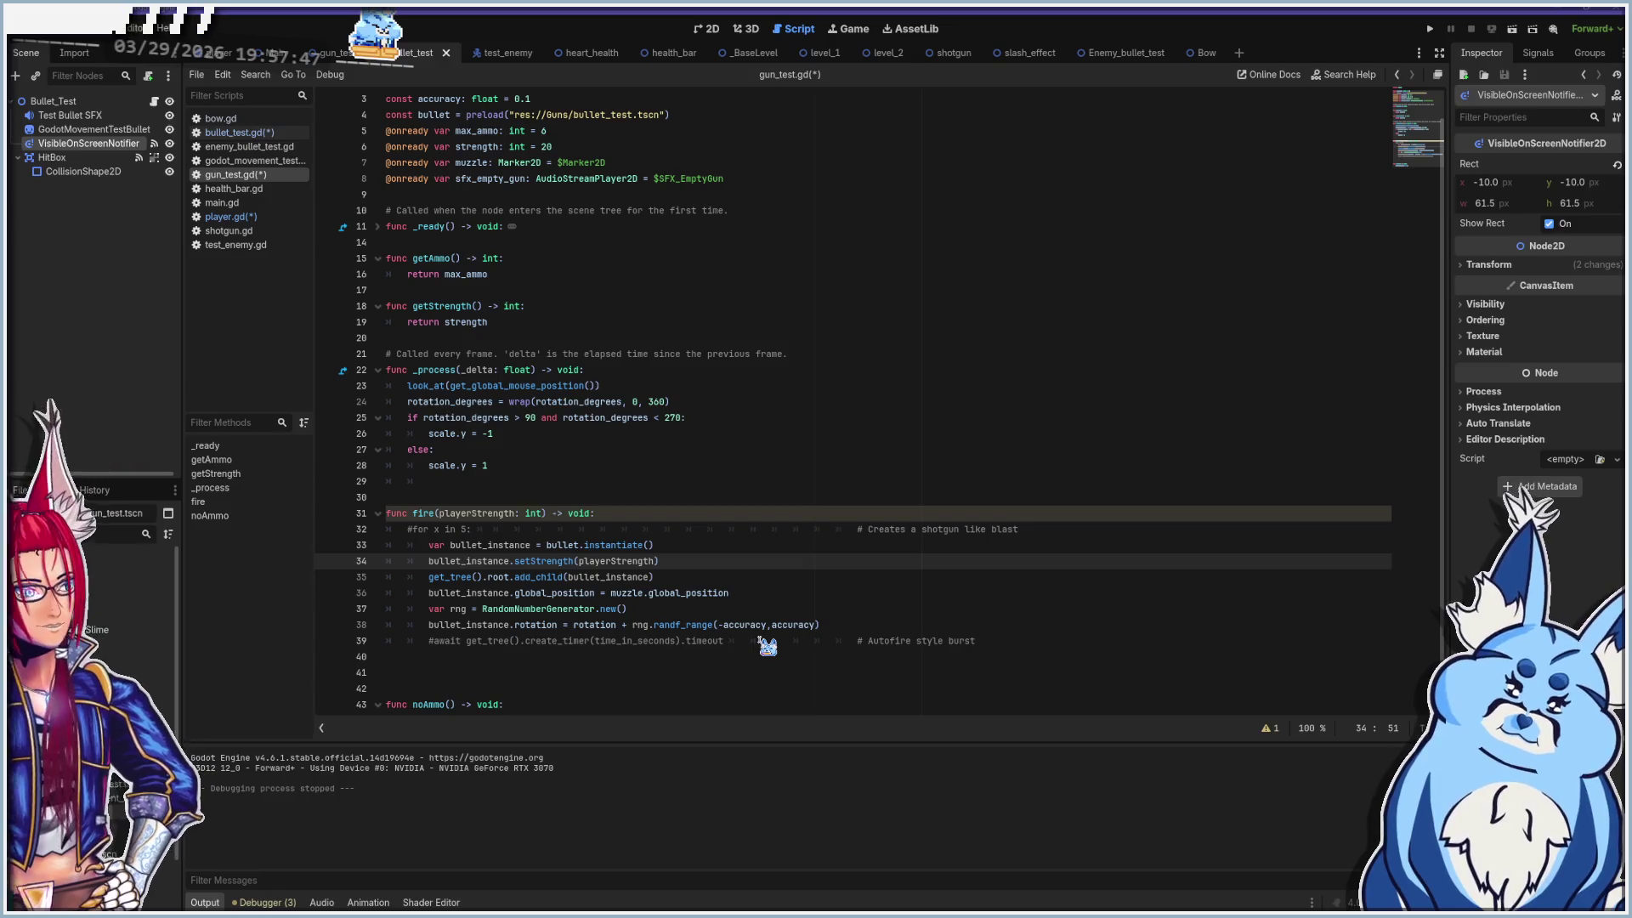
{"action": "key", "text": "shift+Left"}
{"action": "key", "text": "shift+Left"}
{"action": "key", "text": "shift+Left"}
{"action": "key", "text": "shift+Left"}
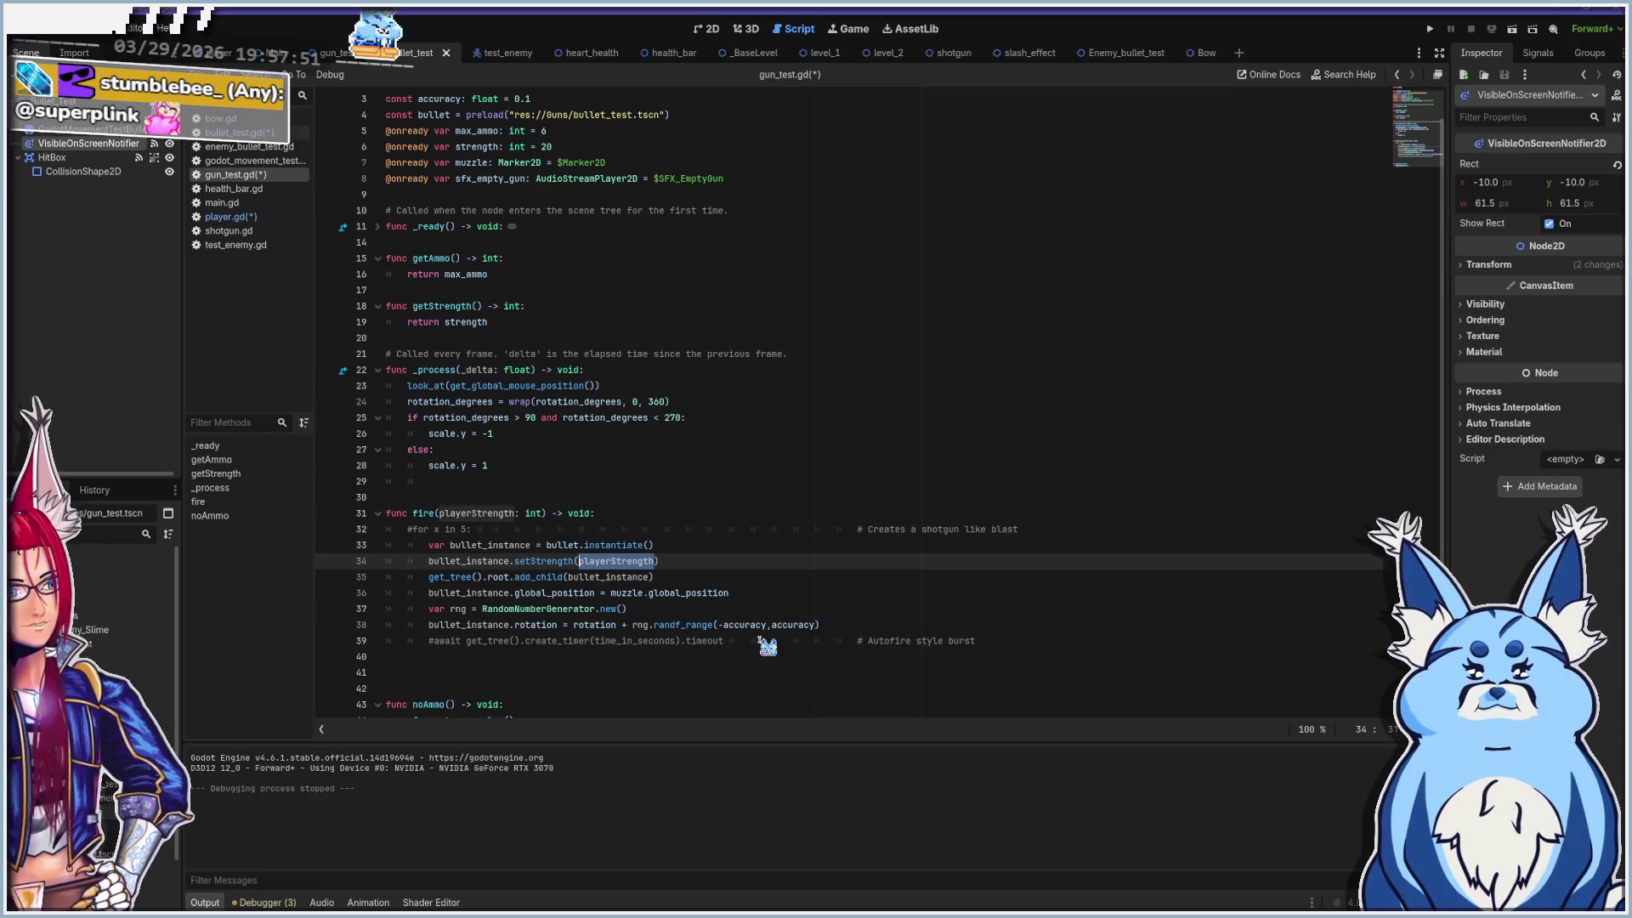
{"action": "left_click", "coordinate": [251, 133]}
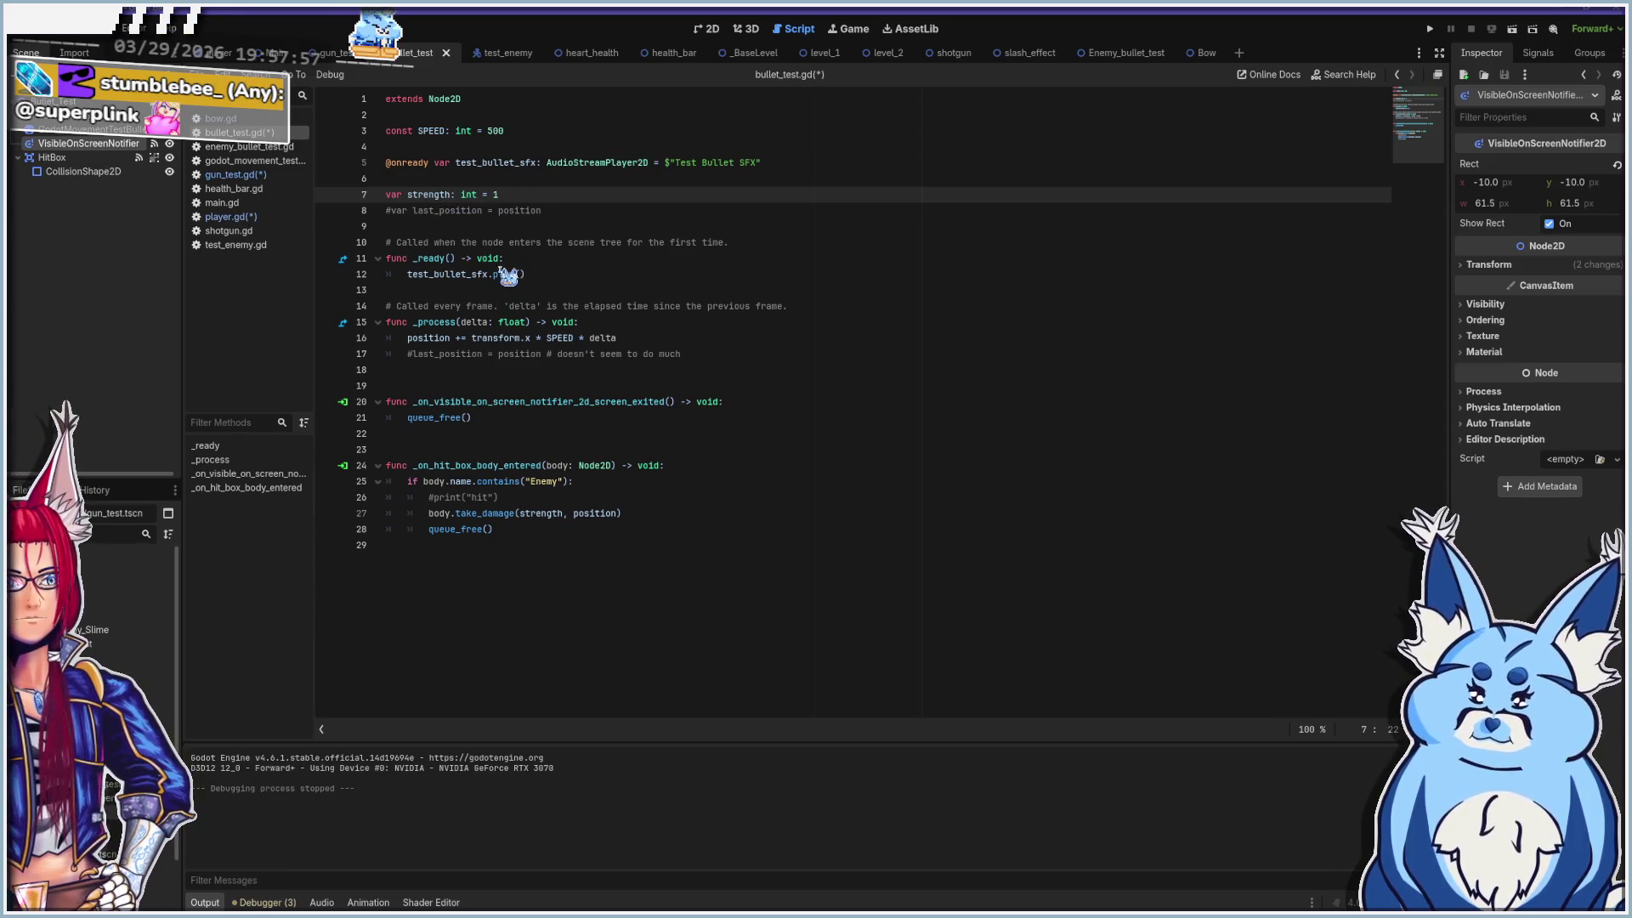
Copy setStrength(playerStrength) from gun_test.gd and paste it after func on line 14 of bullet_test.gd
{"action": "left_click", "coordinate": [557, 276]}
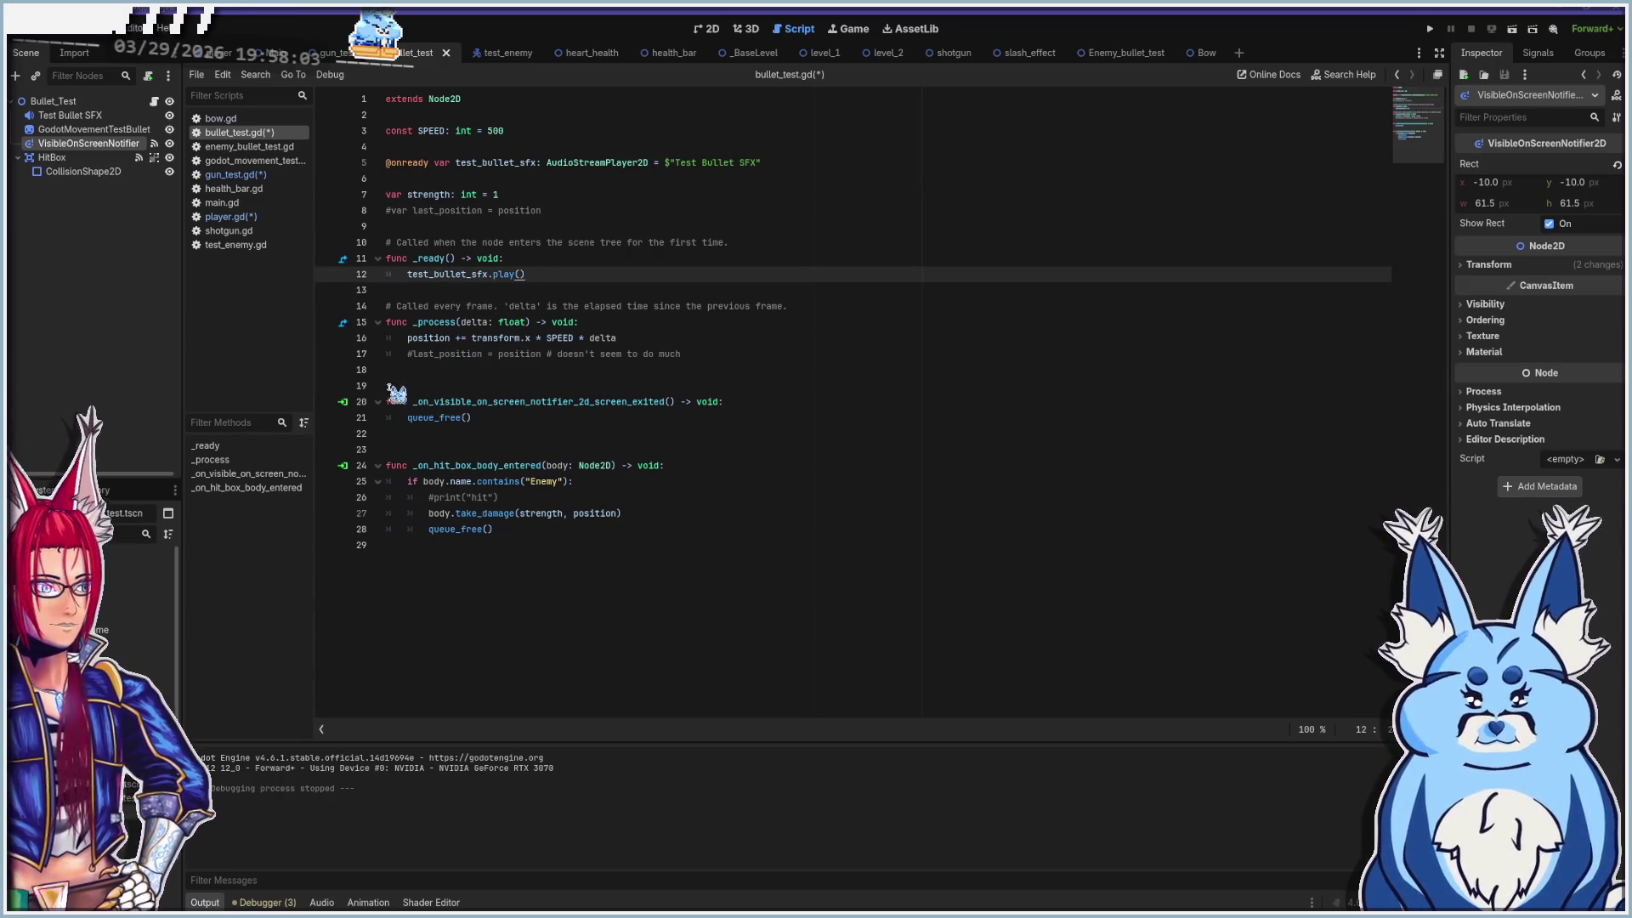
{"action": "left_click", "coordinate": [419, 292]}
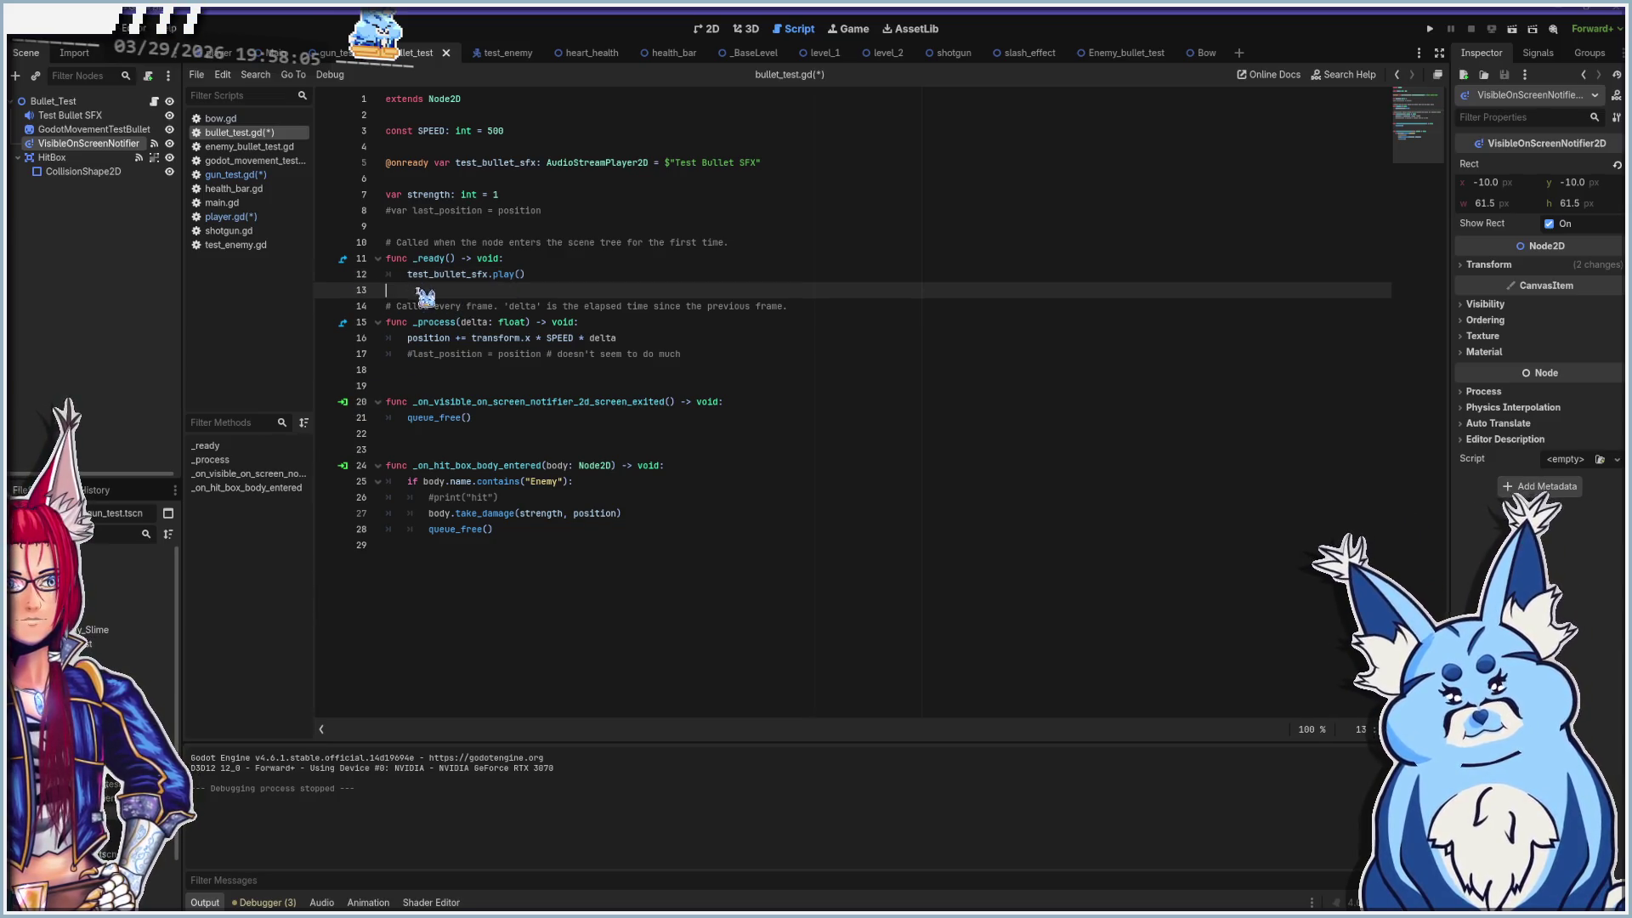
{"action": "key", "text": "Return"}
{"action": "key", "text": "Return"}
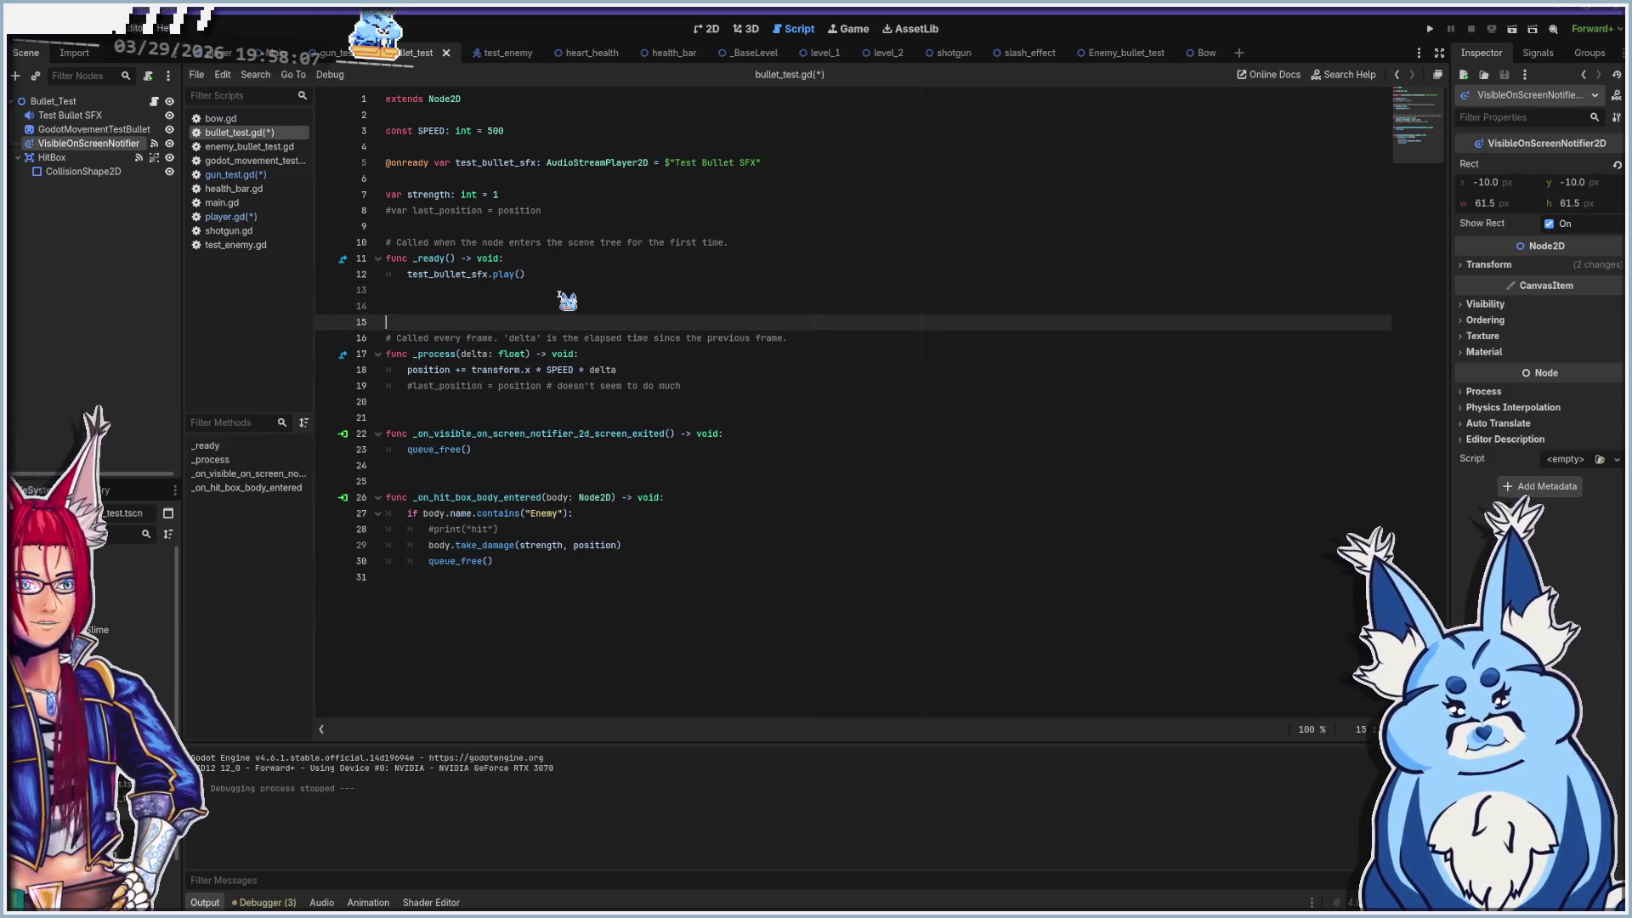
{"action": "key", "text": "Up"}
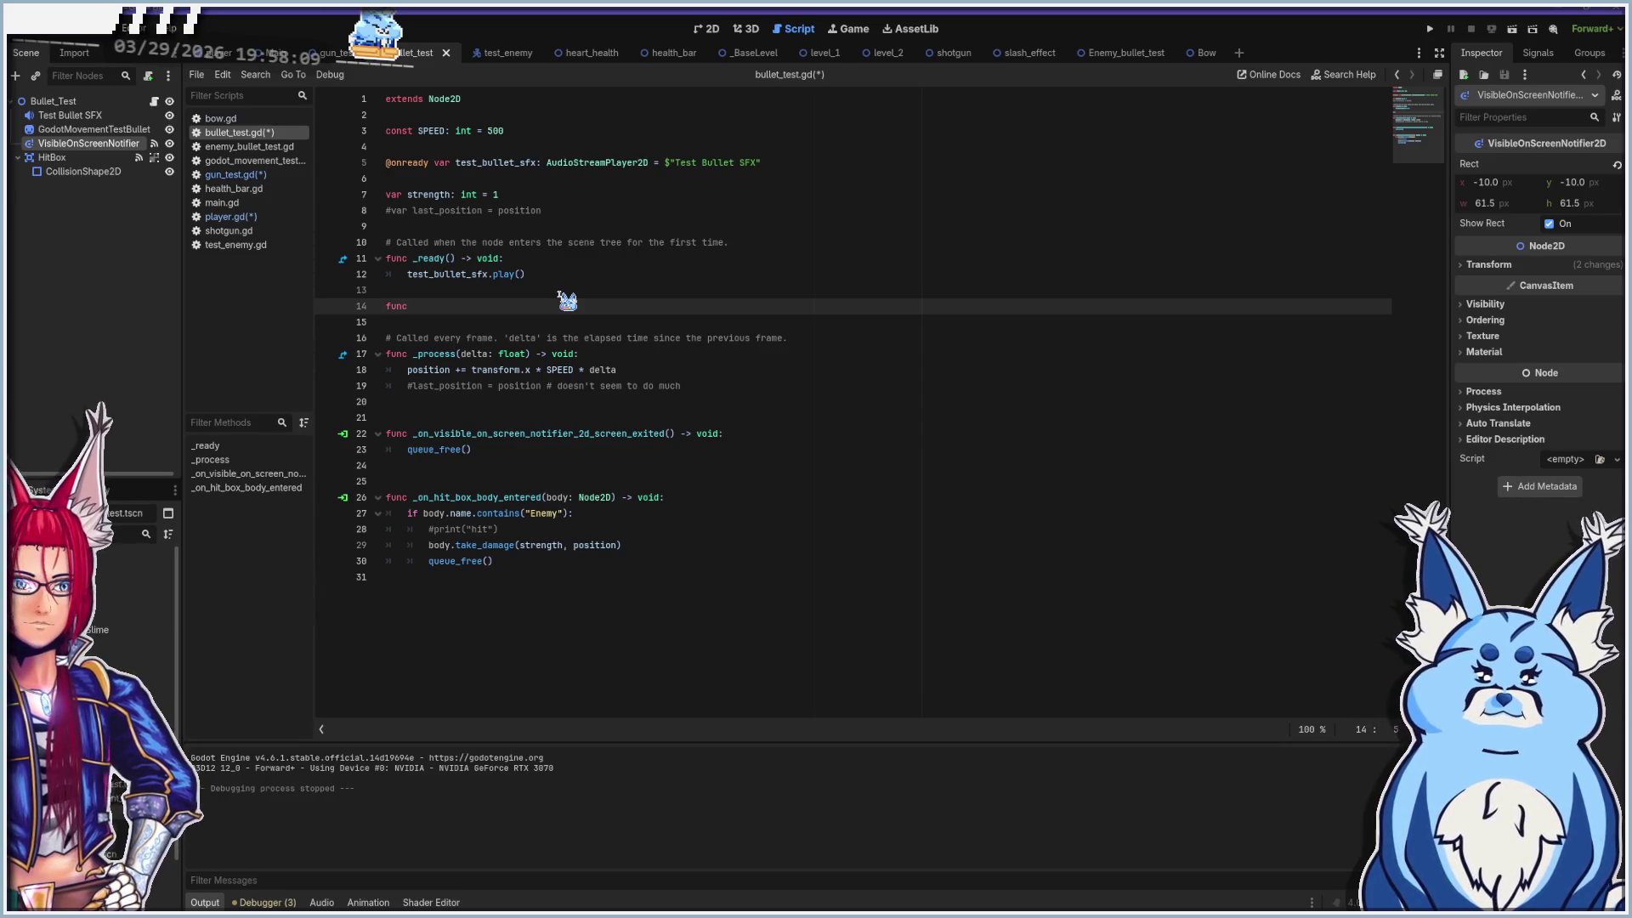
{"action": "left_click", "coordinate": [238, 175]}
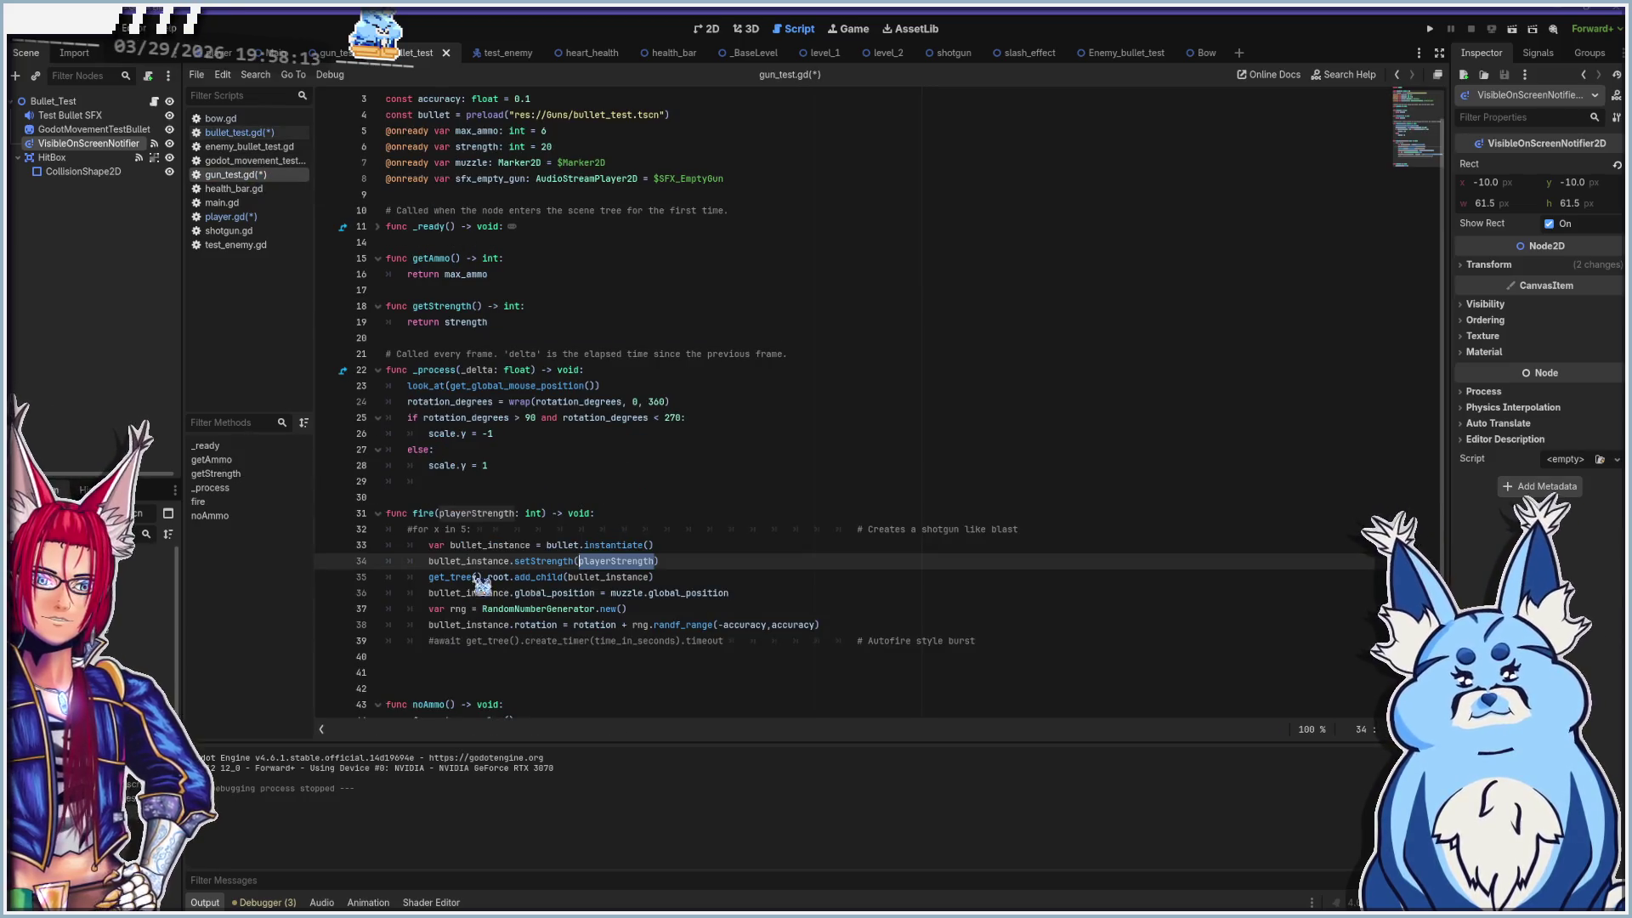
{"action": "left_click_drag", "start_coordinate": [660, 561], "coordinate": [385, 563]}
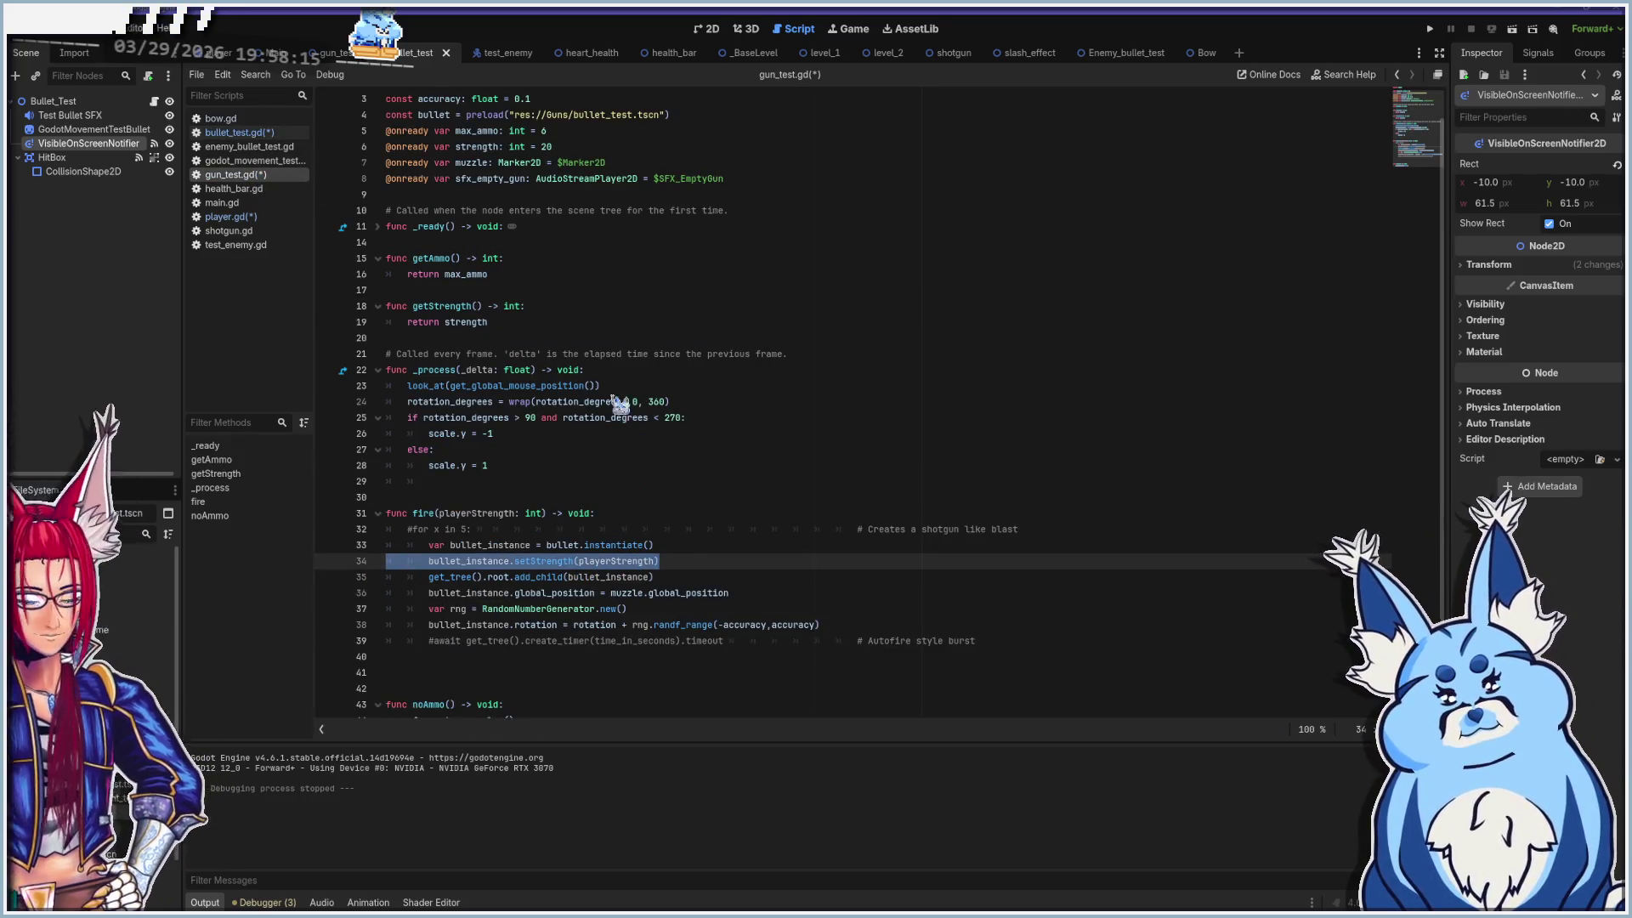
{"action": "left_click_drag", "start_coordinate": [514, 563], "coordinate": [691, 570]}
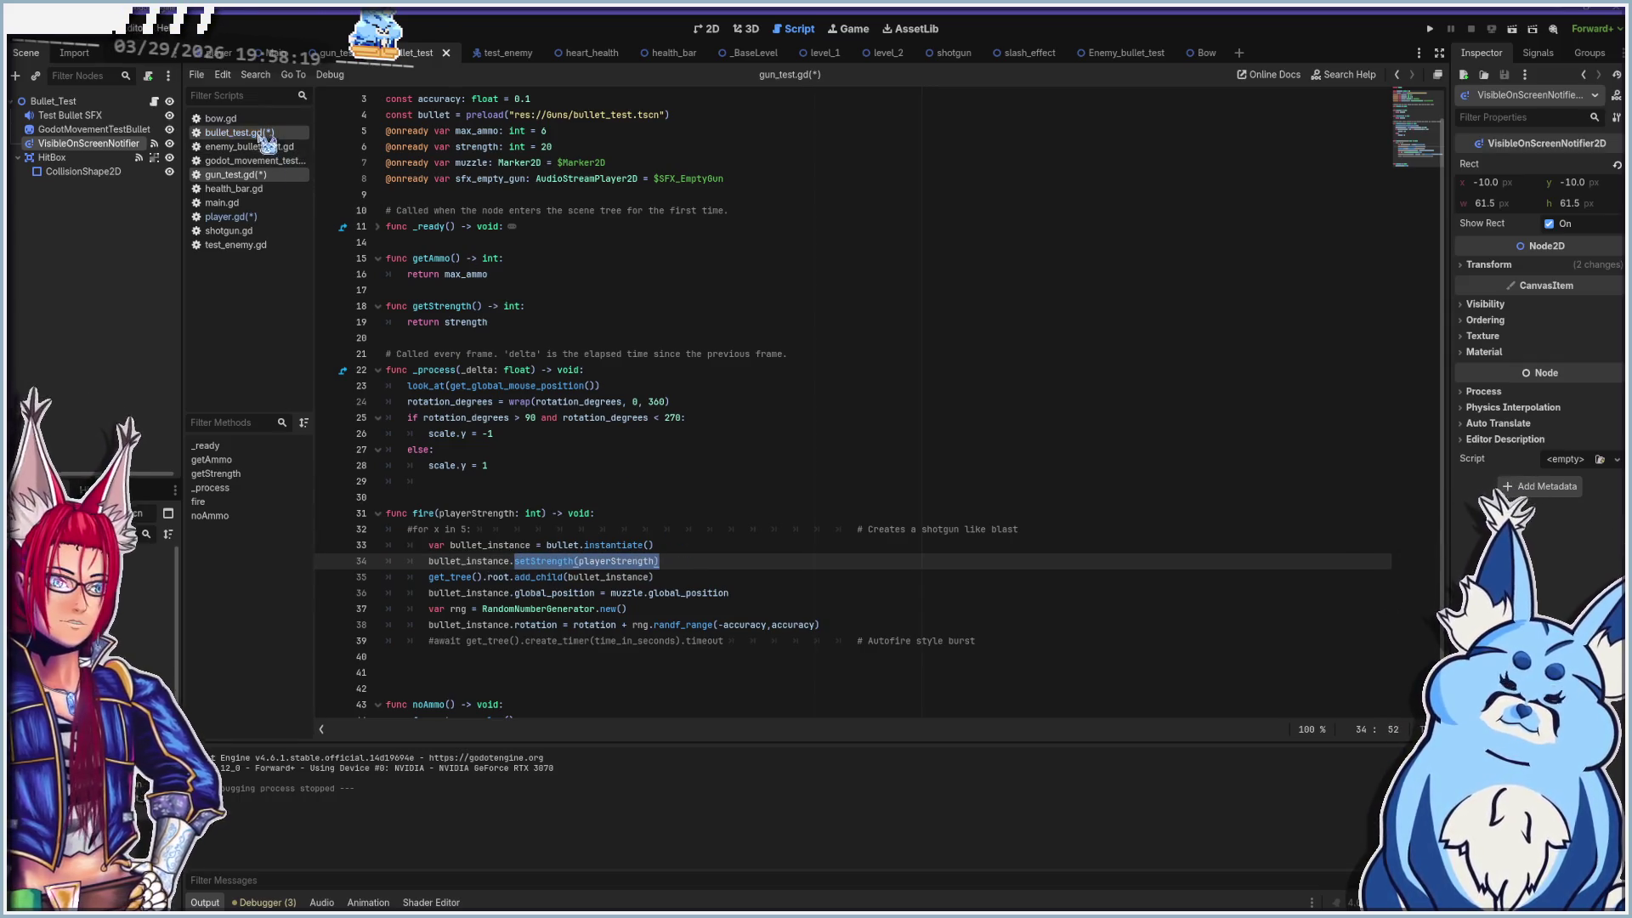
{"action": "left_click", "coordinate": [239, 133]}
{"action": "type", "text": "setStrength(playerStrength)"}
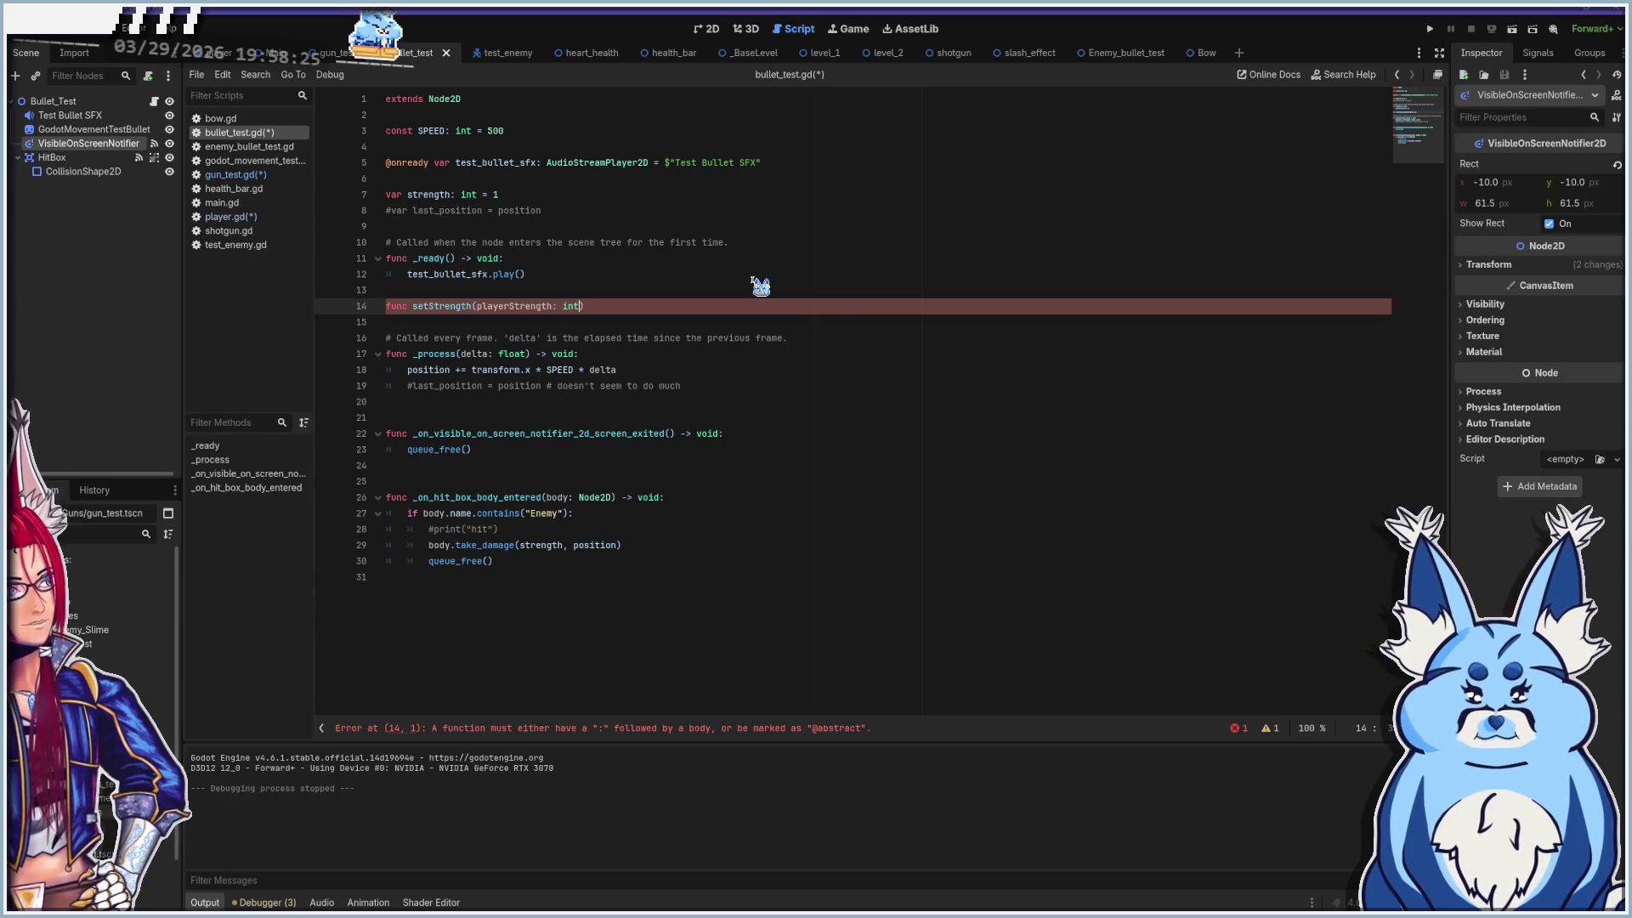
Finish setStrength(playerStrength: int) with the body 'strength = playerStrength' and save all scripts
{"action": "key", "text": "End"}
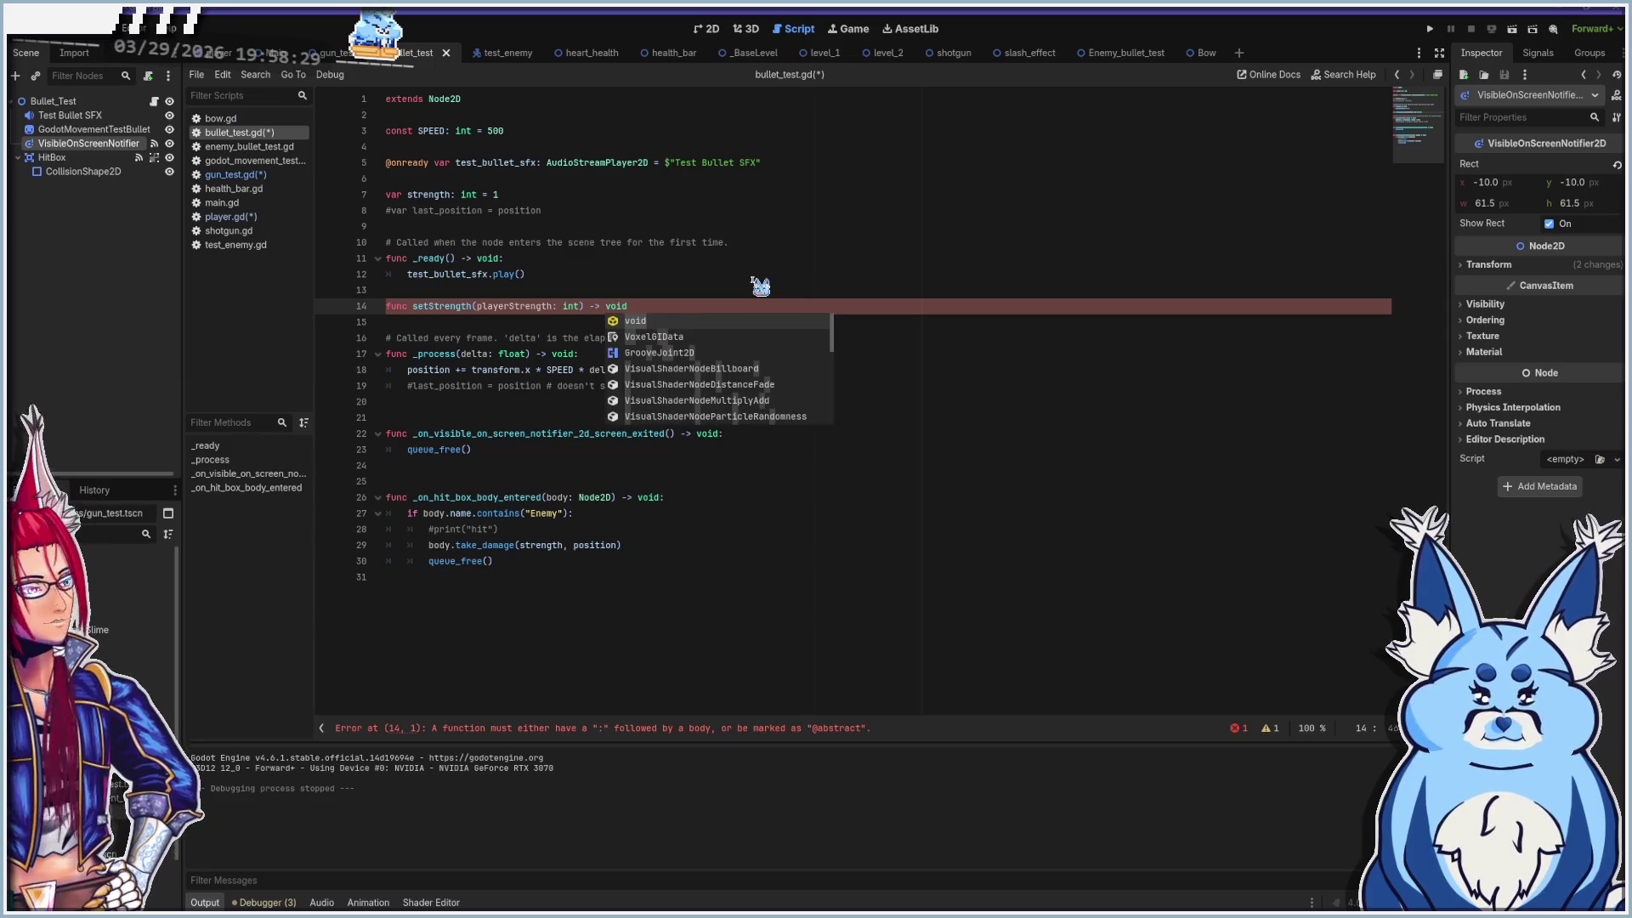
{"action": "type", "text": ":"}
{"action": "key", "text": "Return"}
{"action": "type", "text": "stren"}
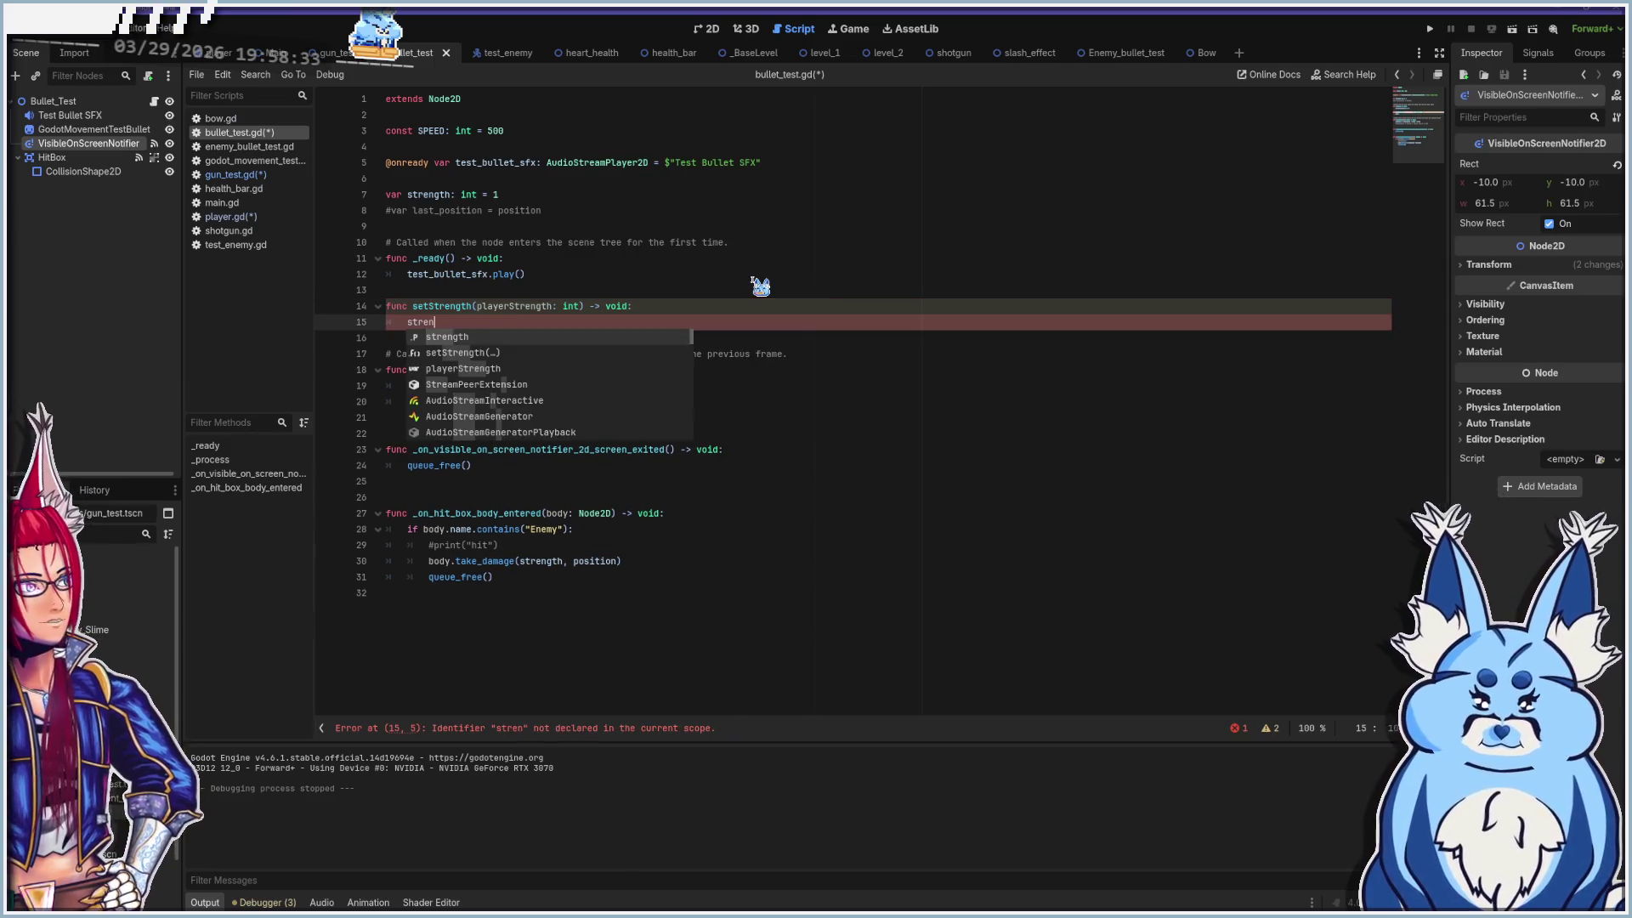
{"action": "key", "text": "Return"}
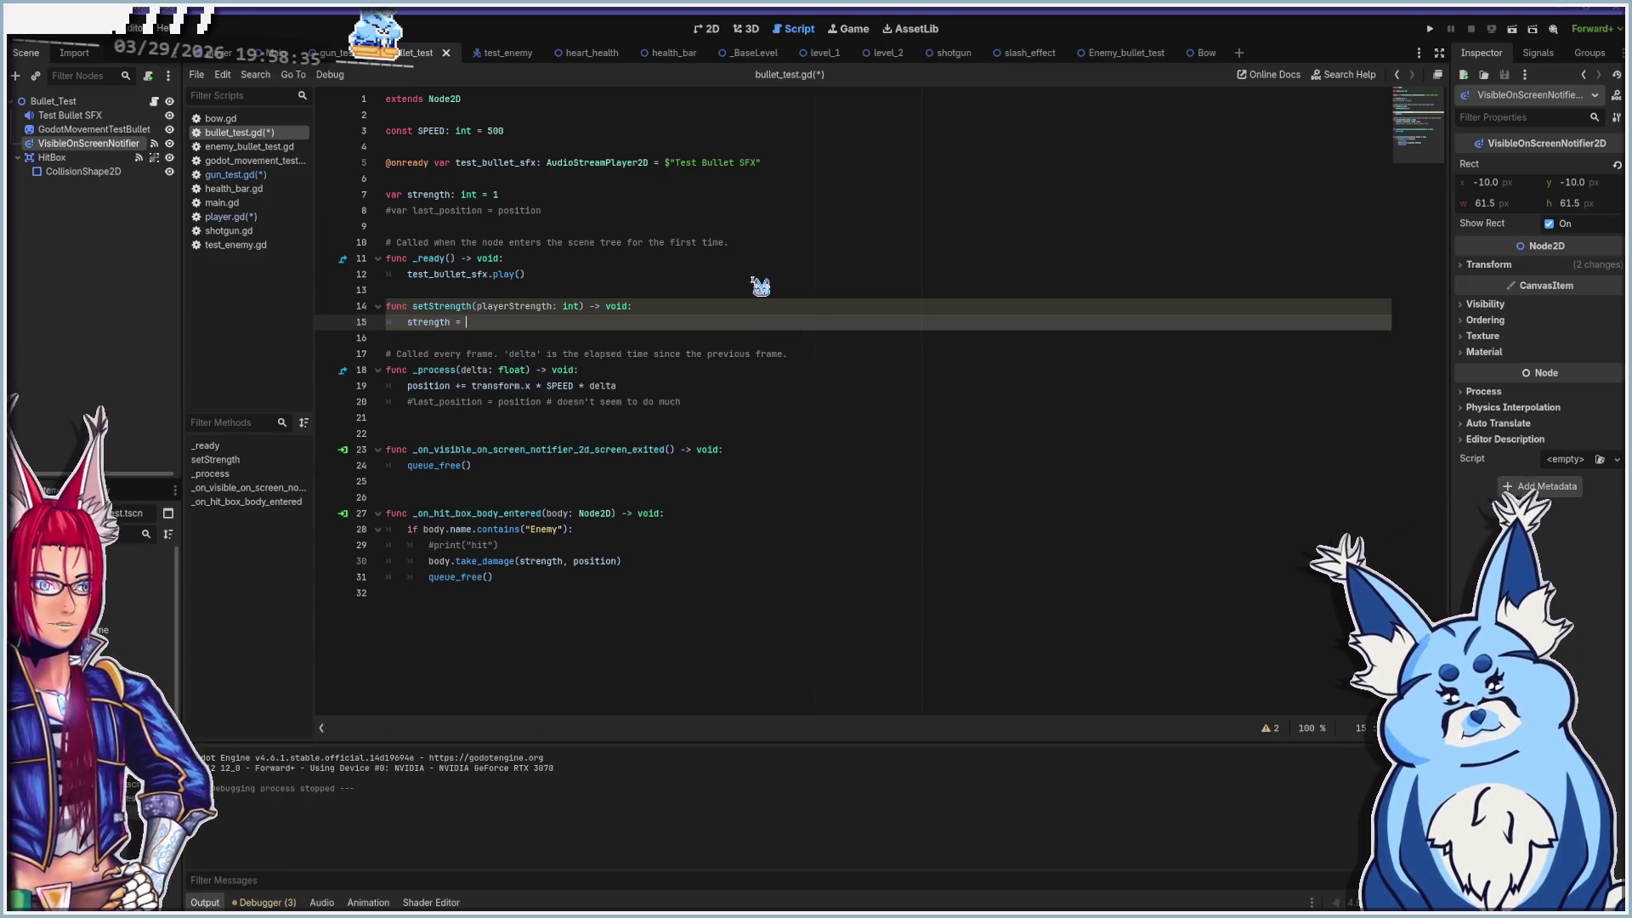
{"action": "type", "text": "play"}
{"action": "key", "text": "Return"}
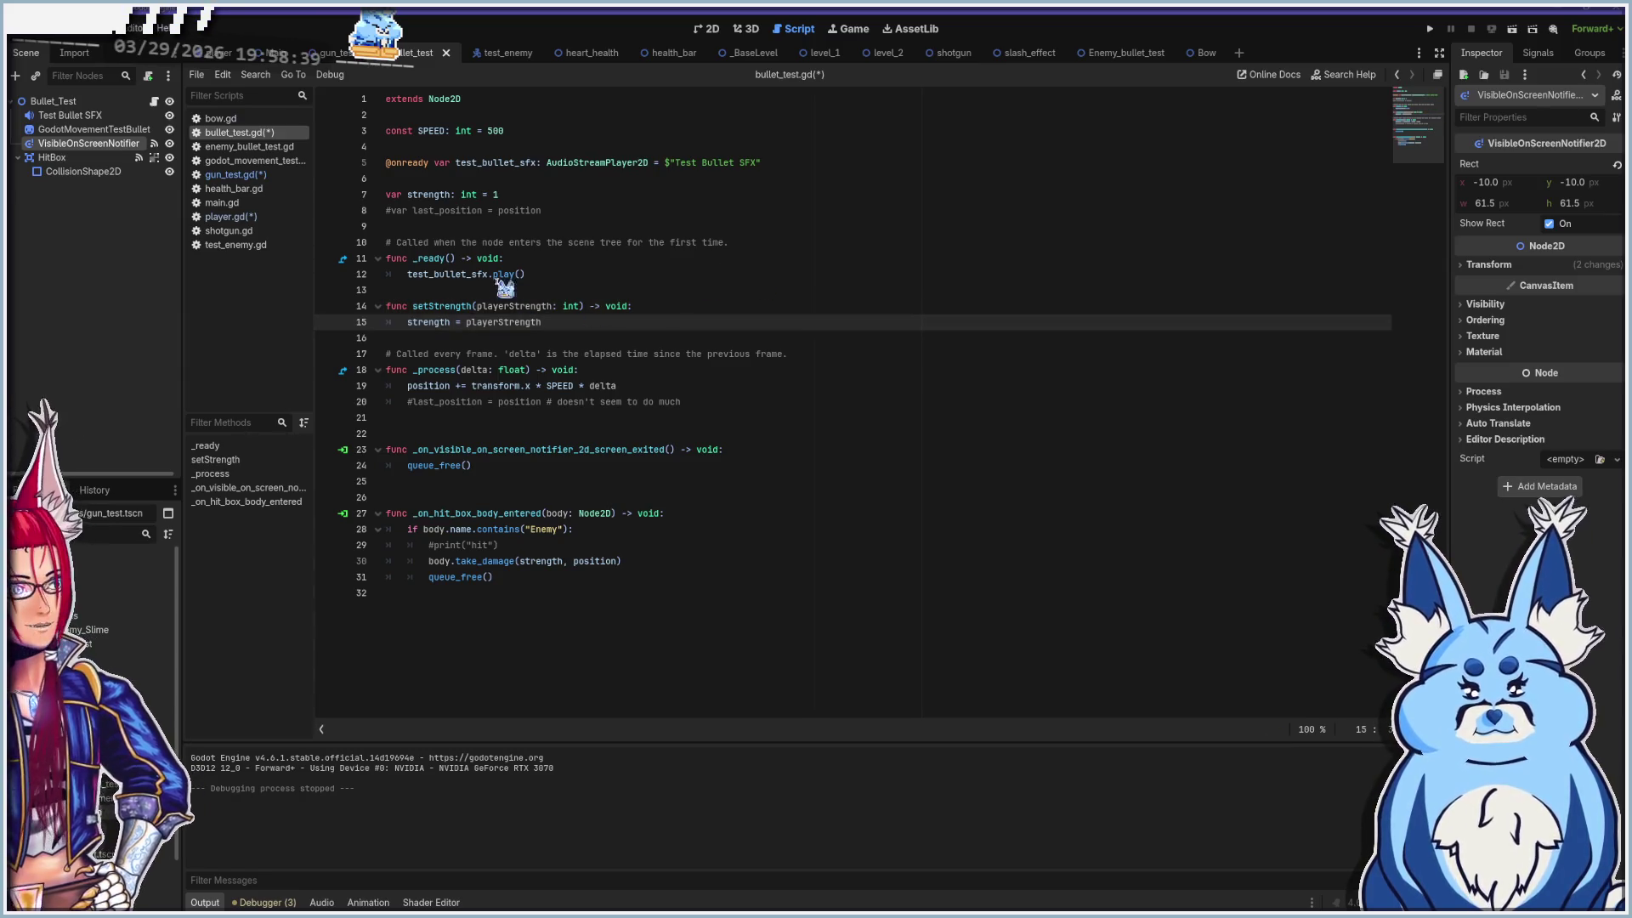
{"action": "key", "text": "ctrl+s"}
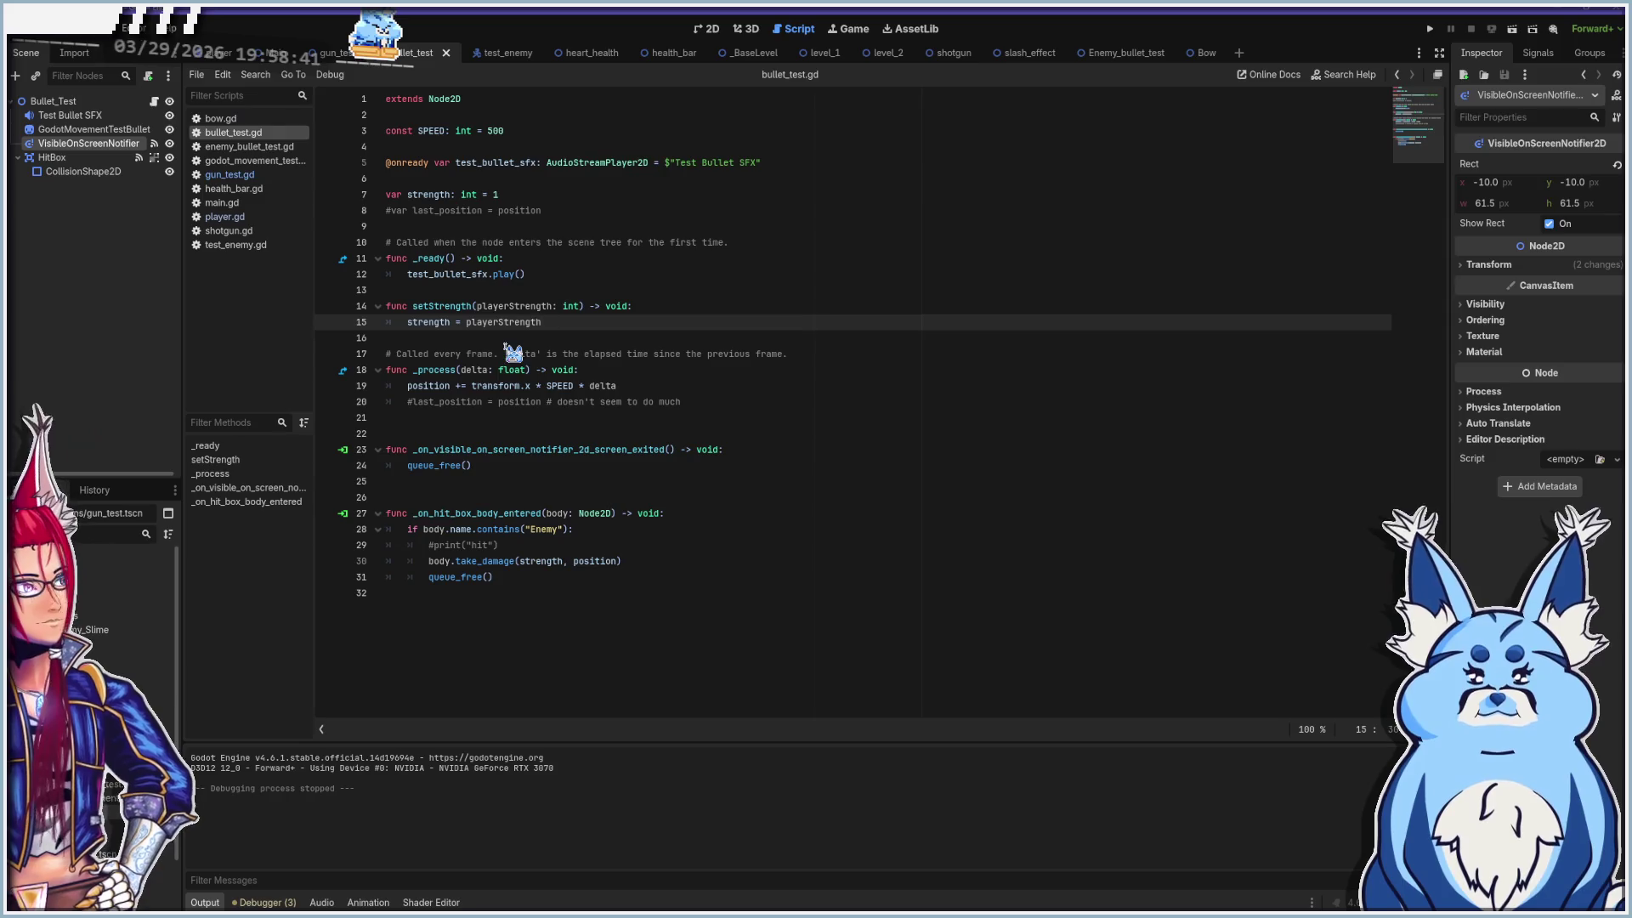
Copy the setStrength line from gun_test.gd and paste it under instantiate() in shotgun.gd
{"action": "left_click", "coordinate": [230, 174]}
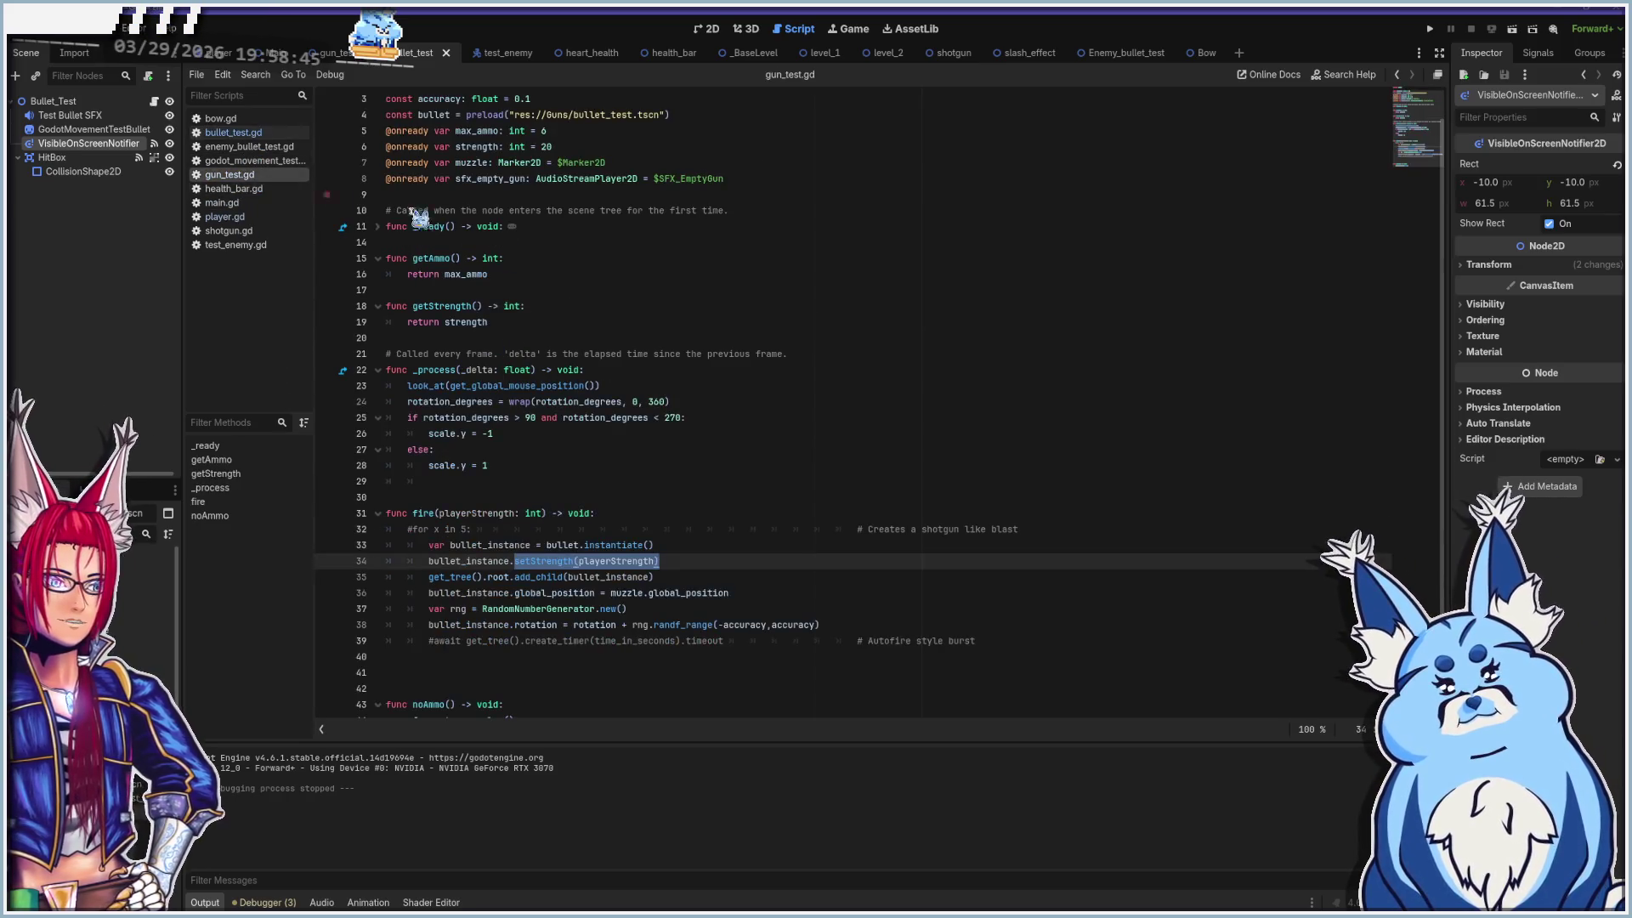
{"action": "mouse_move", "coordinate": [651, 561]}
{"action": "left_mouse_down"}
{"action": "mouse_move", "coordinate": [527, 568]}
{"action": "mouse_move", "coordinate": [678, 565]}
{"action": "mouse_move", "coordinate": [537, 542]}
{"action": "left_mouse_up"}
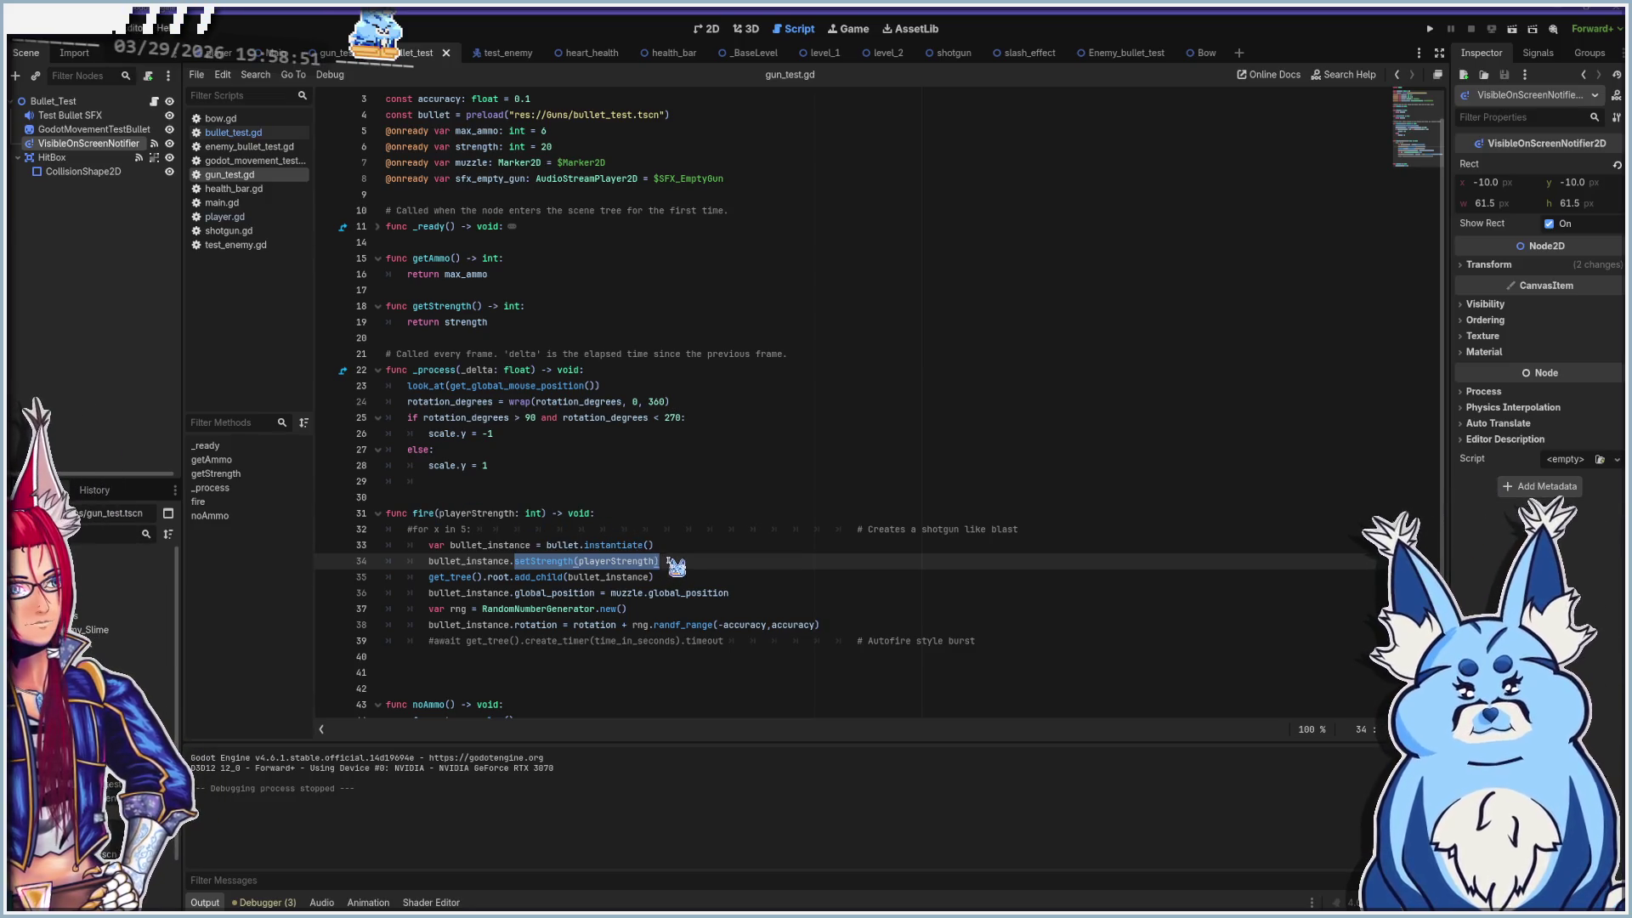
{"action": "left_click_drag", "start_coordinate": [629, 561], "coordinate": [685, 561]}
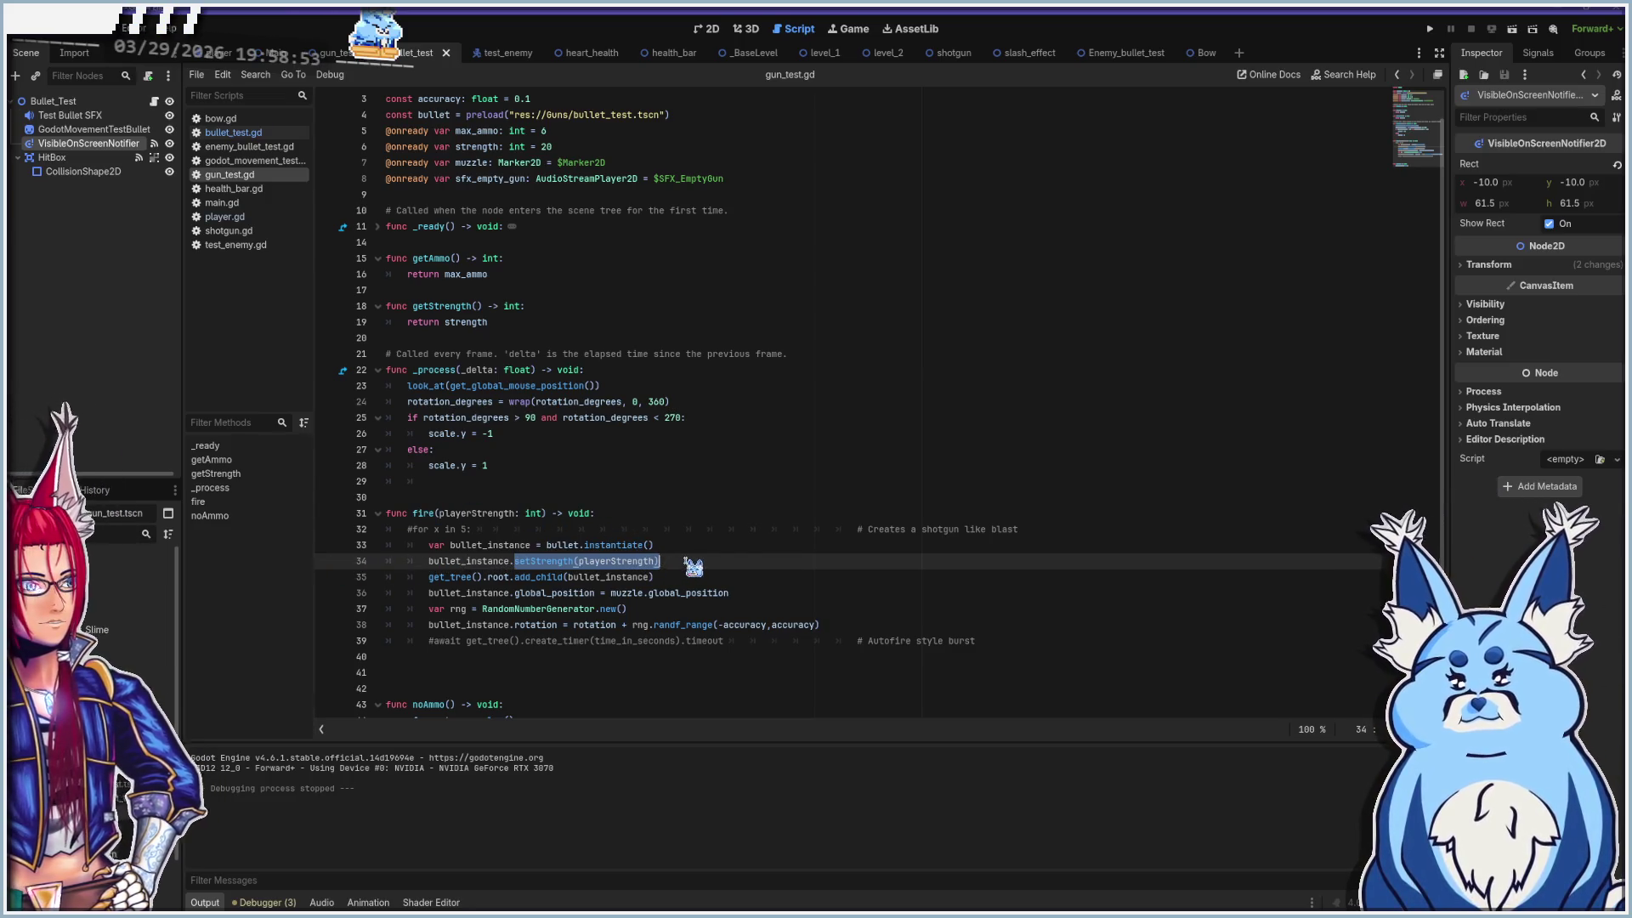
{"action": "left_click", "coordinate": [691, 564]}
{"action": "key", "text": "shift+Home"}
{"action": "key", "text": "ctrl+c"}
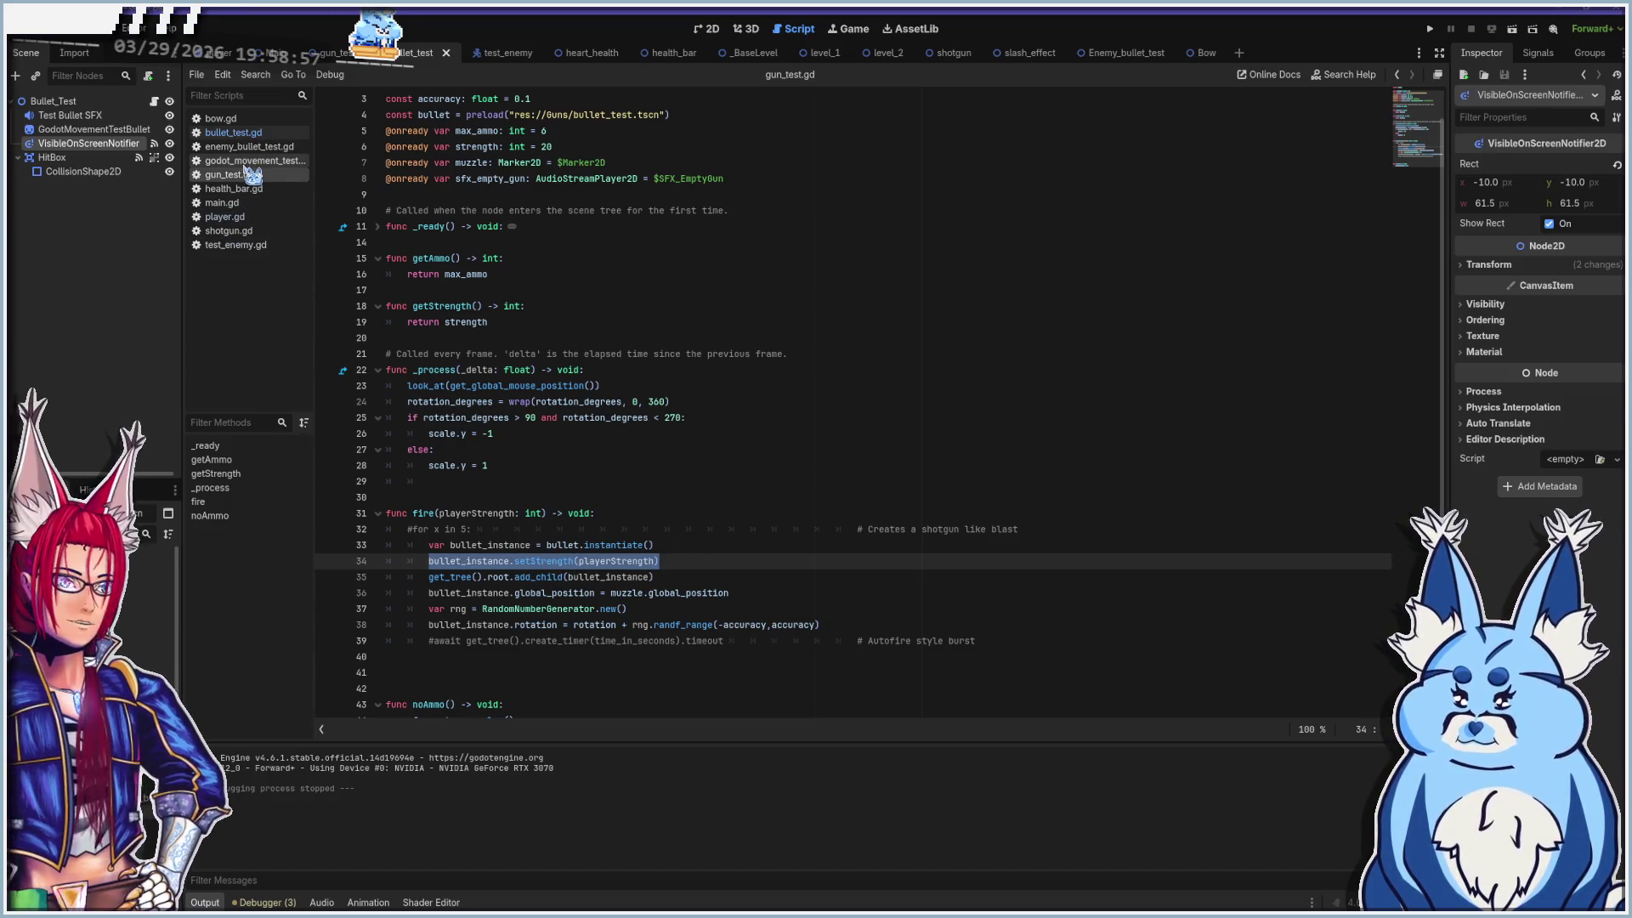
{"action": "left_click", "coordinate": [246, 230]}
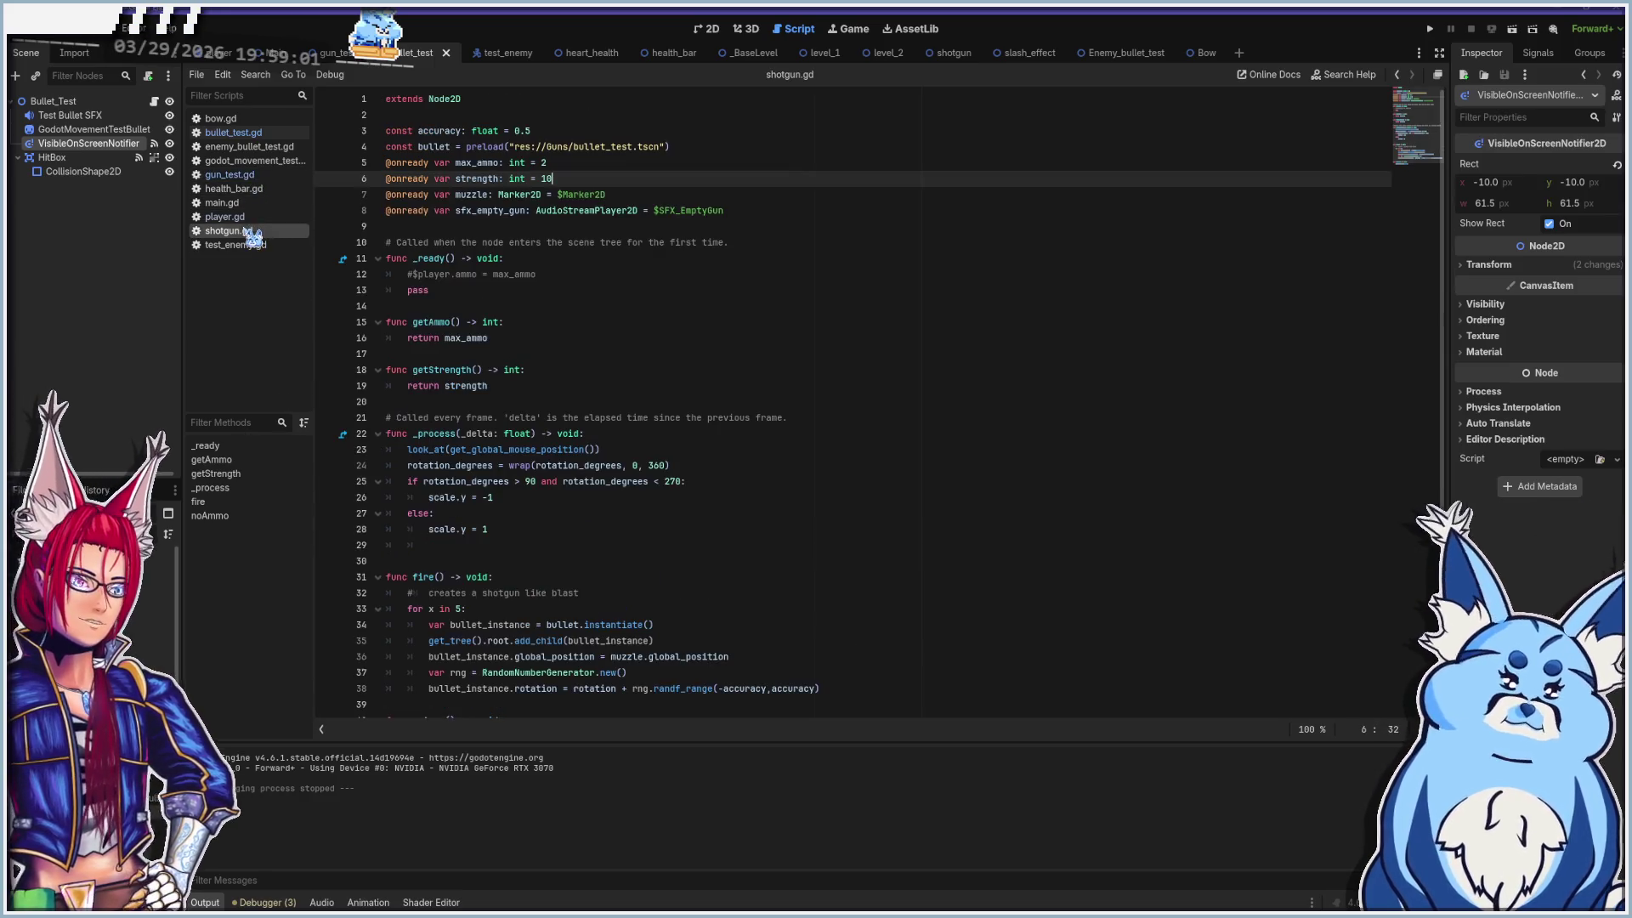
{"action": "scroll", "coordinate": [594, 561], "scroll_direction": "down", "scroll_amount": 1}
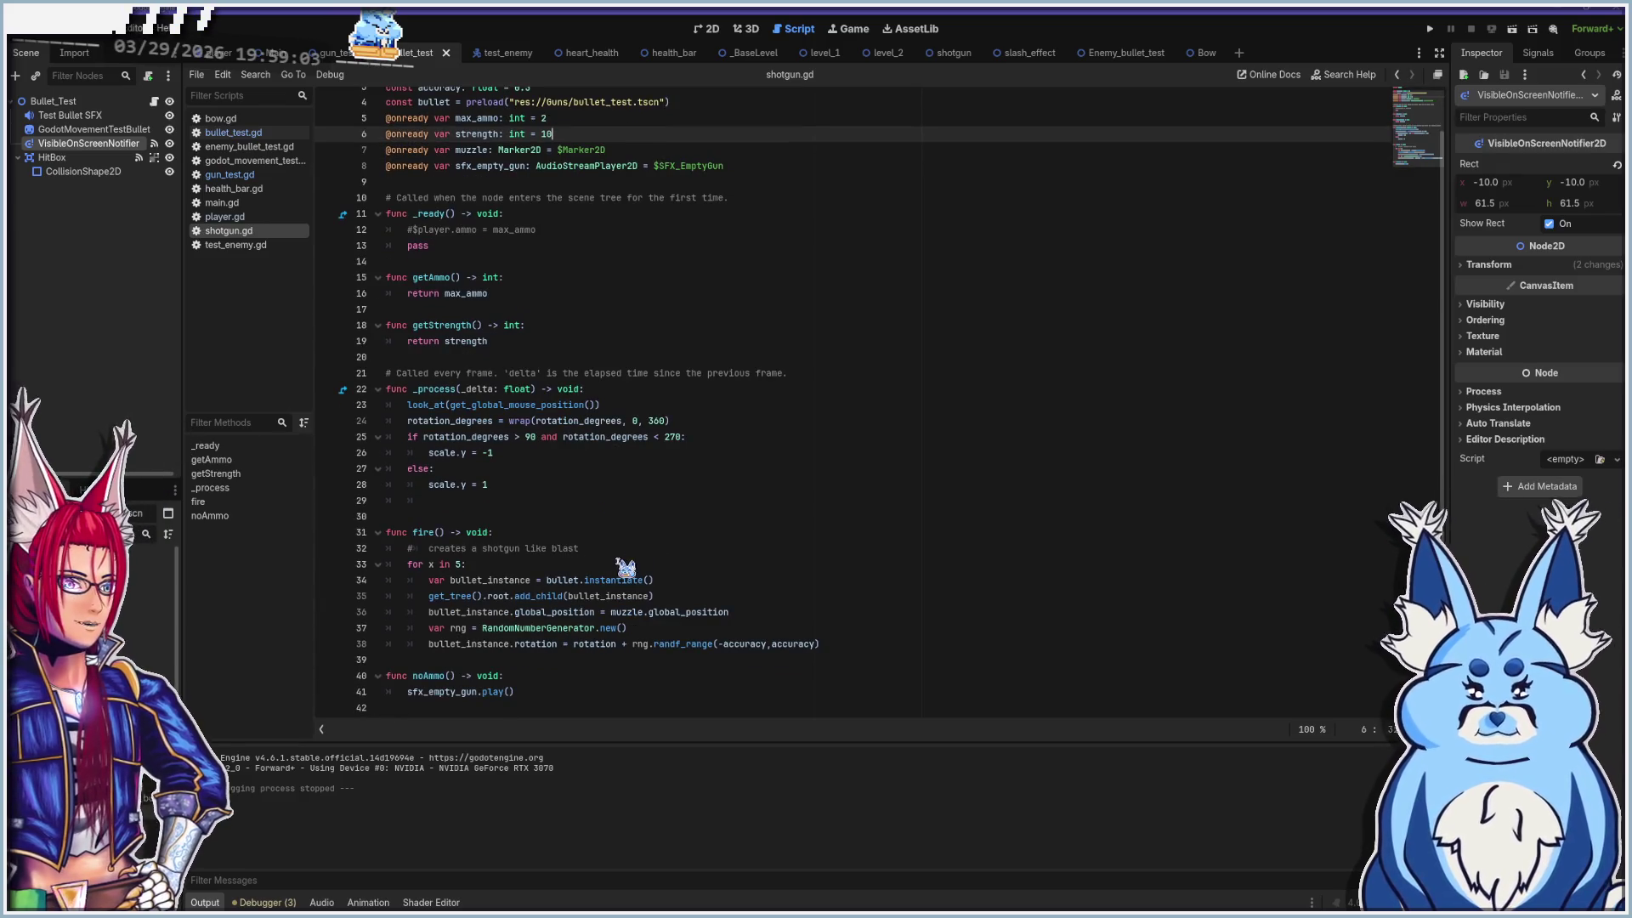
{"action": "left_click", "coordinate": [673, 580]}
{"action": "key", "text": "Return"}
{"action": "key", "text": "ctrl+v"}
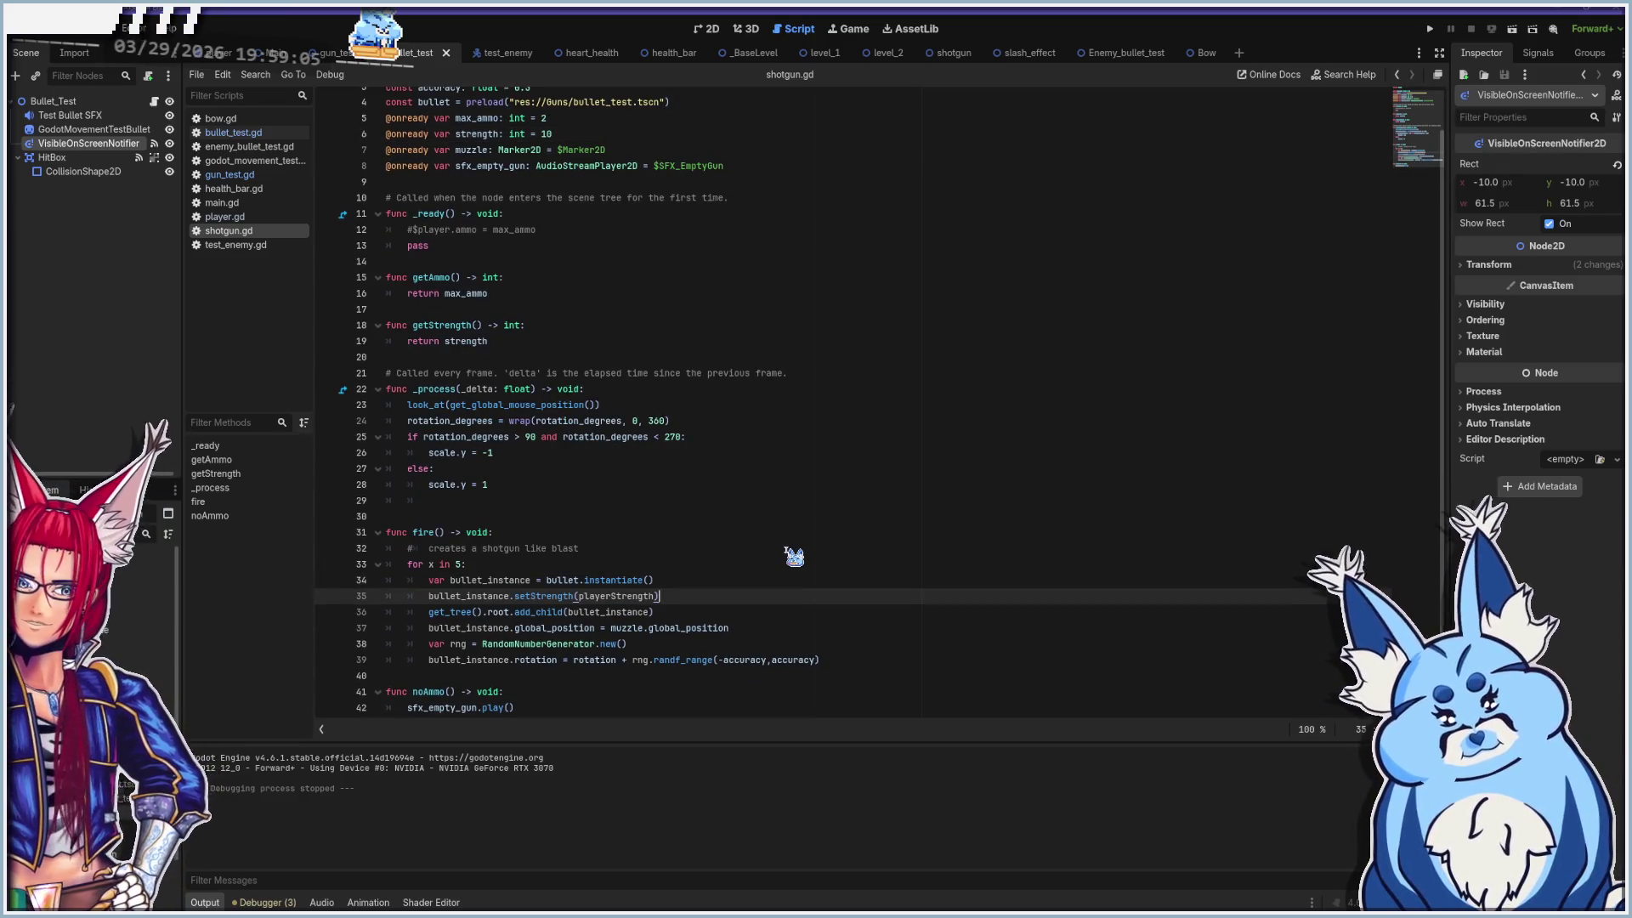
Give shotgun.gd's fire() a playerStrength: int parameter and save the script
{"action": "left_click", "coordinate": [757, 535]}
{"action": "scroll", "coordinate": [759, 548], "scroll_direction": "up", "scroll_amount": 1}
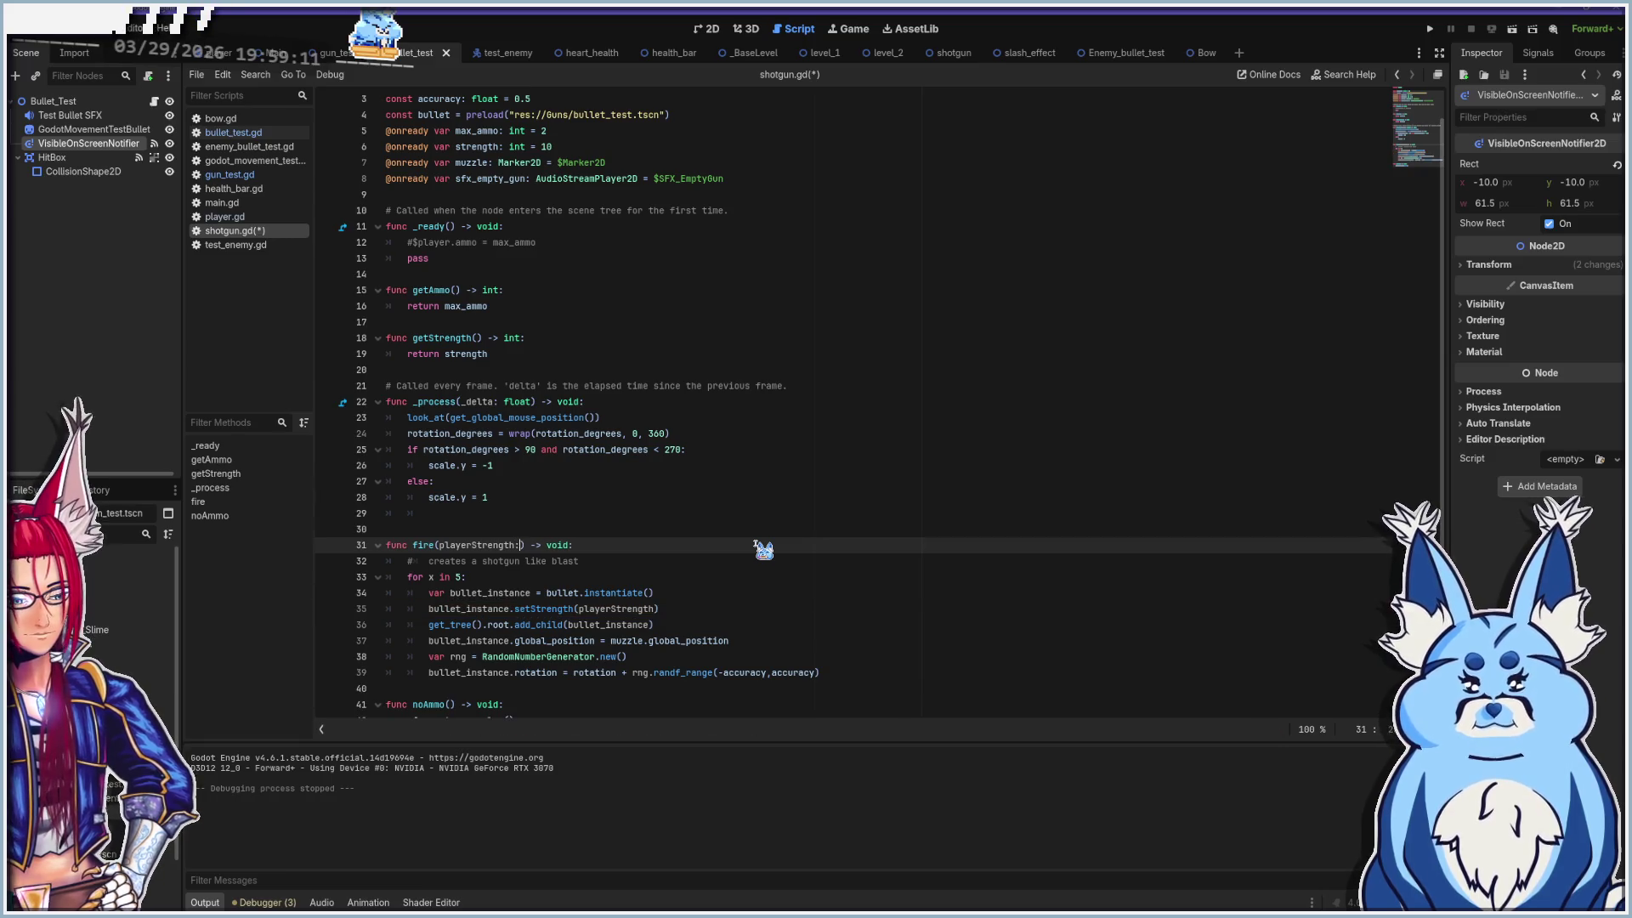
{"action": "type", "text": "int"}
{"action": "key", "text": "Escape"}
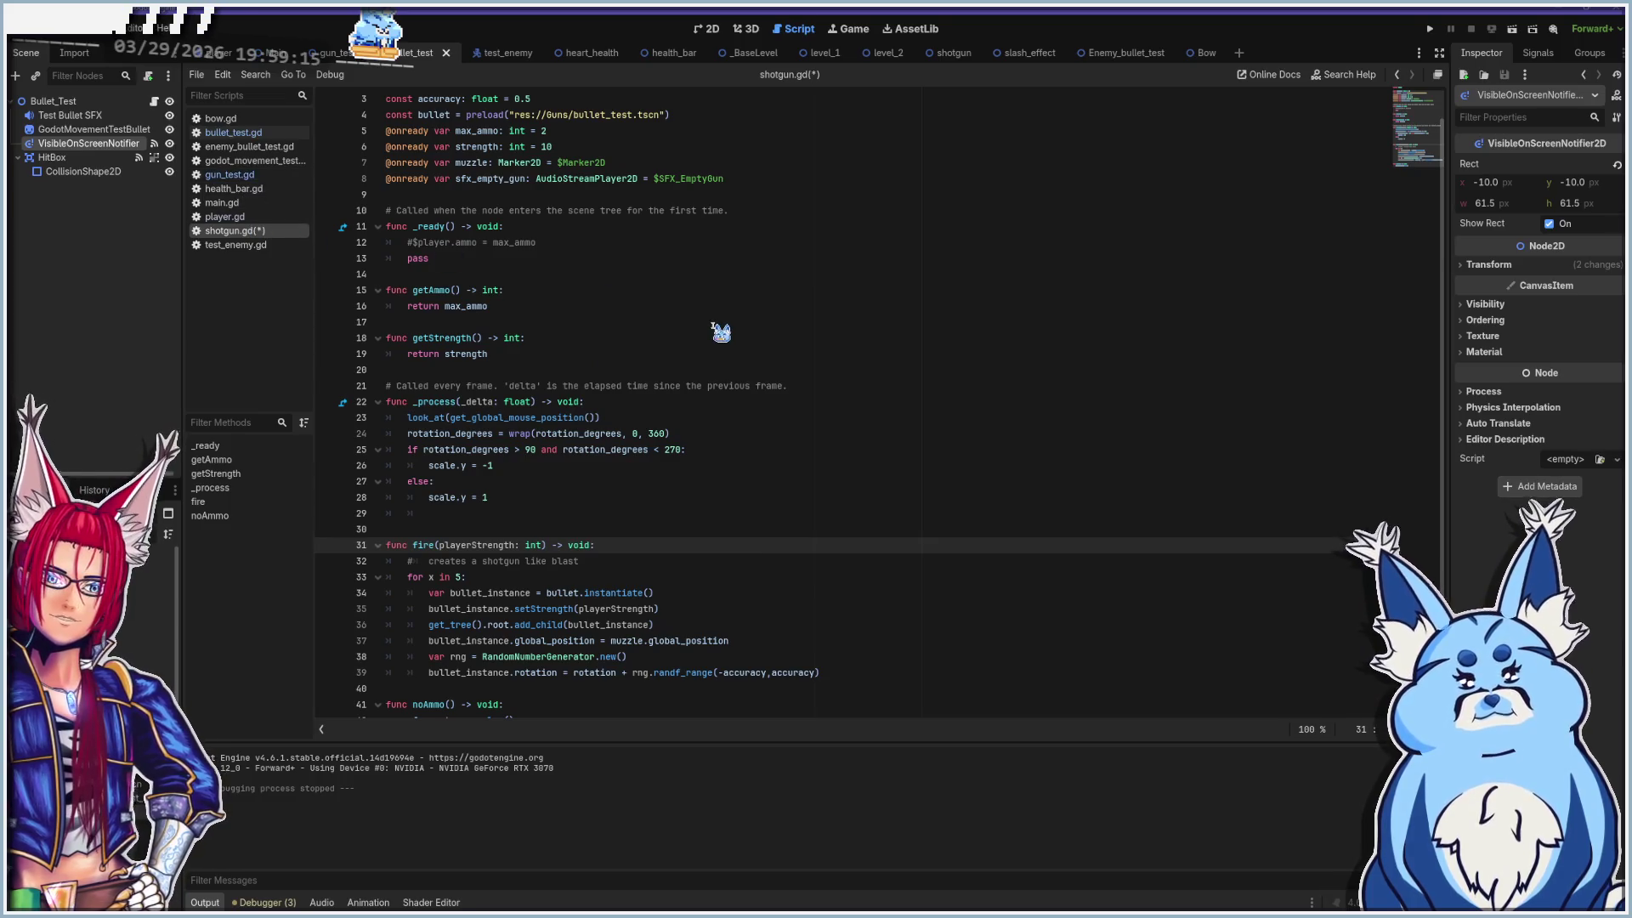
{"action": "key", "text": "ctrl+s"}
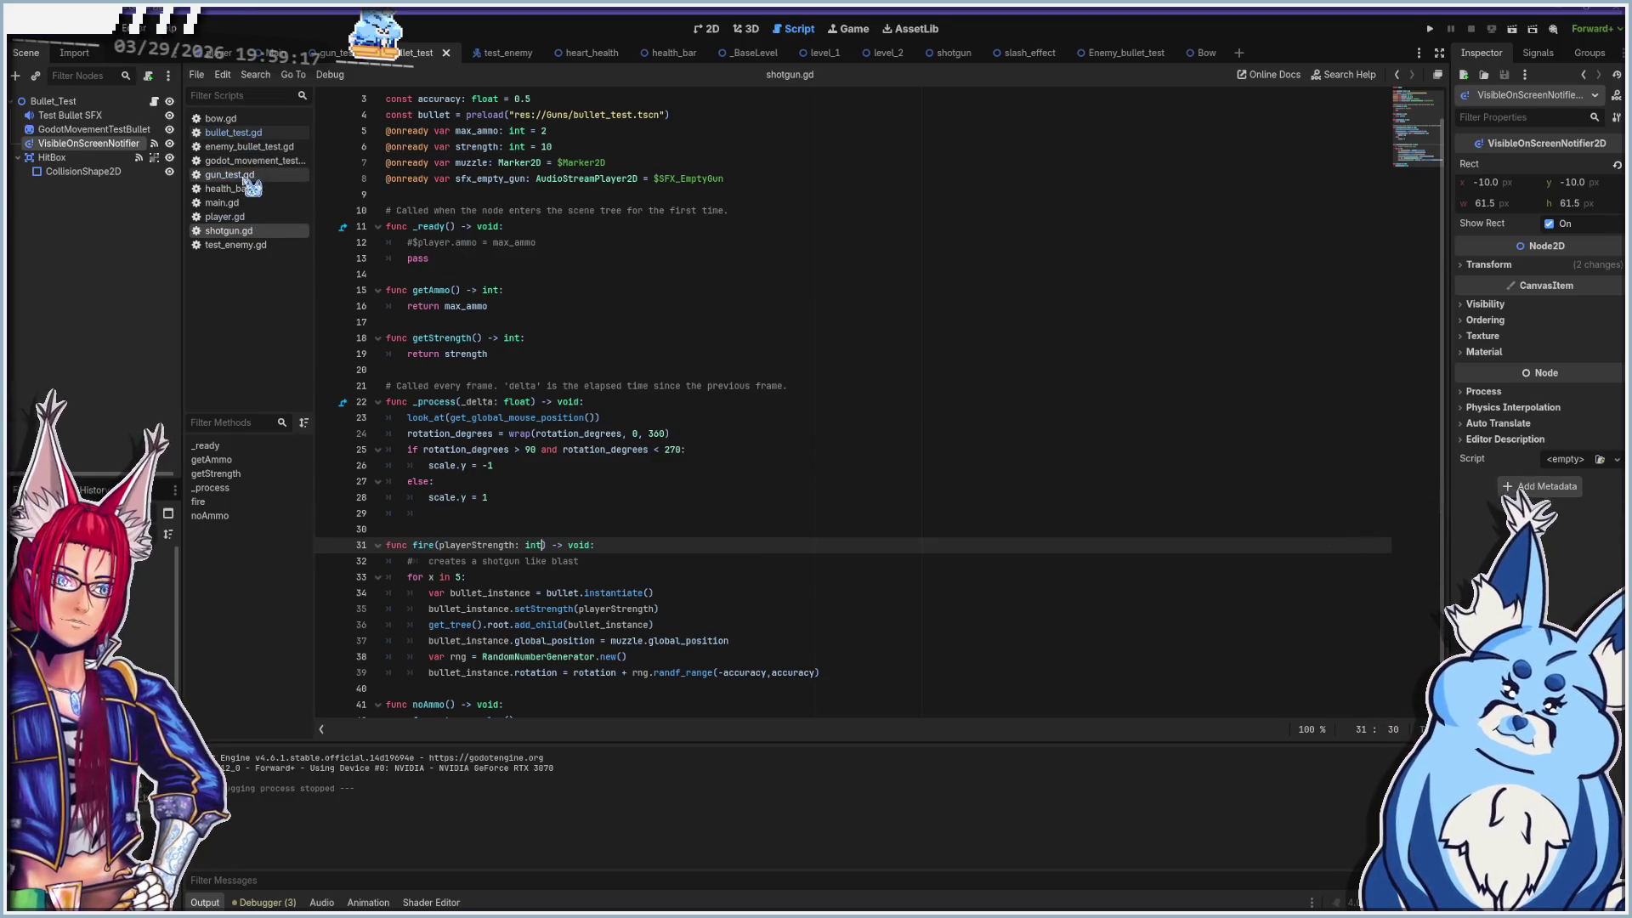
{"action": "left_click", "coordinate": [249, 122]}
{"action": "left_click", "coordinate": [440, 513]}
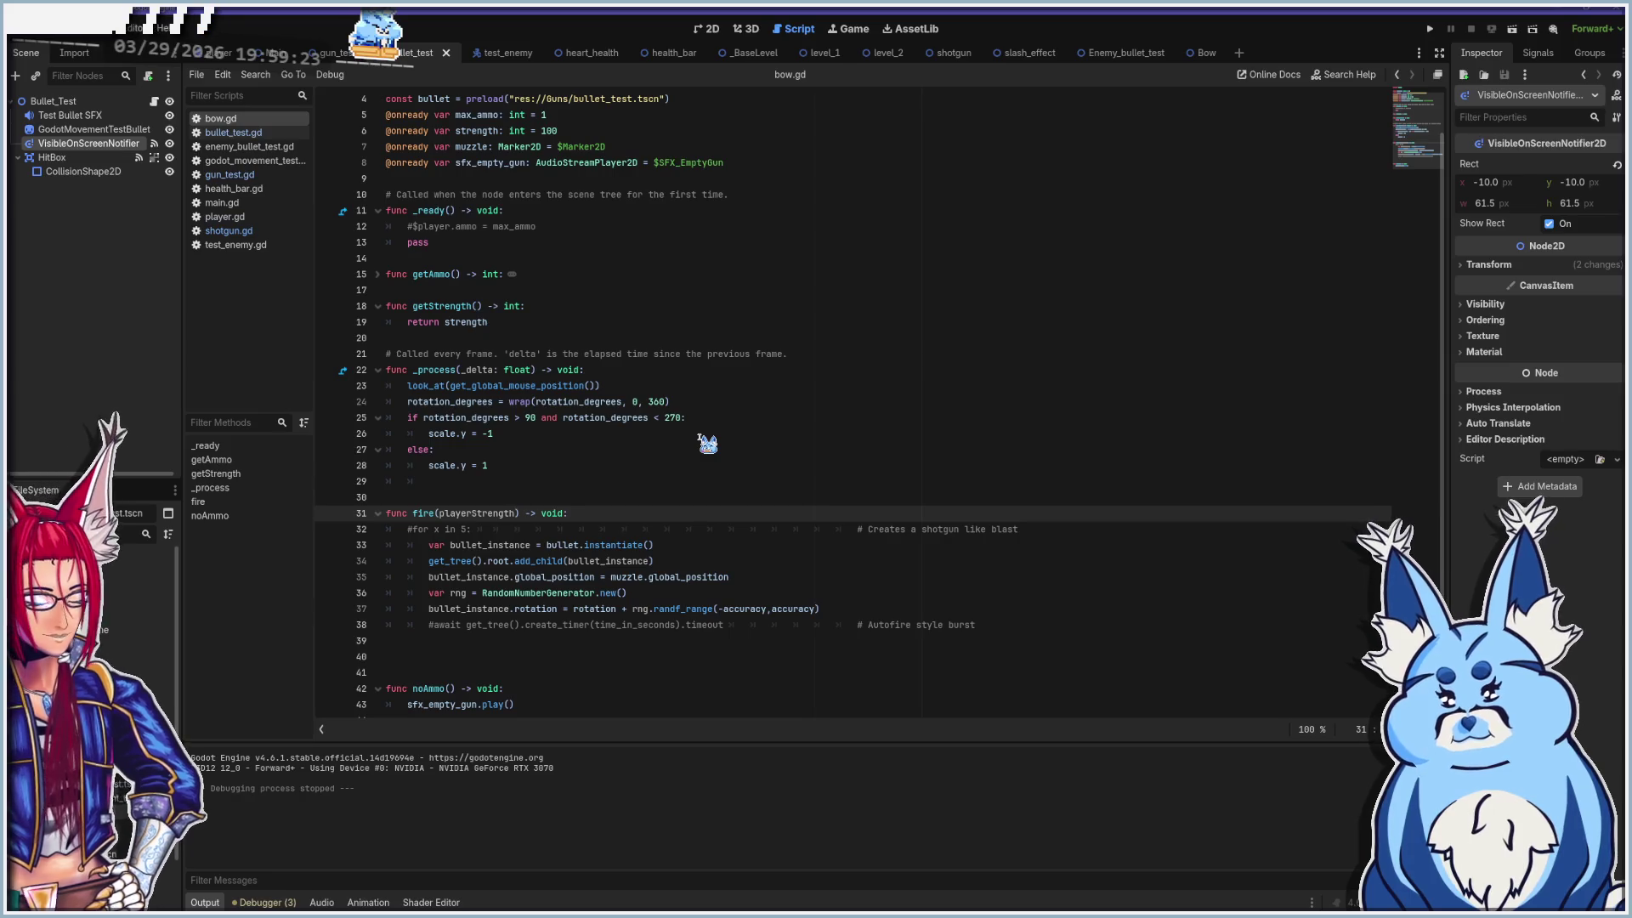
{"action": "type", "text": ": int"}
Paste the setStrength(playerStrength) call under instantiate() in bow.gd, save, and run the game
{"action": "key", "text": "Escape"}
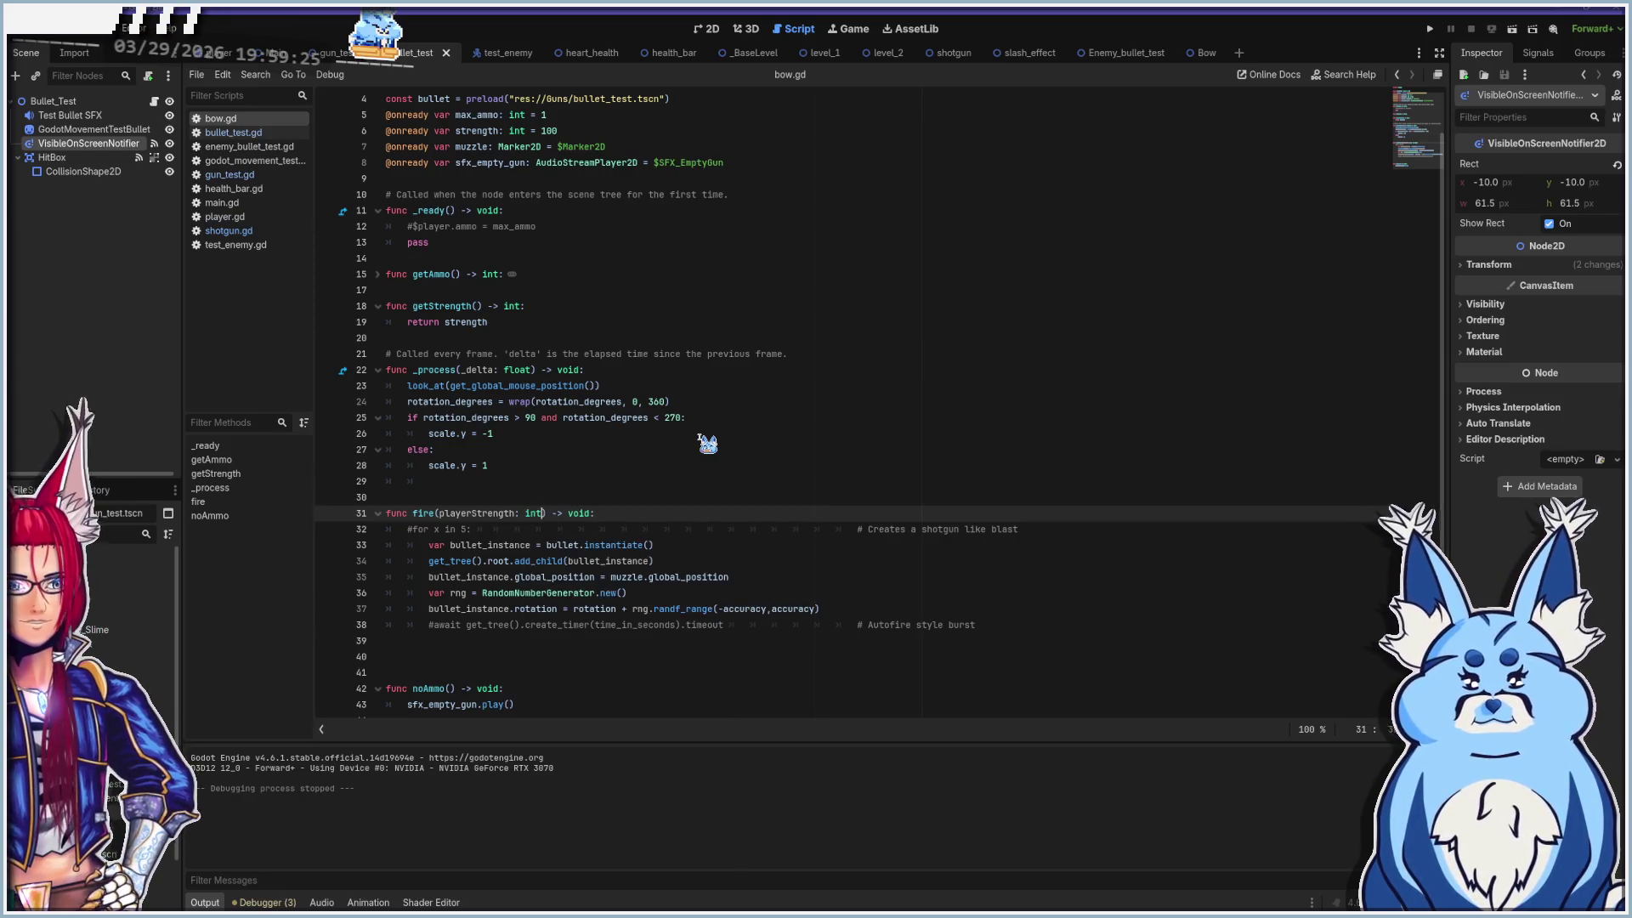
{"action": "left_click", "coordinate": [693, 547]}
{"action": "key", "text": "Return"}
{"action": "type", "text": "bullet_instance.setStrength(playerStrength)"}
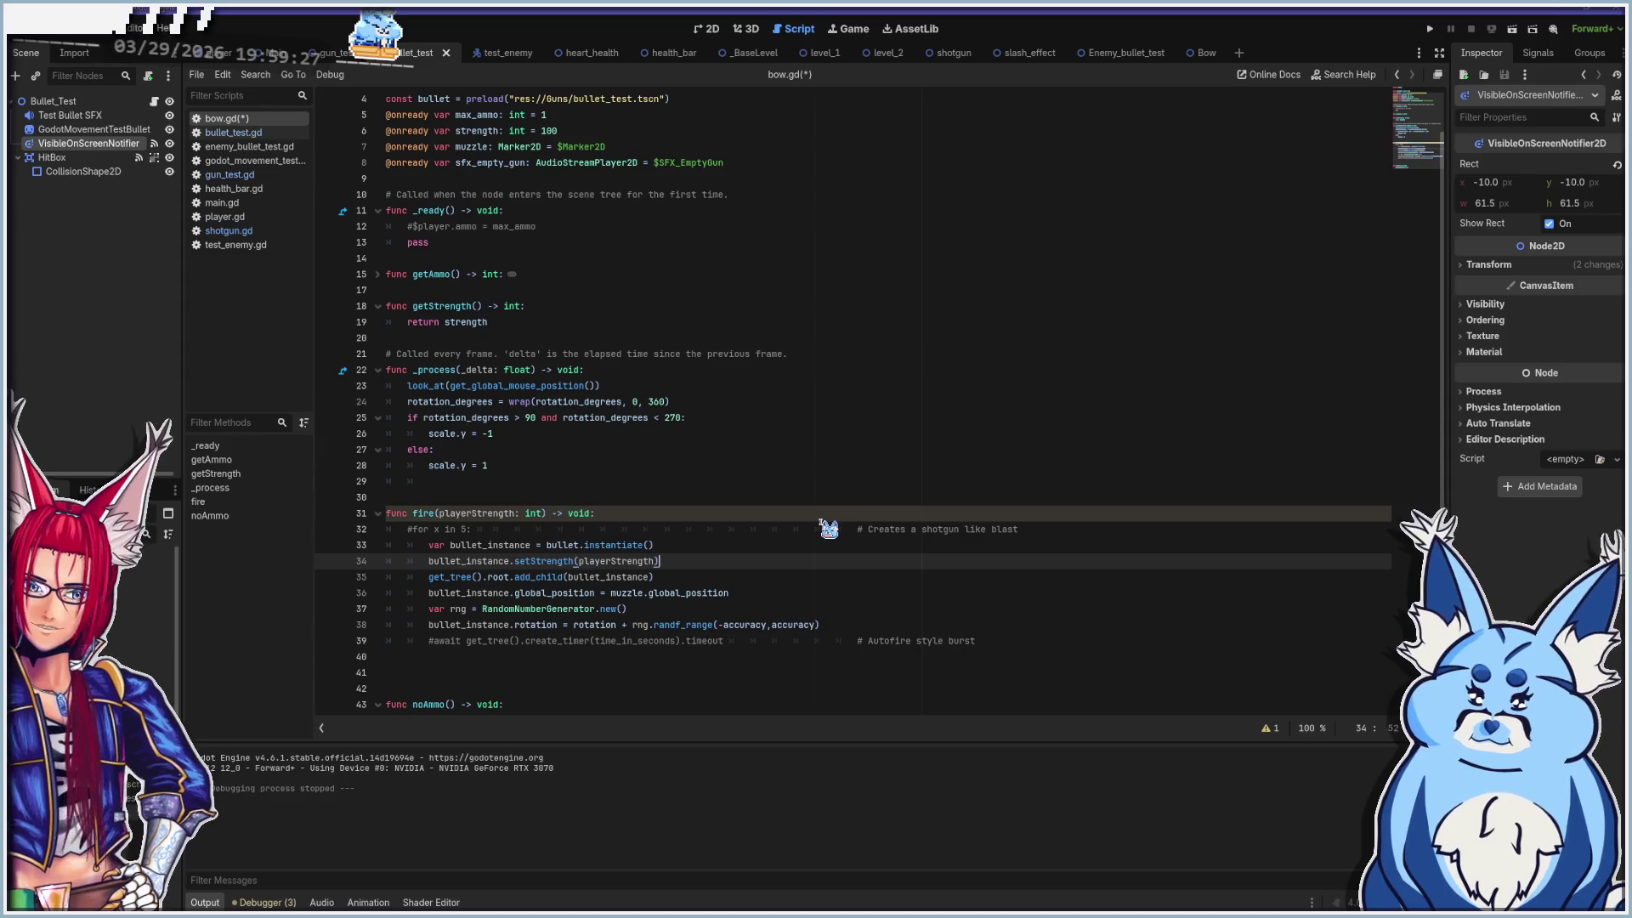
{"action": "key", "text": "ctrl+s"}
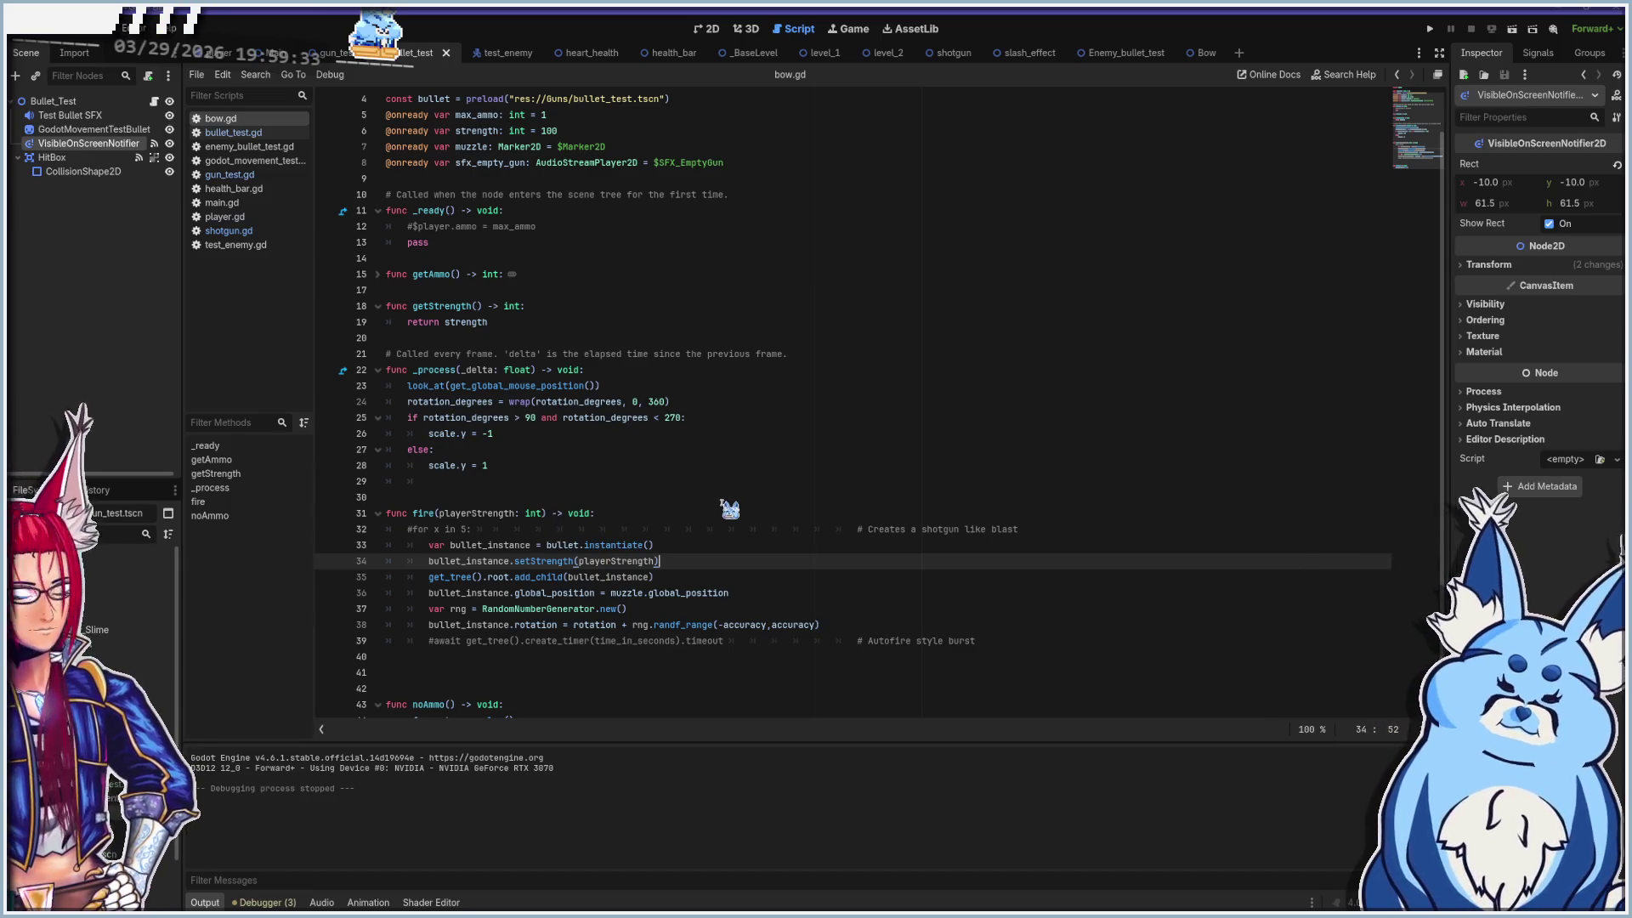
{"action": "key", "text": "F5"}
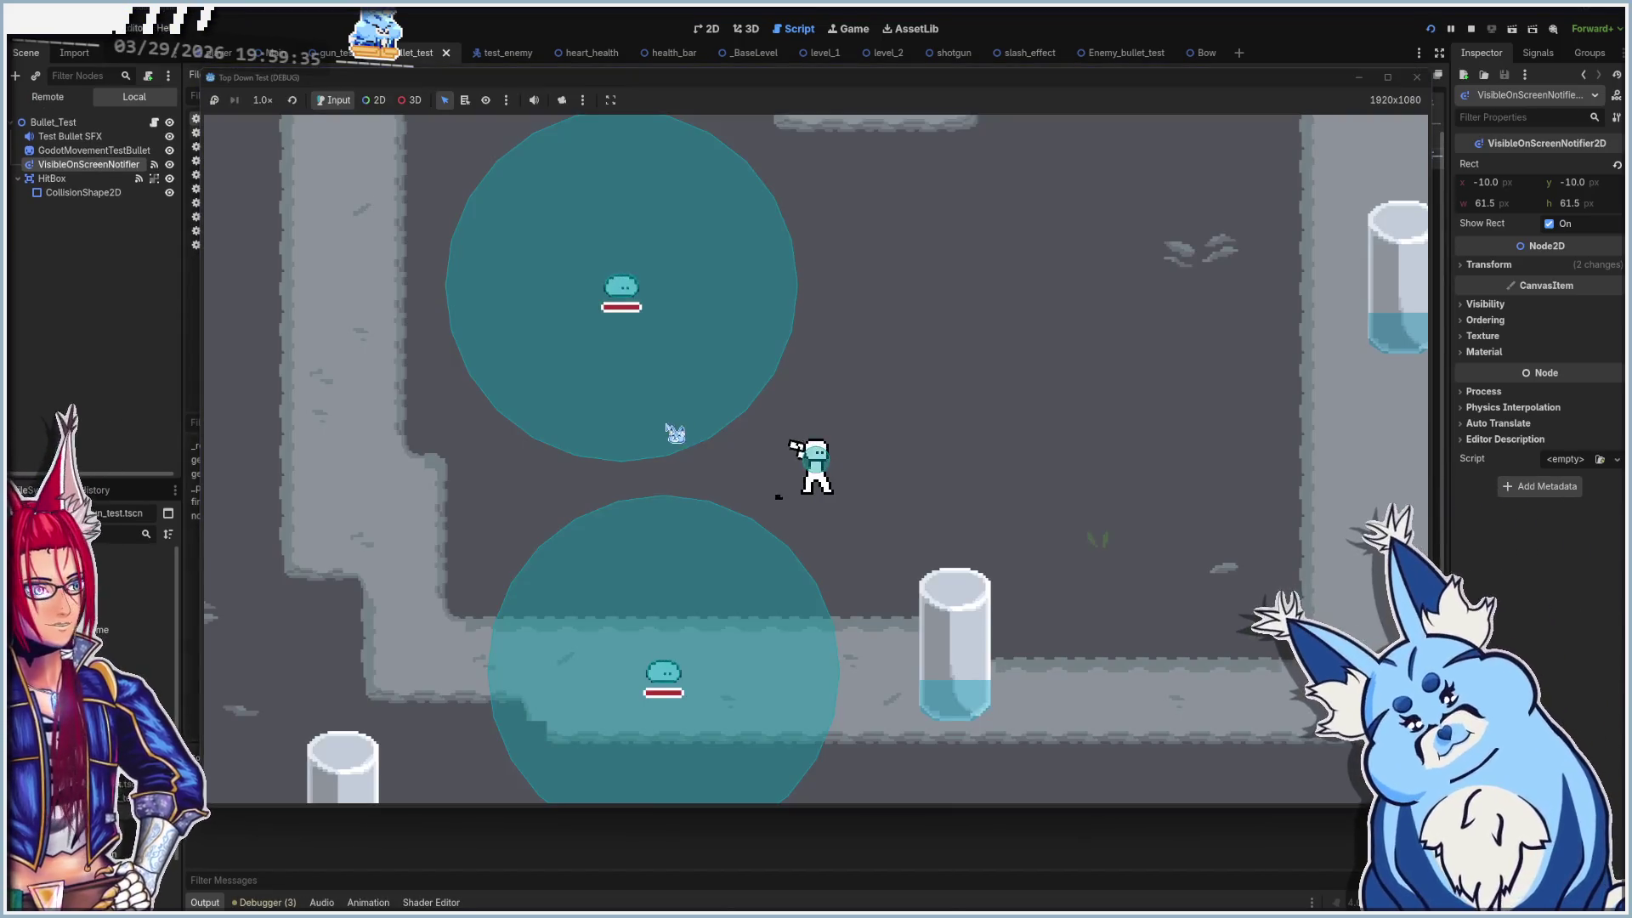
Move around the first room and shoot the surrounding slimes with the upgraded bullets
{"action": "key", "text": "d"}
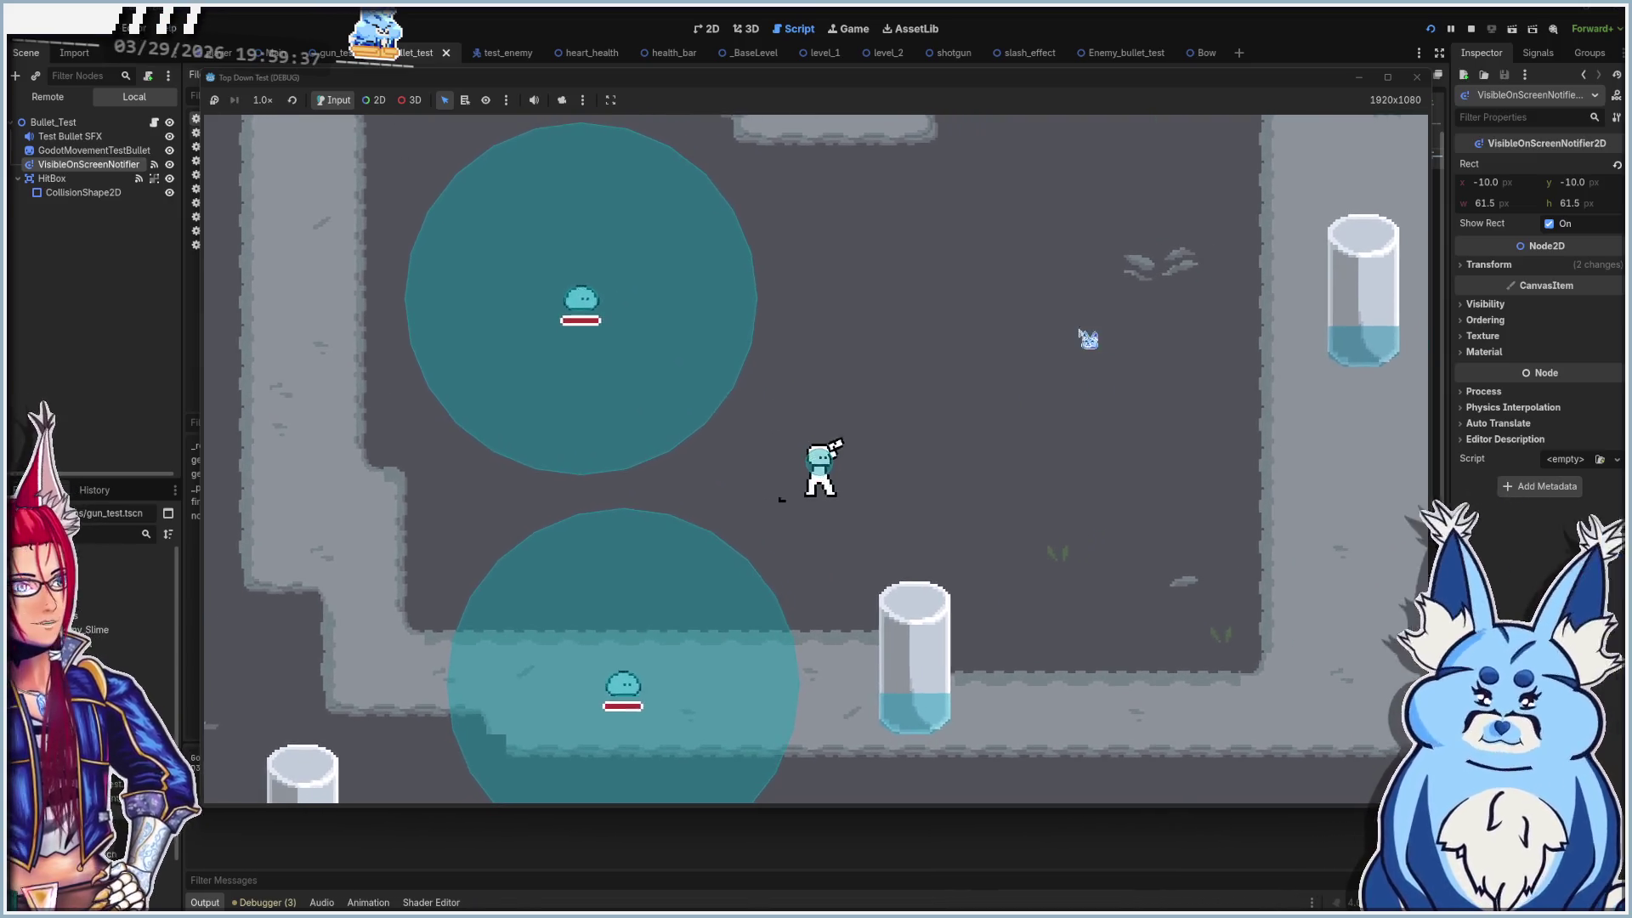
{"action": "left_click", "coordinate": [1058, 544]}
{"action": "left_click", "coordinate": [1041, 533]}
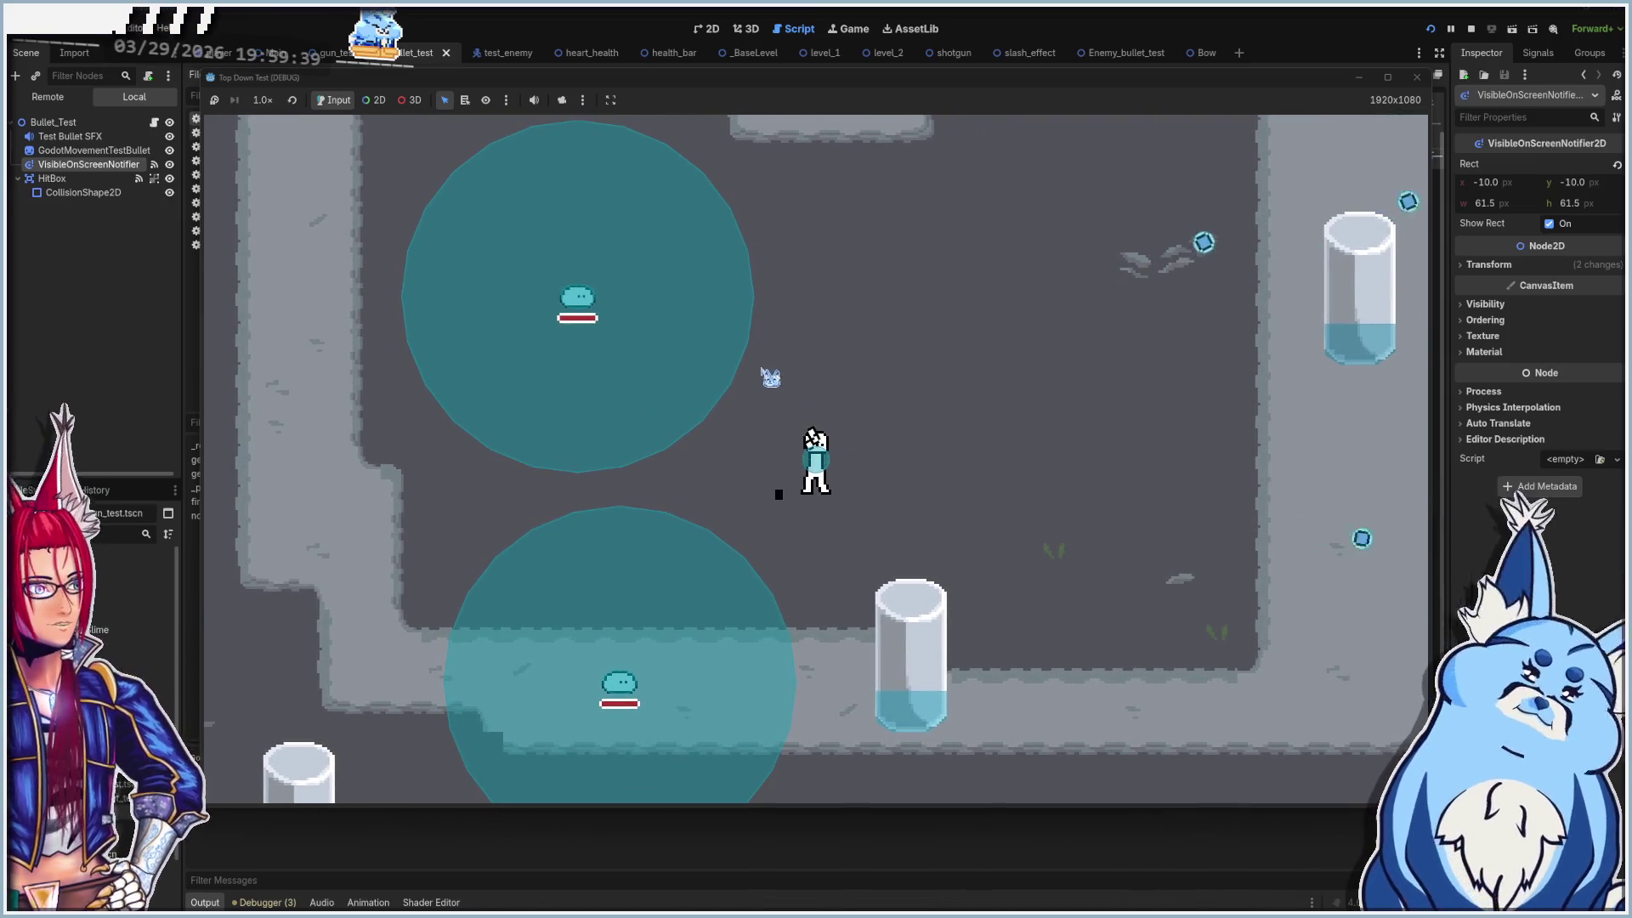
{"action": "key", "text": "w"}
{"action": "left_click", "coordinate": [586, 366]}
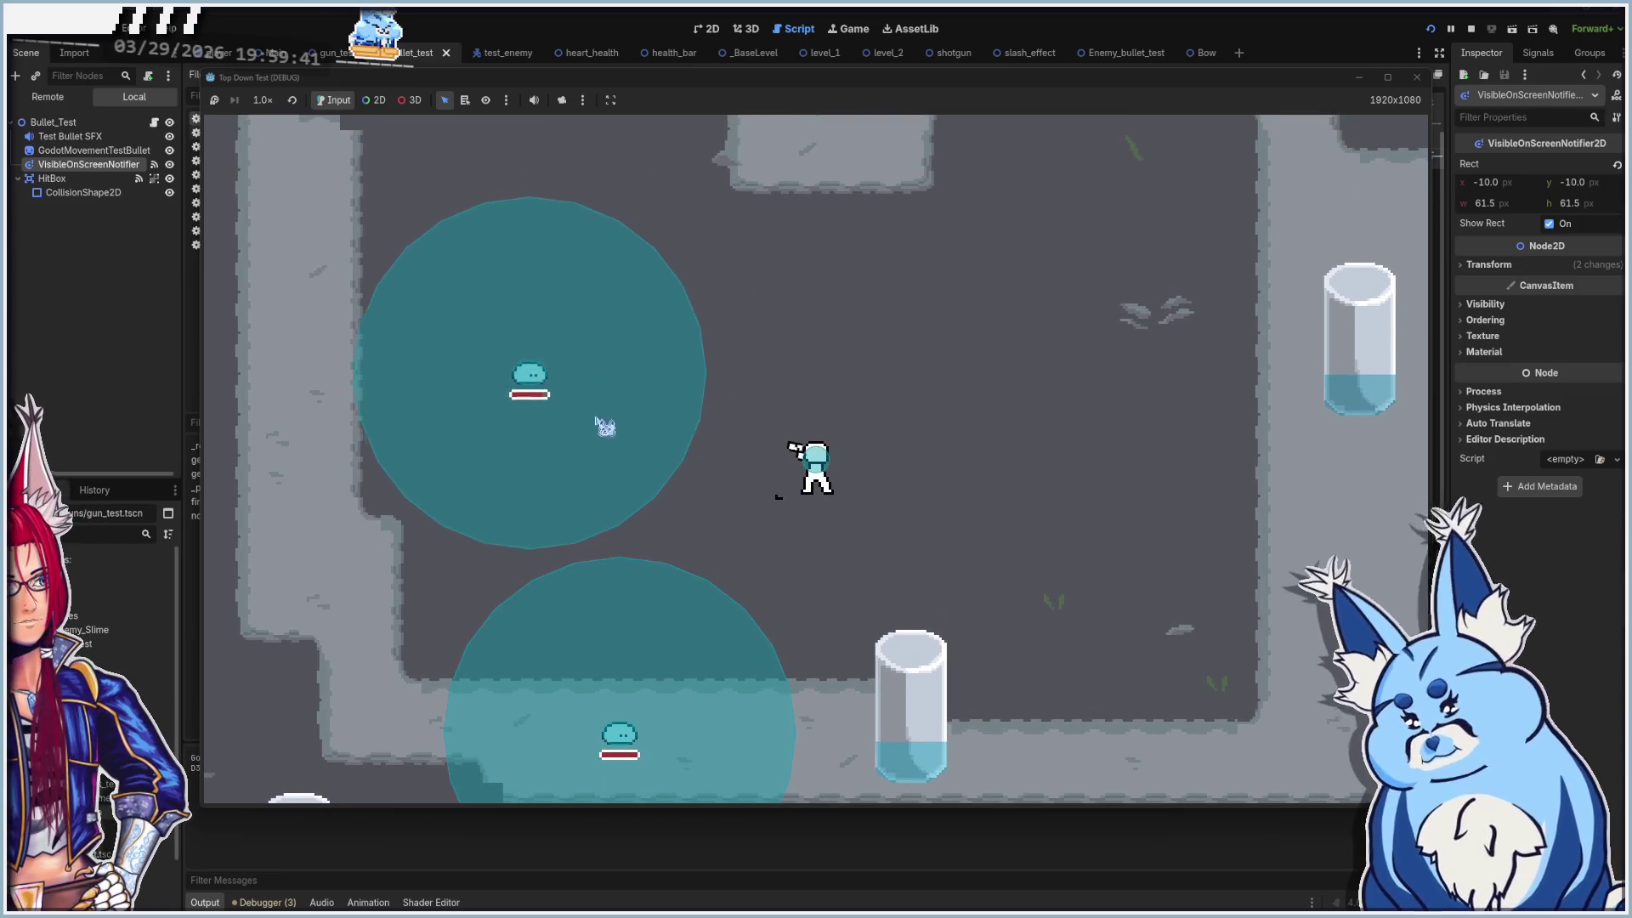
{"action": "left_click", "coordinate": [514, 382]}
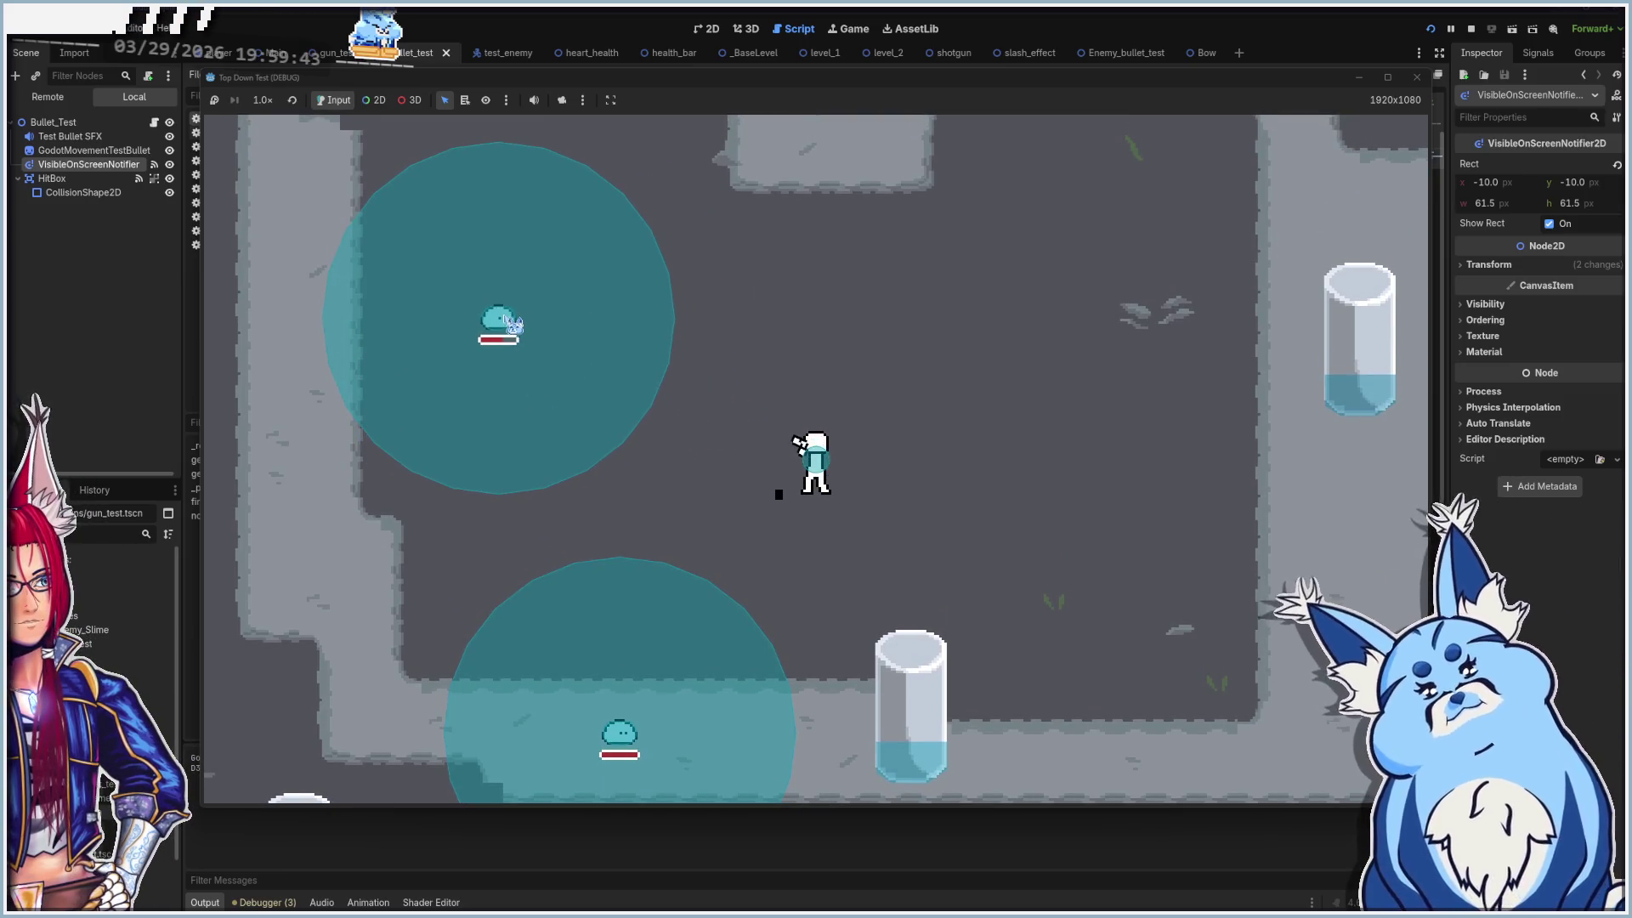
{"action": "left_click", "coordinate": [544, 308]}
{"action": "key", "text": "a"}
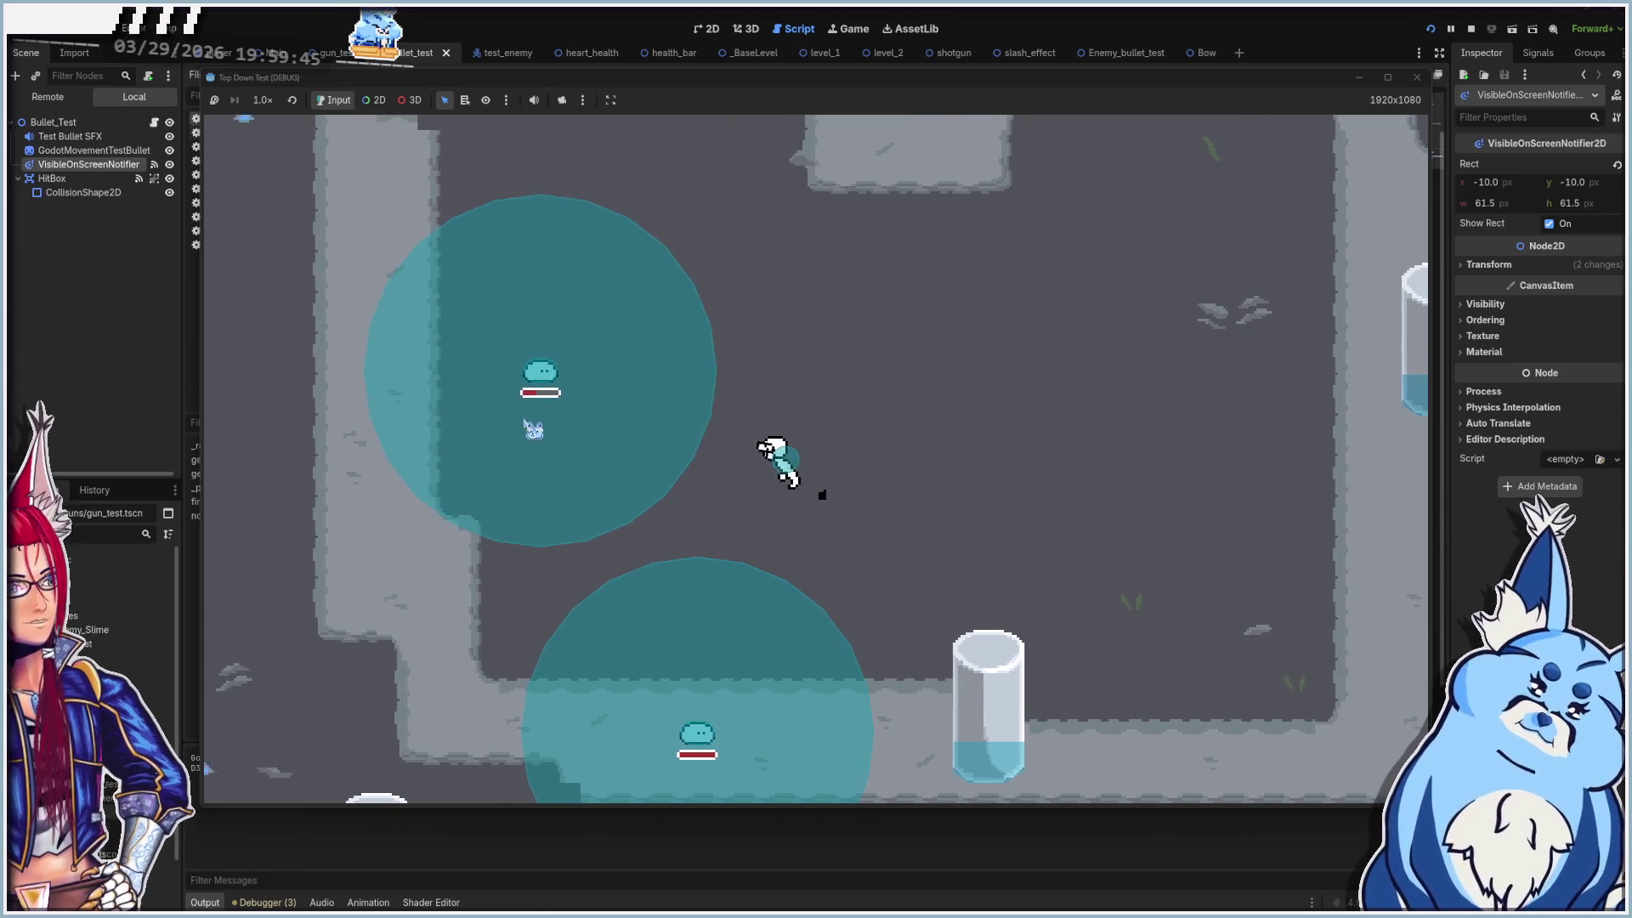
{"action": "key", "text": "d"}
{"action": "key", "text": "s"}
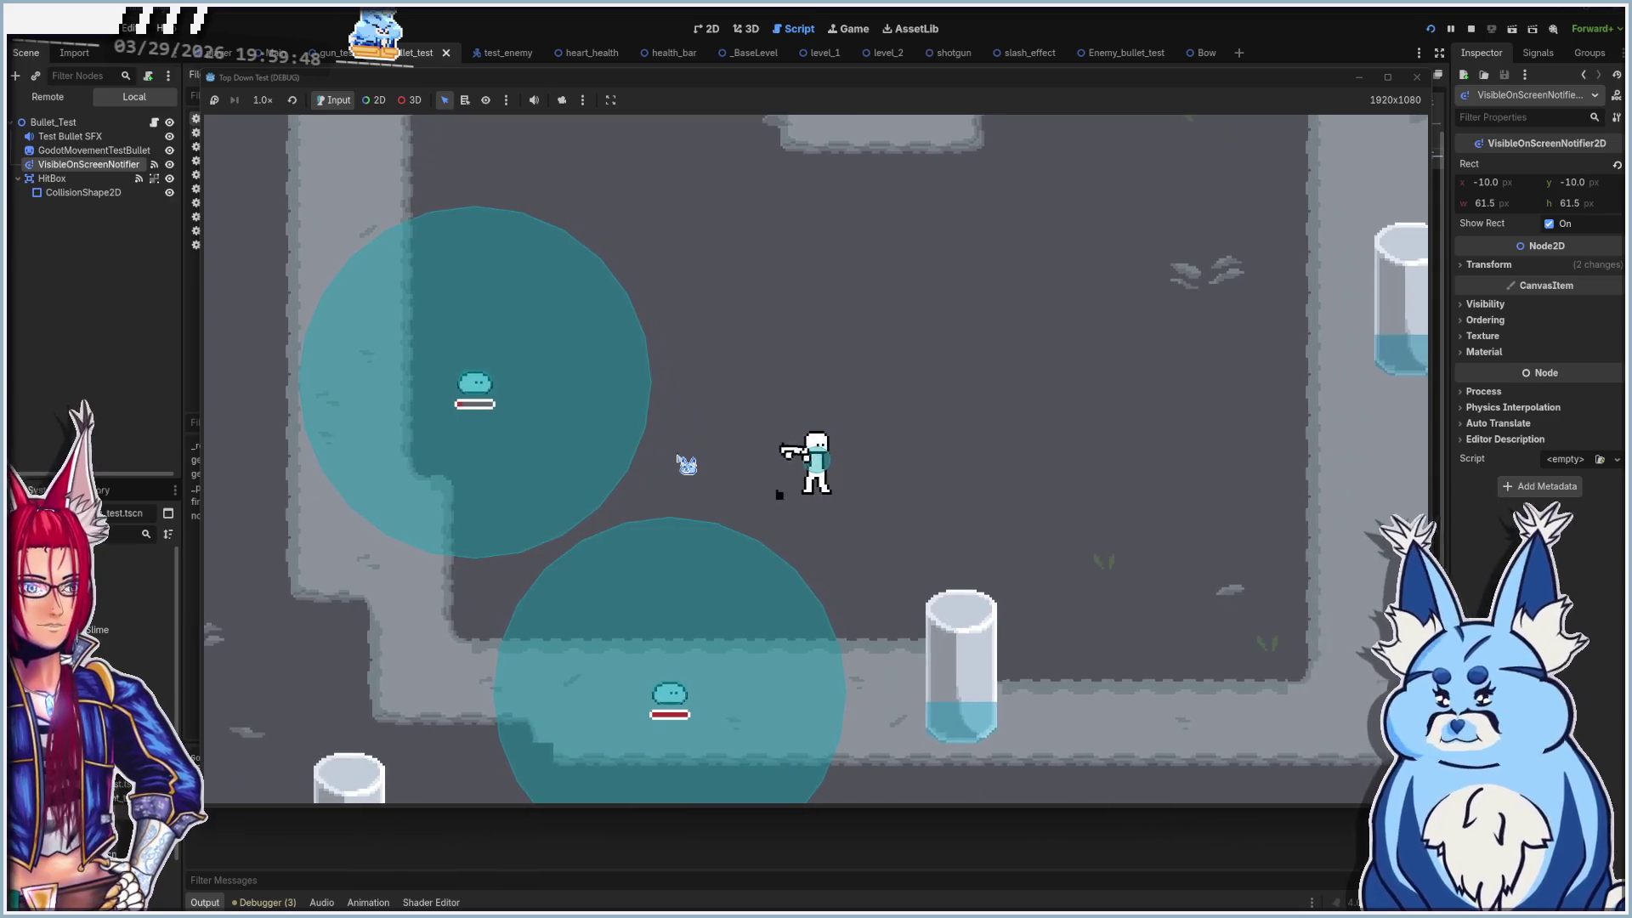
{"action": "left_click", "coordinate": [1078, 394]}
{"action": "left_click", "coordinate": [940, 517]}
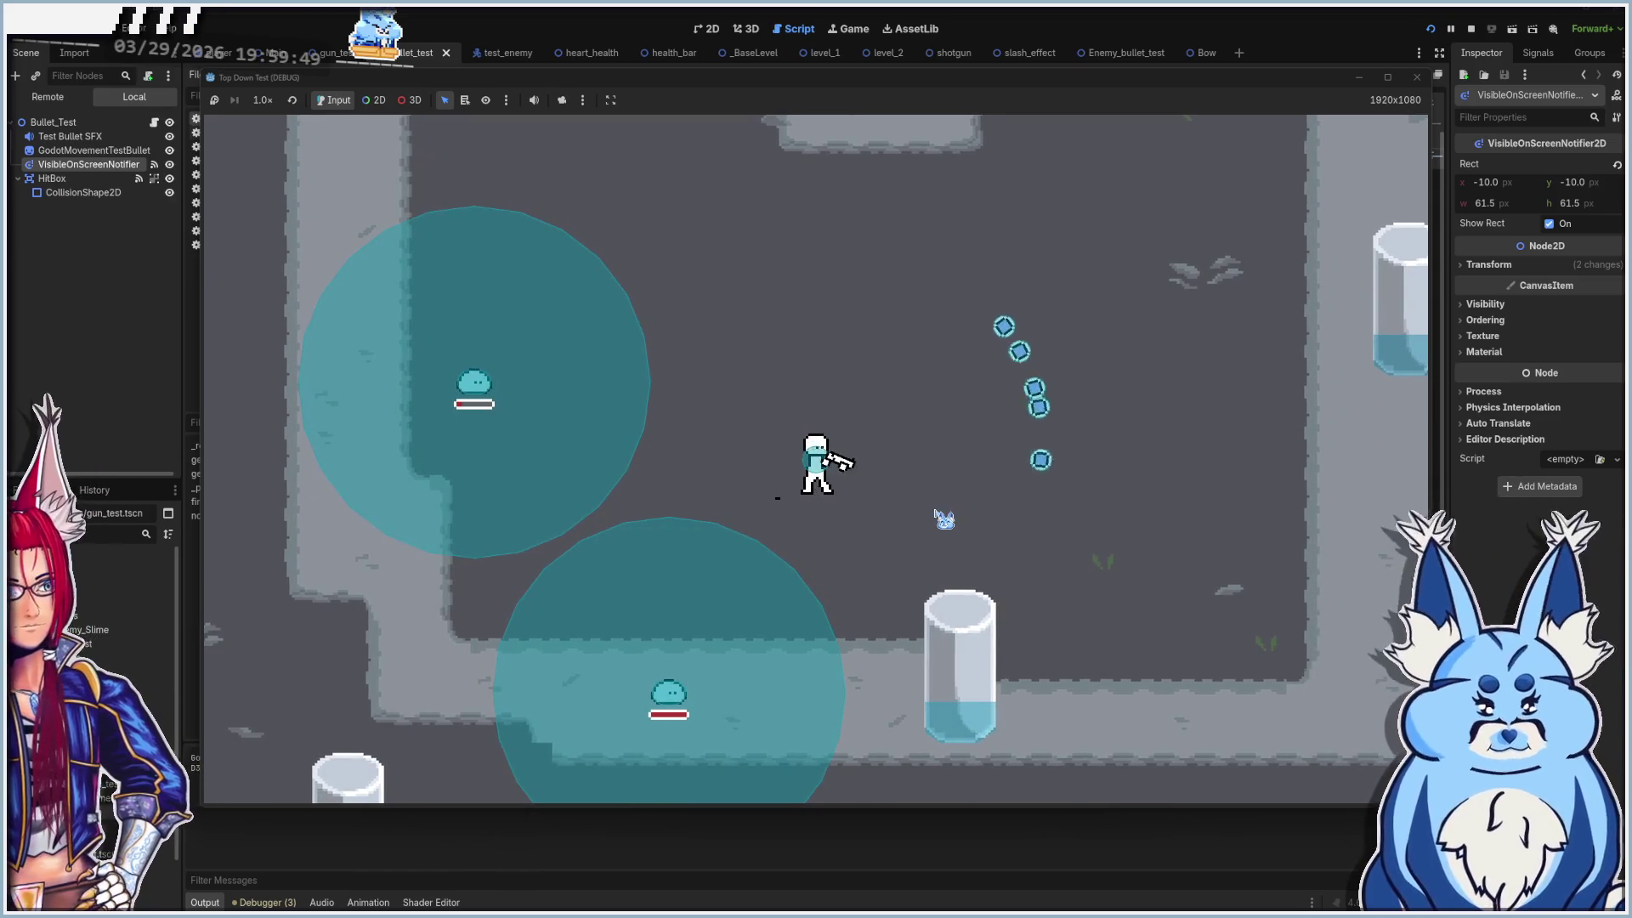
{"action": "key", "text": "s"}
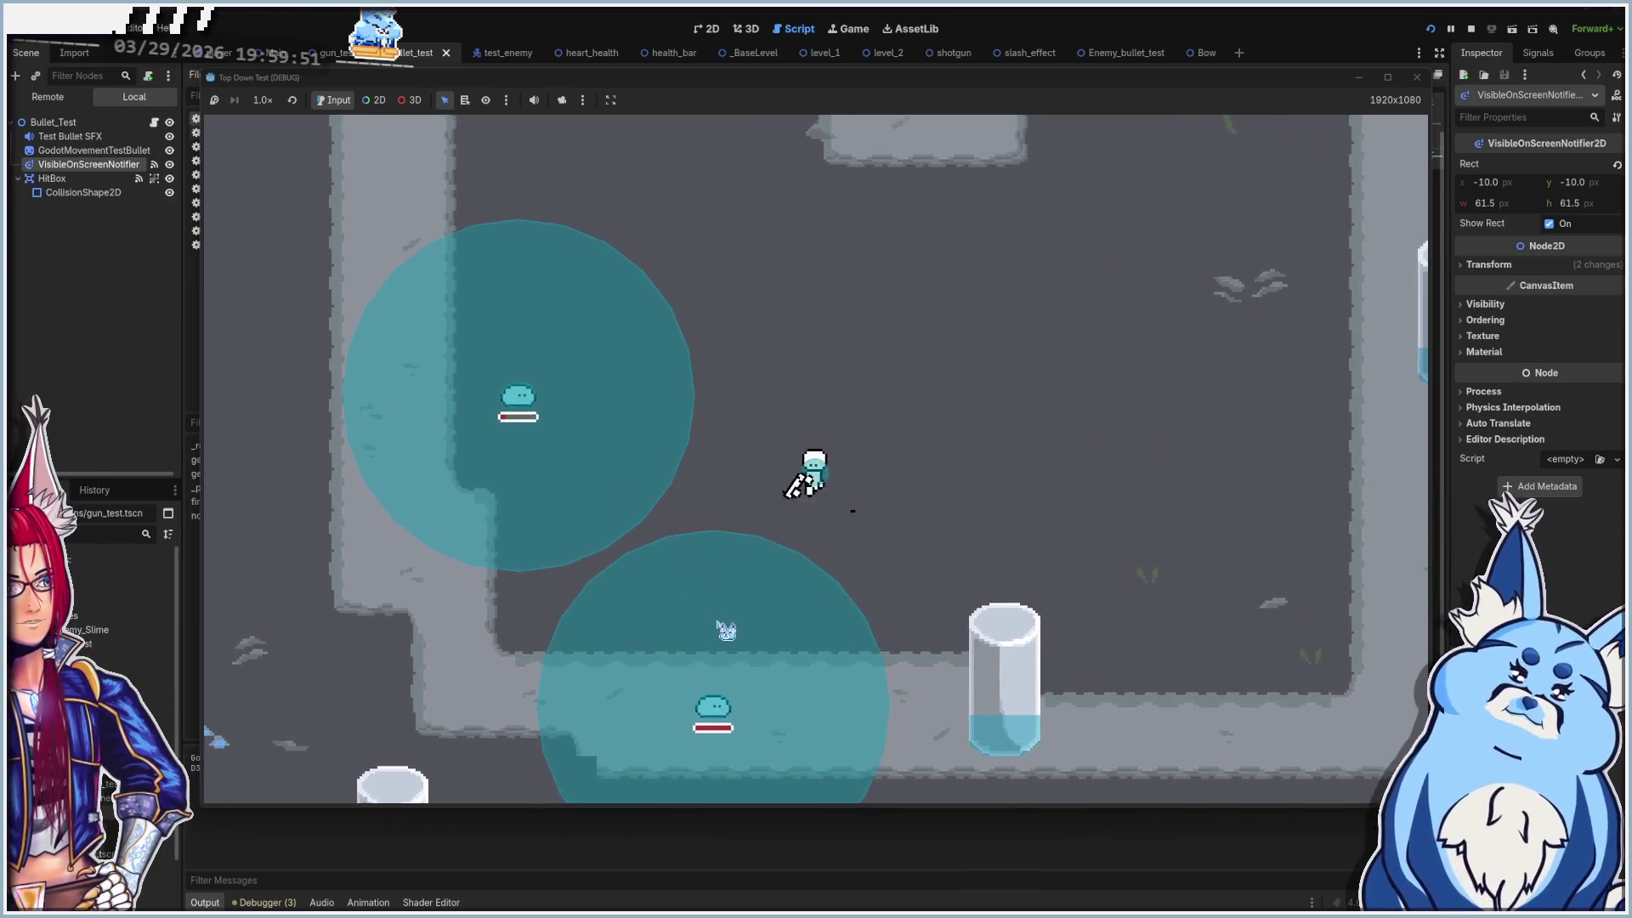
{"action": "key", "text": "d"}
{"action": "left_click", "coordinate": [680, 643]}
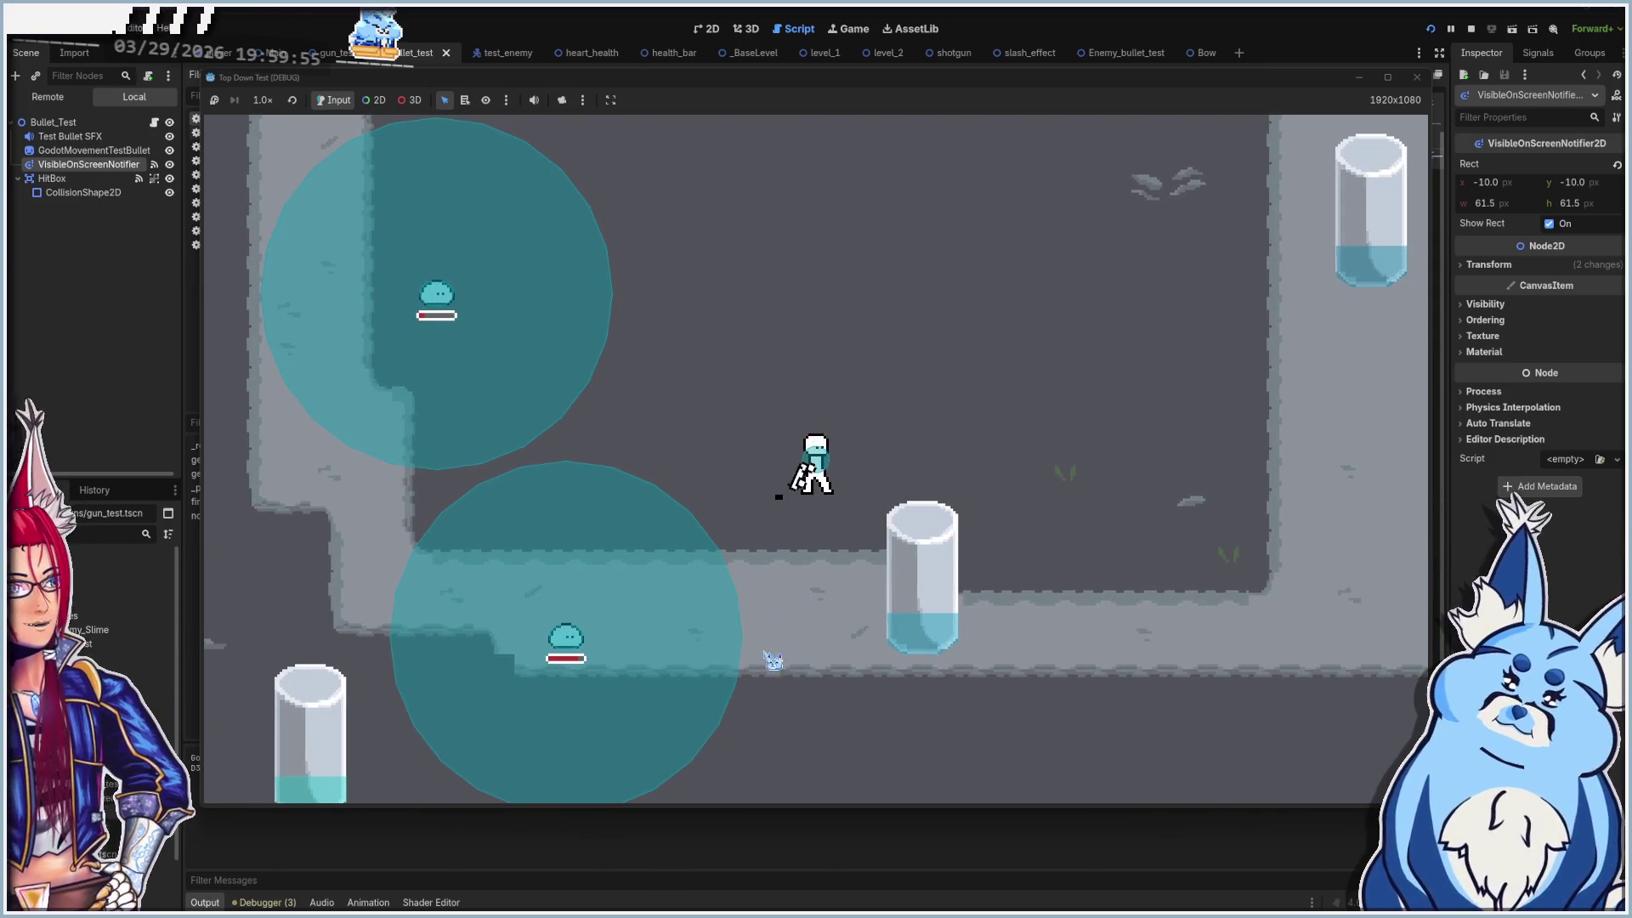
{"action": "left_click", "coordinate": [779, 495]}
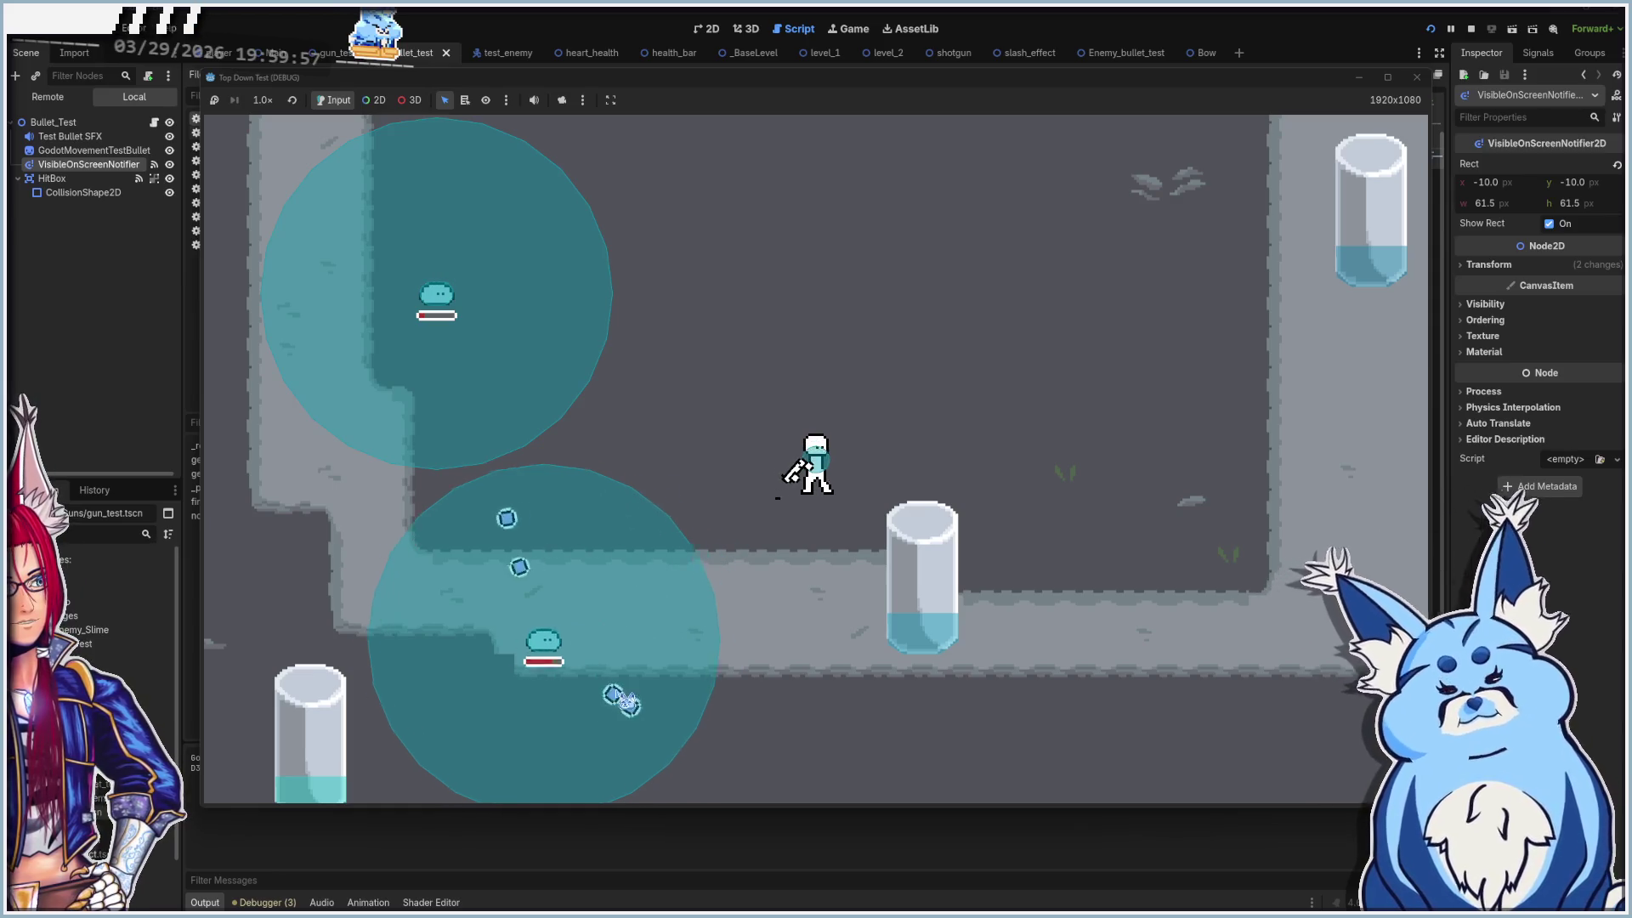
{"action": "left_click", "coordinate": [779, 497]}
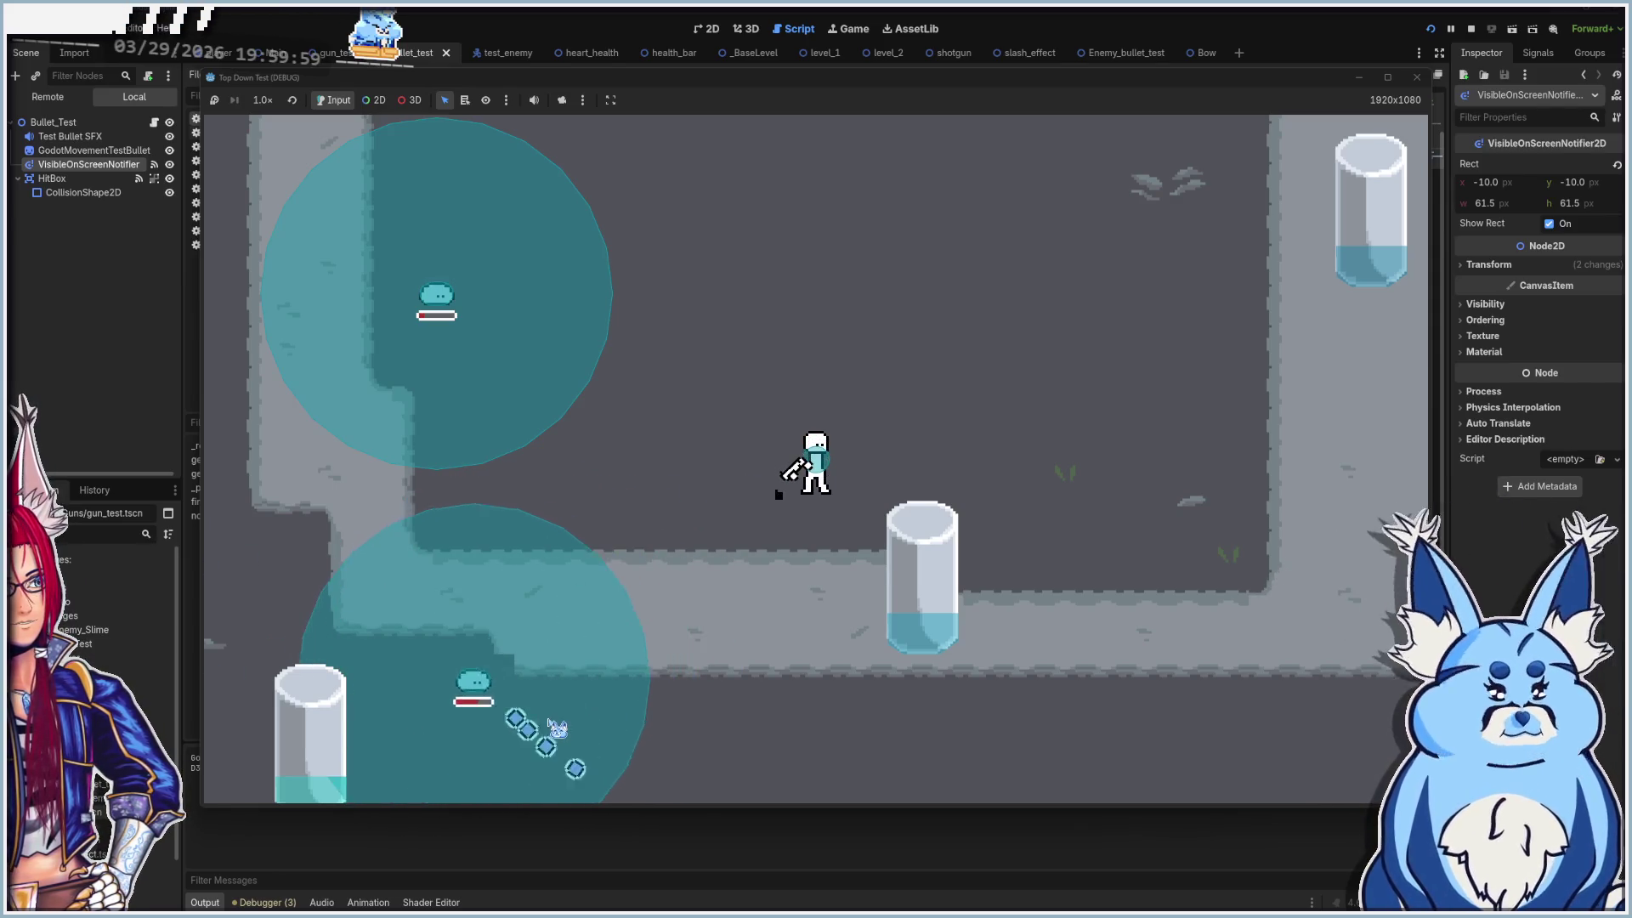
{"action": "key", "text": "a"}
{"action": "key", "text": "s"}
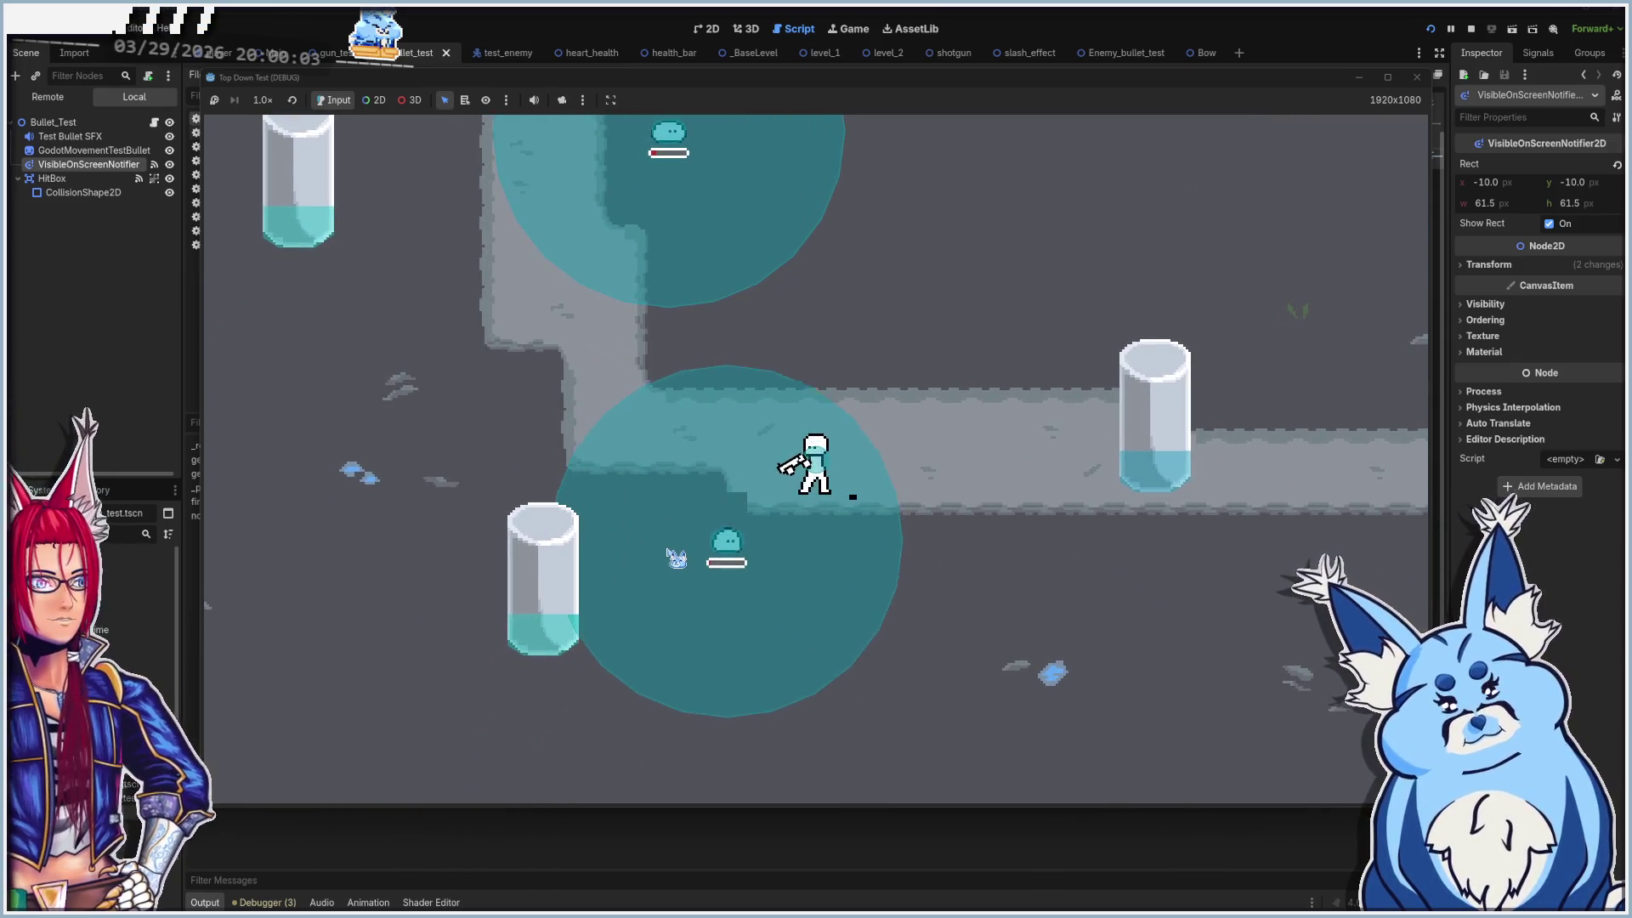
{"action": "key", "text": "d"}
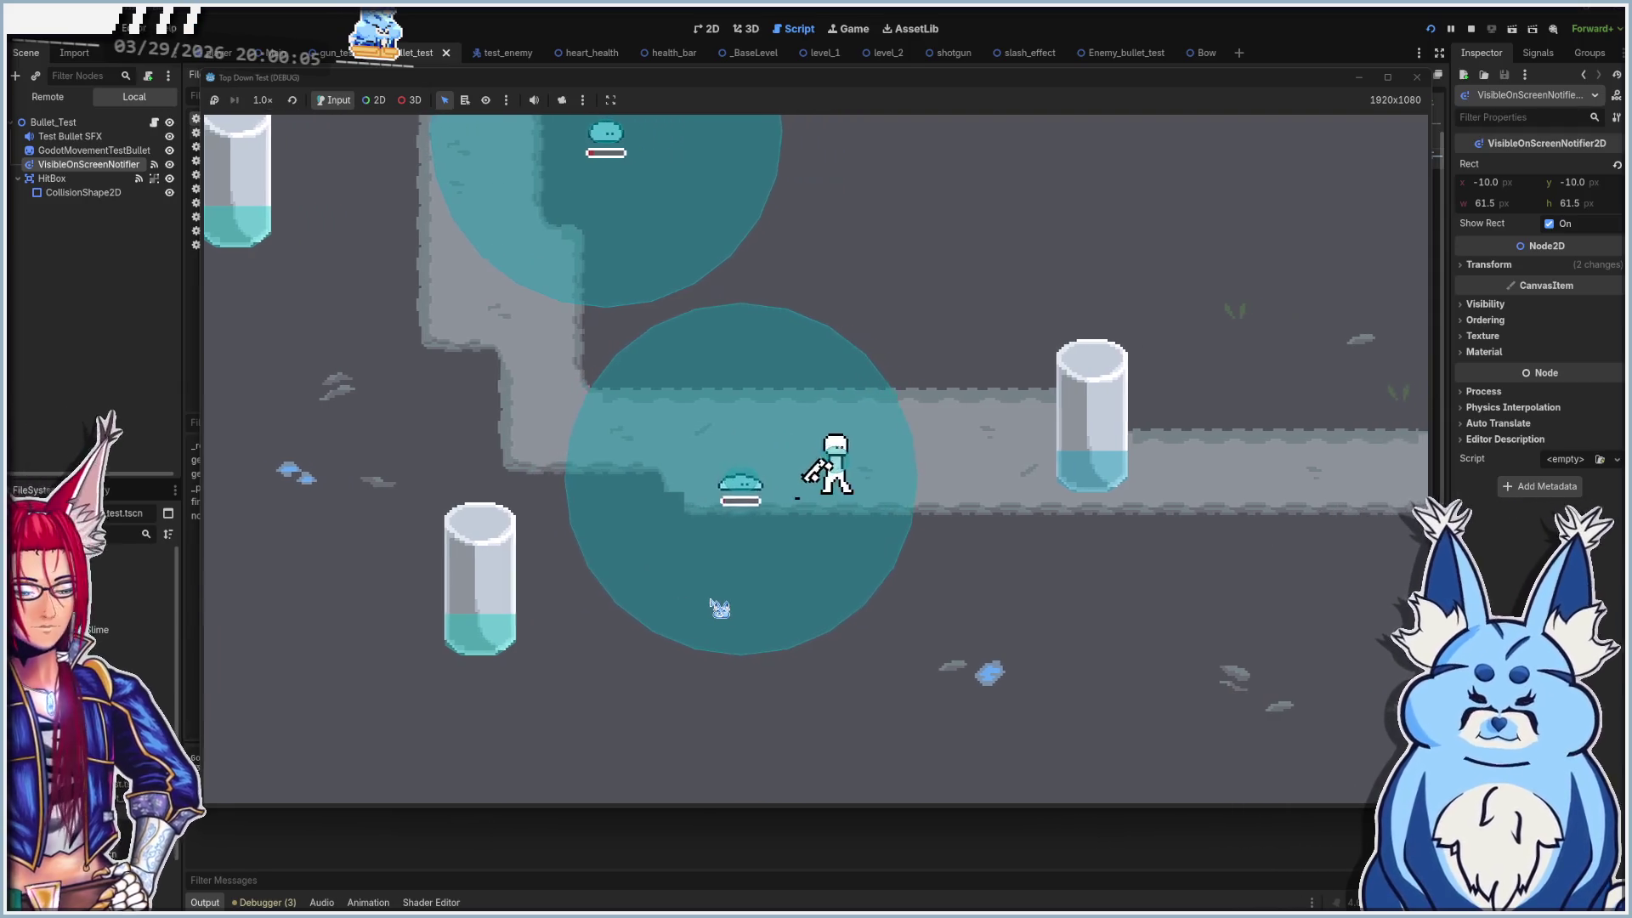
{"action": "key", "text": "w"}
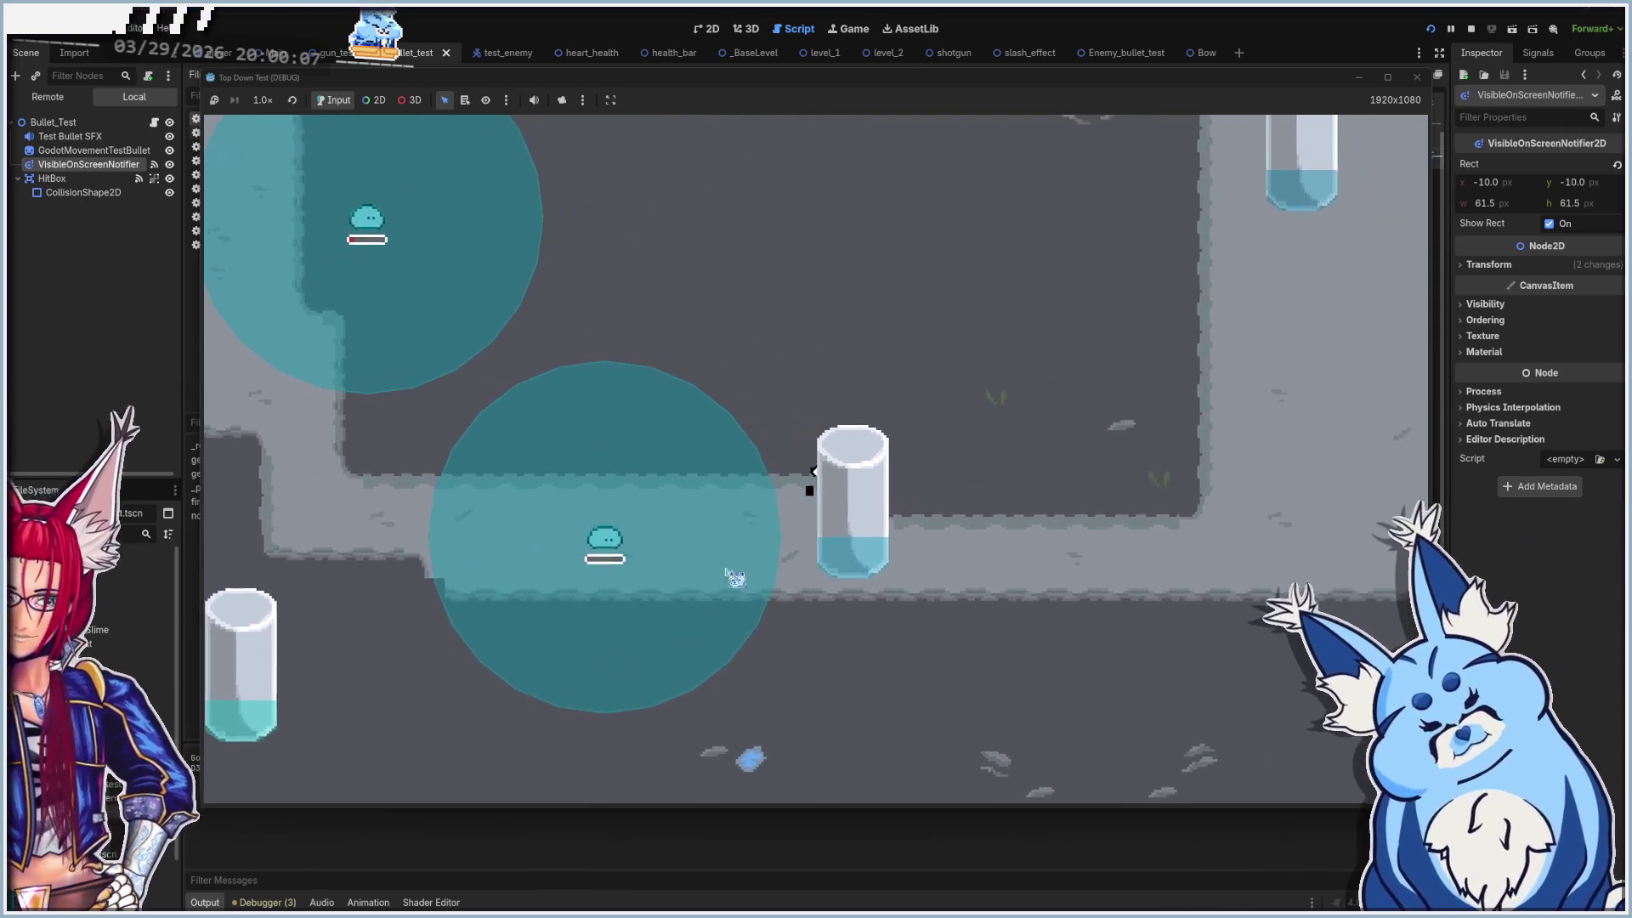
{"action": "key", "text": "a"}
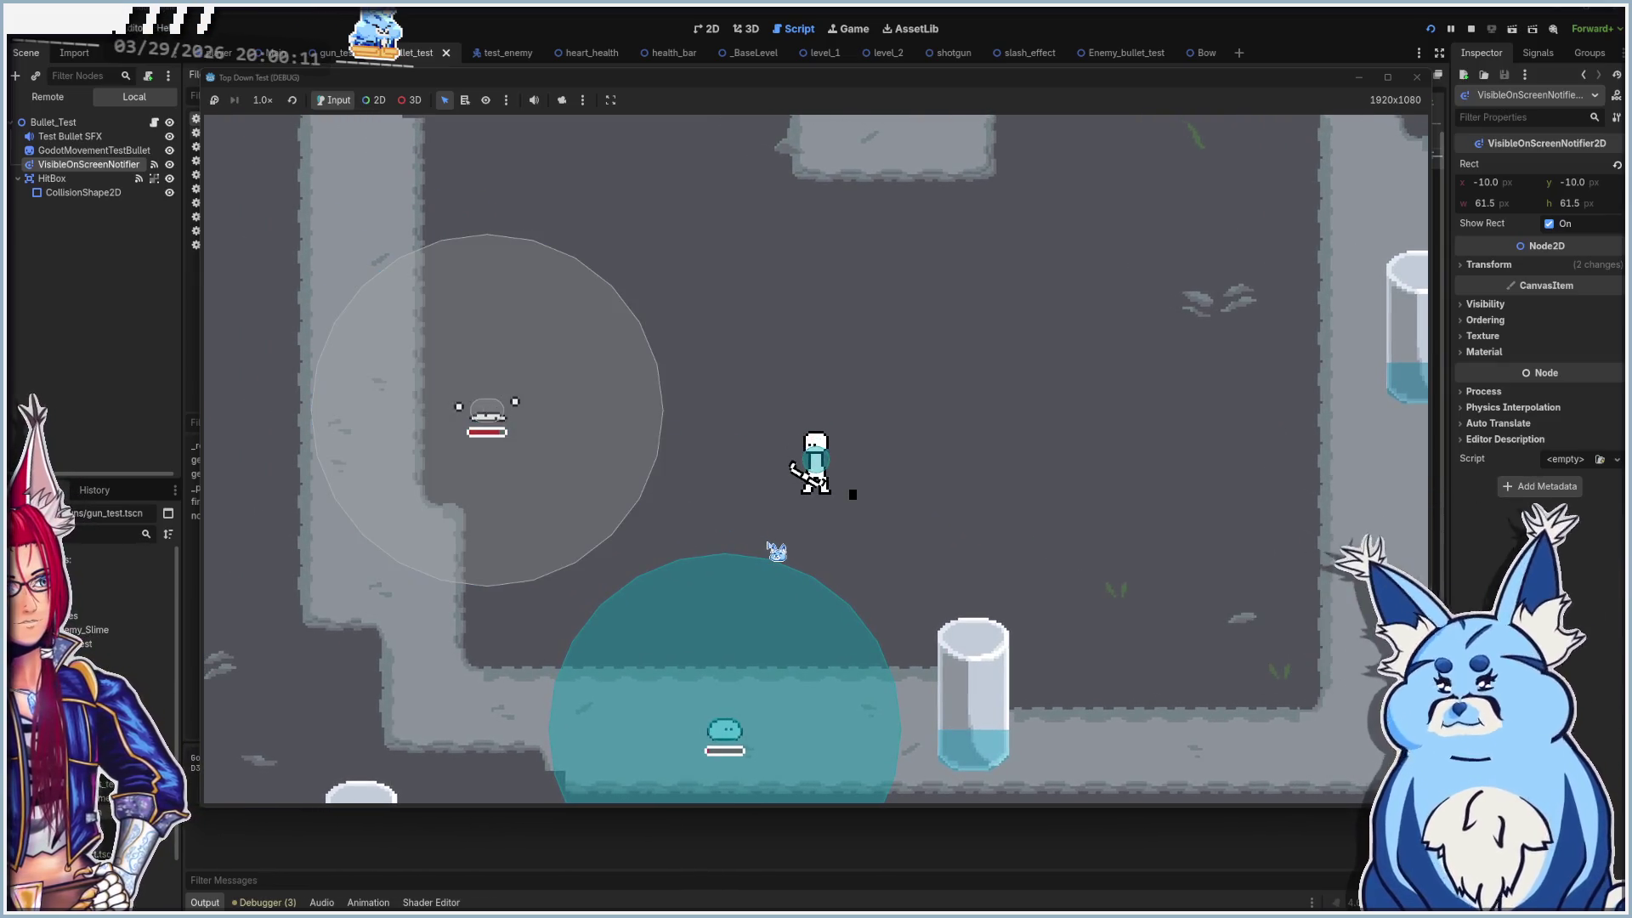
{"action": "key", "text": "d"}
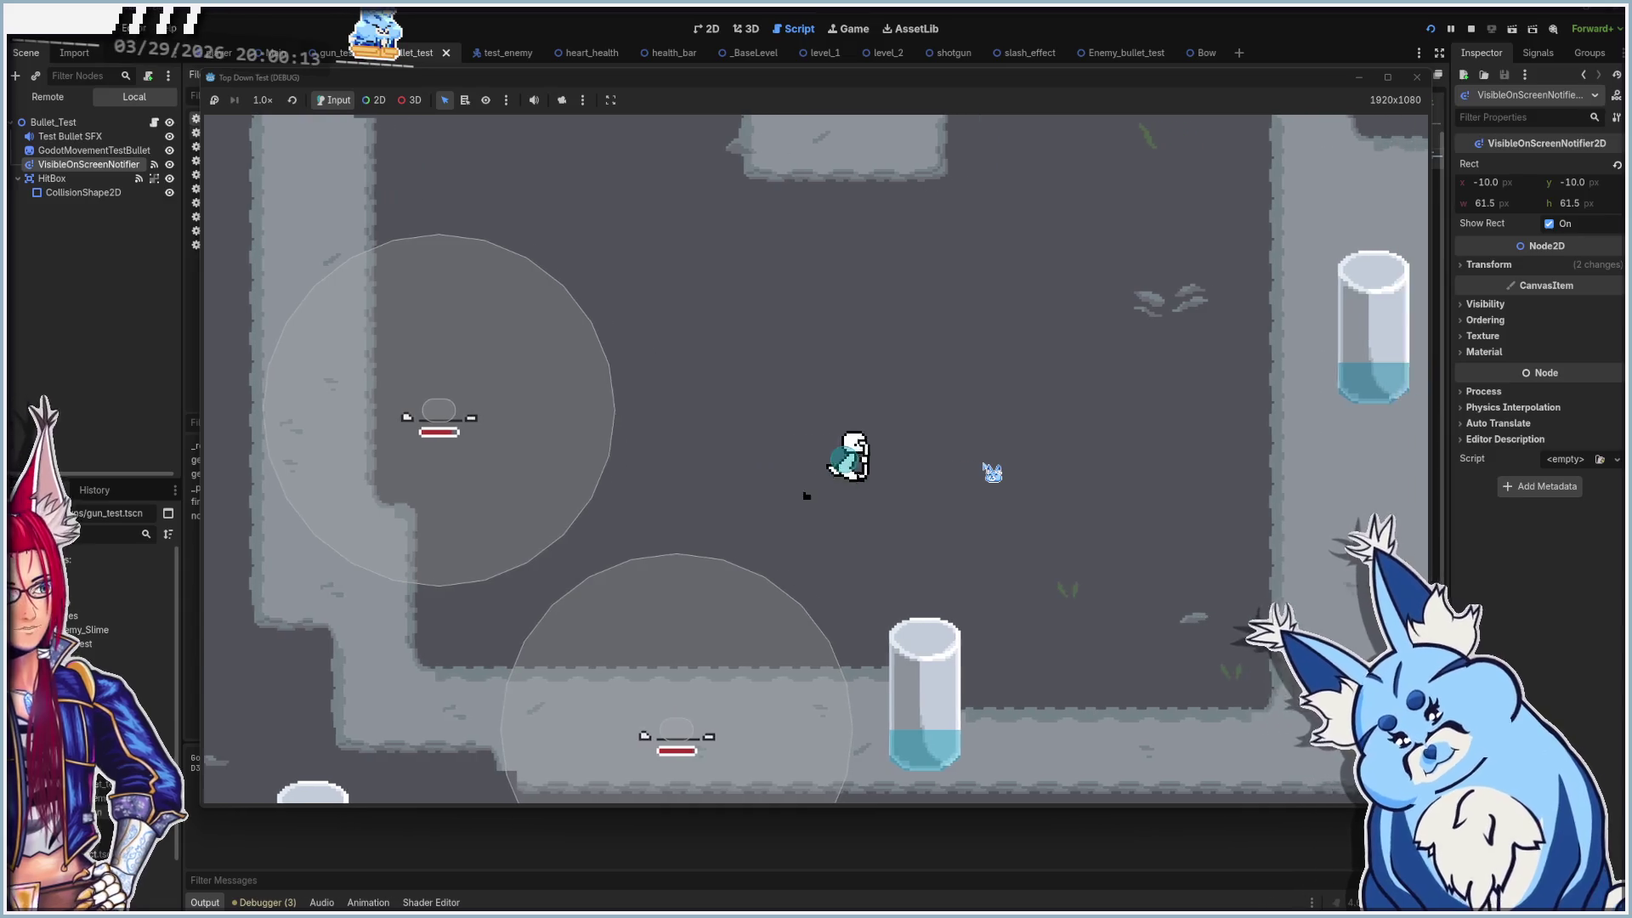
{"action": "key", "text": "d"}
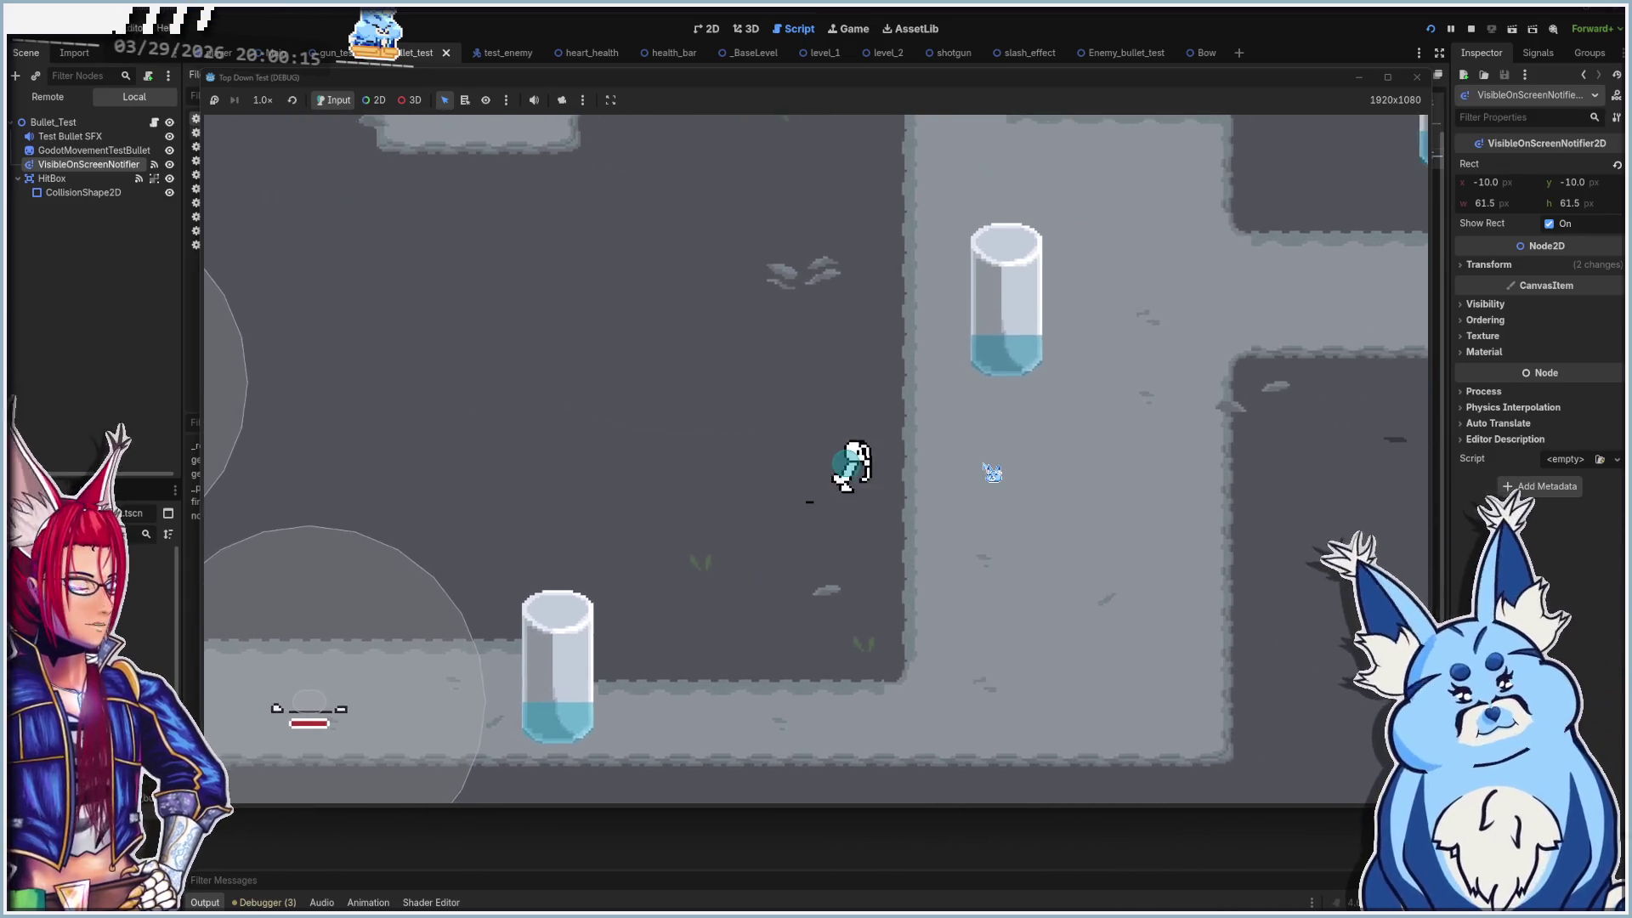
{"action": "key", "text": "w"}
{"action": "key", "text": "d"}
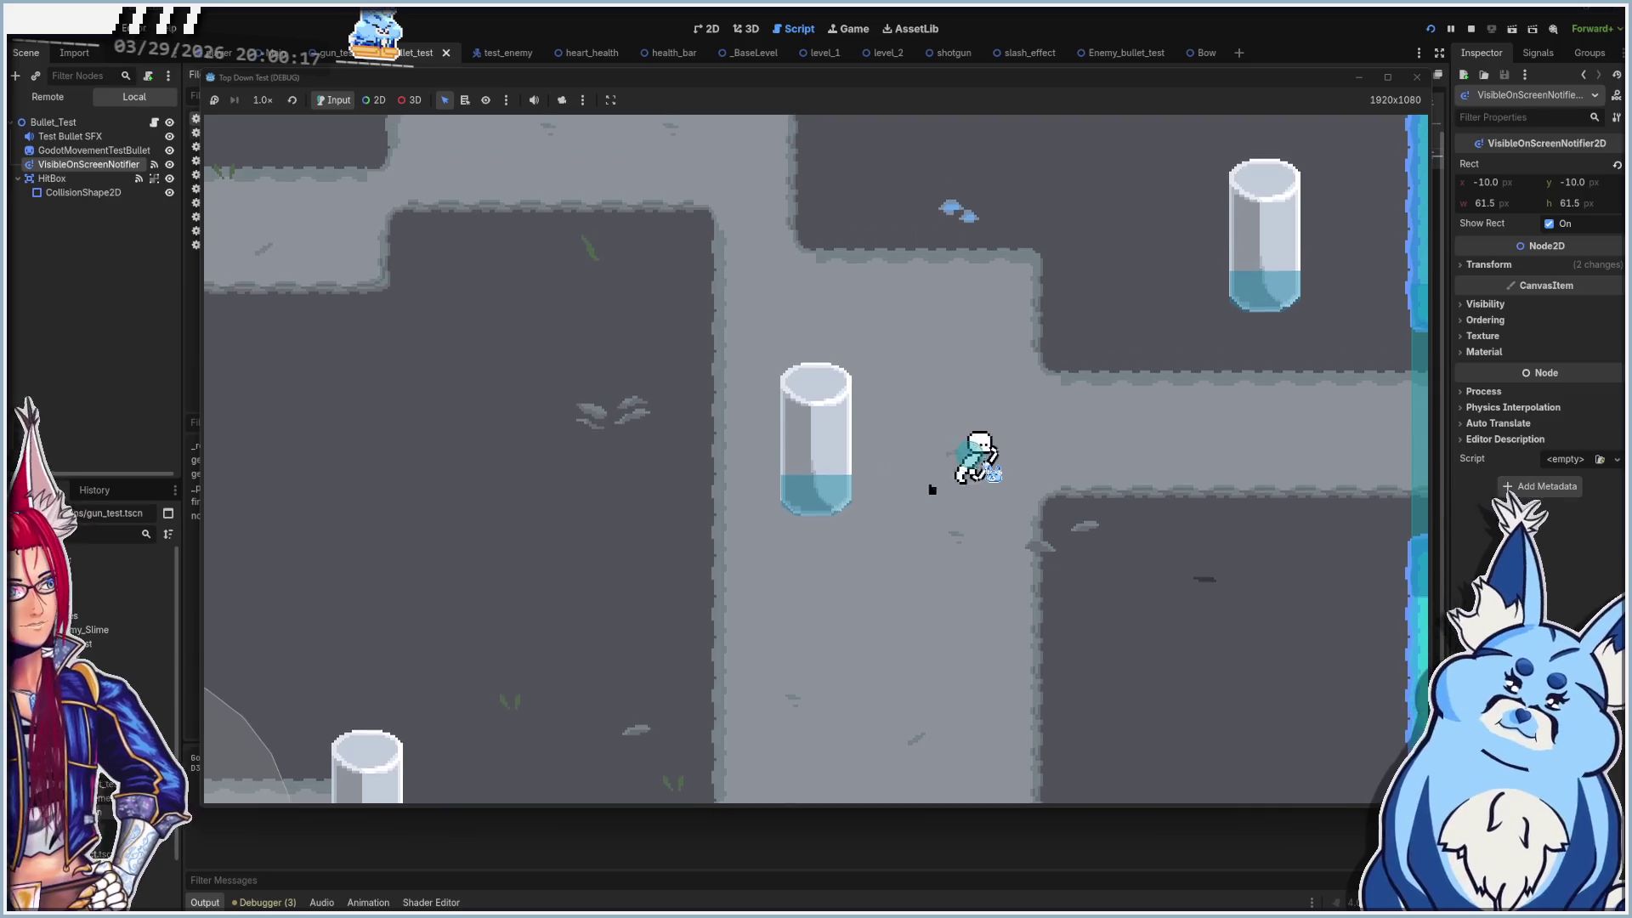
Walk into the next room, shoot the slimes there, and stop the test run
{"action": "key", "text": "d"}
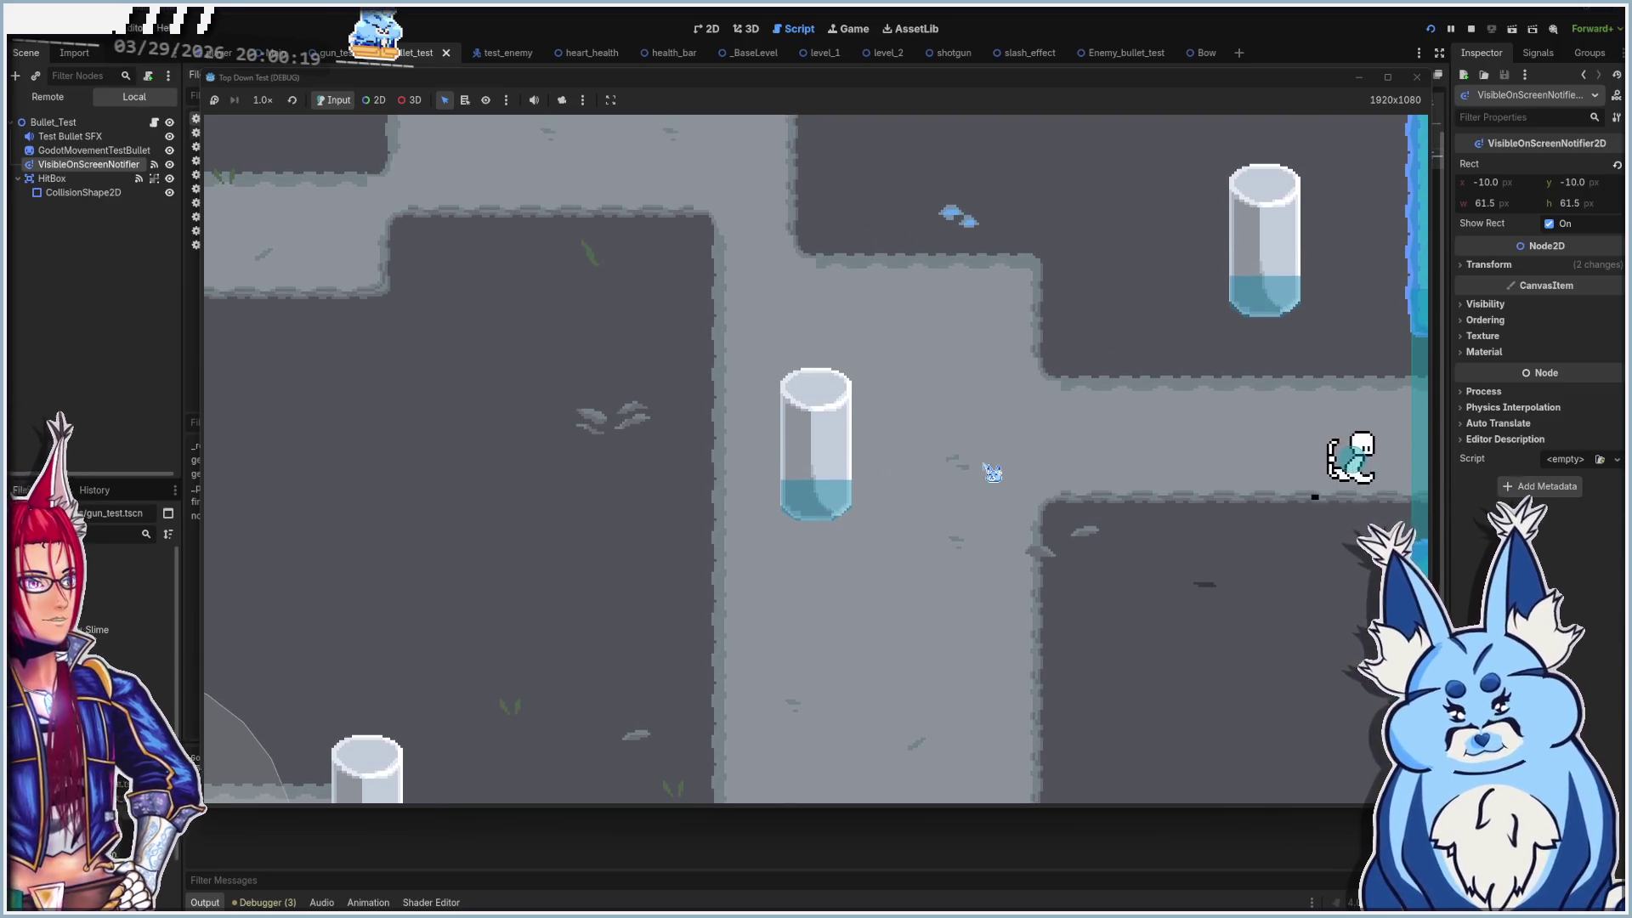
{"action": "key", "text": "d"}
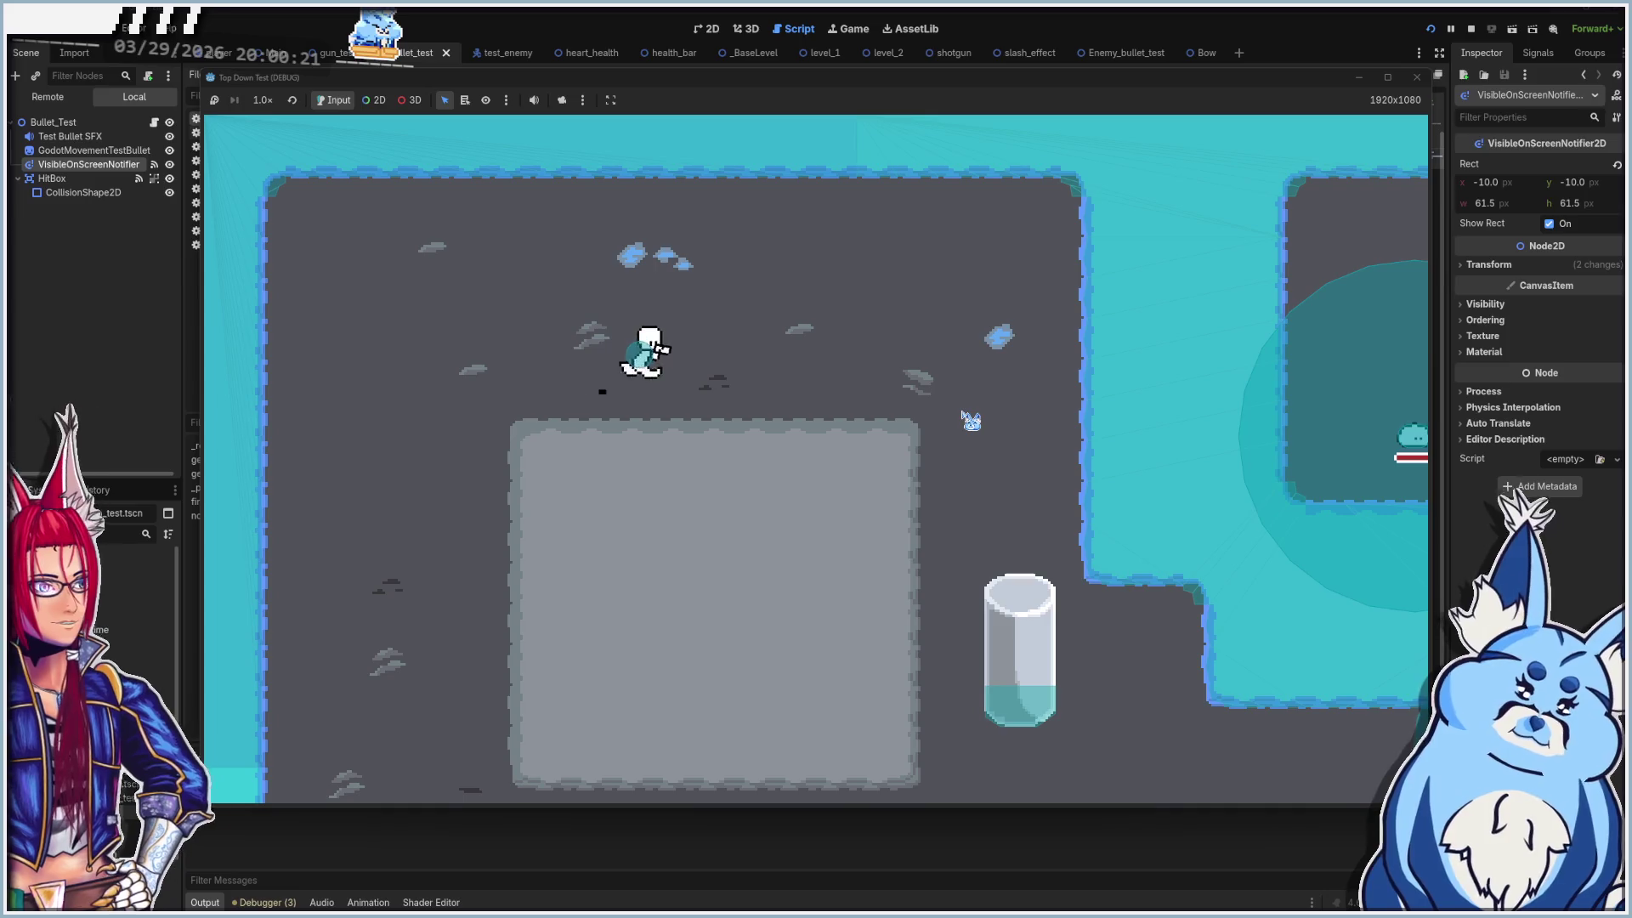
{"action": "key", "text": "d"}
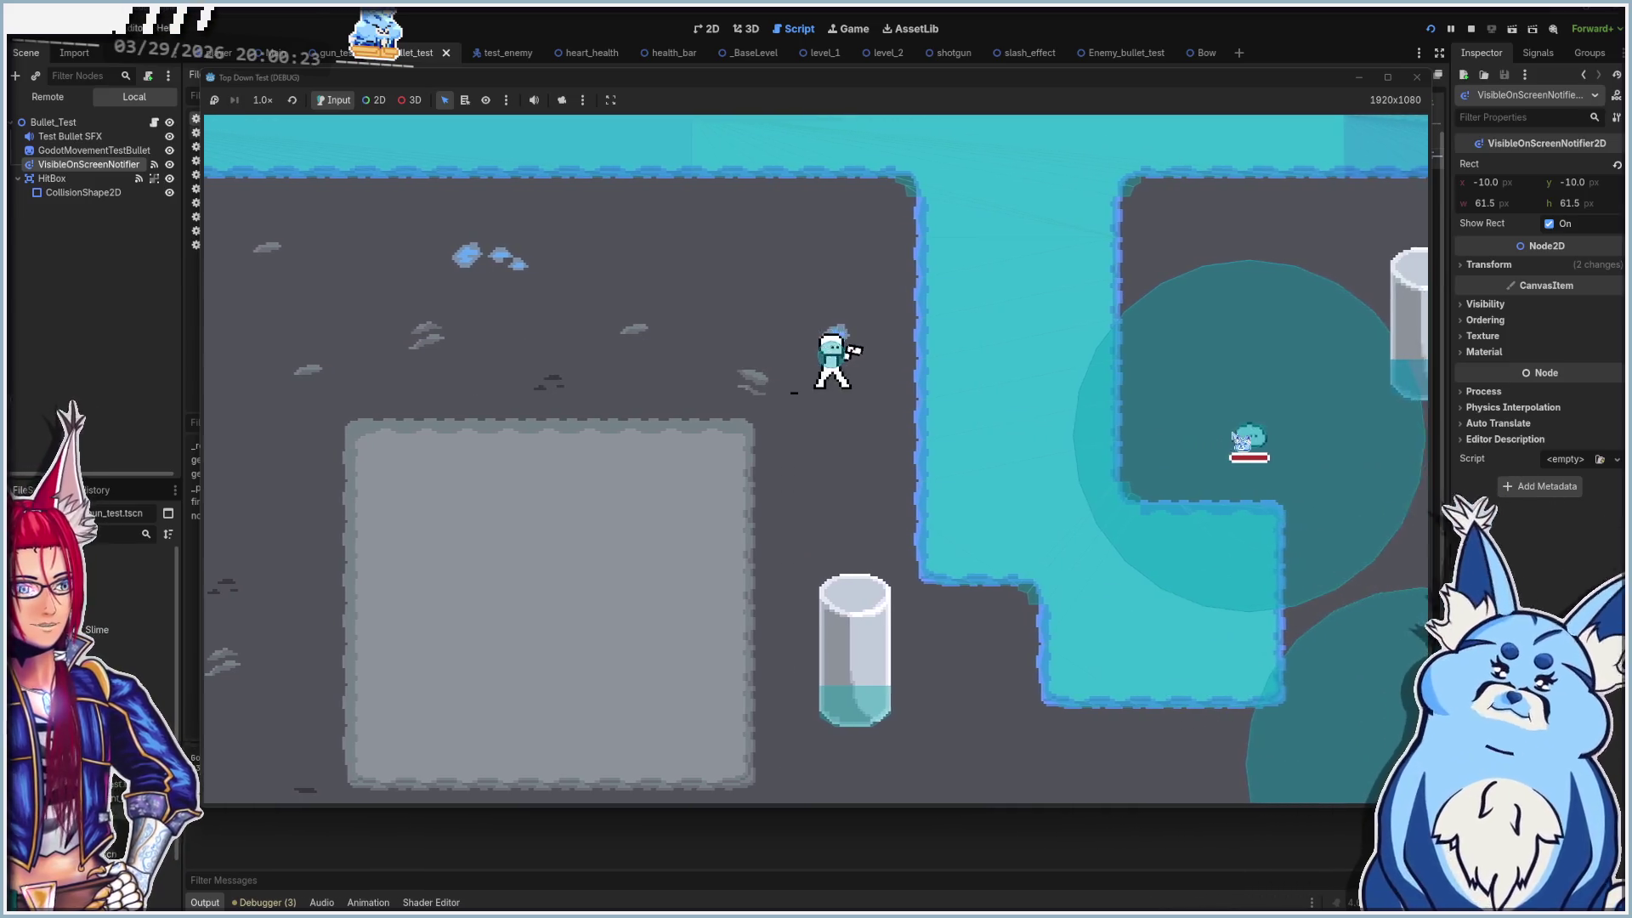
{"action": "left_click", "coordinate": [1234, 452]}
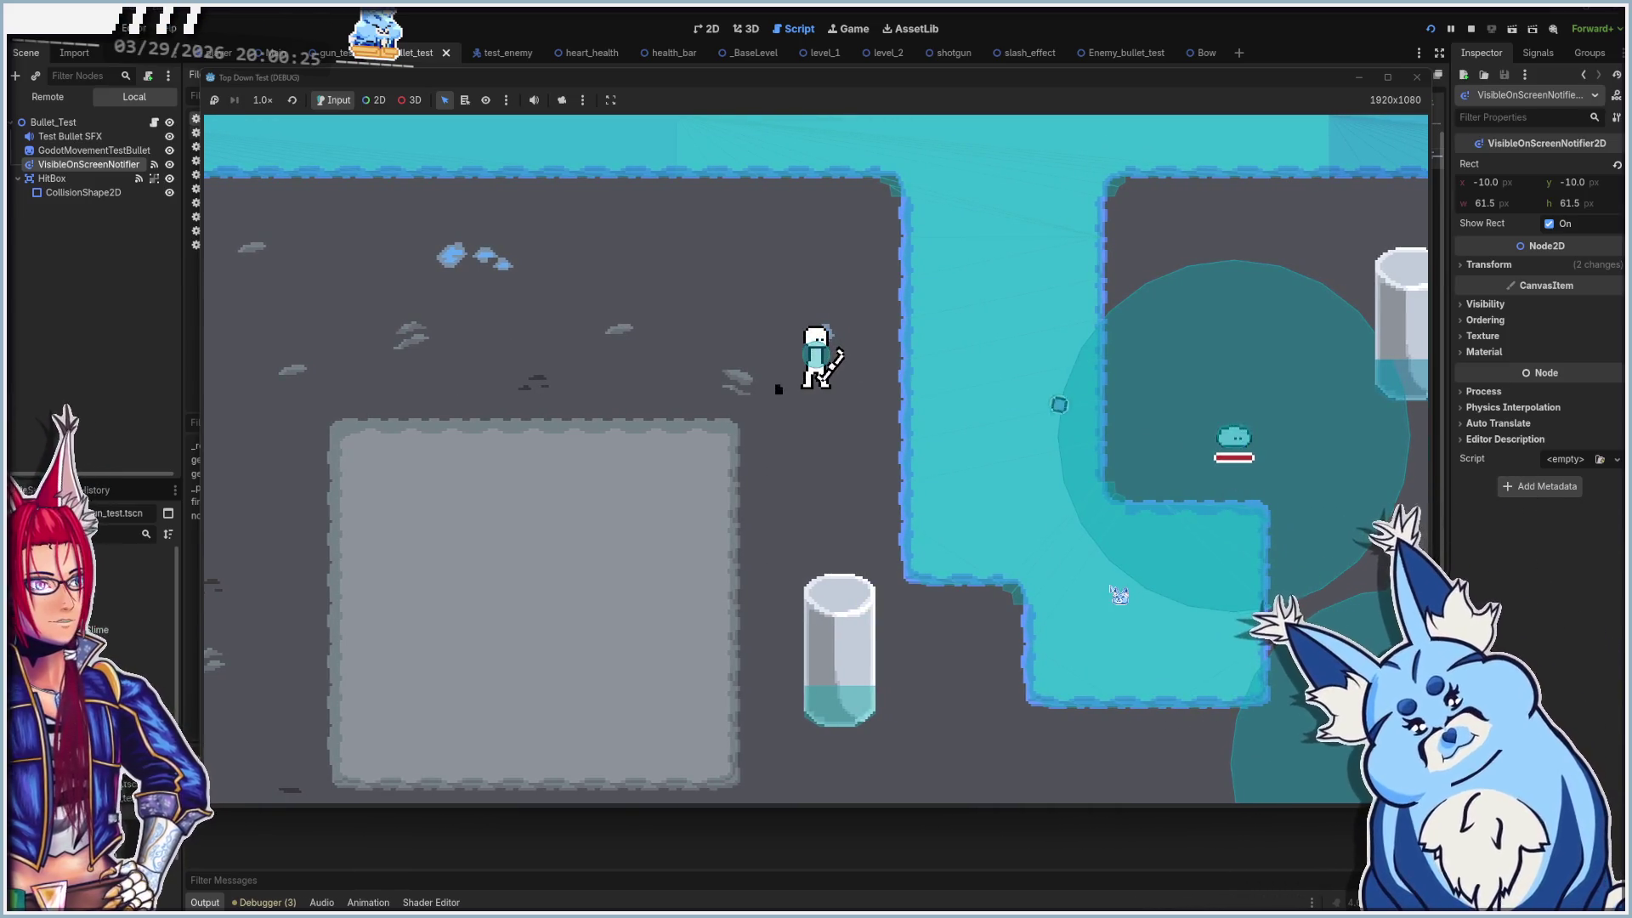
{"action": "key", "text": "s"}
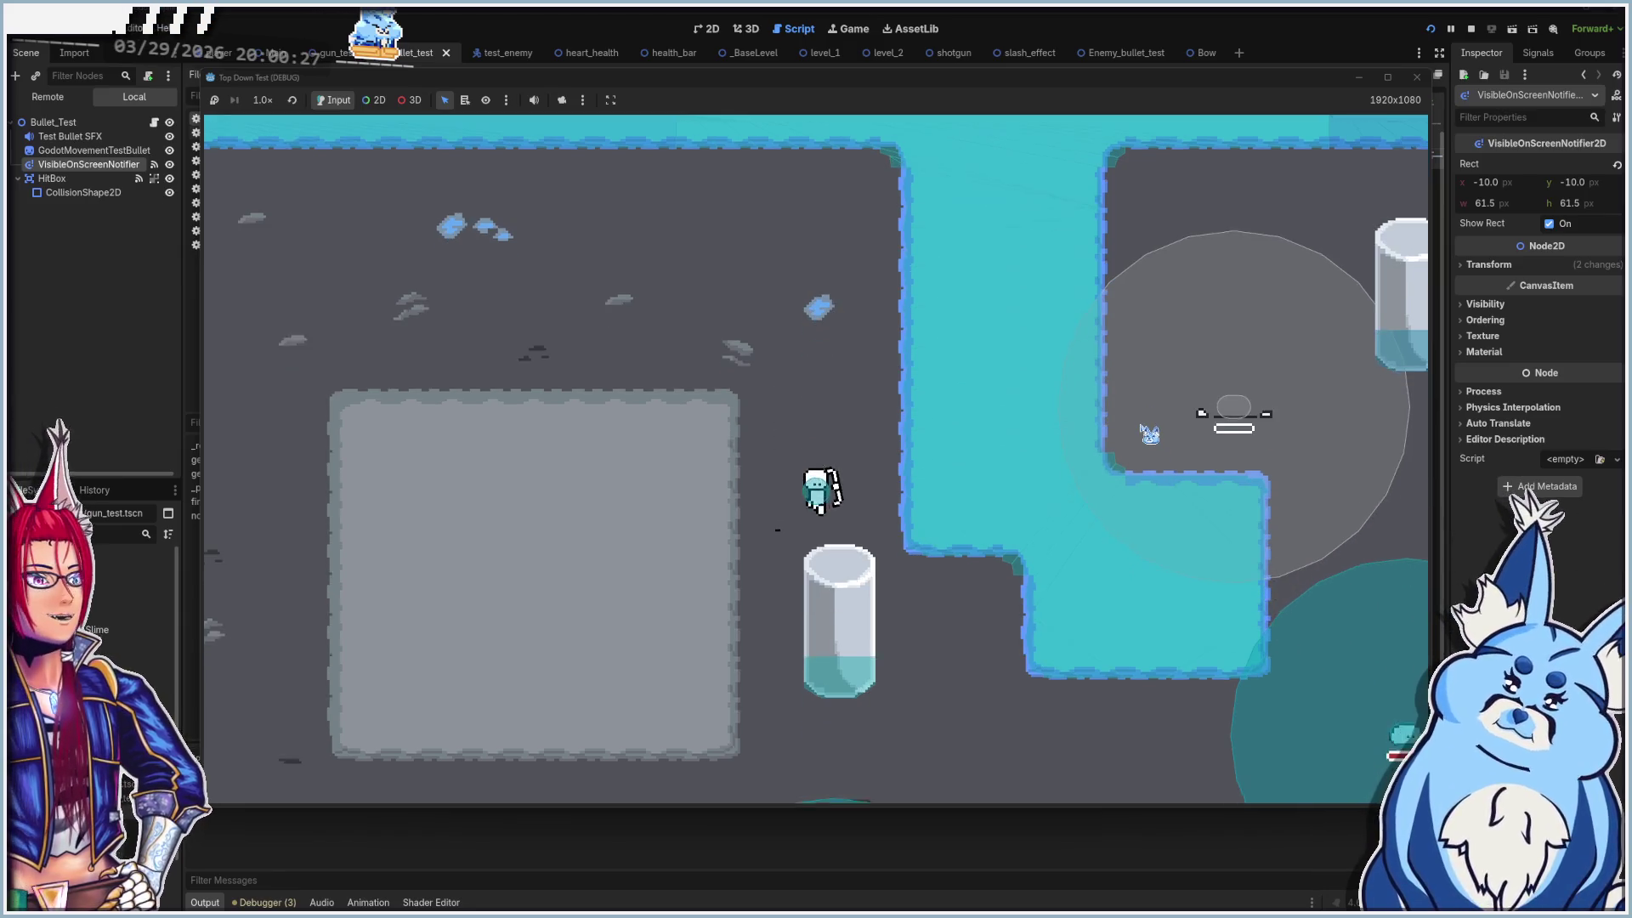
{"action": "key", "text": "d"}
{"action": "key", "text": "s"}
{"action": "key", "text": "d"}
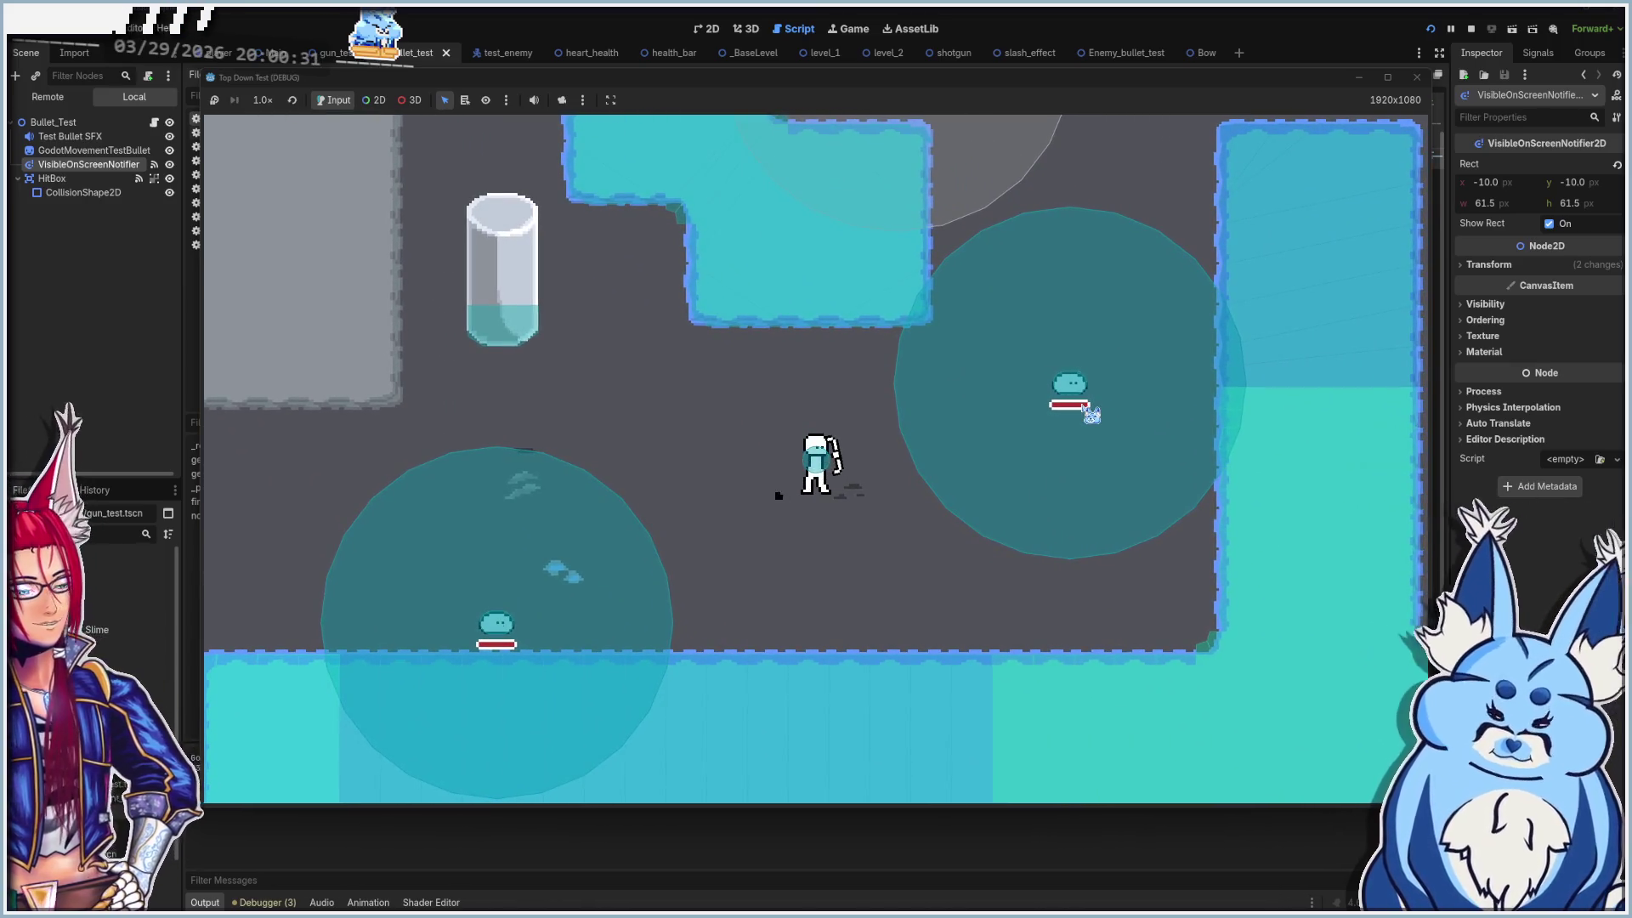
{"action": "left_click", "coordinate": [1079, 395]}
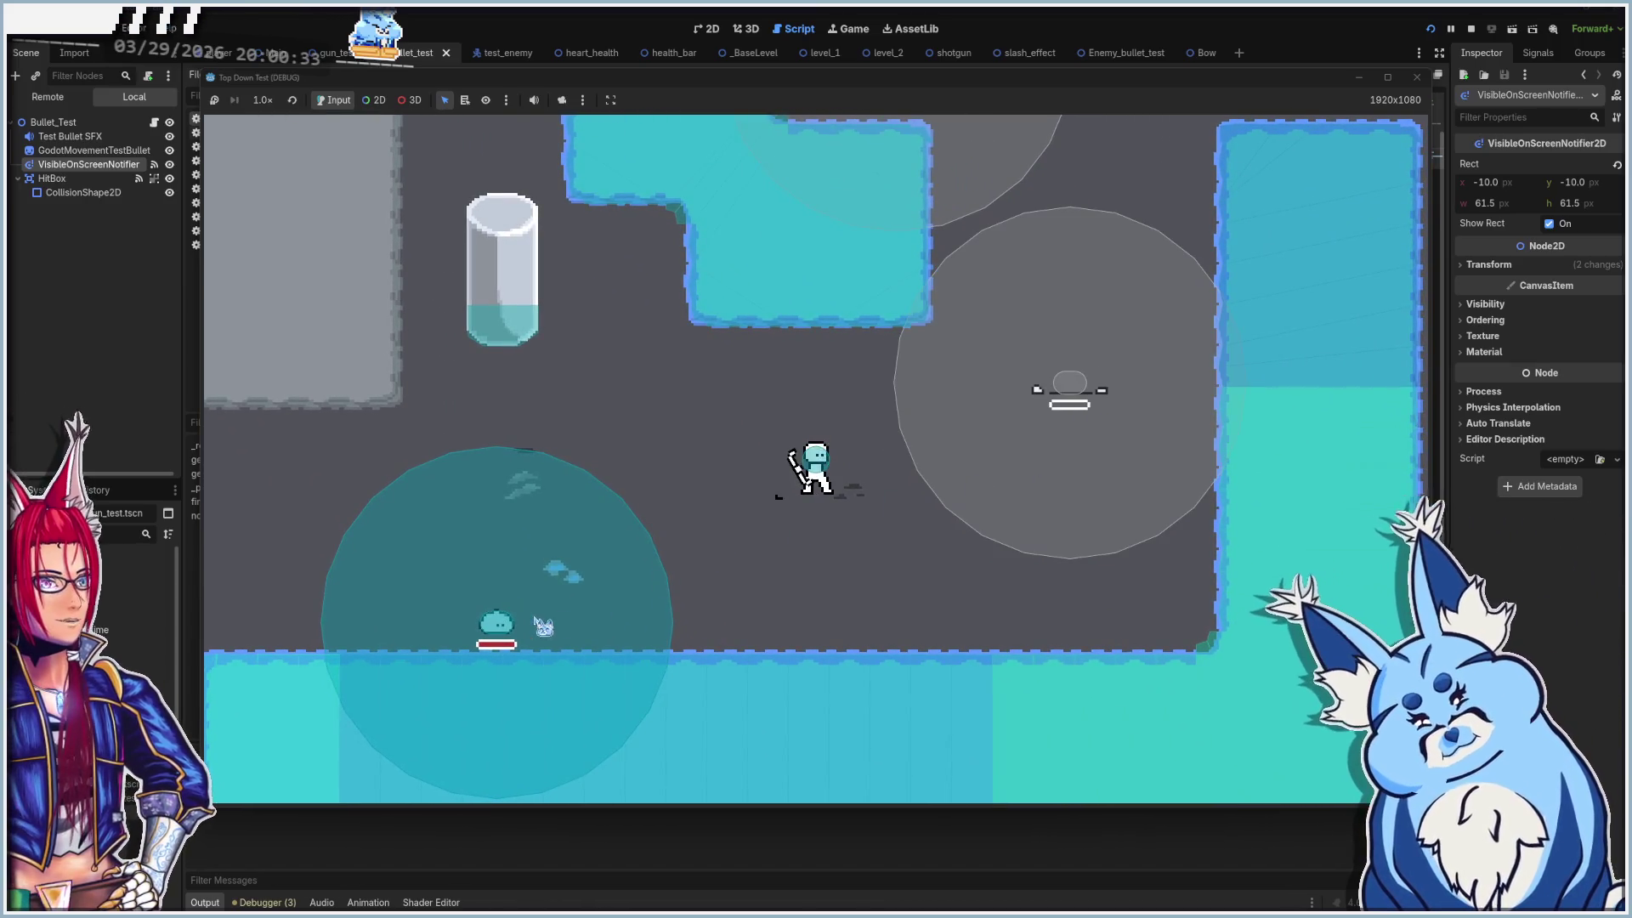
{"action": "left_click", "coordinate": [540, 626]}
{"action": "key", "text": "a"}
{"action": "key", "text": "s"}
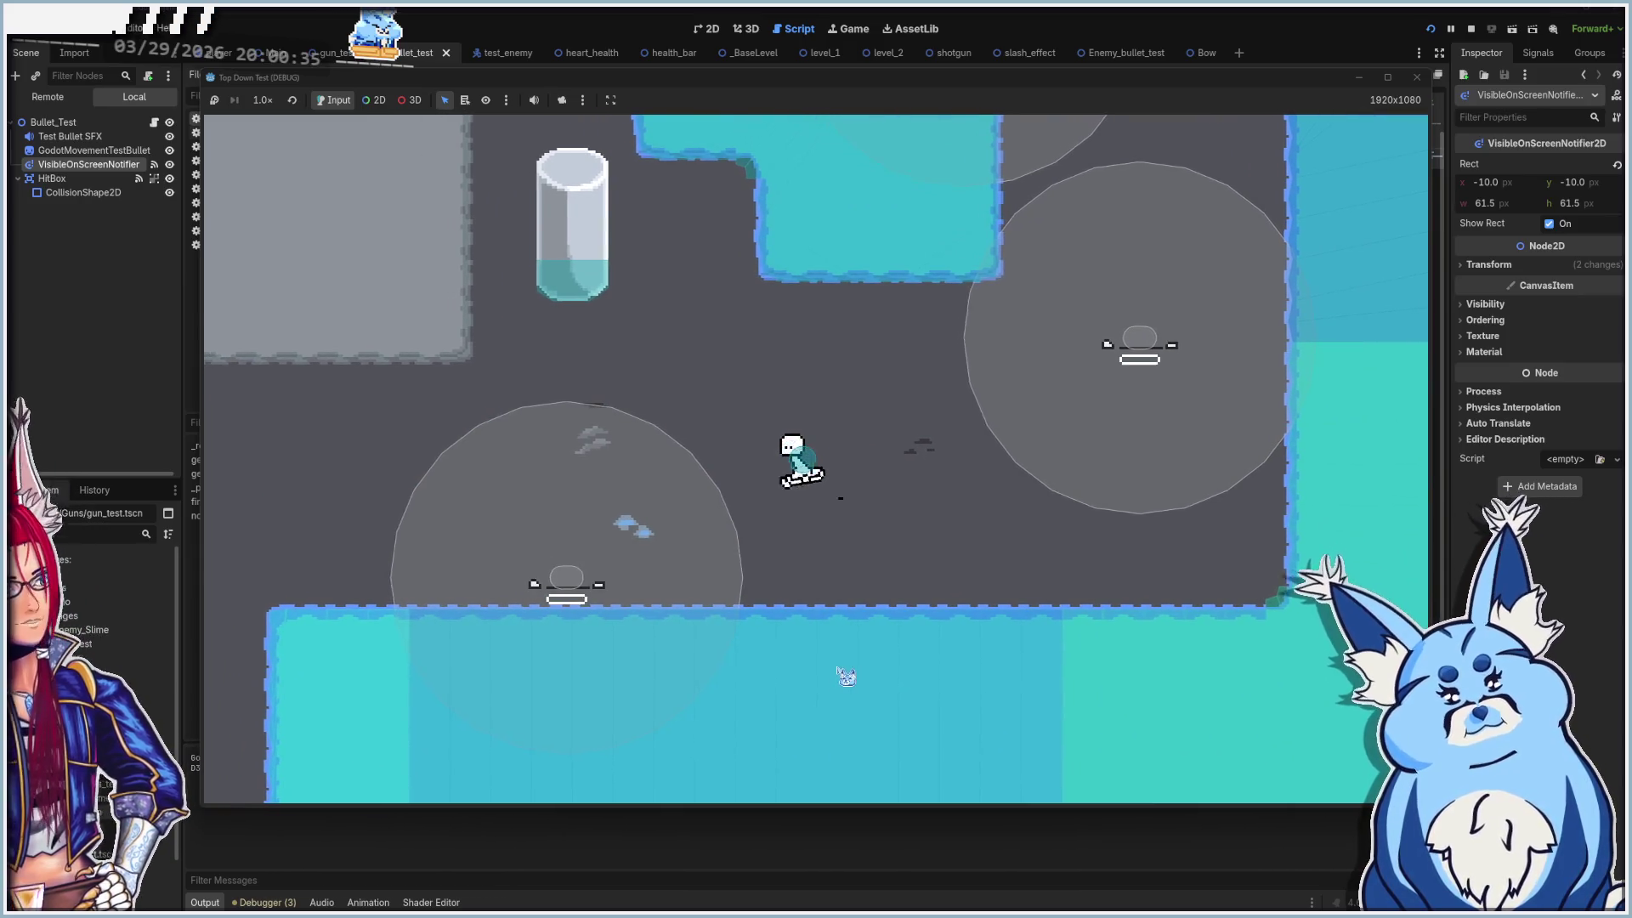
{"action": "key", "text": "w"}
{"action": "key", "text": "a"}
{"action": "key", "text": "a"}
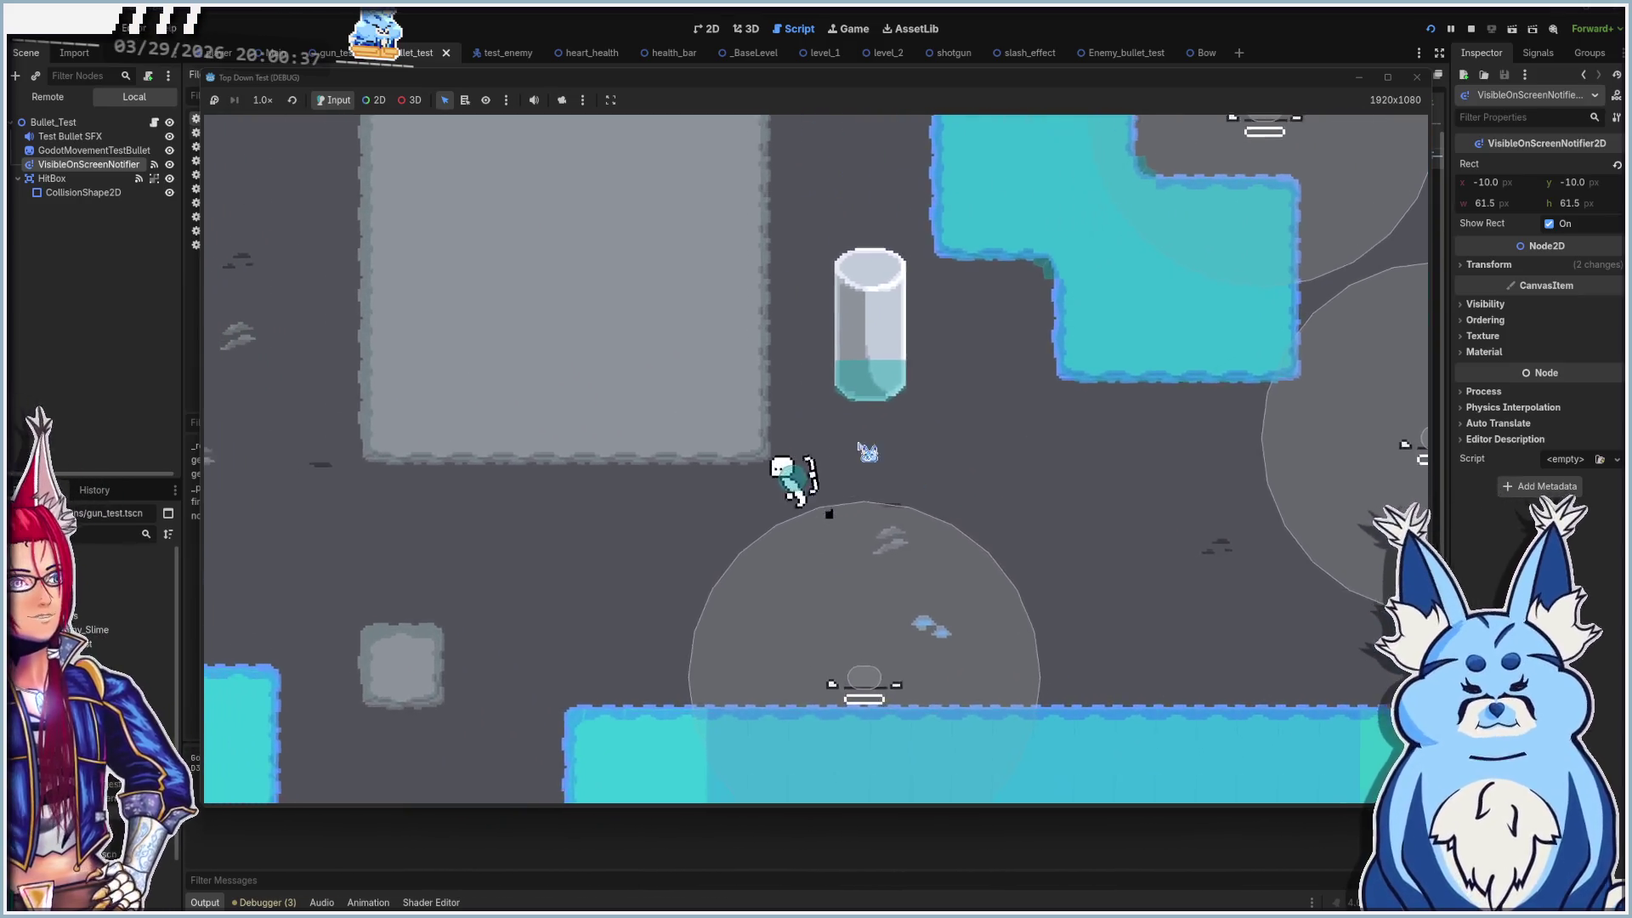
{"action": "left_click", "coordinate": [1417, 77]}
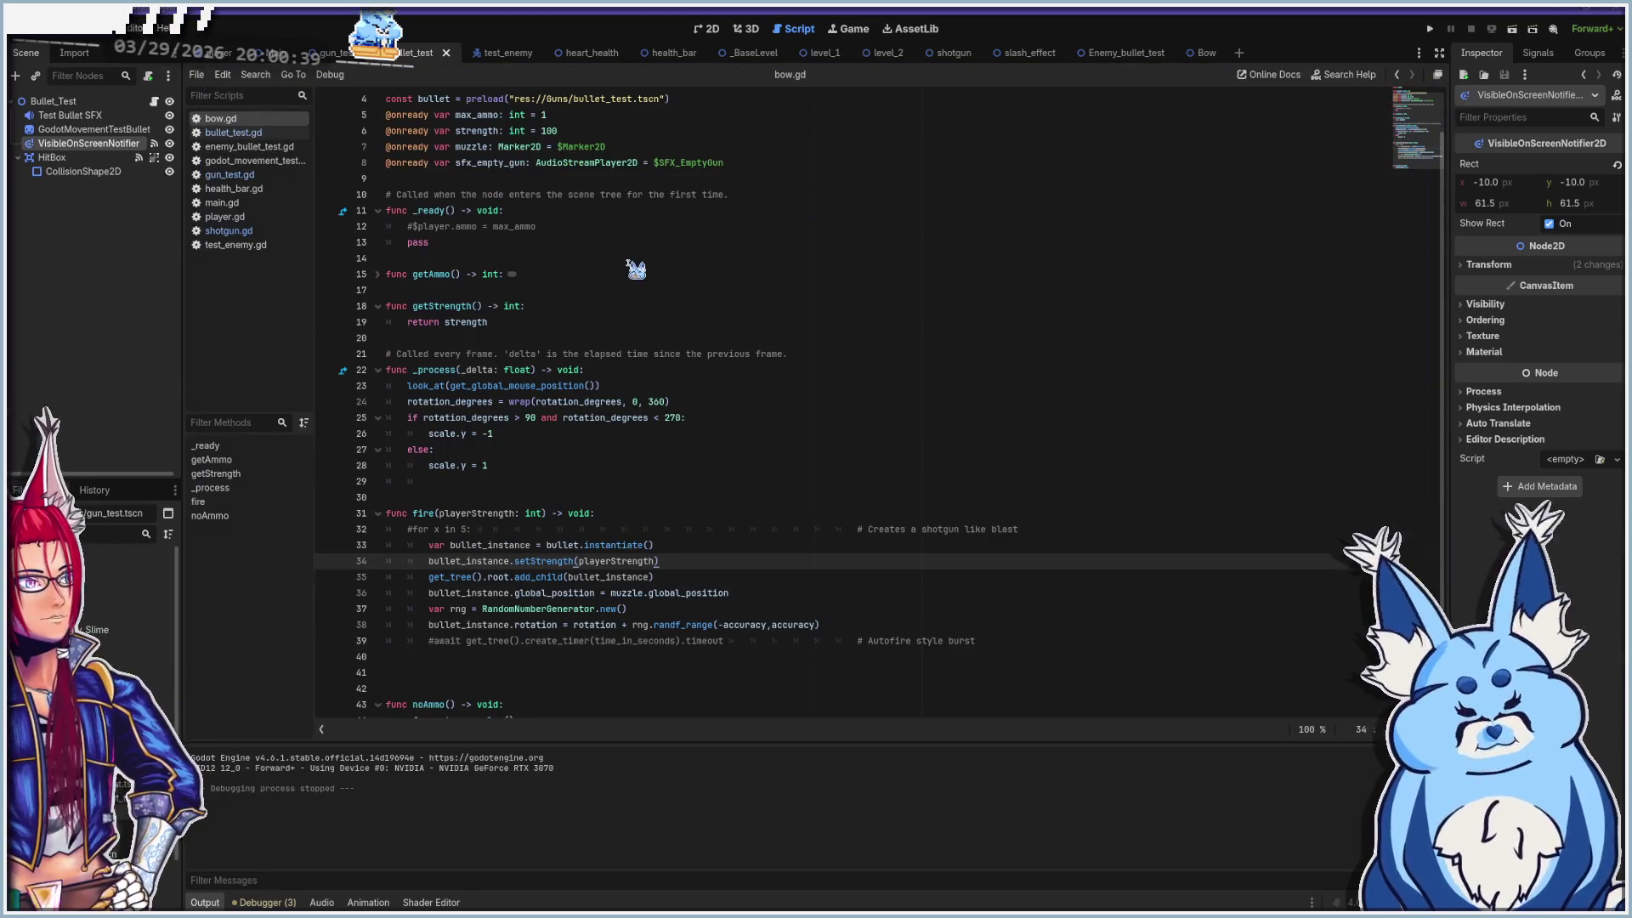
Save the current scene with Ctrl+S
{"action": "scroll", "coordinate": [612, 416], "scroll_direction": "up", "scroll_amount": 1}
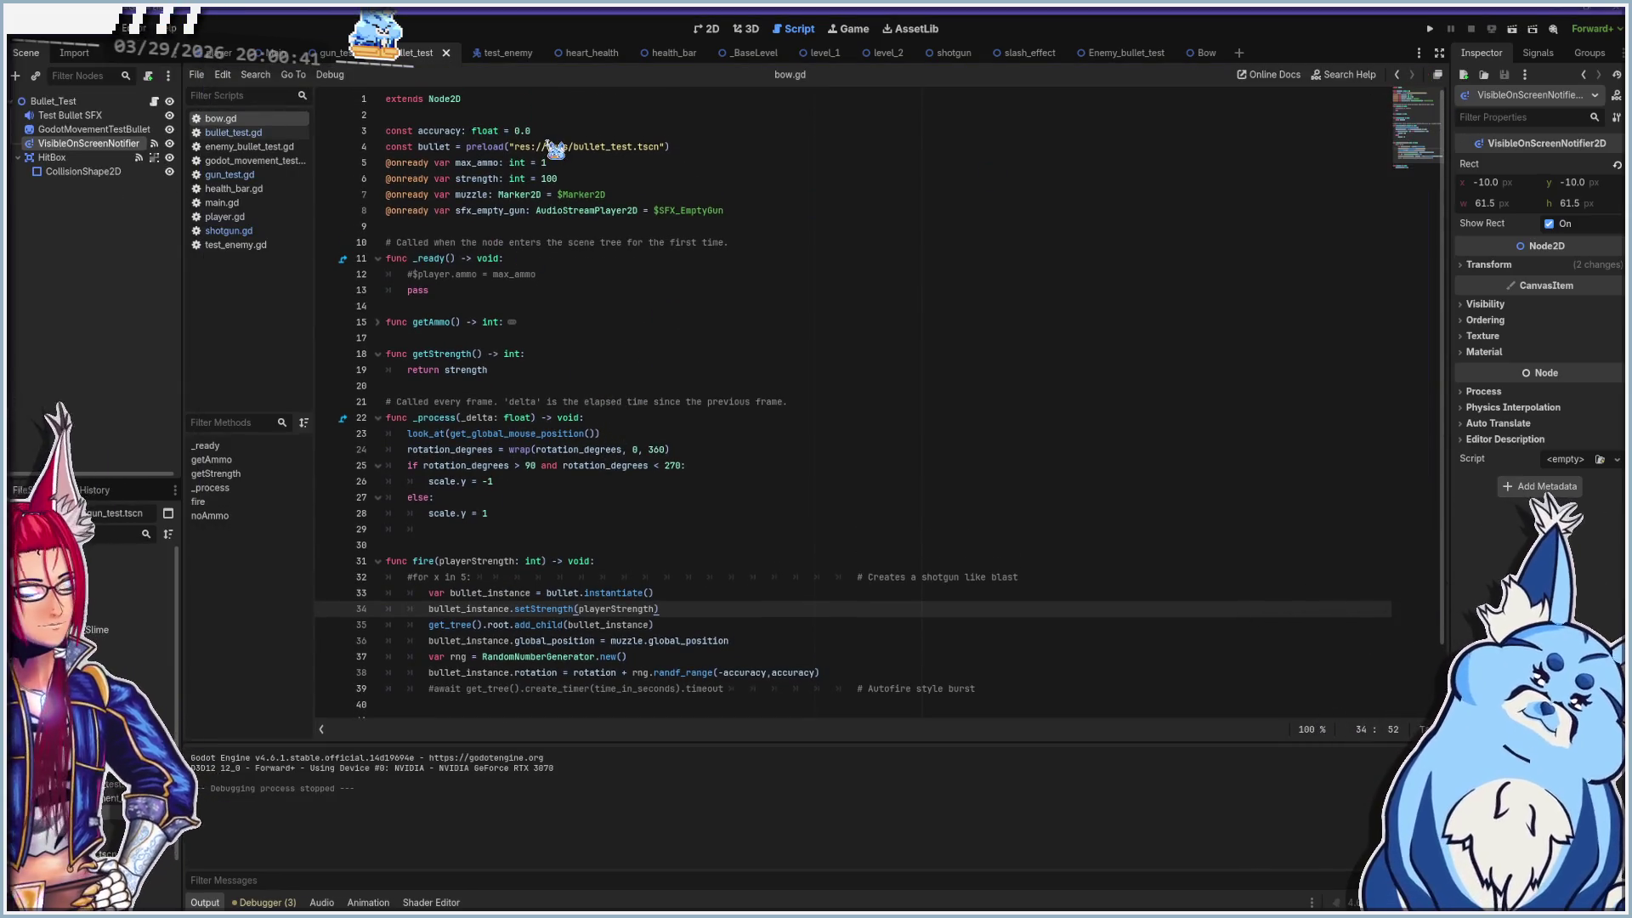
{"action": "mouse_move", "coordinate": [551, 146]}
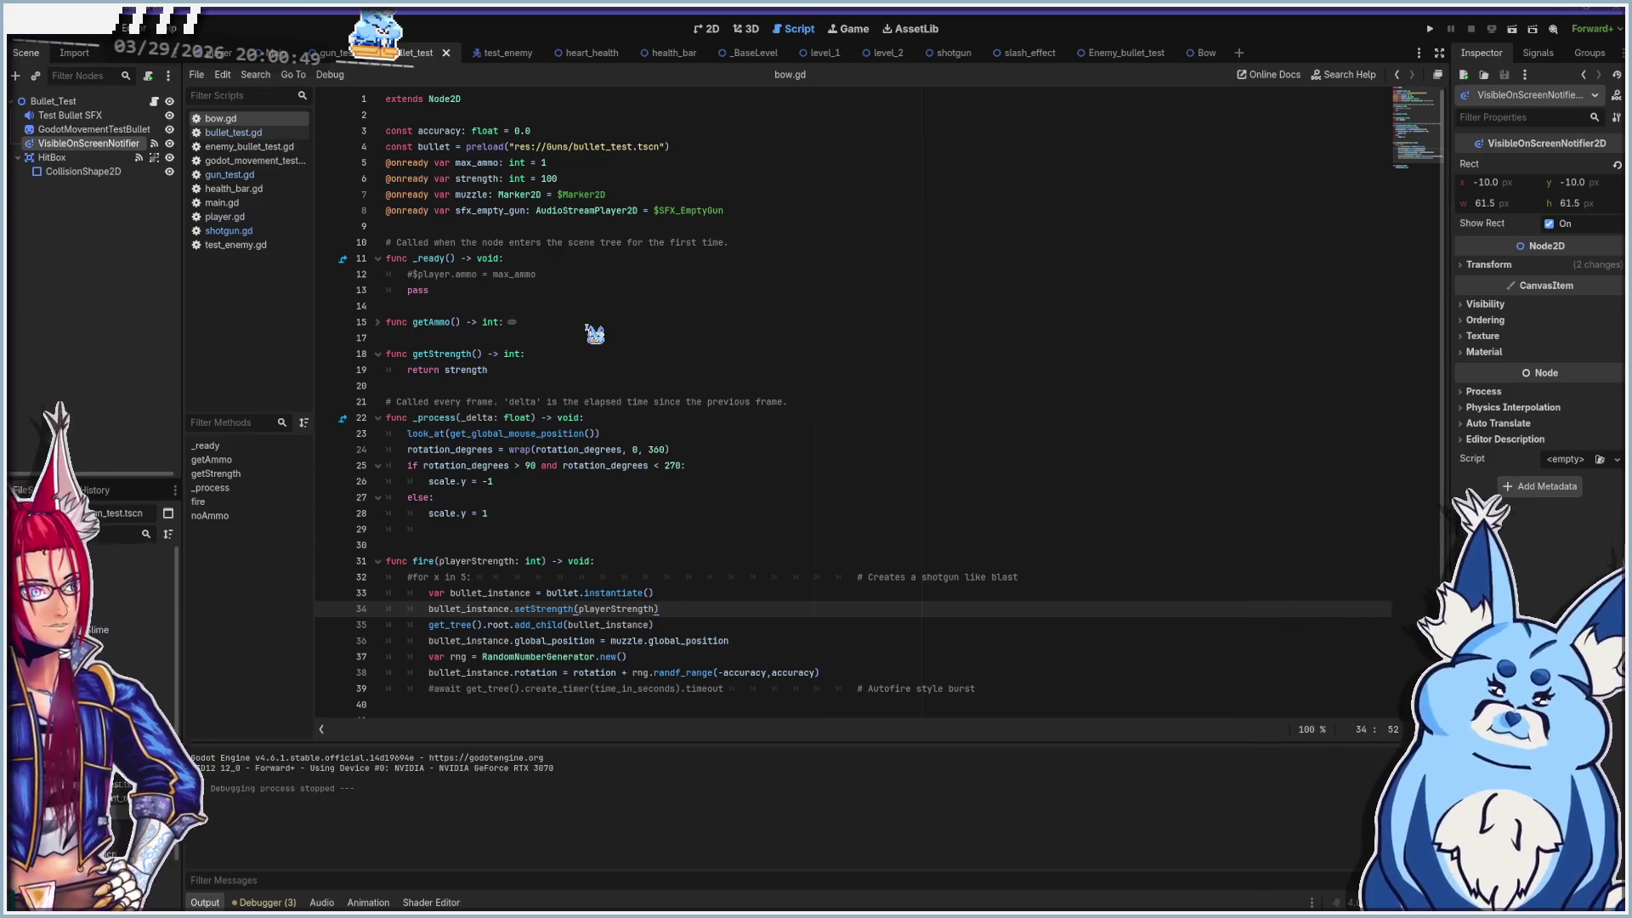
{"action": "key", "text": "ctrl+s"}
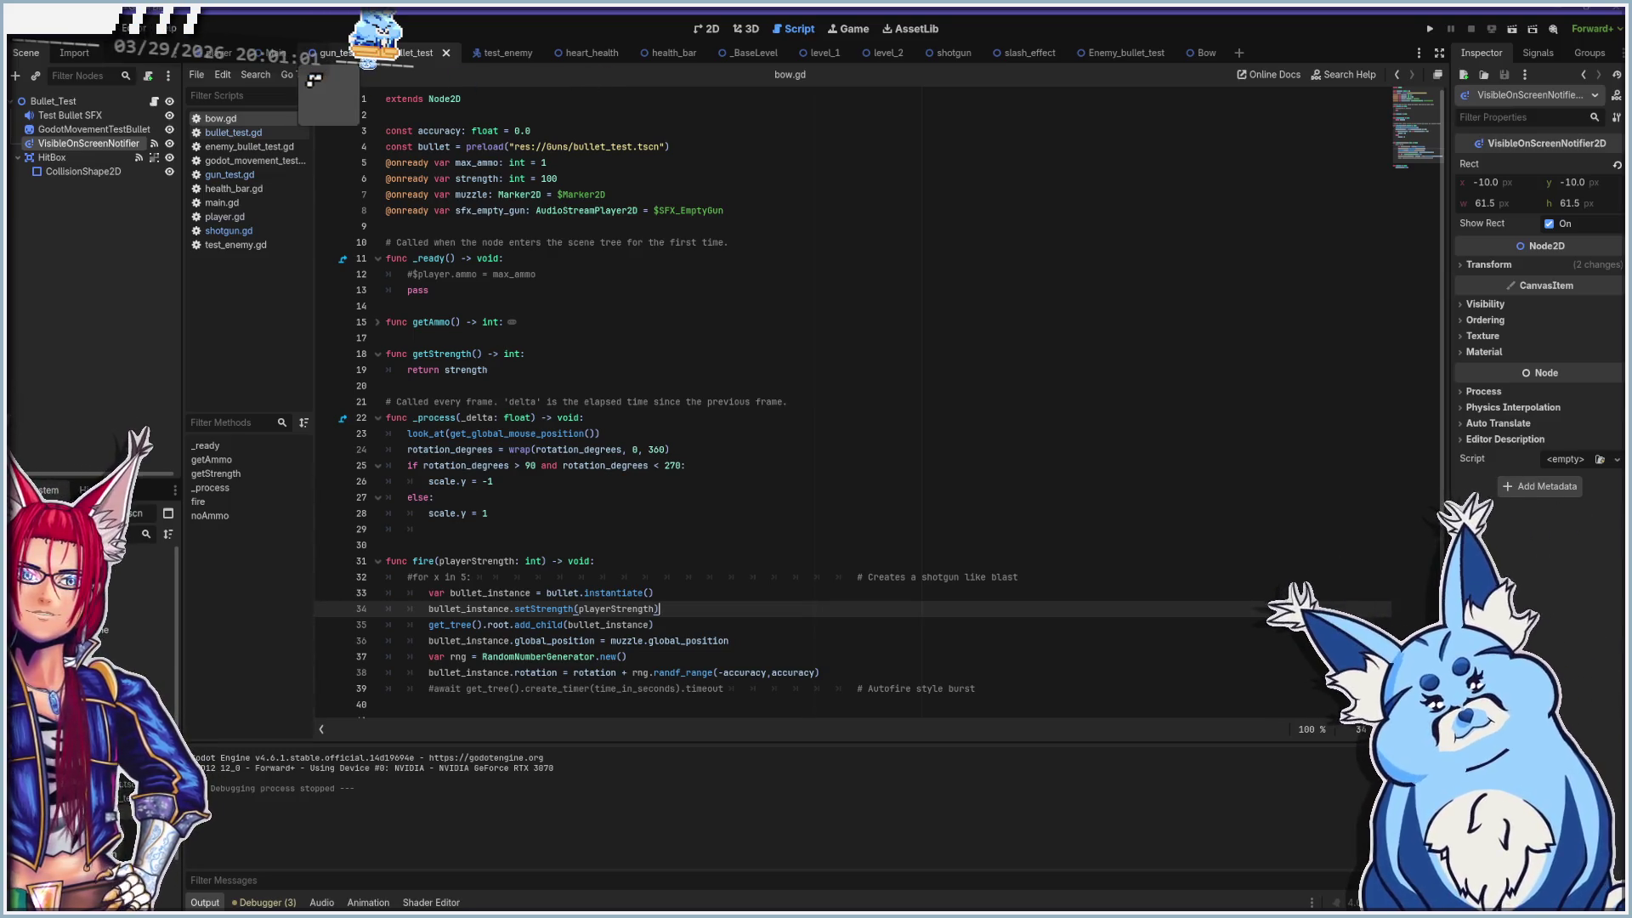
Close the Enemy_bullet_test, slash_effect and heart_health tabs and view bullet_test in 2D
{"action": "mouse_move", "coordinate": [313, 80]}
{"action": "left_mouse_down"}
{"action": "mouse_move", "coordinate": [1237, 59]}
{"action": "mouse_move", "coordinate": [1178, 59]}
{"action": "left_mouse_up"}
{"action": "left_click", "coordinate": [1172, 58]}
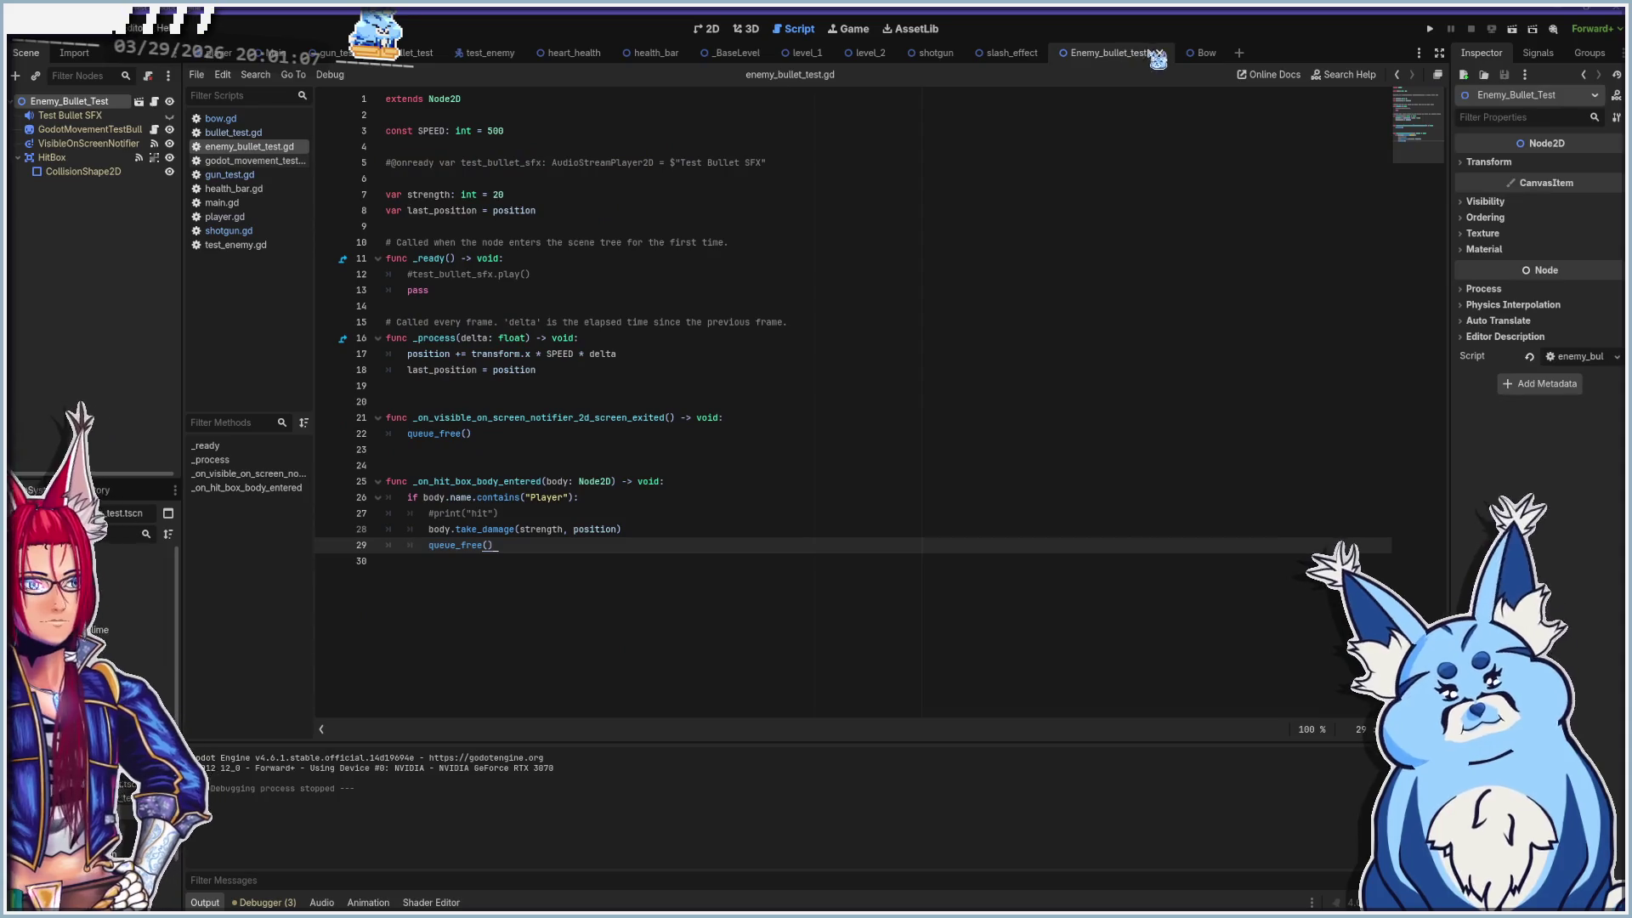
{"action": "left_click", "coordinate": [1159, 53]}
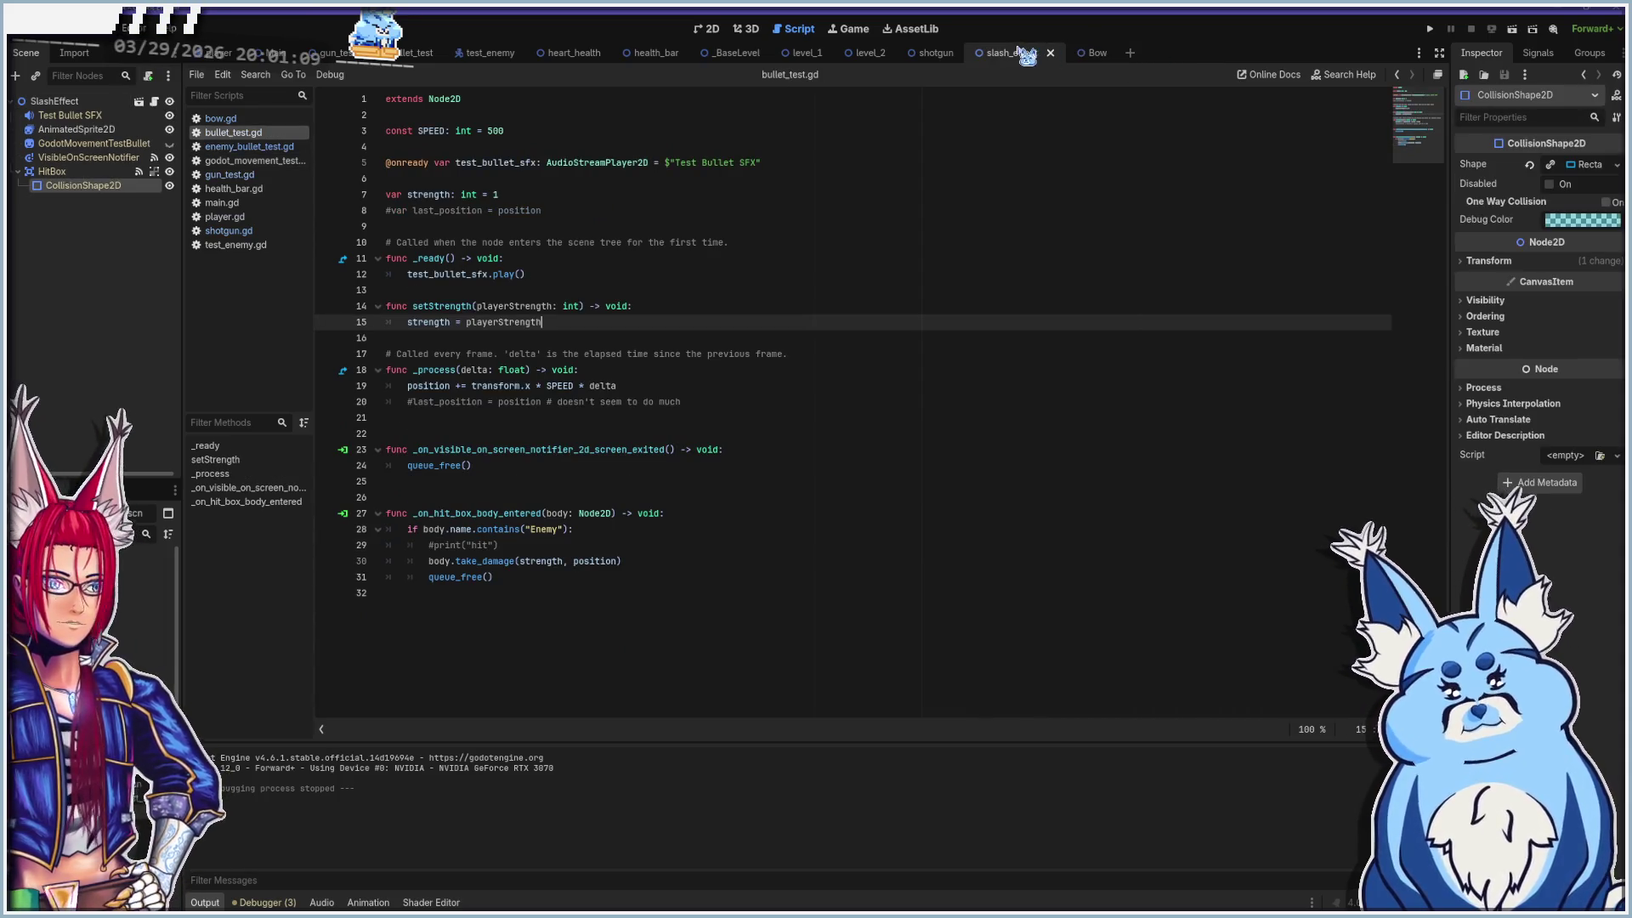
{"action": "left_click", "coordinate": [1052, 54]}
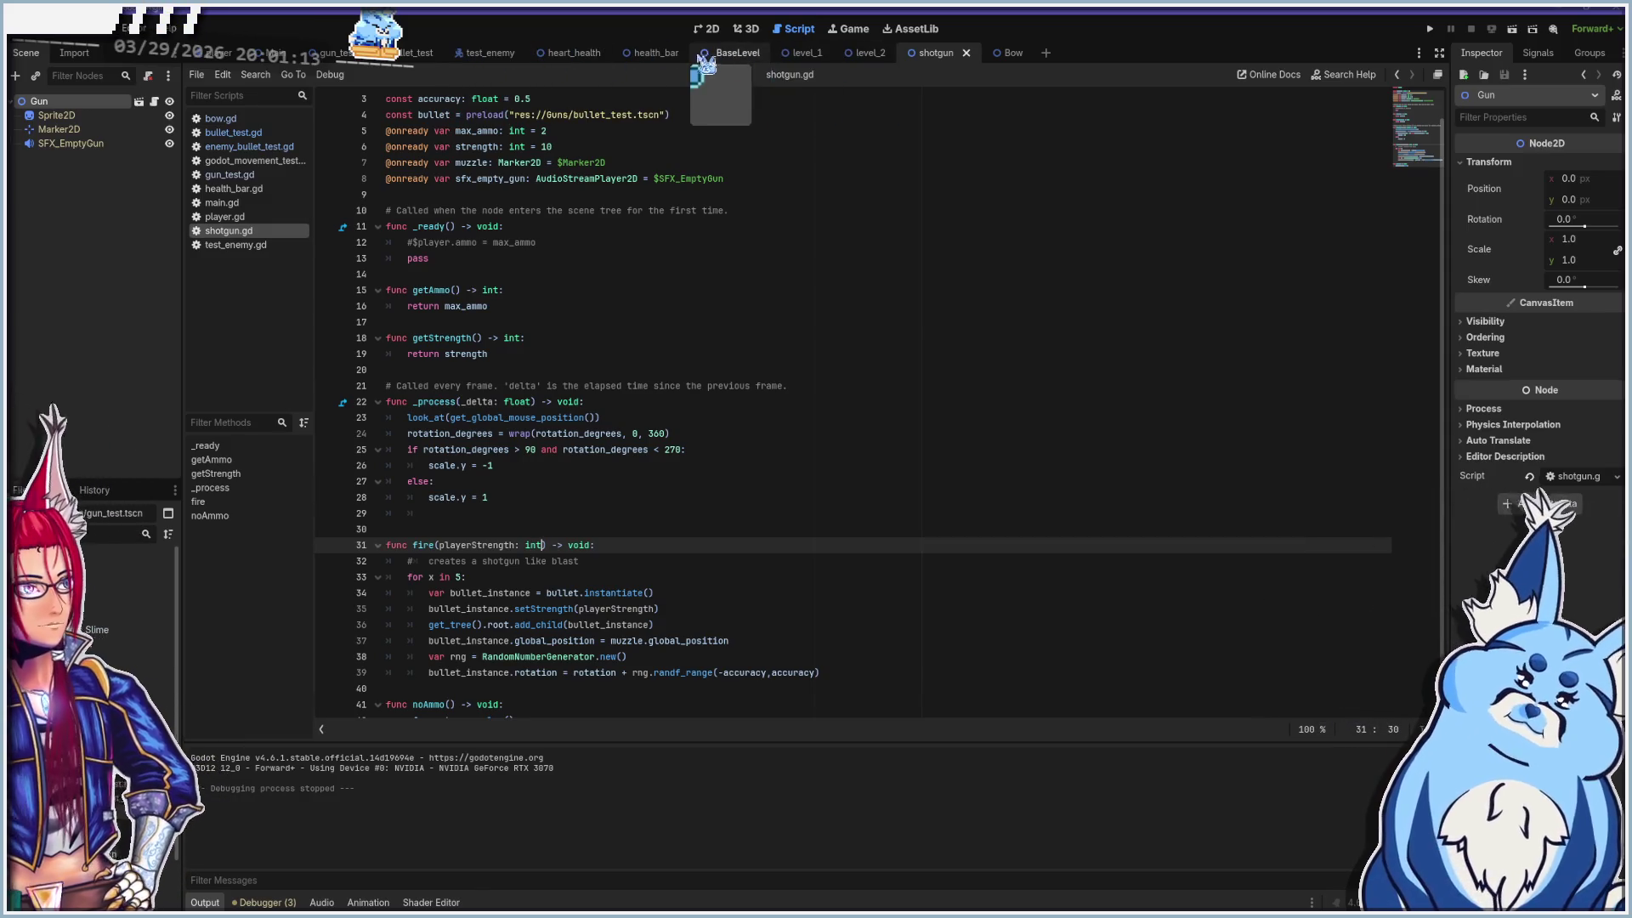
{"action": "left_click", "coordinate": [606, 56]}
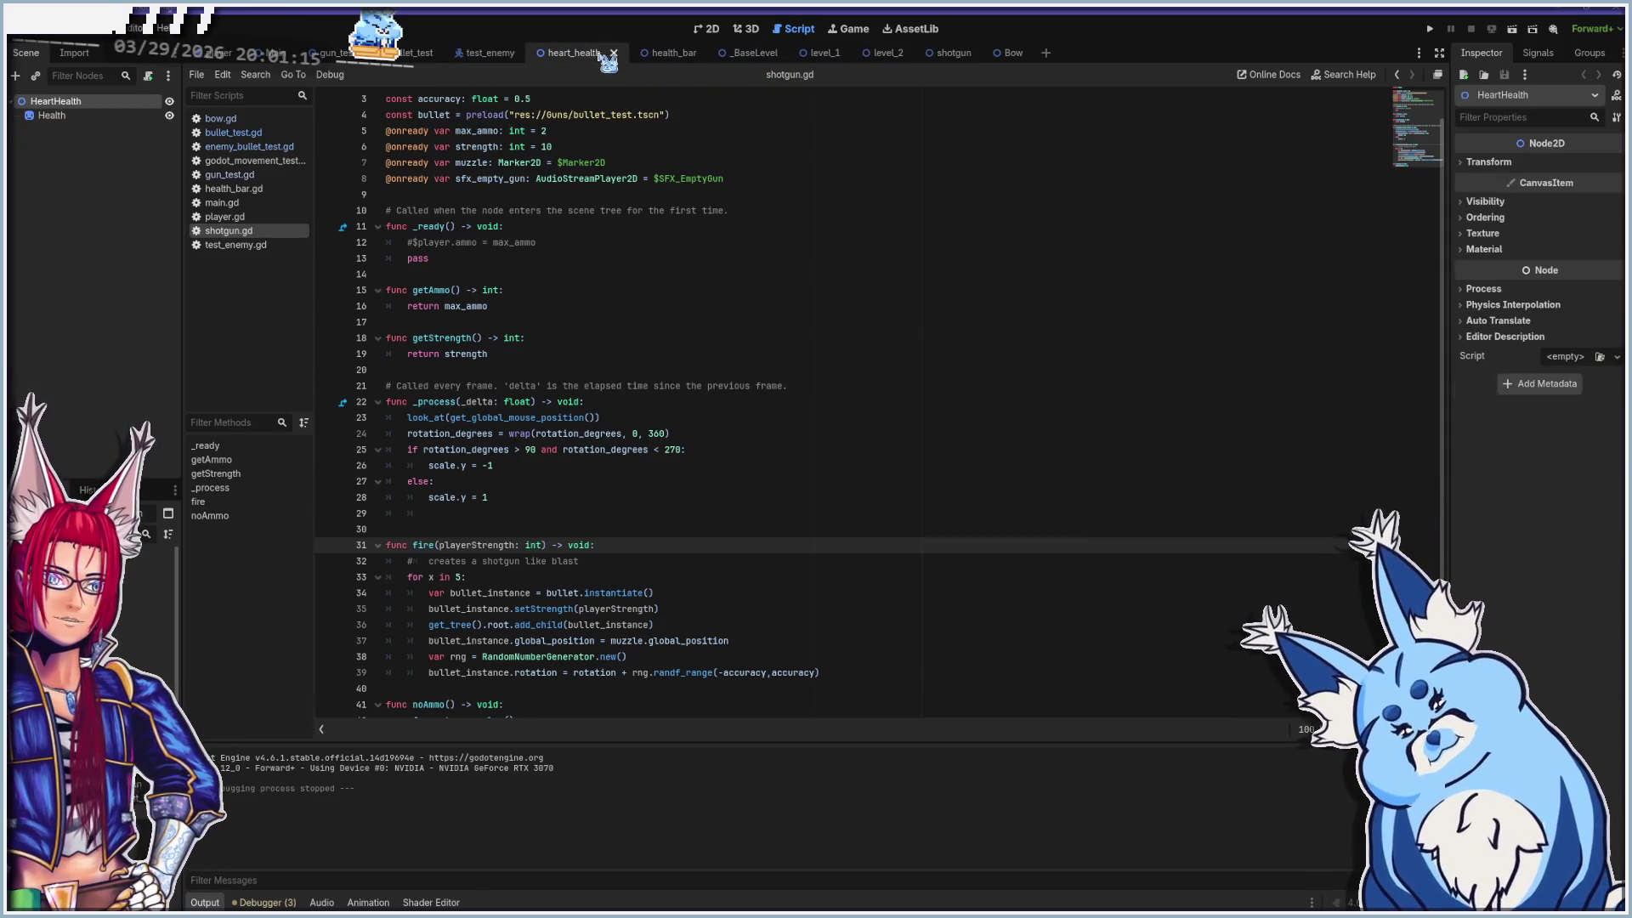
{"action": "left_click", "coordinate": [614, 54]}
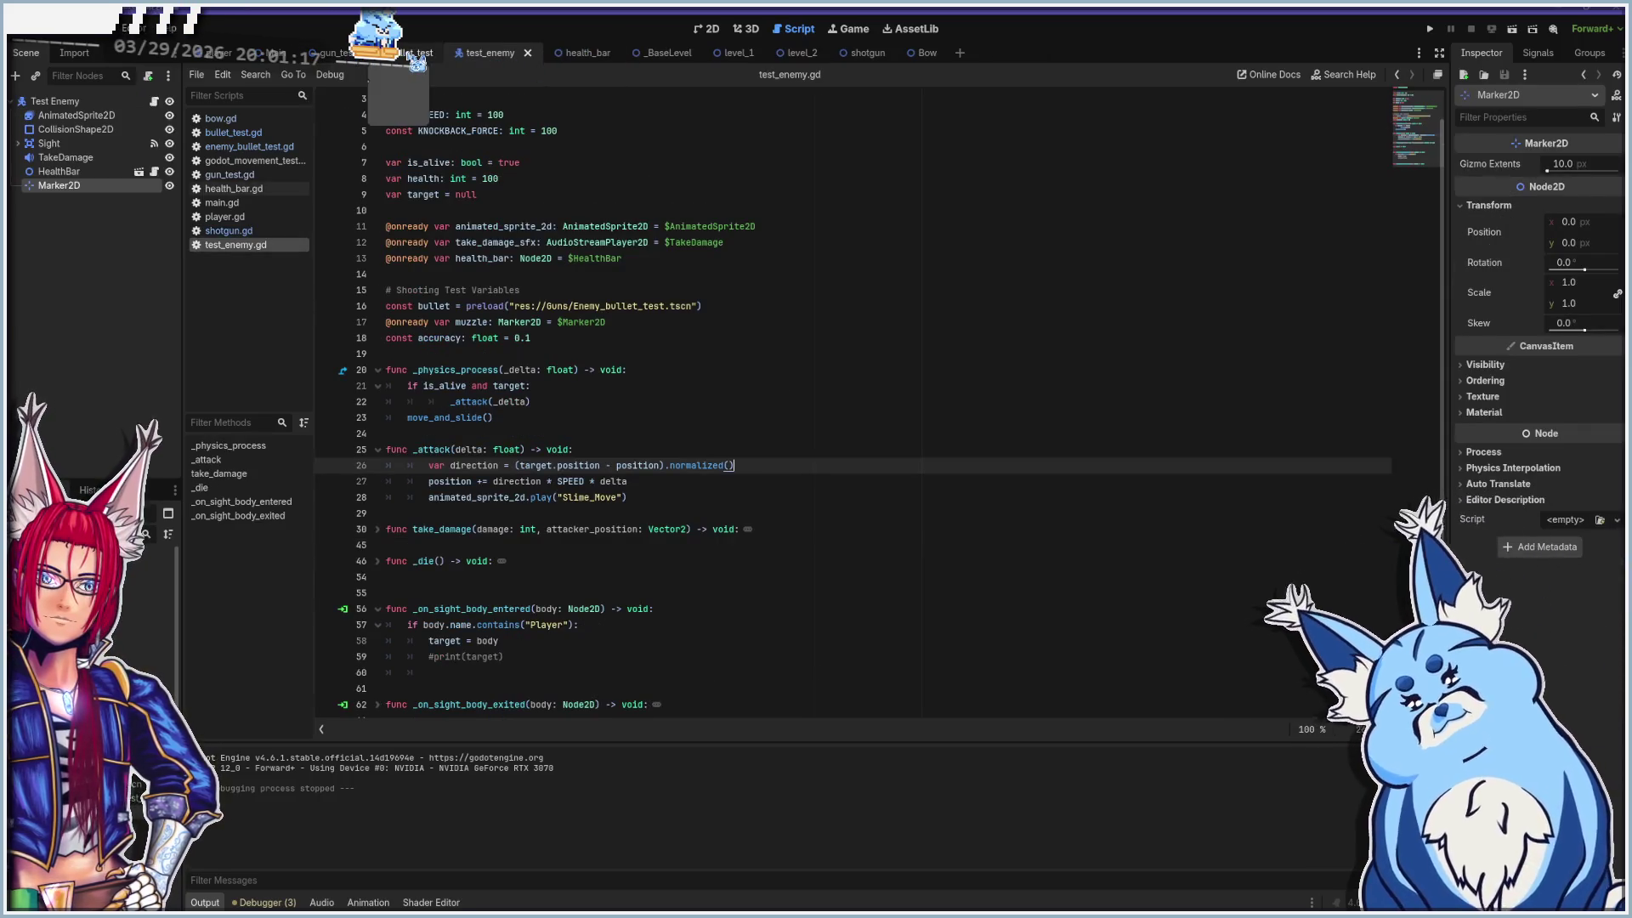
{"action": "left_click", "coordinate": [408, 55]}
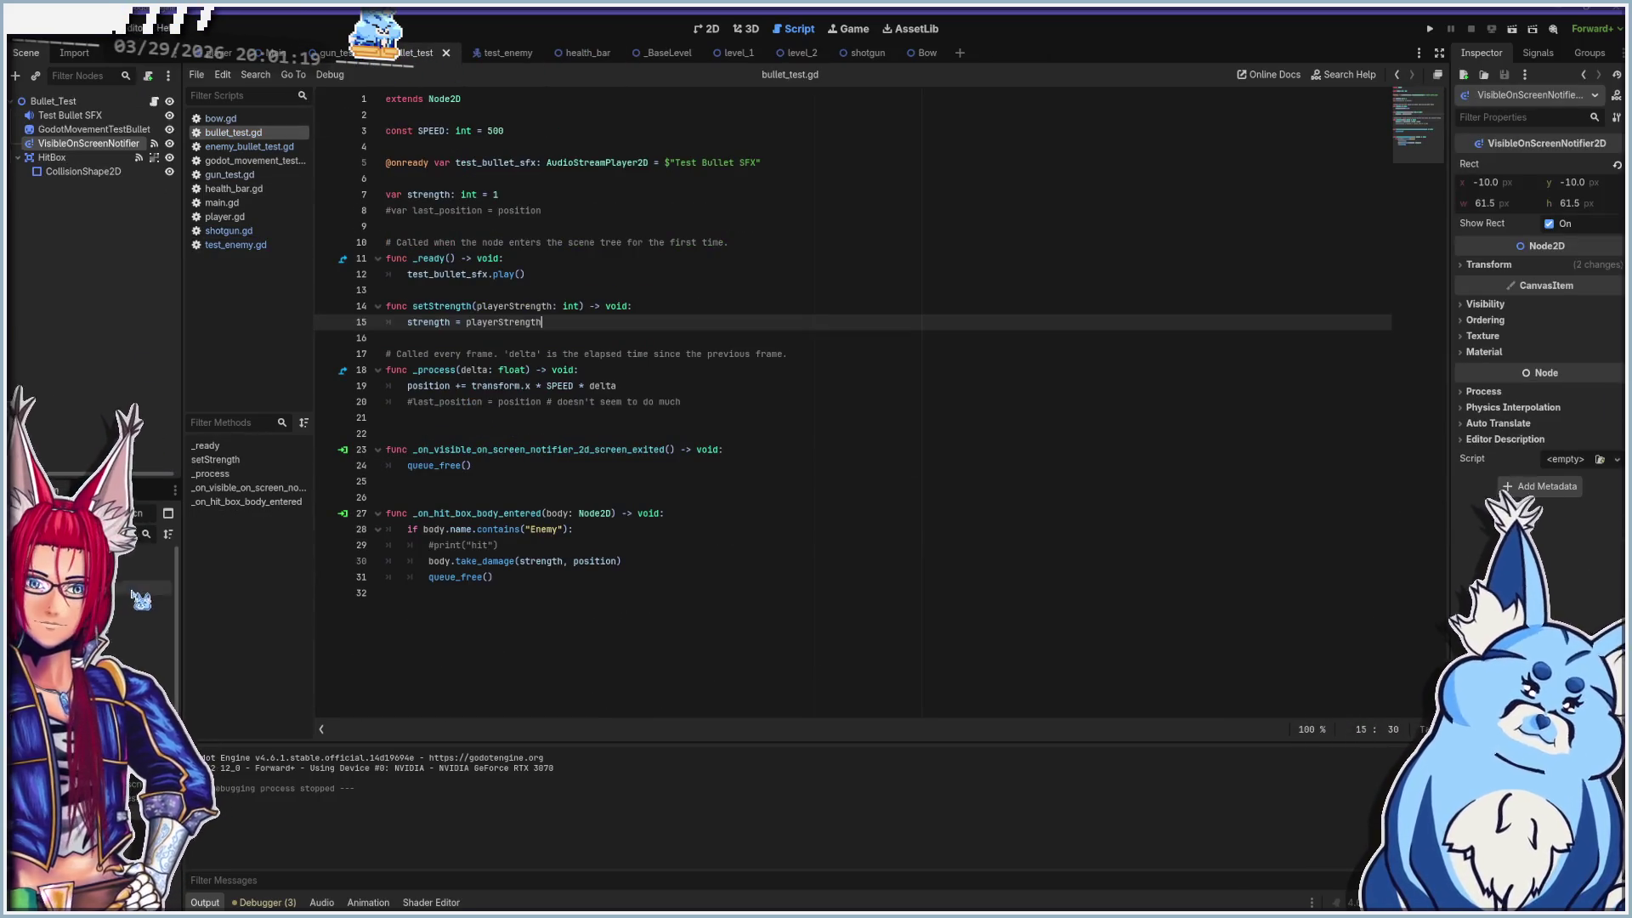
{"action": "left_click", "coordinate": [708, 29]}
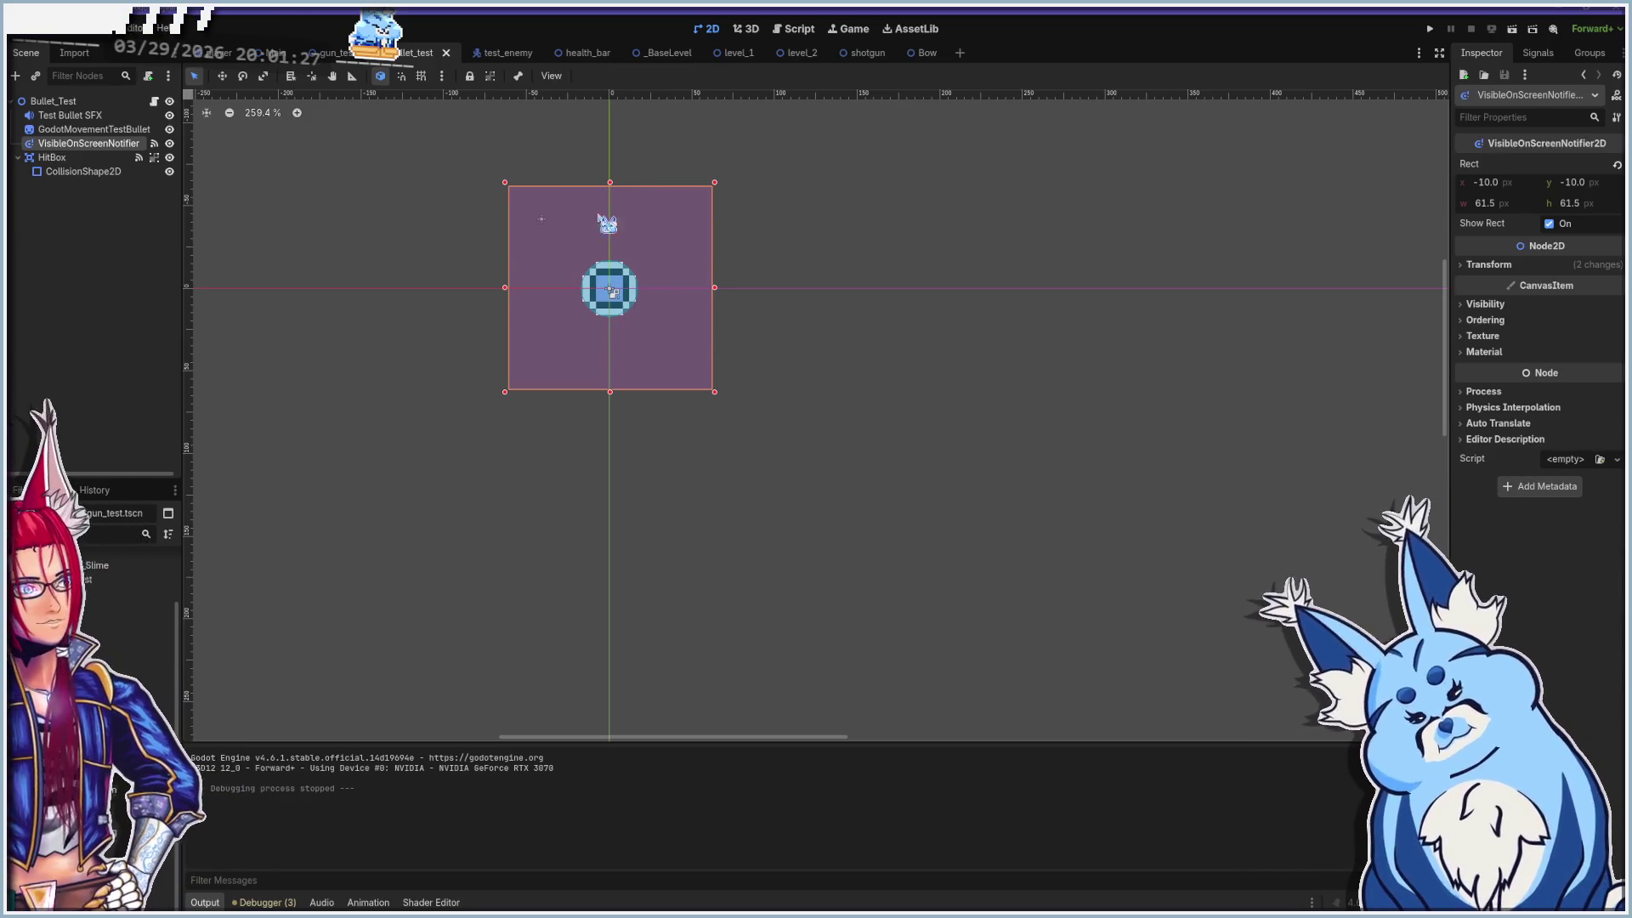
Inspect the bullet's HitBox, VisibleOnScreenNotifier, CollisionShape2D, sprite and sound nodes
{"action": "left_click", "coordinate": [89, 159]}
{"action": "left_click", "coordinate": [96, 173]}
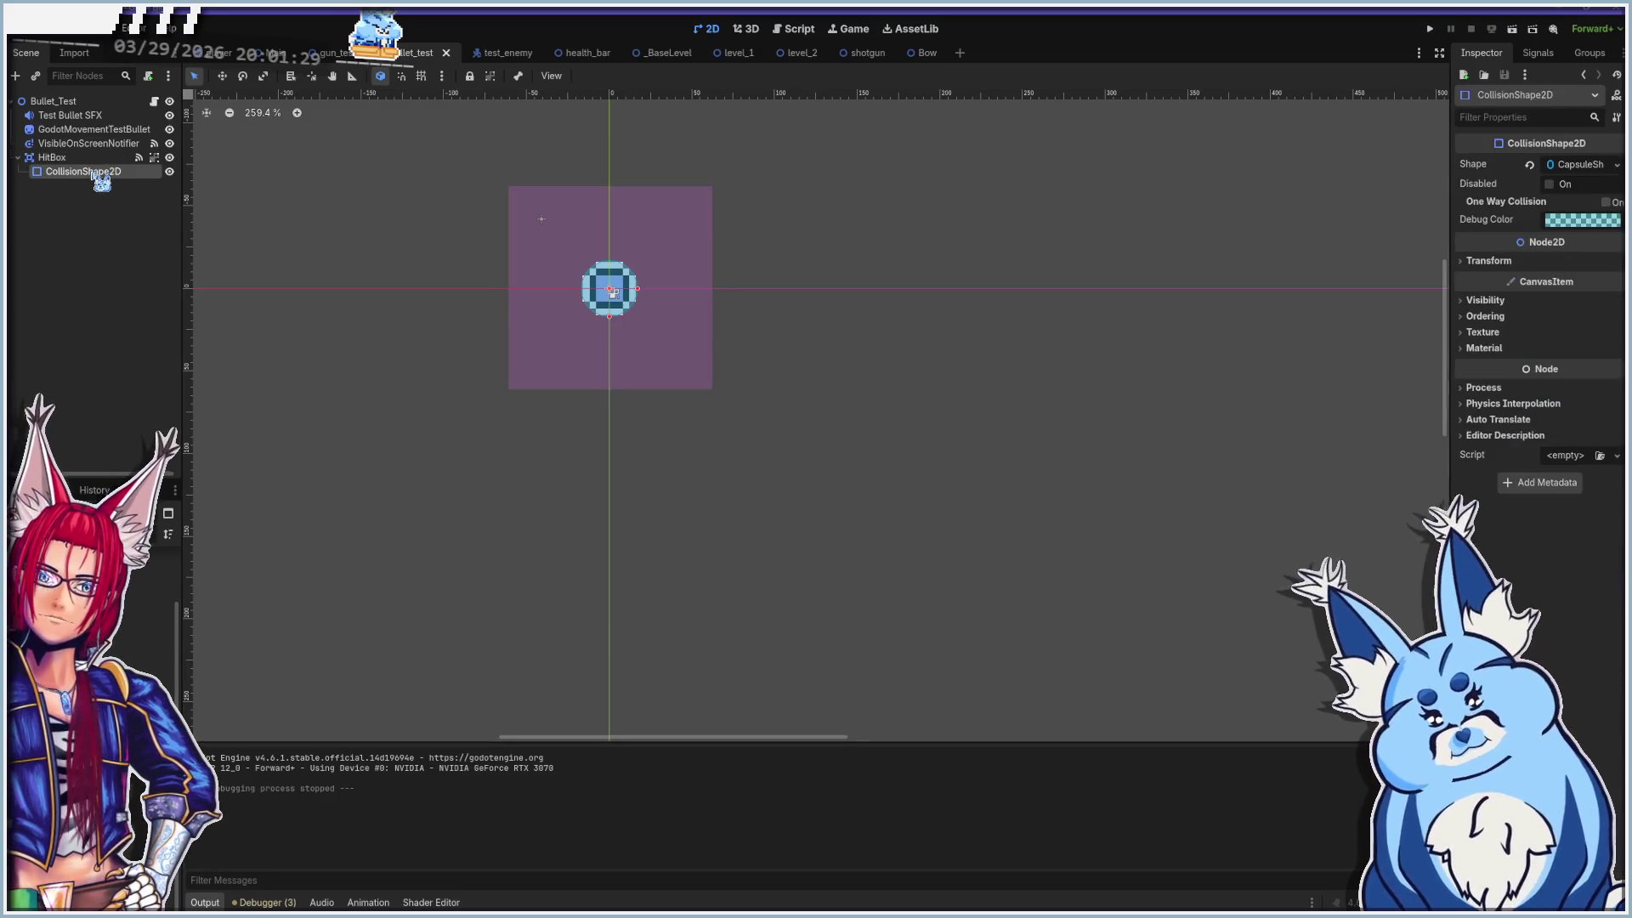
{"action": "left_click", "coordinate": [75, 144]}
{"action": "left_click", "coordinate": [61, 172]}
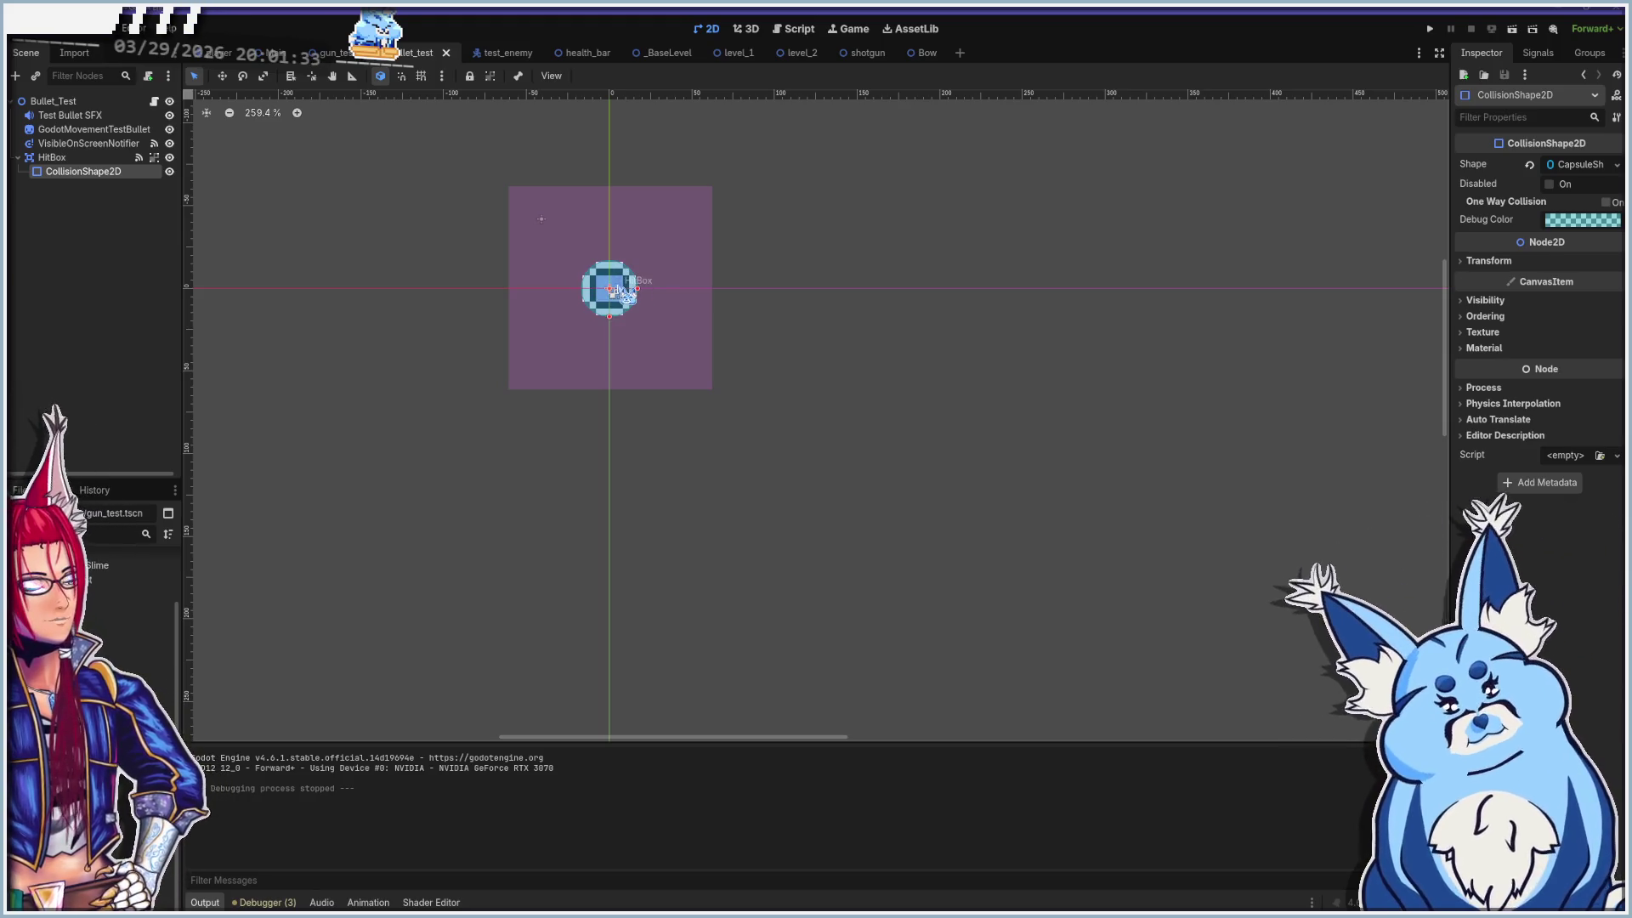
{"action": "left_click", "coordinate": [58, 129]}
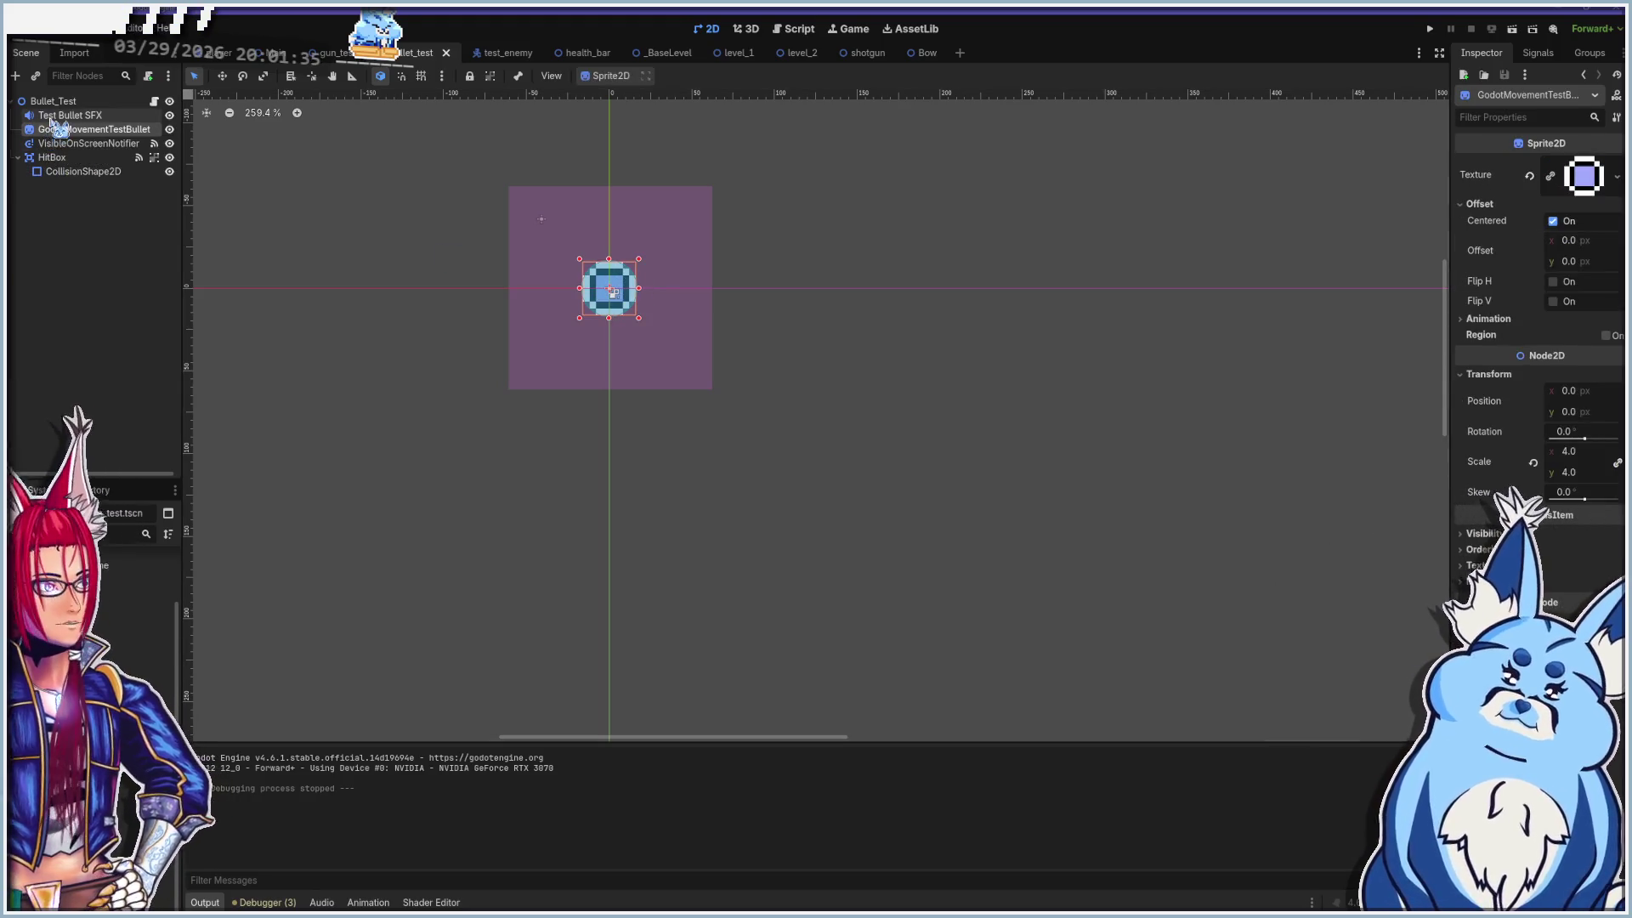
{"action": "left_click", "coordinate": [53, 118]}
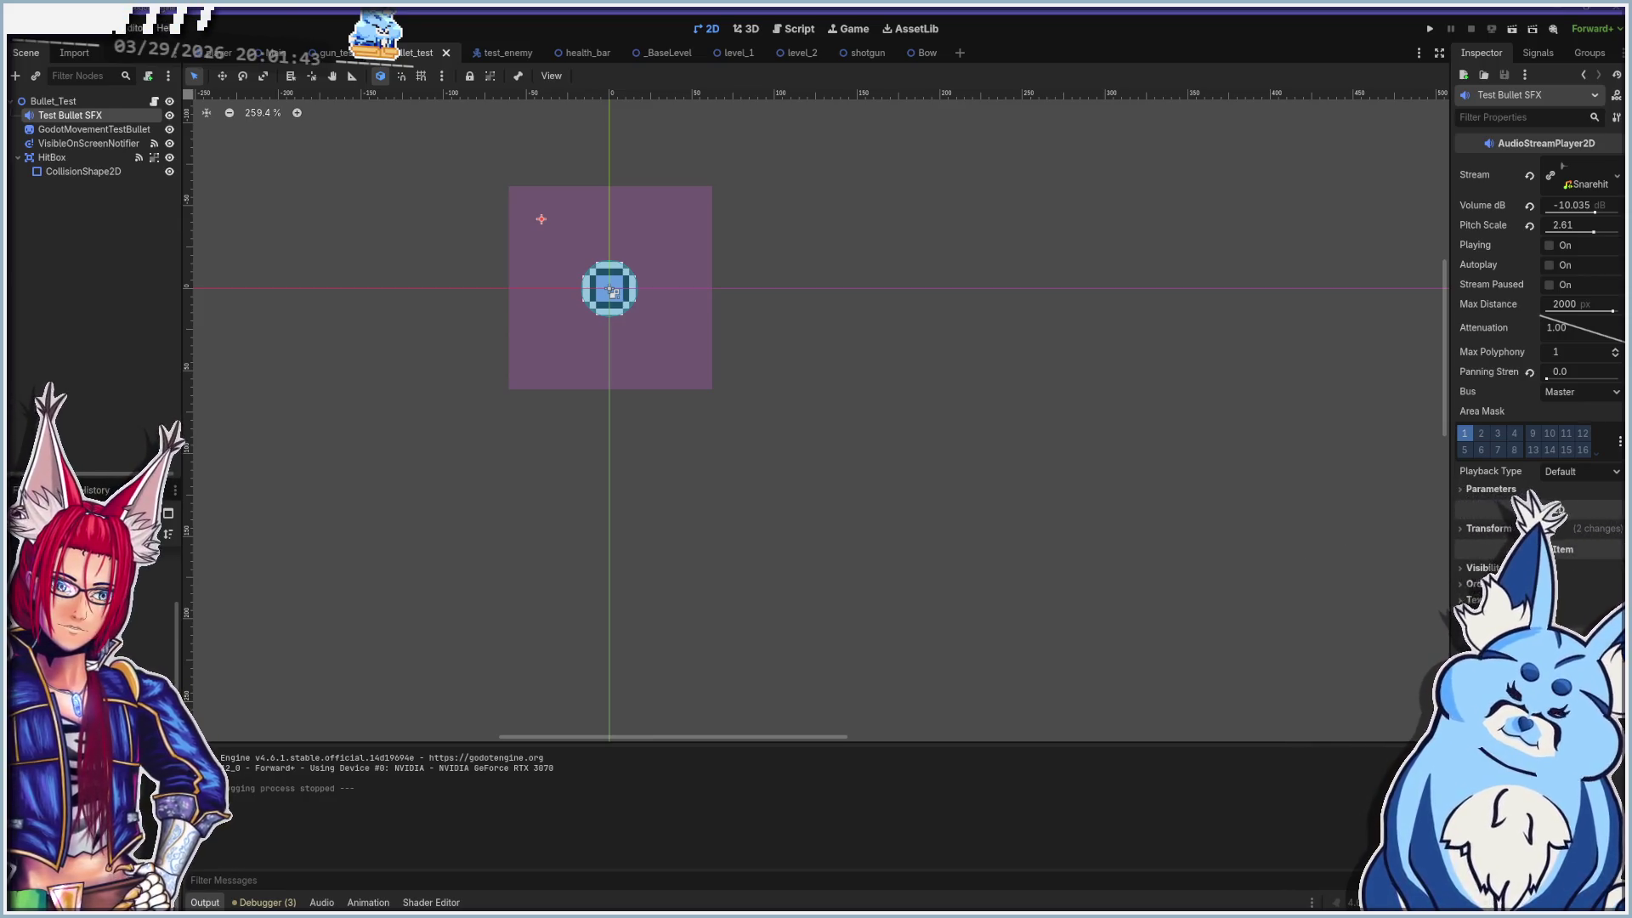
Create a New Inherited Scene from bullet_test.tscn and bring up Save Scene As
{"action": "right_click", "coordinate": [110, 619]}
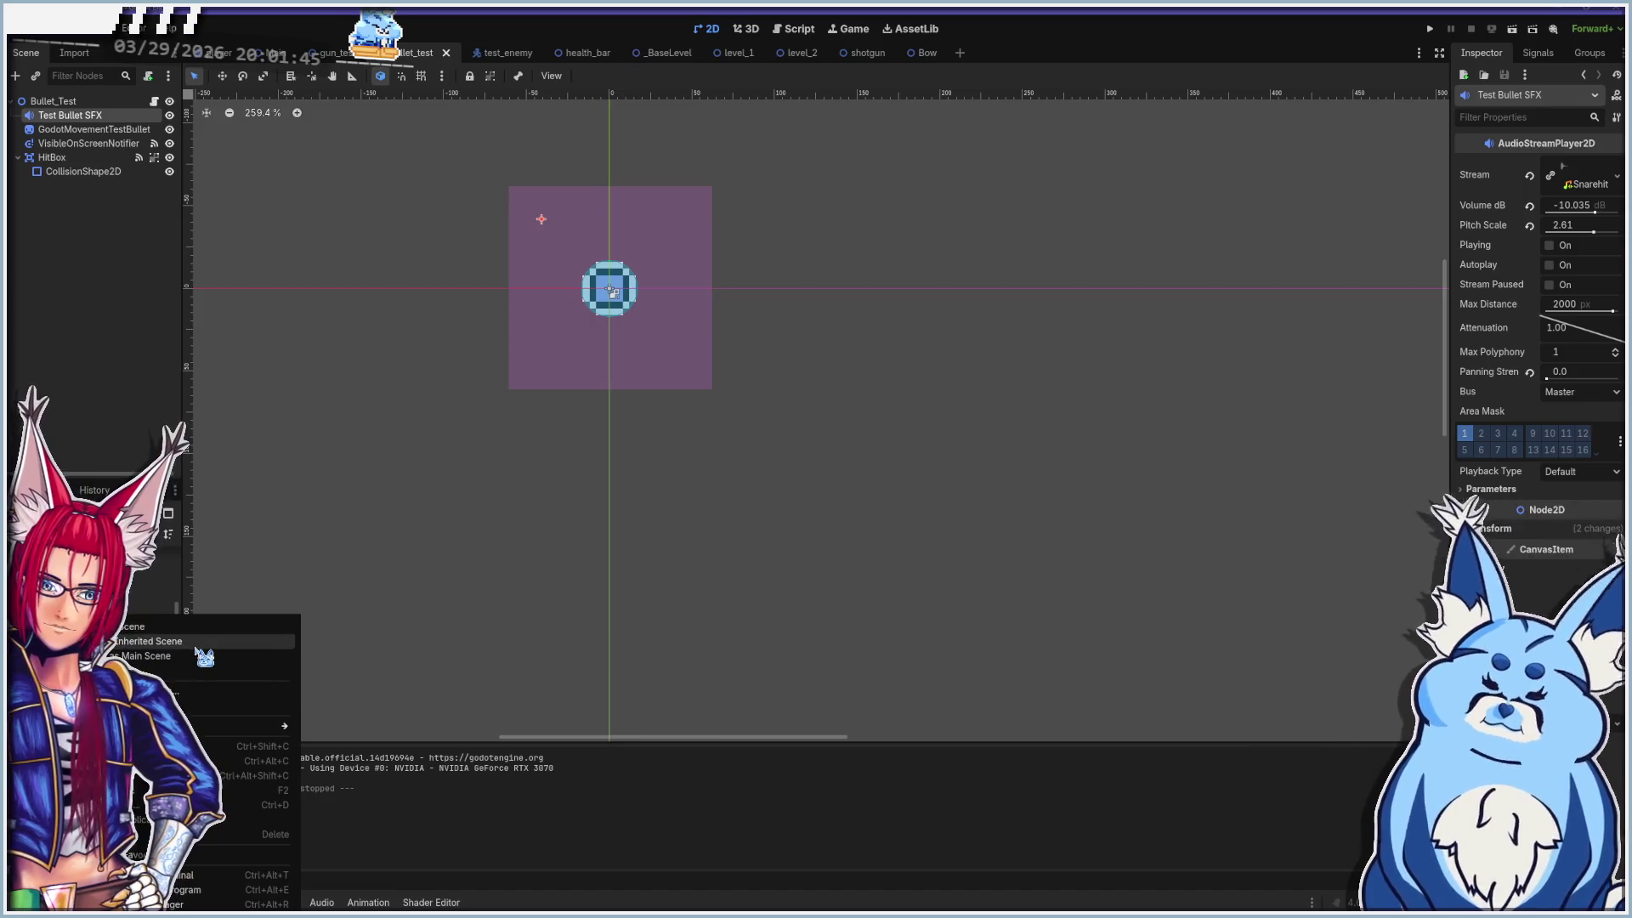
{"action": "left_click", "coordinate": [196, 644]}
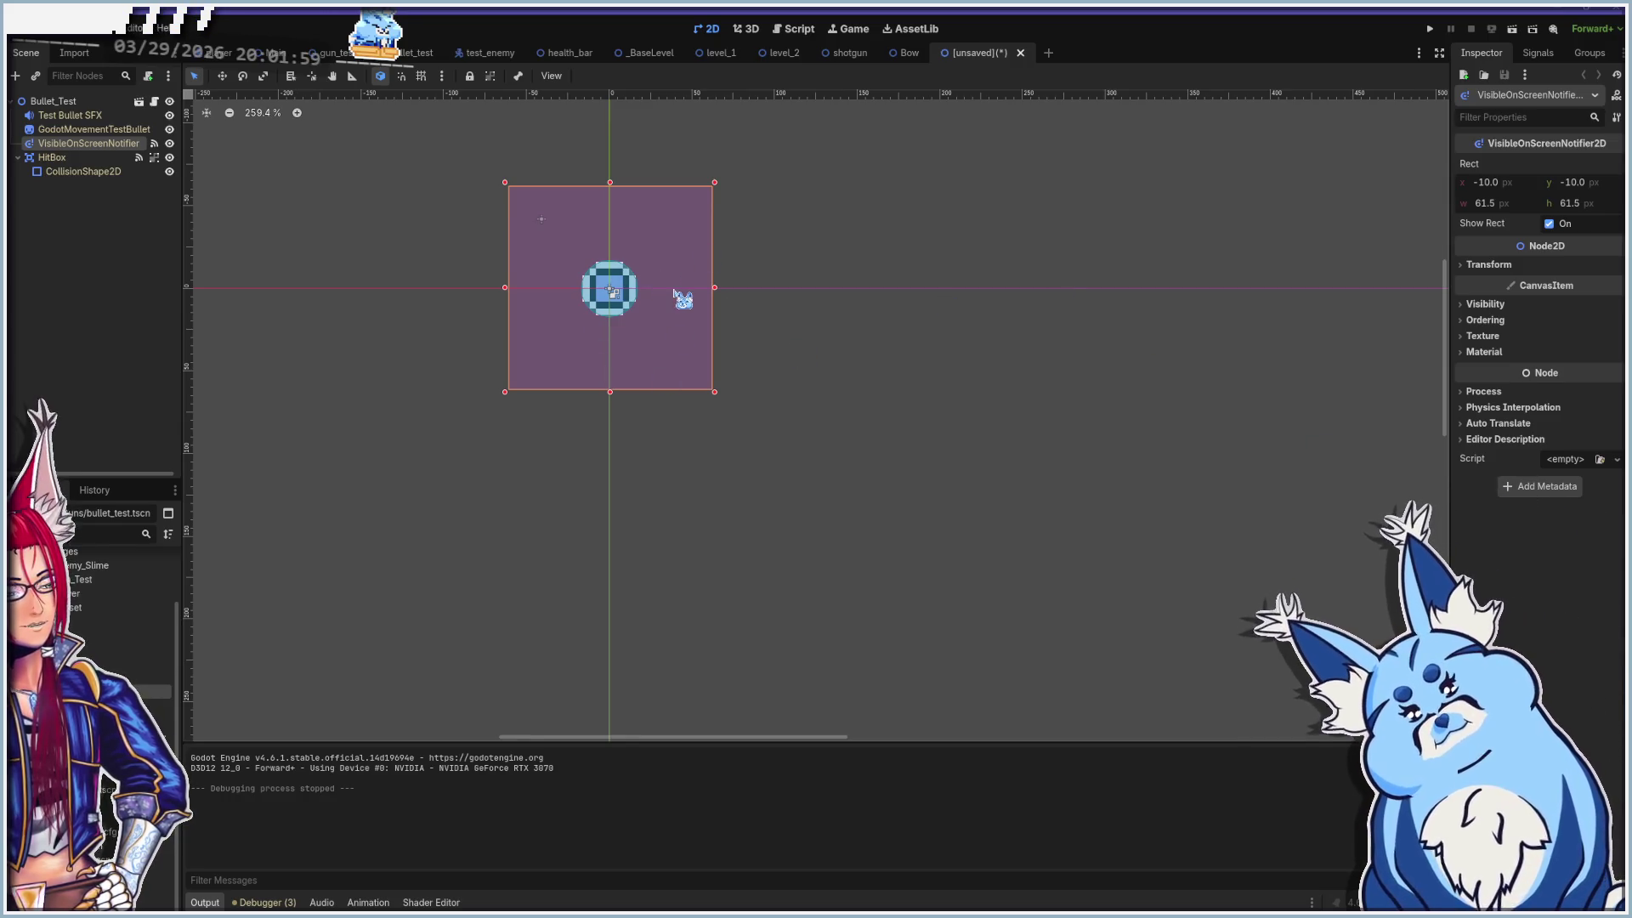
{"action": "key", "text": "F6"}
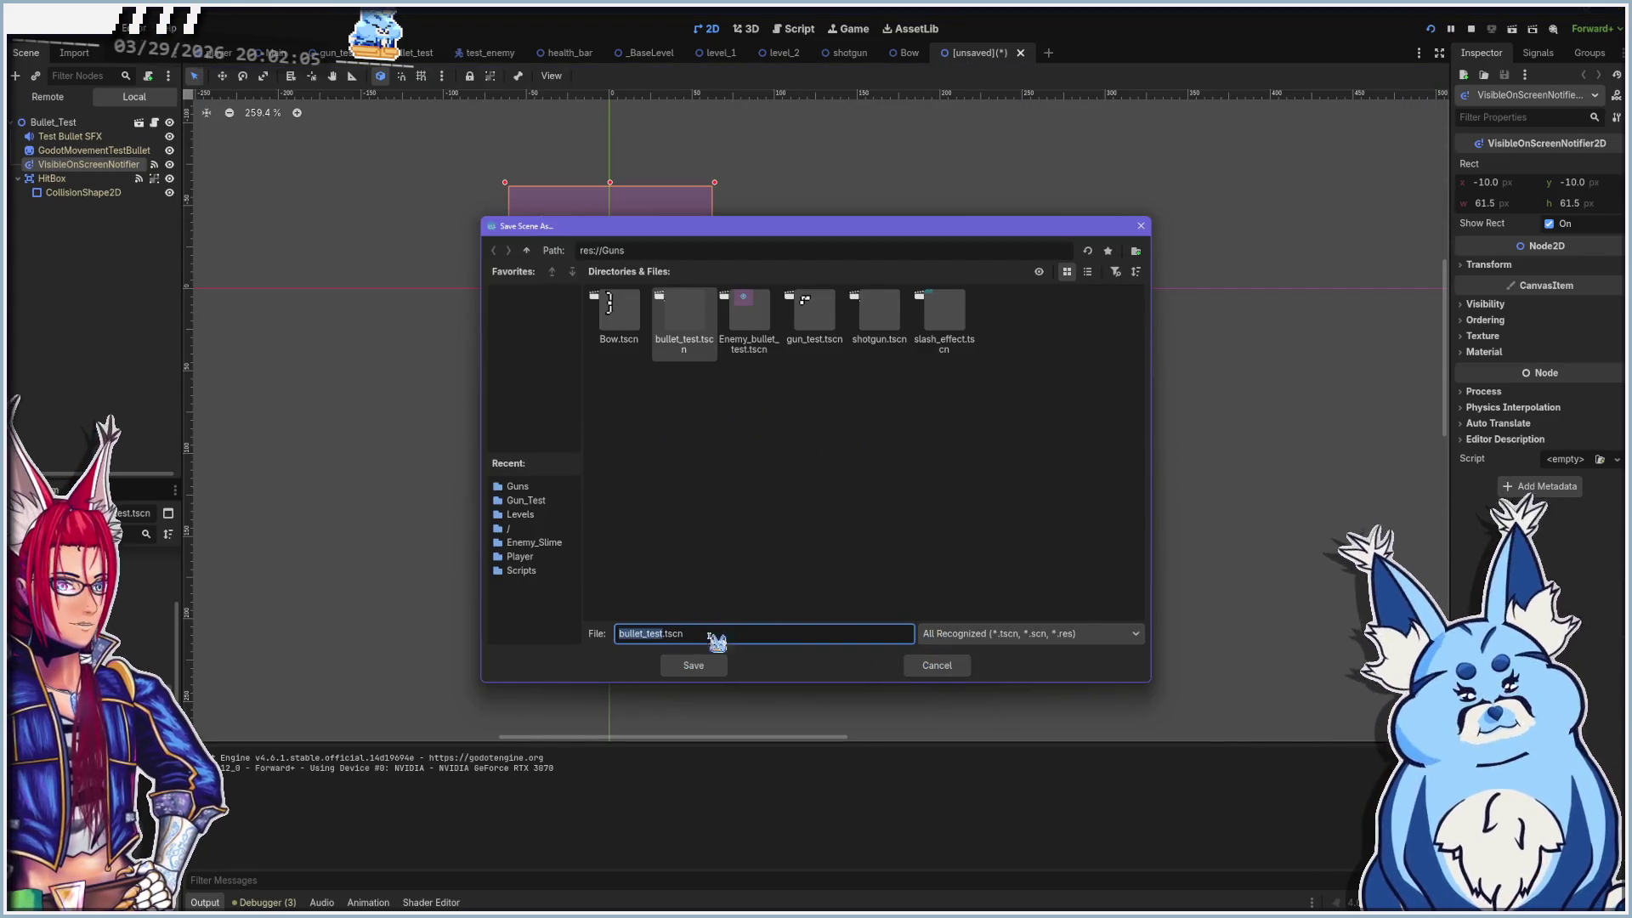
Save the inherited scene as Arrow.tscn in Guns, rename its root node to Arrow, and run the game
{"action": "type", "text": "Arrow"}
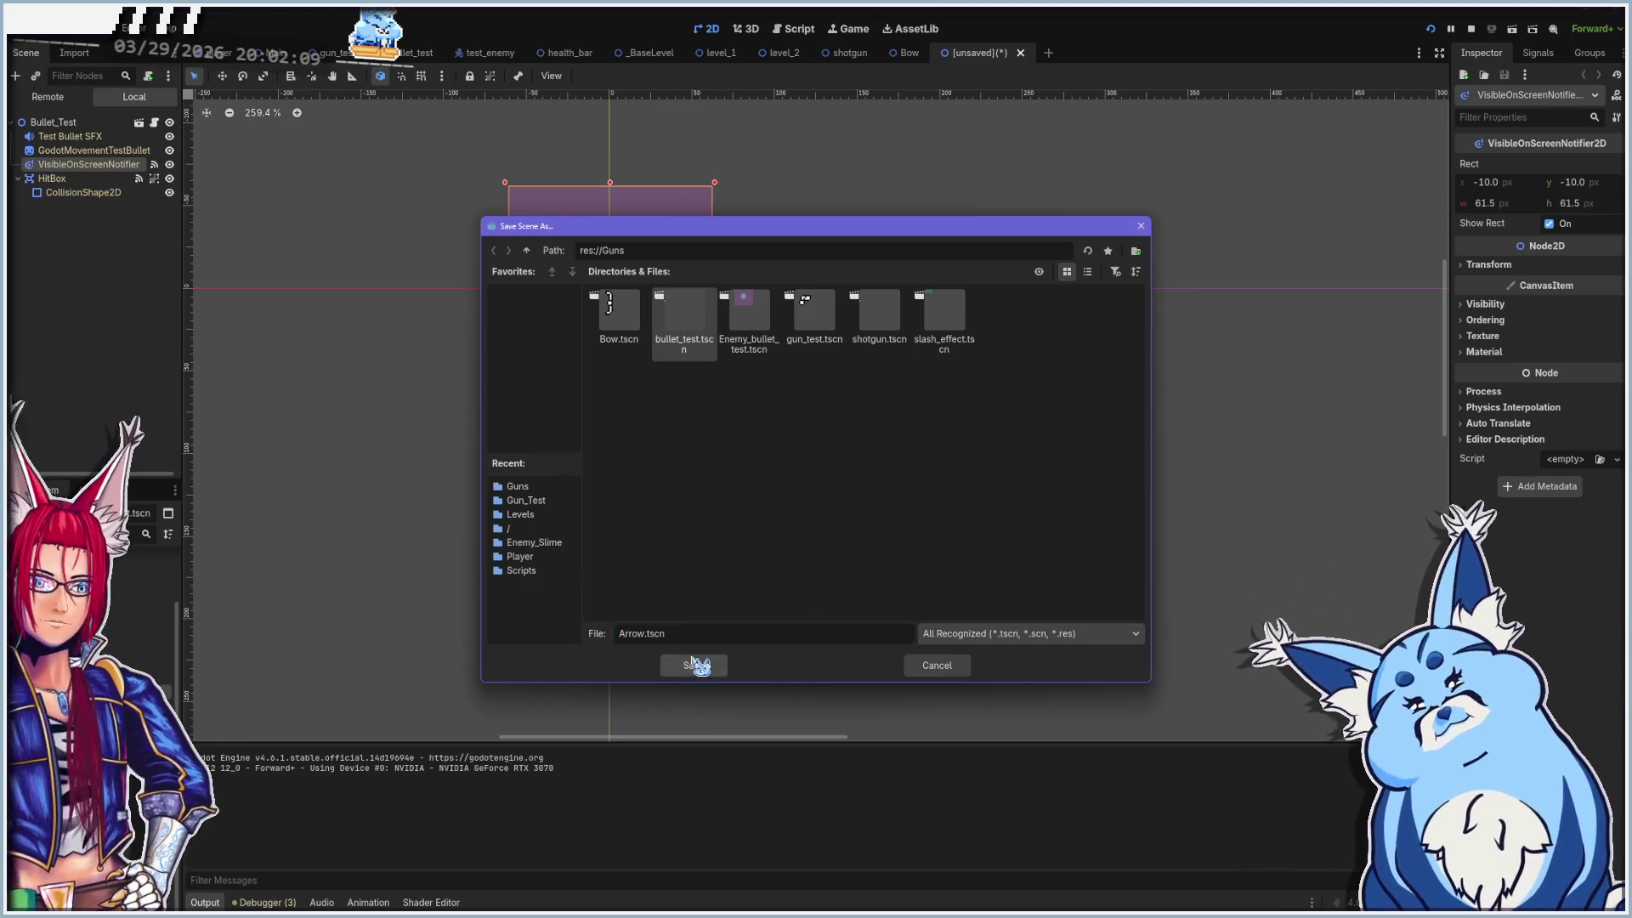
{"action": "left_click", "coordinate": [694, 664]}
{"action": "double_click", "coordinate": [55, 121]}
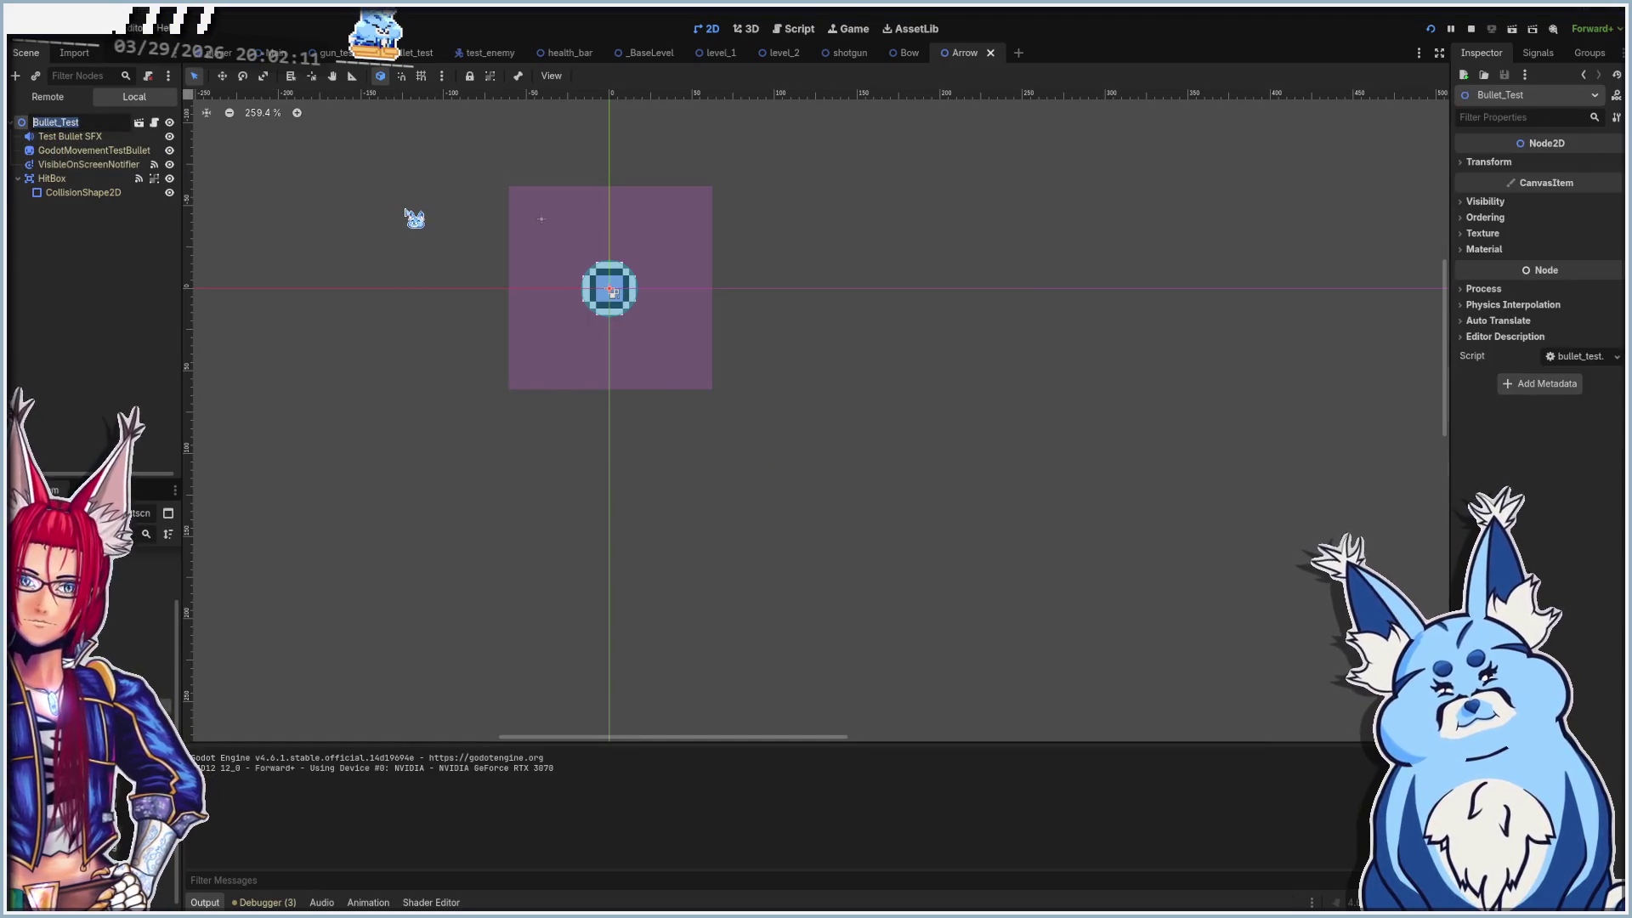
{"action": "type", "text": "Arrow"}
{"action": "key", "text": "Return"}
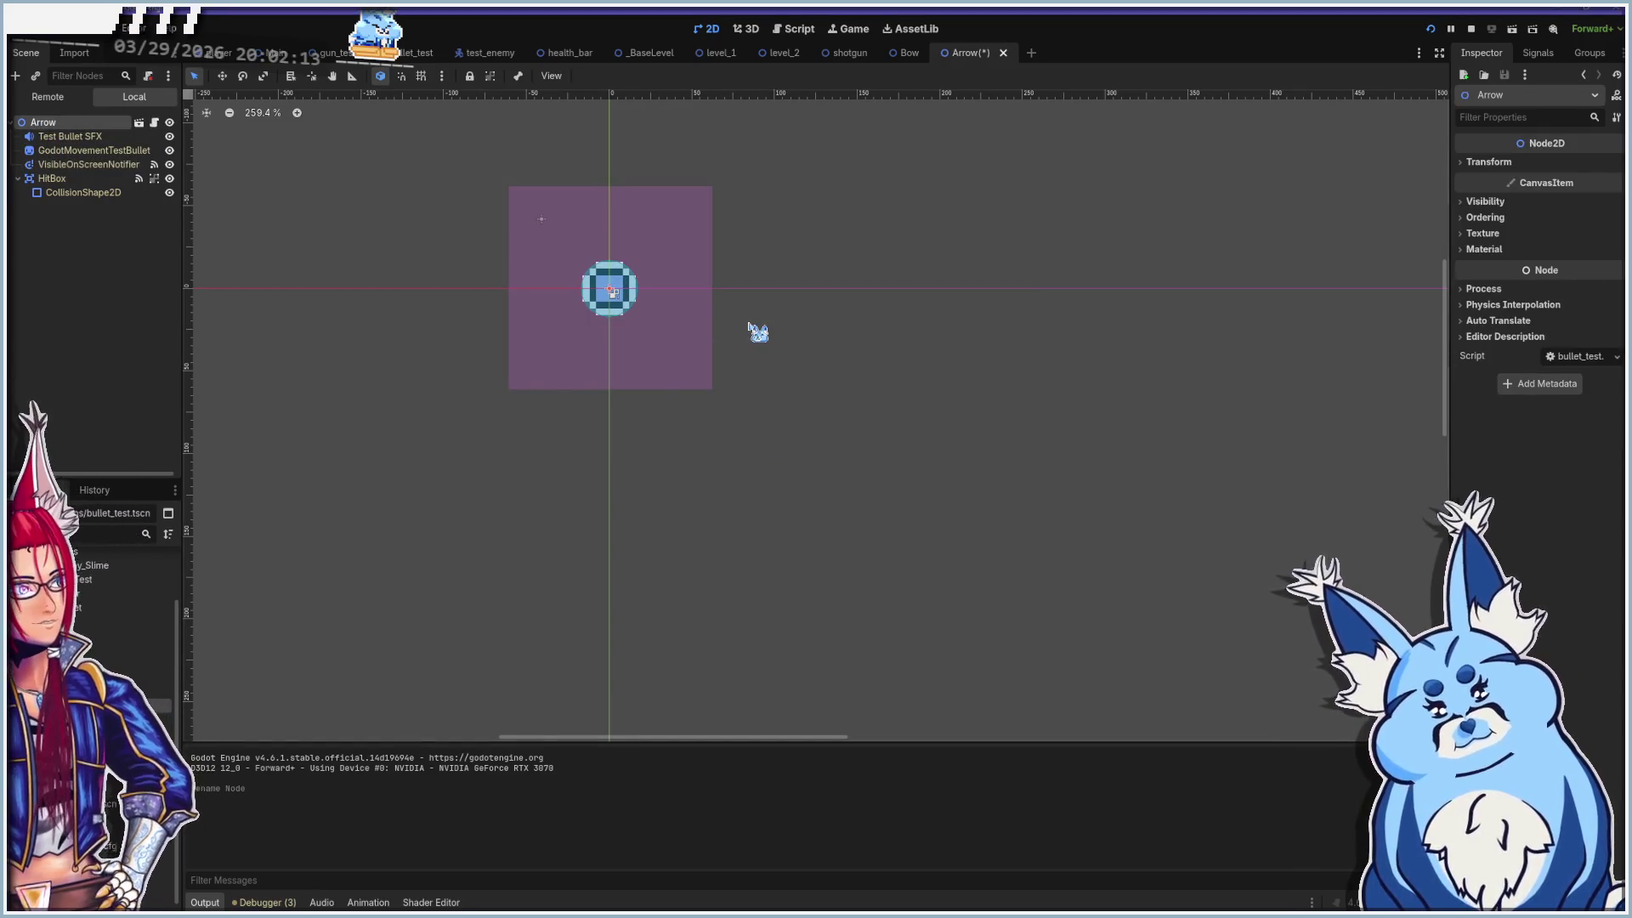
{"action": "key", "text": "F5"}
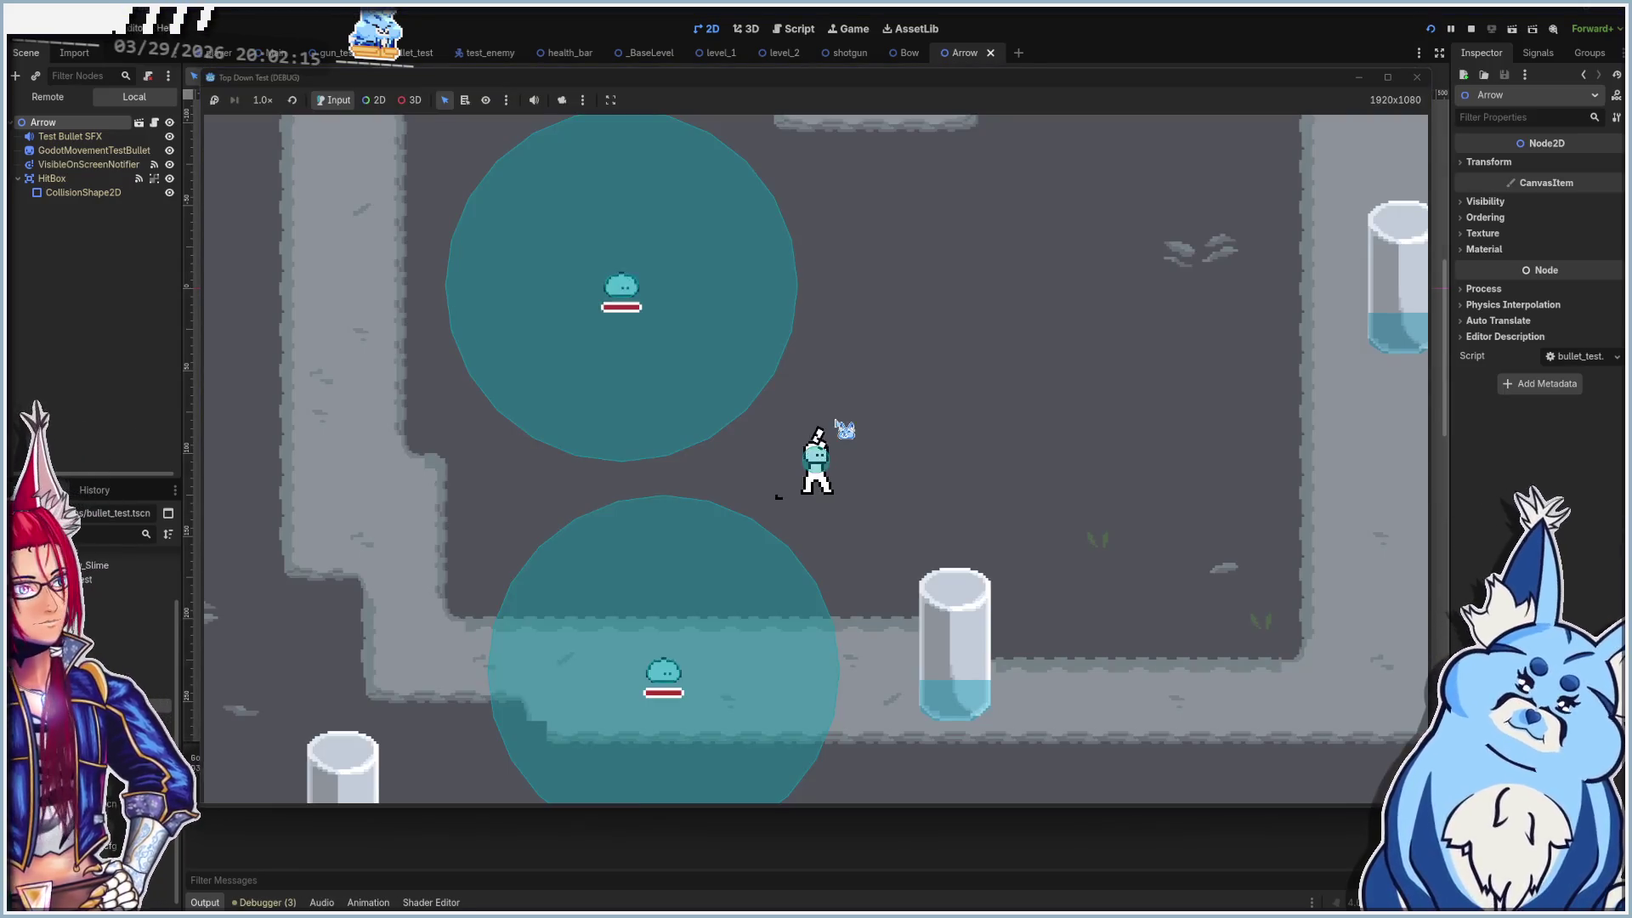
Fire four test shots in different directions, close the game window, and switch to Aseprite
{"action": "left_click", "coordinate": [940, 404]}
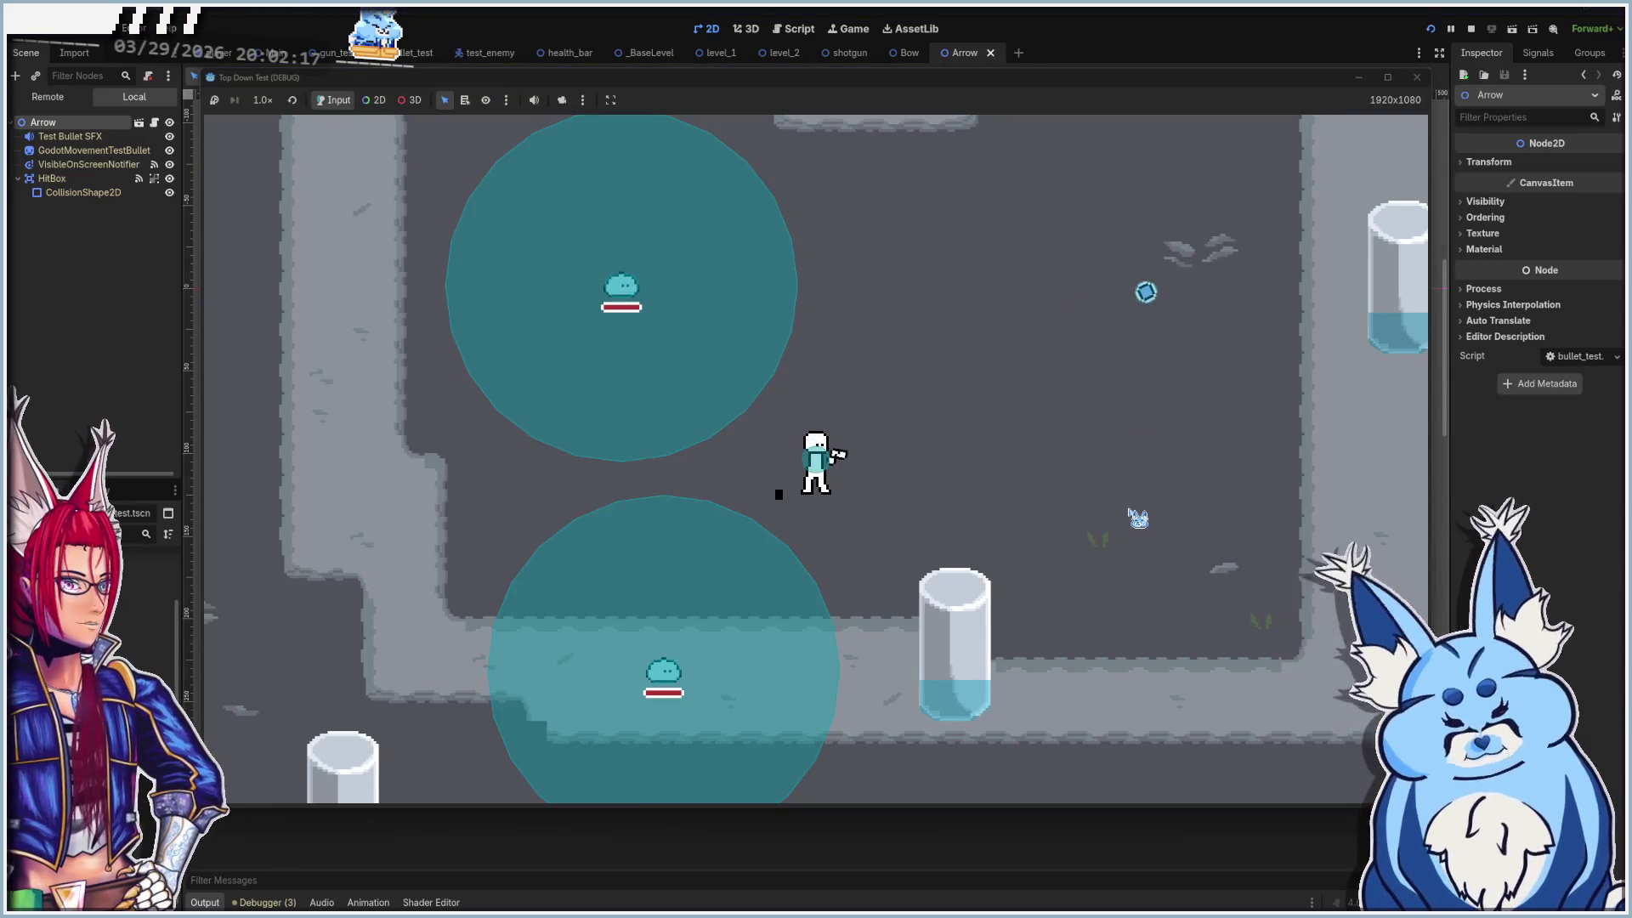
{"action": "left_click", "coordinate": [1133, 517]}
{"action": "left_click", "coordinate": [590, 510]}
{"action": "left_click", "coordinate": [626, 373]}
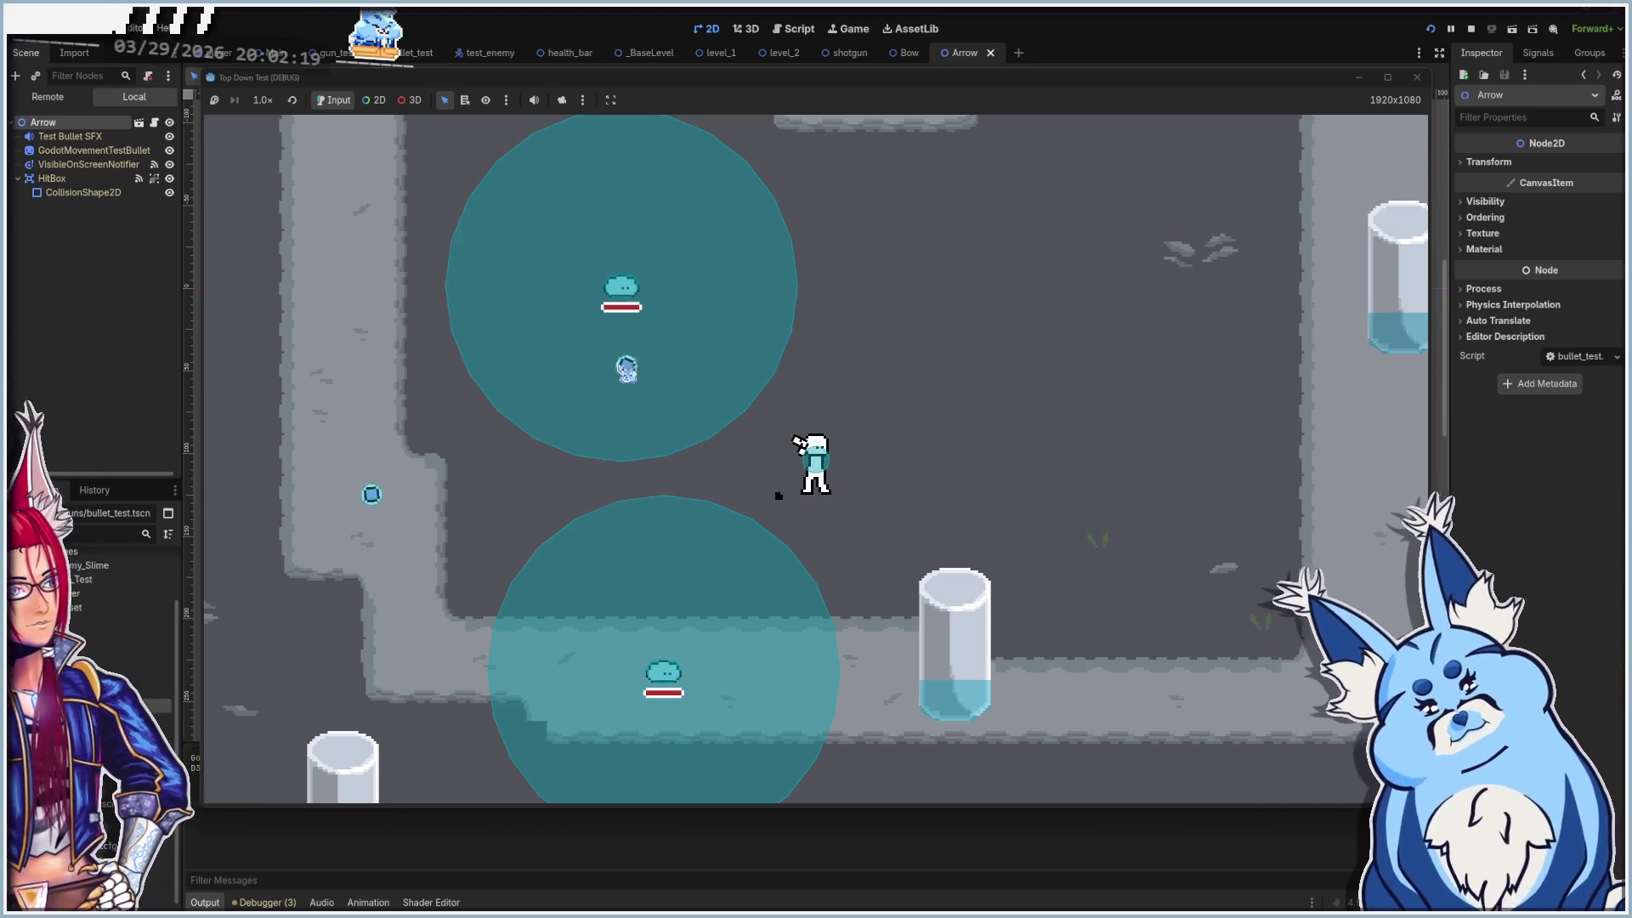
{"action": "left_click", "coordinate": [1417, 78]}
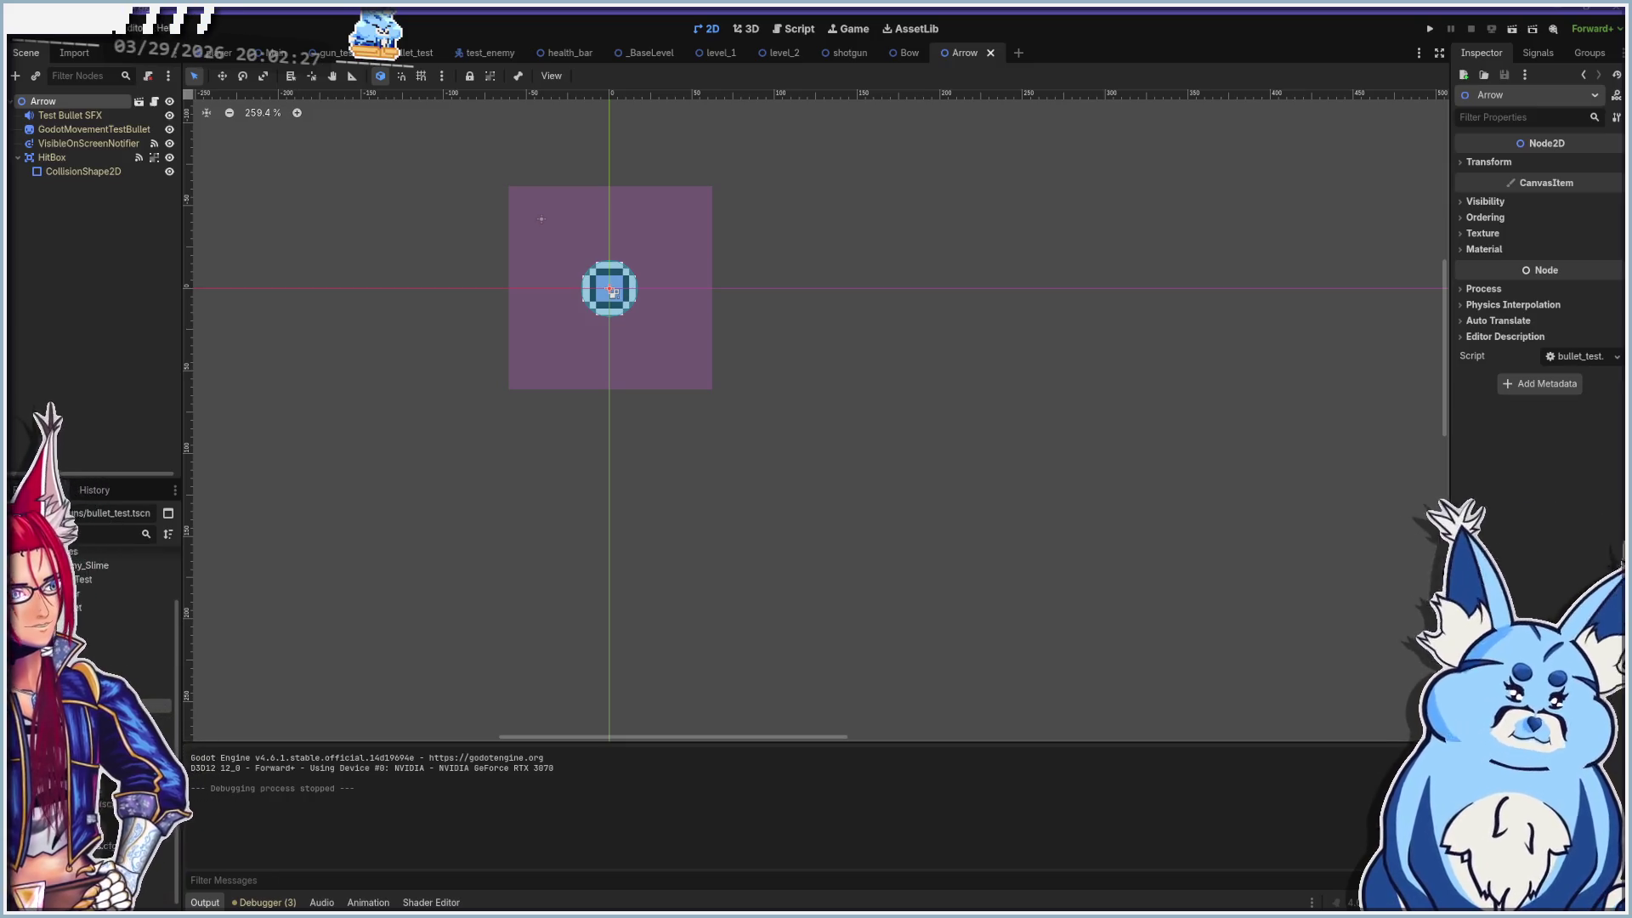
{"action": "key", "text": "alt+Tab"}
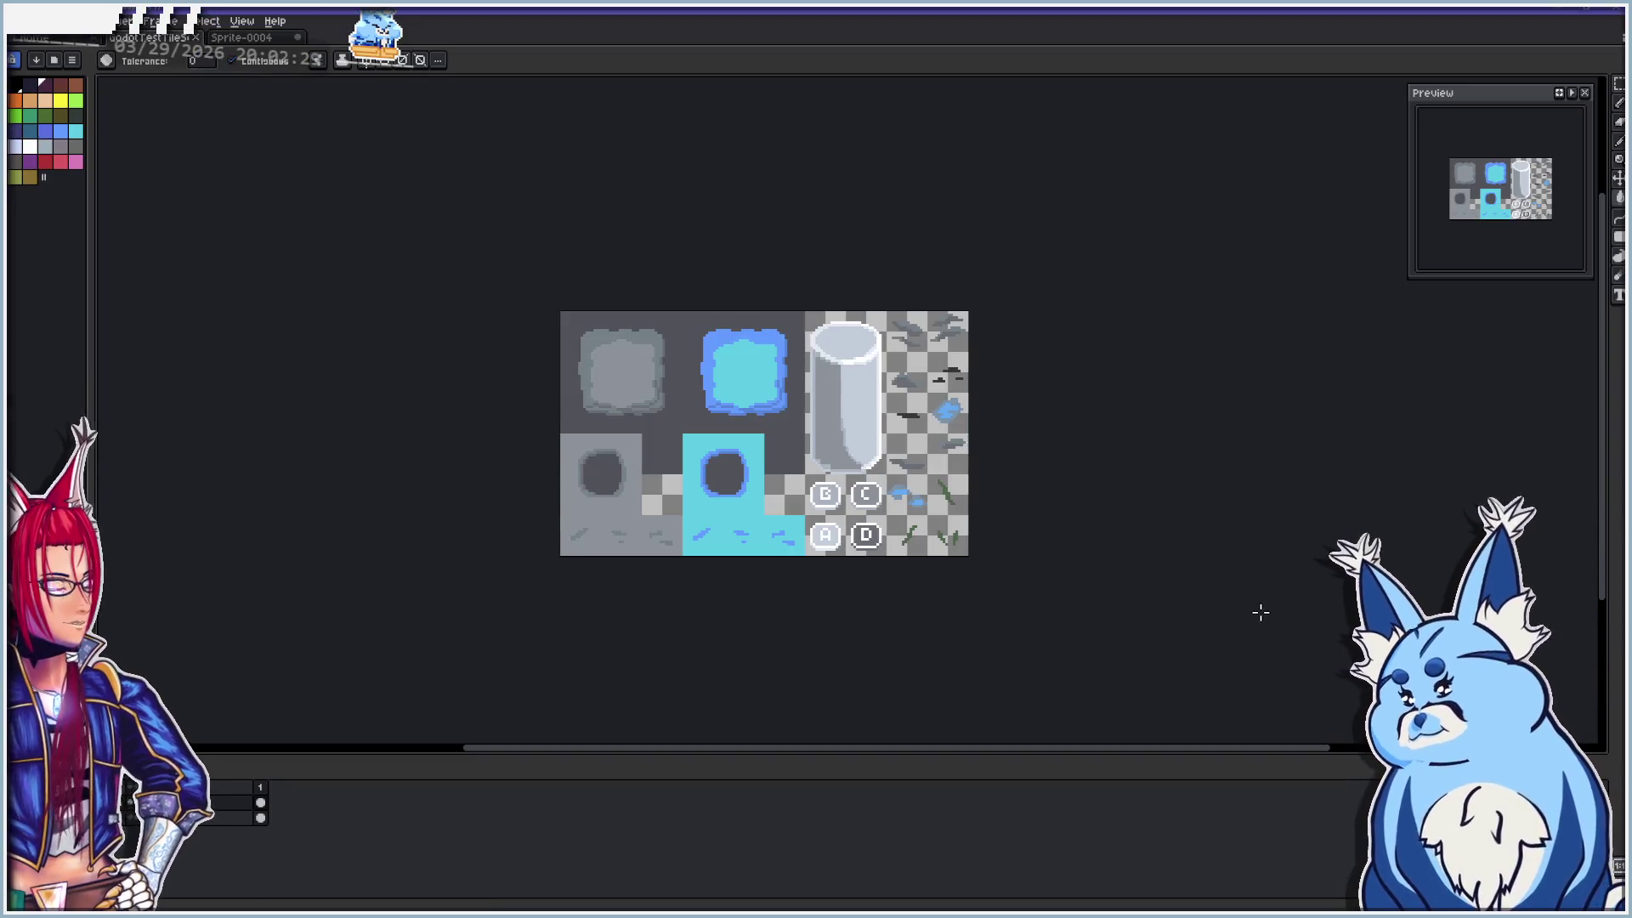
Create a new transparent sprite 8 pixels wide and 4 pixels high from File > New
{"action": "left_click", "coordinate": [20, 20]}
{"action": "left_click", "coordinate": [39, 43]}
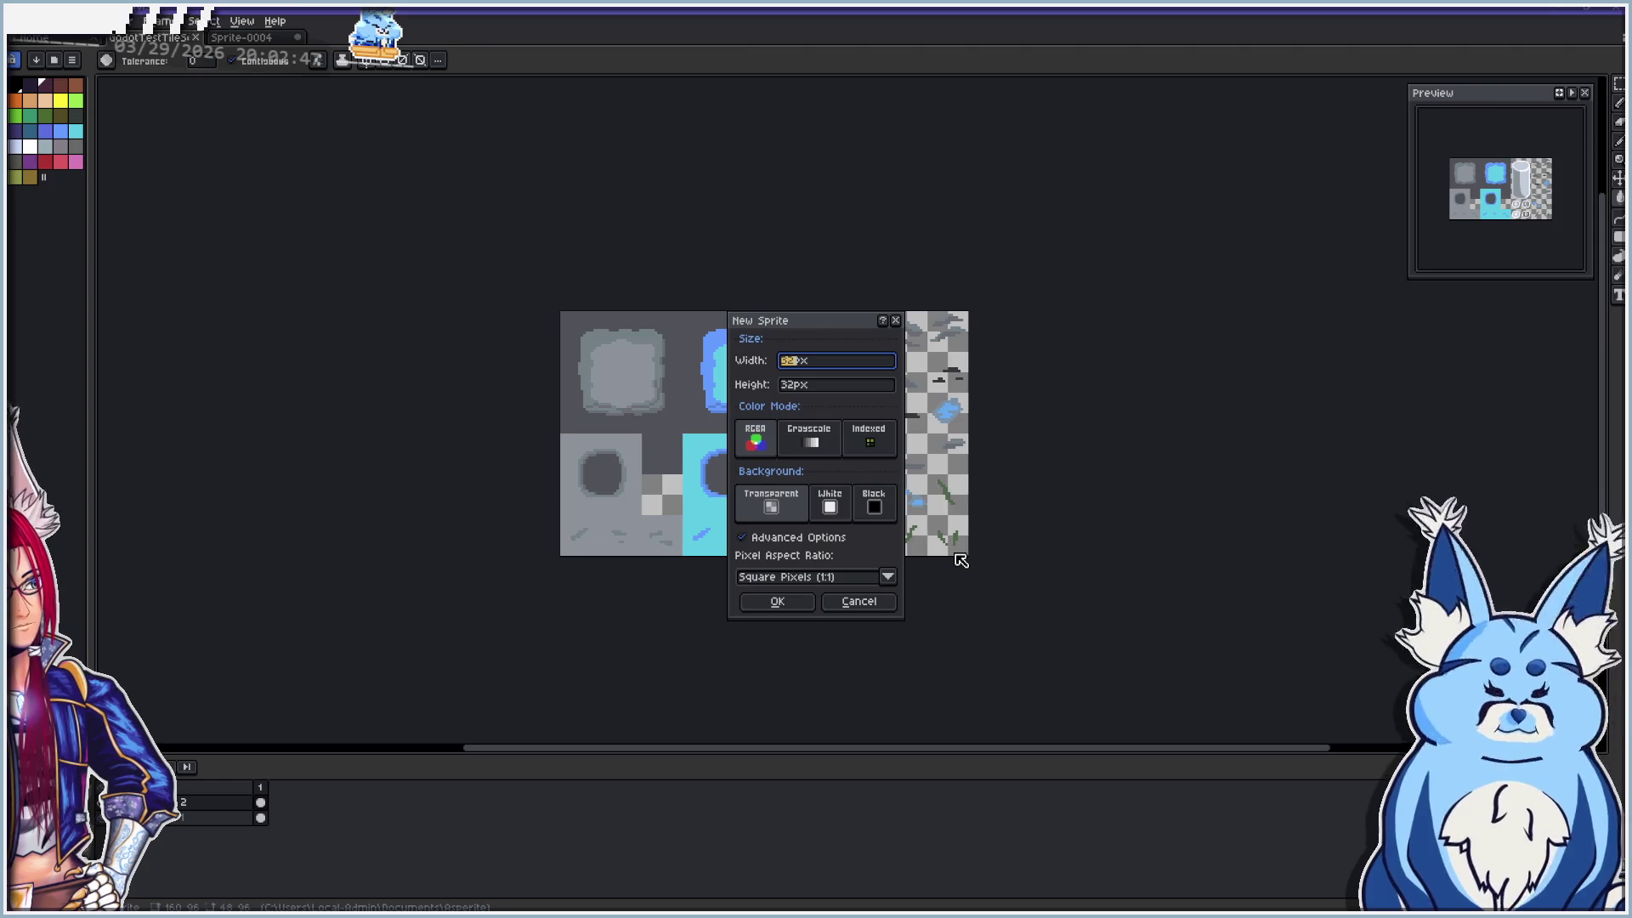
{"action": "type", "text": "8"}
{"action": "key", "text": "Tab"}
{"action": "type", "text": "4"}
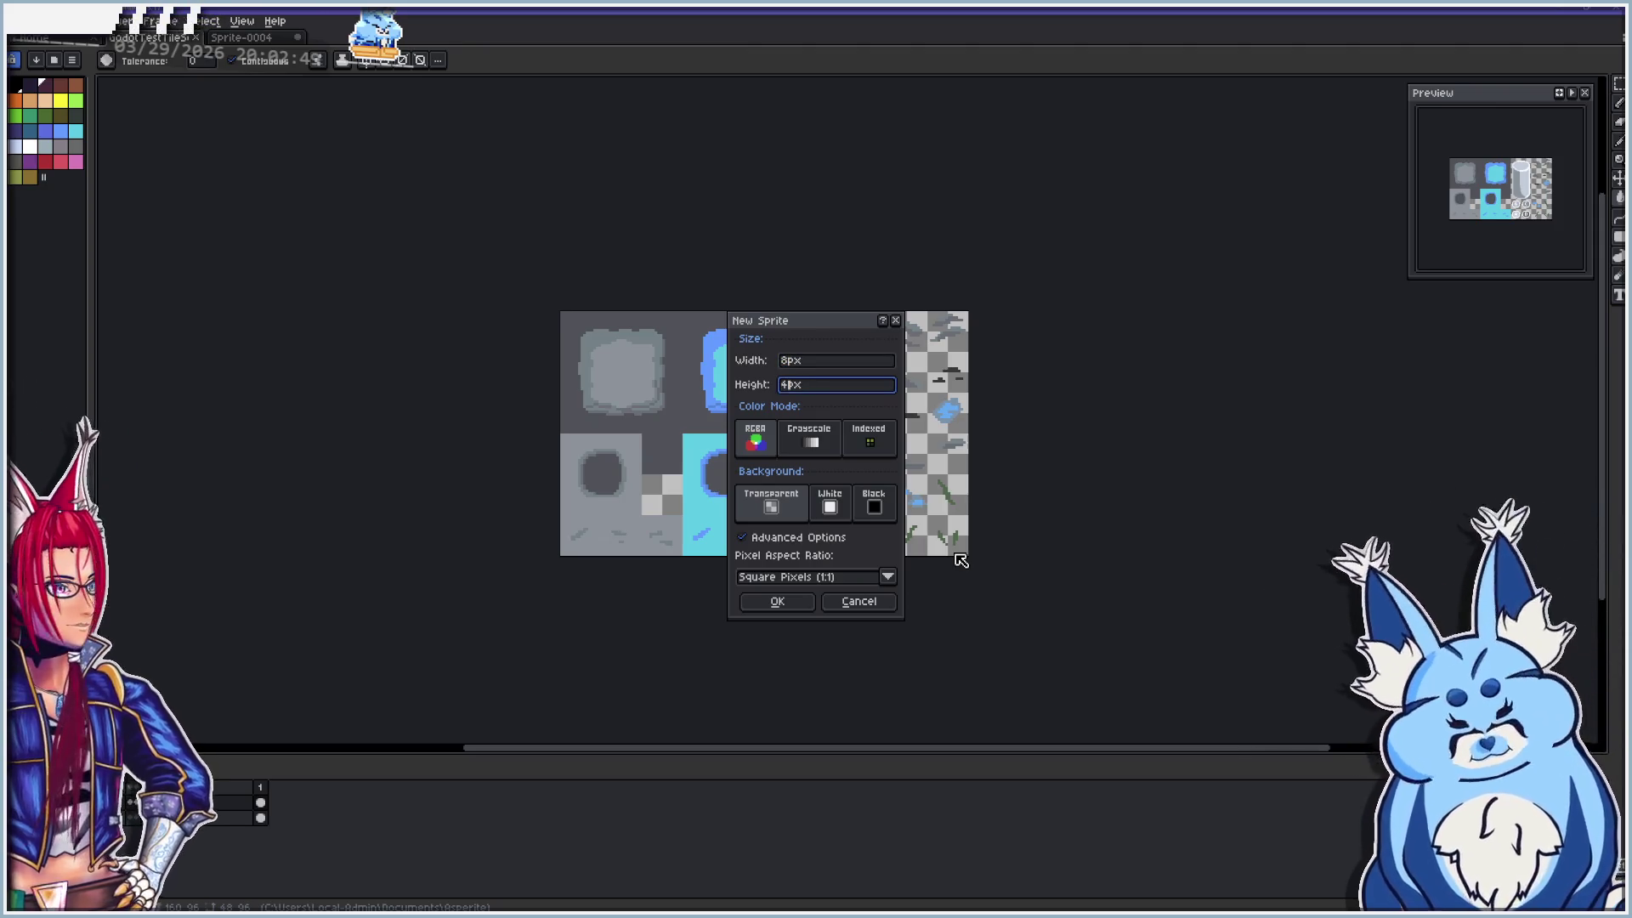
{"action": "left_click", "coordinate": [790, 601]}
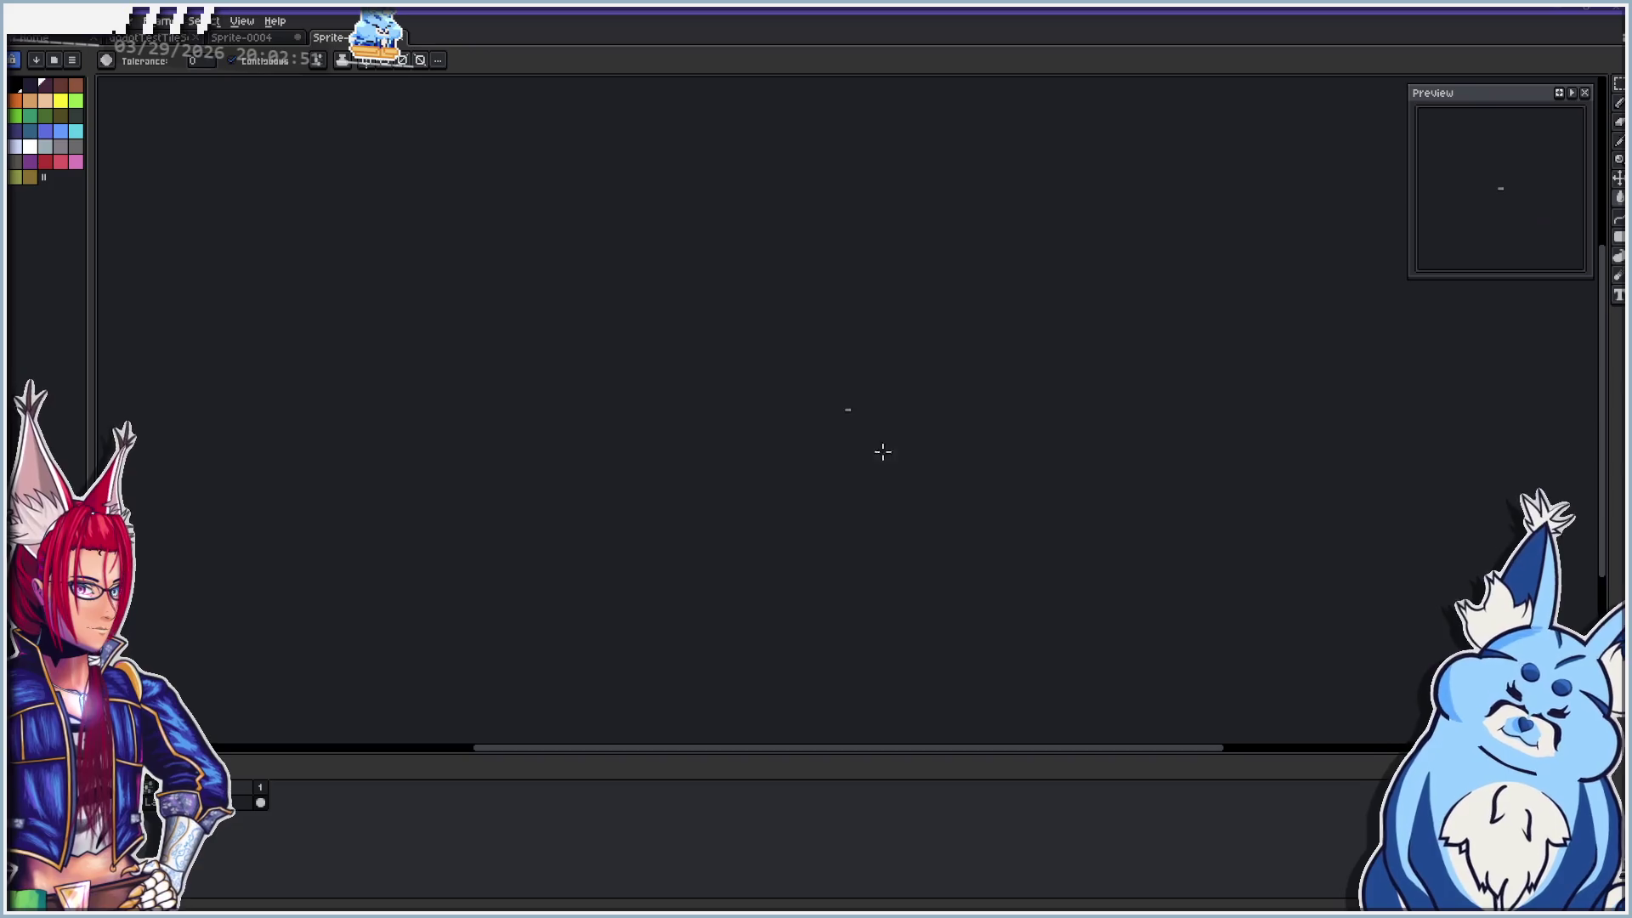
Resize the sprite to 16×8 pixels with Sprite > Sprite Size
{"action": "scroll", "coordinate": [860, 414], "scroll_direction": "up", "scroll_amount": 5}
{"action": "scroll", "coordinate": [826, 374], "scroll_direction": "up", "scroll_amount": 3}
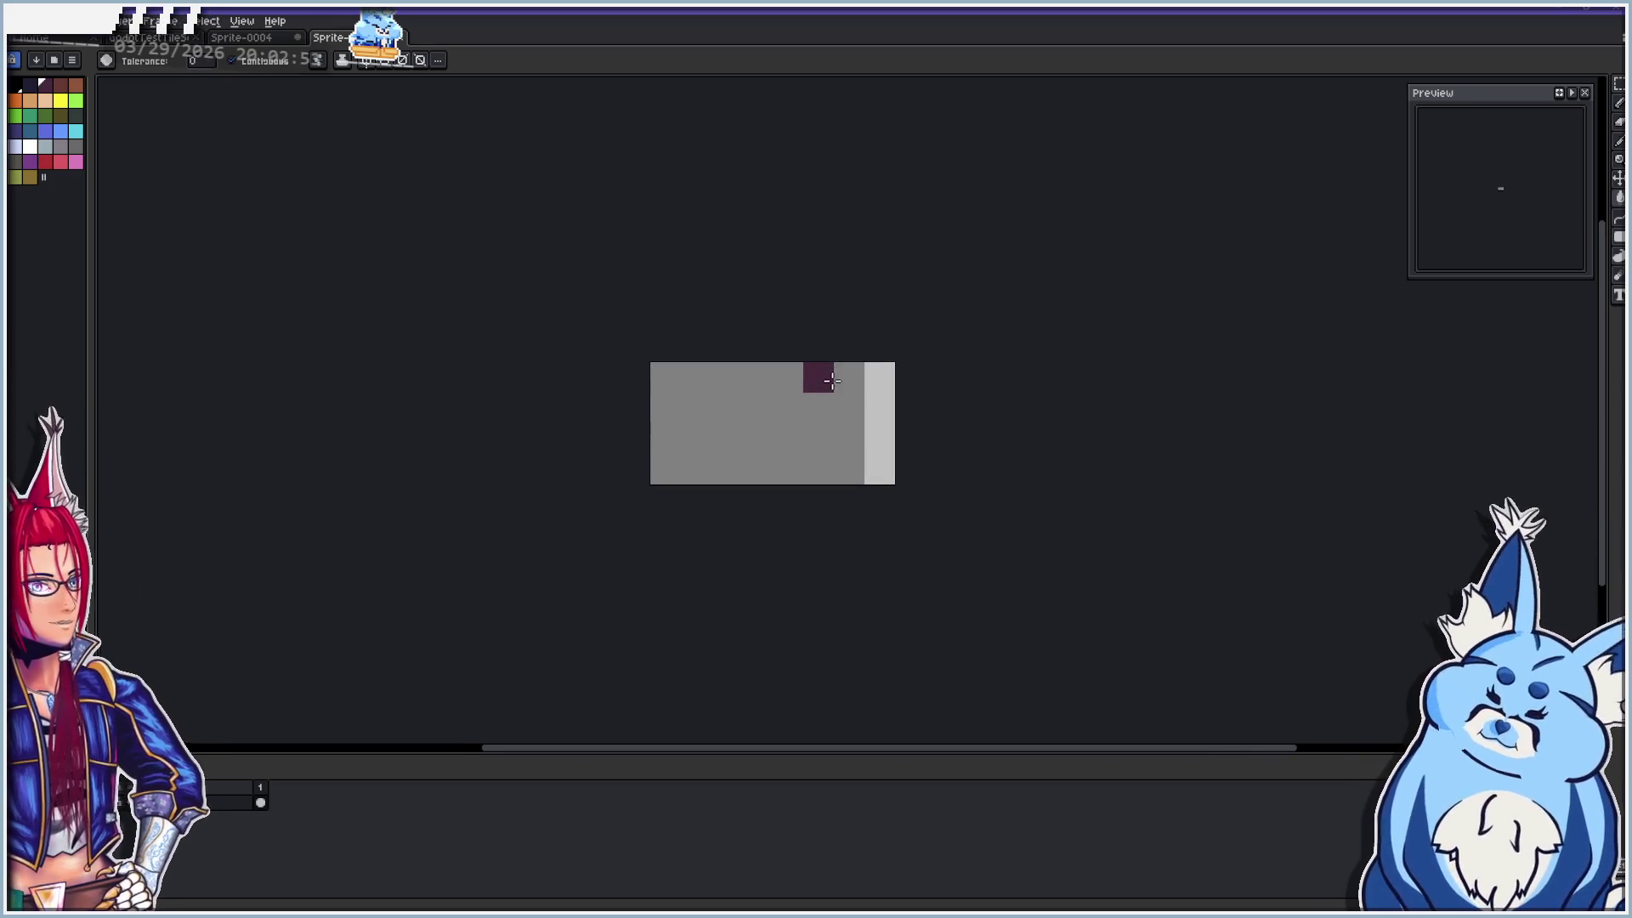
{"action": "left_click", "coordinate": [80, 20]}
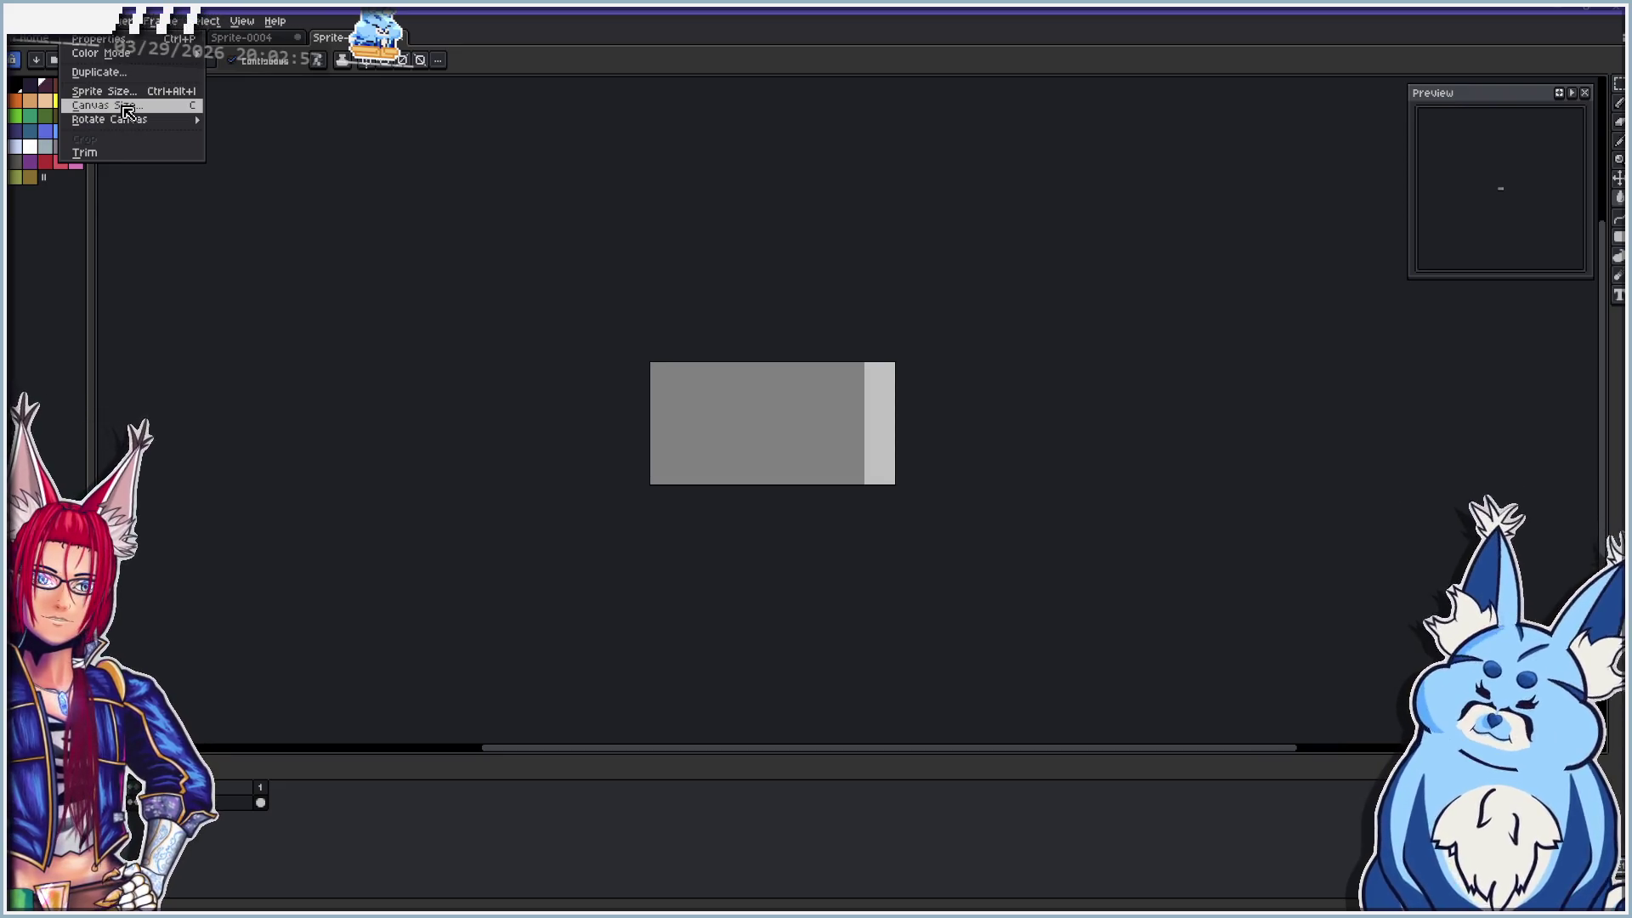
{"action": "left_click", "coordinate": [161, 91]}
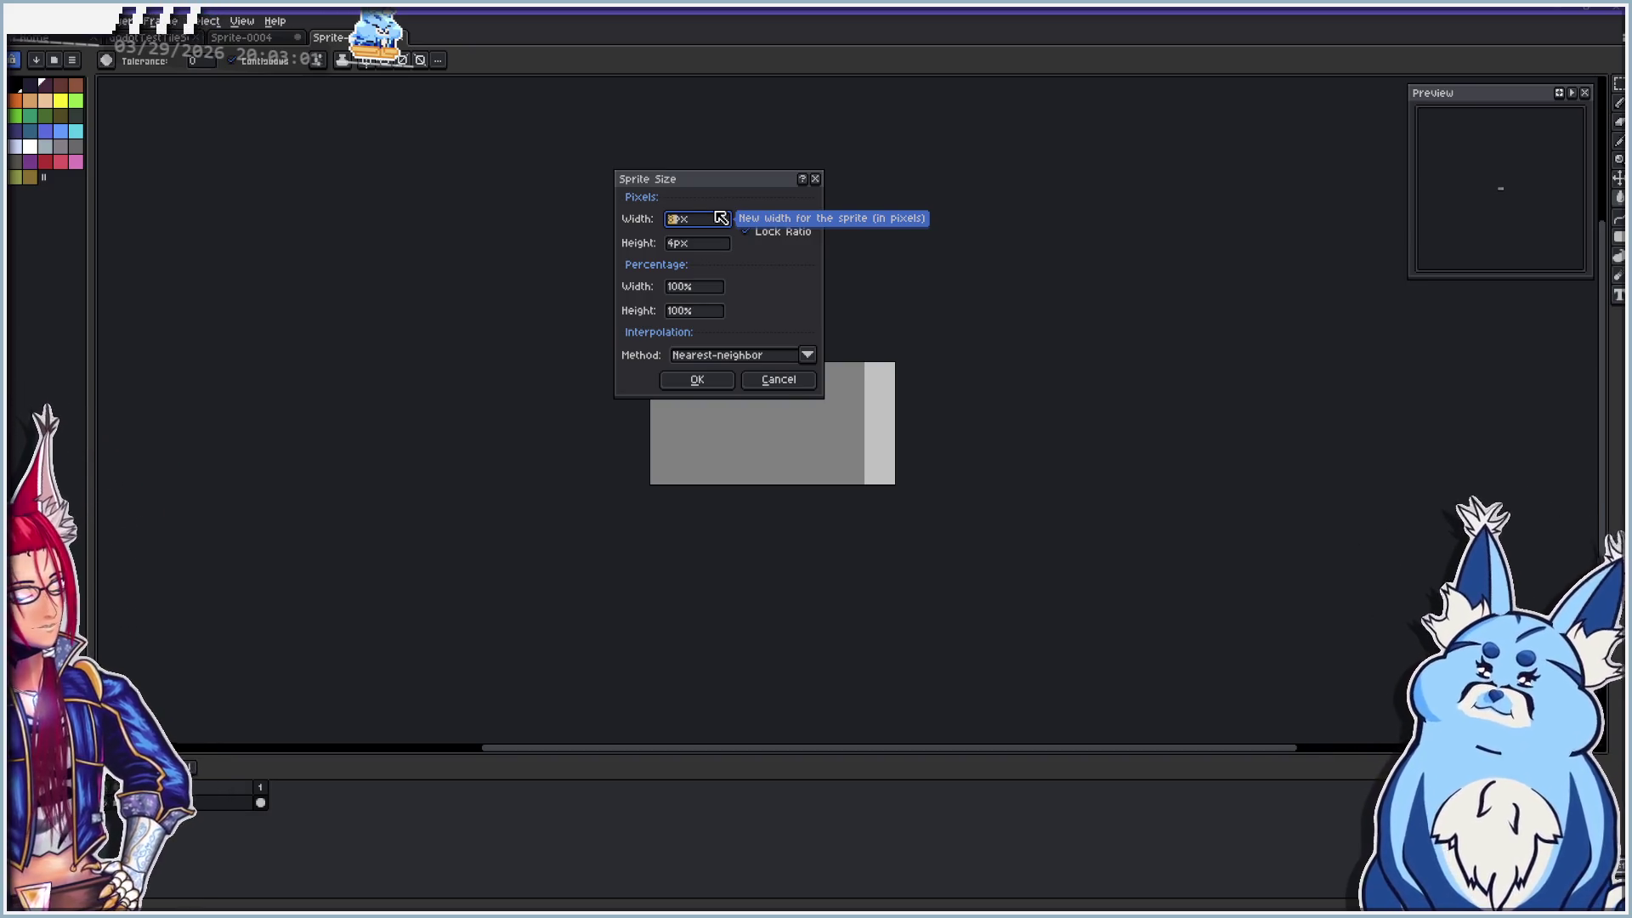
{"action": "type", "text": "16"}
{"action": "left_click", "coordinate": [697, 379]}
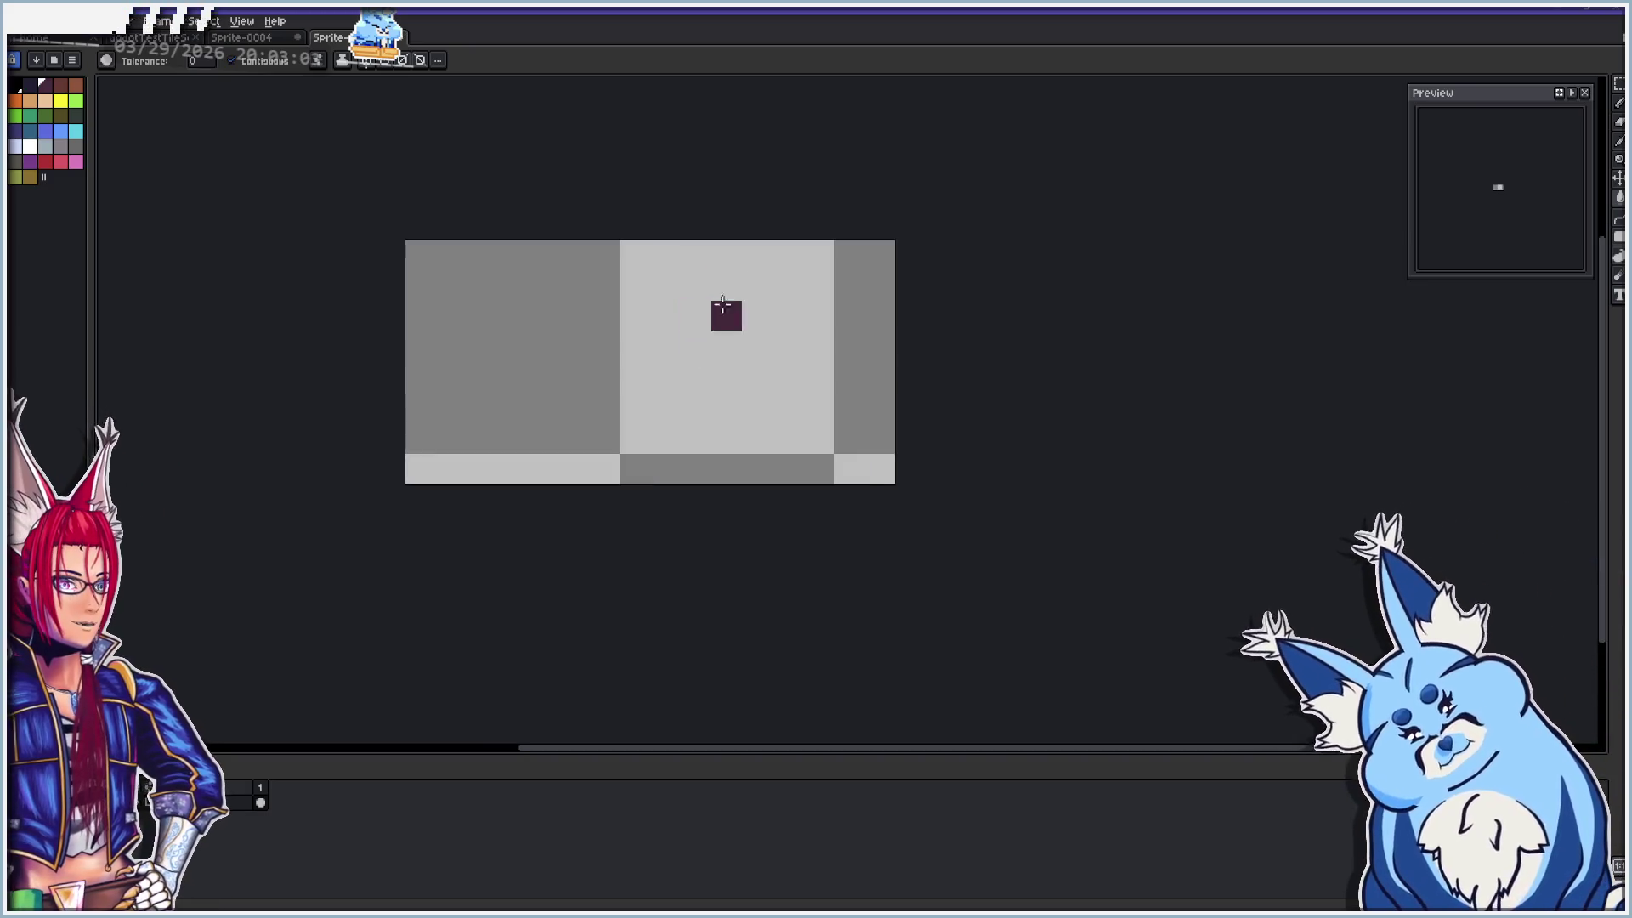
Draw two parallel black horizontal lines with the Pencil, adding black end pixels
{"action": "scroll", "coordinate": [799, 280], "scroll_direction": "down", "scroll_amount": 1}
{"action": "scroll", "coordinate": [526, 289], "scroll_direction": "up", "scroll_amount": 1}
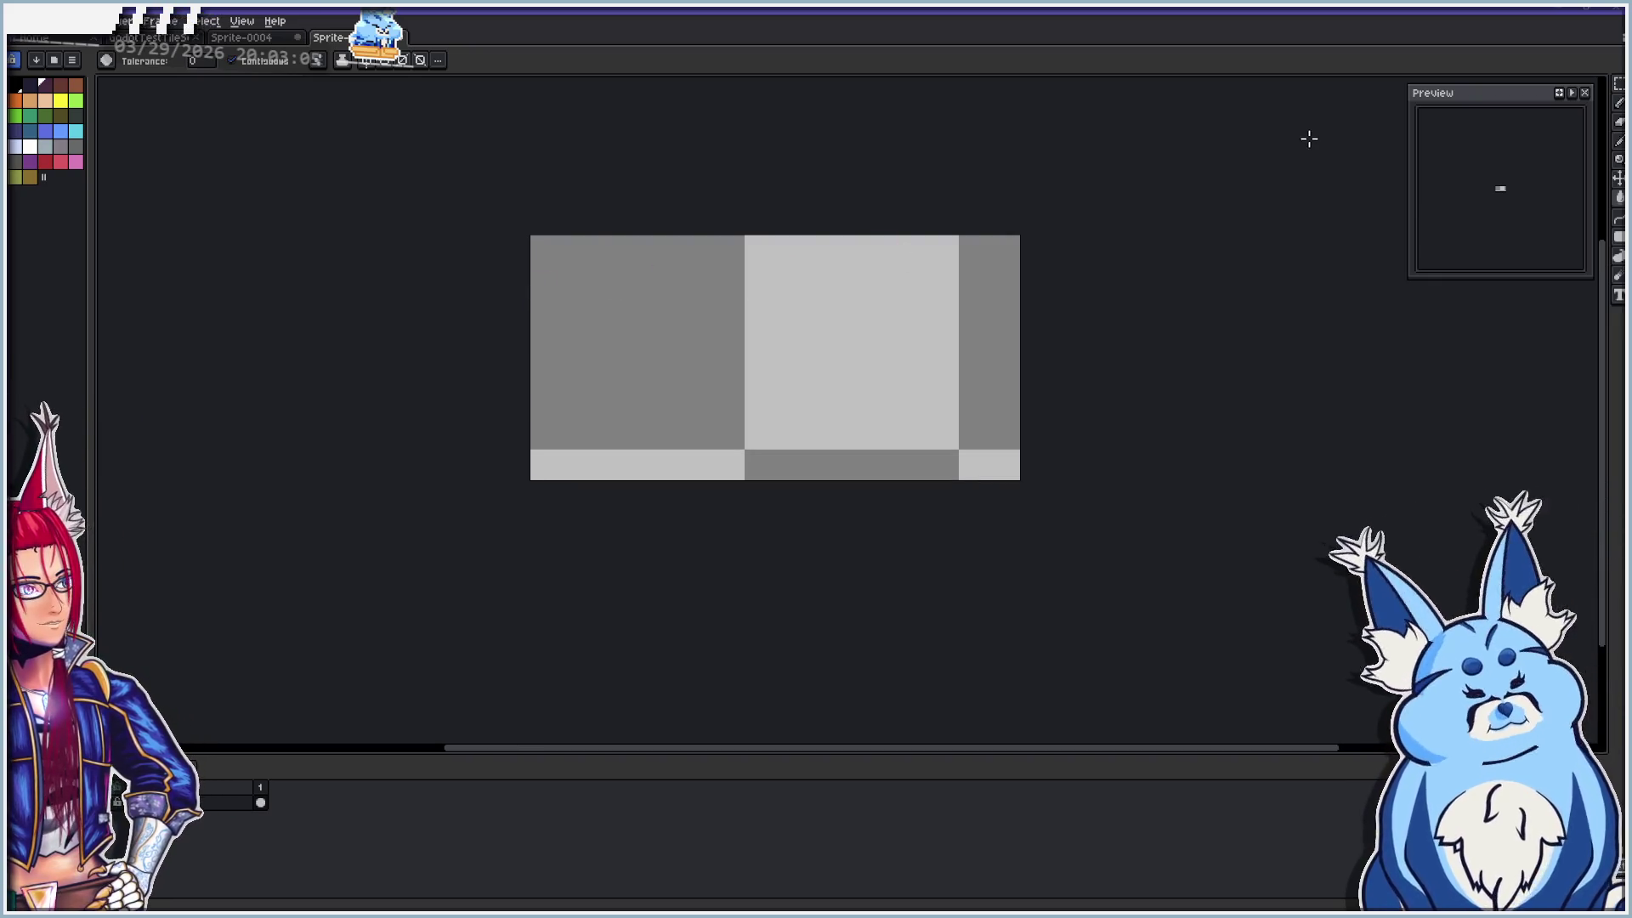
{"action": "left_click", "coordinate": [17, 88]}
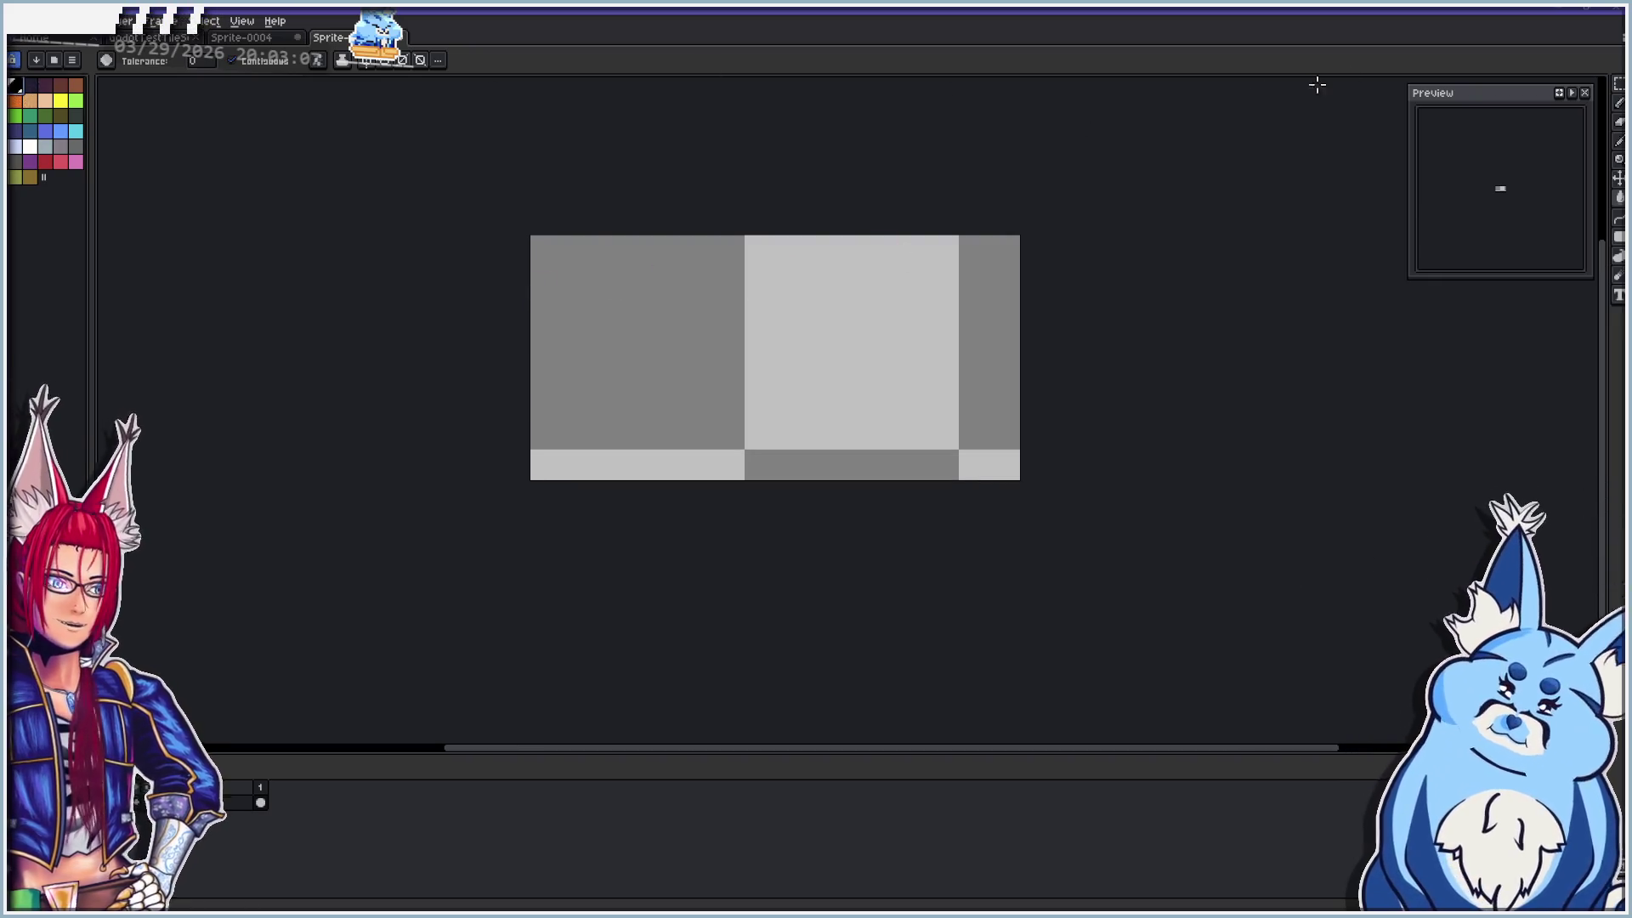
{"action": "left_click", "coordinate": [1618, 105]}
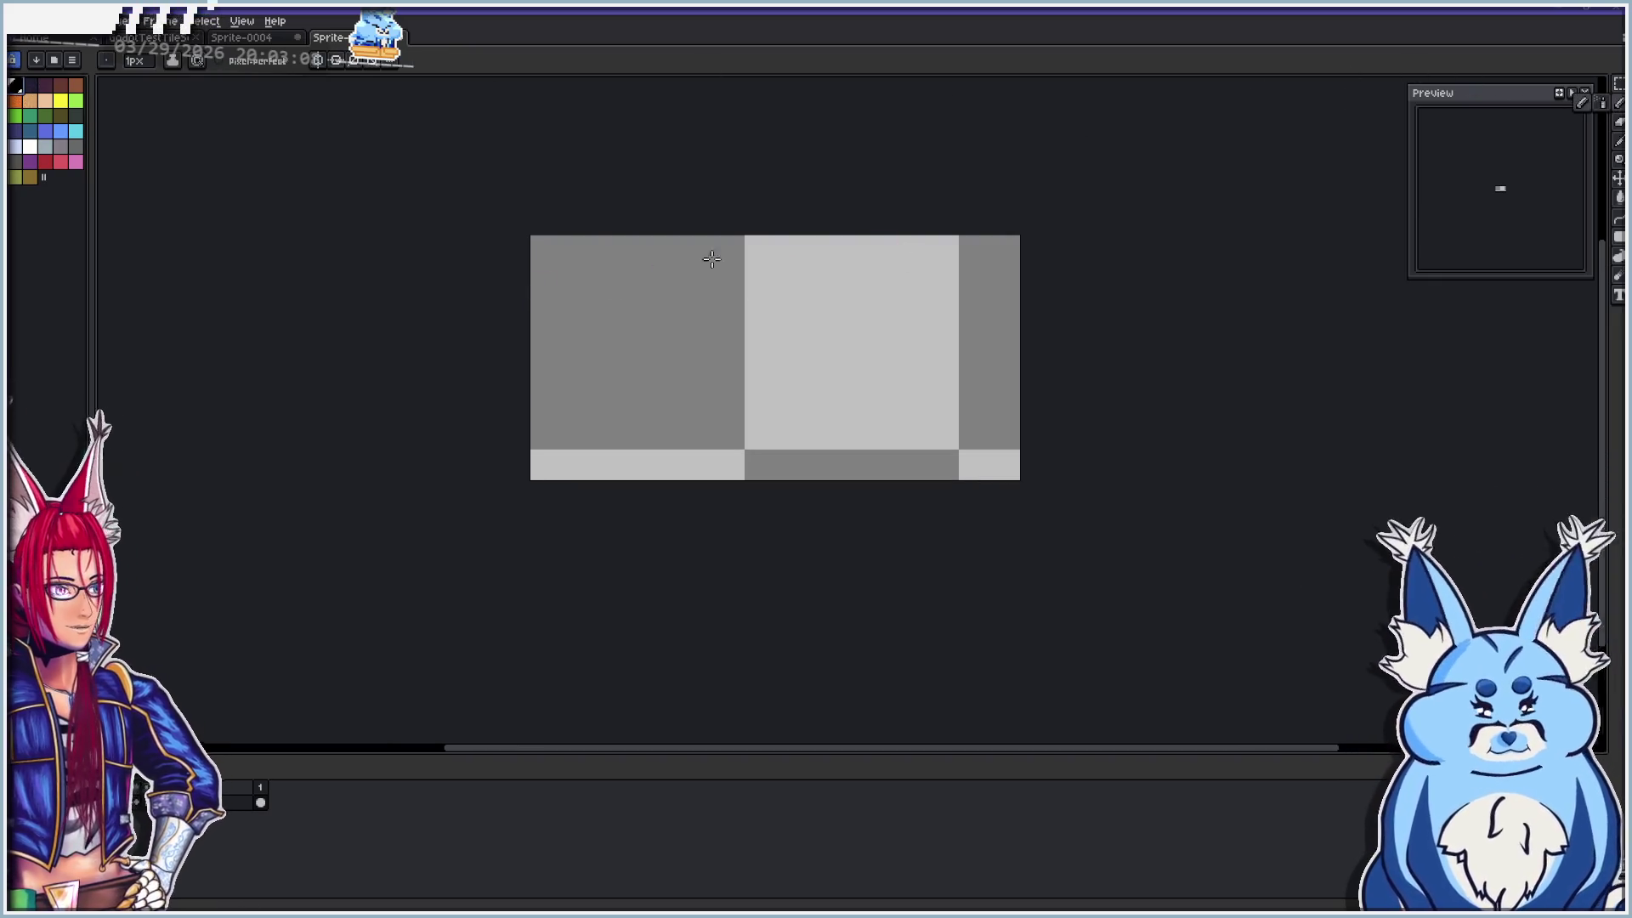
{"action": "left_click", "coordinate": [547, 349]}
{"action": "mouse_move", "coordinate": [572, 309]}
{"action": "left_mouse_down"}
{"action": "mouse_move", "coordinate": [1057, 335]}
{"action": "mouse_move", "coordinate": [974, 315]}
{"action": "left_mouse_up"}
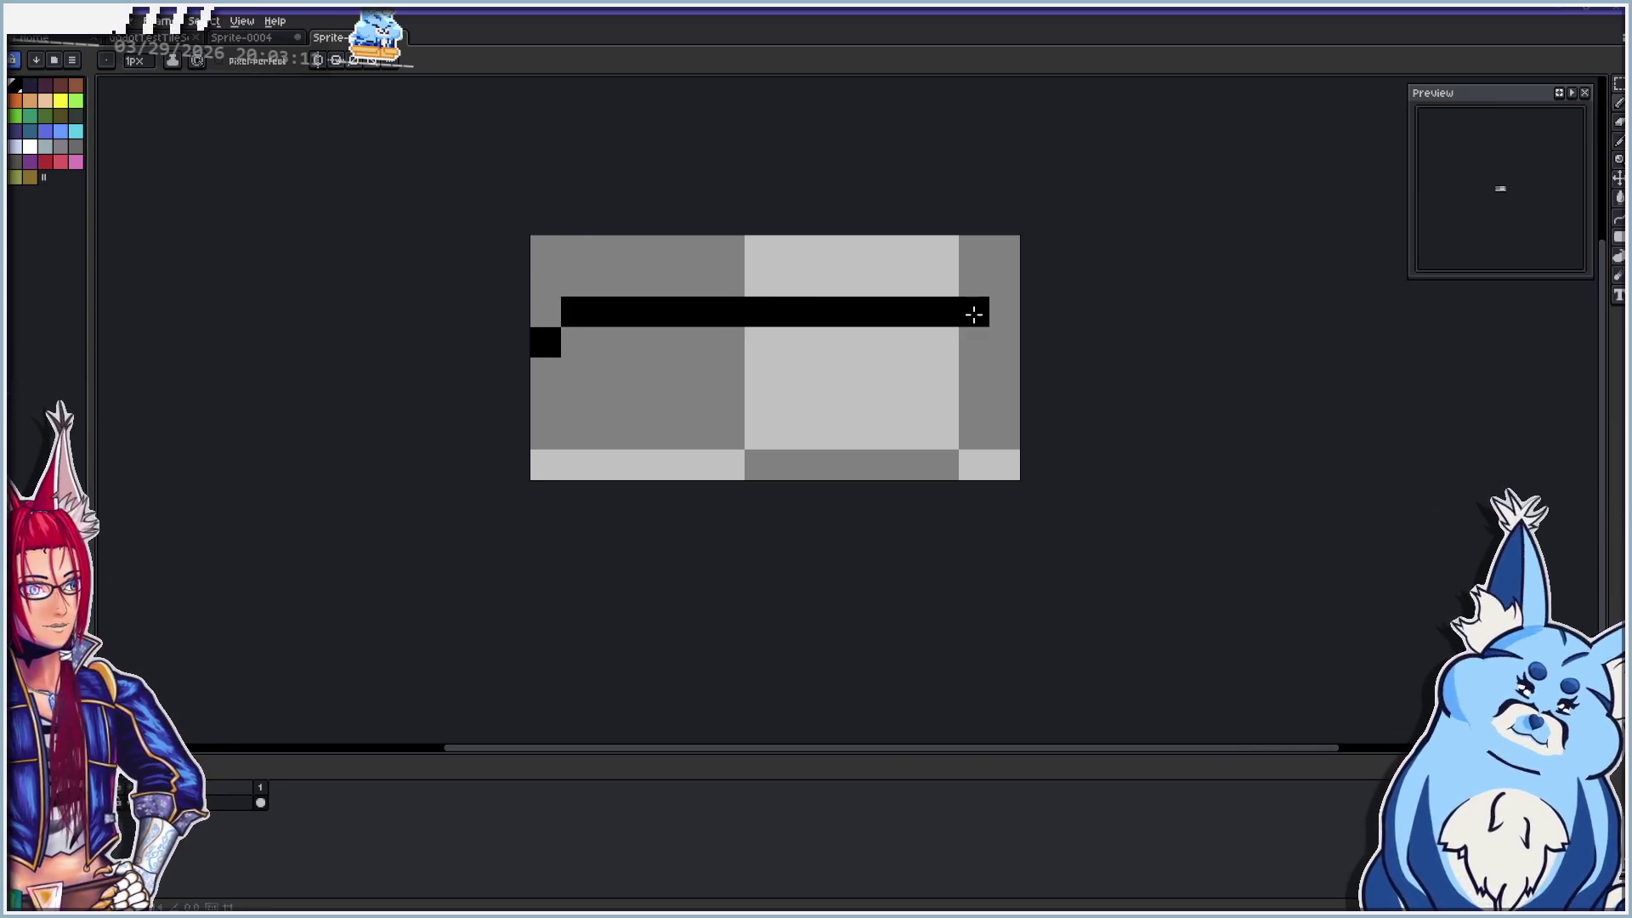
{"action": "left_click", "coordinate": [1003, 341]}
{"action": "mouse_move", "coordinate": [576, 372]}
{"action": "left_mouse_down"}
{"action": "mouse_move", "coordinate": [997, 375]}
{"action": "mouse_move", "coordinate": [967, 375]}
{"action": "left_mouse_up"}
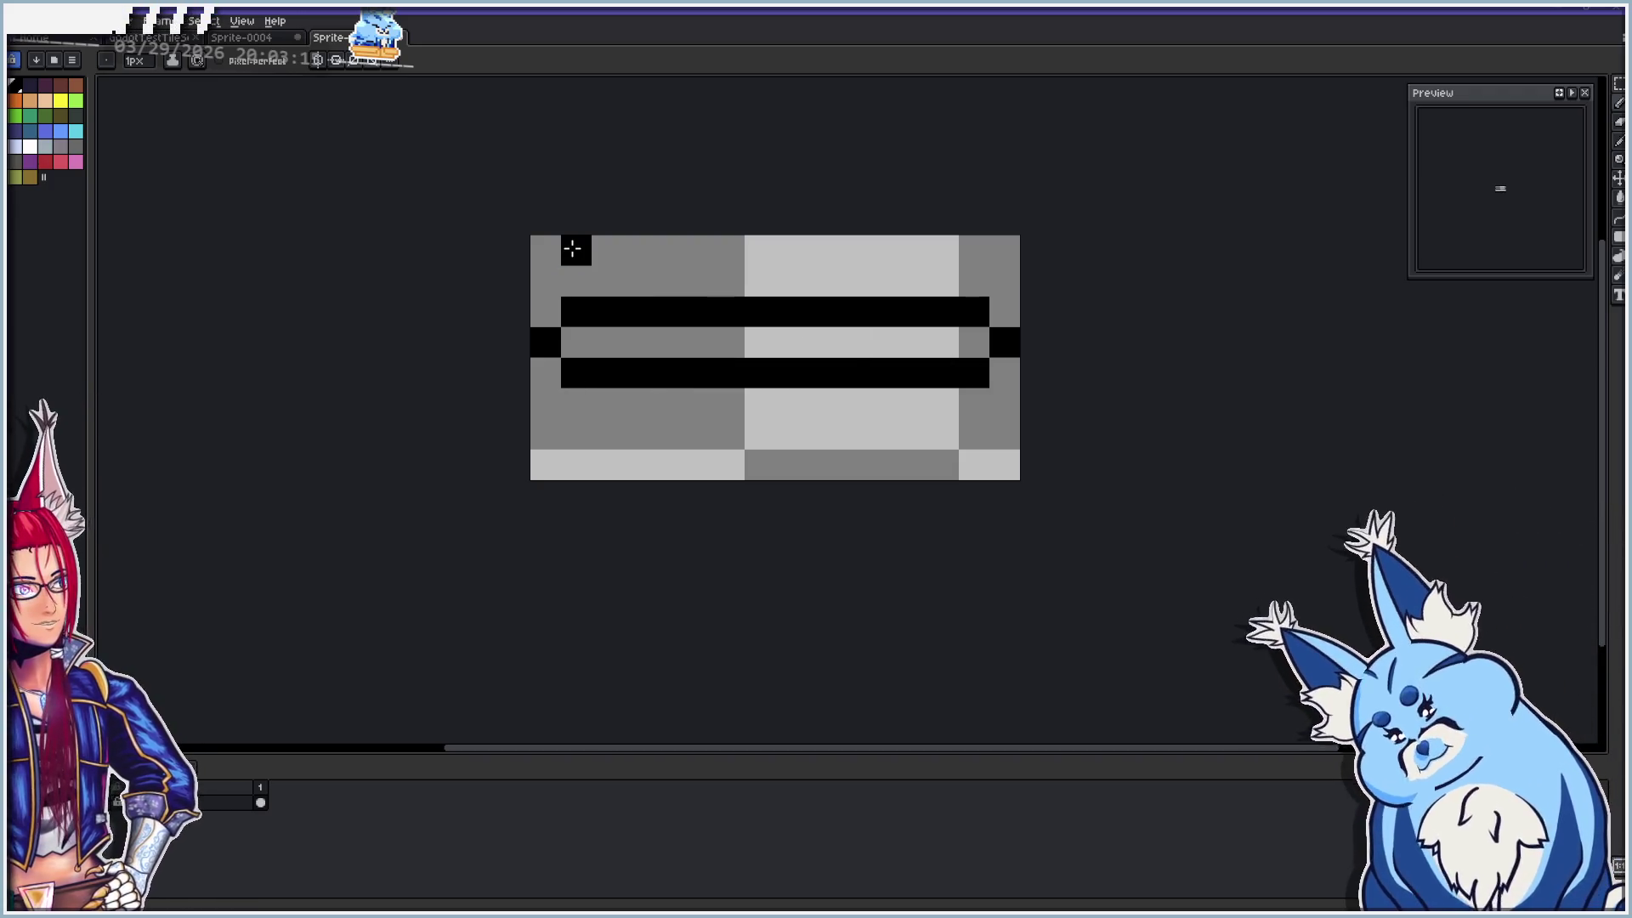
Select the right part of the drawing with the rectangular marquee, then deselect
{"action": "left_click", "coordinate": [1619, 85]}
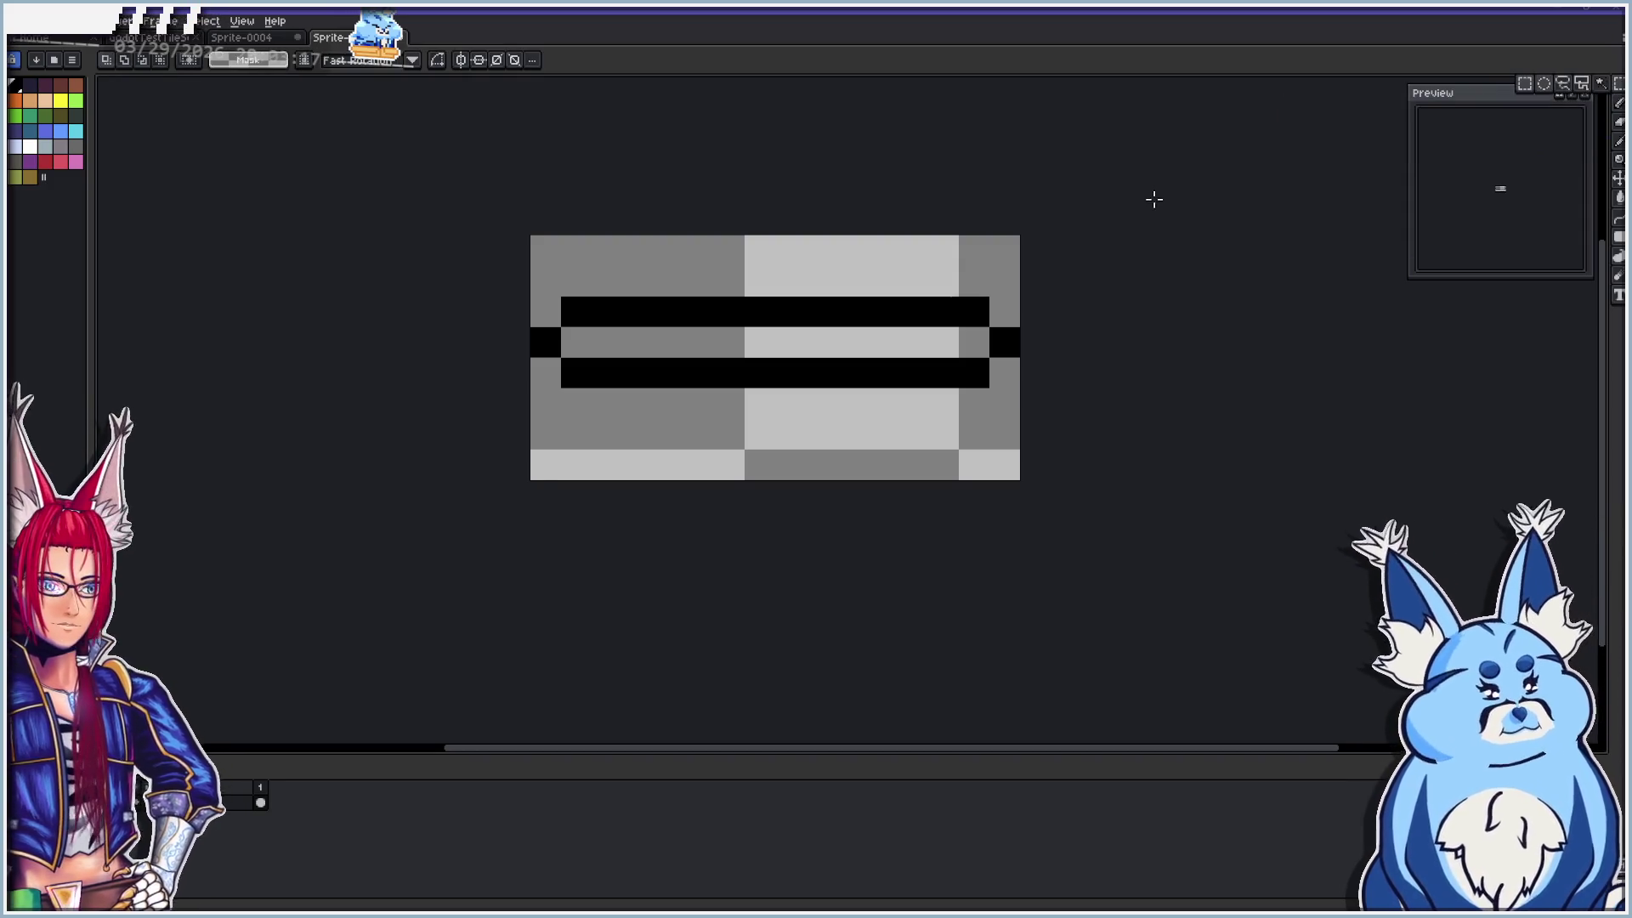
{"action": "left_click_drag", "start_coordinate": [1020, 234], "coordinate": [838, 421]}
{"action": "left_click", "coordinate": [1118, 456]}
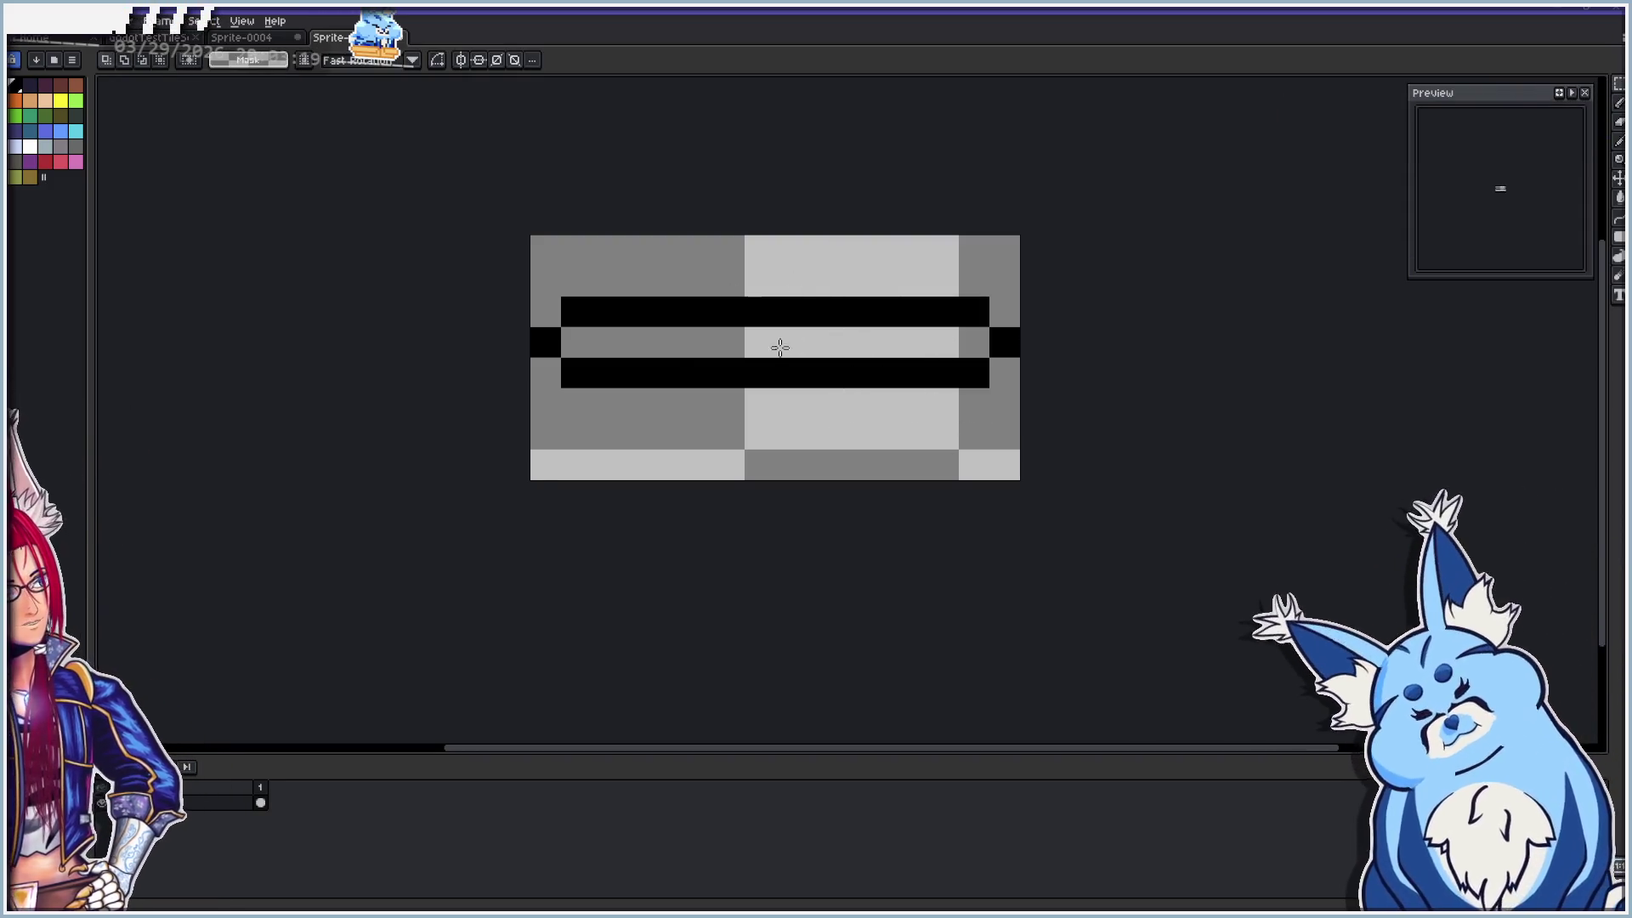